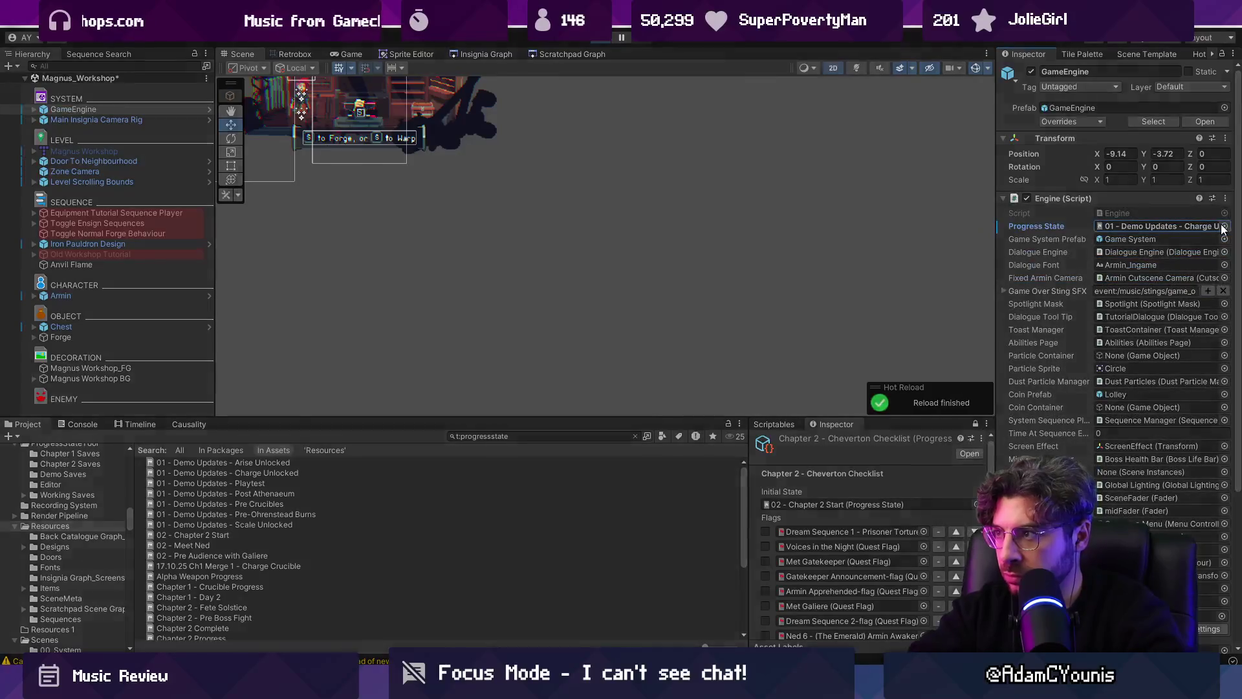
Playtest full-screen, warping from the forge to the forest shrine with M and walking left
key(ctrl+p)
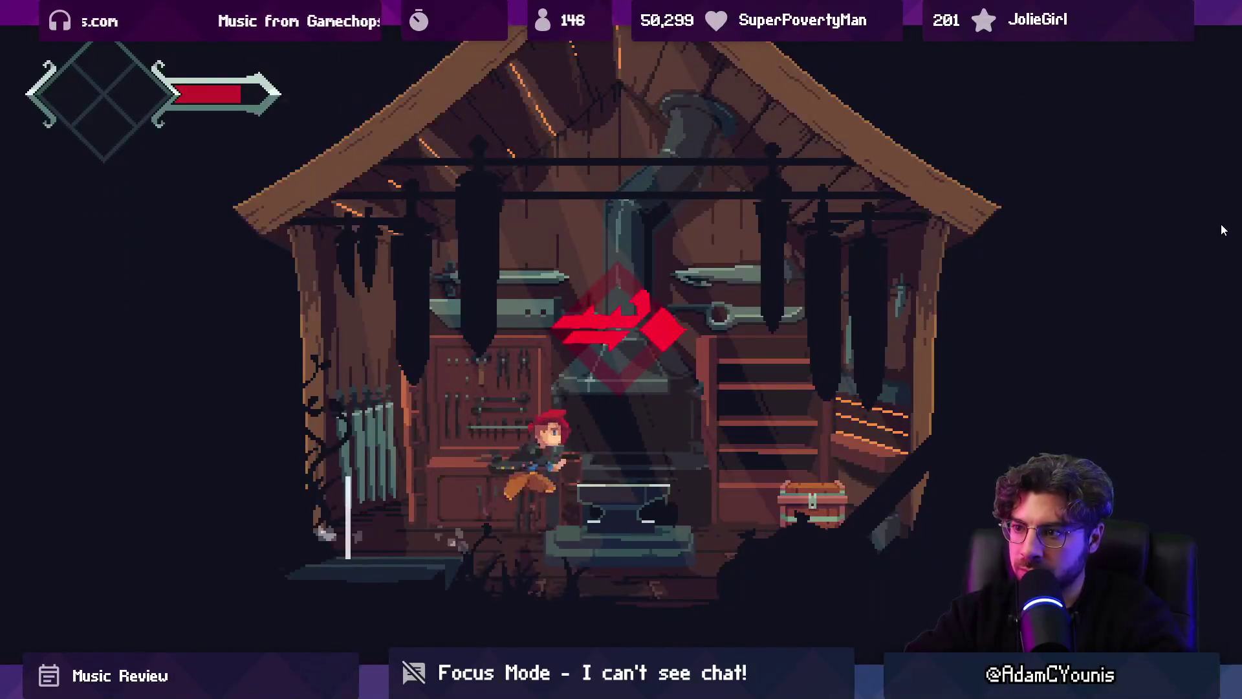
key(Escape)
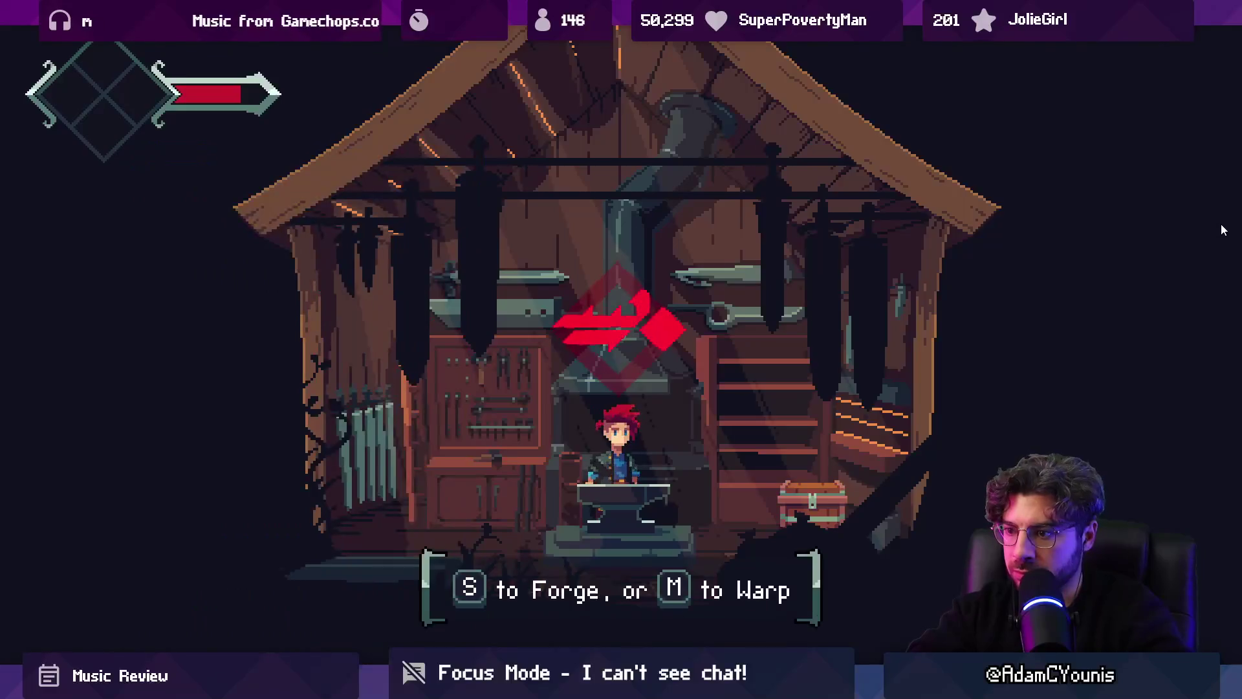
key(m)
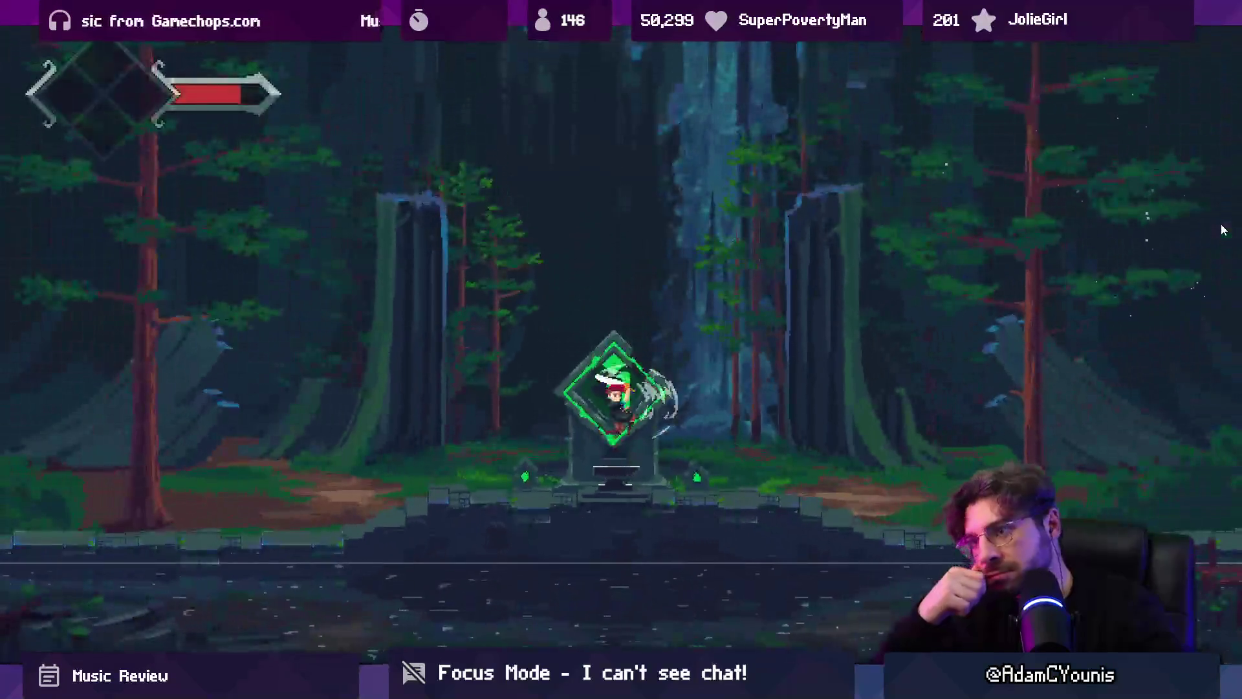
key(Left)
key(Left)
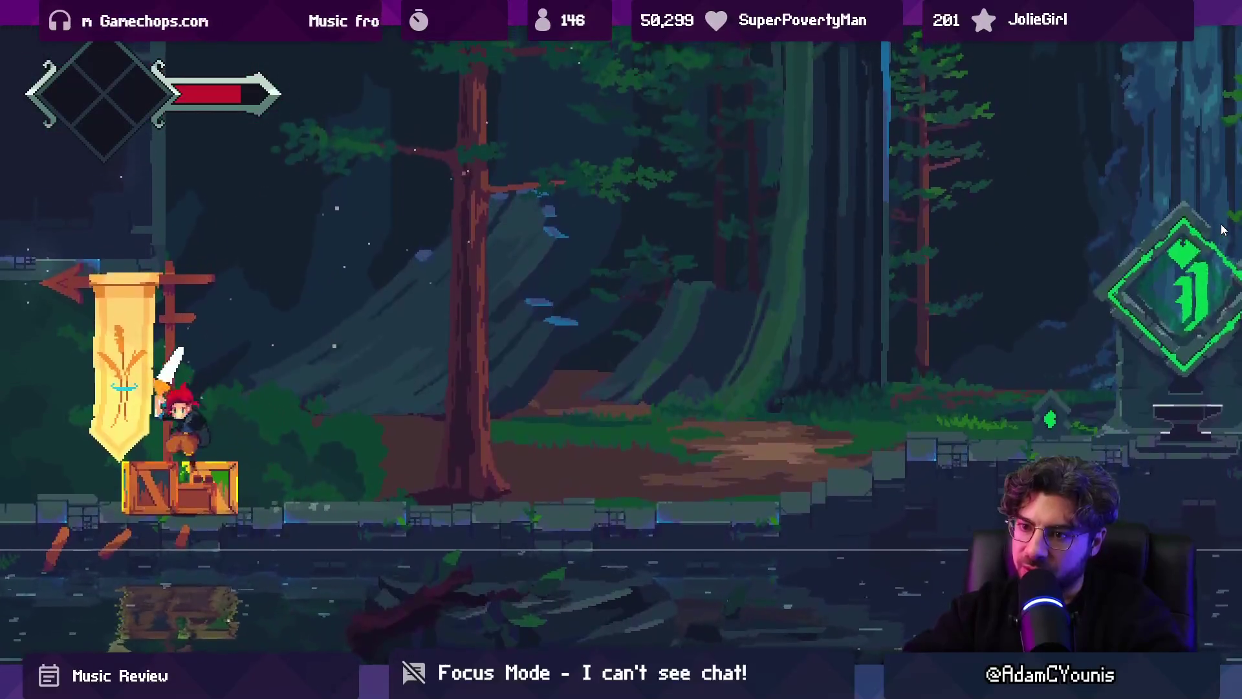
Exit full-screen, check the Console log, stop Play mode and switch to Fork
key(shift+space)
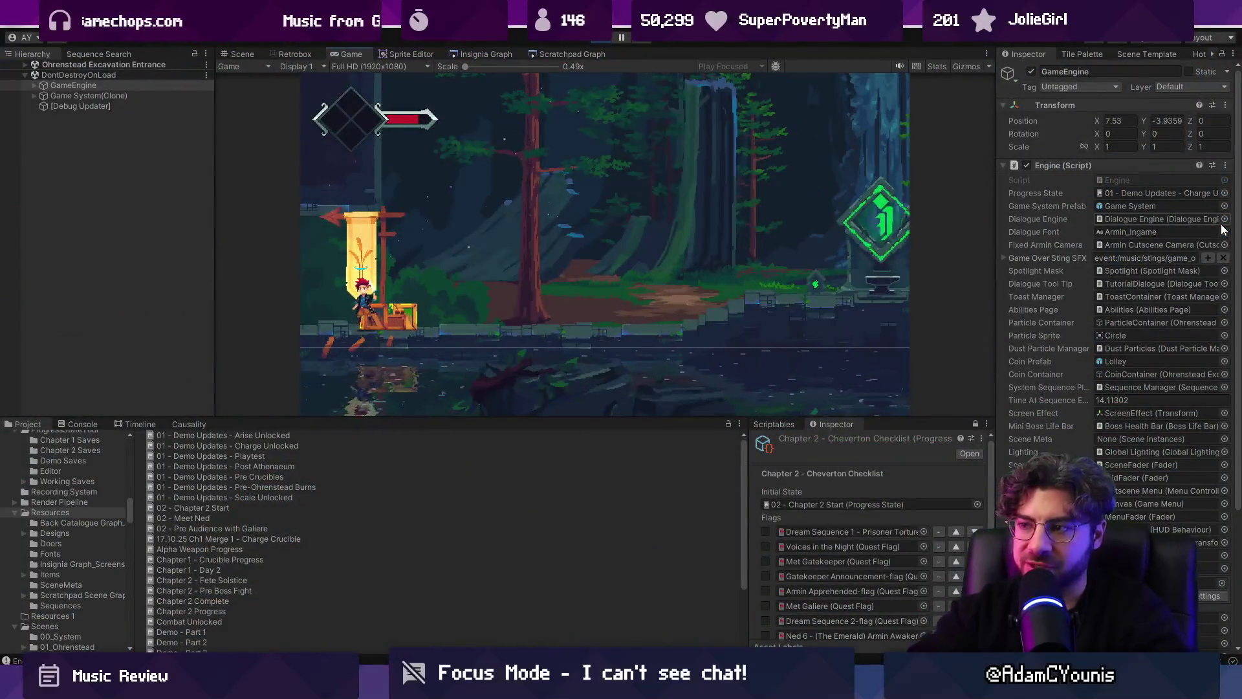
click(81, 424)
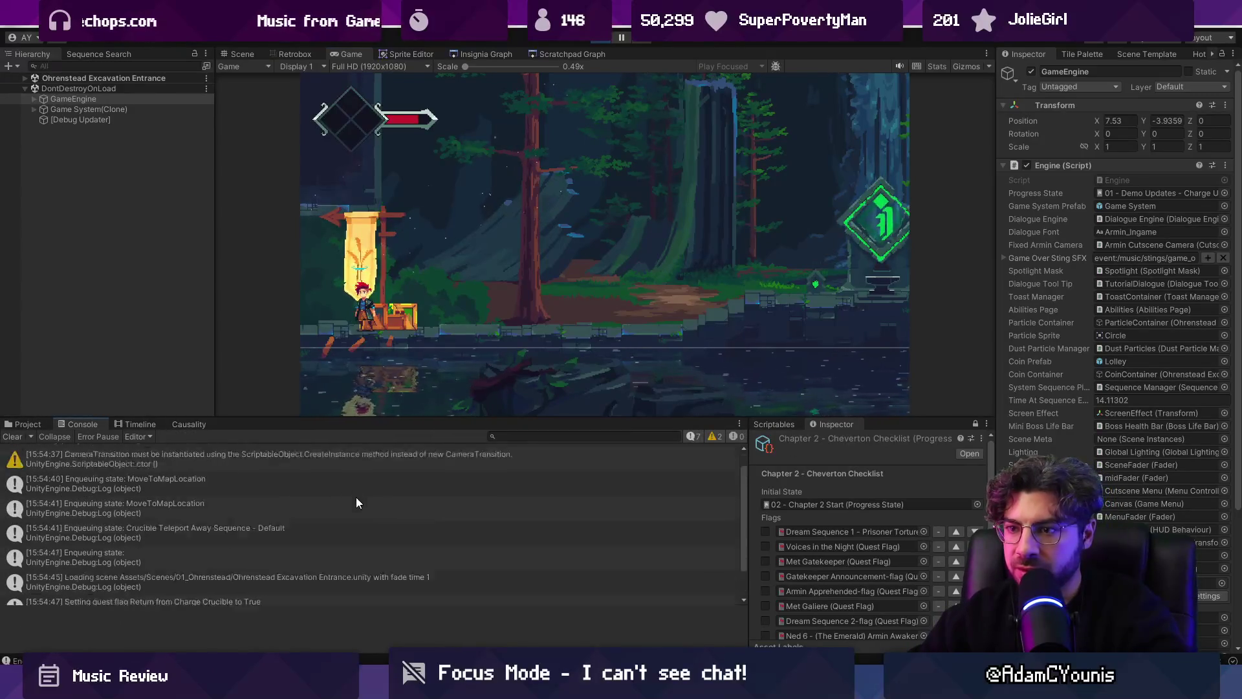
key(ctrl+p)
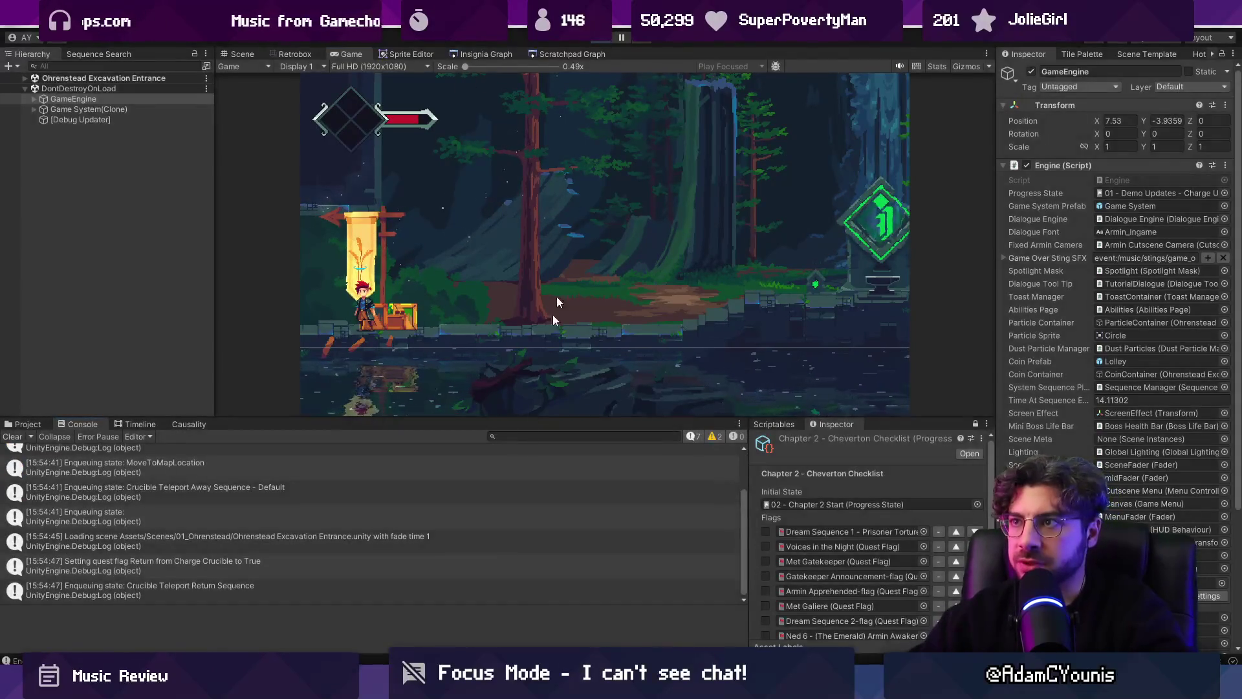
key(alt+Tab)
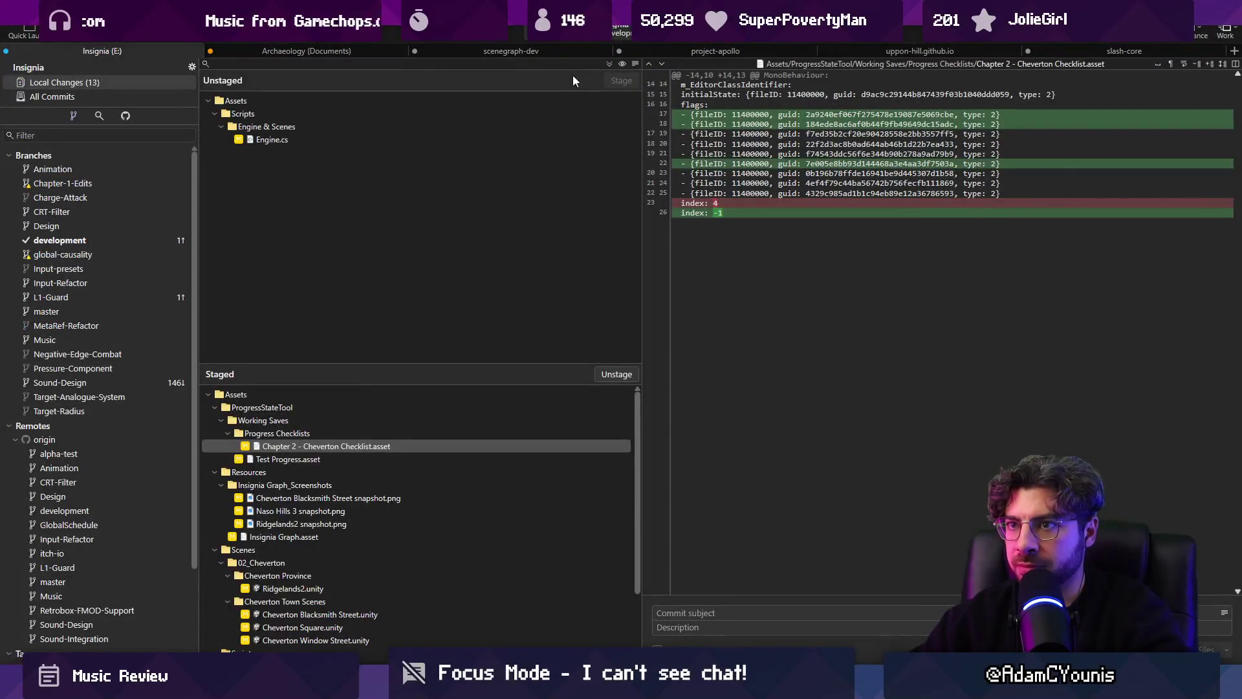
Commit the staged changes with subject 'Removes check for componentID in scenelink linkdata'
click(708, 610)
text(Removes che)
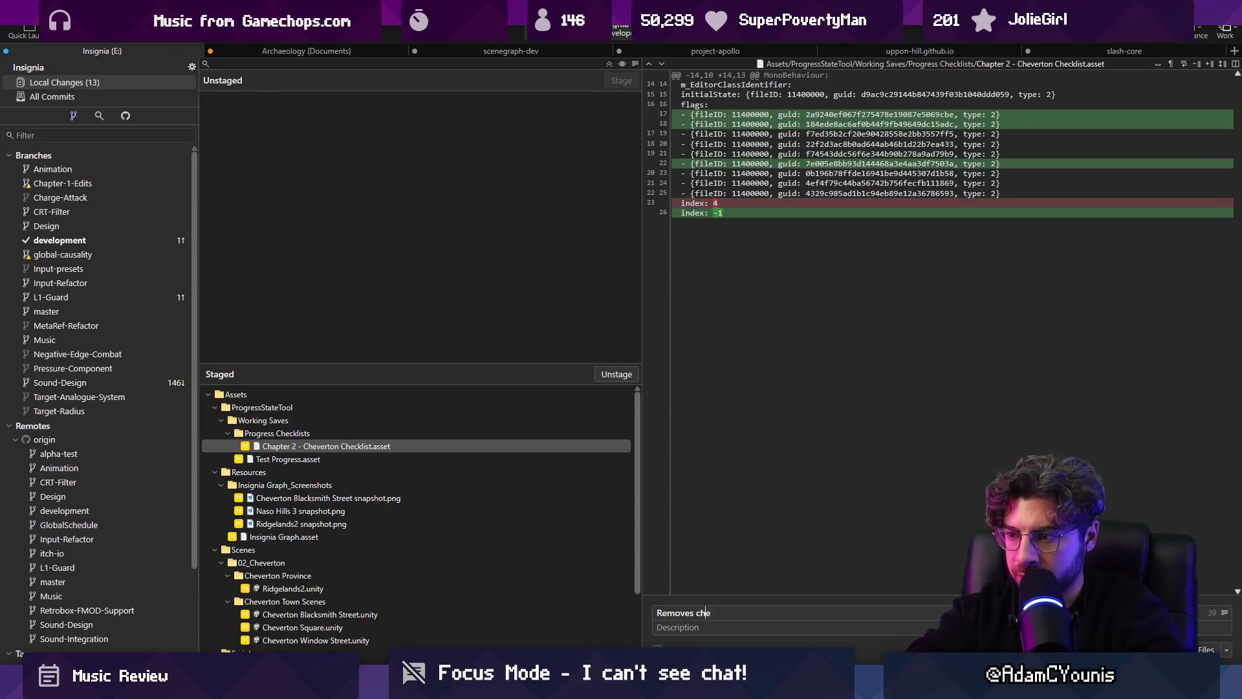
text(ID in scenelink linkdata)
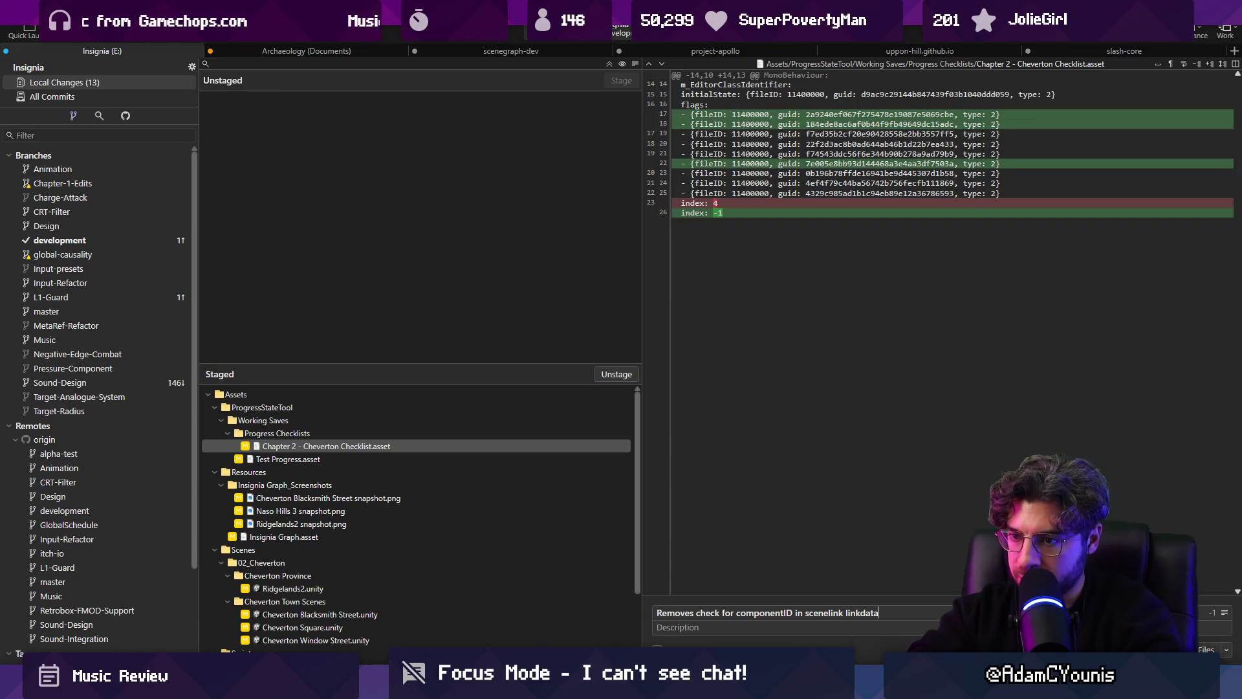
scroll(425, 540, down, 2)
key(ctrl+Return)
Push the new commits to the remote and return to Unity
key(ctrl+shift+p)
key(Return)
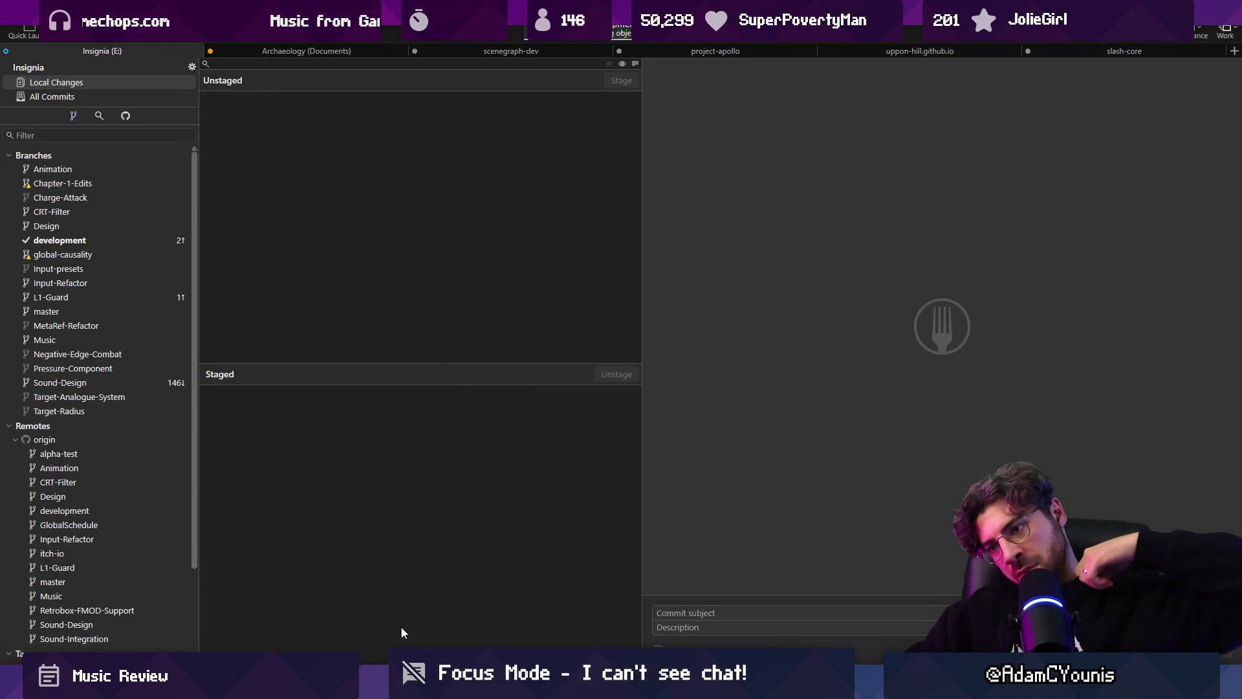
key(alt+Tab)
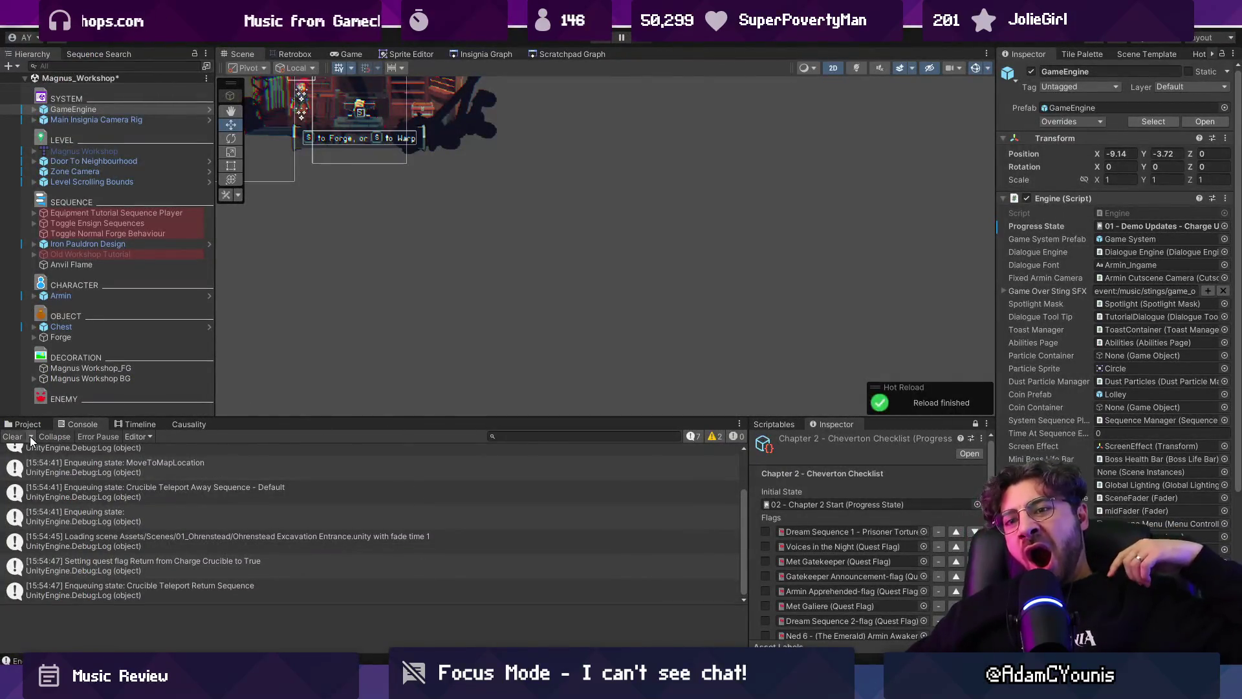
Clear the Console, then open Outside_Cheverton from its Insignia Graph node without saving, and view it
click(30, 436)
click(464, 56)
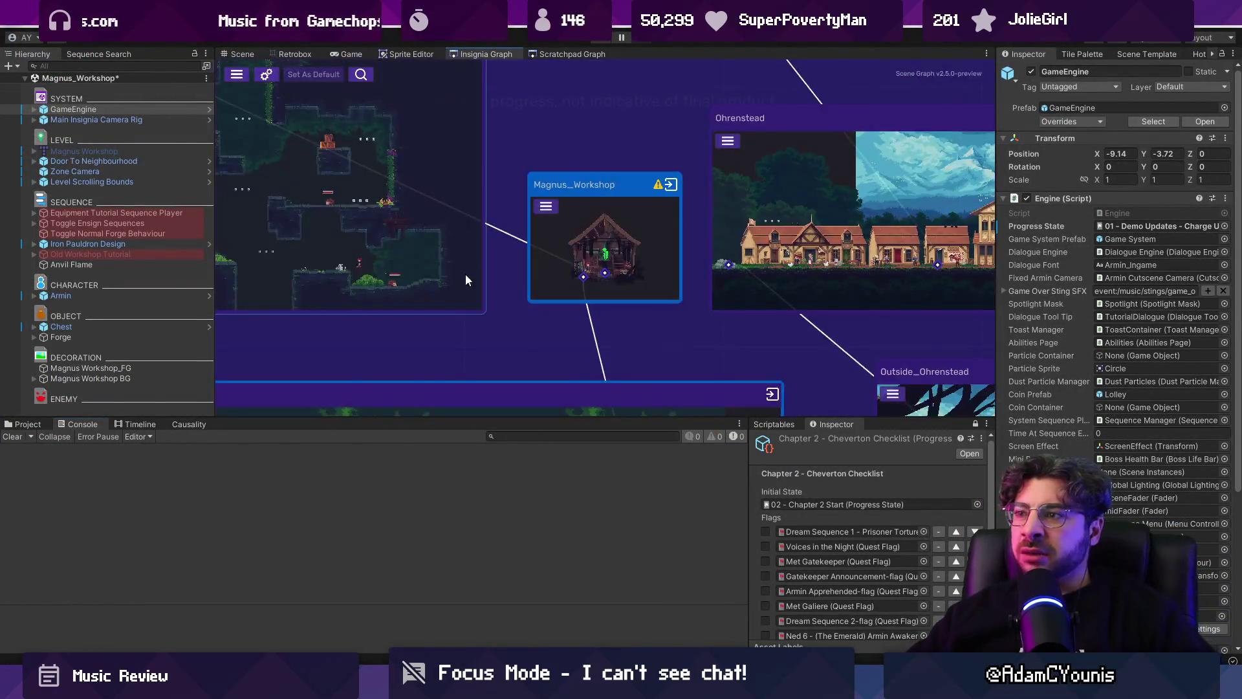
scroll(469, 274, down, 5)
scroll(680, 270, up, 3)
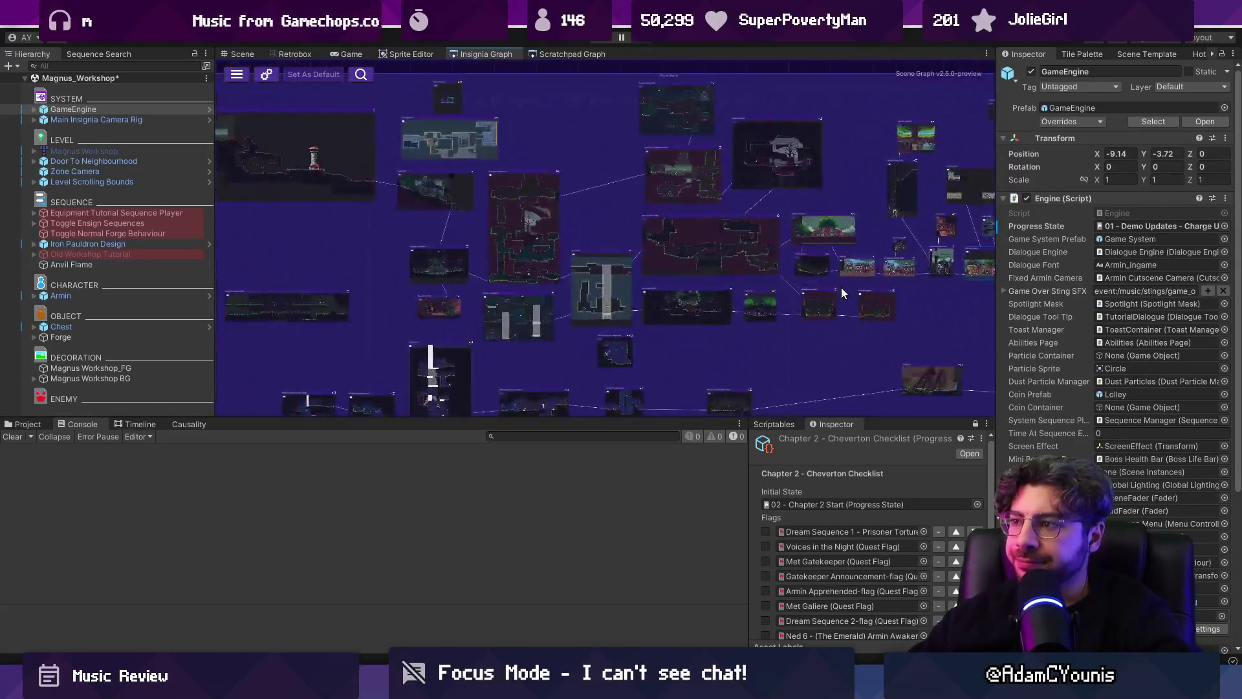
scroll(832, 289, up, 5)
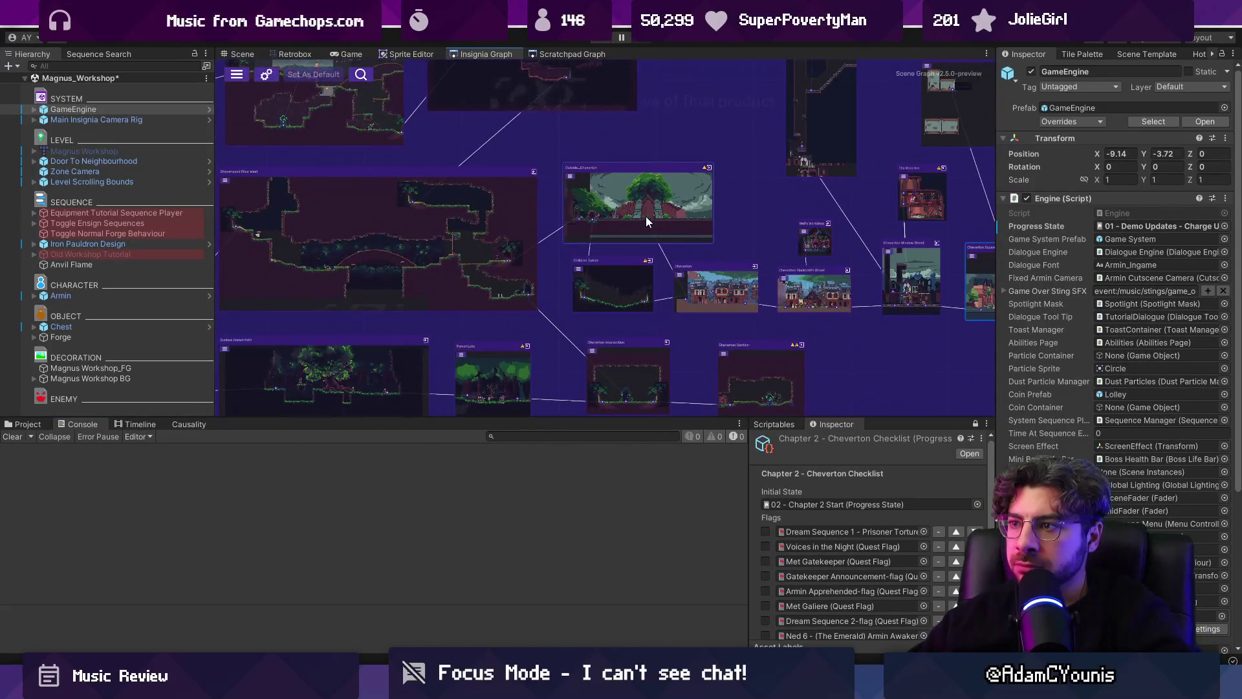
double_click(643, 216)
click(609, 363)
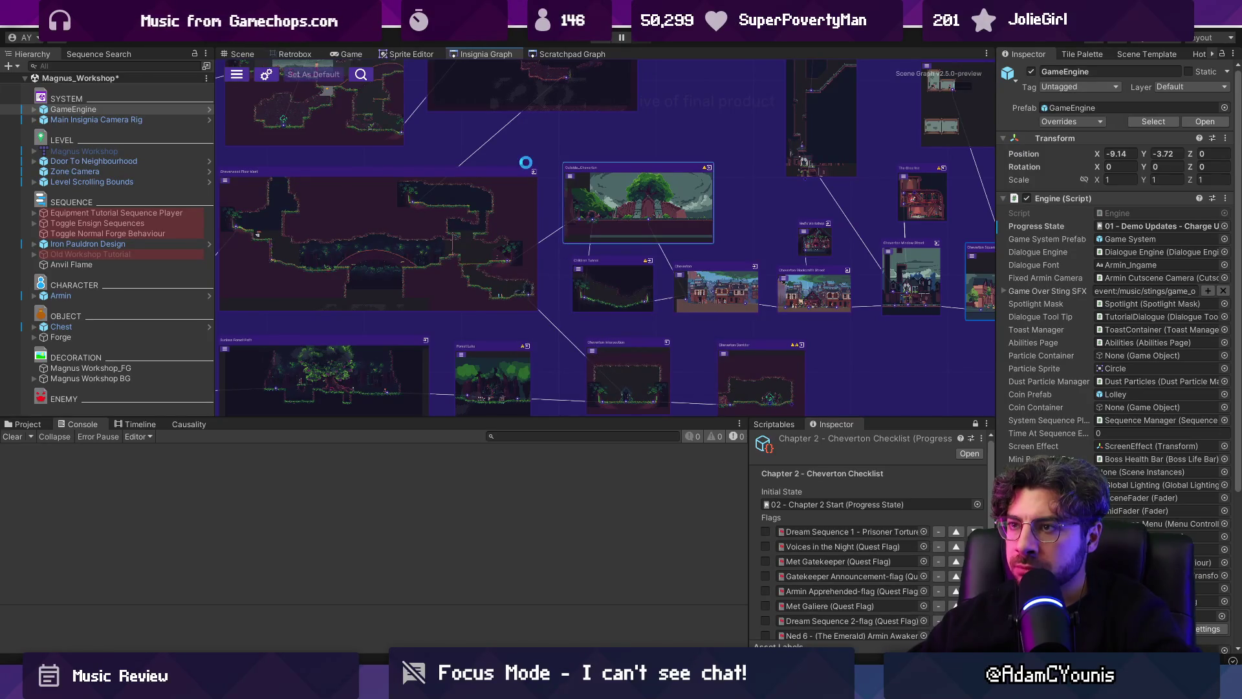
click(250, 55)
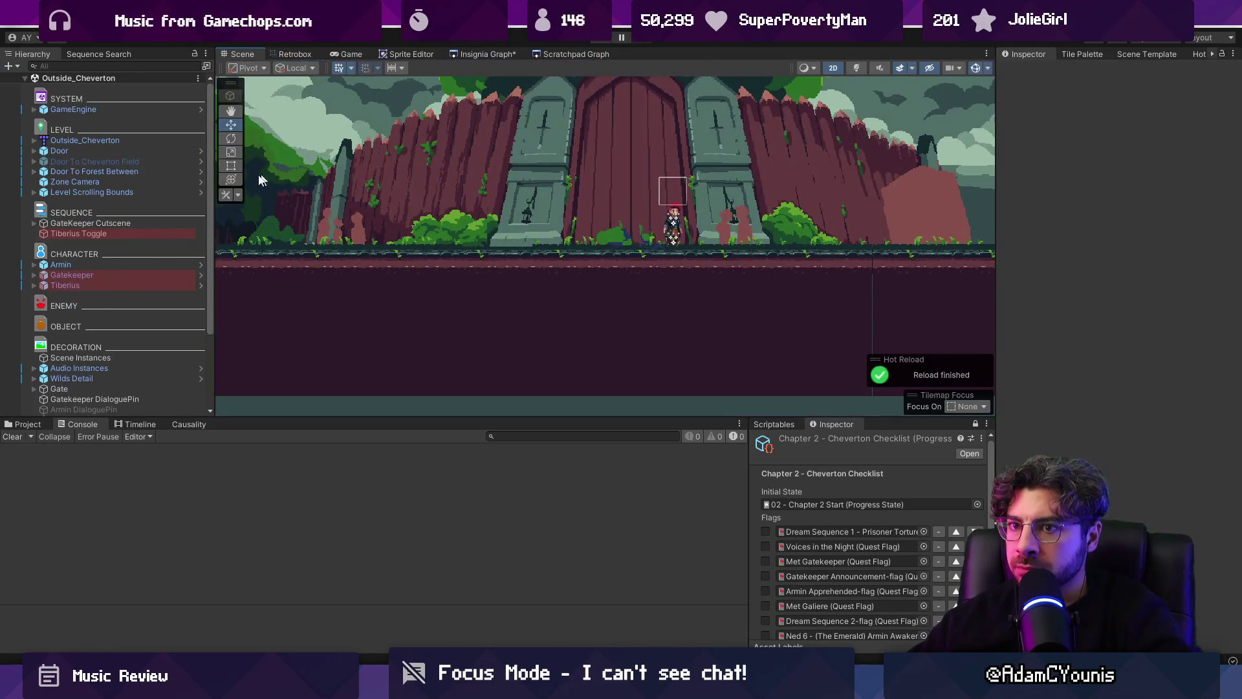
Set the Chapter 2 checklist's Output State to Test Progress via a 'test' search
scroll(282, 172, up, 2)
scroll(772, 489, down, 2)
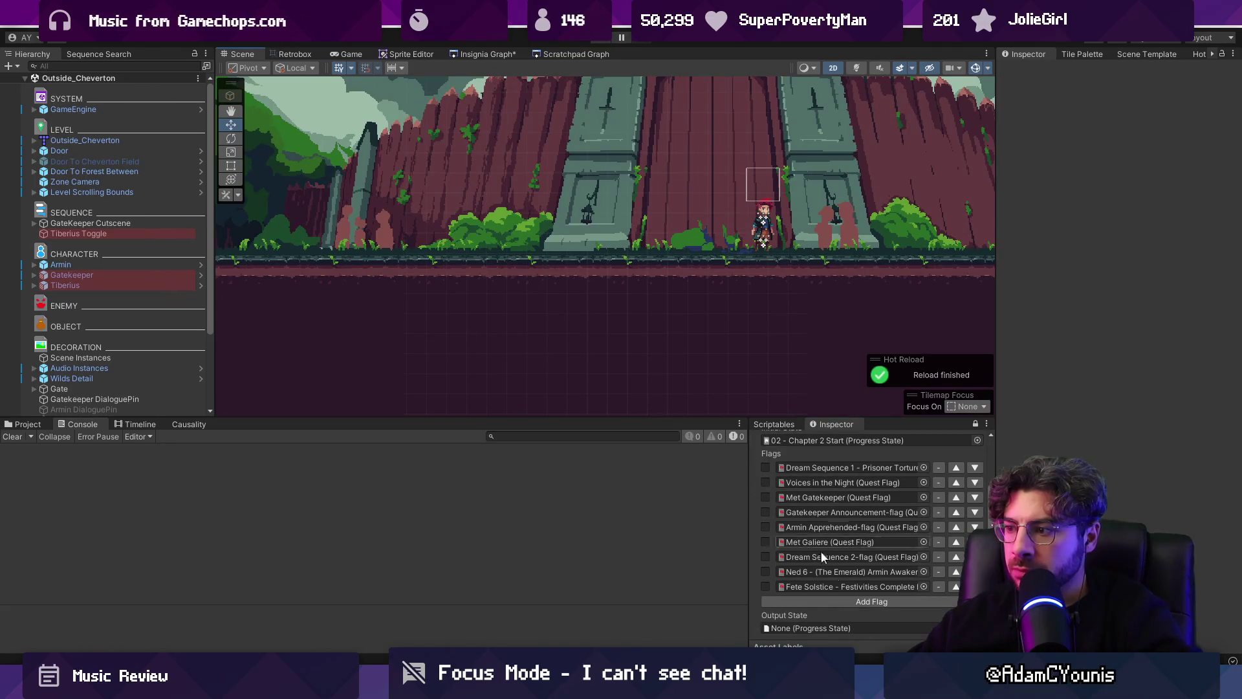
click(835, 627)
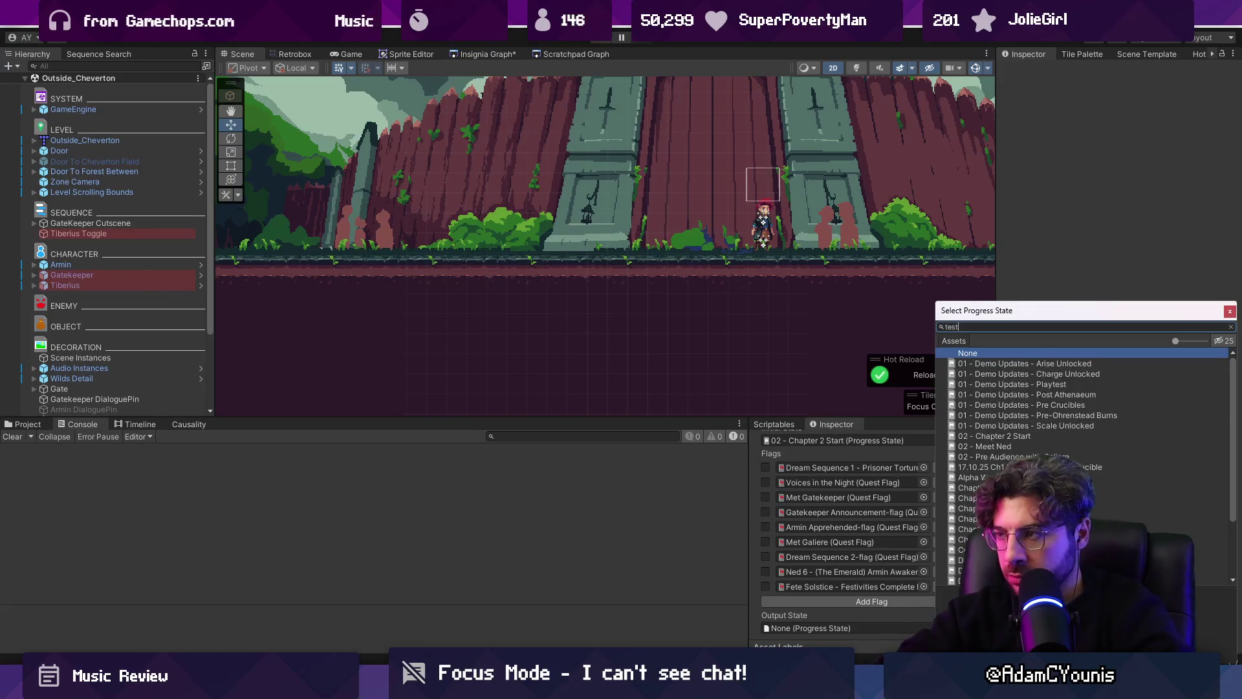
text(test)
key(Down)
key(Return)
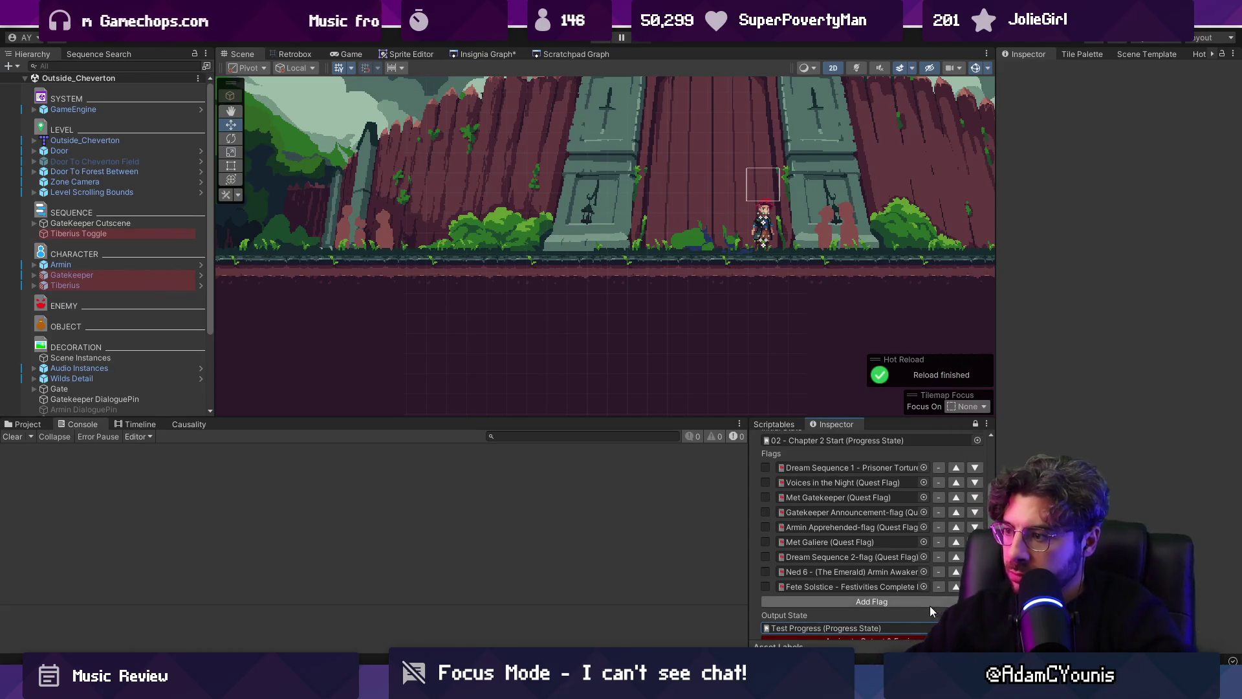
Reselect Test Progress as the output state and start playing Outside_Cheverton
scroll(892, 625, down, 1)
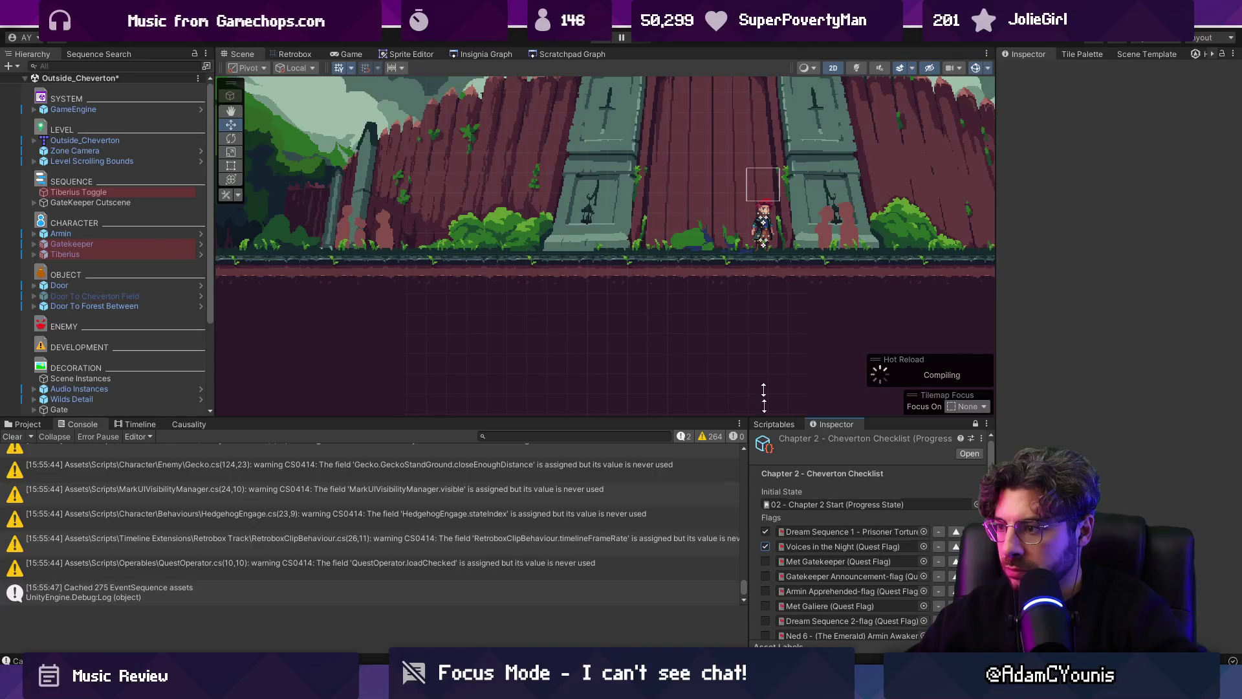
scroll(806, 555, down, 3)
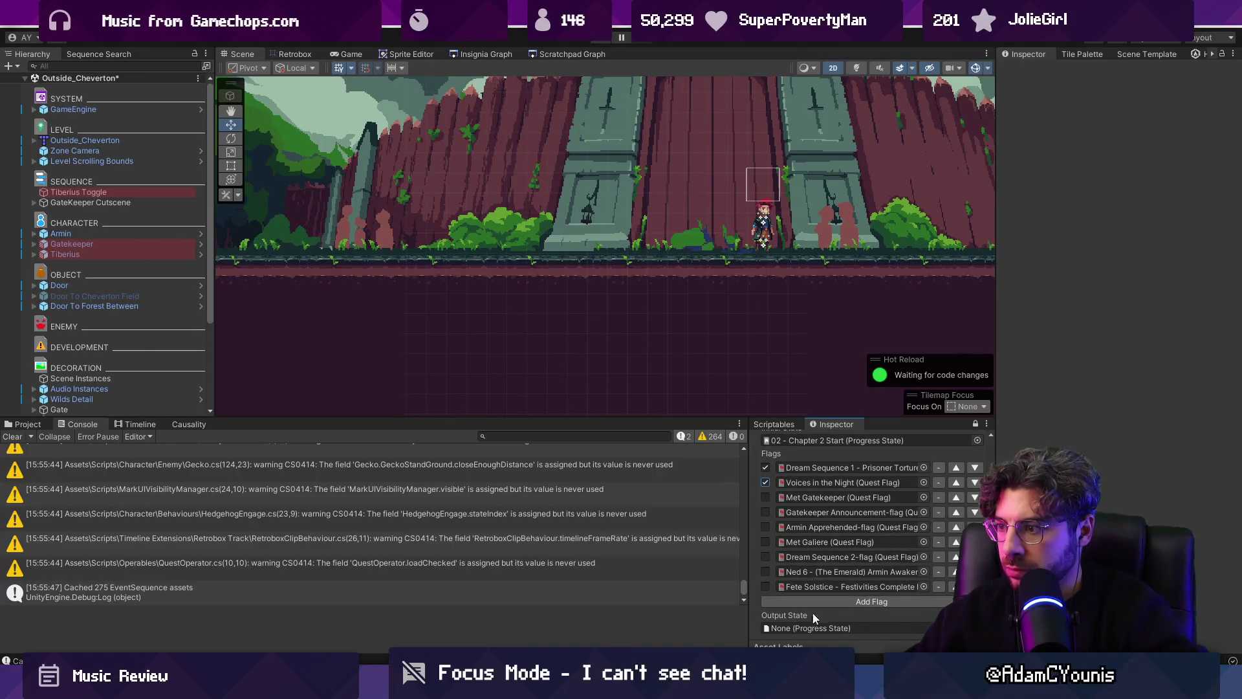
click(924, 627)
text(test)
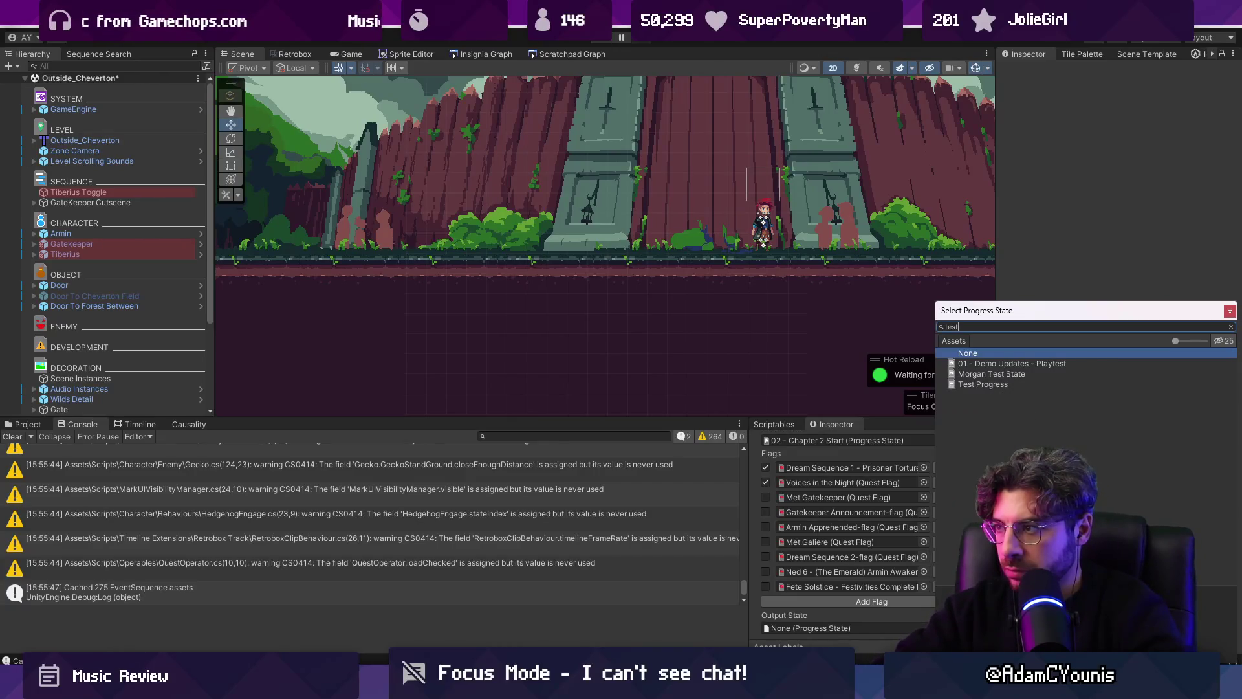
key(Down)
key(Down)
key(Down)
key(Return)
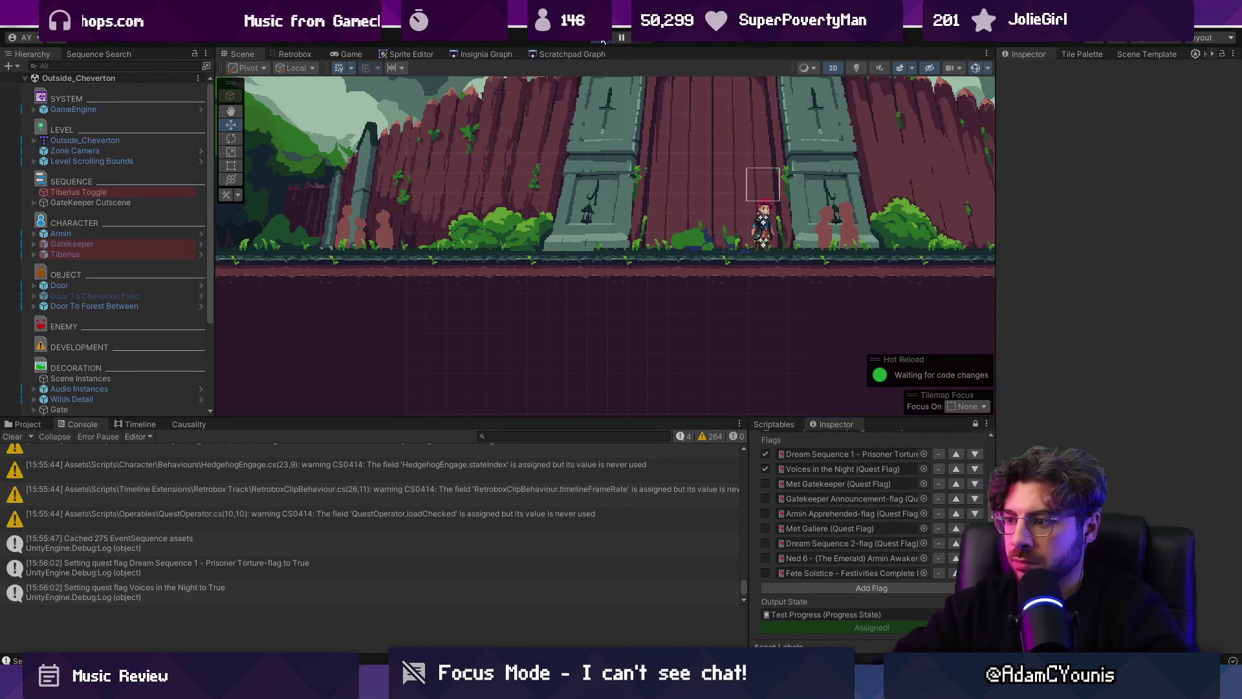
key(s)
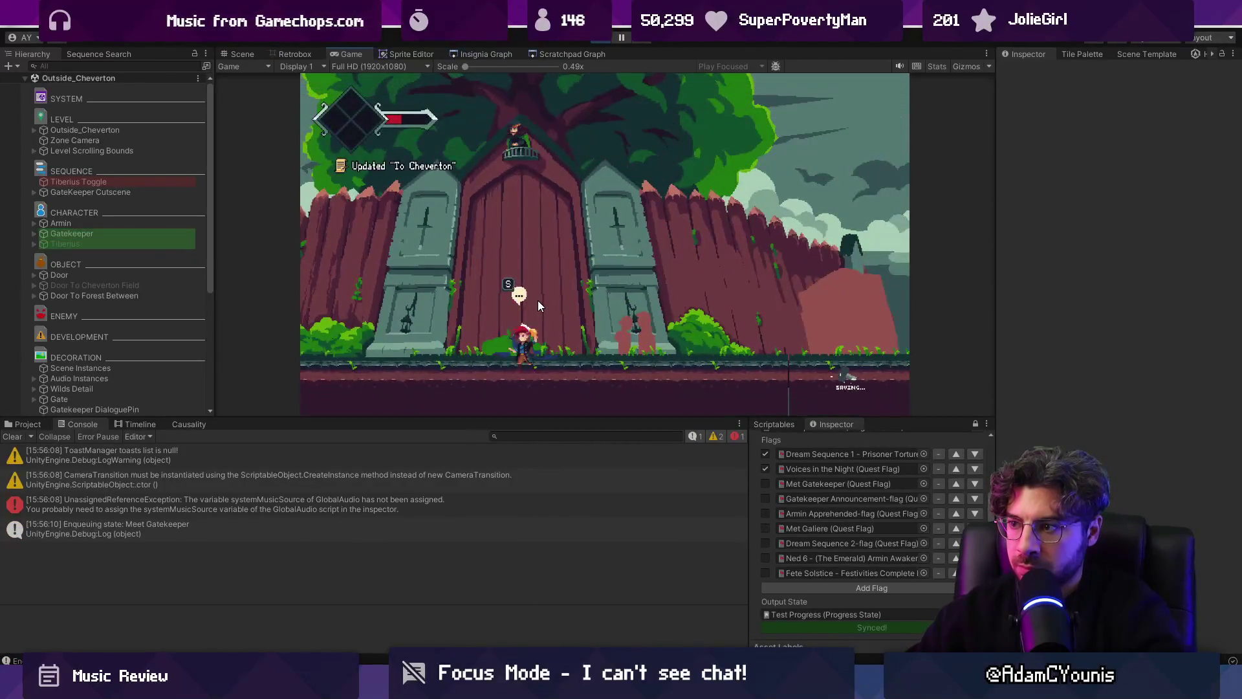
Skip the Gatekeeper cutscene, walk through the Children Tunnel, and dismiss the world map in Cheverton Hall
key(Right)
key(Left)
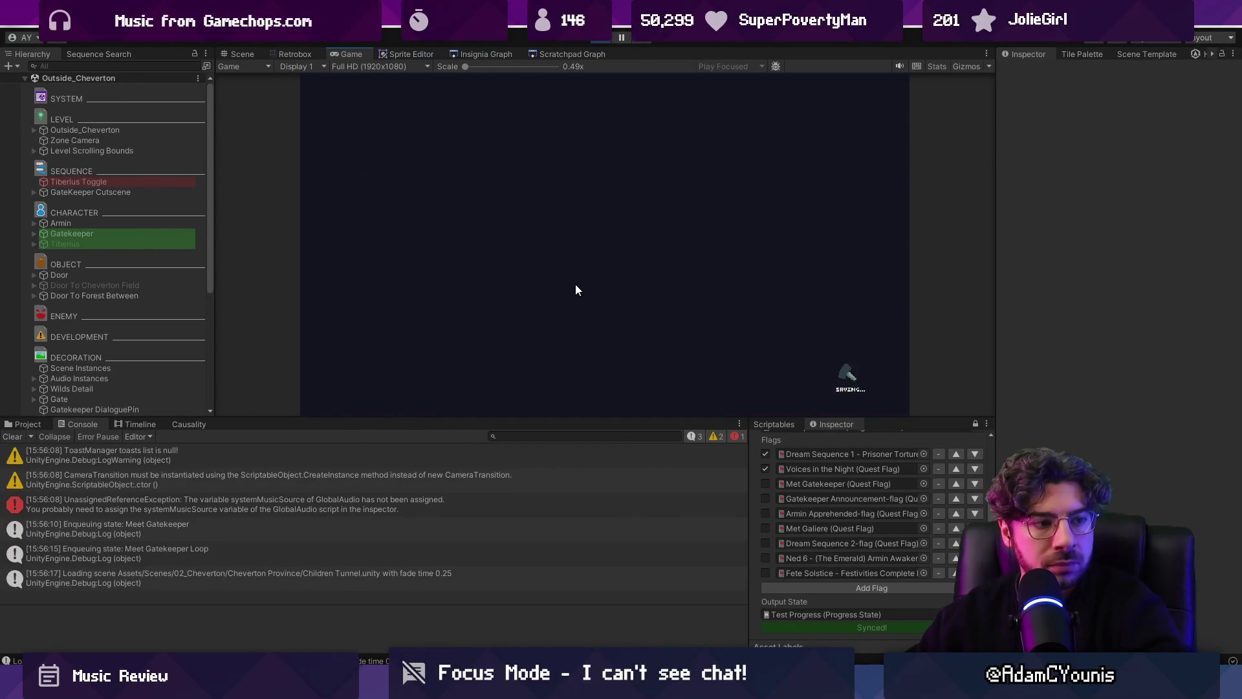
key(Right)
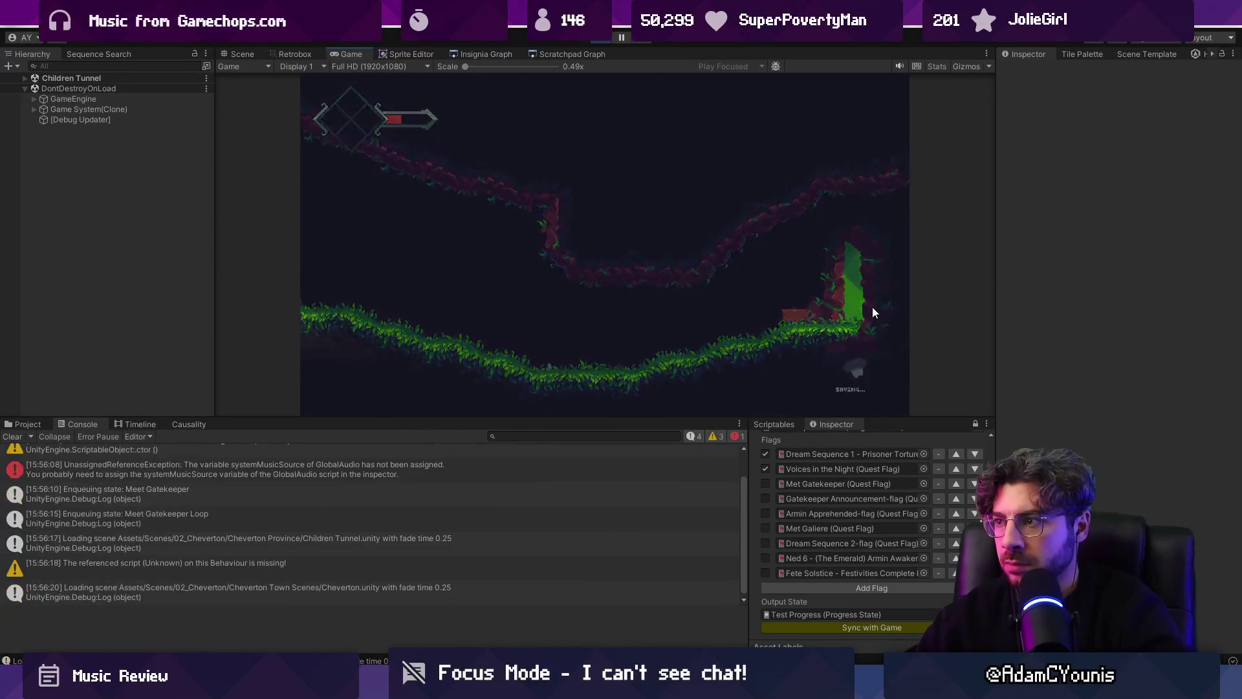
key(space)
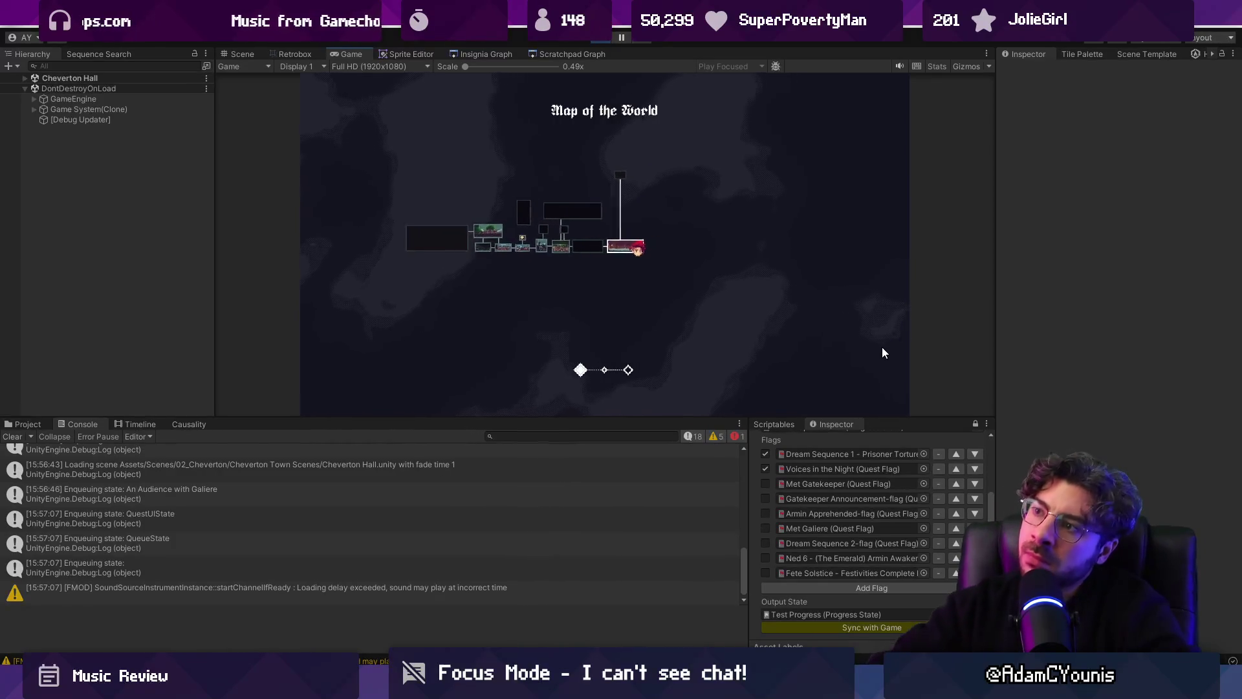
key(Escape)
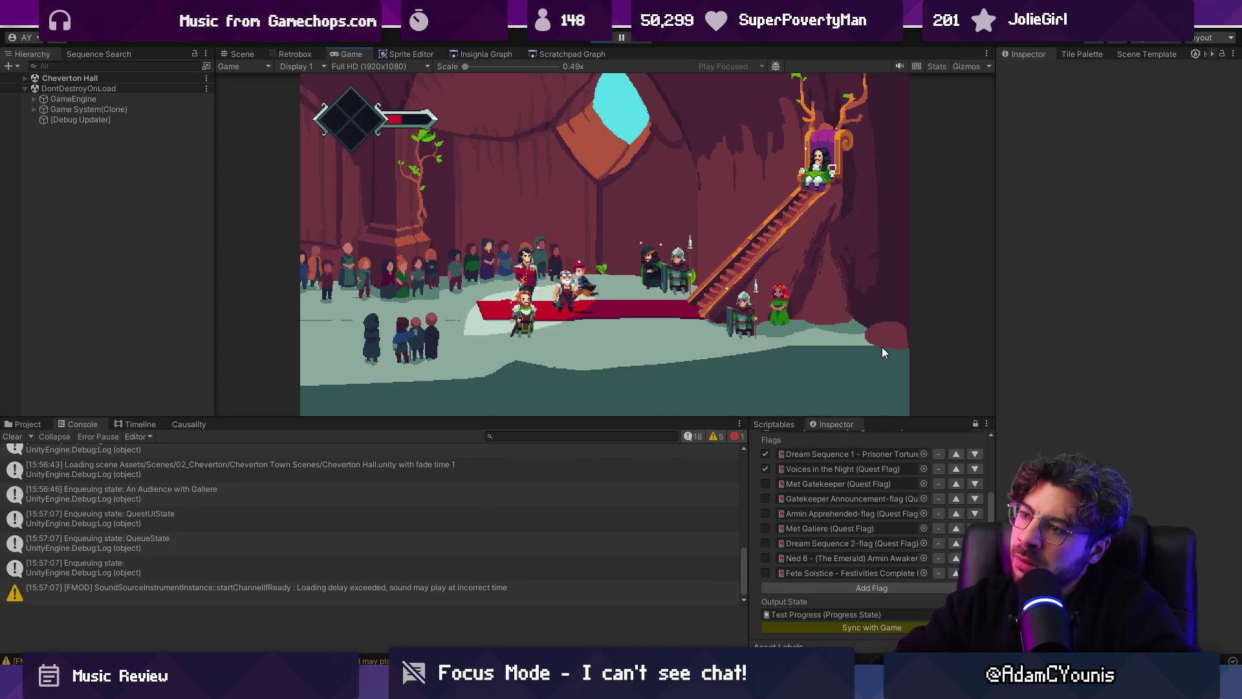
Run left through Cheverton Hall and sync the quest flags through Met Galiere into the game
key(Left)
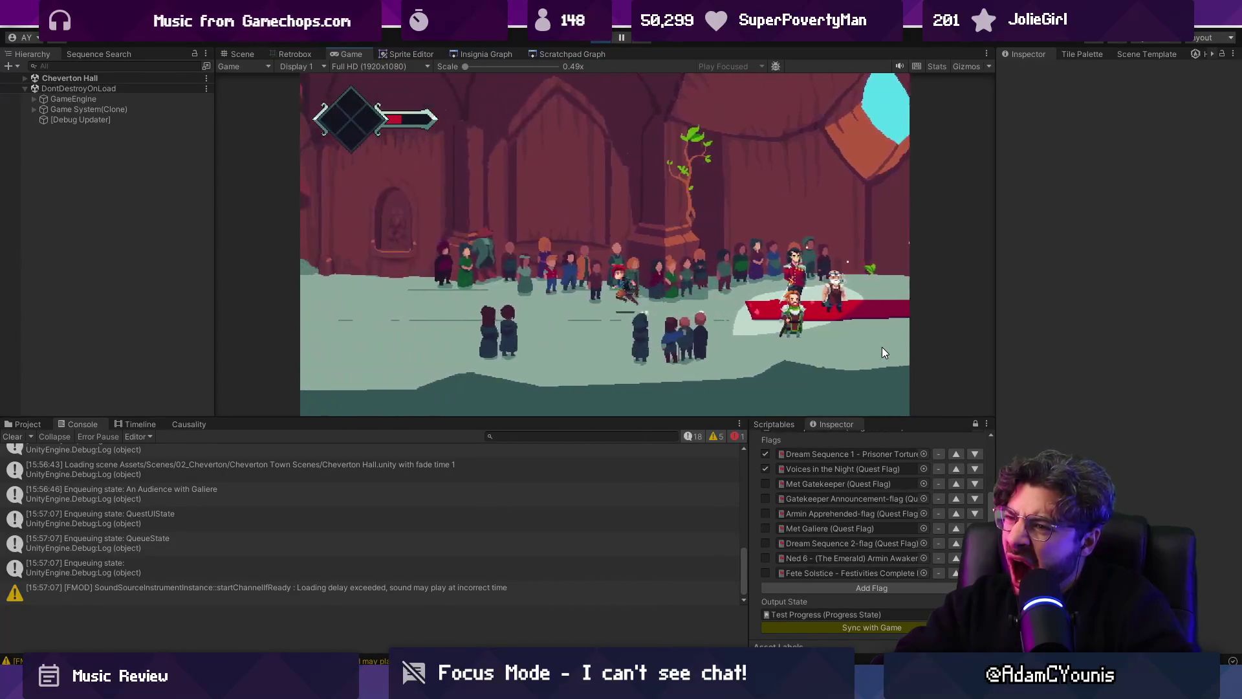
key(Left)
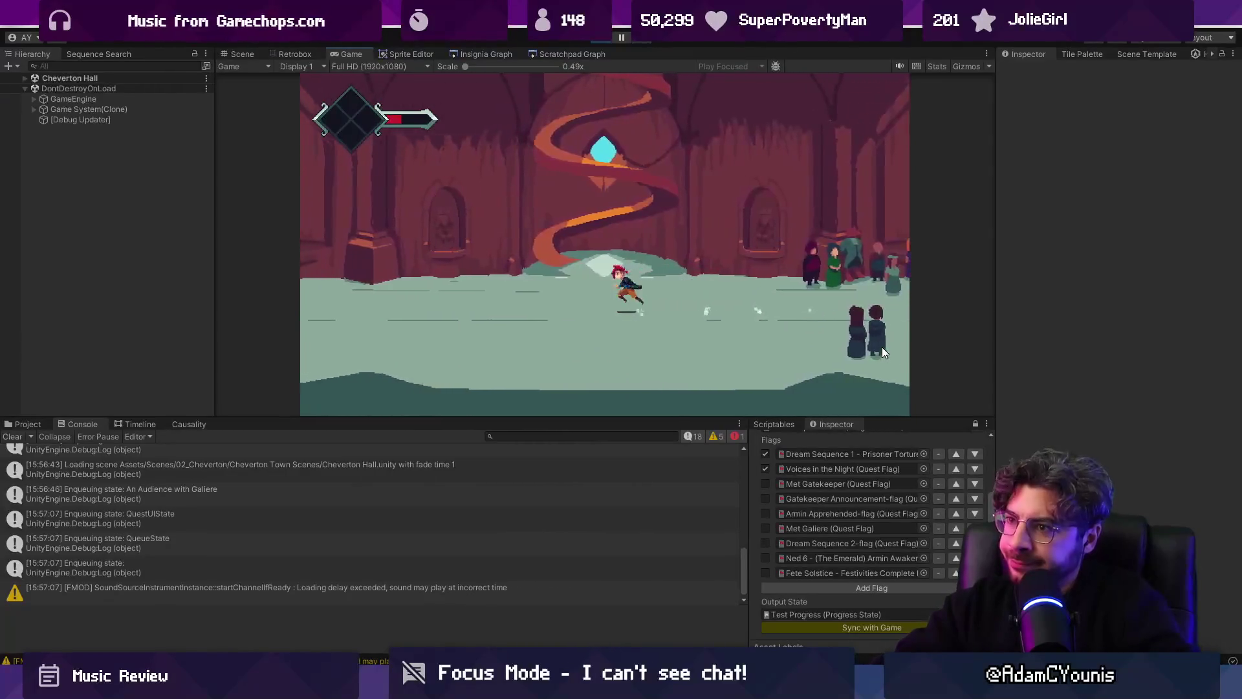
key(Left)
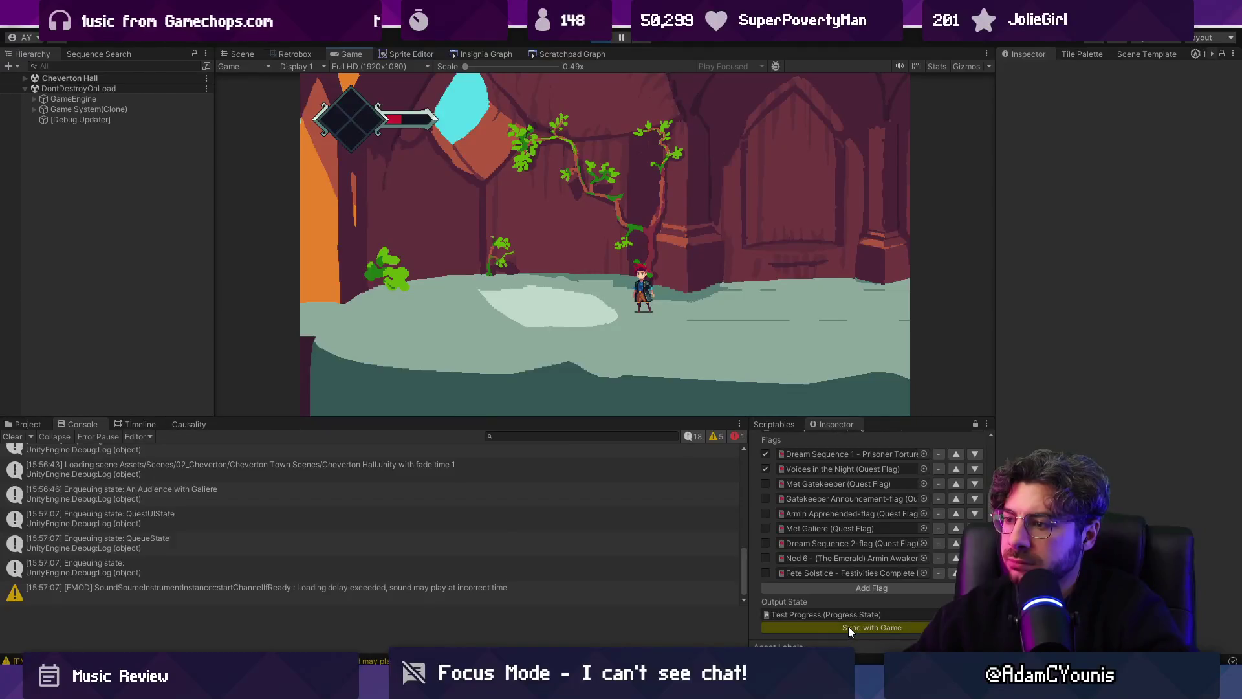
click(848, 626)
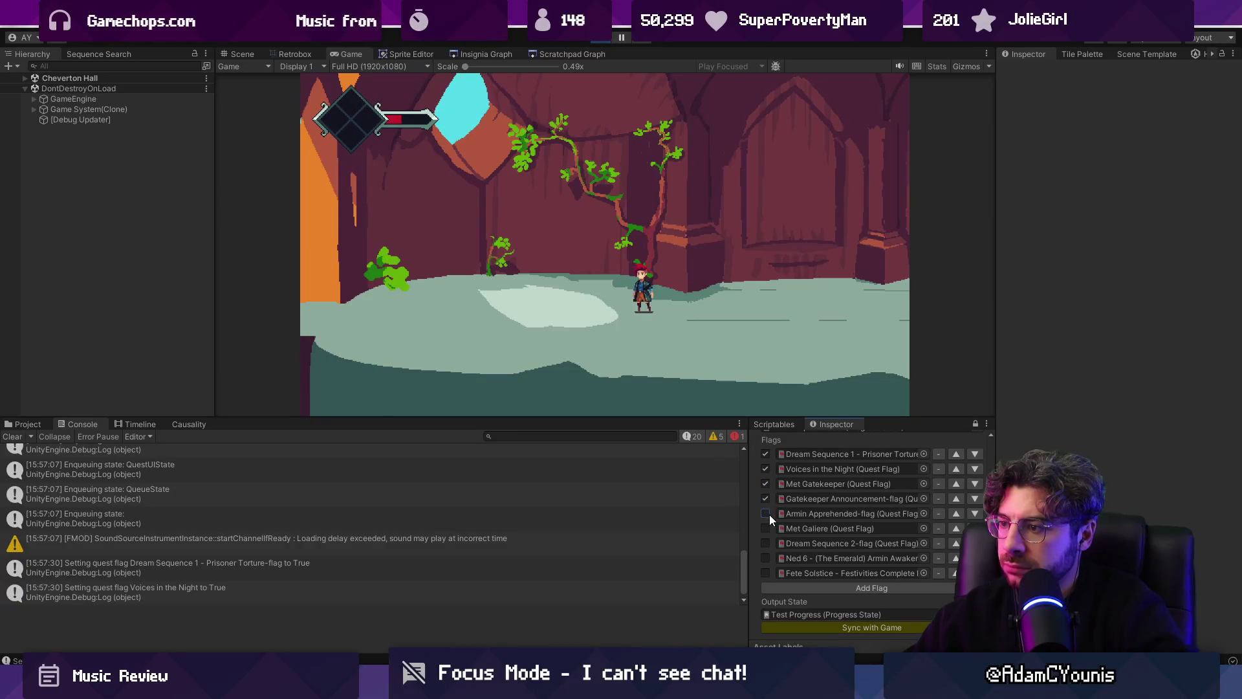
click(806, 625)
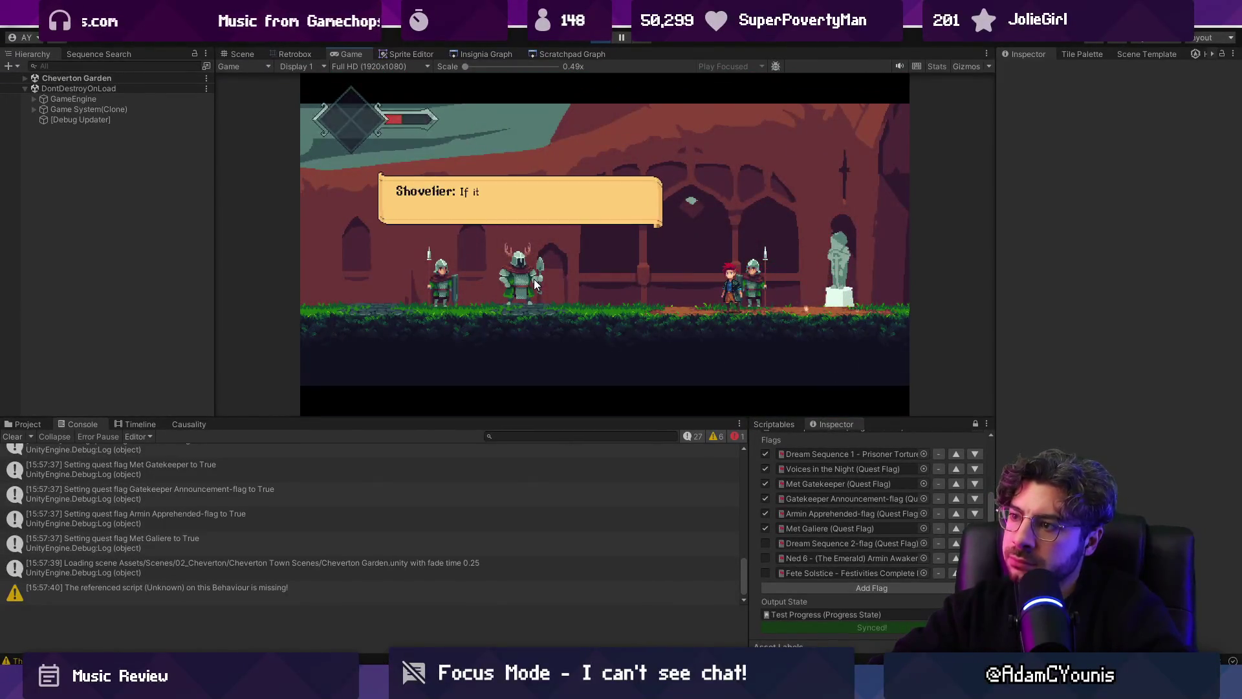
Play through the Shovelier dialogue to receive The Shovellier quest, then walk out of Cheverton Garden
key(space)
key(space)
key(space)
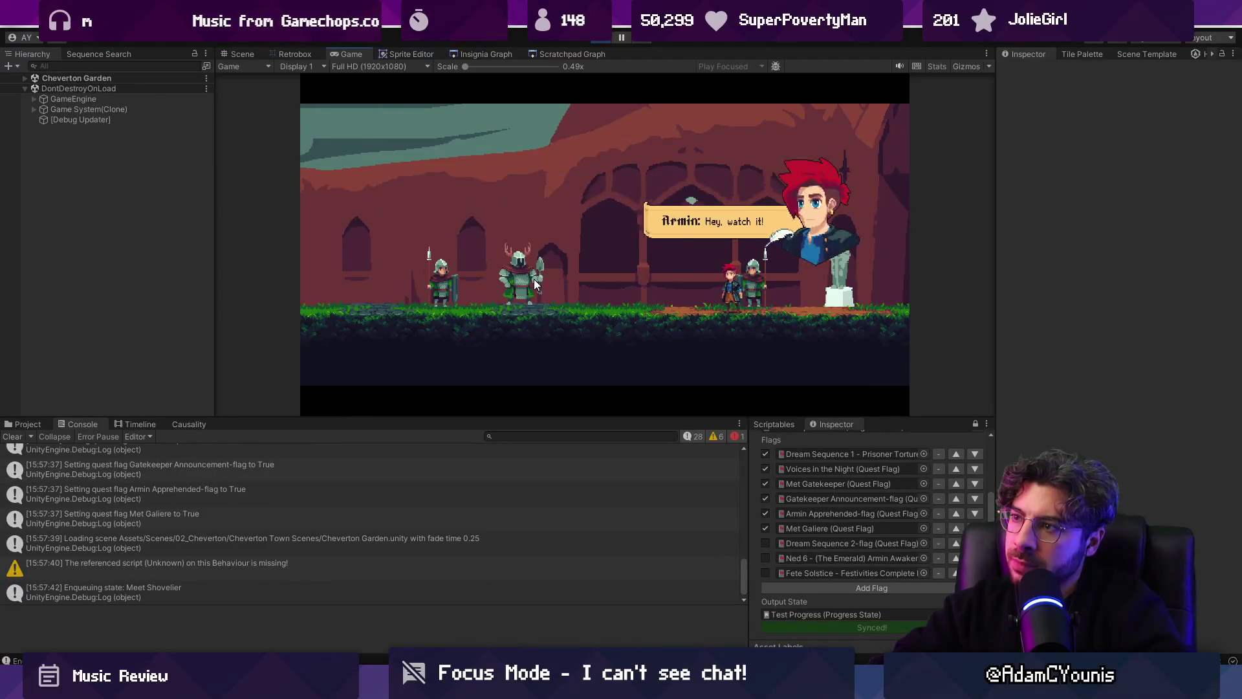
key(space)
key(space)
key(space)
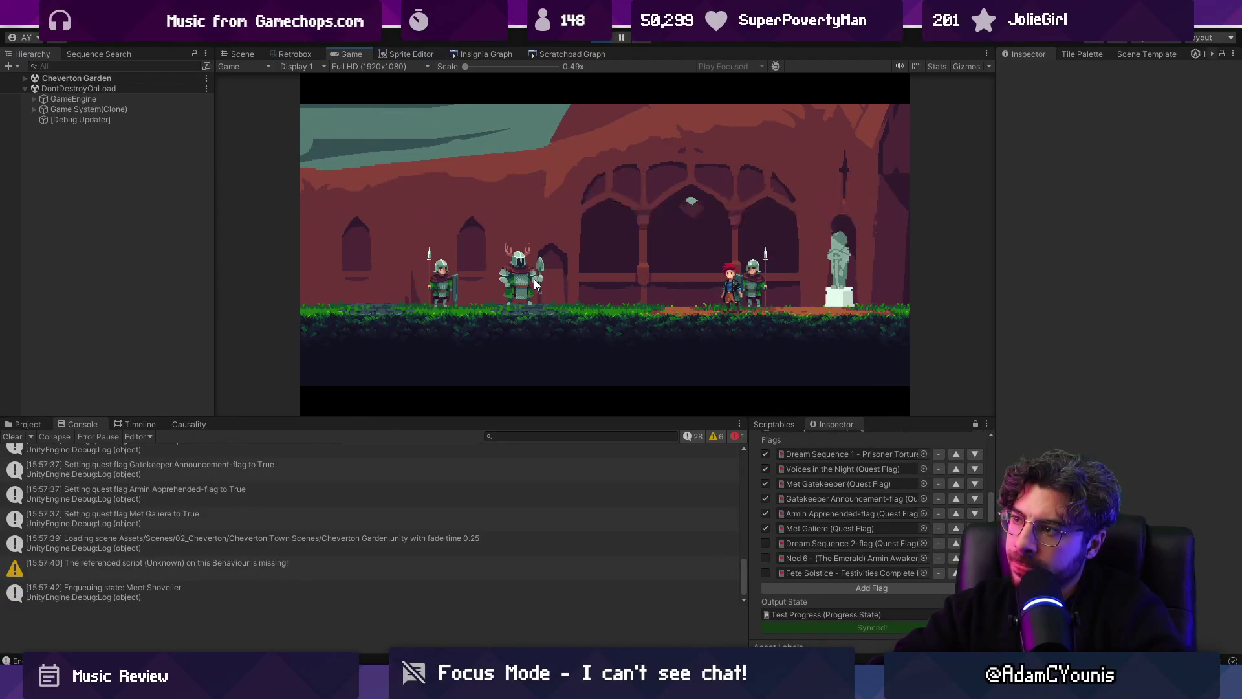
key(space)
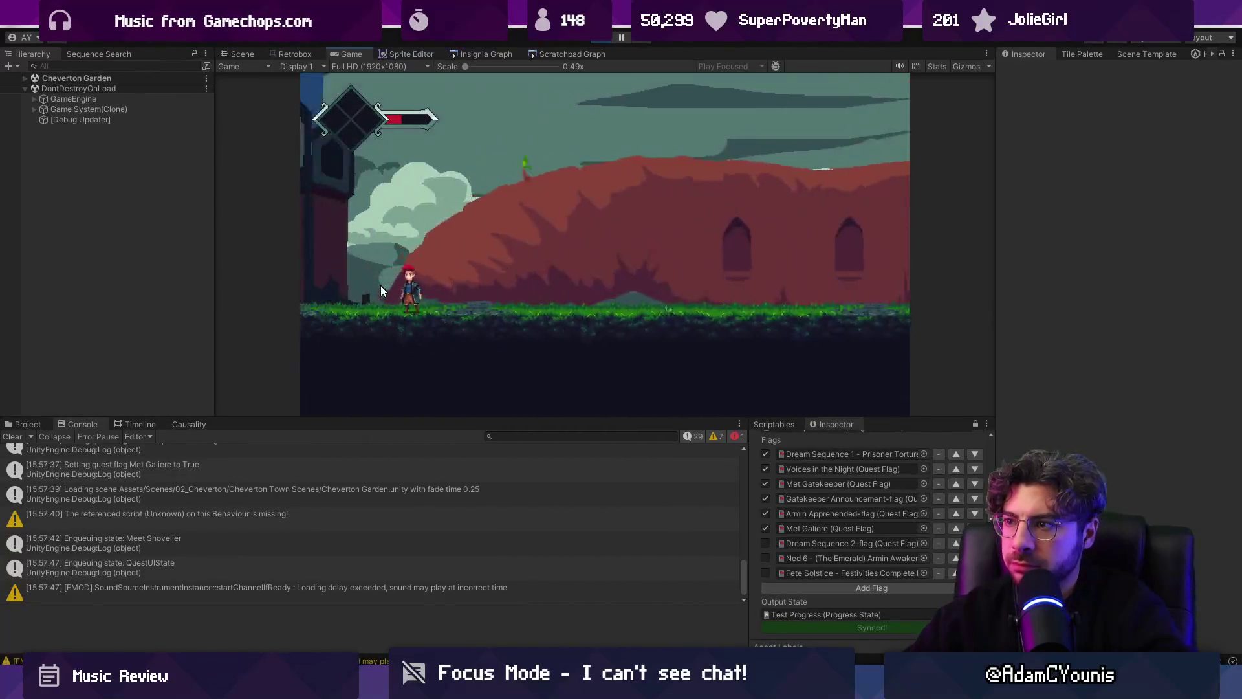
key(Left)
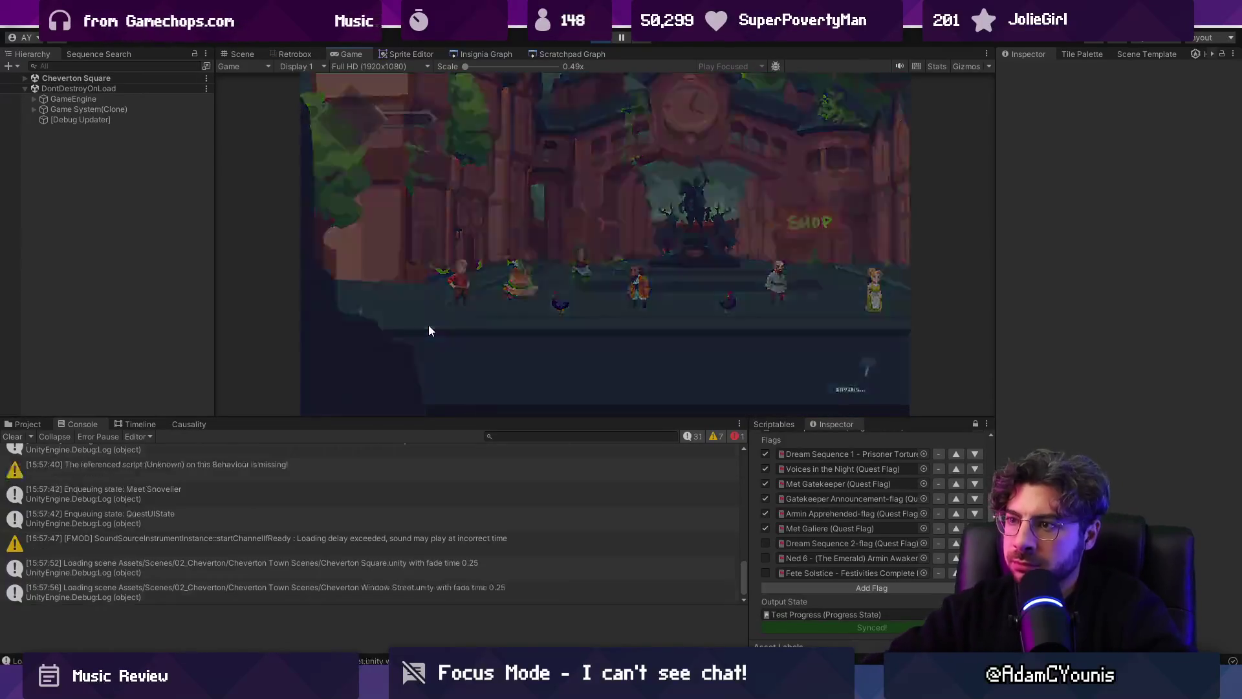
Run to the blacksmith, enter Ned's Workshop and start the conversation with Ned
key(Left)
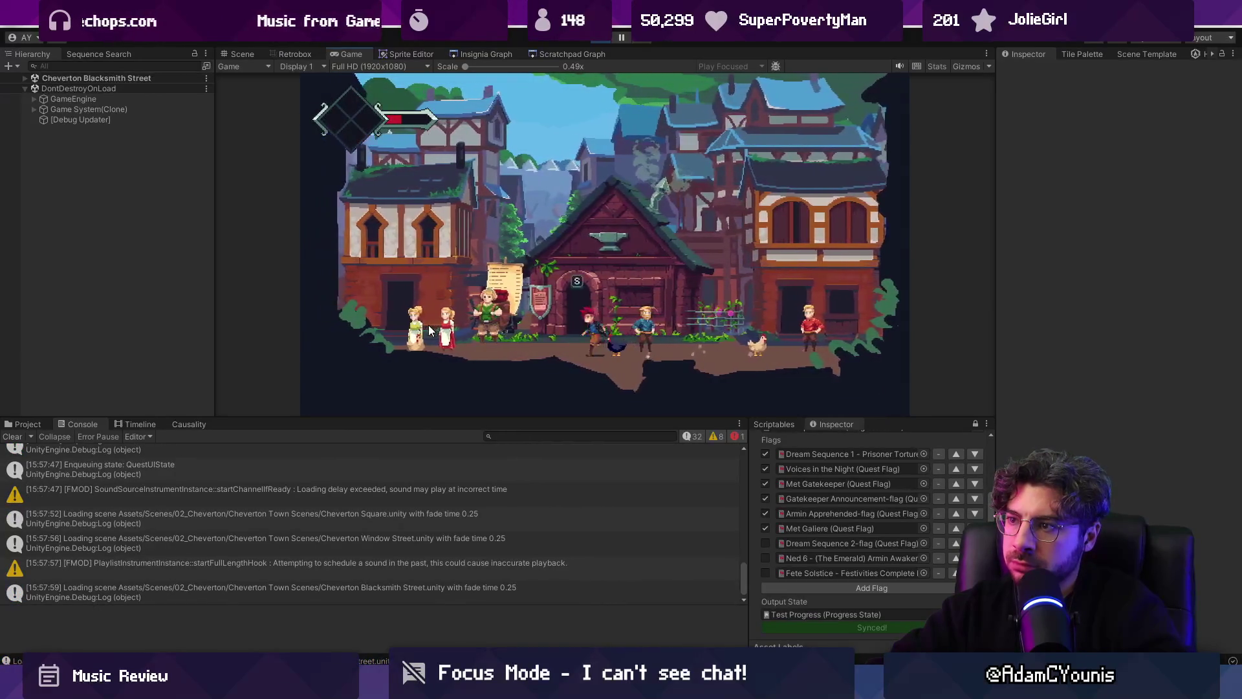
key(s)
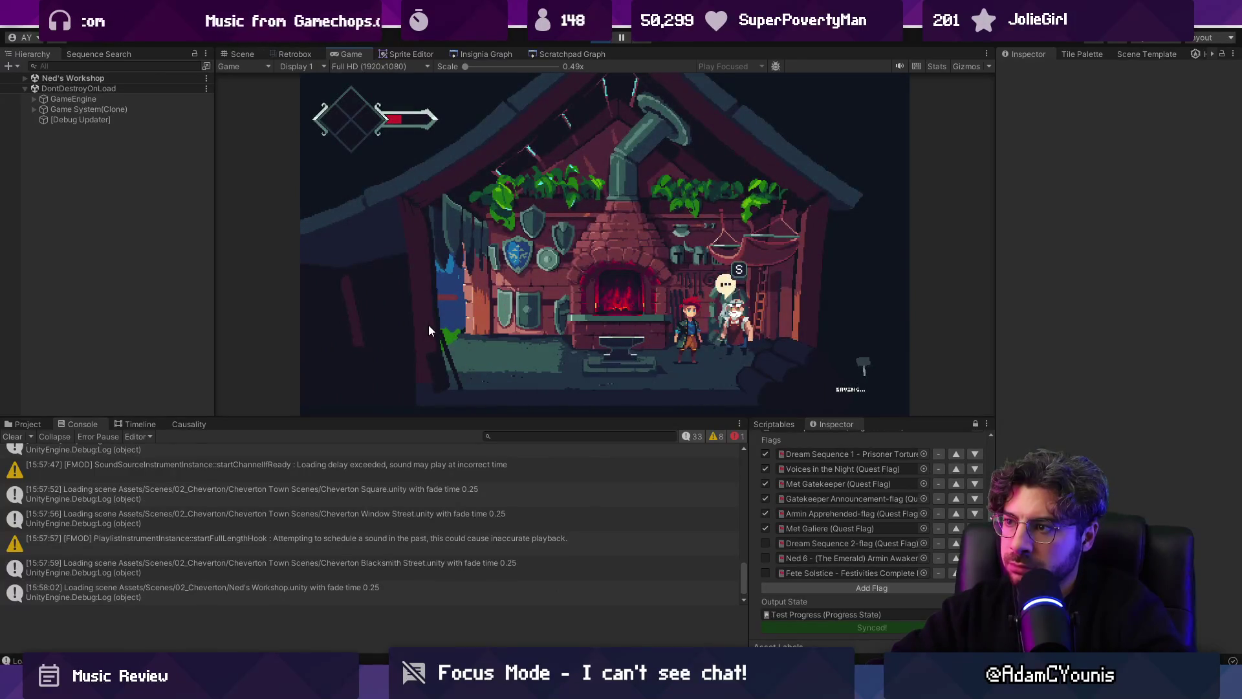
key(s)
key(s)
key(s)
key(s)
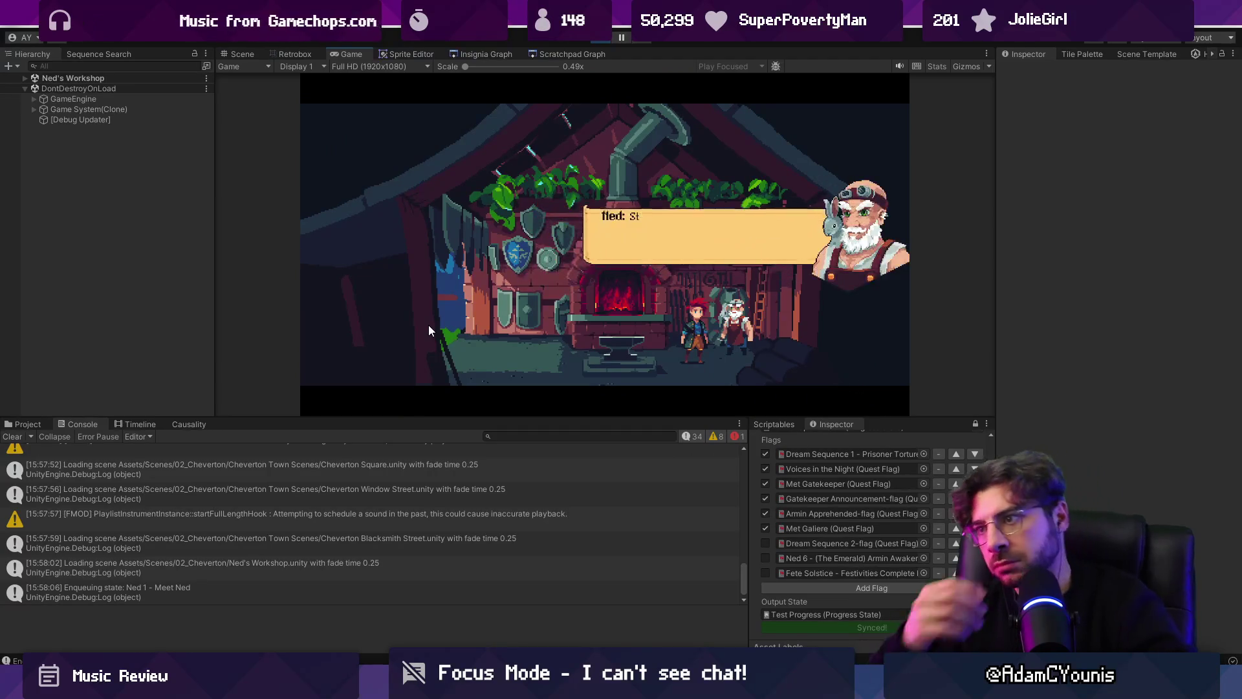
key(s)
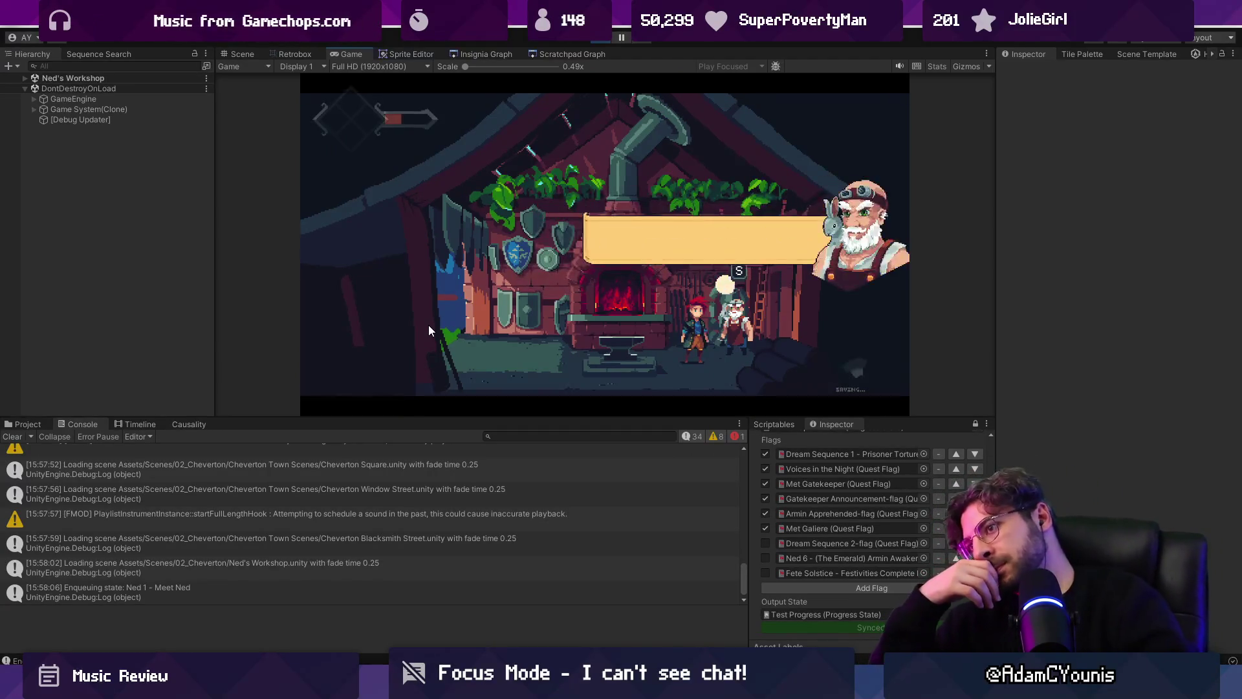
key(s)
key(s)
key(s)
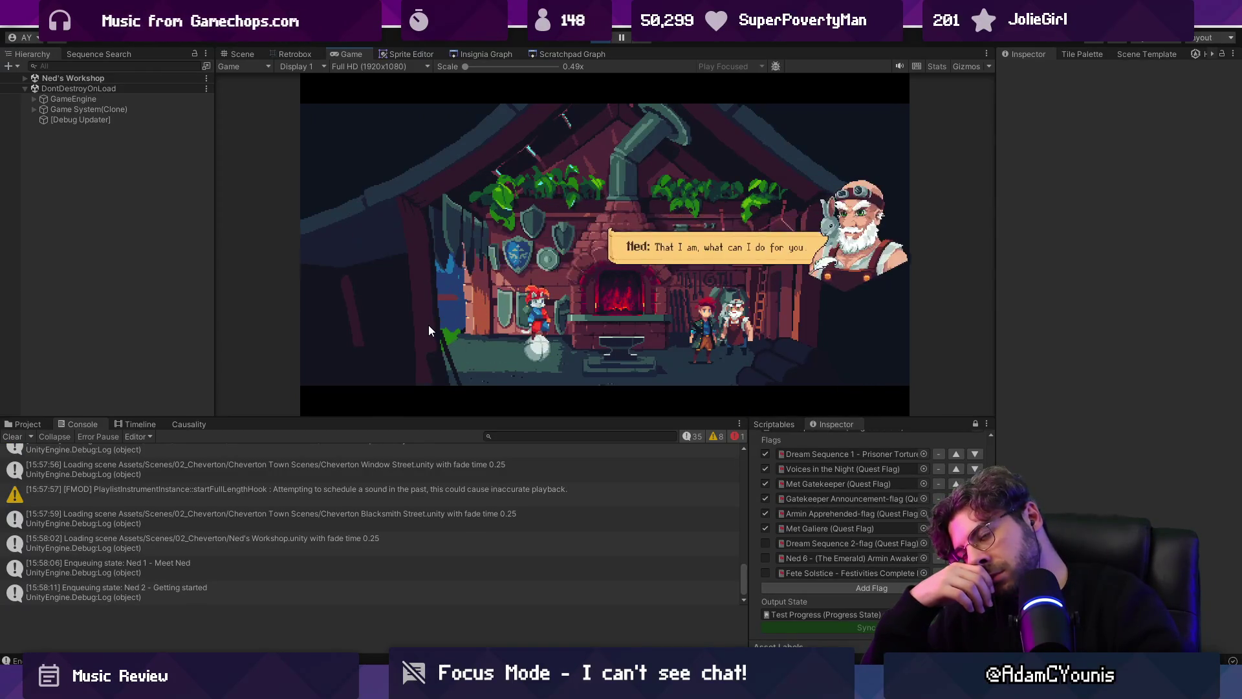
Finish the dialogue past Charlie, close the Designs to Forge list, and open the Journal
key(s)
key(s)
key(s)
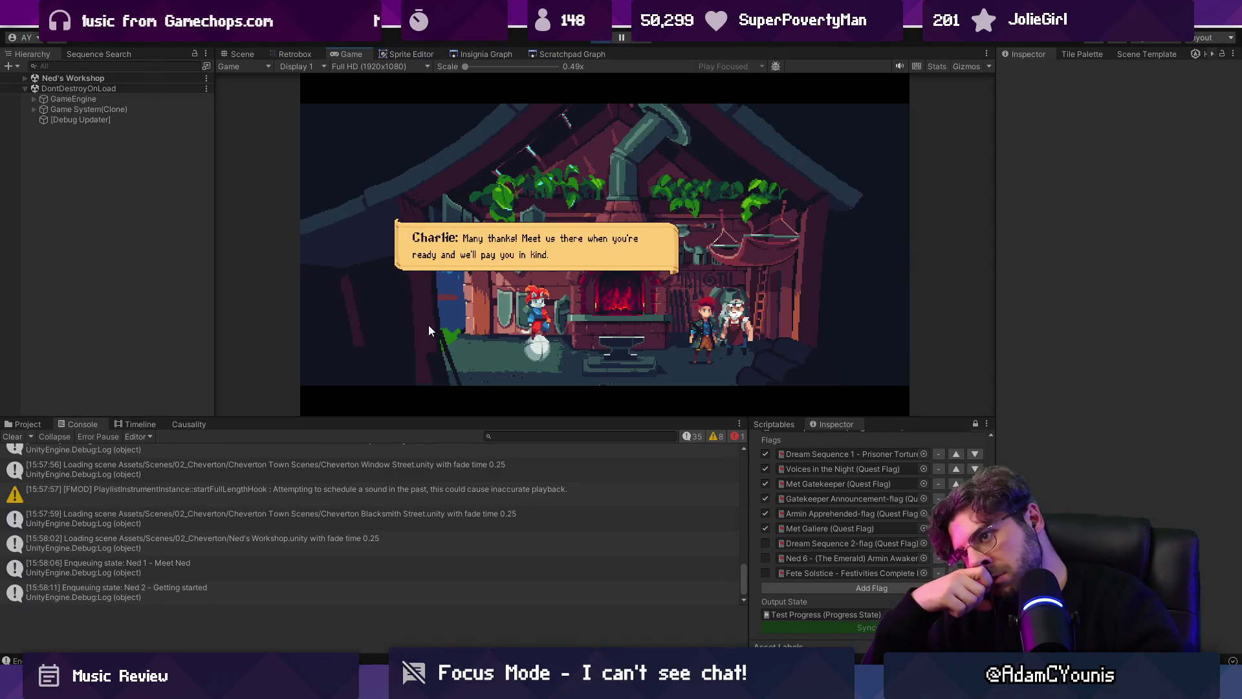
key(s)
key(s)
key(s)
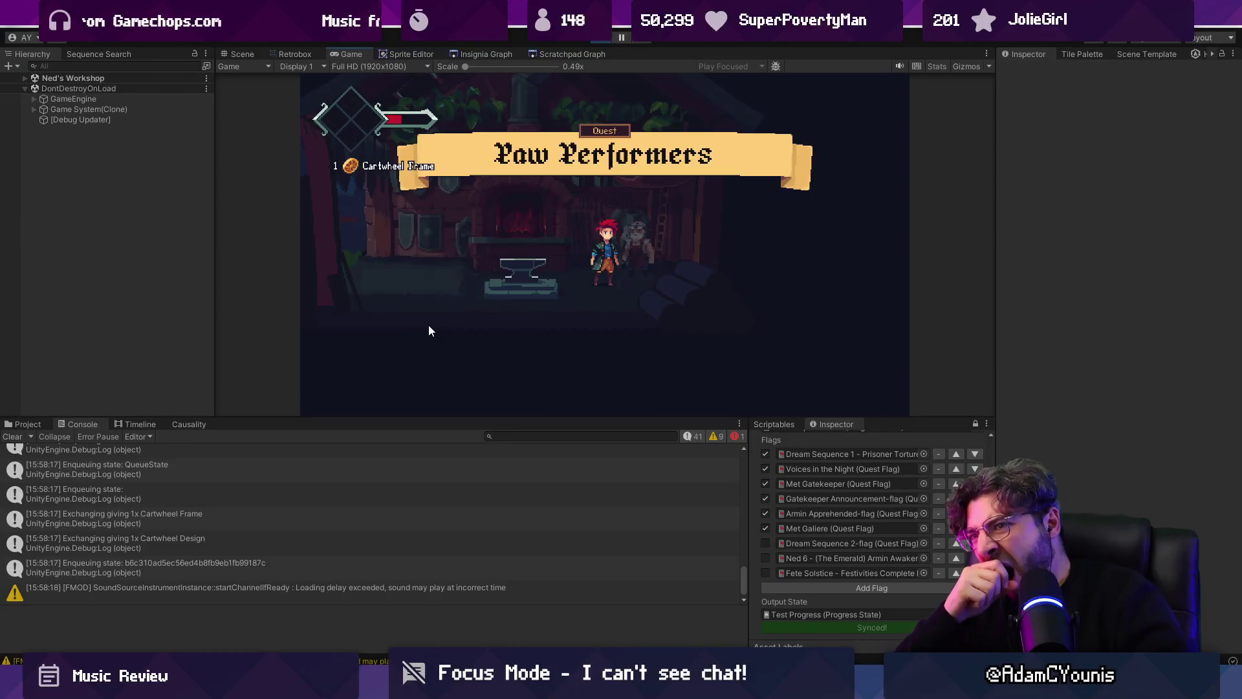
scroll(428, 330, down, 2)
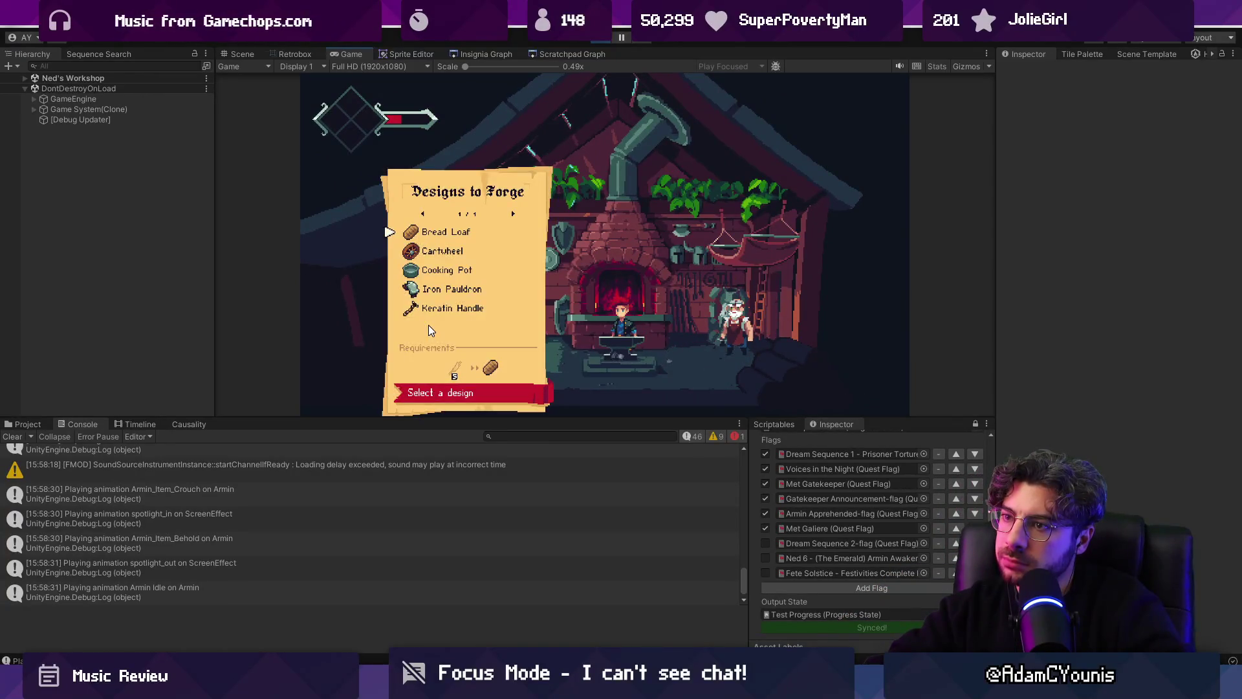
key(Escape)
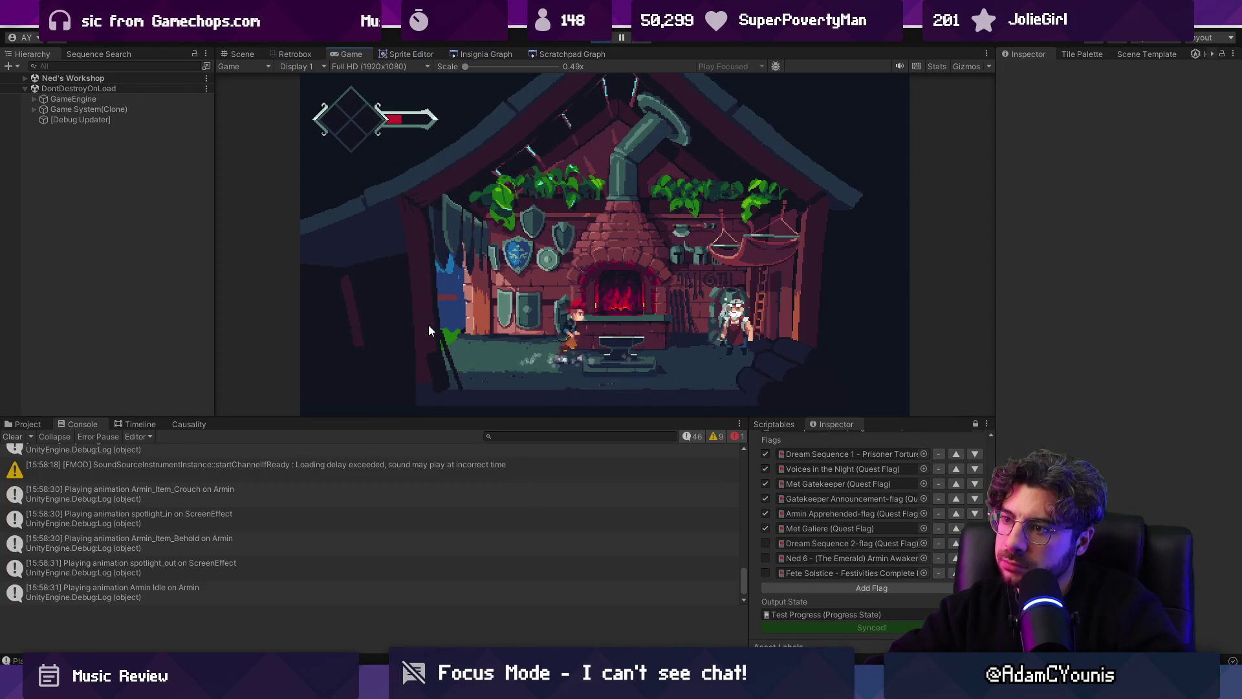
key(Left)
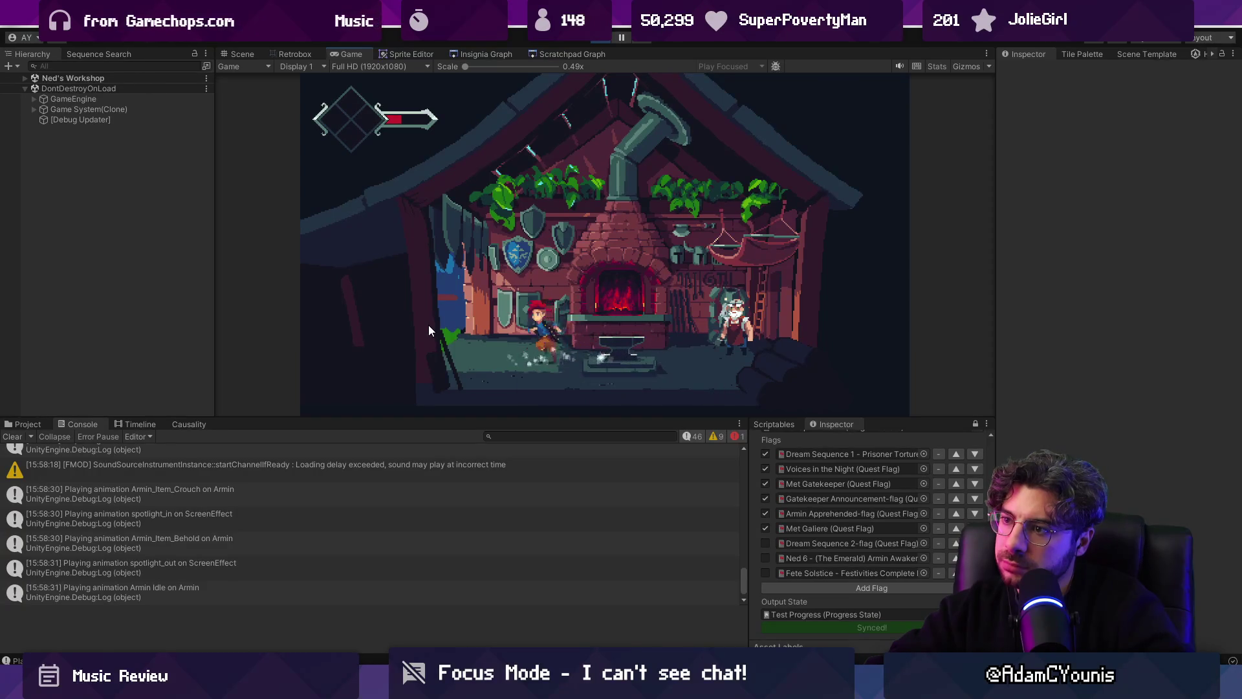
key(Escape)
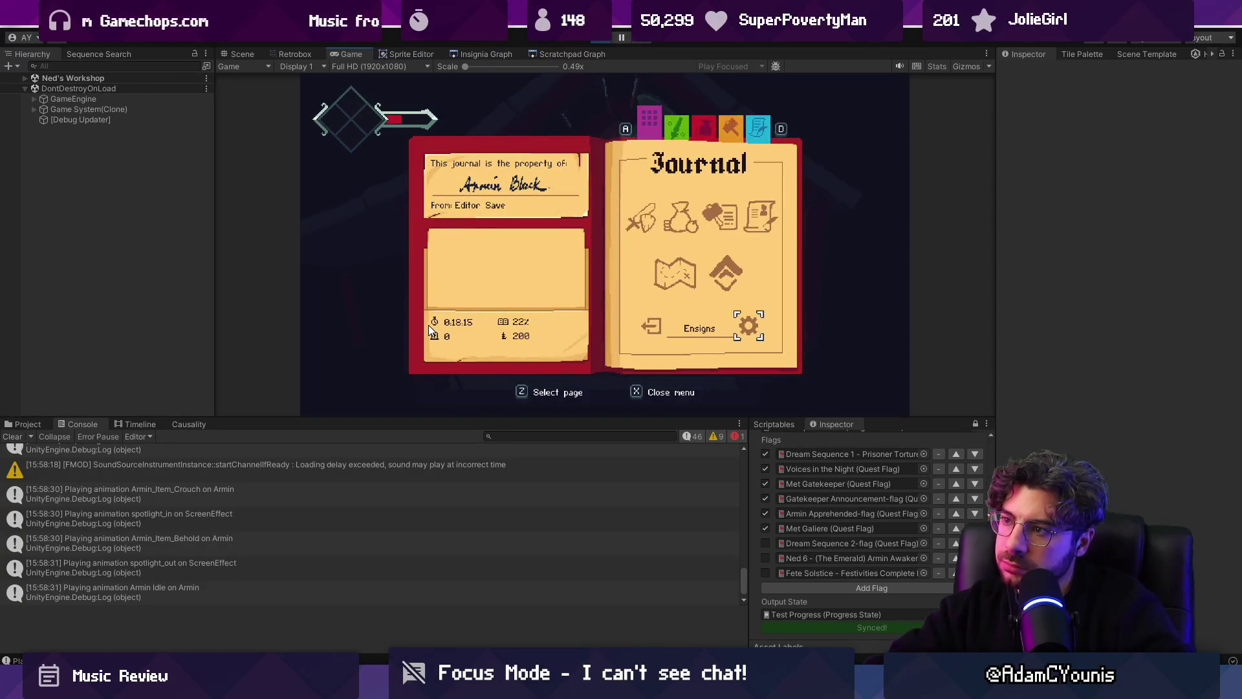
Browse the journal's quest list, viewing Paw Performers and The Shovellier, then return to the main page
key(z)
key(Right)
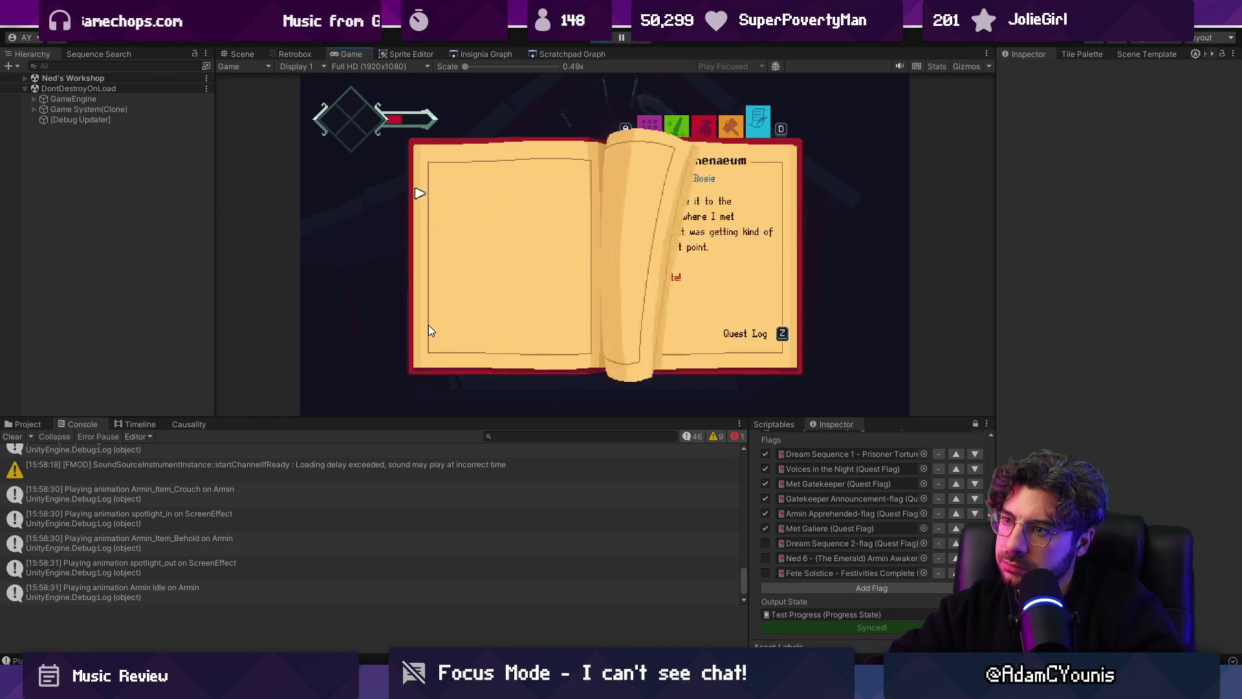
key(Down)
key(Down)
key(Down)
key(Right)
key(Down)
key(Down)
key(Up)
key(Up)
key(Down)
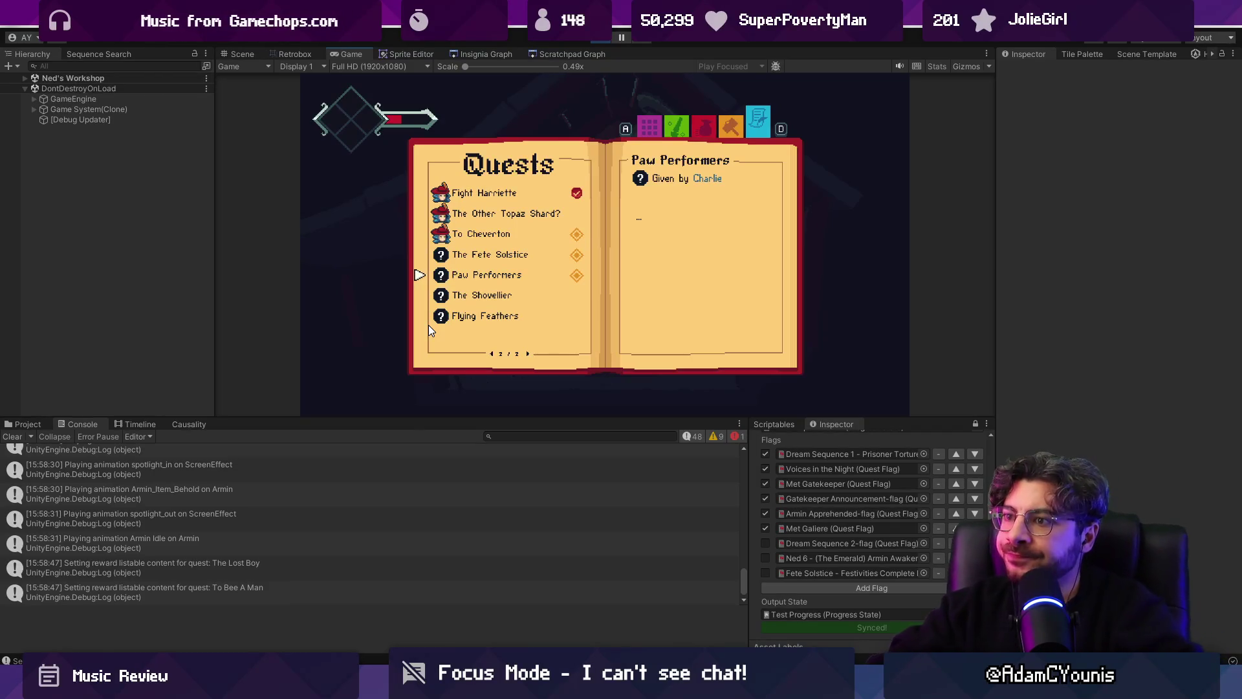
key(x)
key(x)
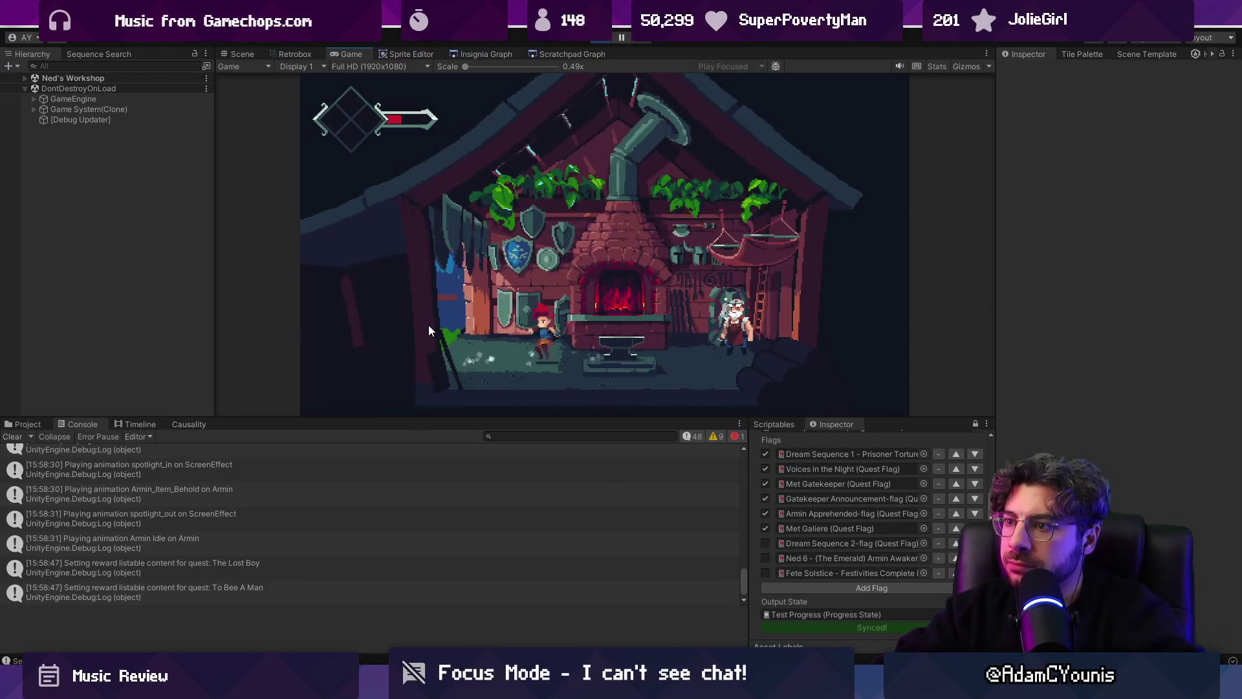
Walk across the forge, reopen the Journal and browse the Quests page again
key(Right)
key(Left)
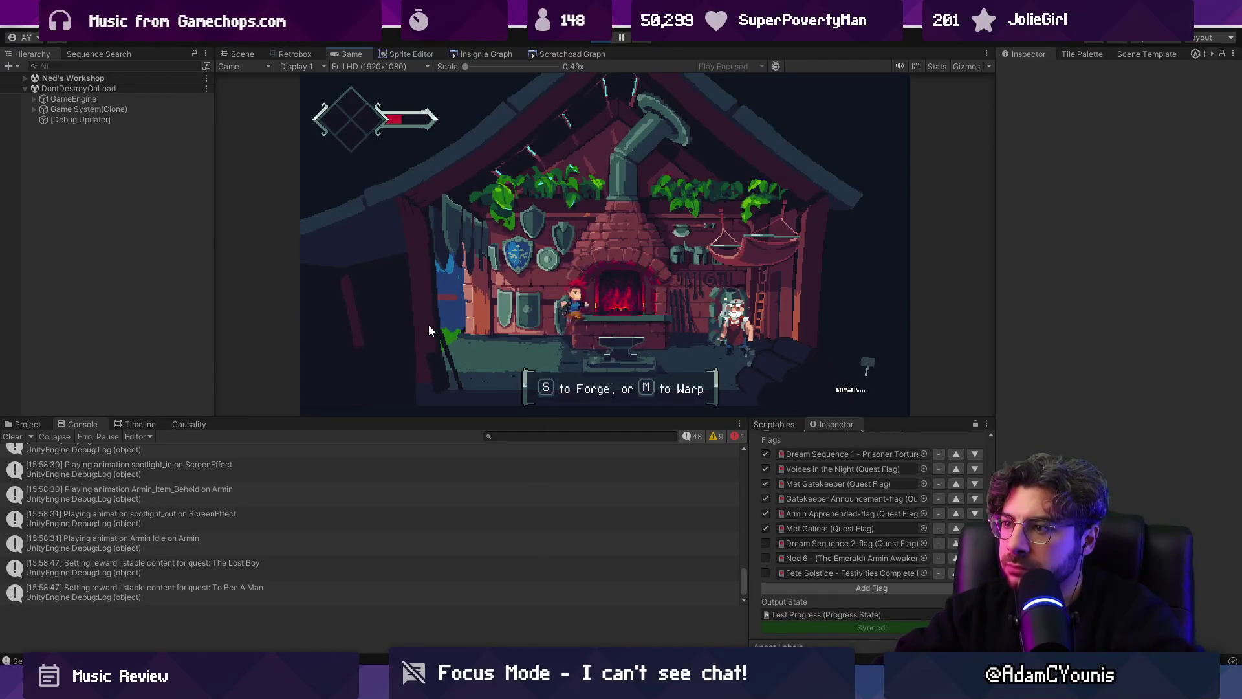
key(Escape)
key(Right)
key(Right)
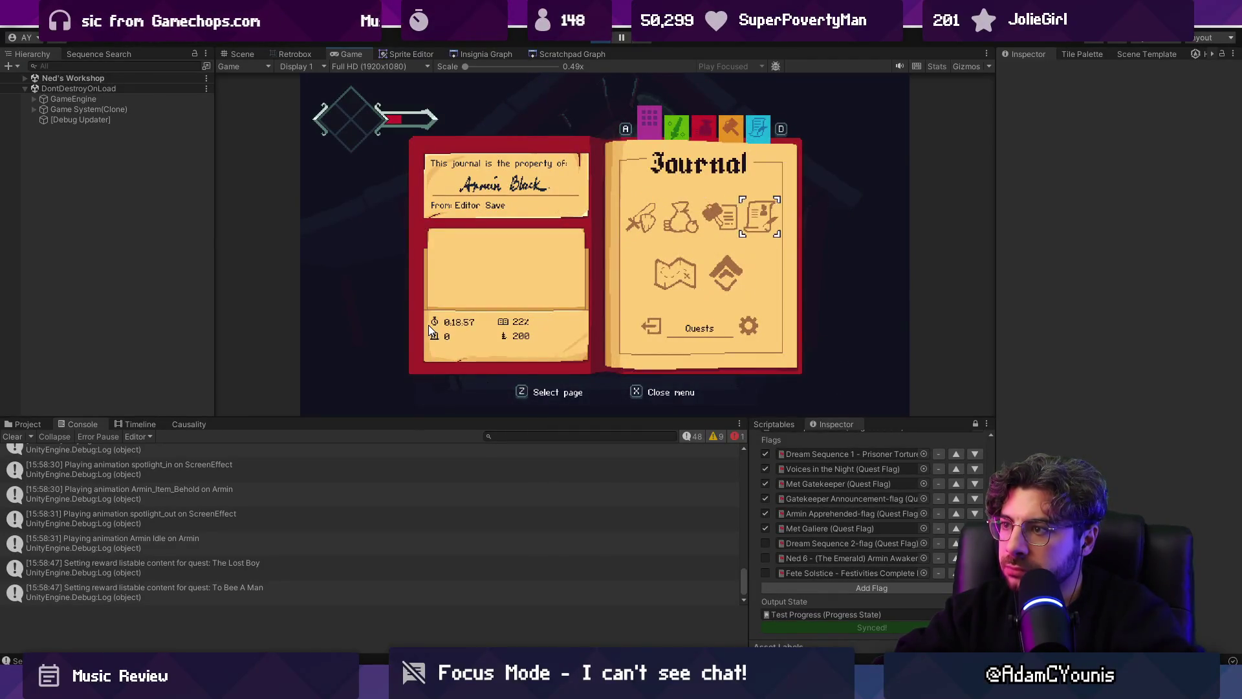
key(z)
key(Down)
key(z)
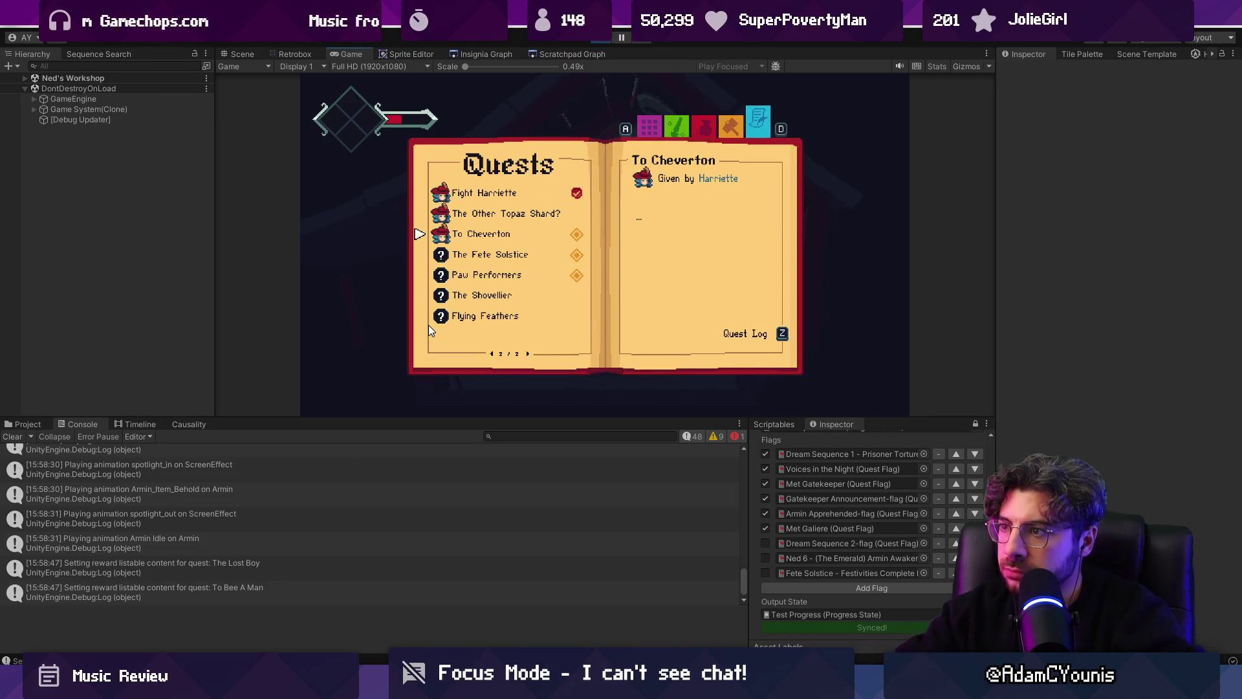
key(x)
Open the To Cheverton quest's full details page in the Journal
key(Right)
key(Right)
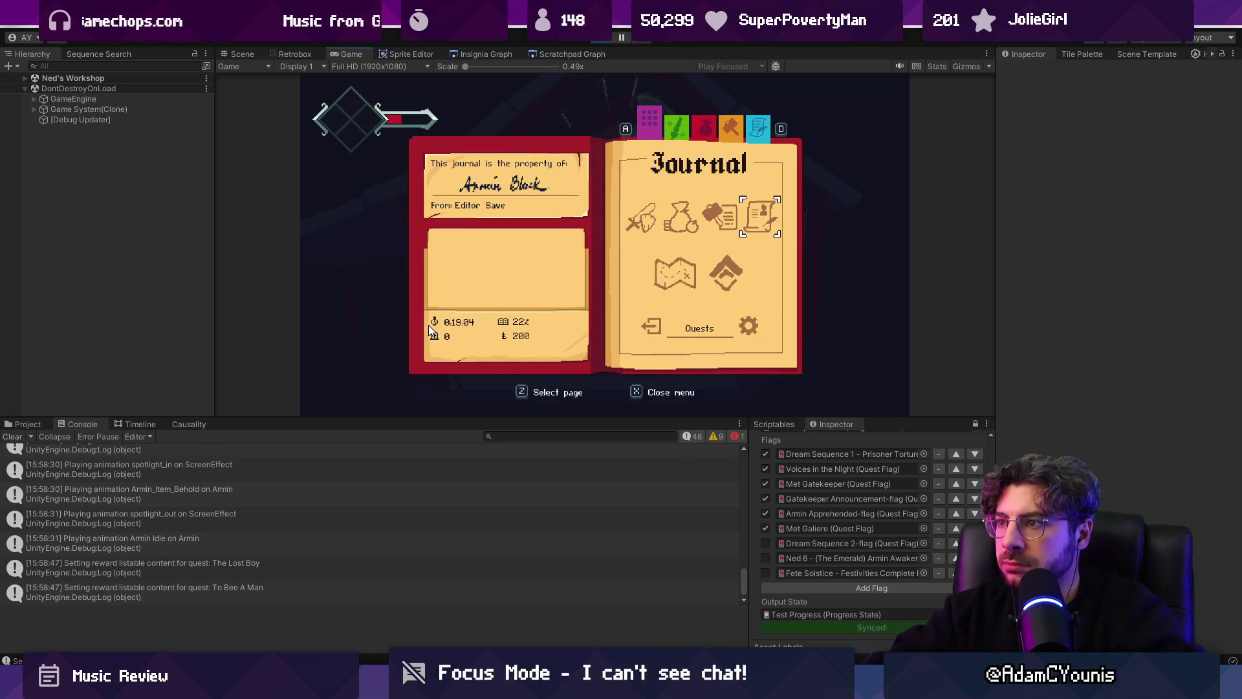
key(z)
key(Down)
key(Down)
key(Down)
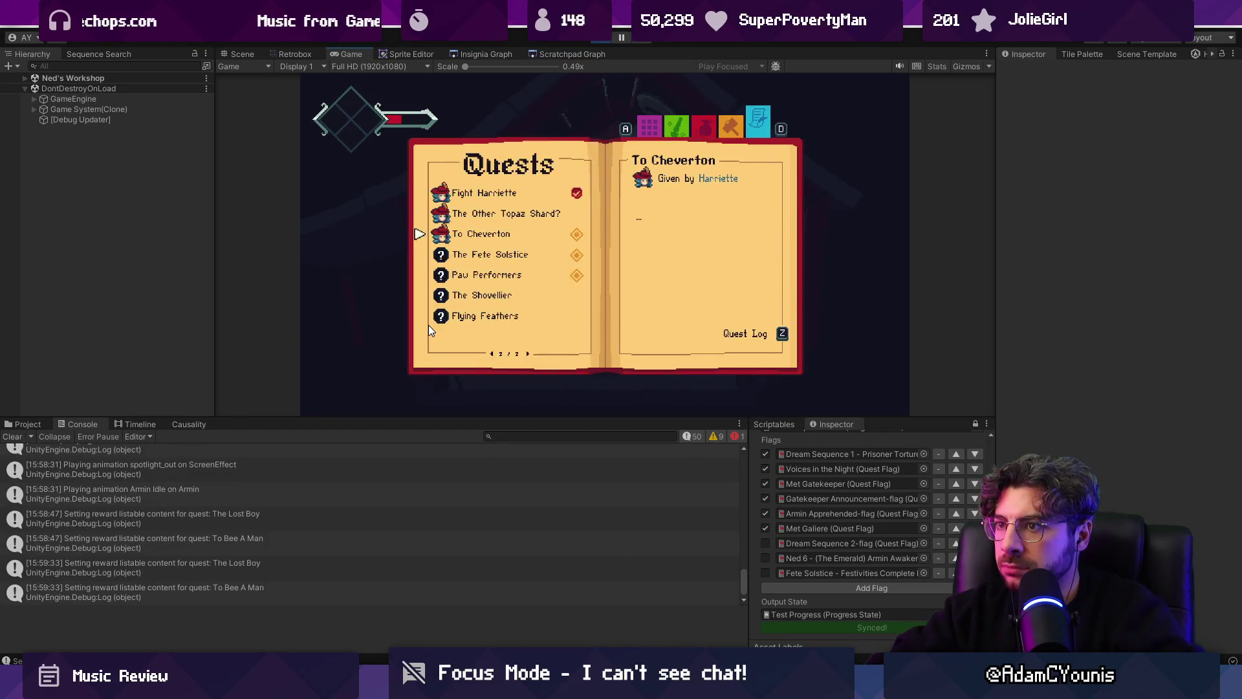
key(z)
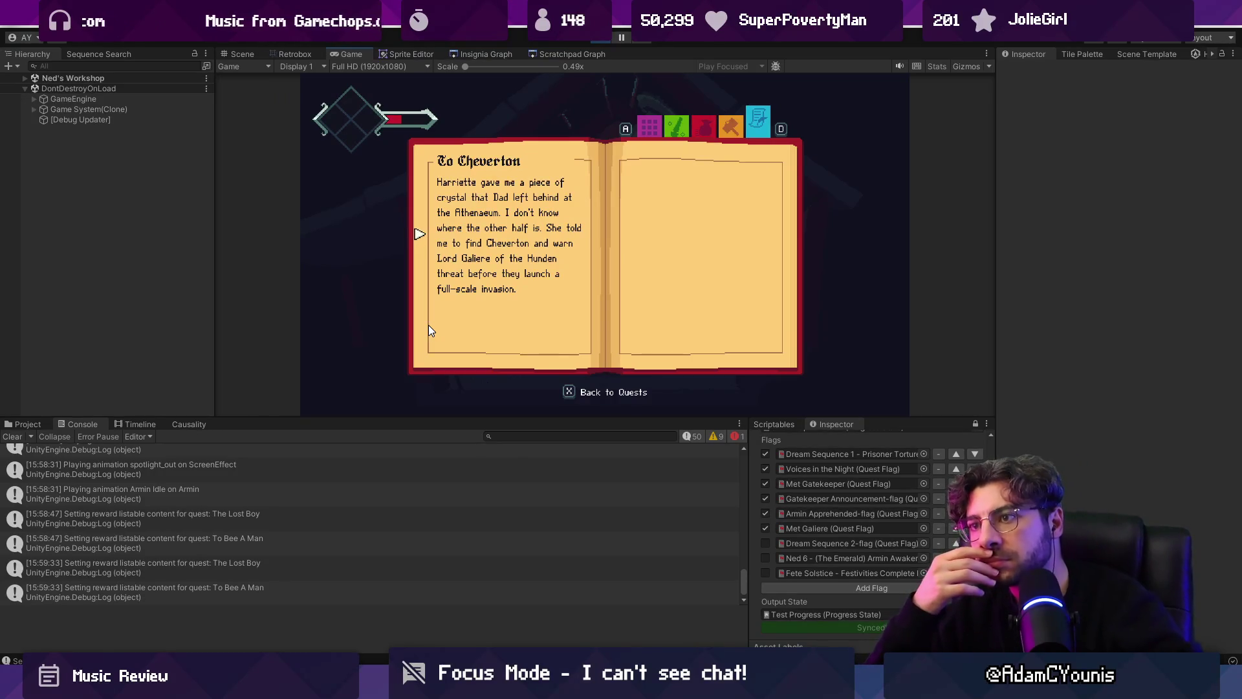
click(24, 424)
Search the Project assets for 'to cheverton', maximize the Game view, and reopen the To Cheverton page
click(494, 436)
text(to cheverton)
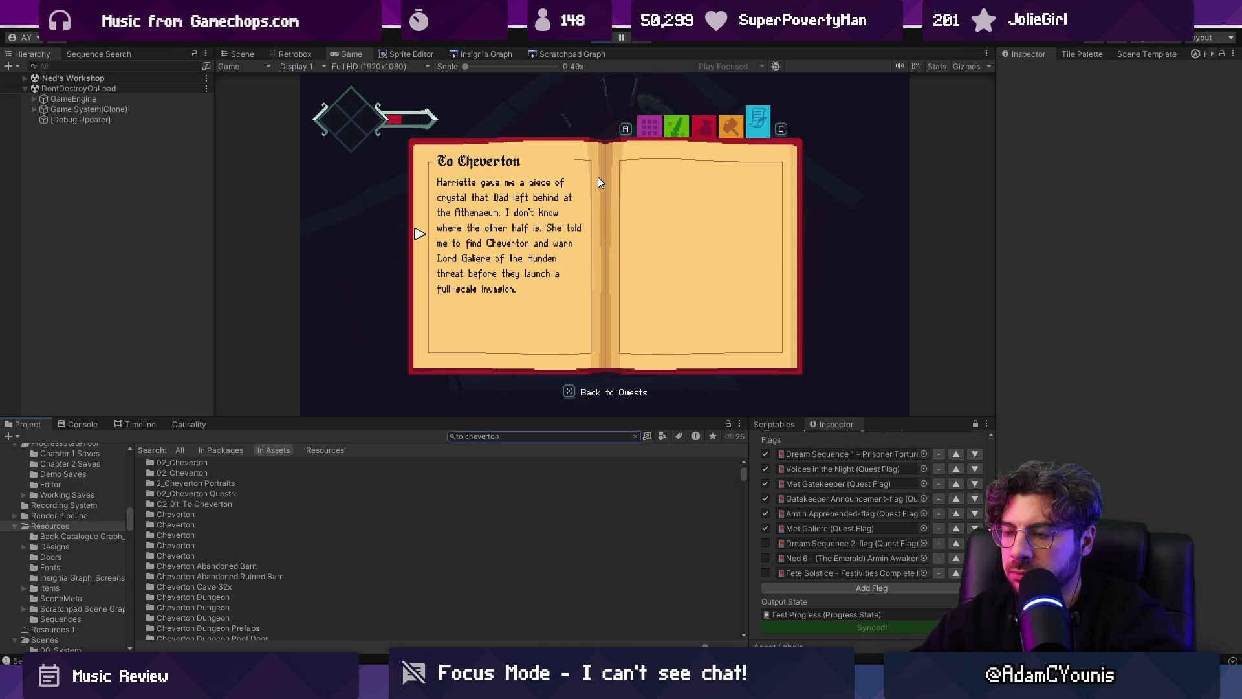
key(shift+space)
key(x)
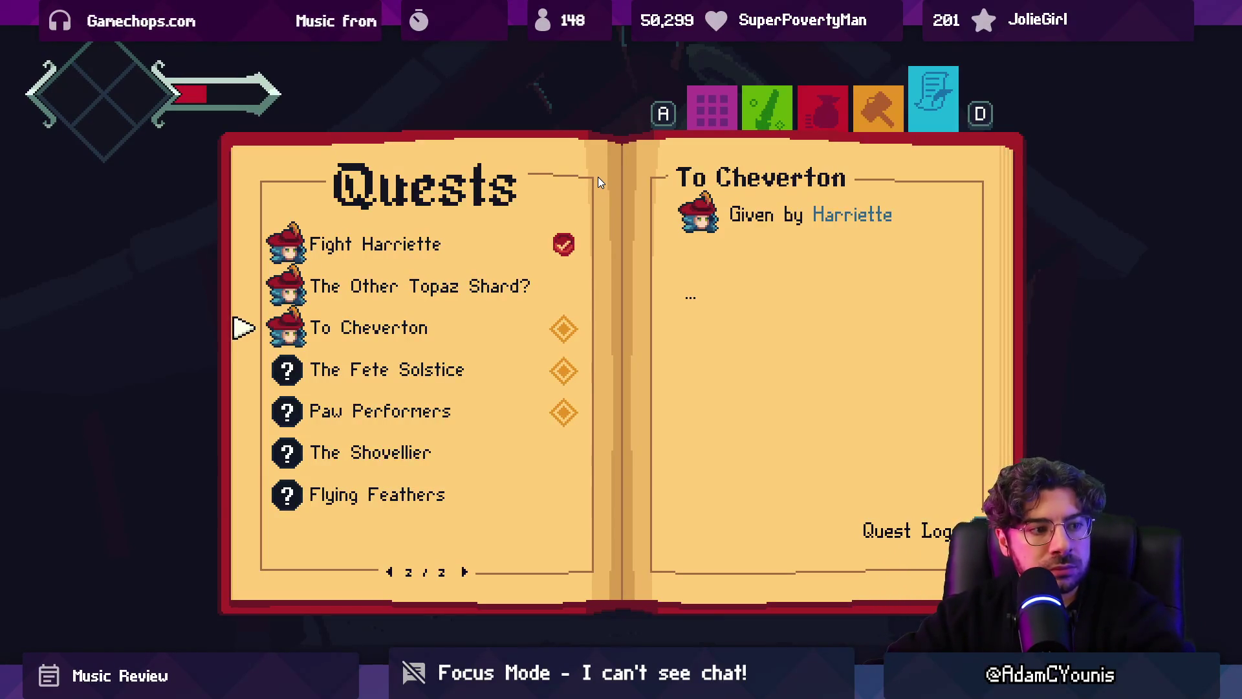
key(z)
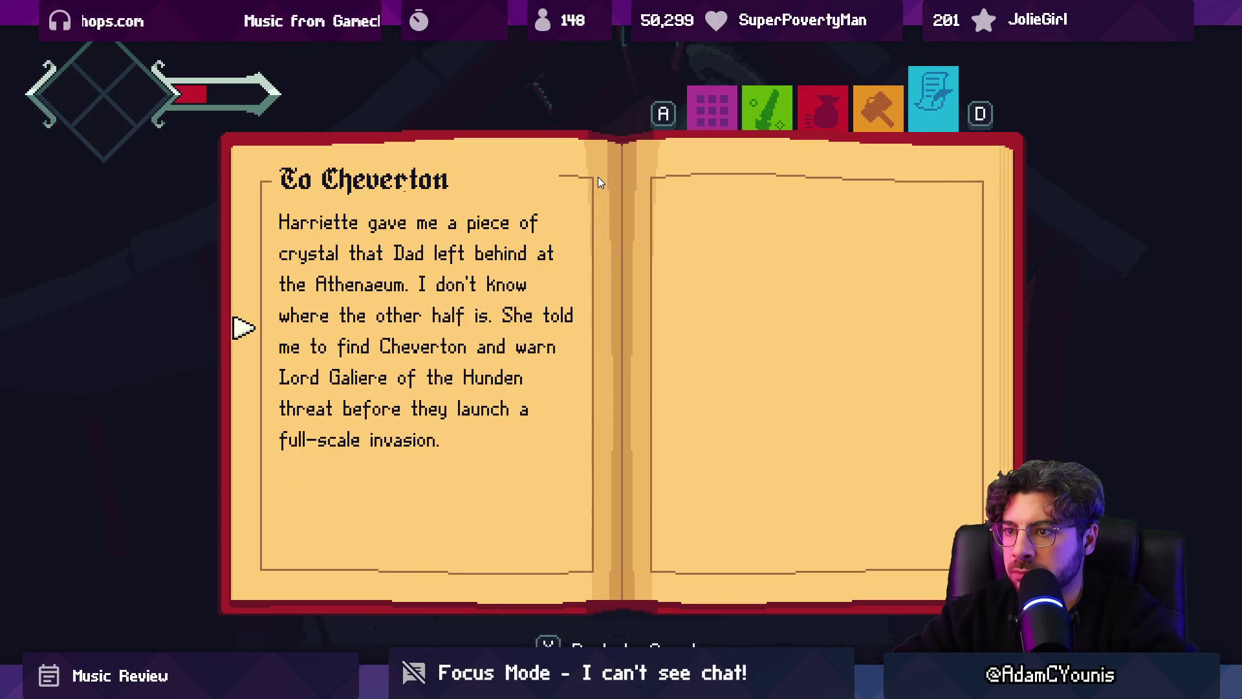
key(x)
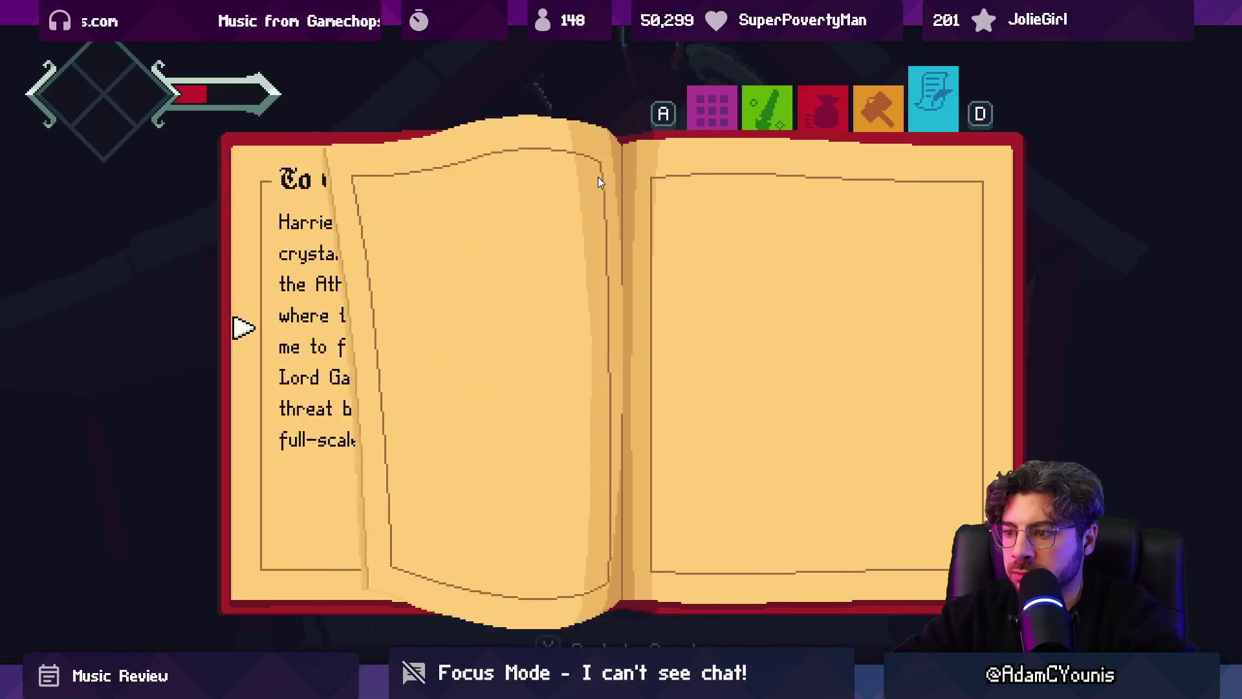
Browse the second quest page: Fight Harriette, The Other Topaz Shard?, The Shovellier, Flying Feathers
key(s)
key(s)
key(s)
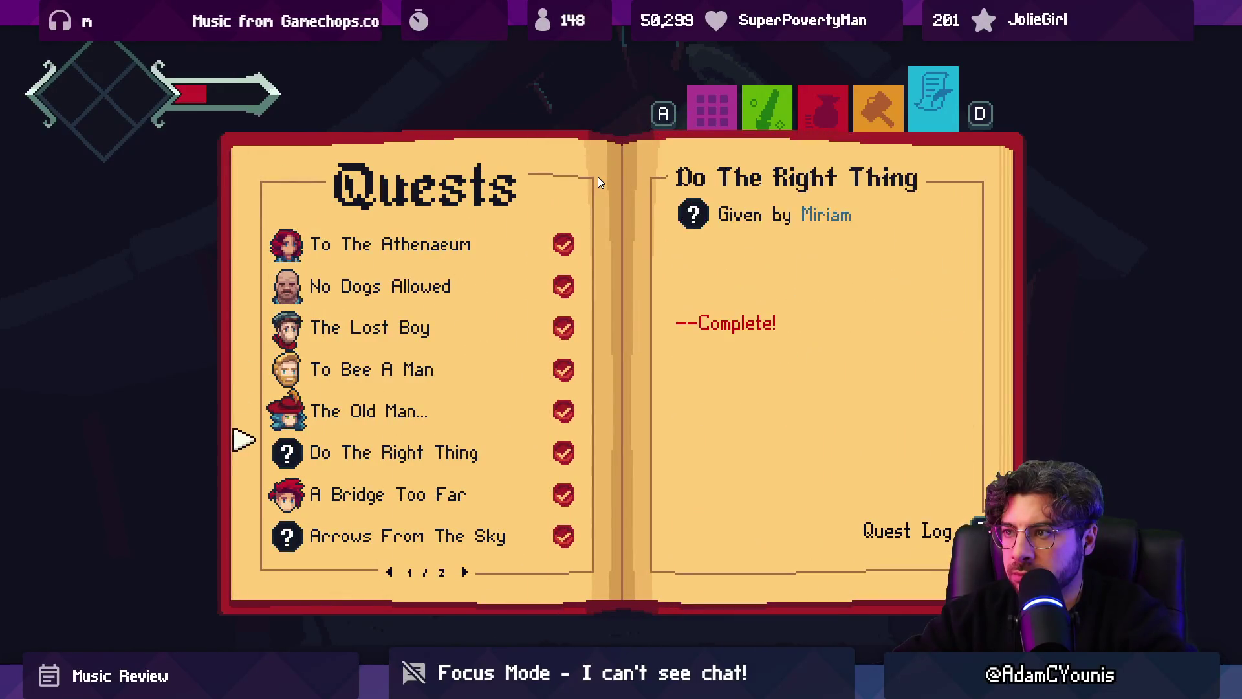
key(Right)
key(w)
key(w)
key(w)
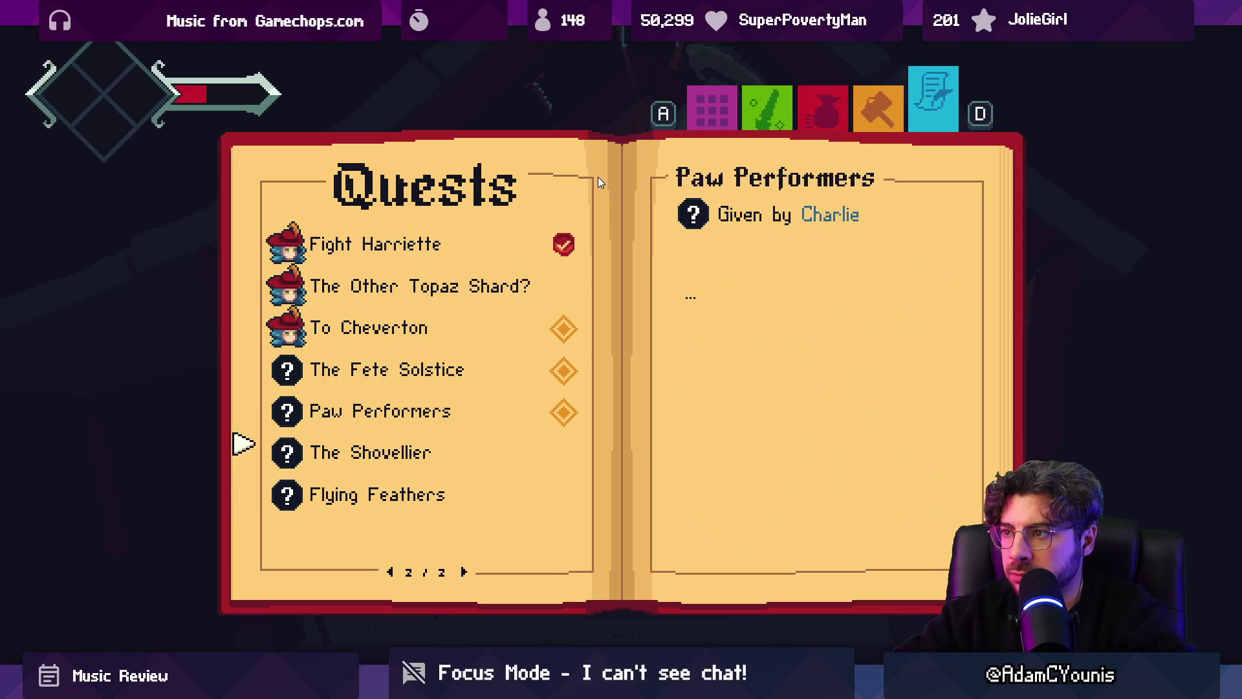
key(s)
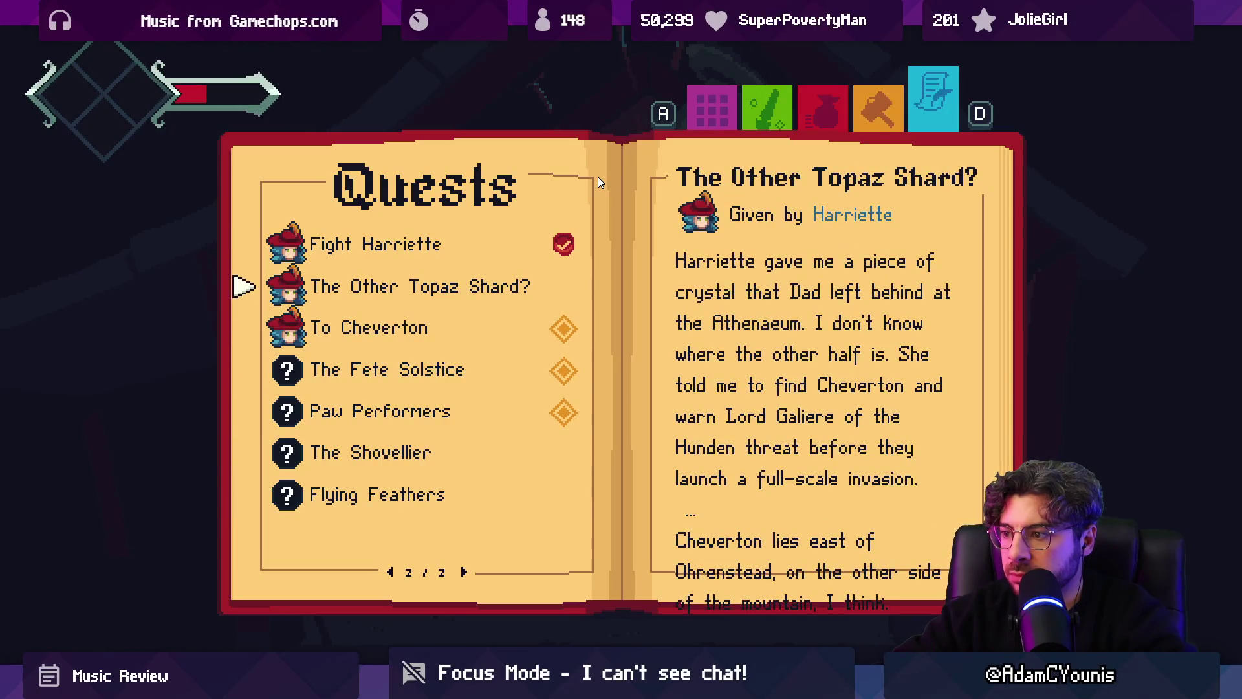
key(s)
key(s)
key(s)
key(s)
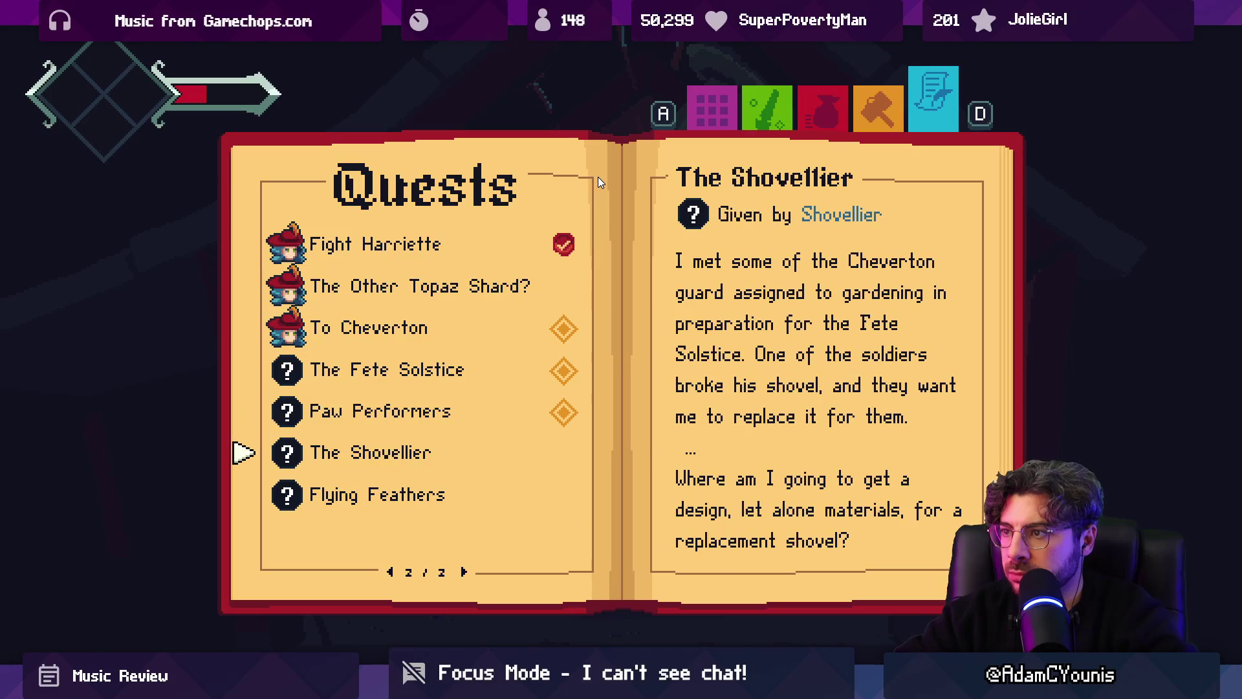
key(s)
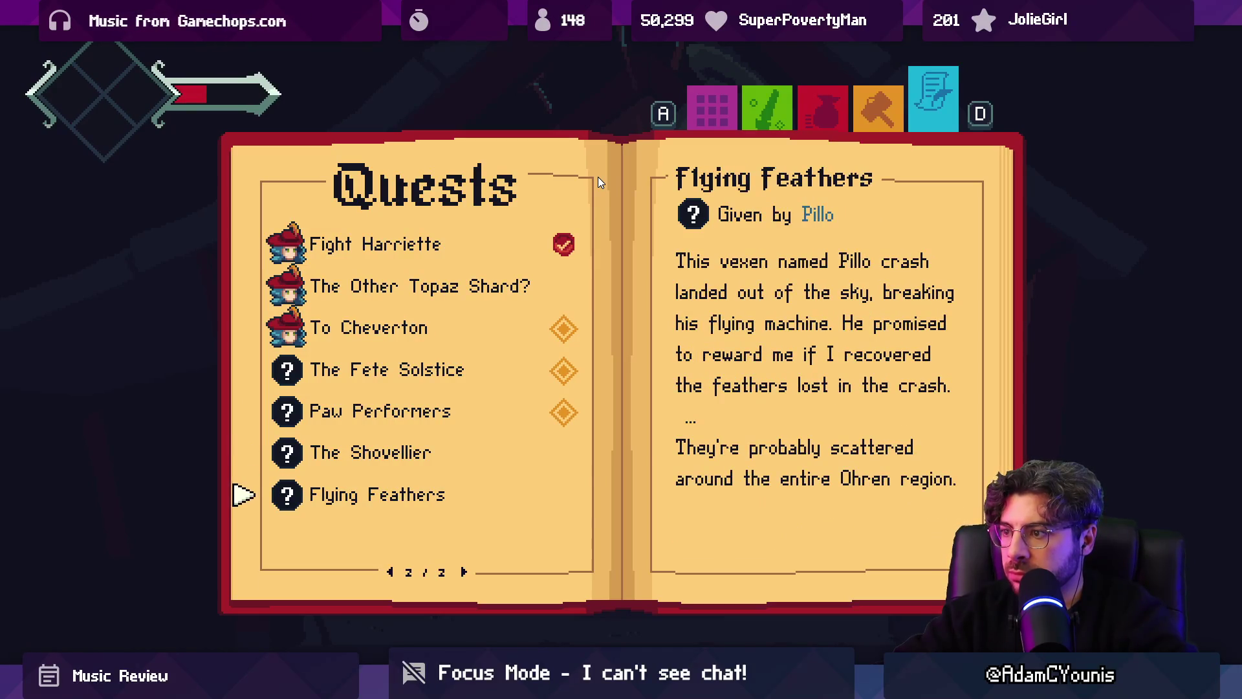
key(w)
key(w)
Reopen and close the full To Cheverton page, then switch the journal to Designs
key(w)
key(w)
key(s)
key(e)
key(x)
key(w)
key(e)
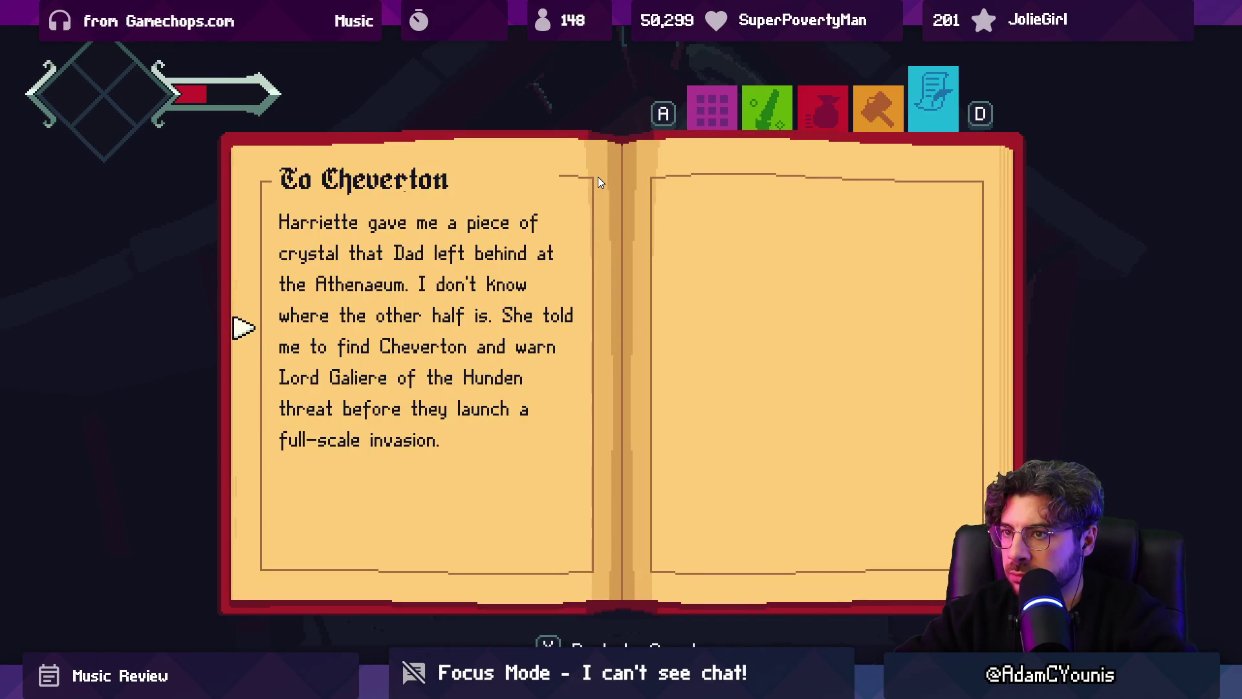
key(x)
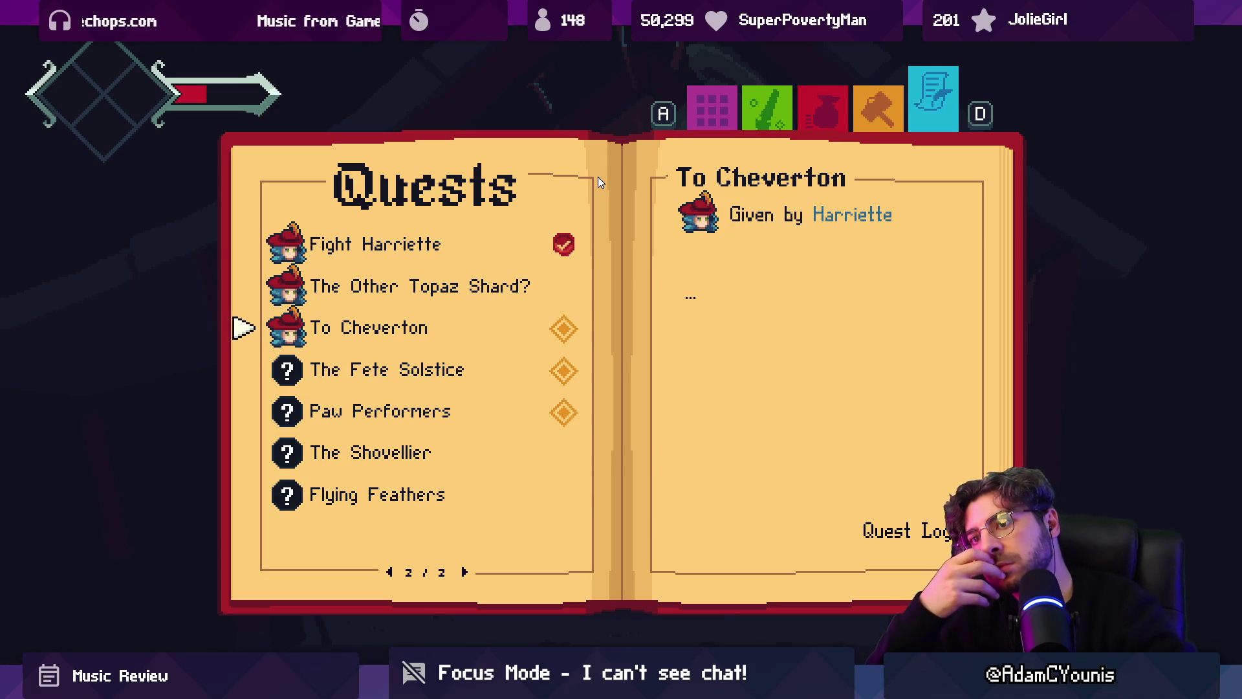
key(a)
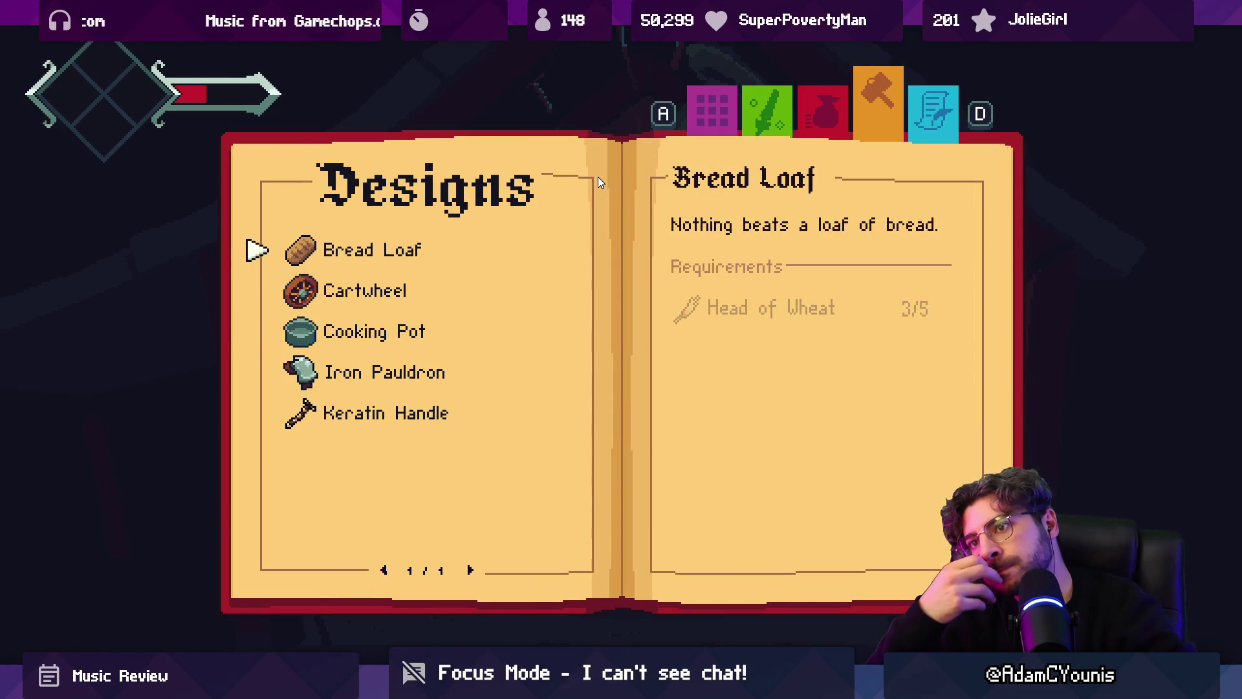
Check the Cartwheel design requirements, then close the journal and walk to the anvil
key(s)
key(s)
key(w)
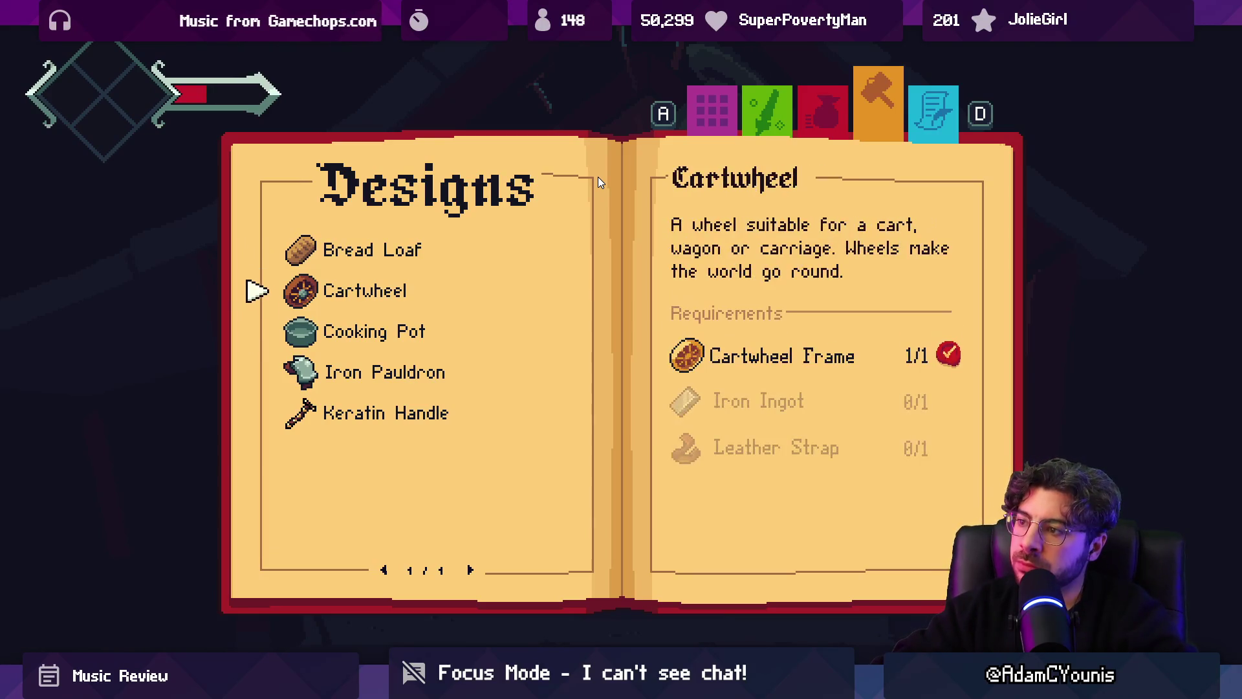
key(Escape)
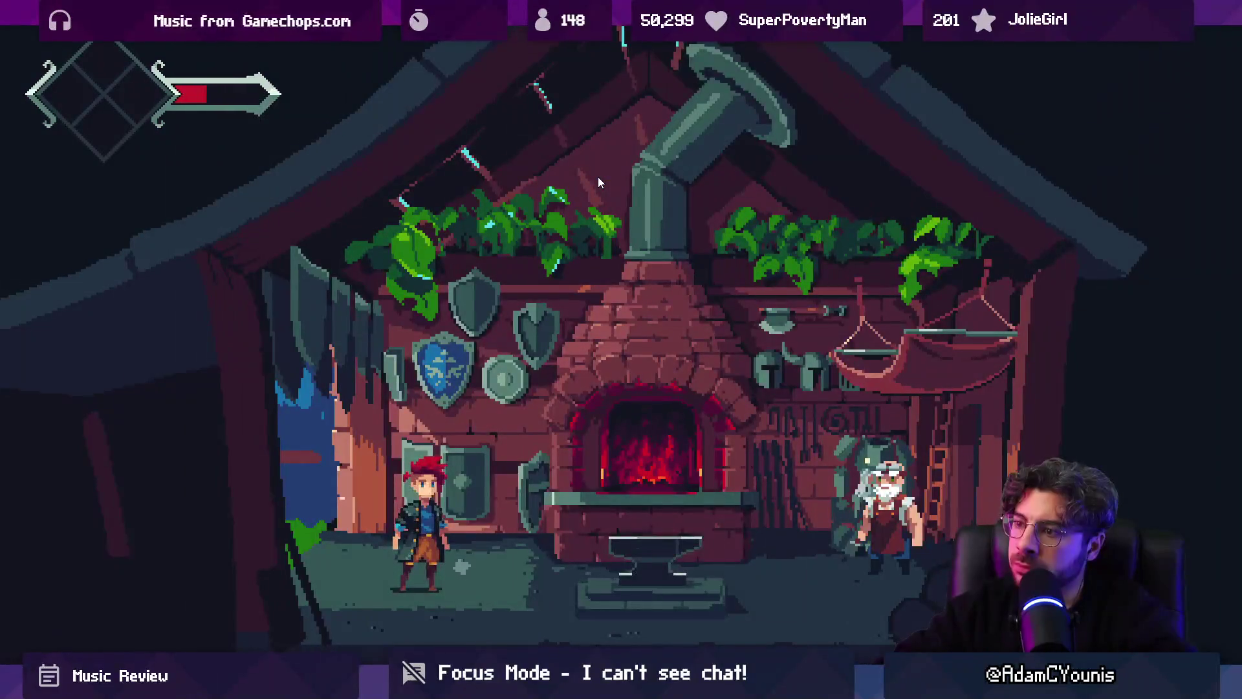
key(d)
key(a)
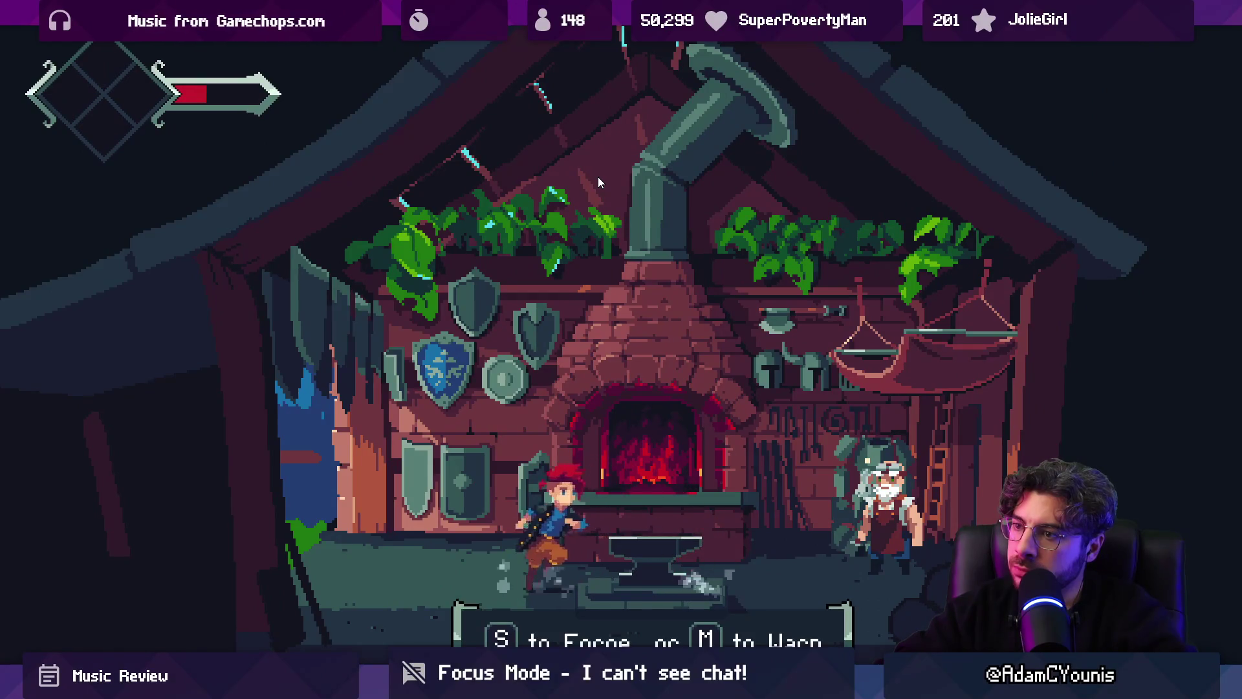
key(space)
Reopen the journal, flip to Quests, open the empty Paw Performers page, and restore the editor layout
key(Escape)
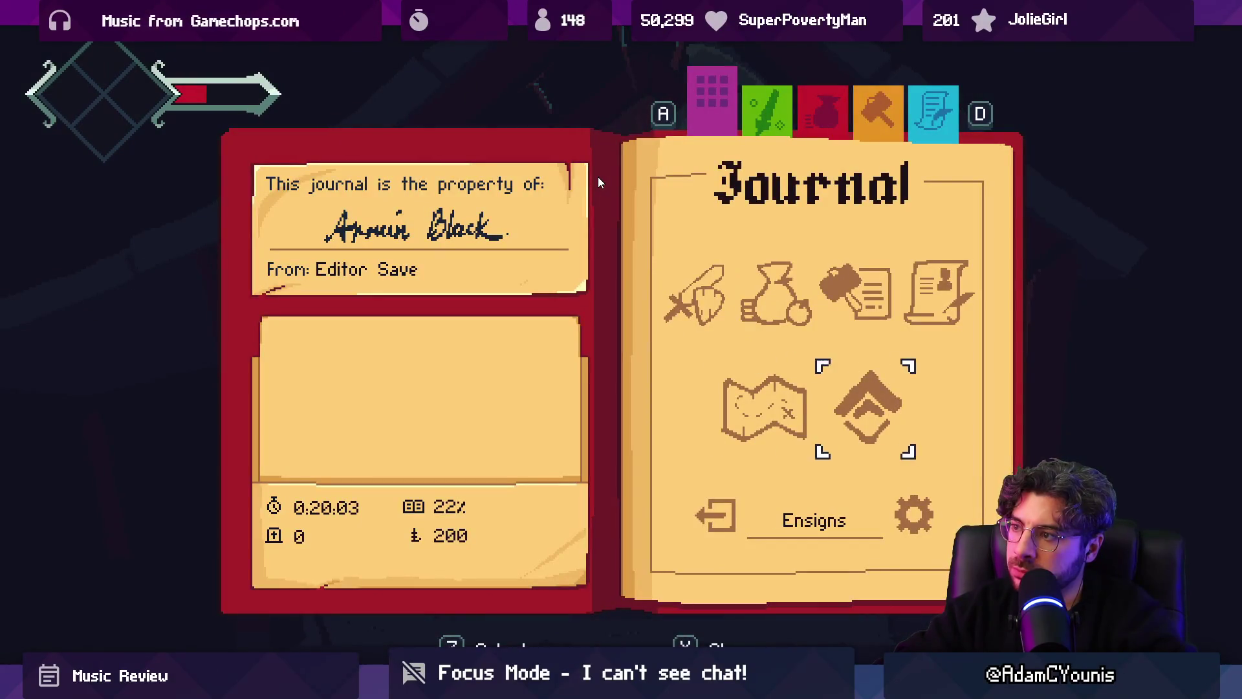
key(d)
key(s)
key(a)
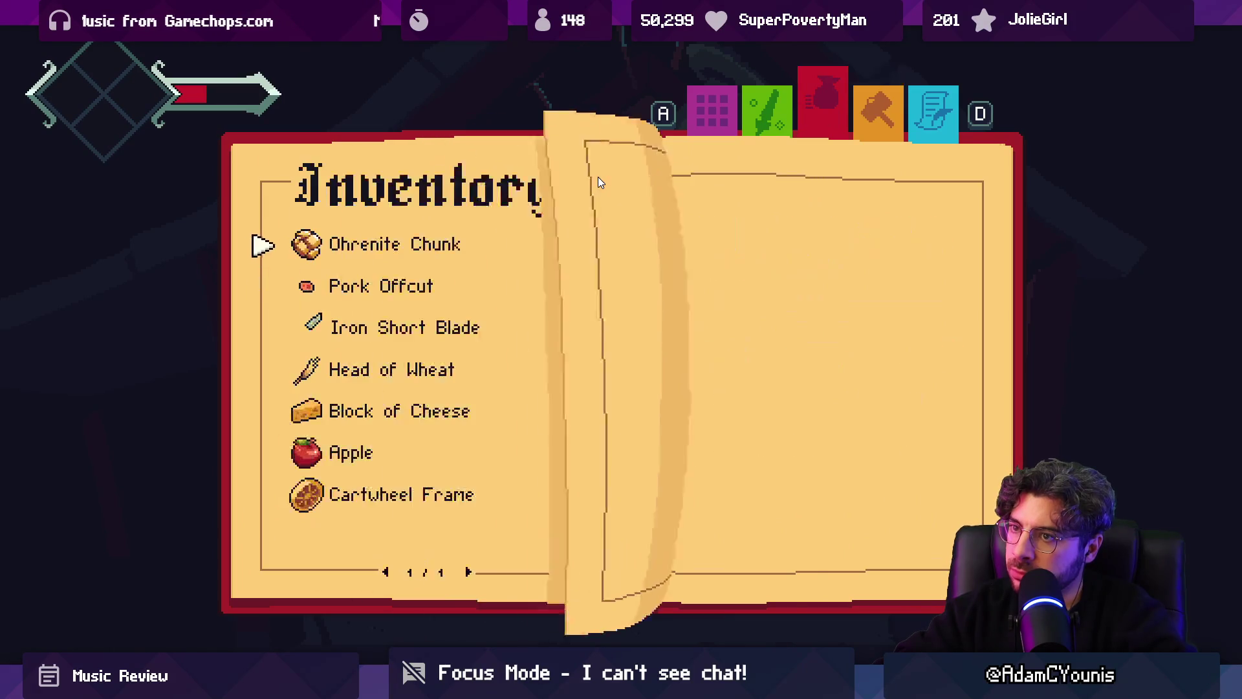
key(d)
key(d)
key(d)
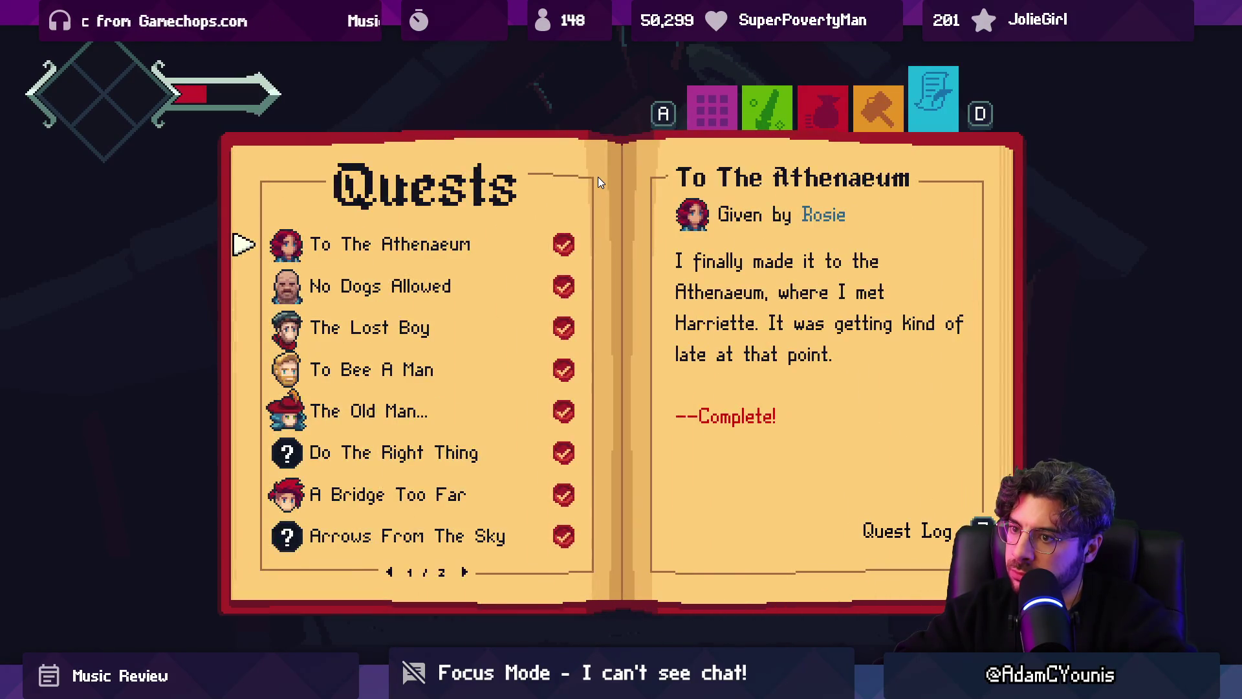
key(a)
key(s)
key(s)
key(s)
key(s)
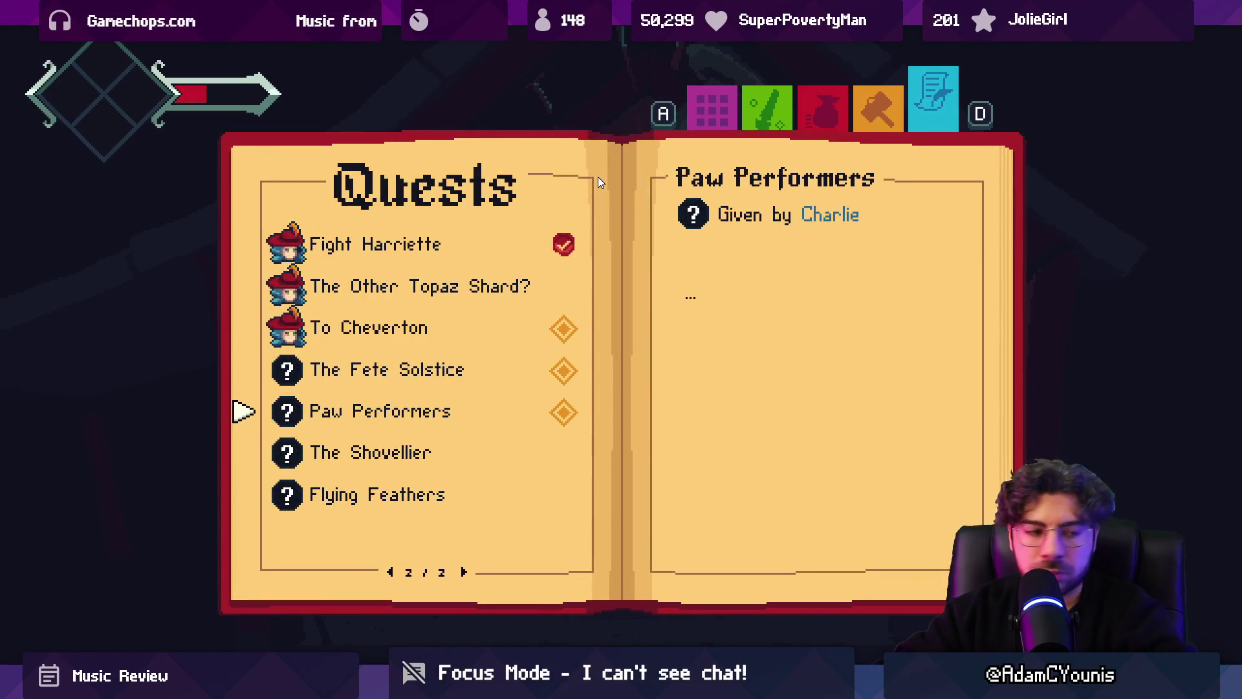
key(Return)
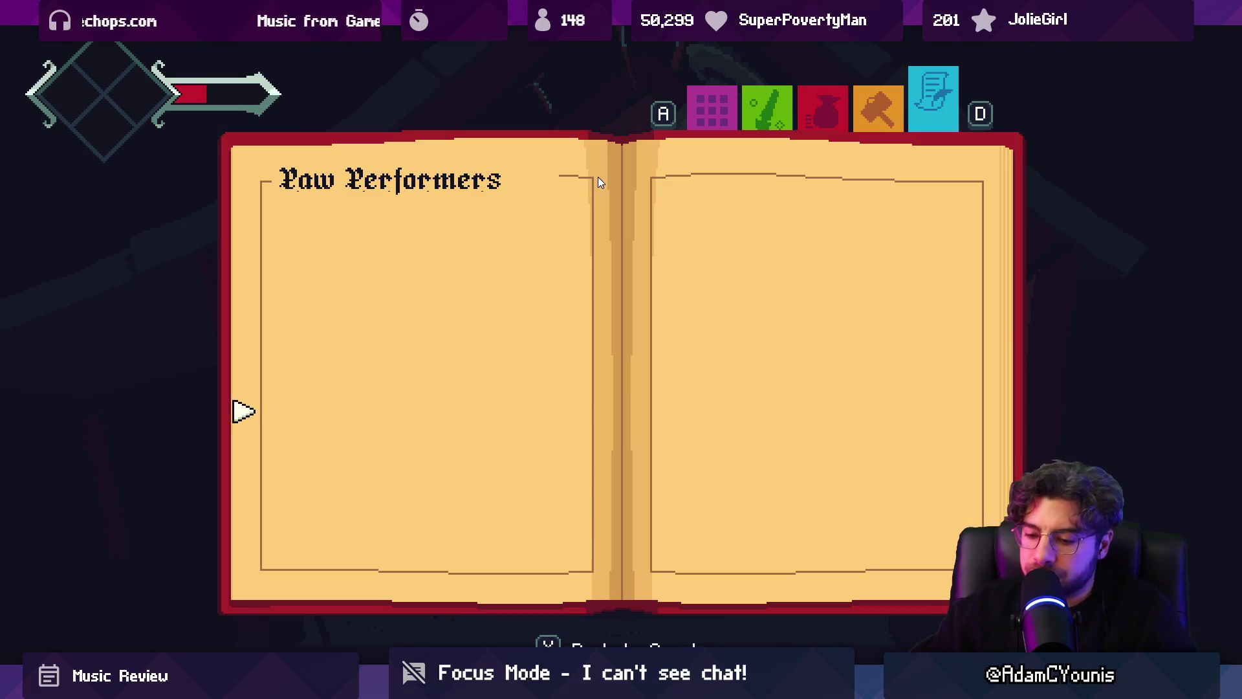
key(shift+space)
Search the project for 'poaws' and compare the two Paw Performers checklist assets
click(576, 435)
text(poaw)
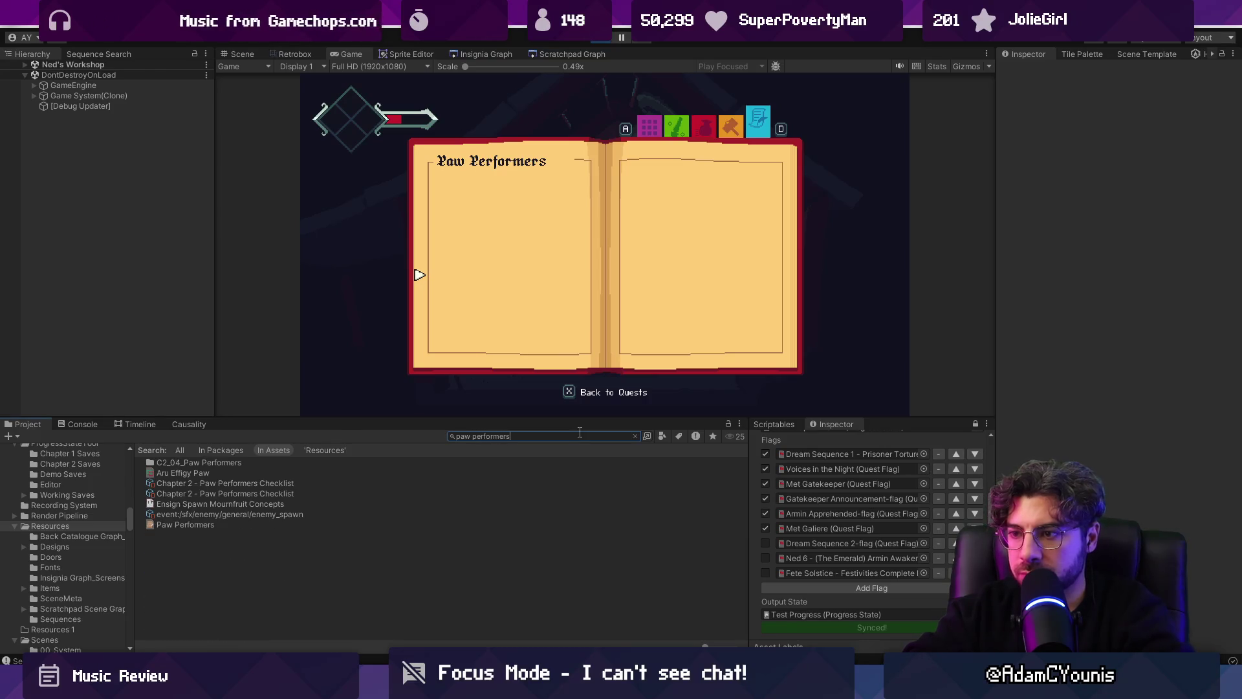
text(s)
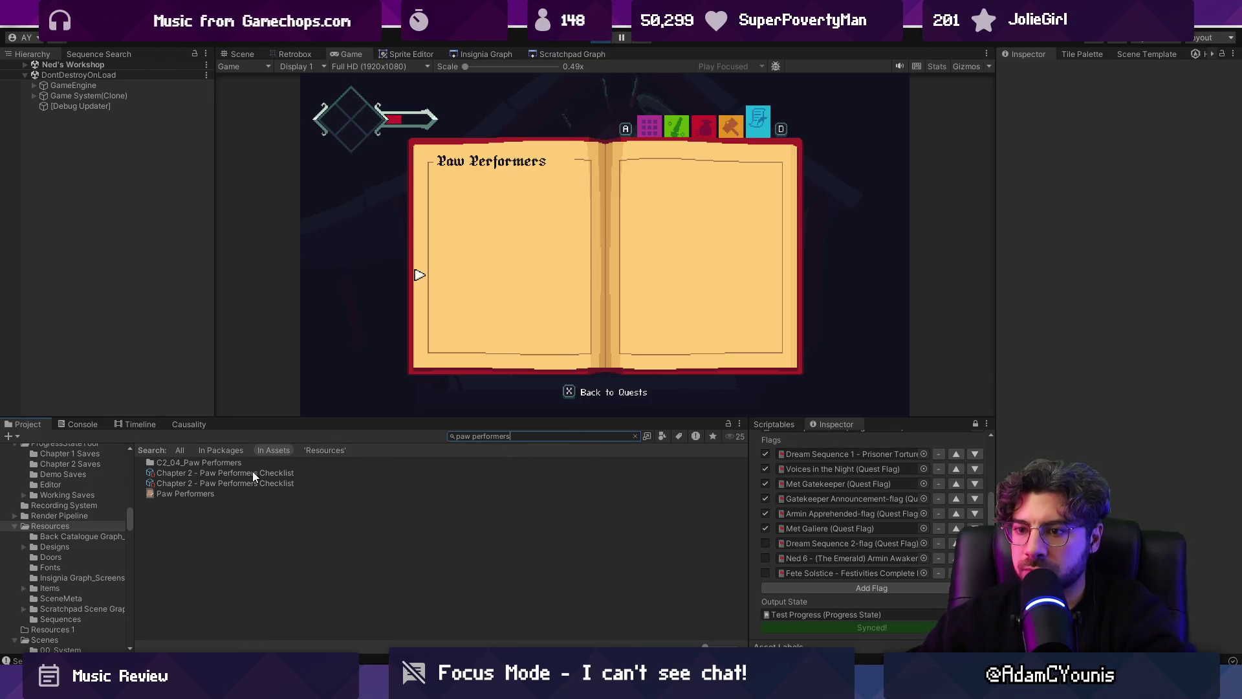
click(251, 471)
click(256, 483)
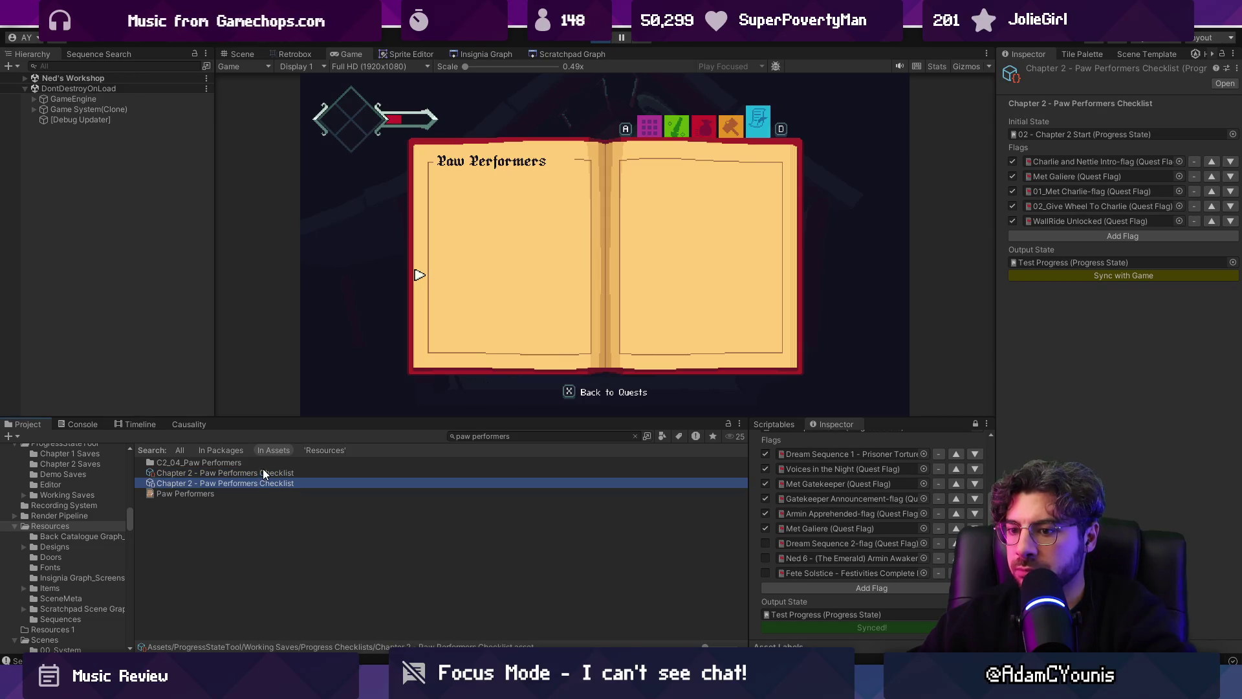
click(263, 469)
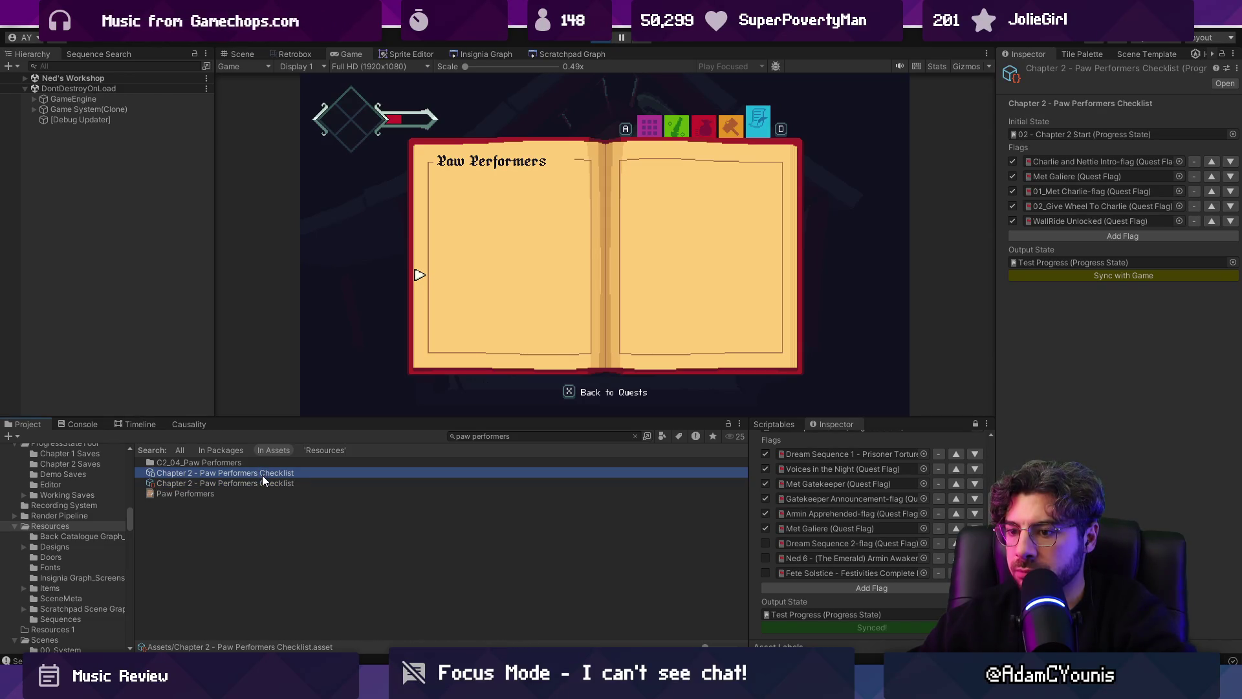
click(260, 484)
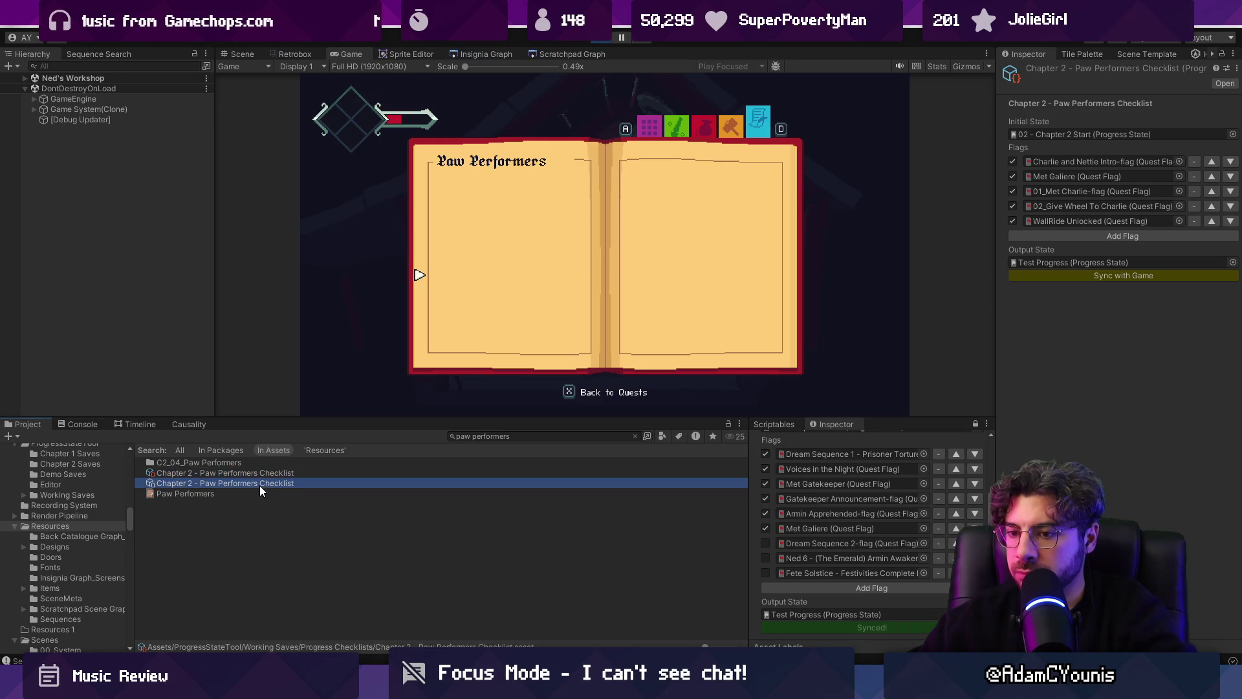
click(260, 475)
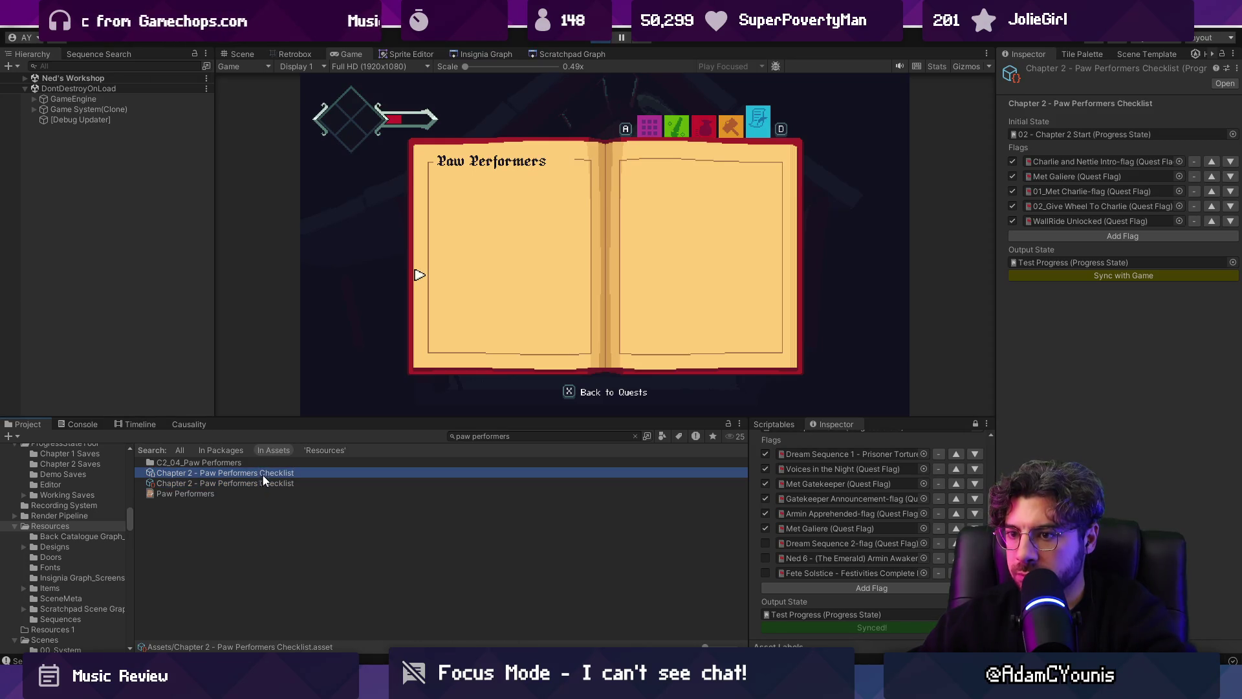
click(268, 483)
Delete the duplicate Paw Performers checklist asset and select the Paw Performers quest asset
click(267, 475)
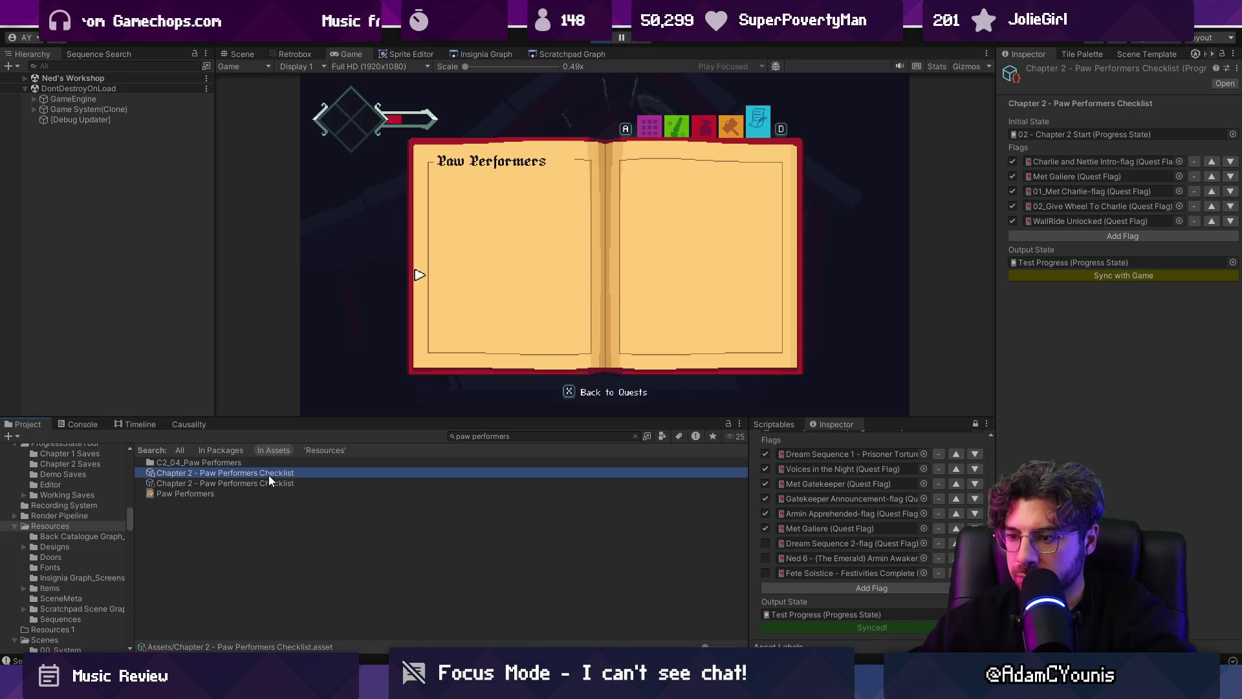
key(Delete)
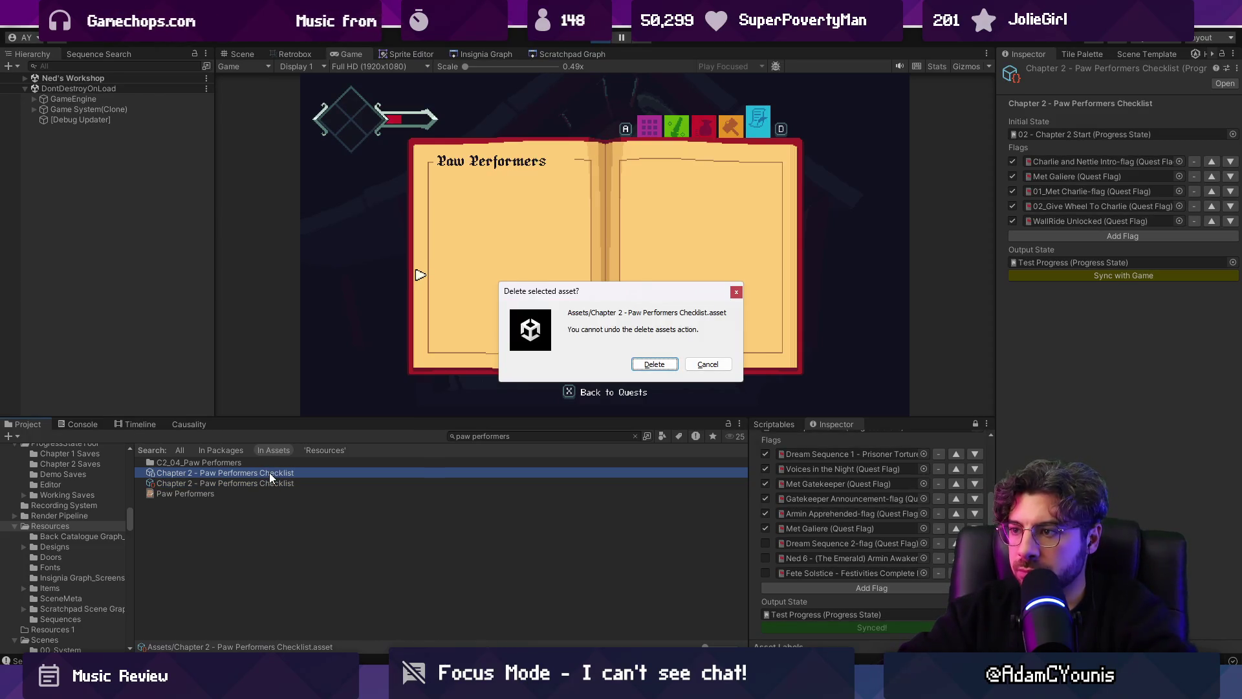
key(Return)
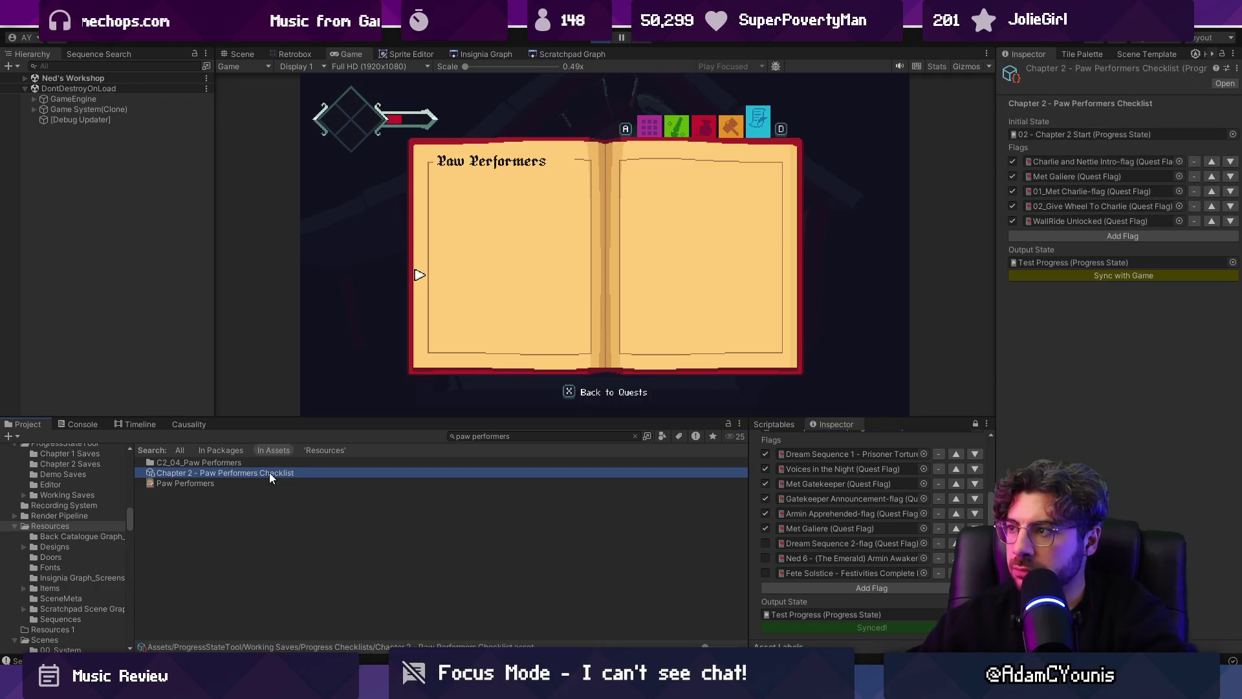
click(244, 482)
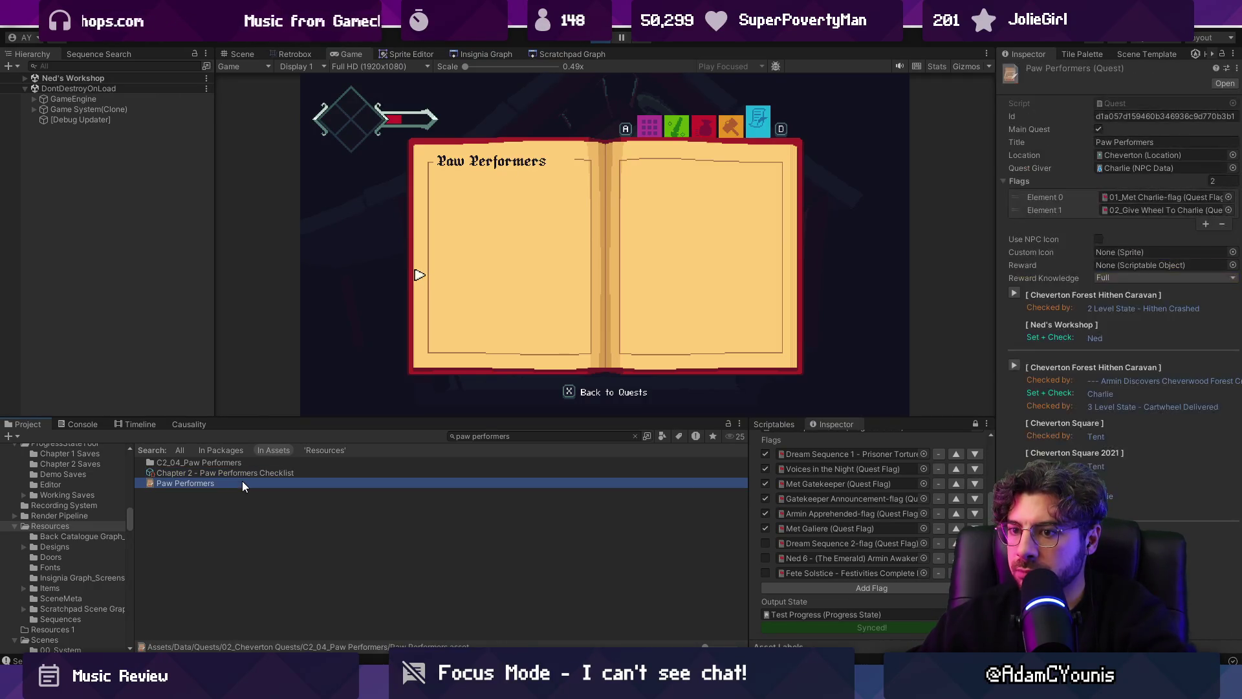
Write the 01_Met Charlie-flag memo about a performer needing help fixing a loose caravan cart wheel
double_click(1124, 196)
click(1052, 152)
text(I met charlie)
key(ctrl+BackSpace)
text(Cha)
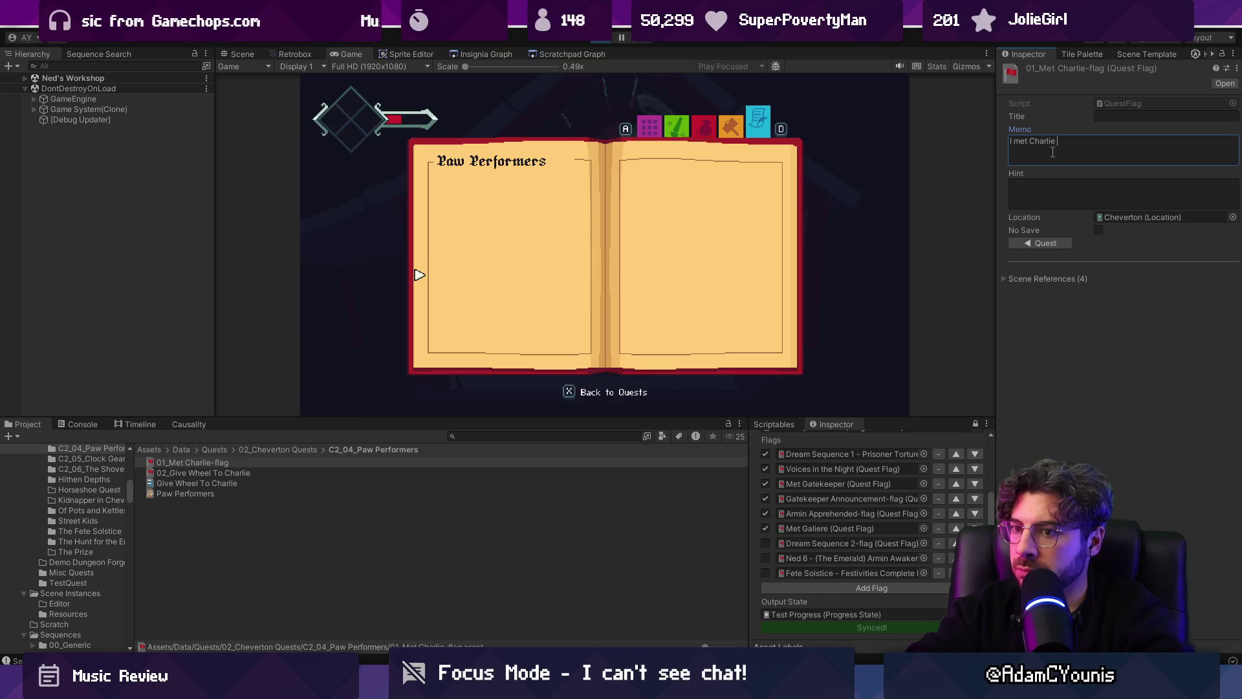
text(the Hhit)
text(en)
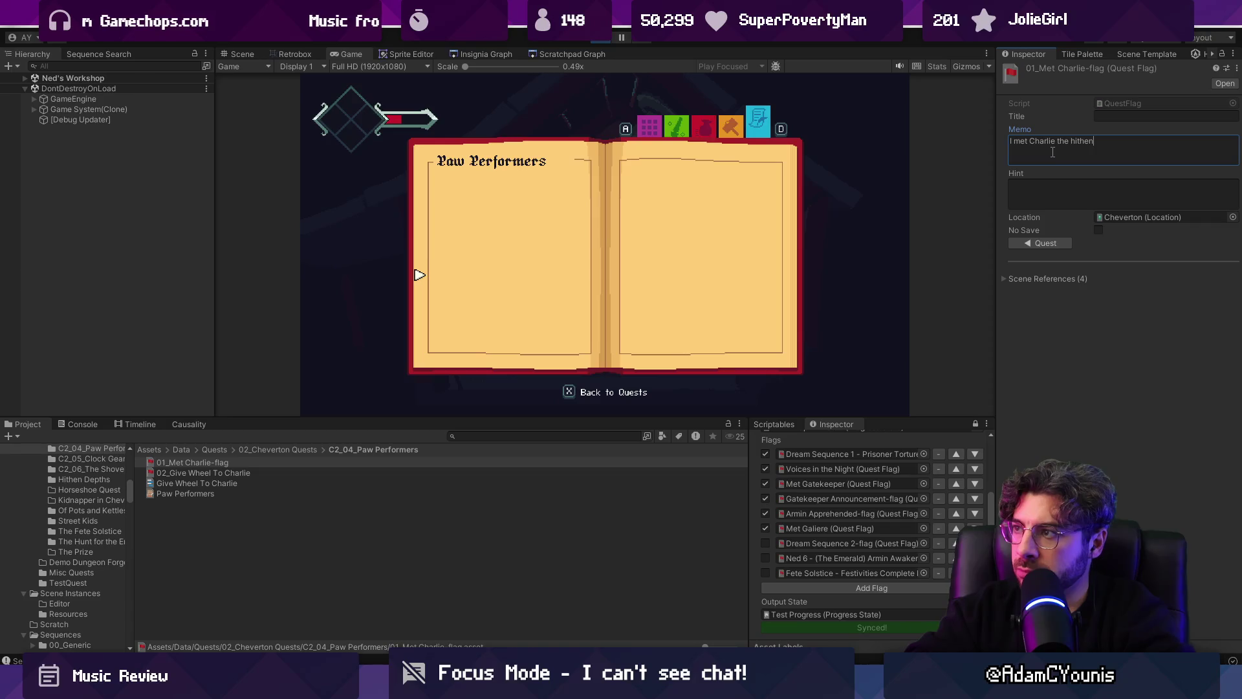
text(performer who )
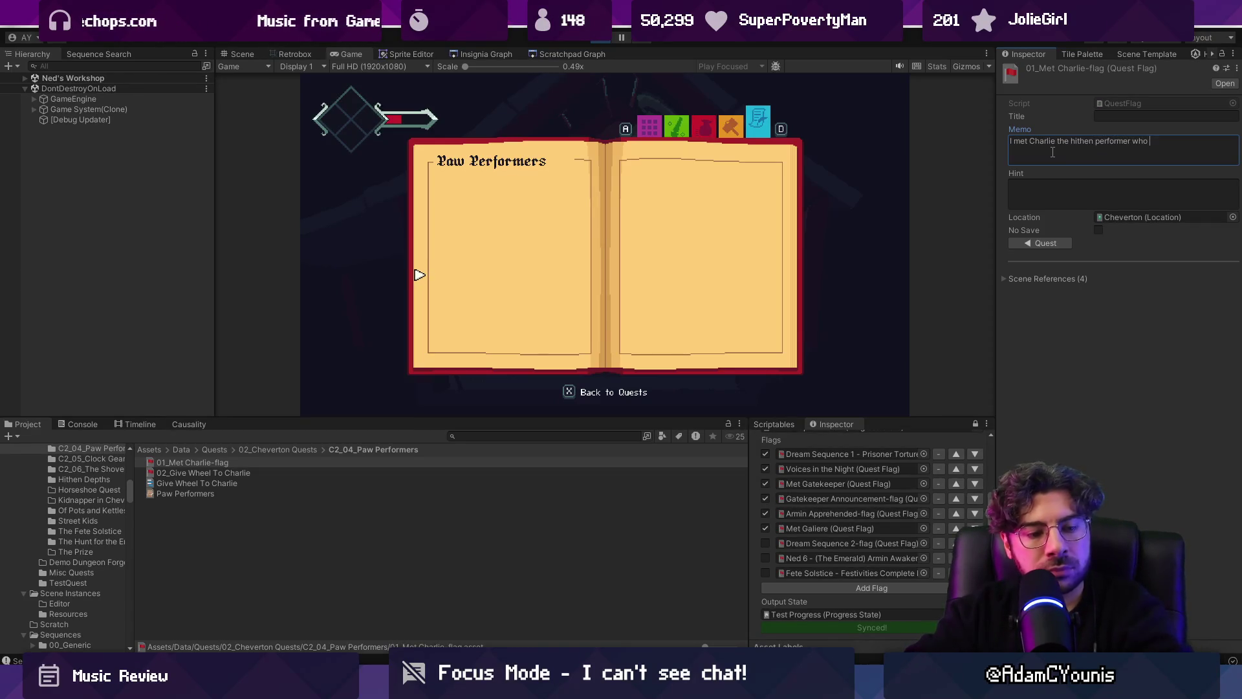
text(nforme)
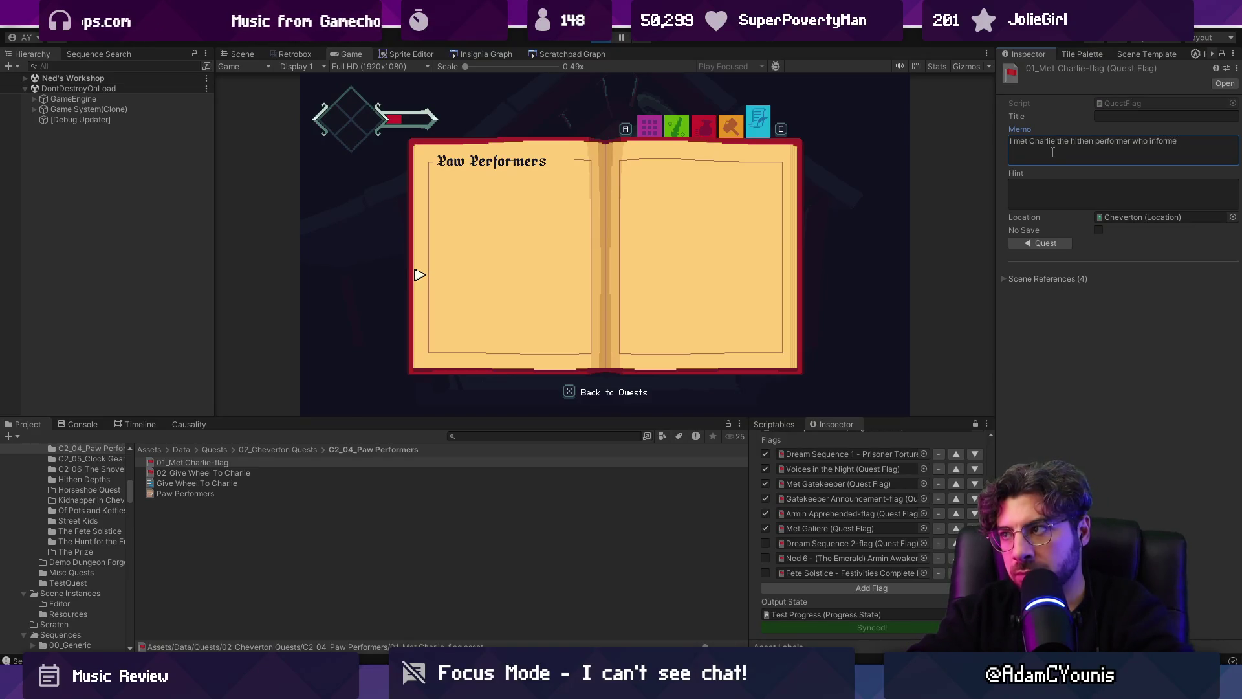
text(dme that th)
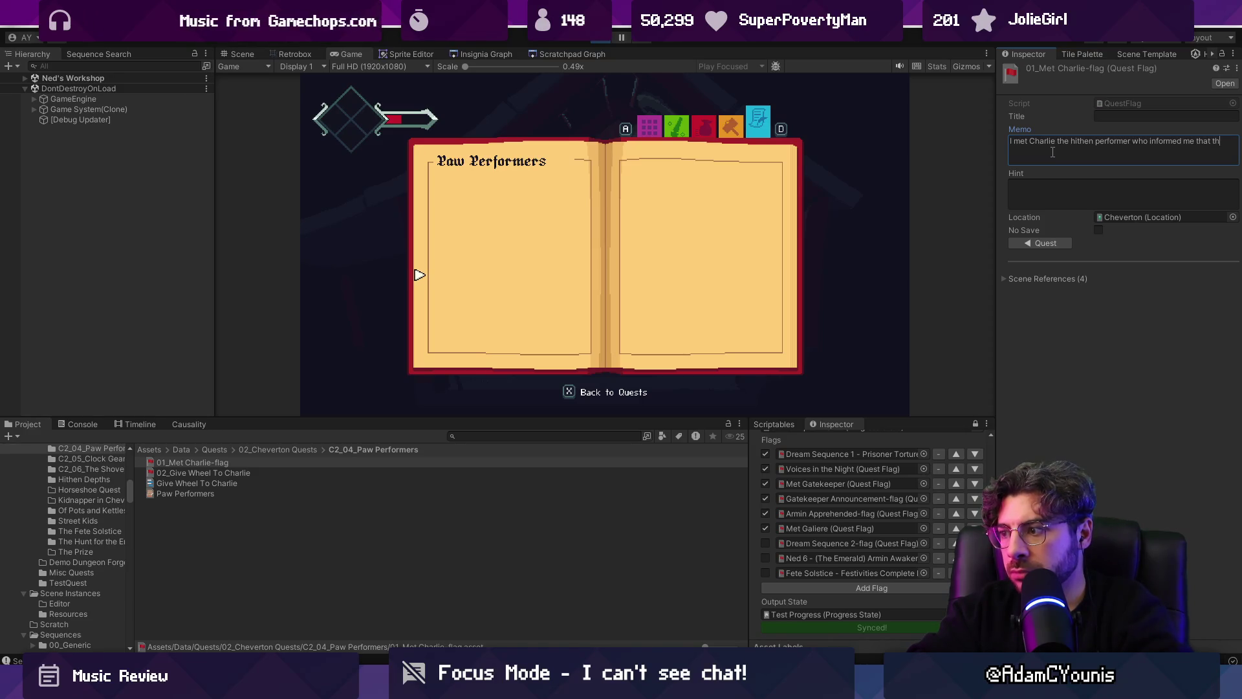
key(ctrl+shift+Left)
key(ctrl+shift+Left)
key(ctrl+shift+Left)
text(ne)
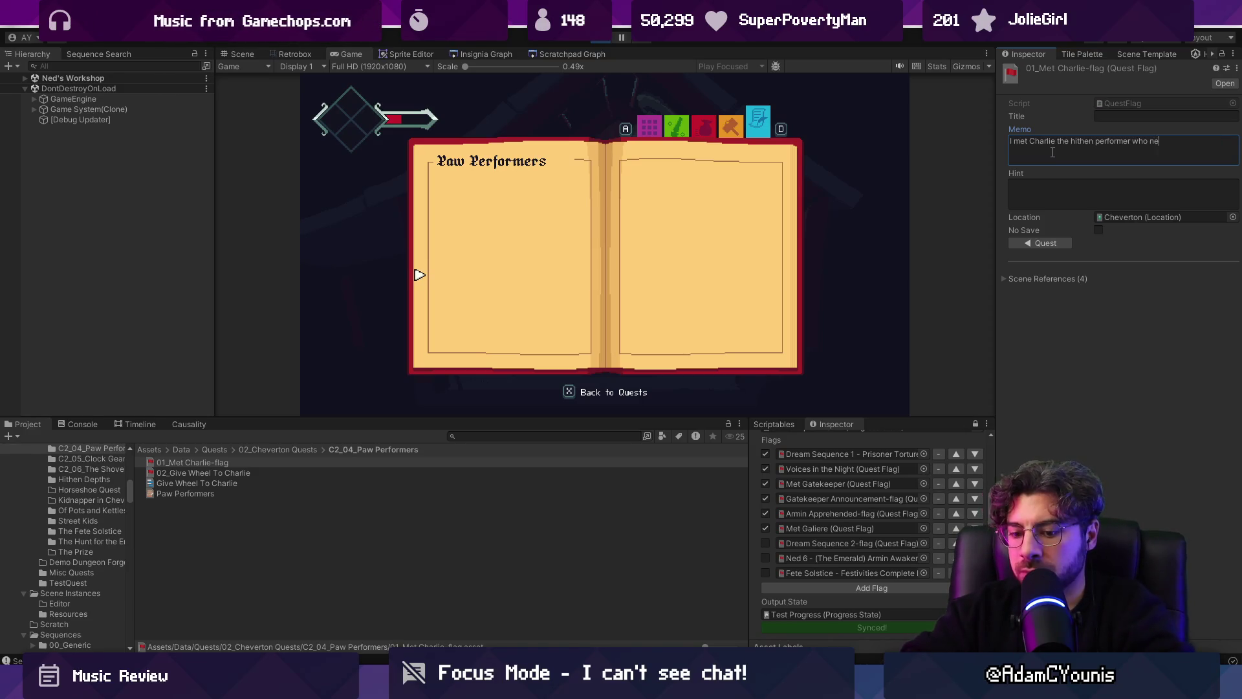
text(eded help fixing )
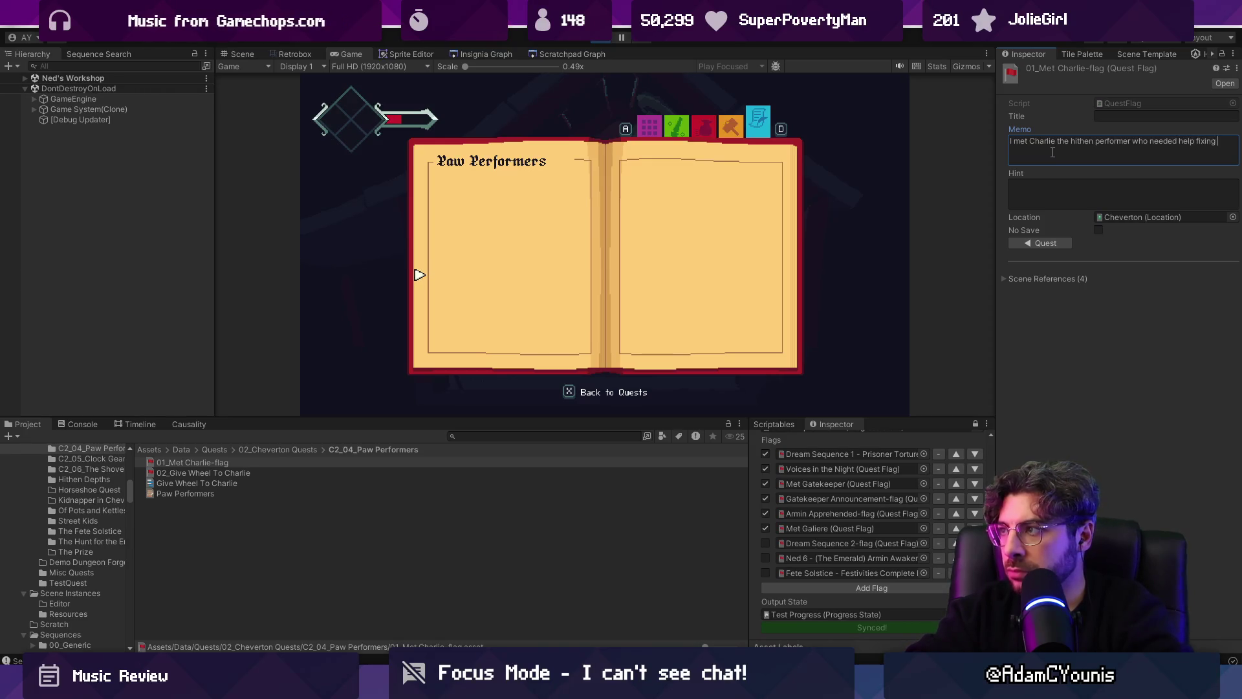
text(a cart s)
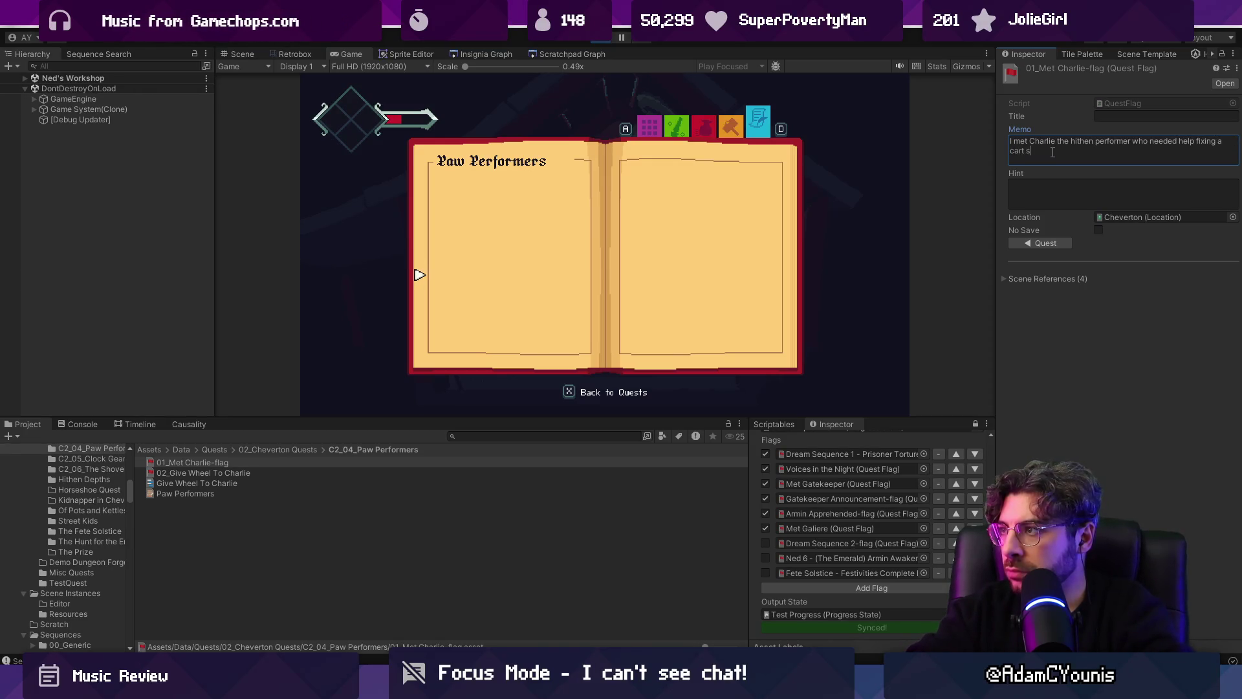
key(BackSpace)
text(wheel that had )
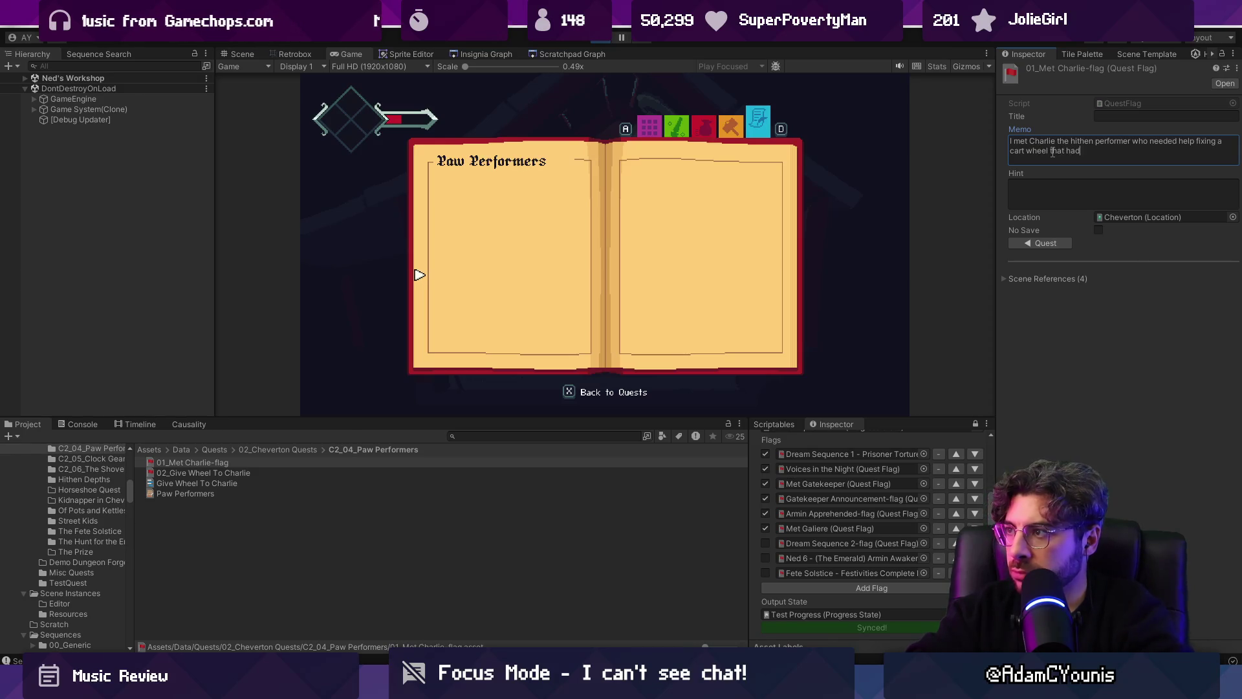
text(come loose f)
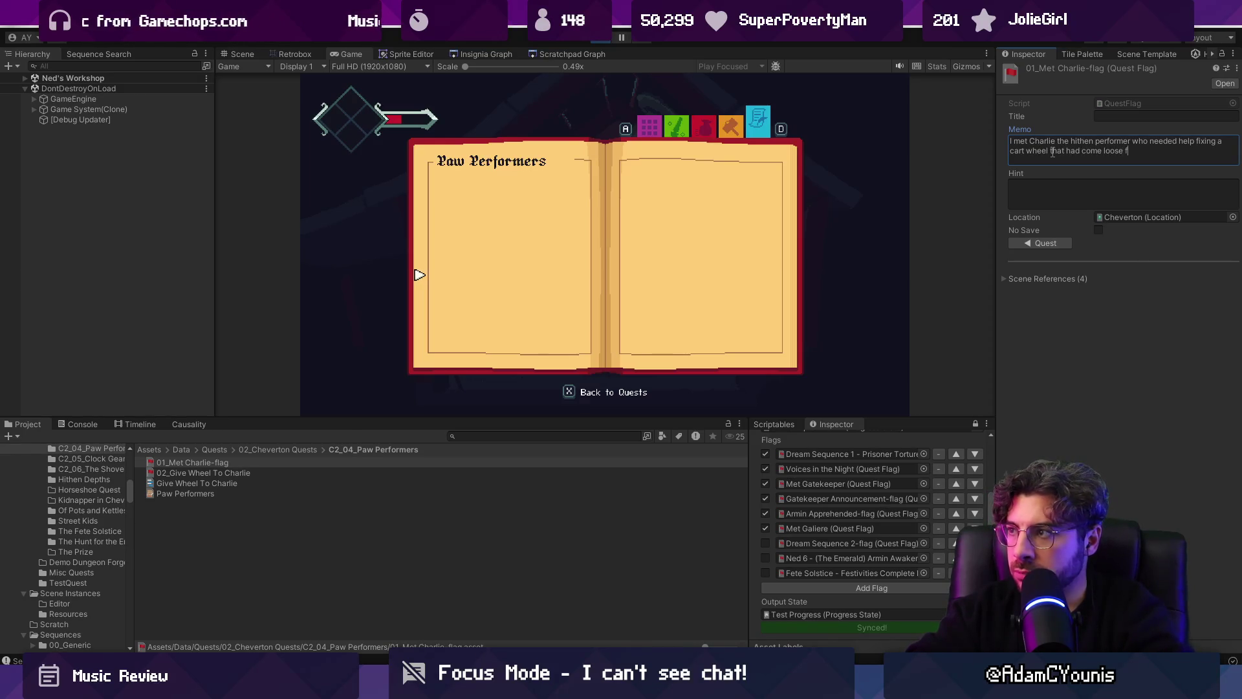
text(rom their carba)
key(BackSpace)
text(van)
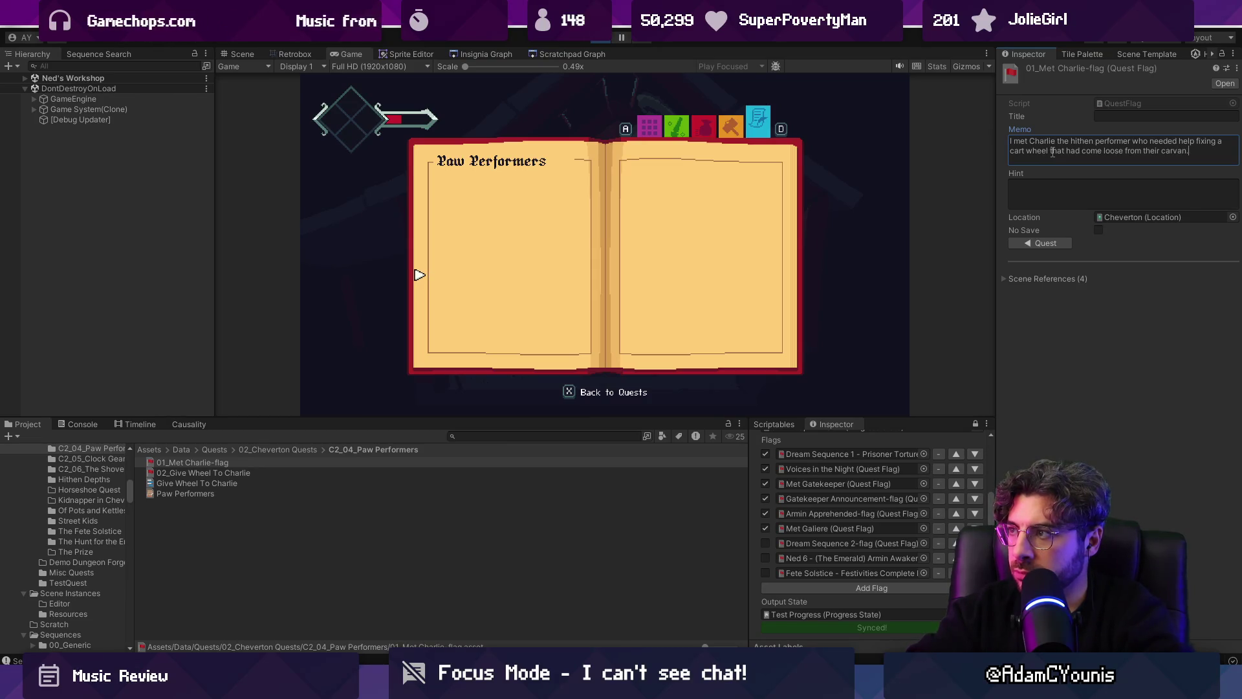
text(.)
key(ctrl+Left)
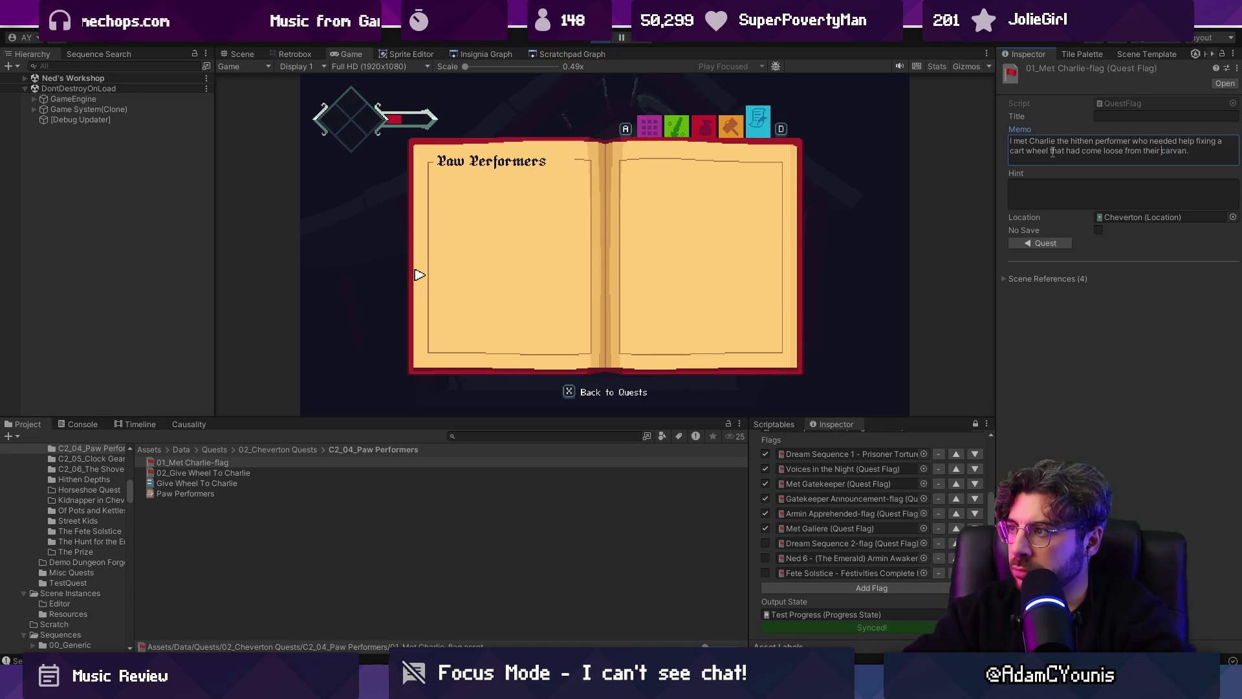
key(ctrl+s)
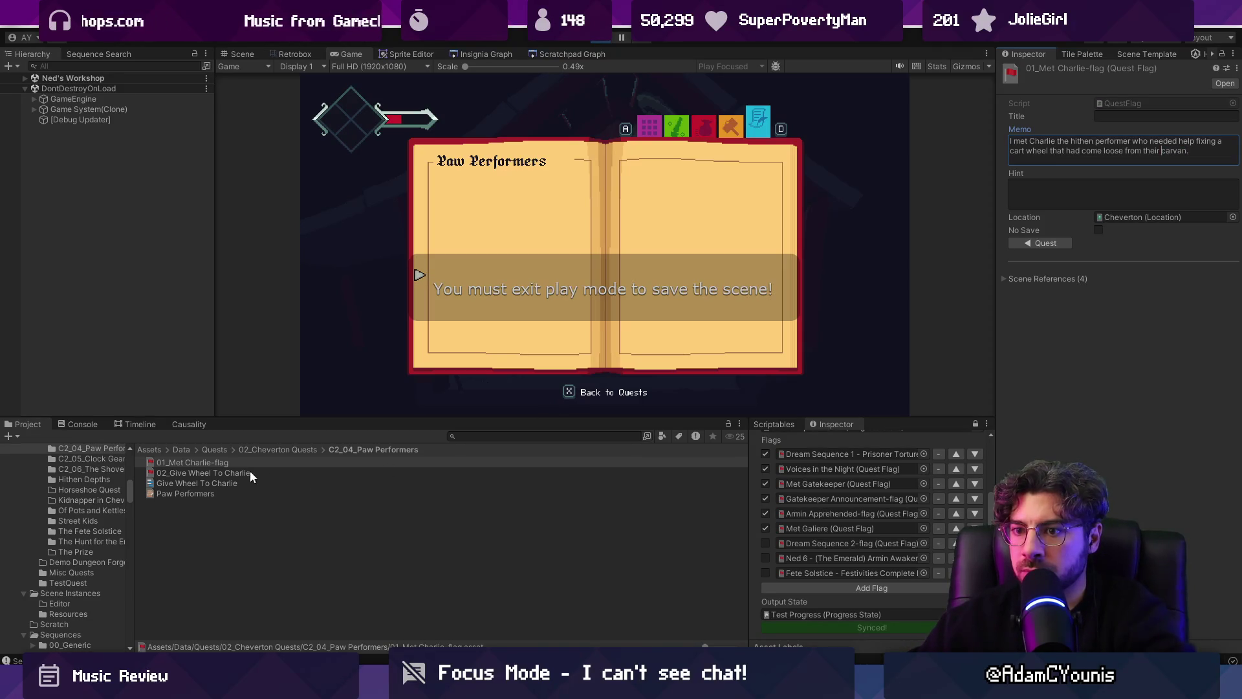
Set the flag's hint to 'I need to fix this wheel and return it to Charlie'
click(1051, 189)
text(I T)
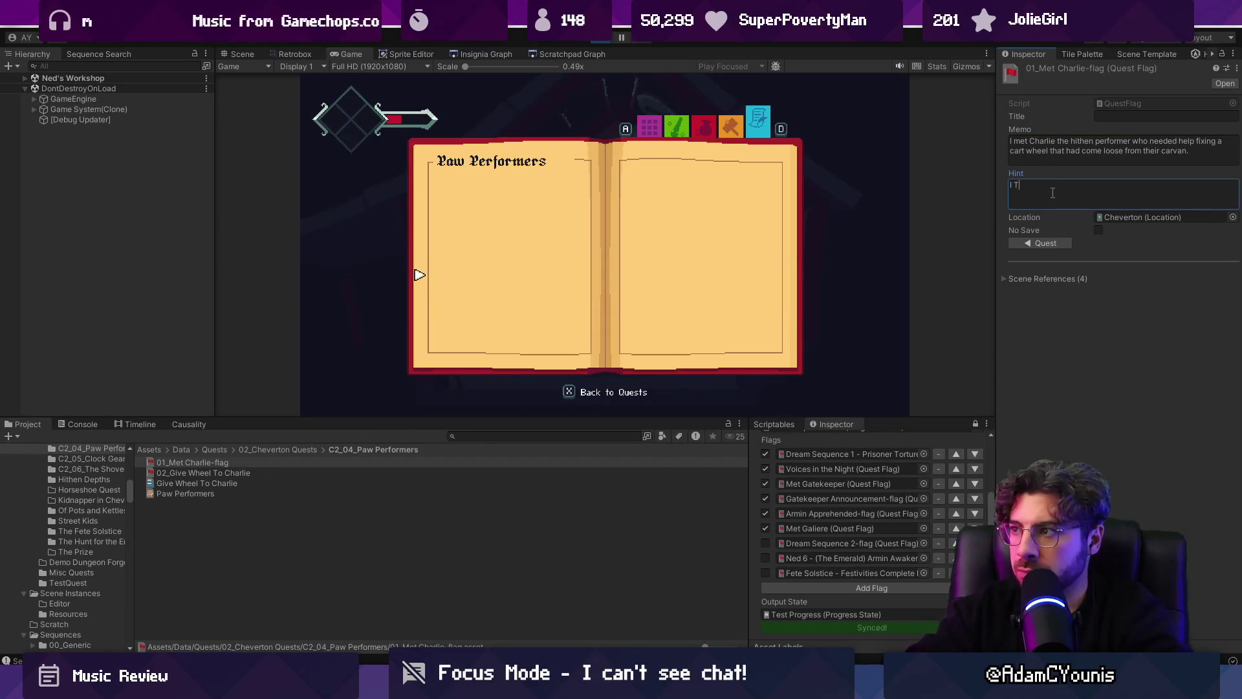
text( need to d)
text(x this wheel and )
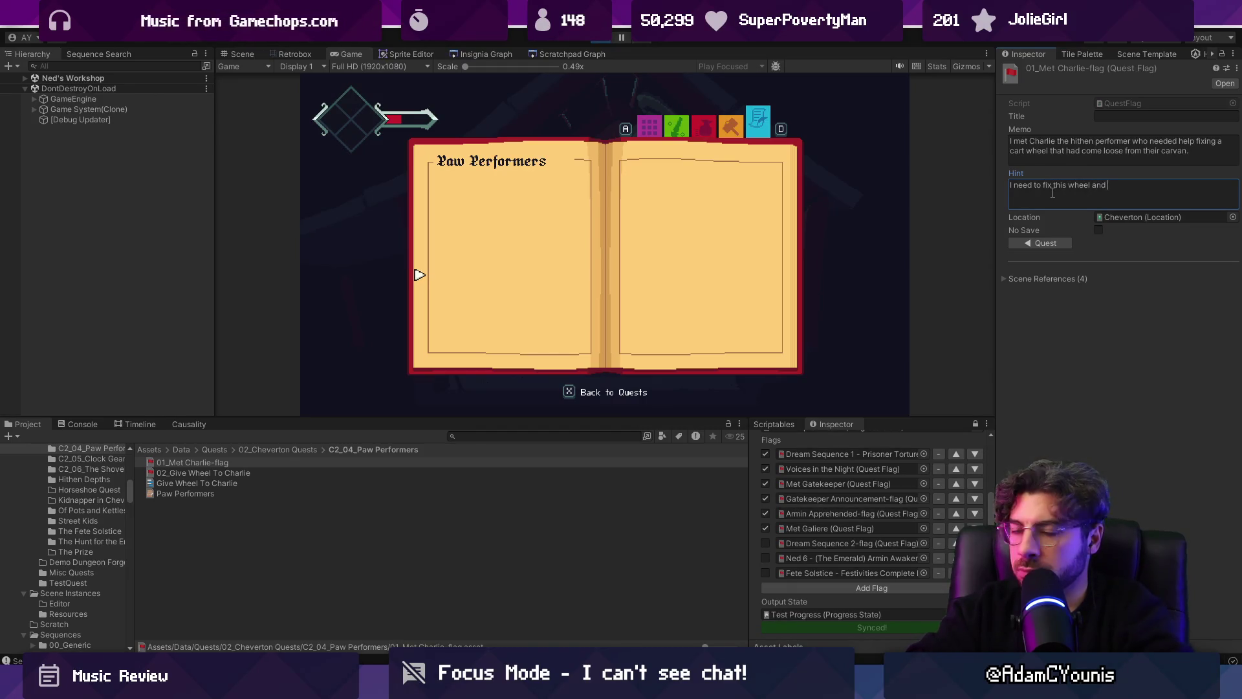
text(return it to charl)
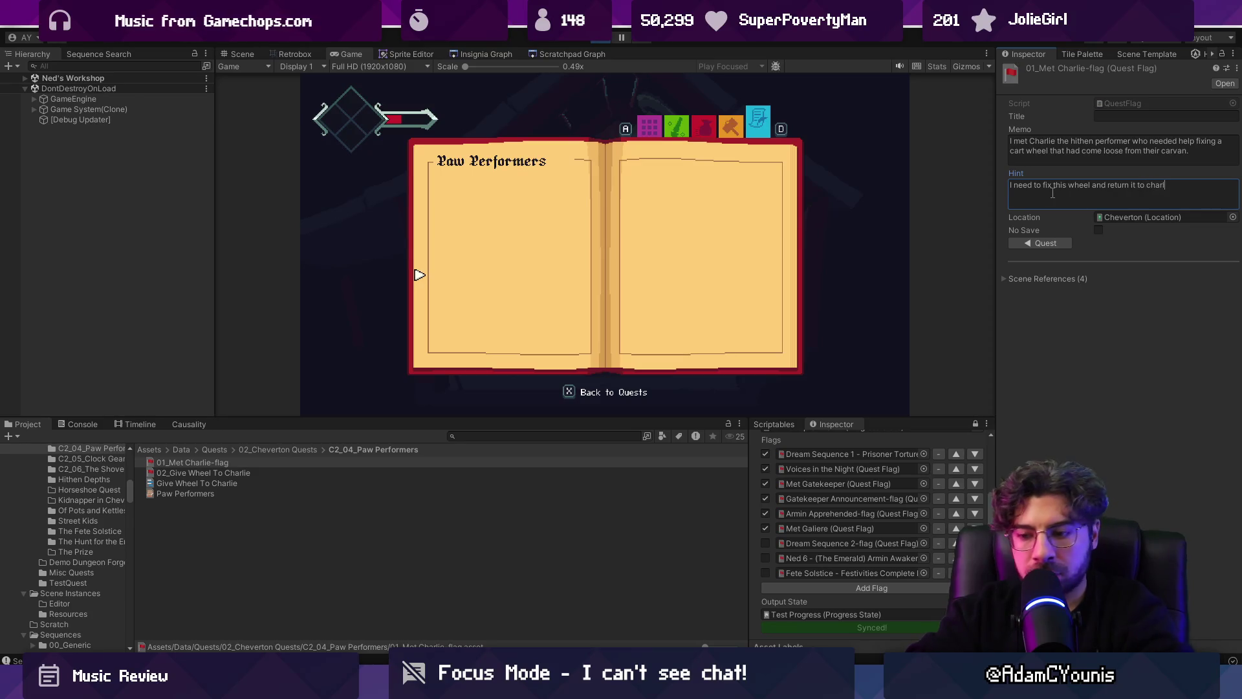
key(BackSpace)
key(BackSpace)
key(BackSpace)
text(Charlie)
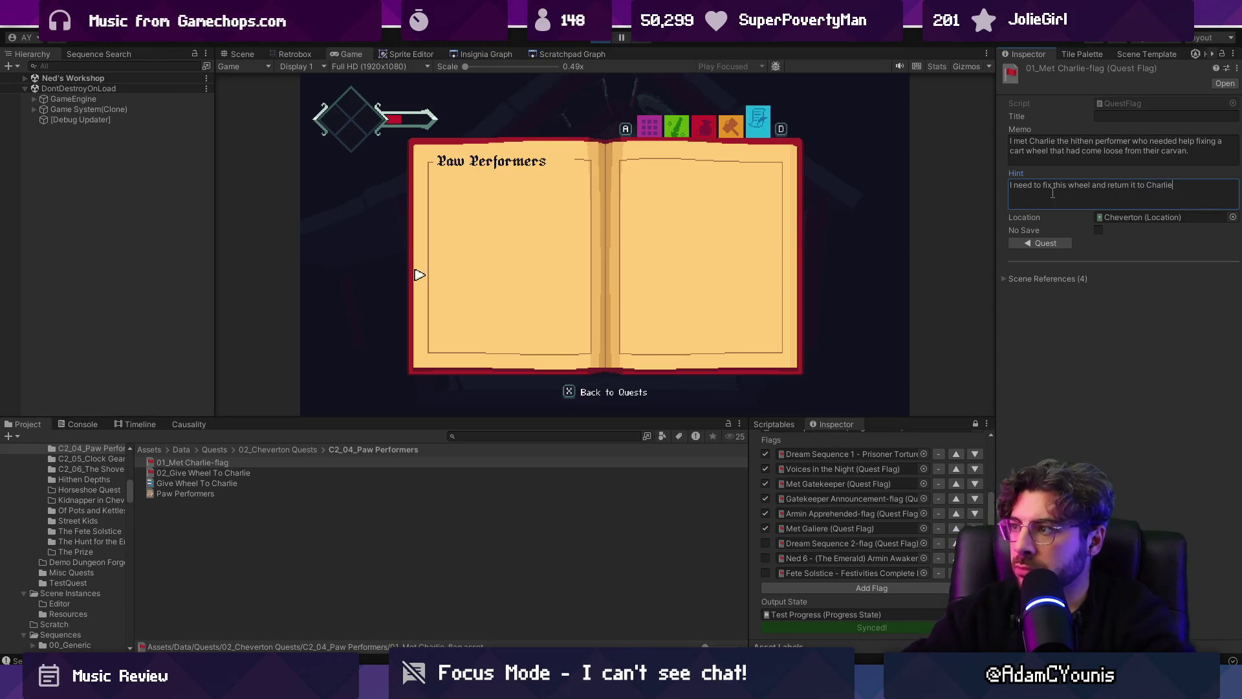
click(230, 472)
Give 02_Give Wheel To Charlie the memo 'I gave the wheel back to Charlie and the performer'
click(1057, 151)
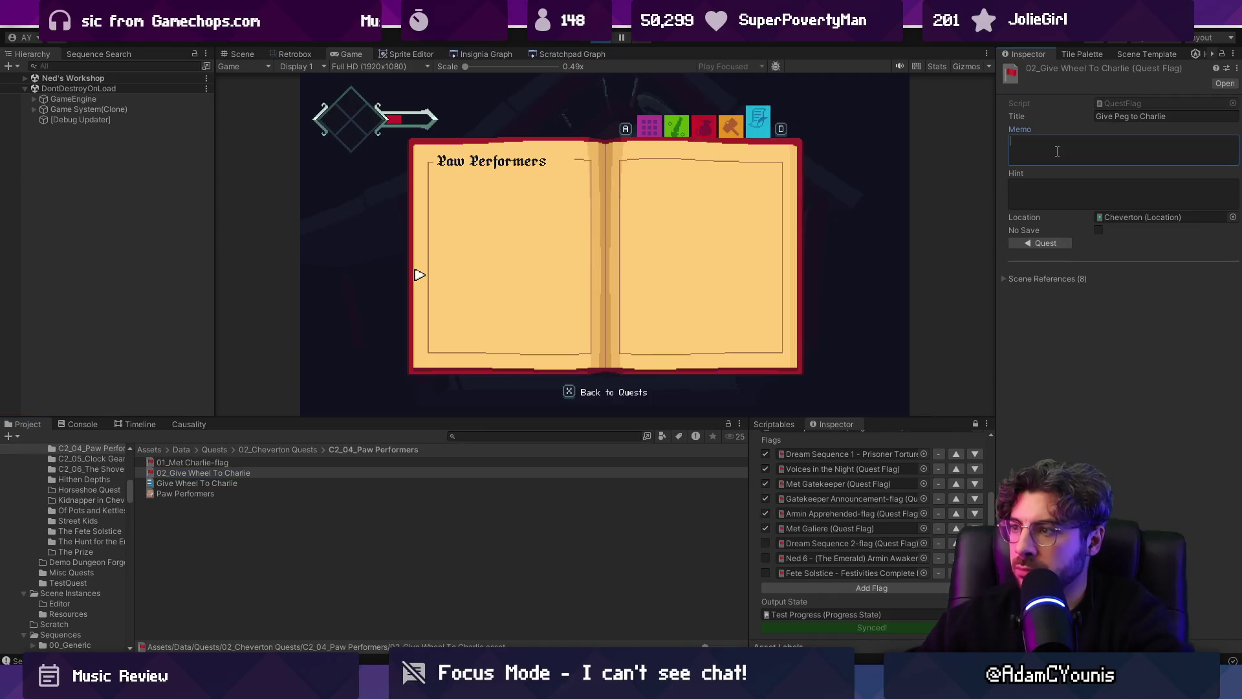
text(I gave the whee)
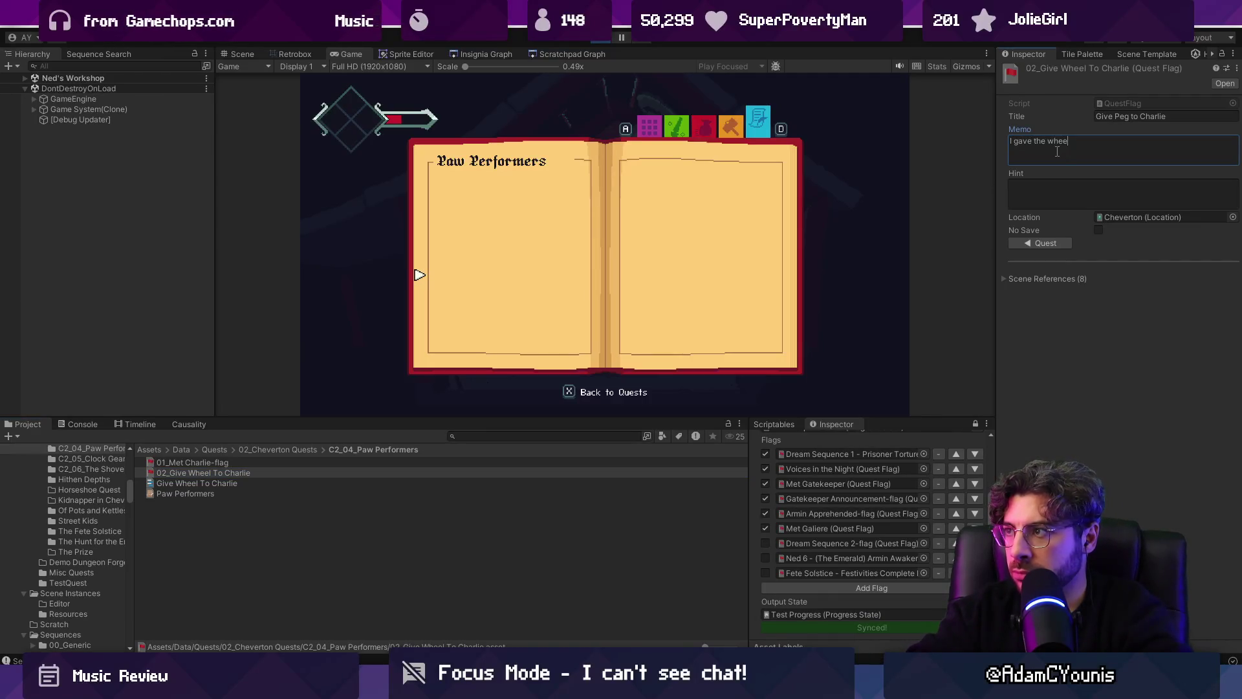
text(l back to Charlie and the performers.)
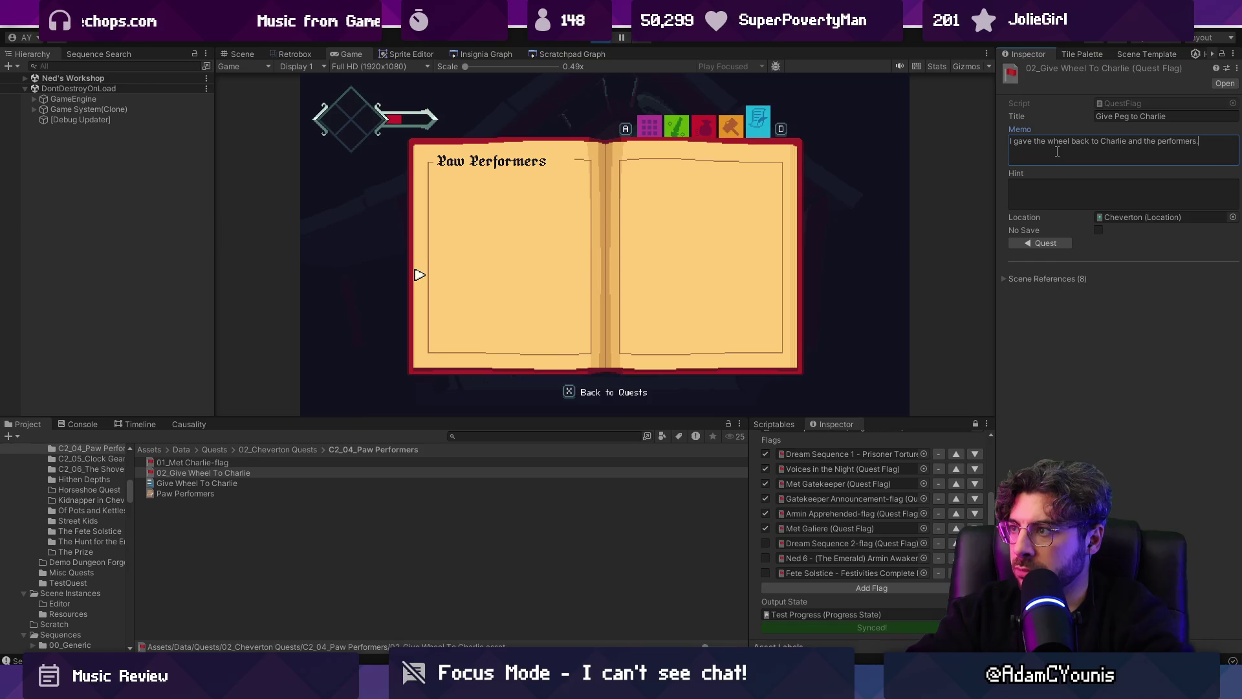
click(282, 480)
In the running game's journal, move down the quest list to Paw Performers' details
click(277, 473)
click(821, 258)
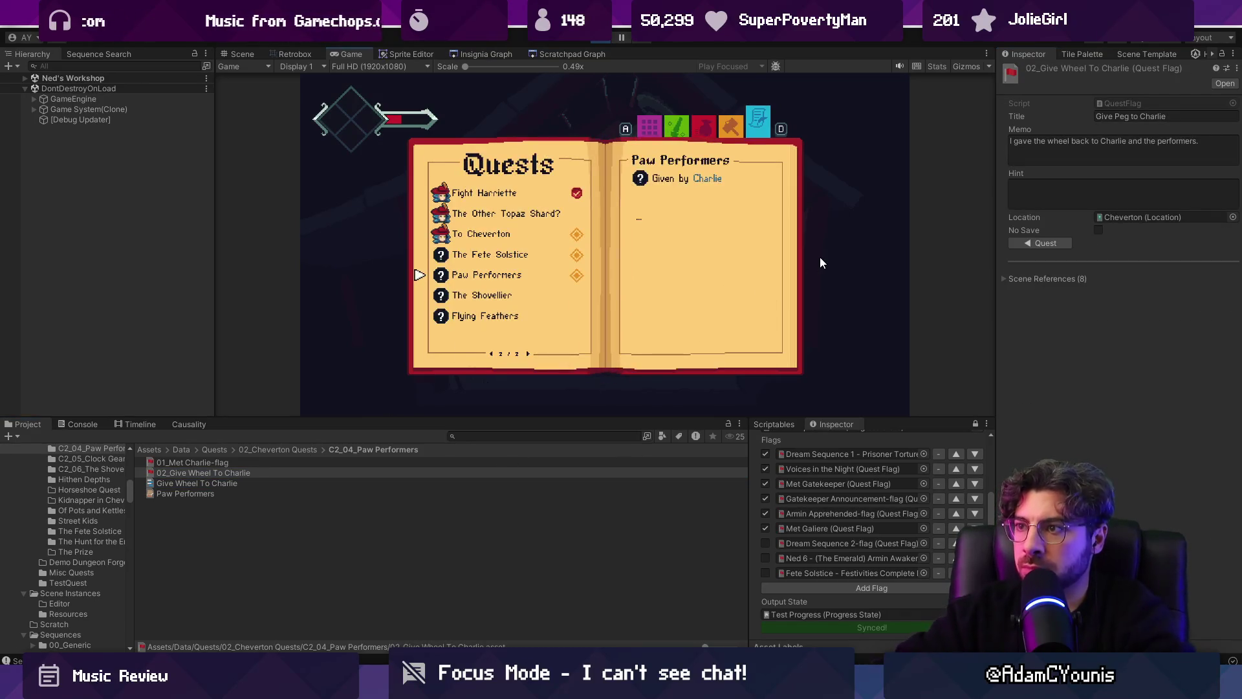
key(Down)
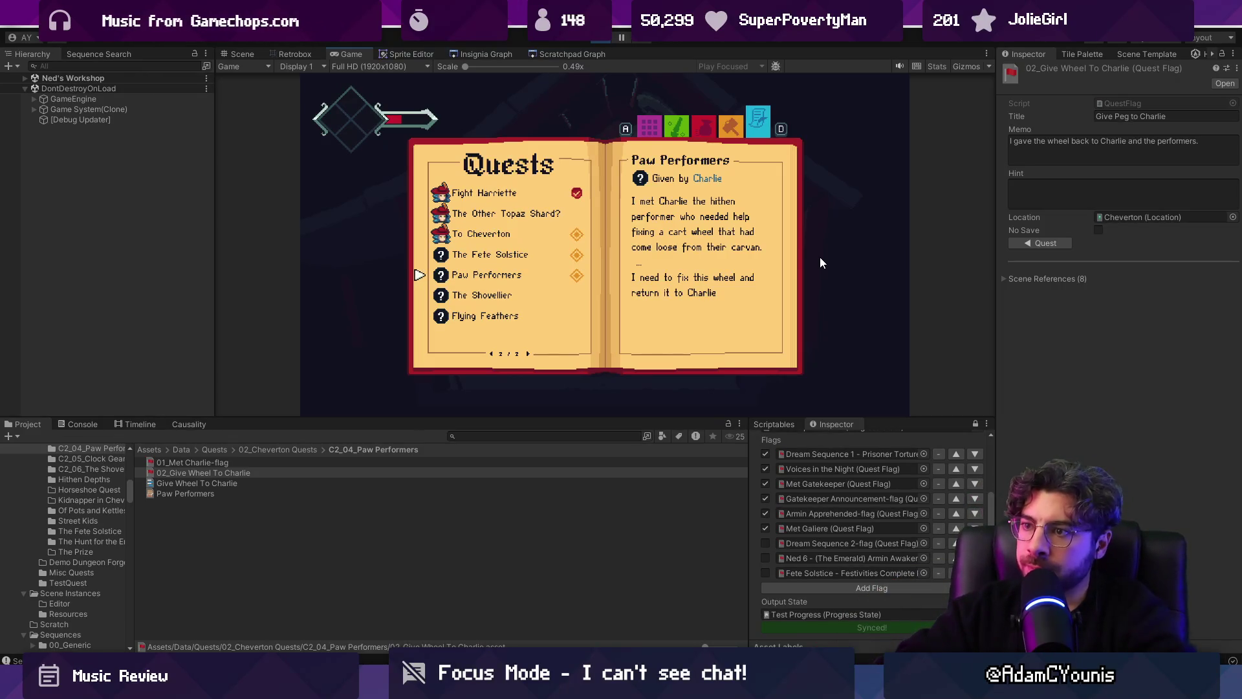
Find the C2_03_The Fete Solstice quest via 'fete sol' and open its Met Galiere flag
key(w)
click(490, 436)
text(fete sol)
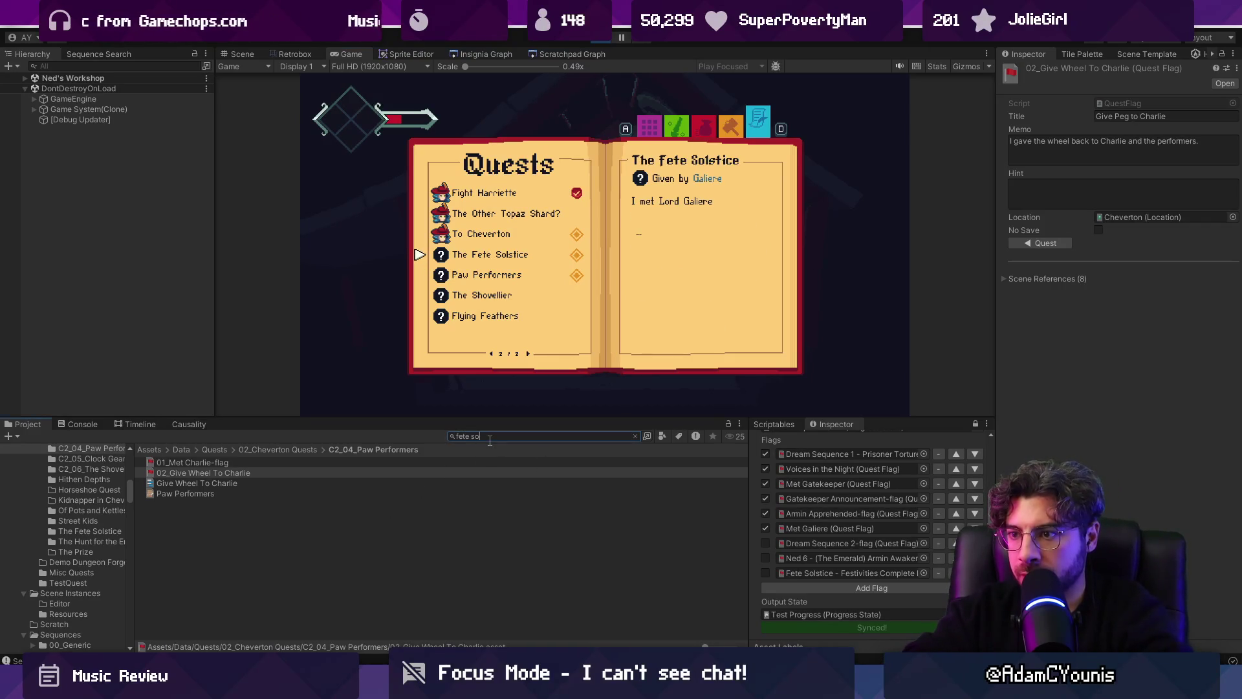
key(Down)
key(Down)
key(Down)
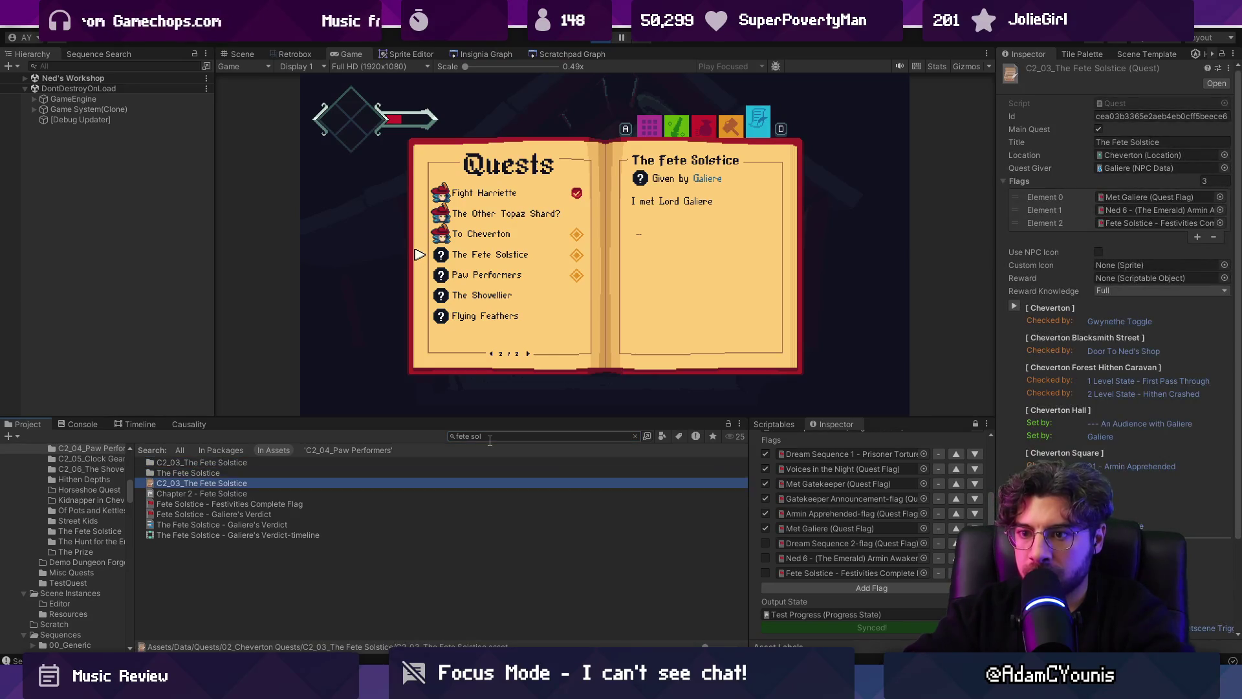
double_click(1171, 199)
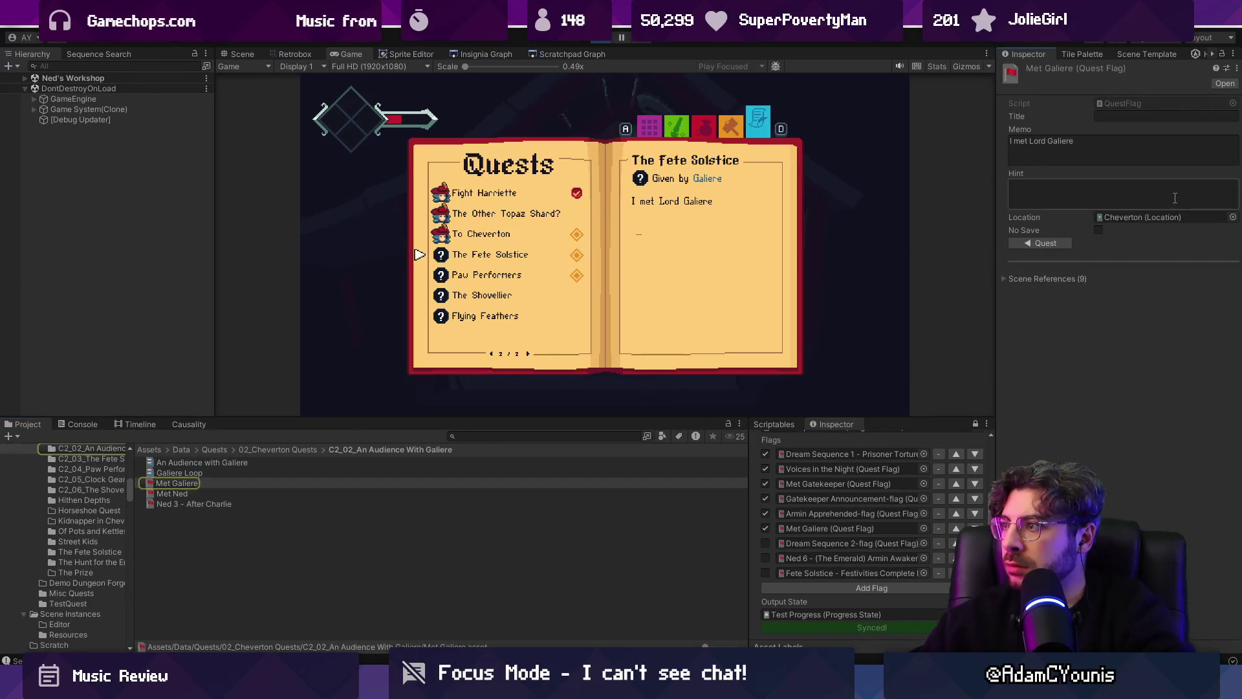
click(1092, 150)
click(1101, 143)
text(,)
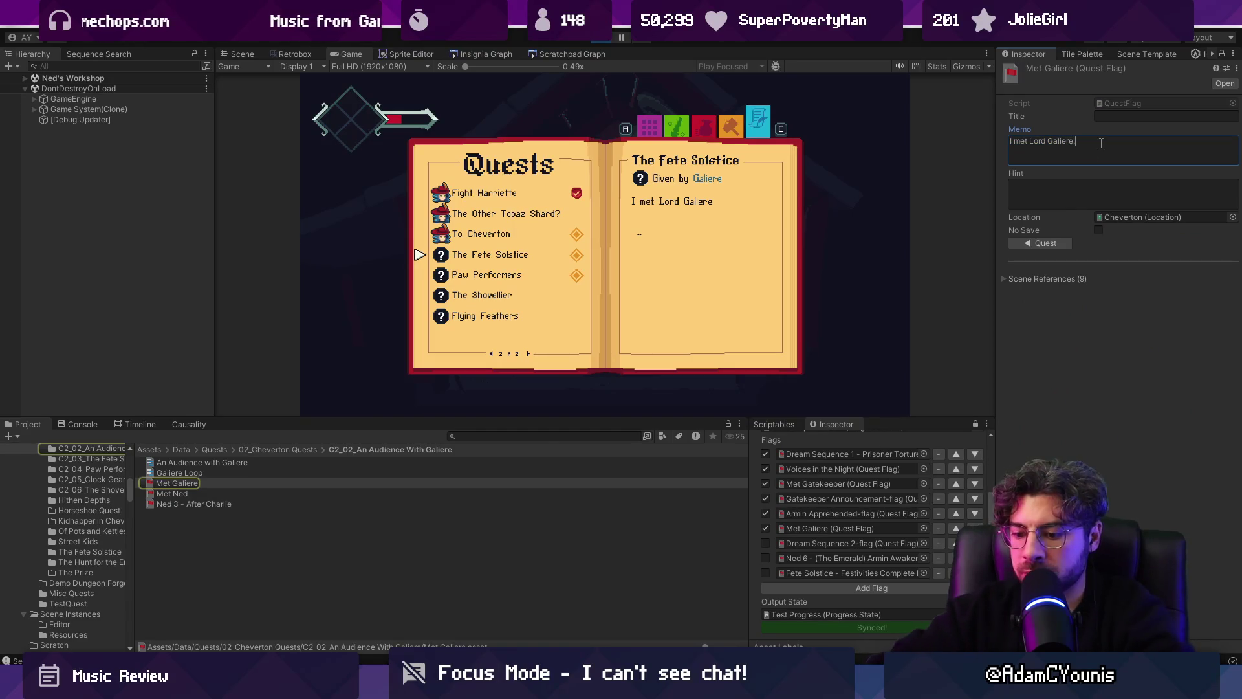
text( steward of )
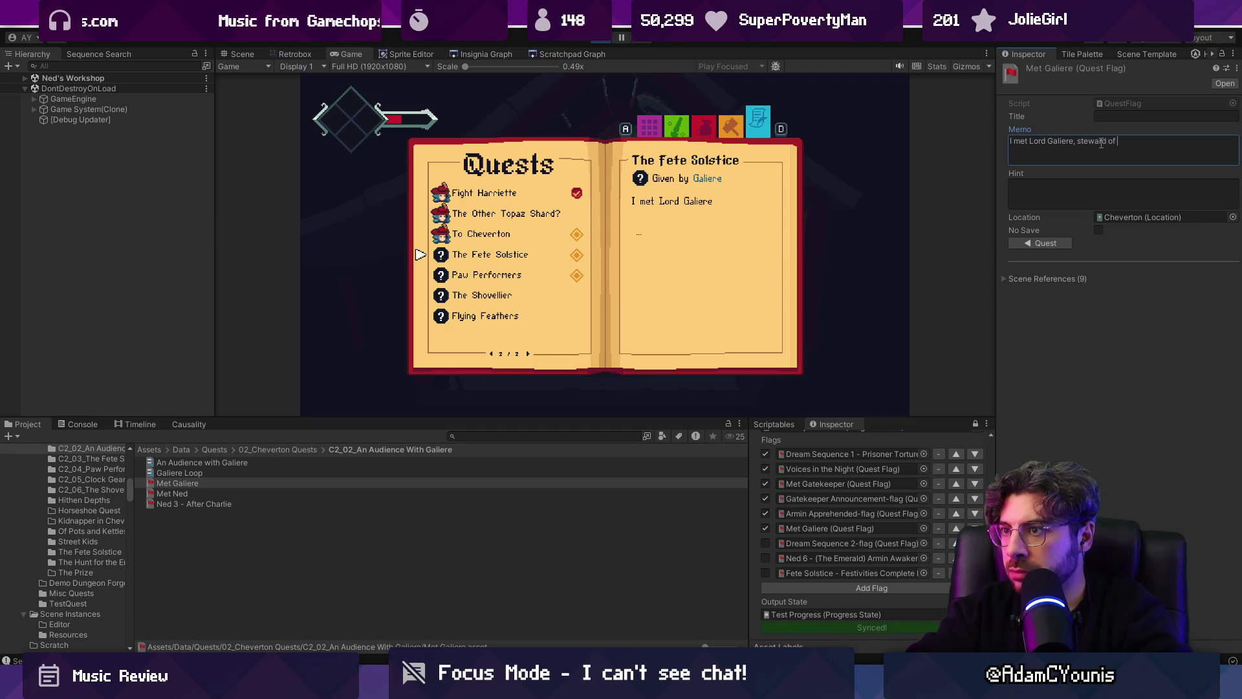
text(Cheverton)
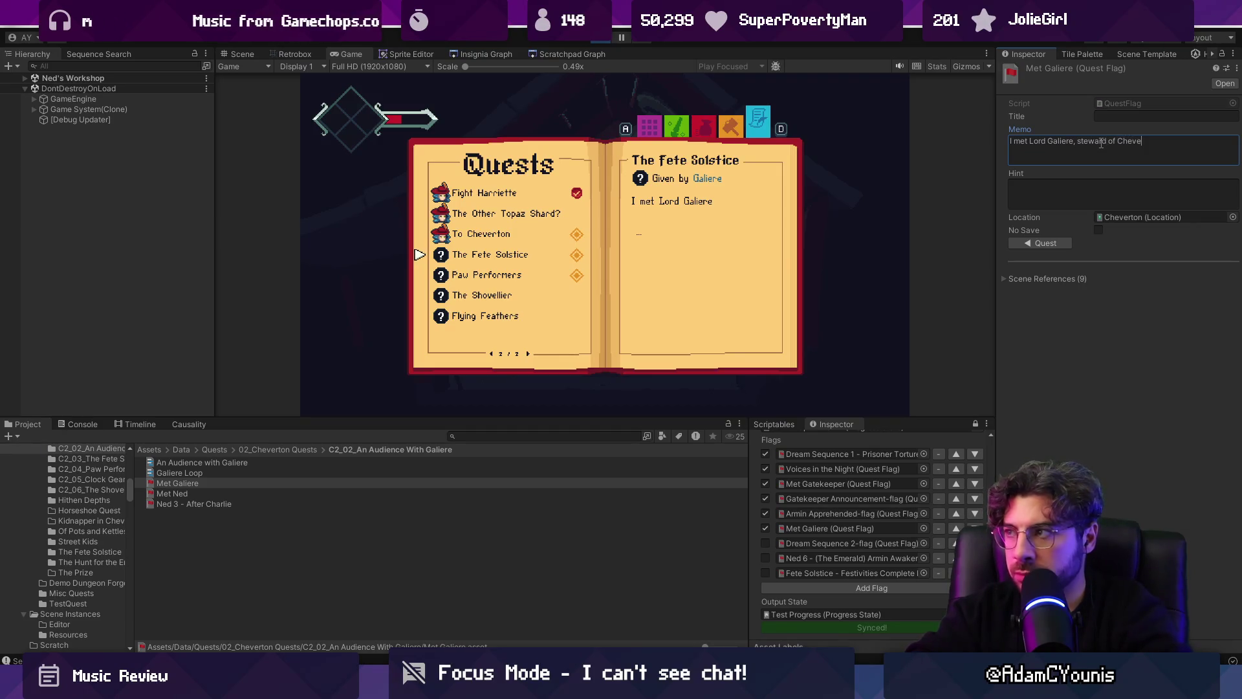
key(ctrl+shift+Left)
key(ctrl+shift+Left)
key(ctrl+shift+Left)
text(f C)
text(of Cheverton.)
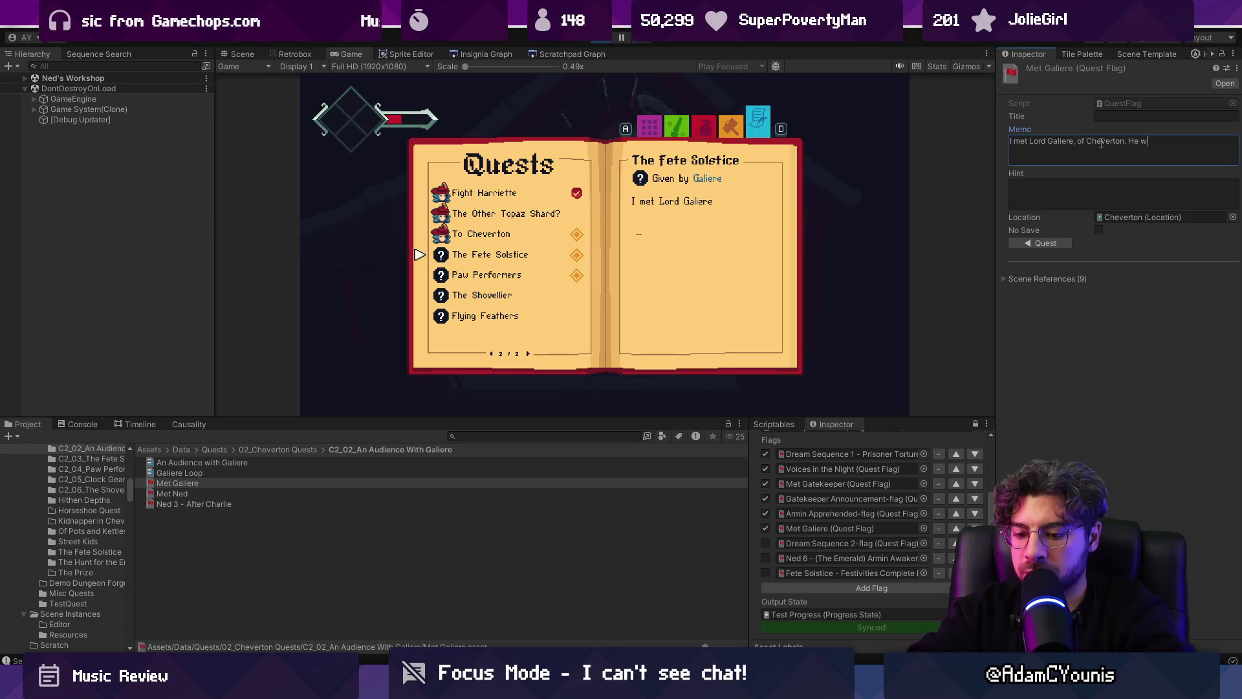
text(was)
key(BackSpace)
key(BackSpace)
key(BackSpace)
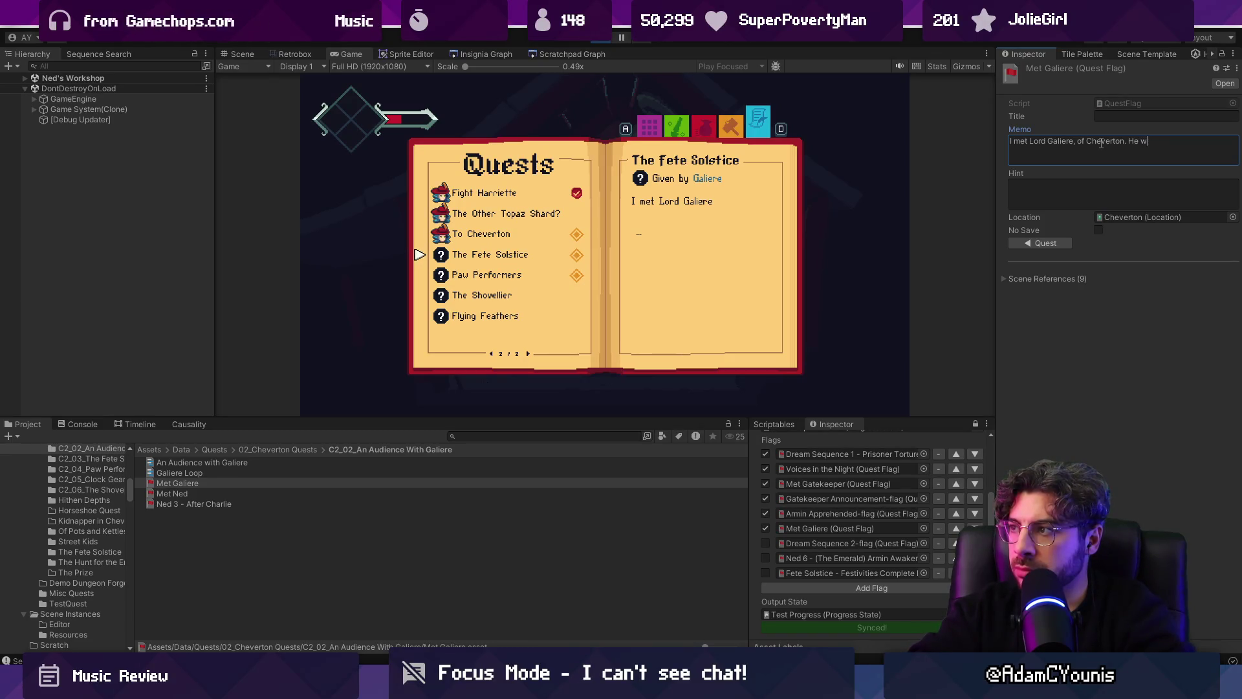
text(d)
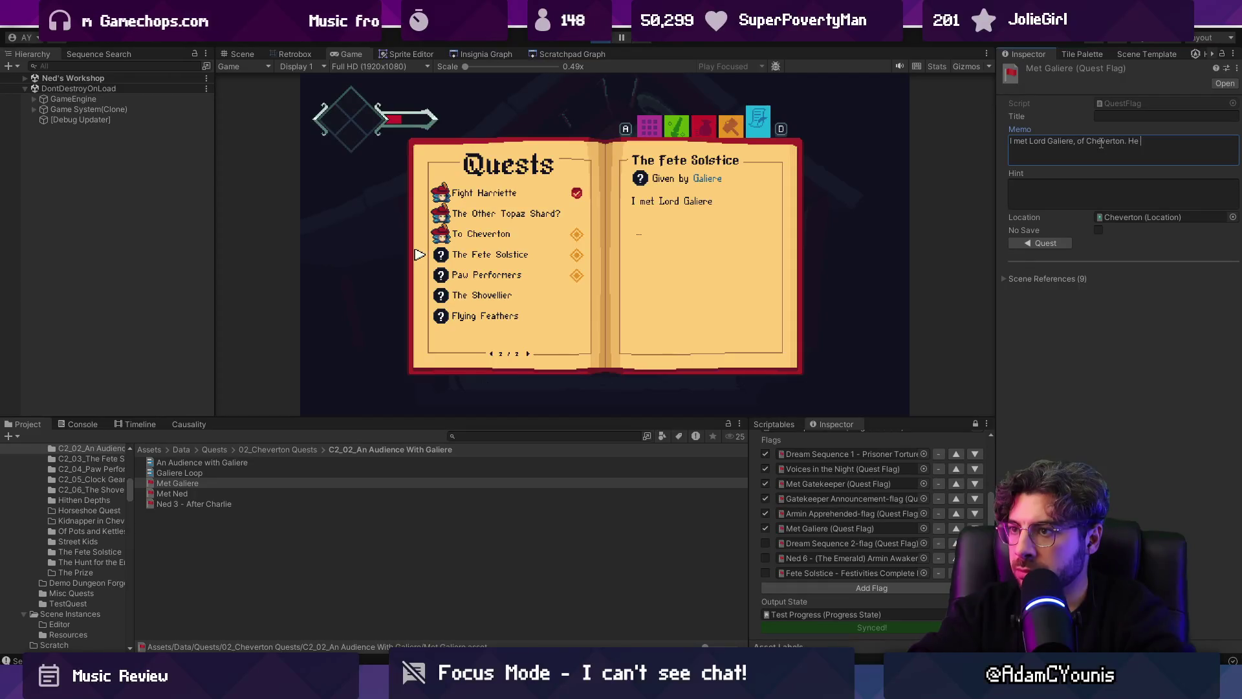
key(BackSpace)
key(BackSpace)
key(BackSpace)
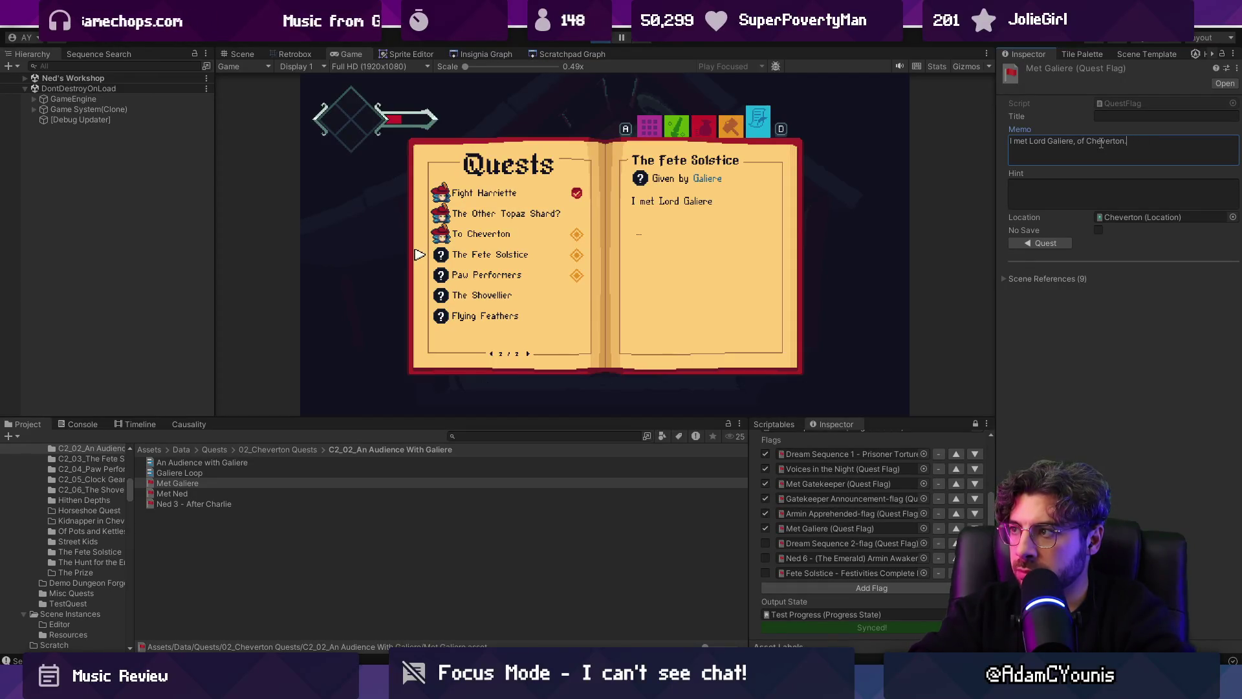
text(didn't believe me about)
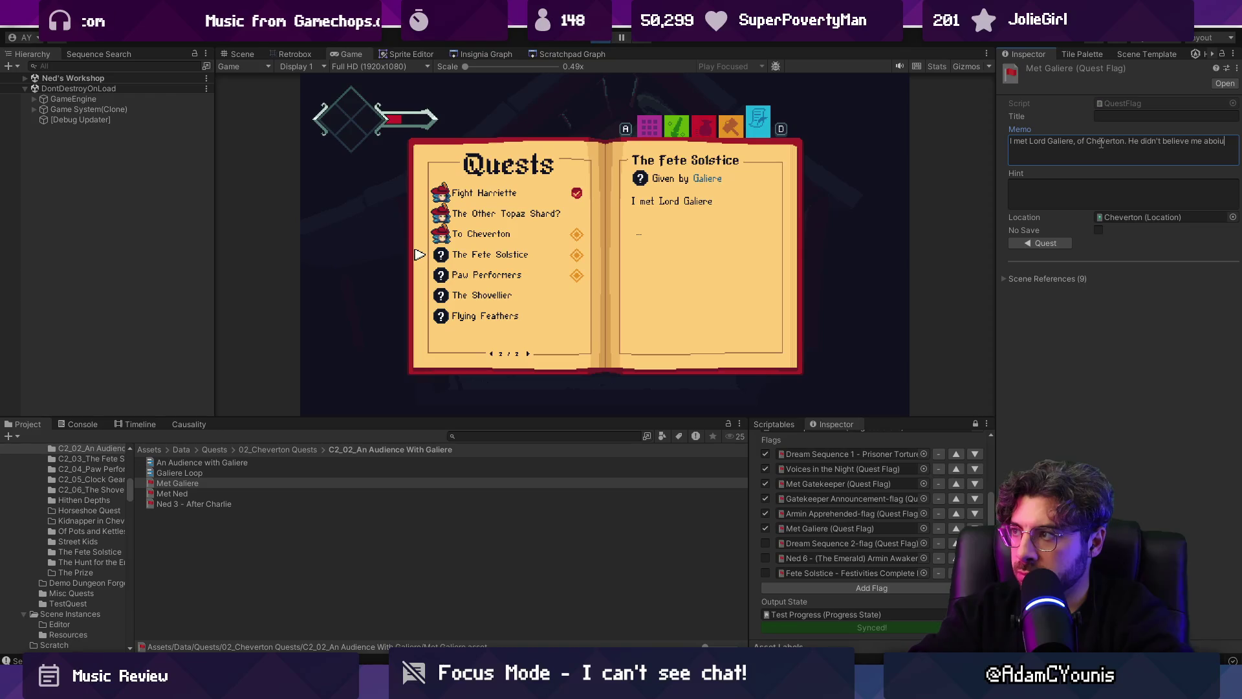
text( Ohrenste)
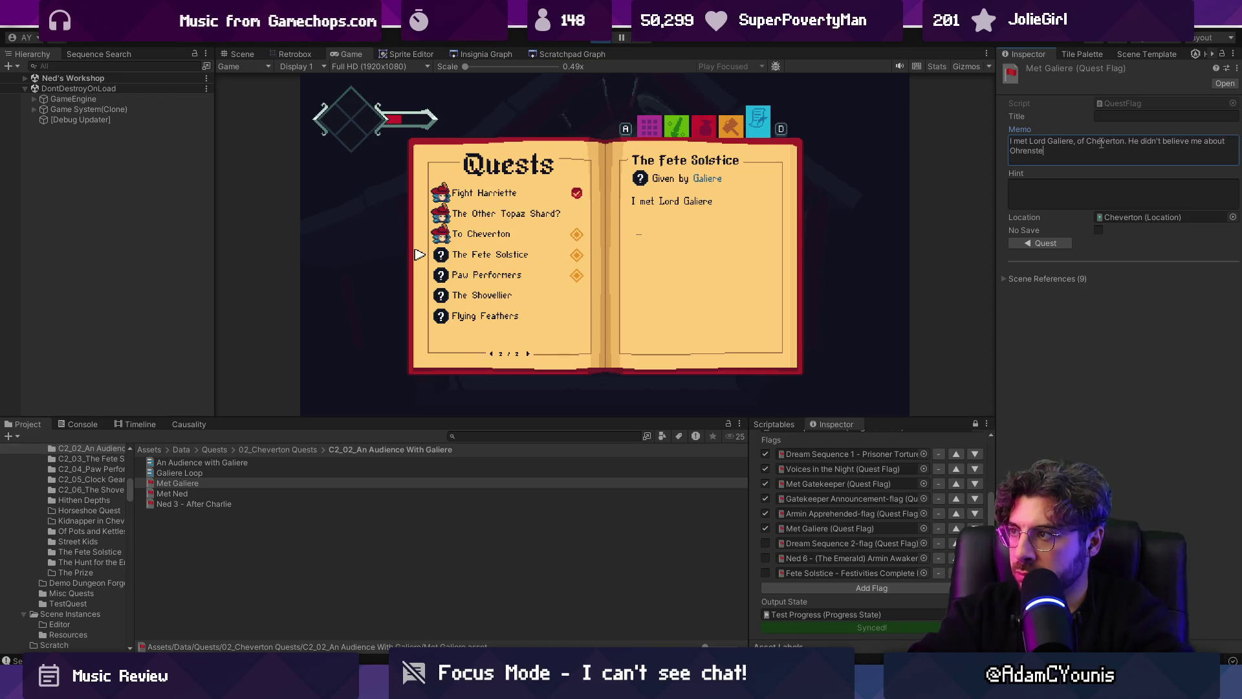
text(ad, and has placed )
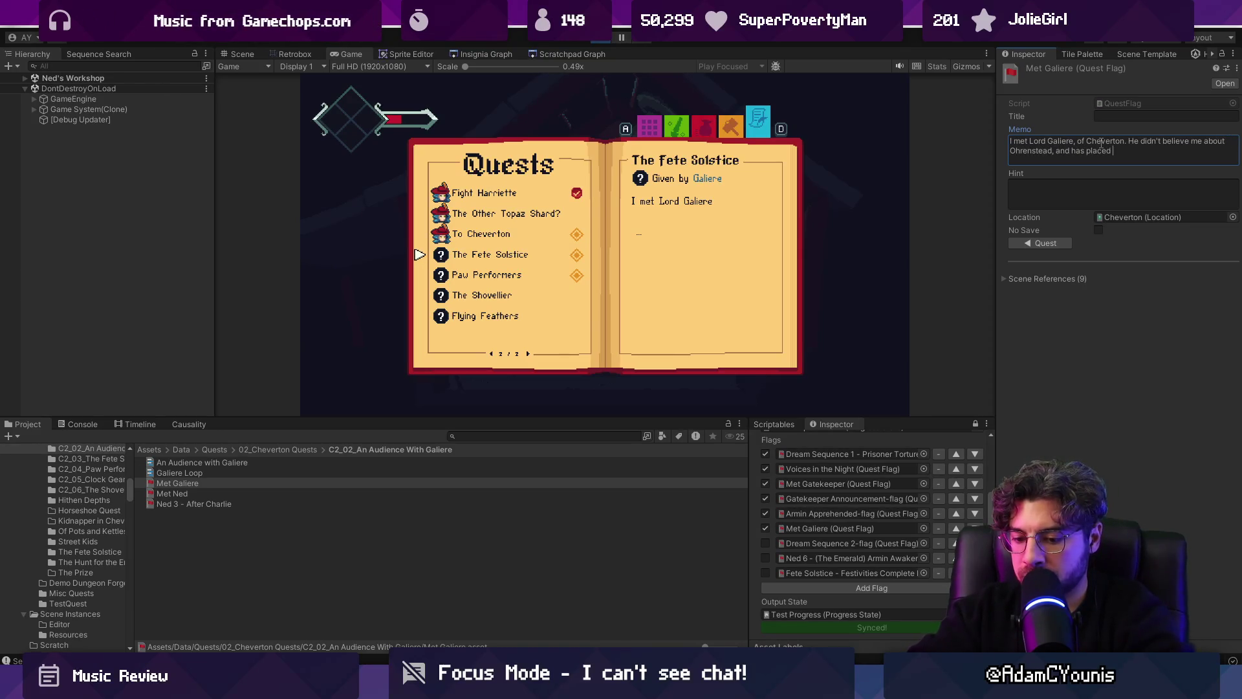
text(me under )
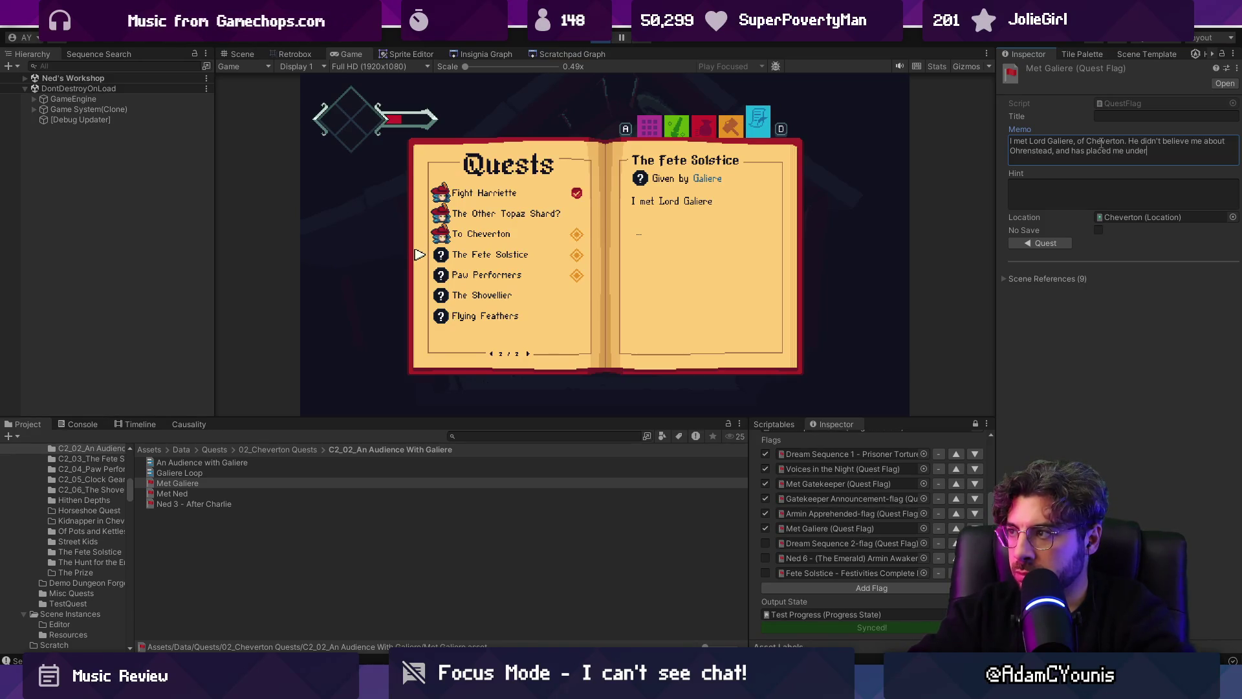
text(Net)
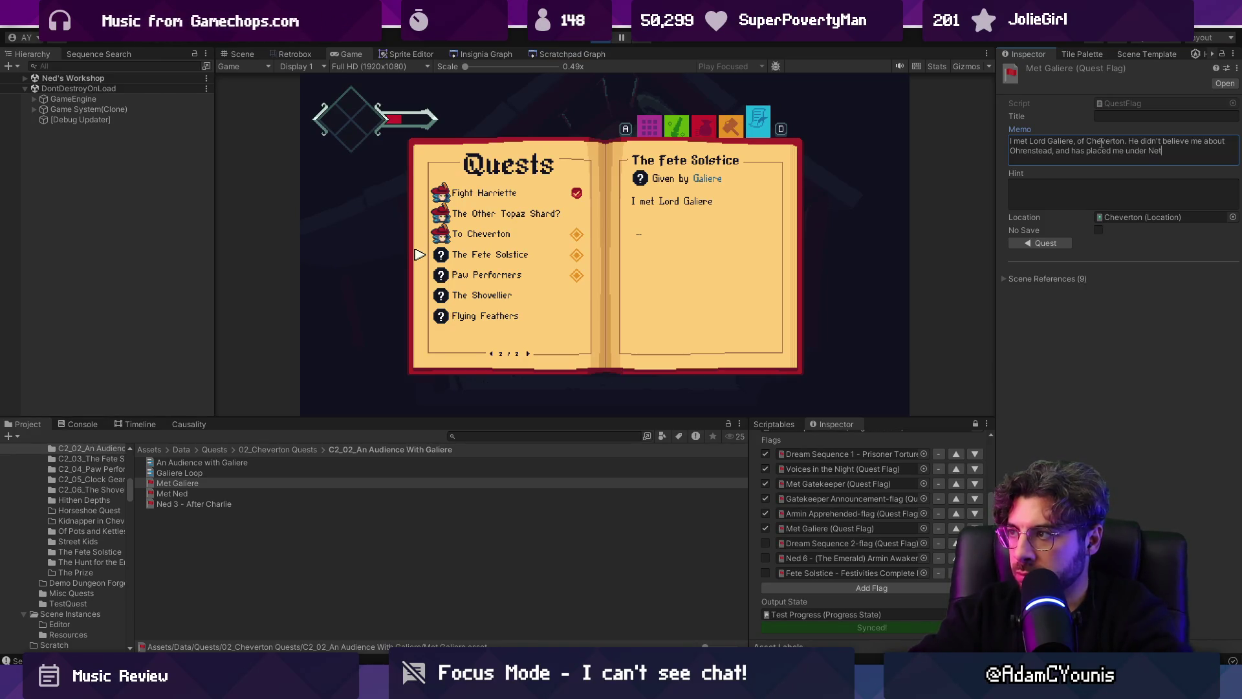
key(BackSpace)
key(BackSpace)
key(BackSpace)
text('s watch until my trial.)
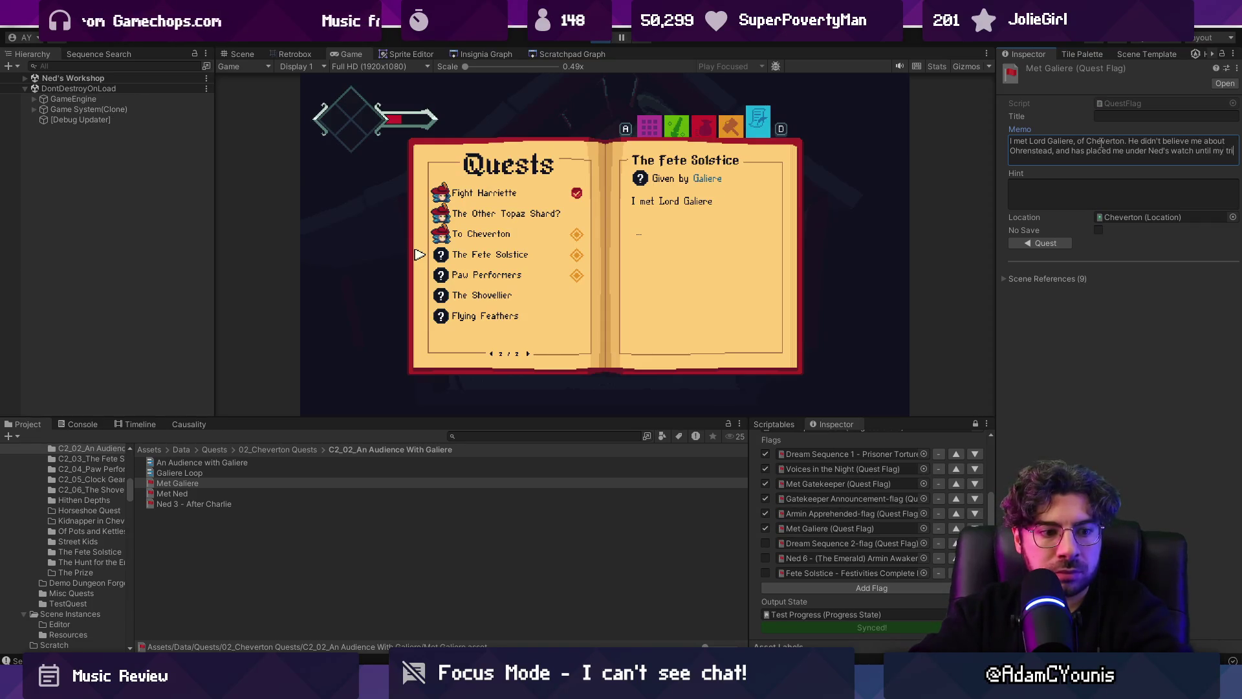
click(1086, 184)
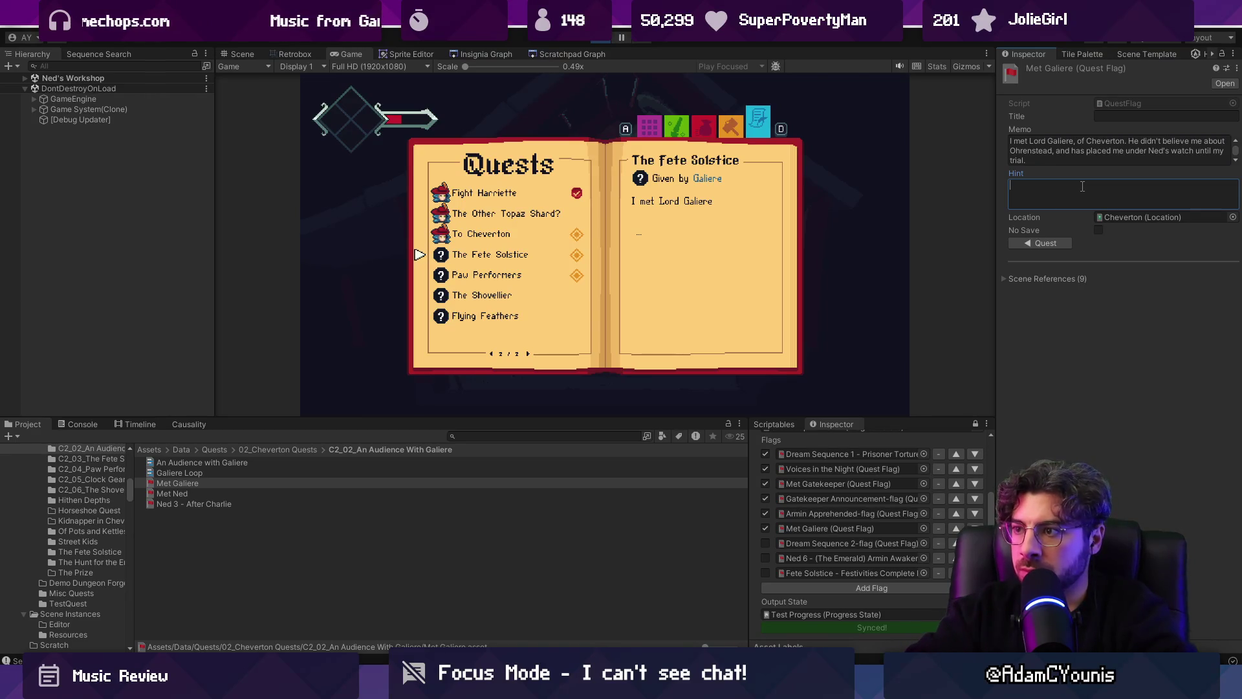
Set the hint to 'I guess I just have to play apprentice blacksmith until the festival'
text(I guess I j)
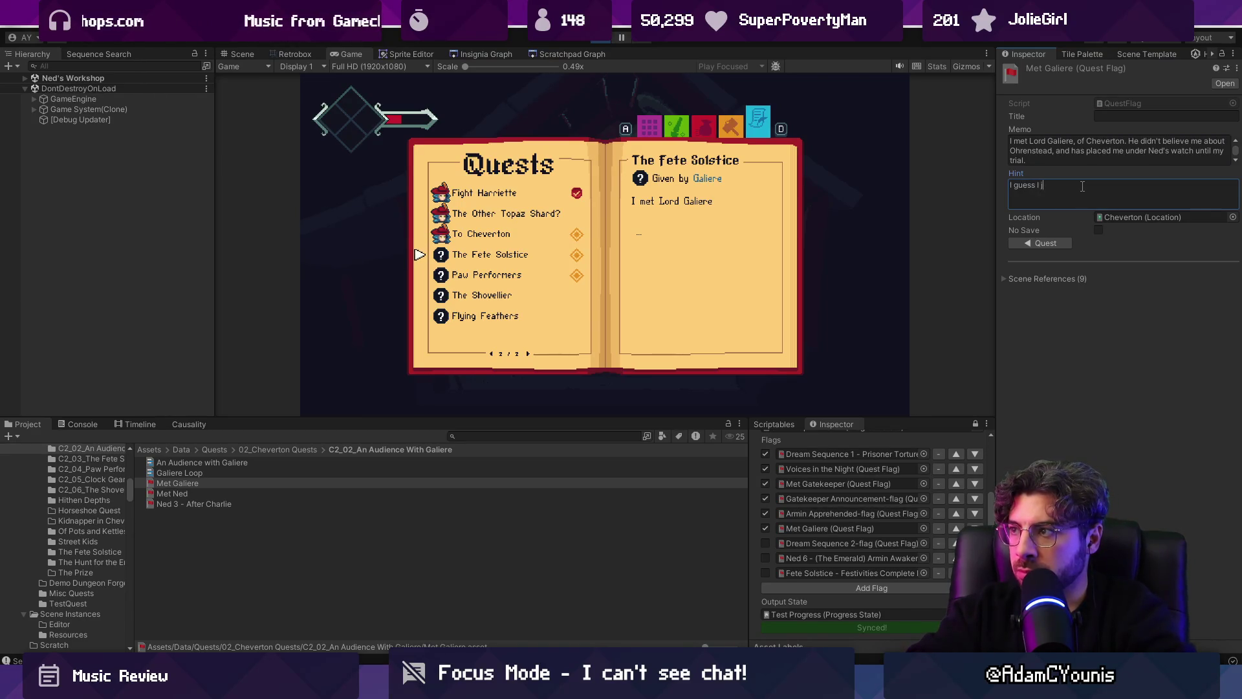
text(ust have to play b)
text(lacksmith for the time being.)
key(ctrl+shift+Left)
key(ctrl+shift+Left)
key(ctrl+shift+Left)
key(ctrl+Left)
key(ctrl+Left)
text(apprens)
key(BackSpace)
text(tice)
key(End)
text(..)
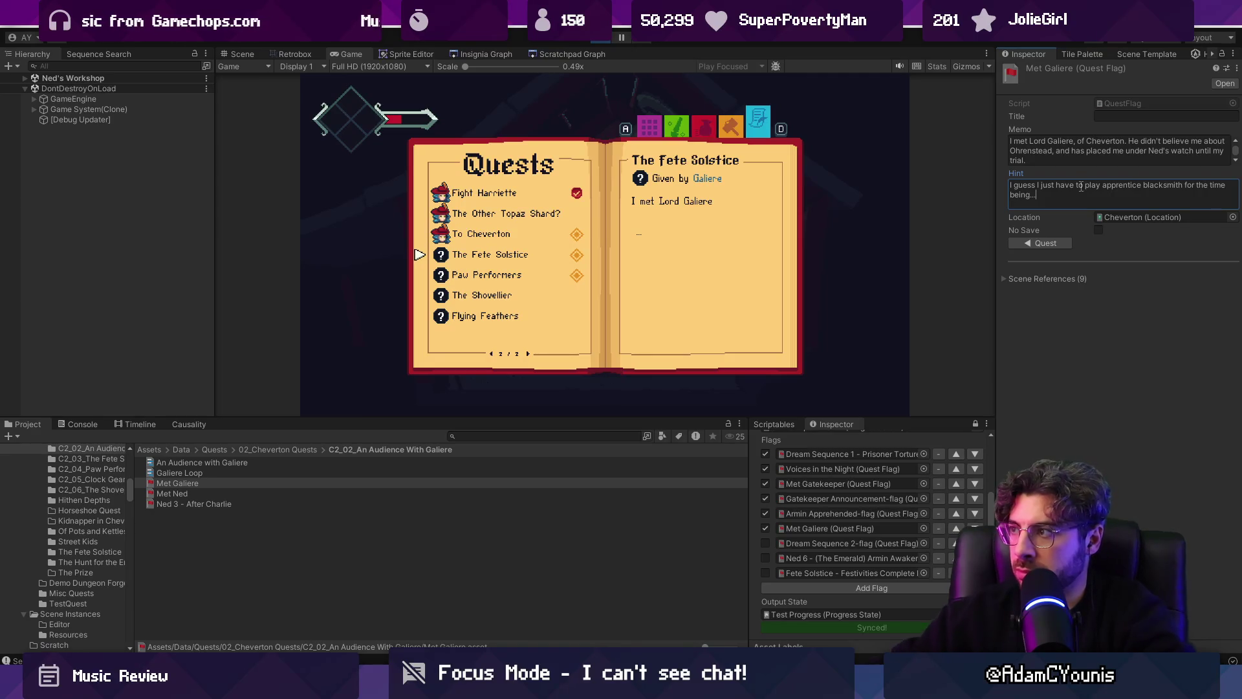
key(ctrl+shift+Left)
key(ctrl+shift+Left)
key(ctrl+shift+Left)
key(ctrl+shift+Left)
text(until the festival)
key(ctrl+shift+Left)
key(Right)
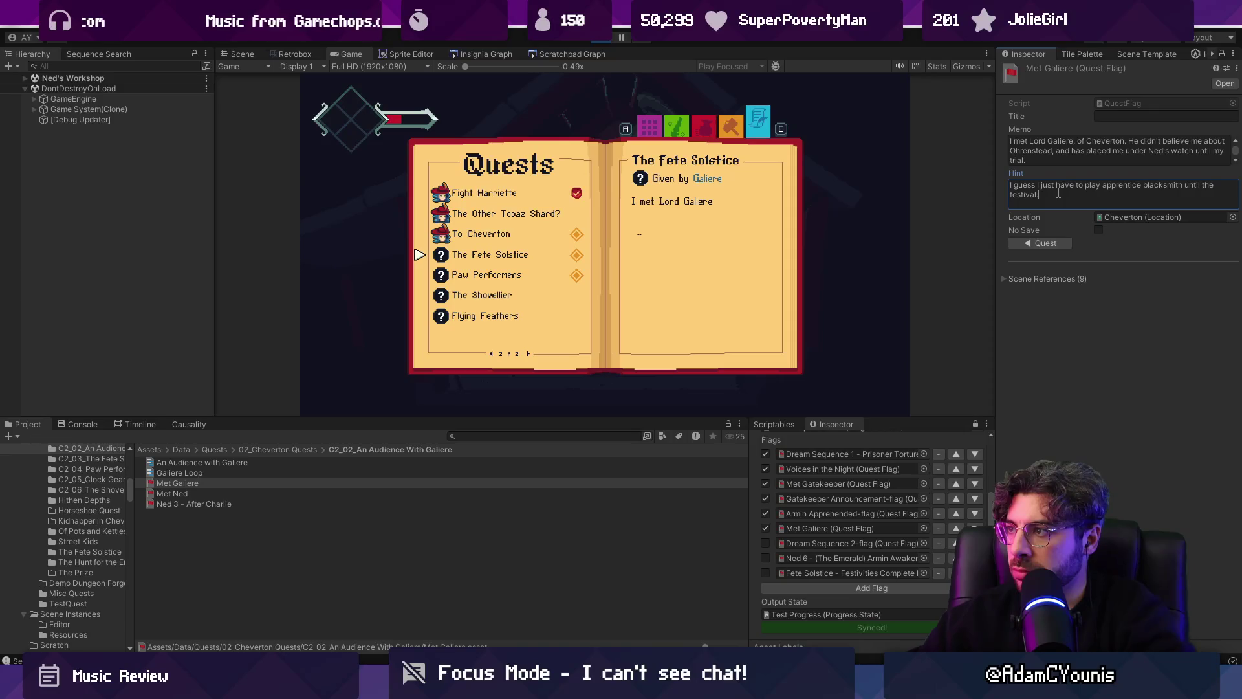
click(238, 494)
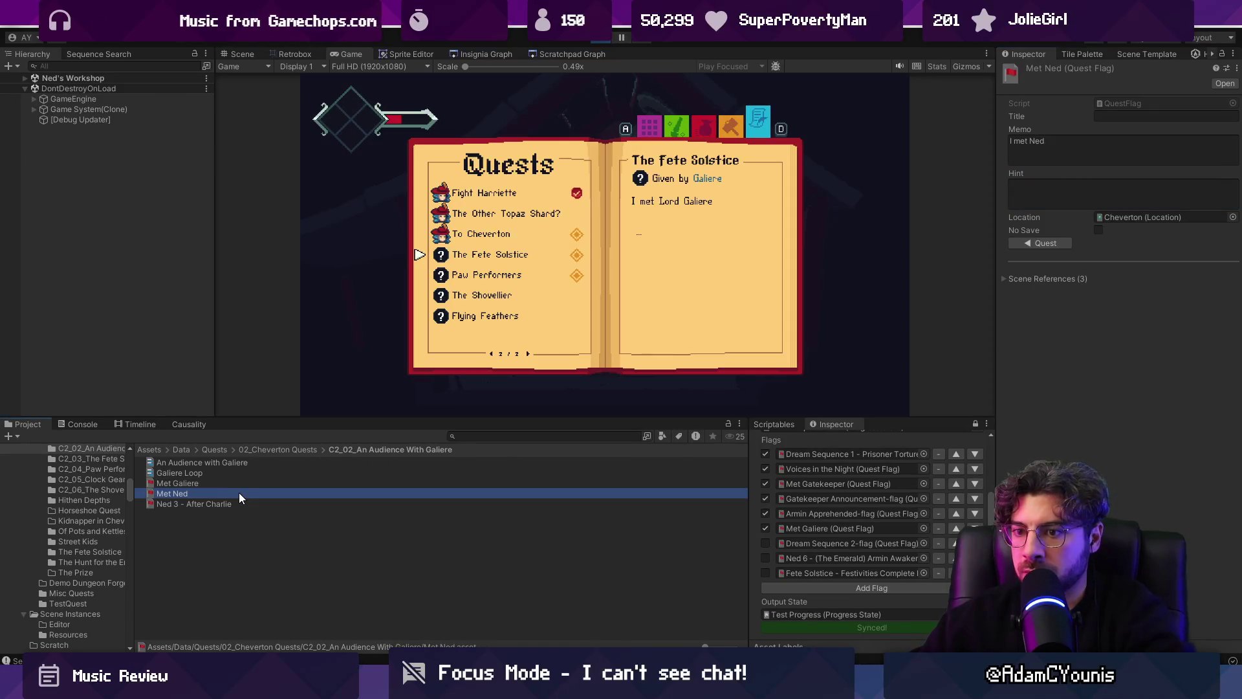
Leave the Met Galiere flag and search for the C2_03_The Fete Solstice quest
click(239, 499)
click(241, 485)
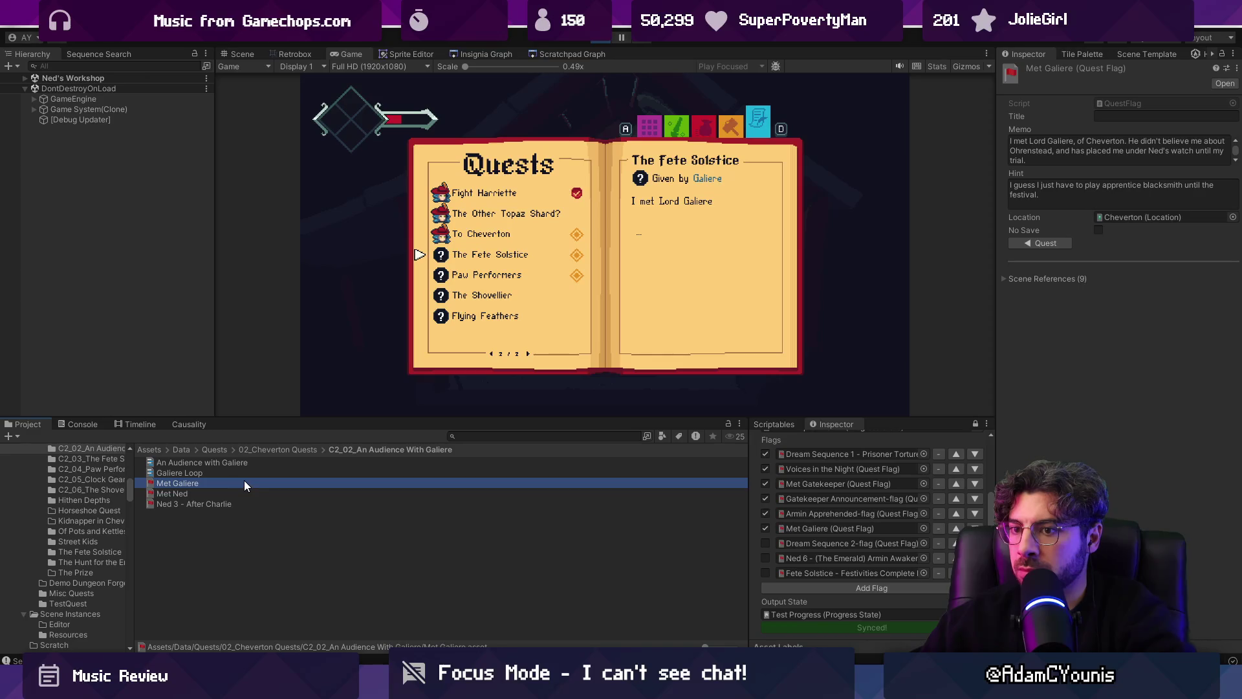
click(244, 480)
click(242, 482)
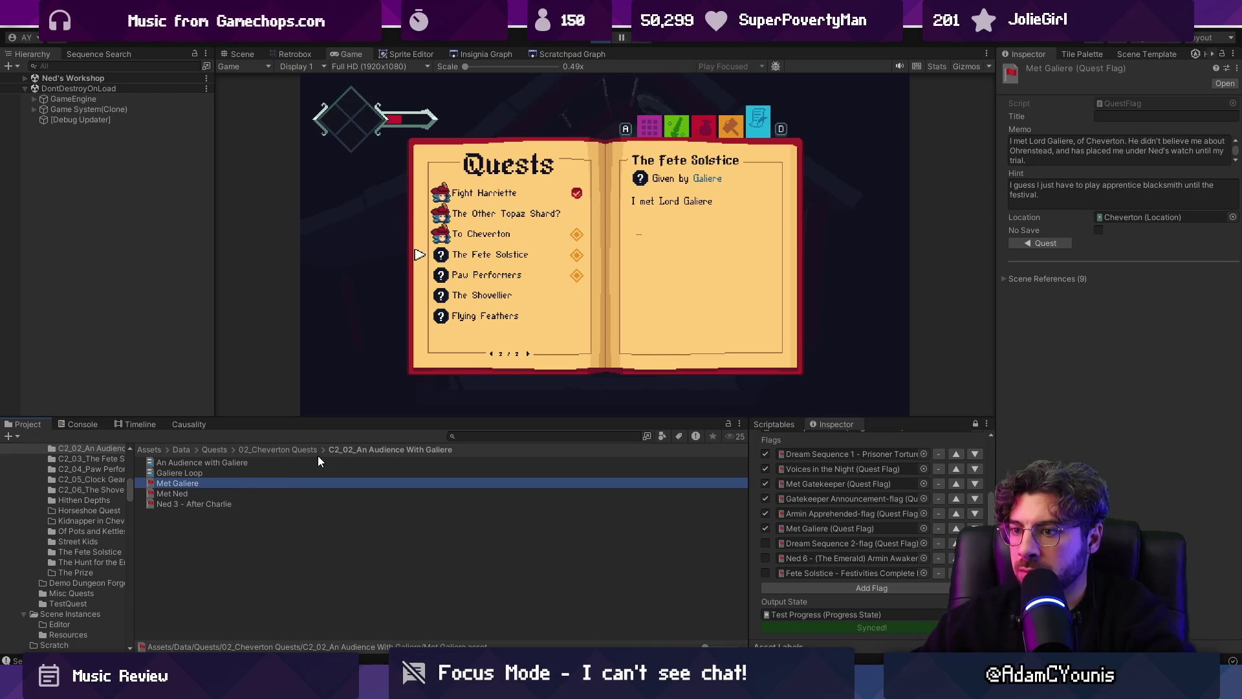
click(293, 452)
click(522, 435)
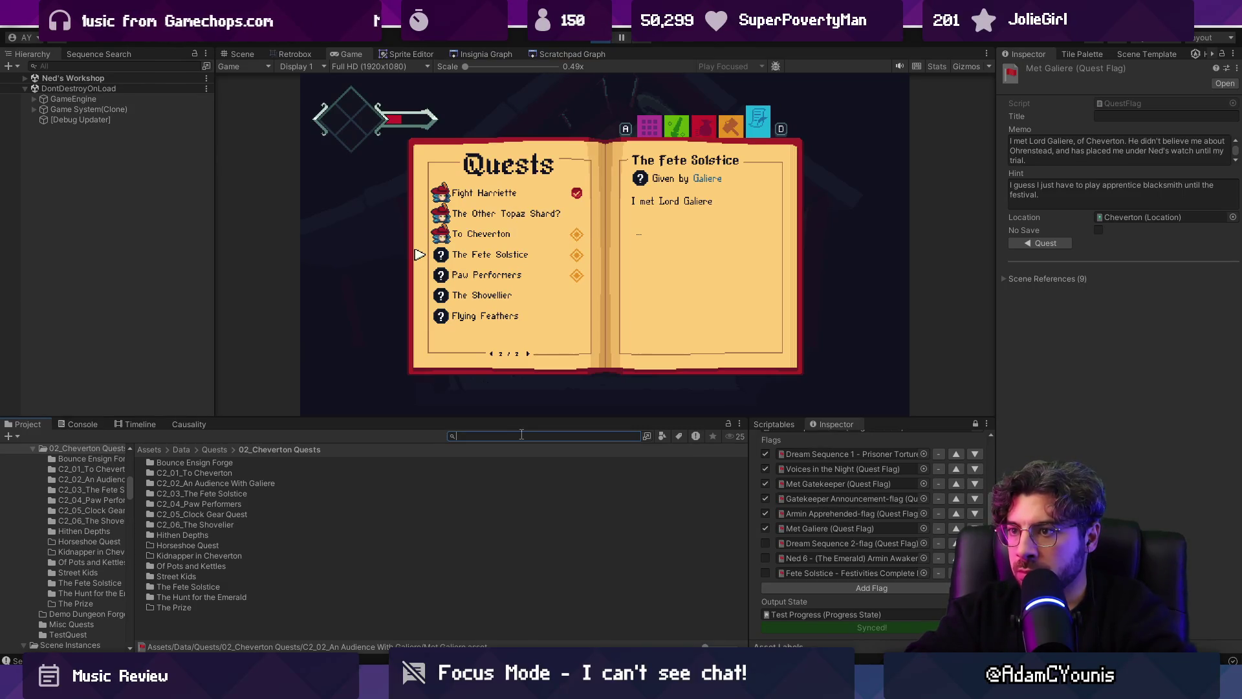
text(the fete solstice)
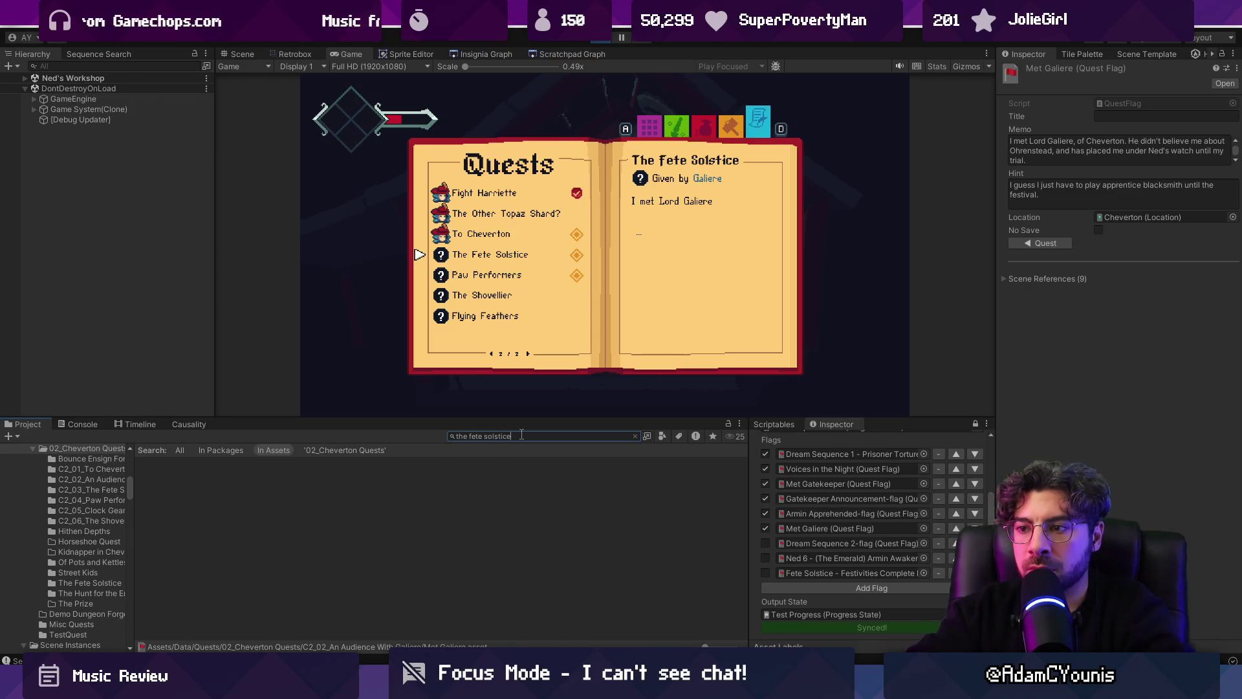
key(Down)
key(Down)
key(Down)
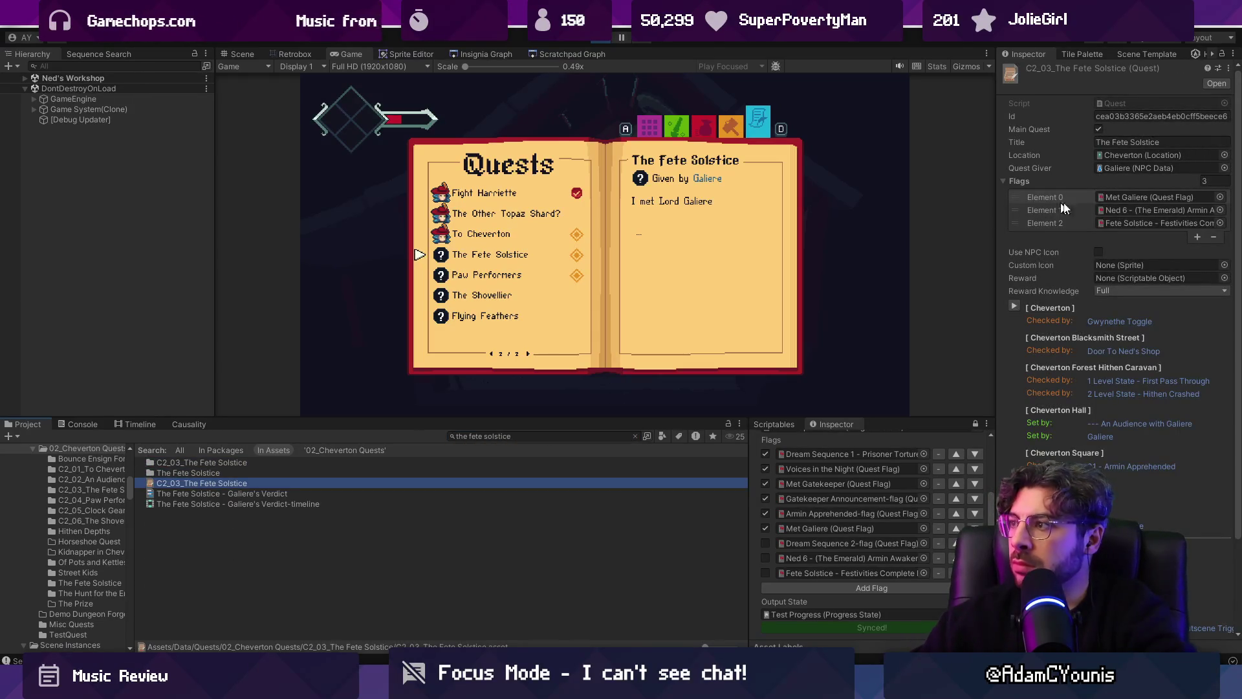
Open the Ned 6 flag and write 'I awoke from a terrible dream on the morning of the Fete Solstice.'
double_click(1144, 208)
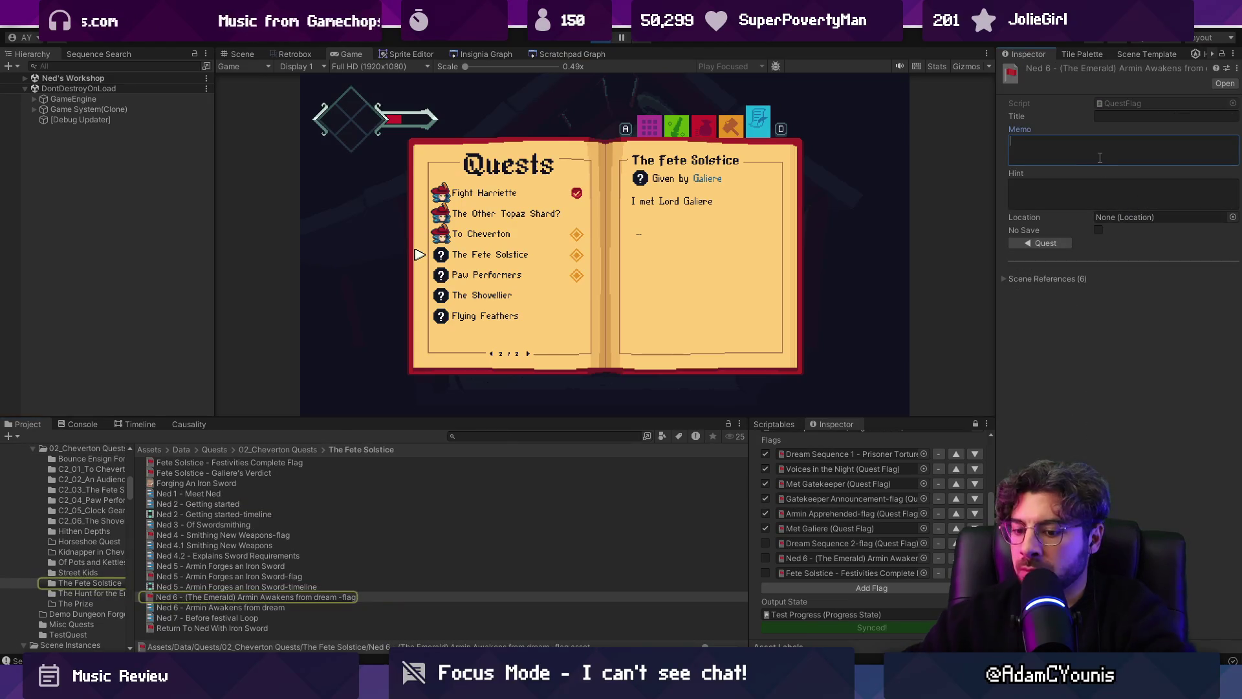
text(I w)
key(BackSpace)
text(awo)
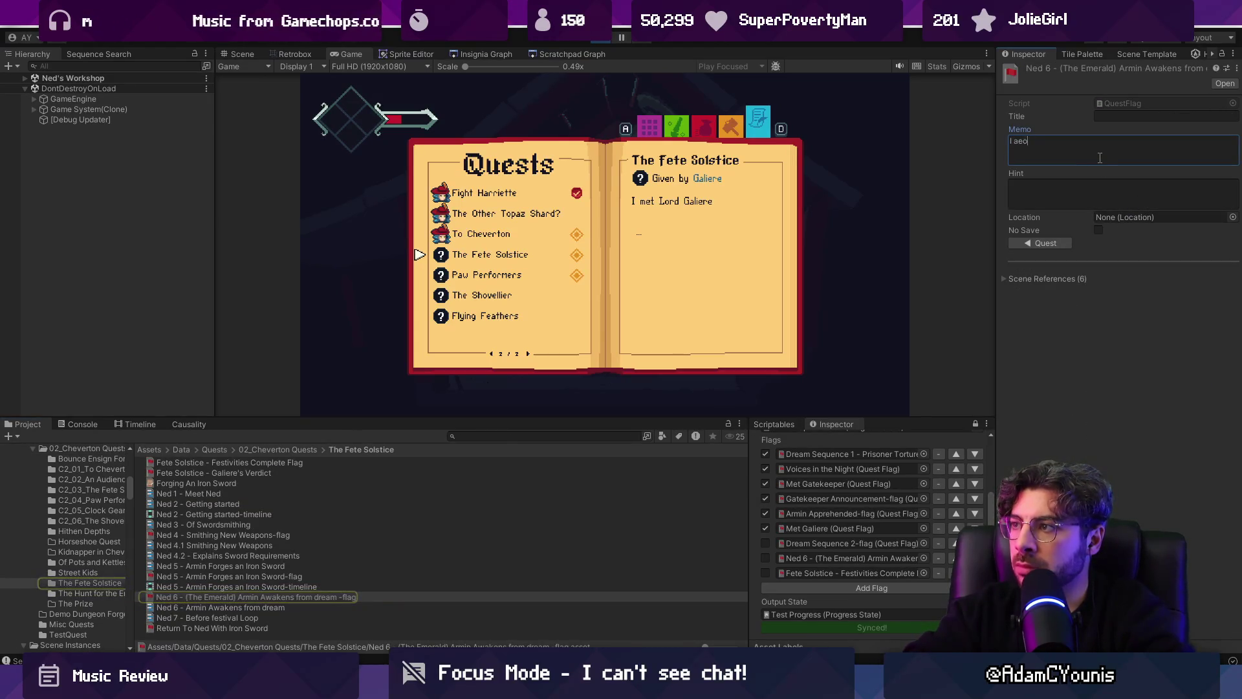
text(ke f)
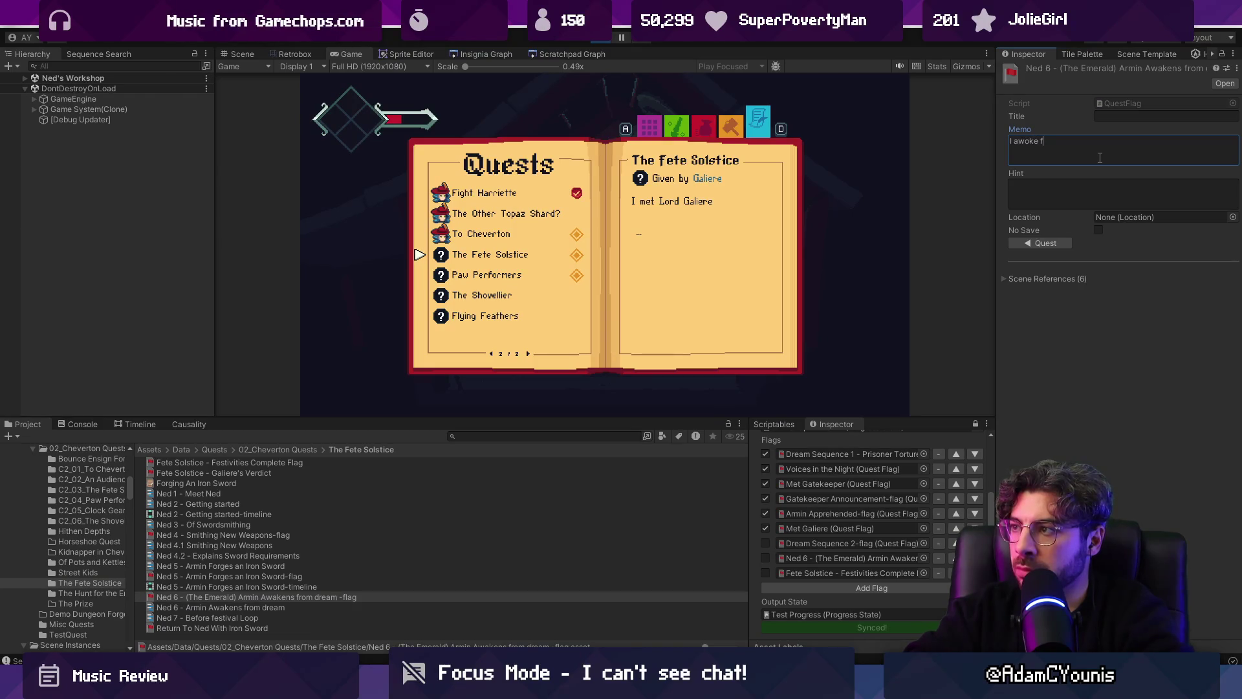
text(rom a terrible dream)
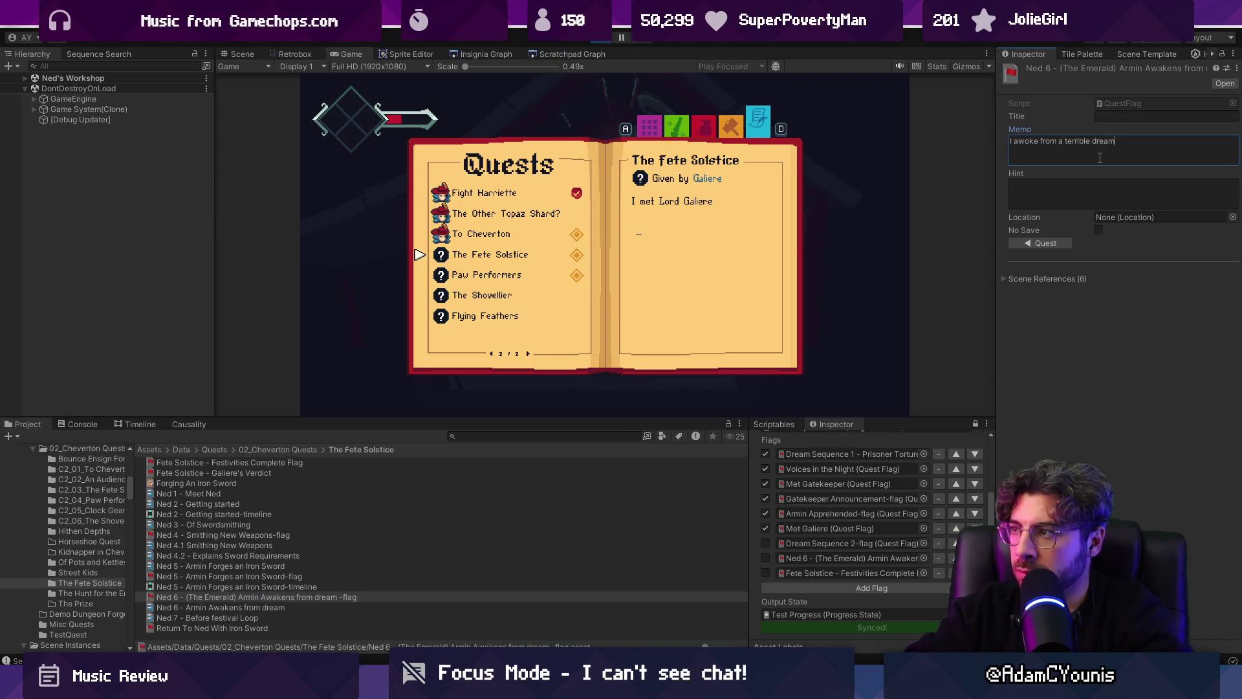
text( on the morning of the )
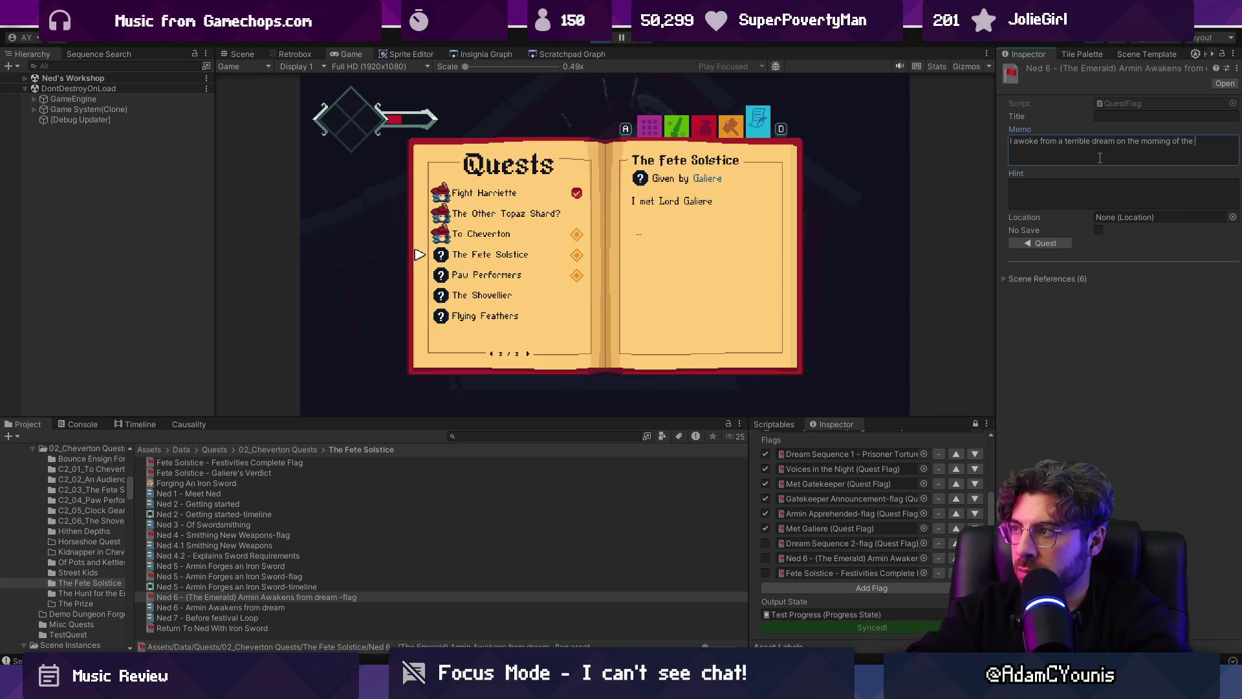
text(Fete Solstivce)
key(BackSpace)
key(BackSpace)
key(BackSpace)
text(ce...)
key(BackSpace)
key(BackSpace)
Add a sentence saying Ned agreed I should seek the emerald beneath the forest, then cut it
text(Ned)
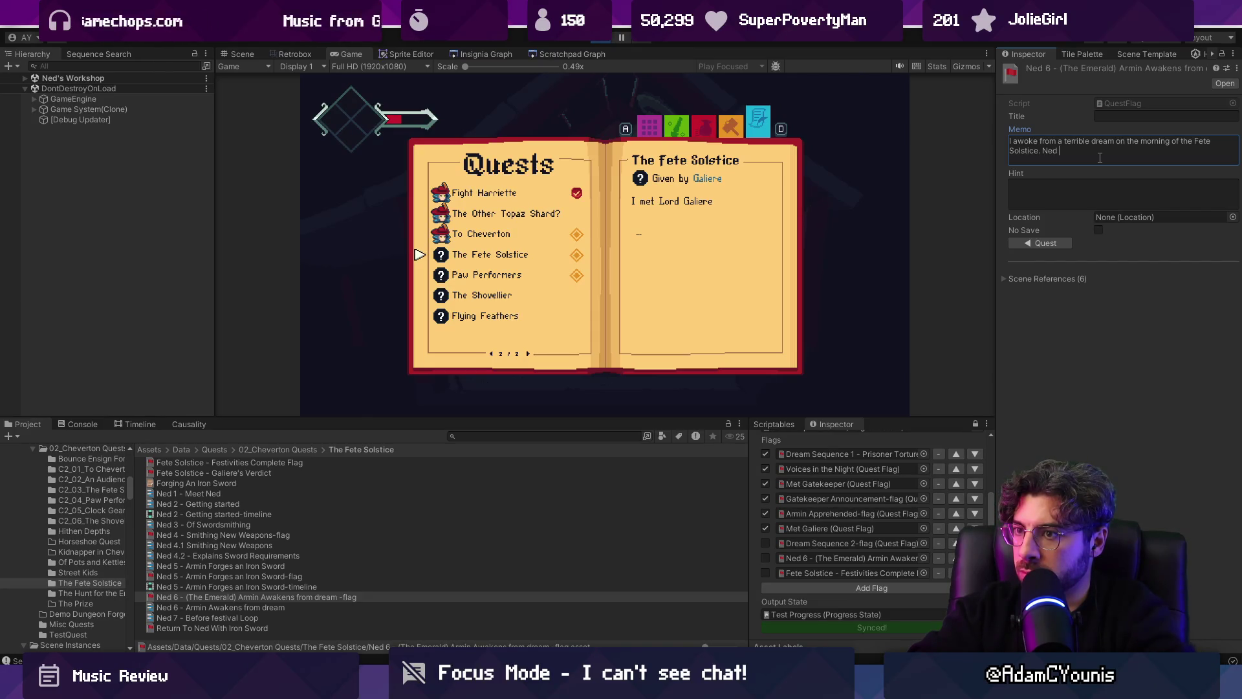
text(thinks)
text(eans somehthing)
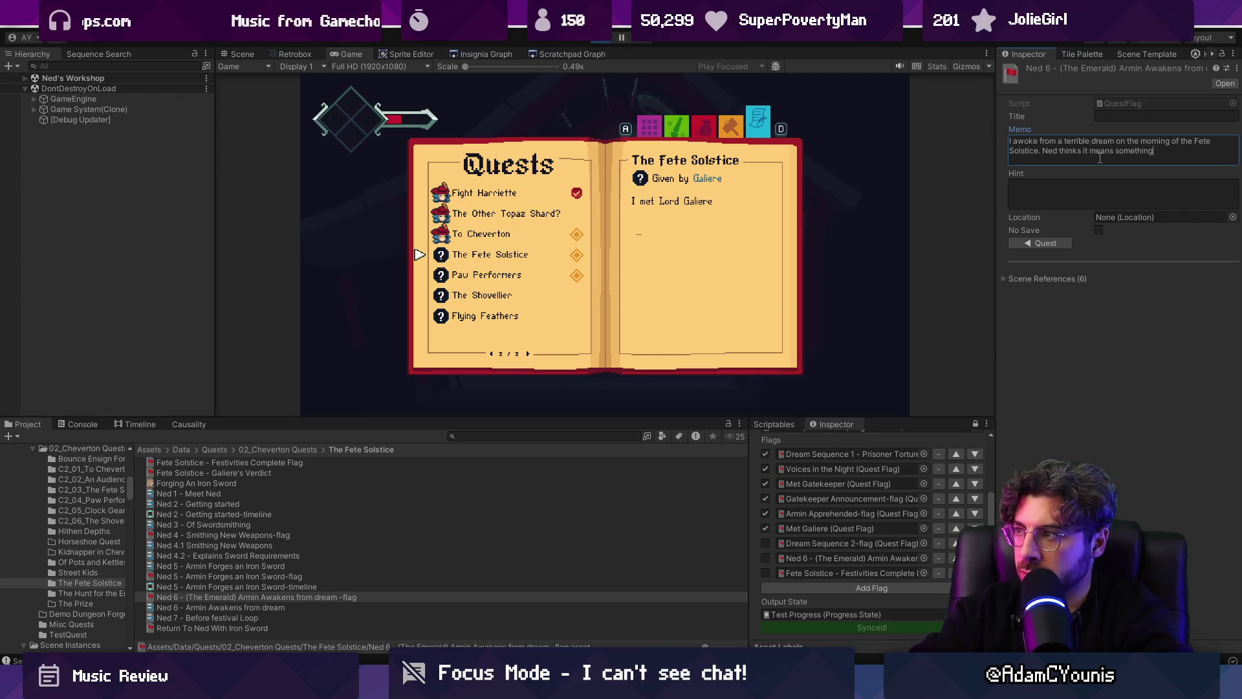
key(ctrl+shift+Left)
key(ctrl+shift+Left)
key(ctrl+shift+Left)
key(BackSpace)
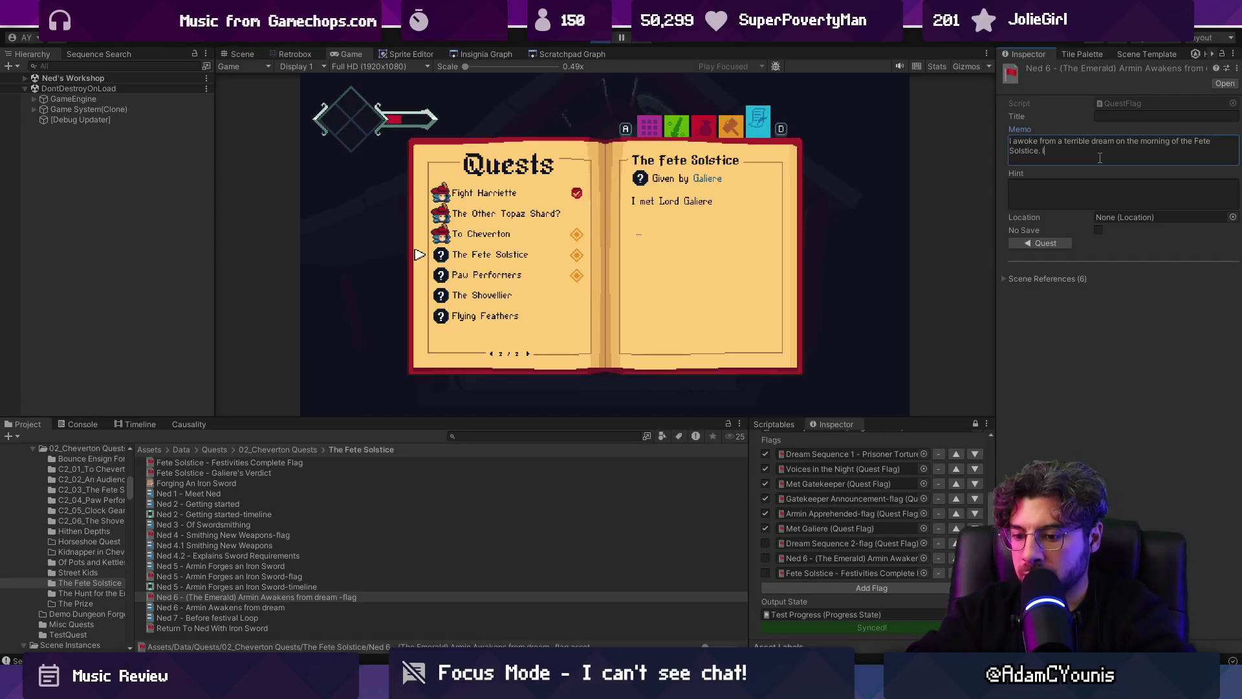
text(asked )
text(Ned if h)
text(e knew about the E)
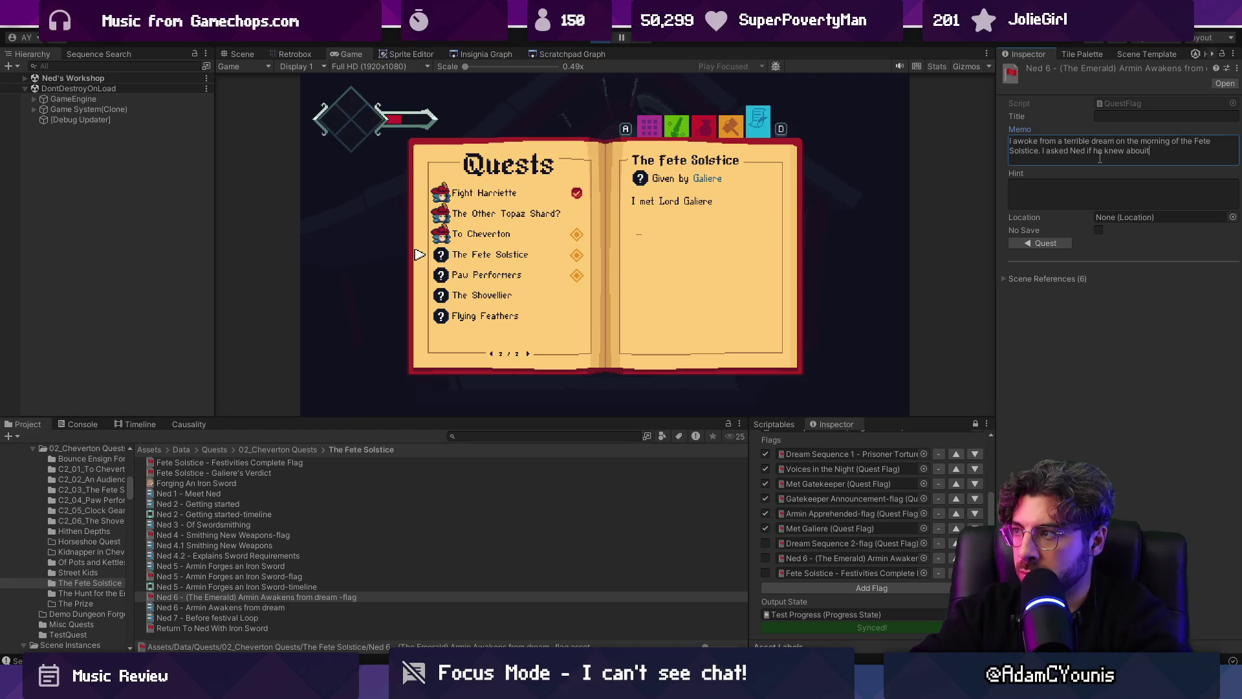
text(mera)
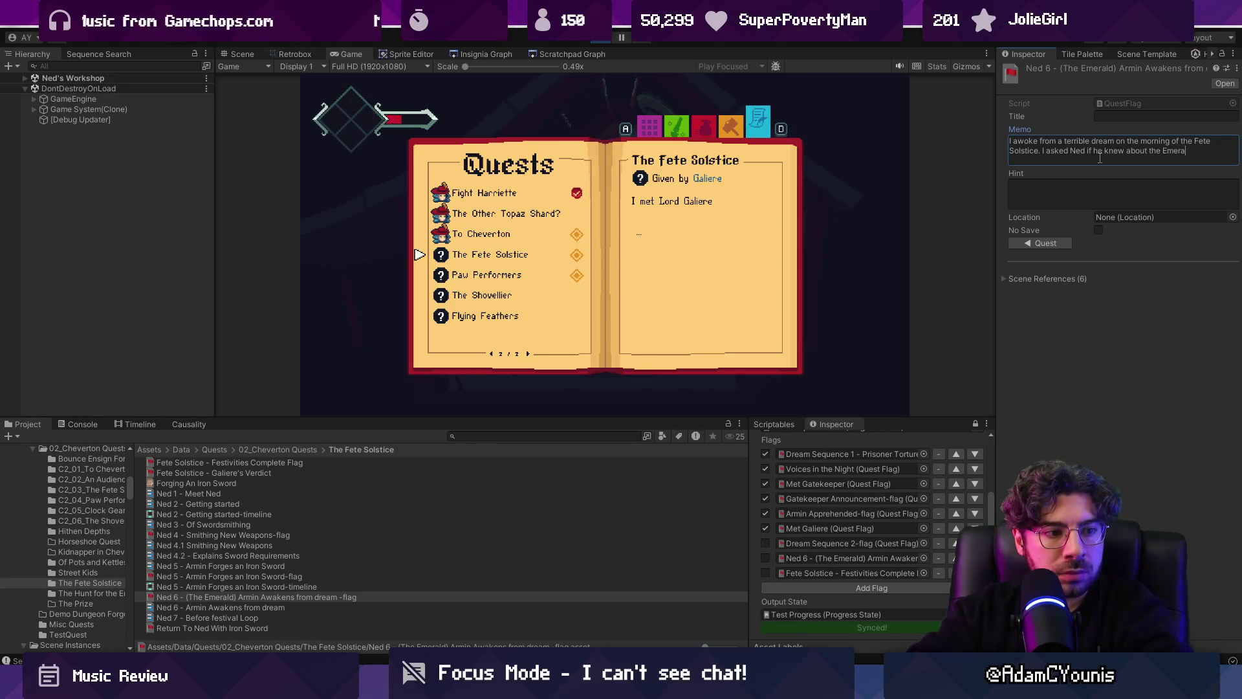
key(ctrl+shift+Left)
key(ctrl+shift+Left)
key(ctrl+shift+Left)
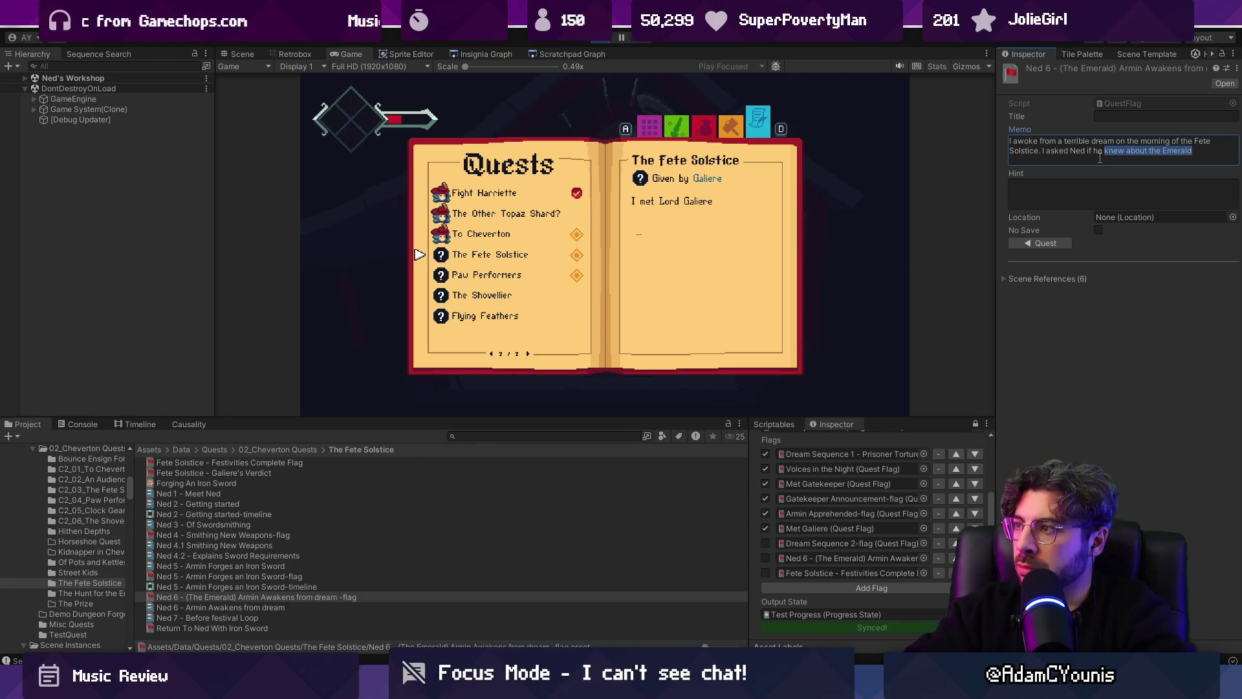
text(After conferring with Ned)
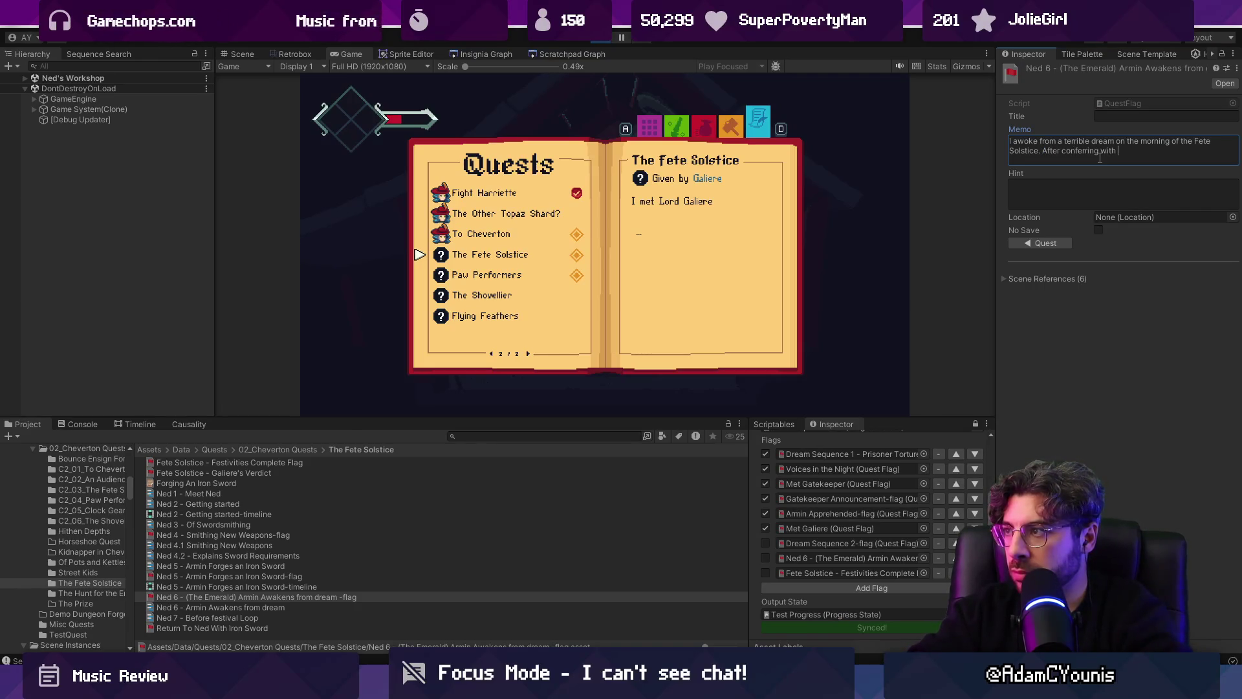
text(, he agreed I should seek )
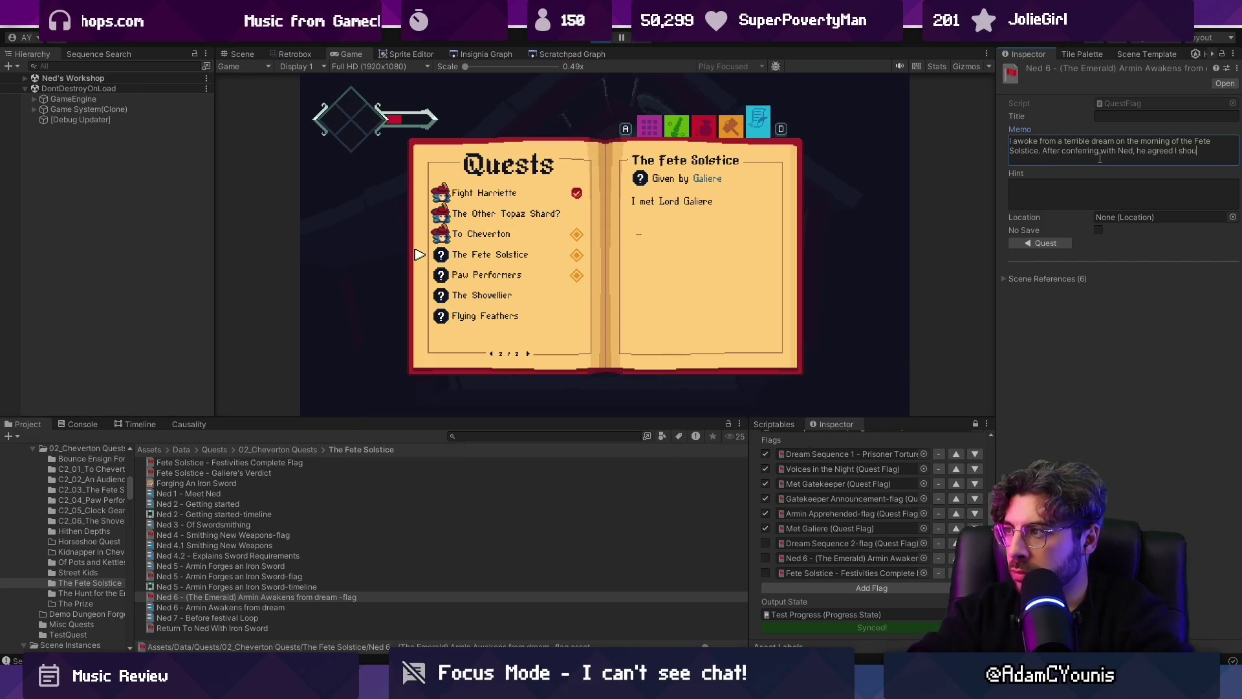
text(out the Emer)
key(BackSpace)
key(BackSpace)
key(BackSpace)
text(emerald)
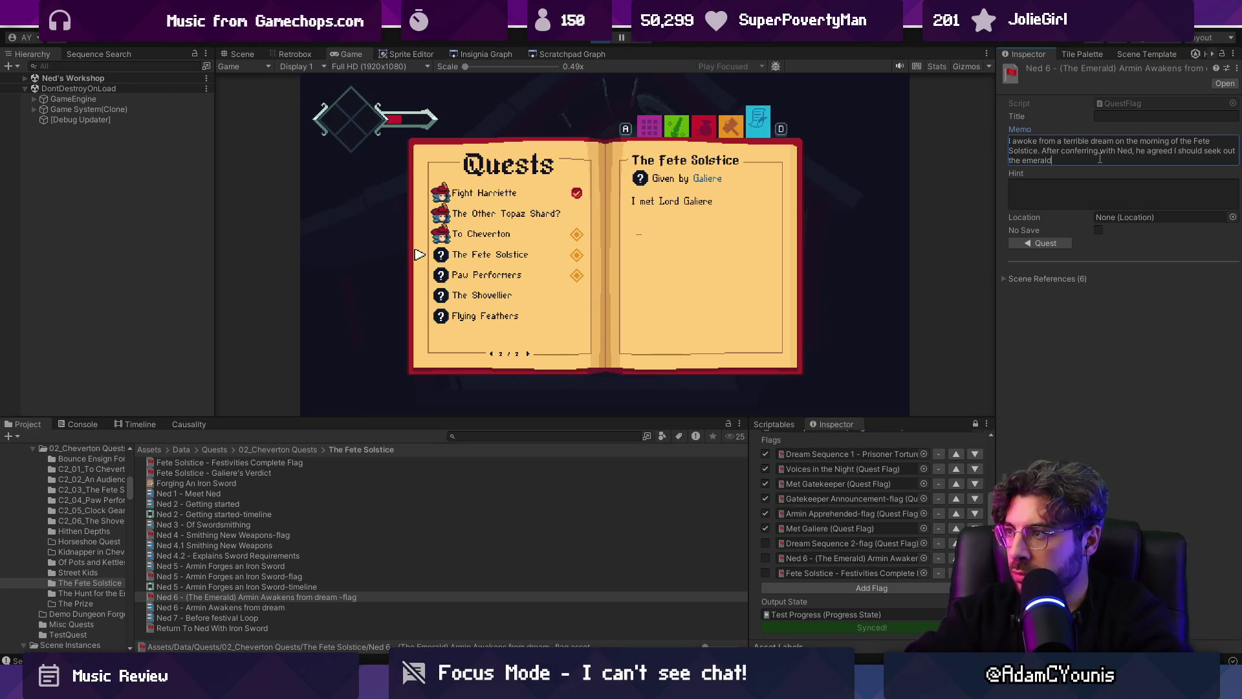
text(eneath the)
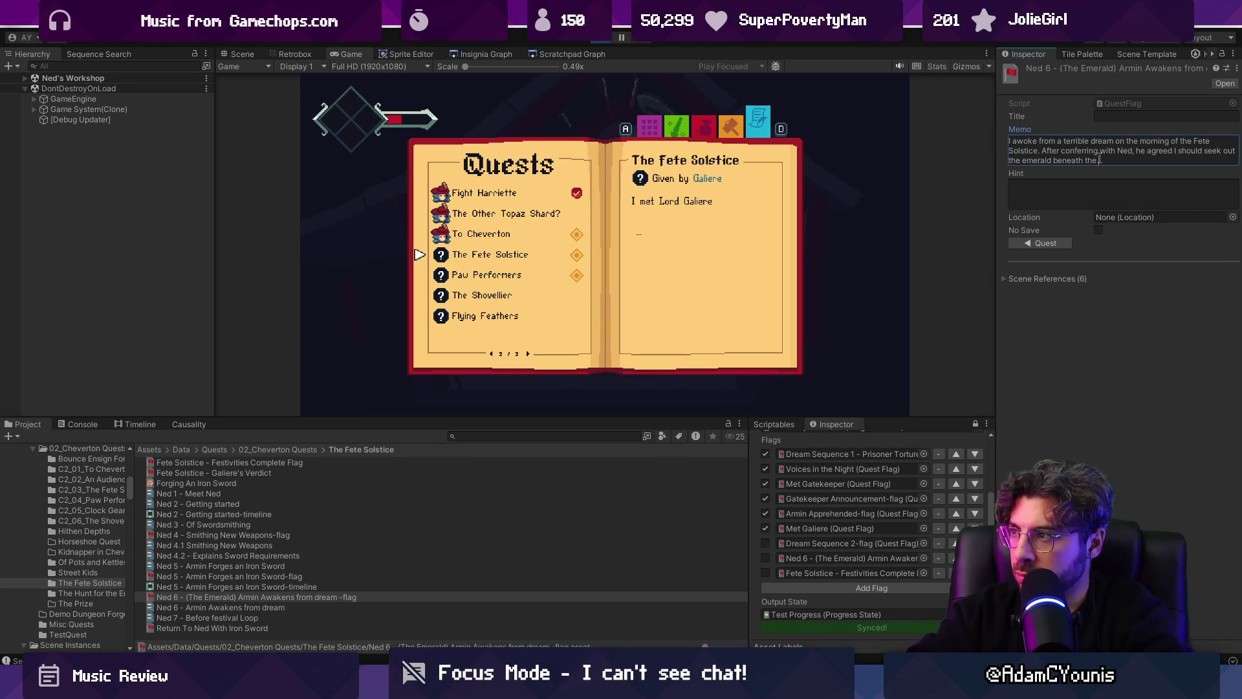
text(forest)
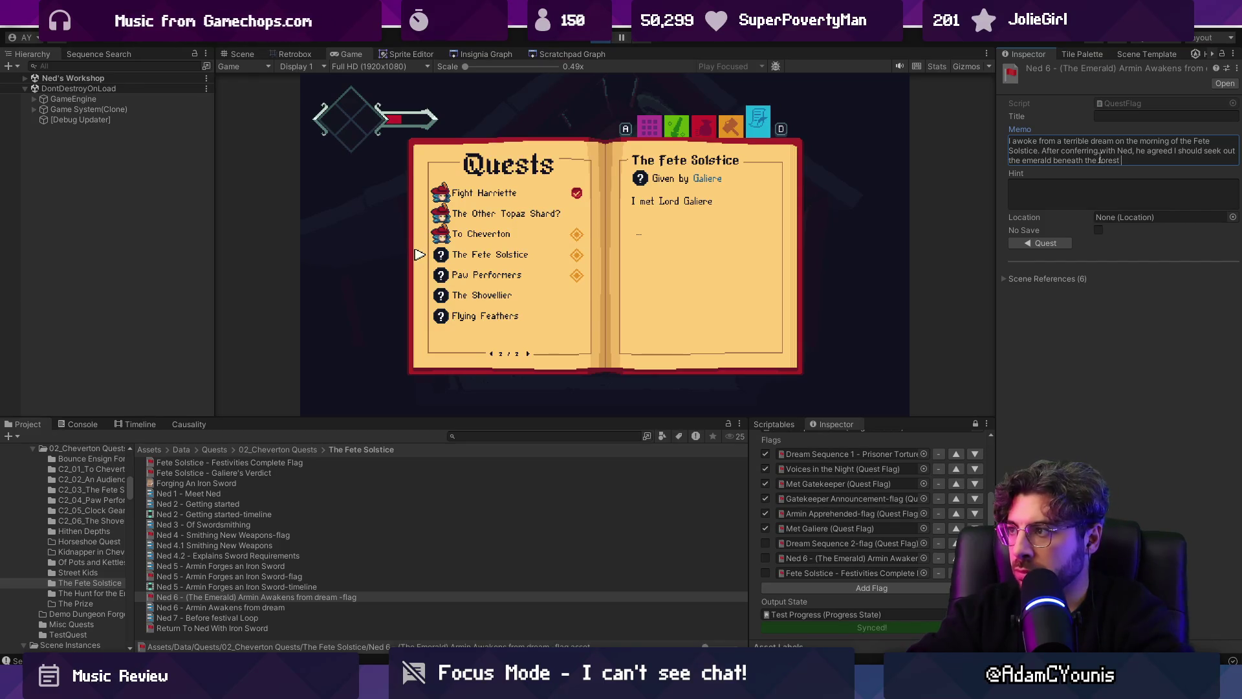
text(once the festivities a)
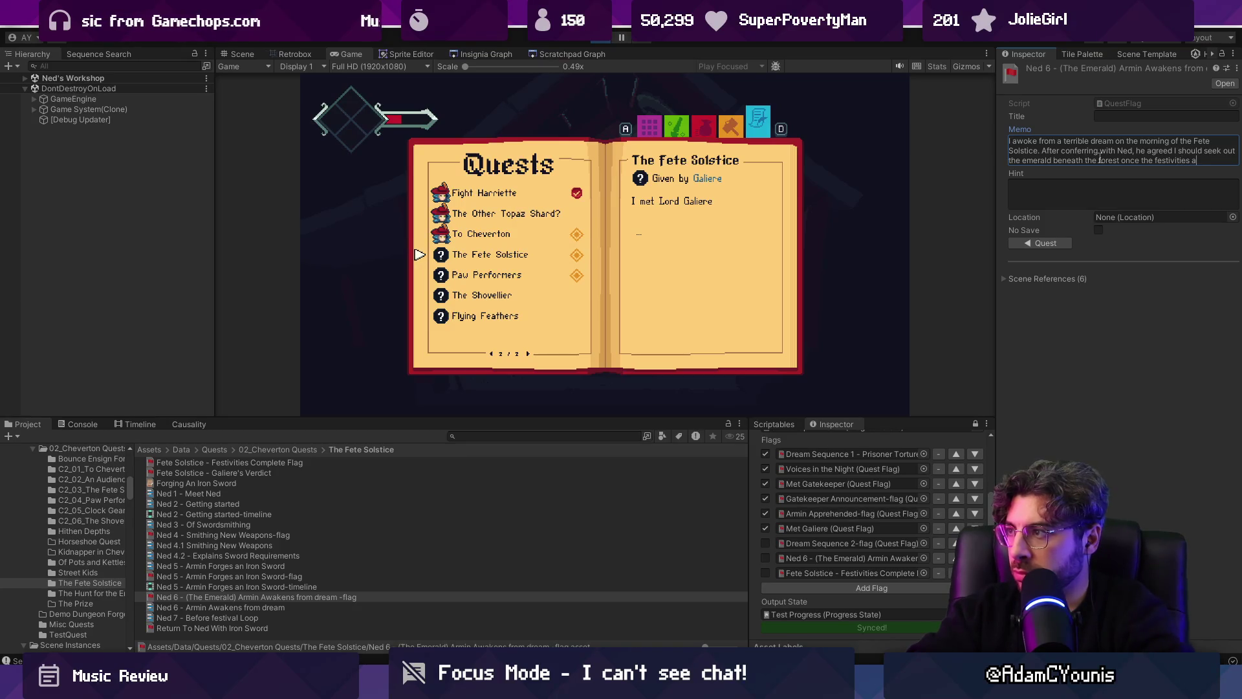
text(.)
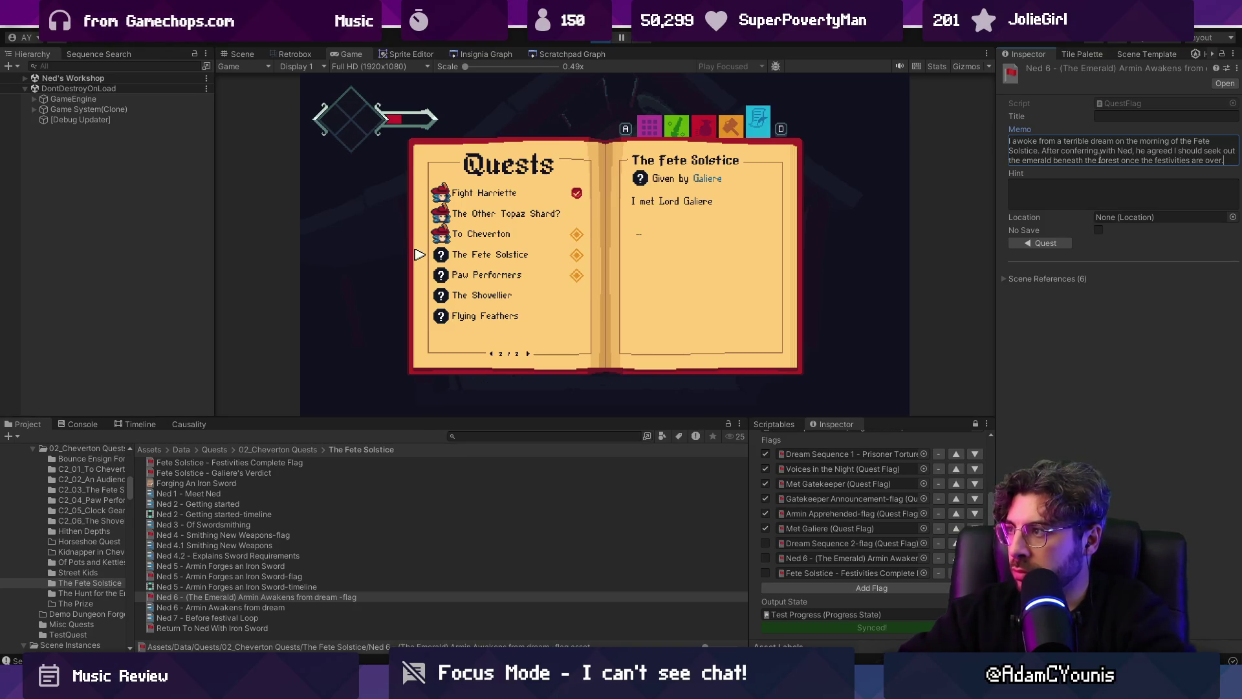
key(ctrl+a)
key(ctrl+shift+Right)
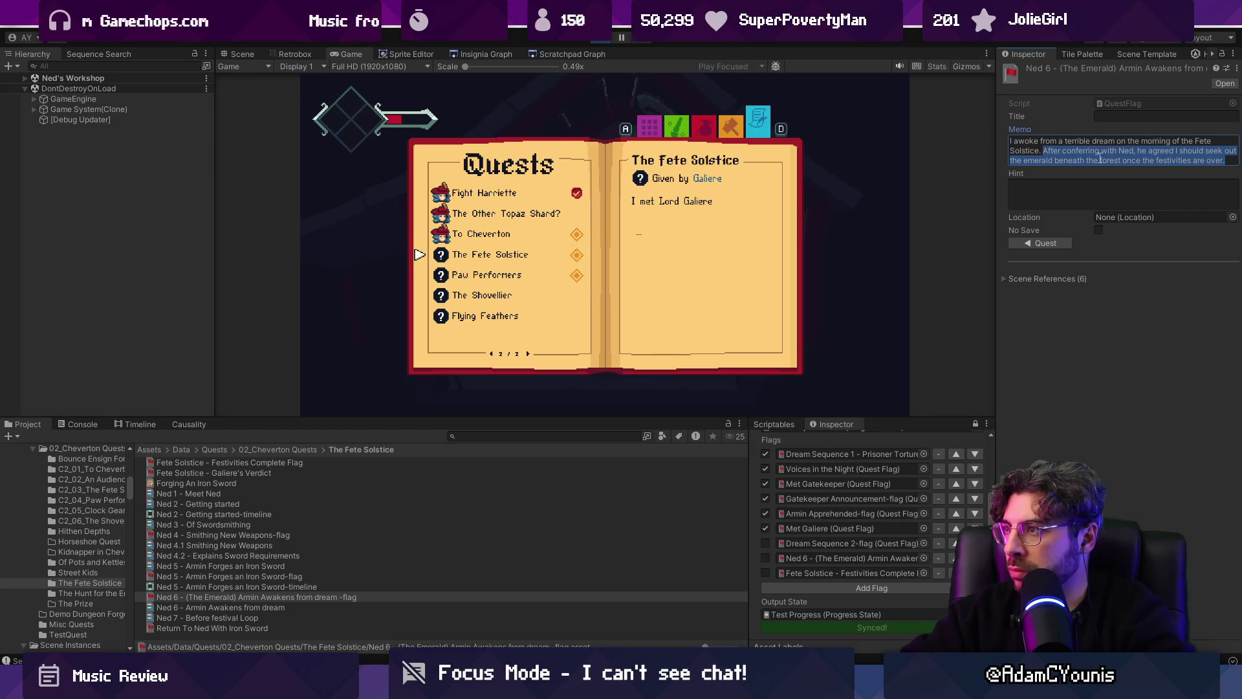
key(ctrl+x)
Paste the emerald sentence into the hint, reworded as 'Ned implored that I seek out…'
click(1090, 188)
key(ctrl+v)
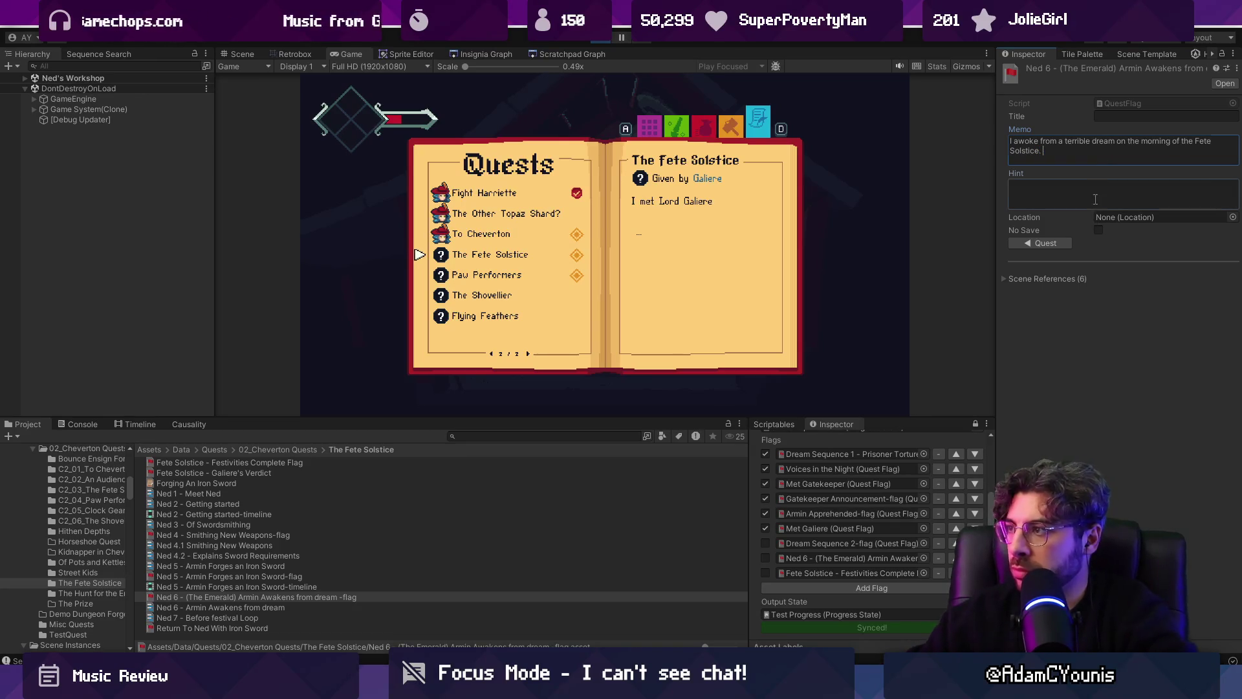
click(1087, 185)
key(shift+Home)
key(BackSpace)
key(ctrl+shift+Right)
key(Right)
key(ctrl+shift+Right)
key(BackSpace)
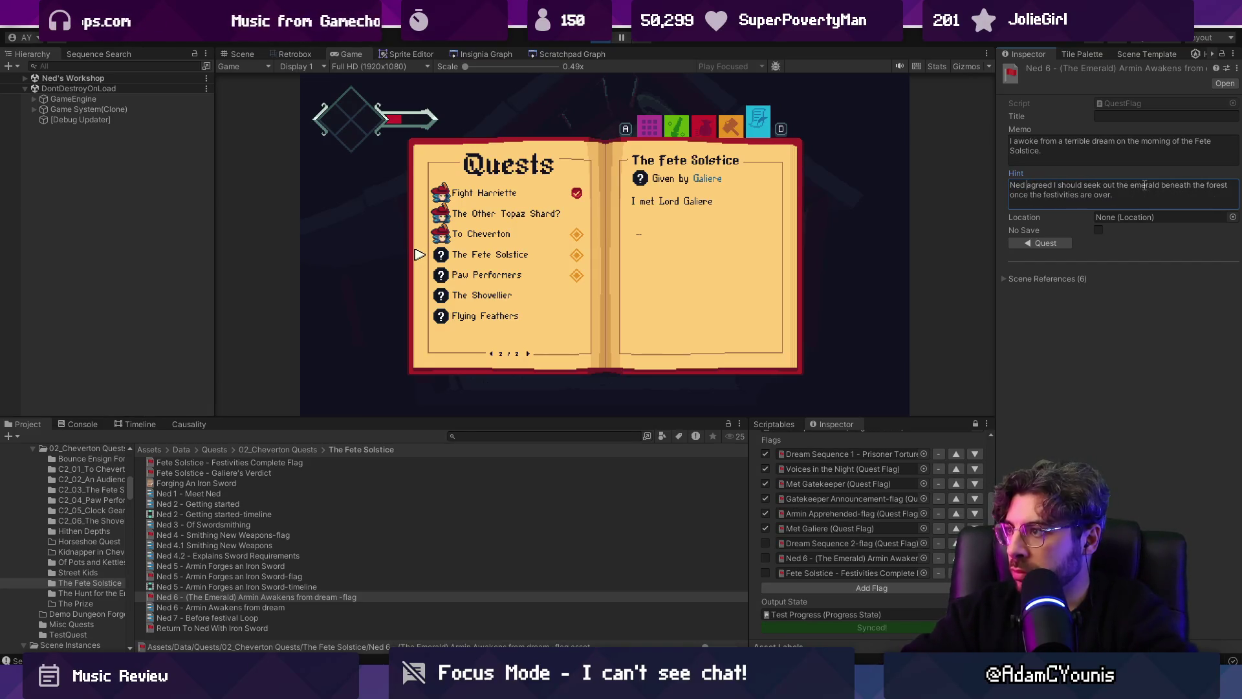
key(ctrl+shift+Right)
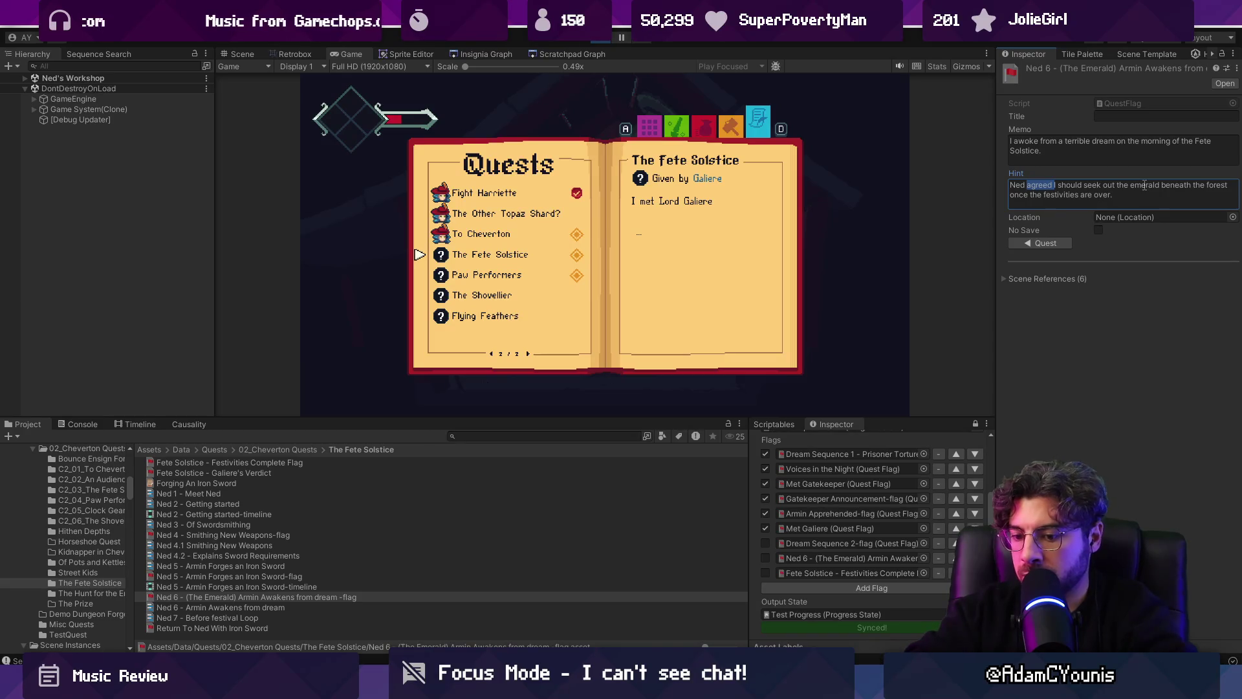
text(implored )
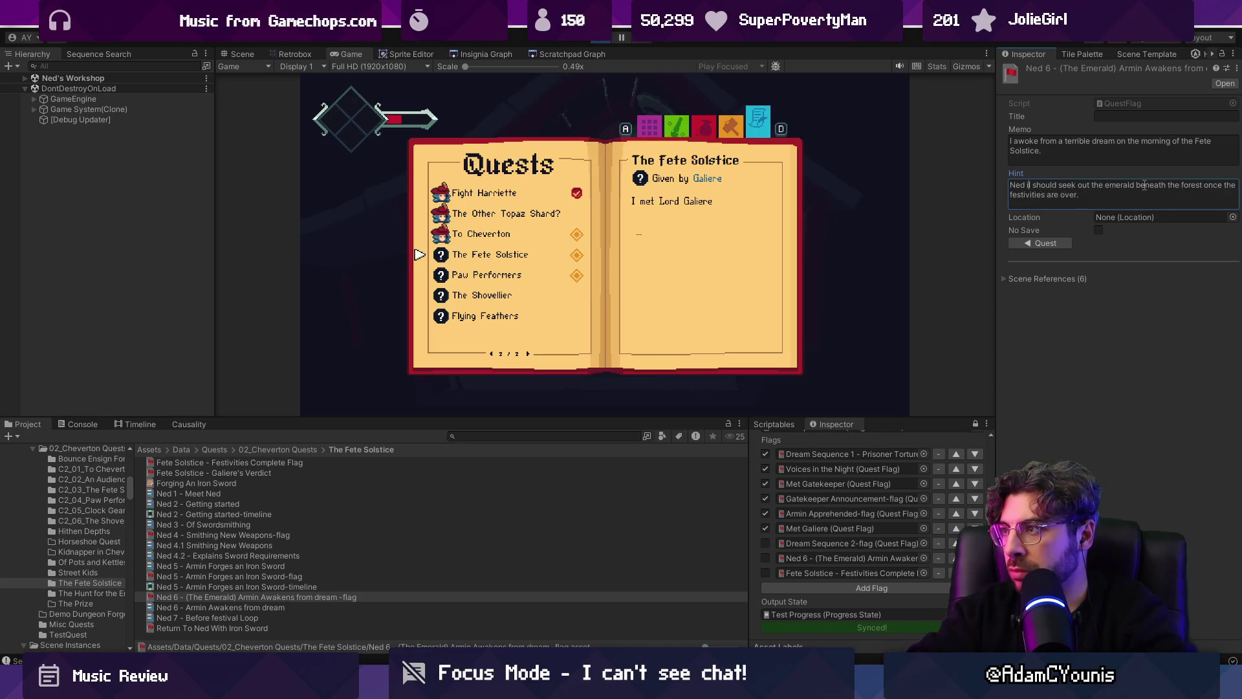
text(that)
key(ctrl+shift+Right)
key(Delete)
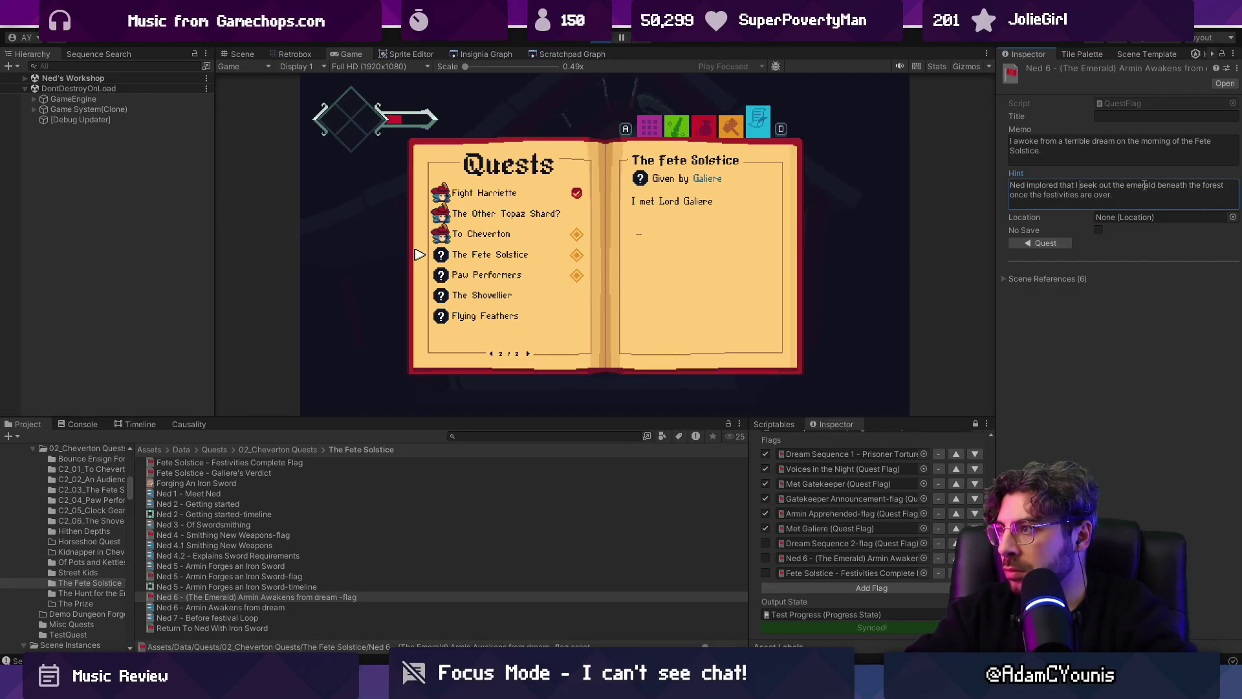
Change the memo's 'a terrible dream' to 'another terrible dream'
click(1115, 155)
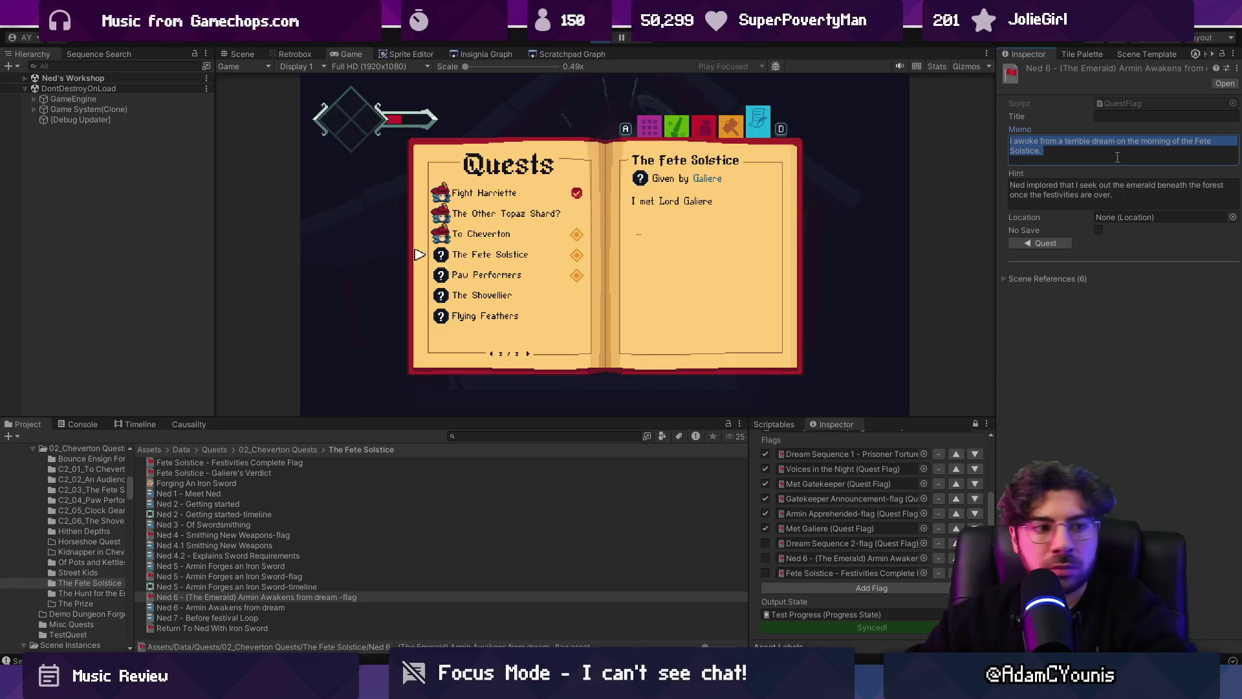
click(1114, 155)
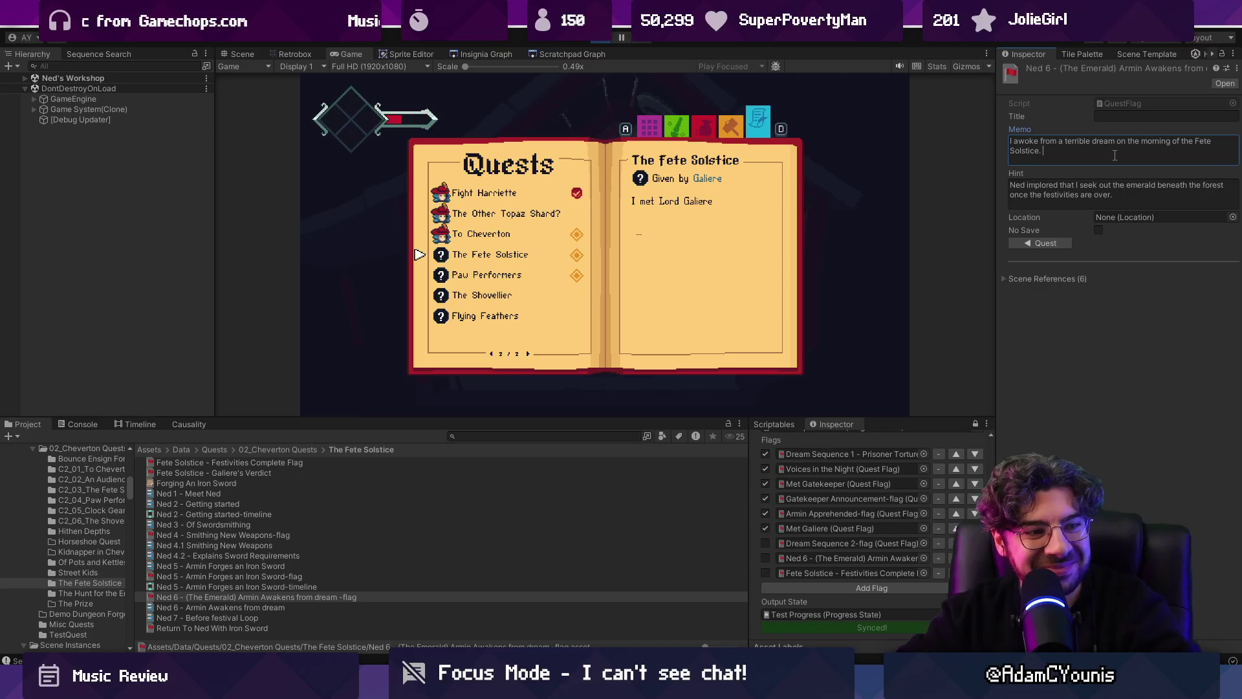
key(BackSpace)
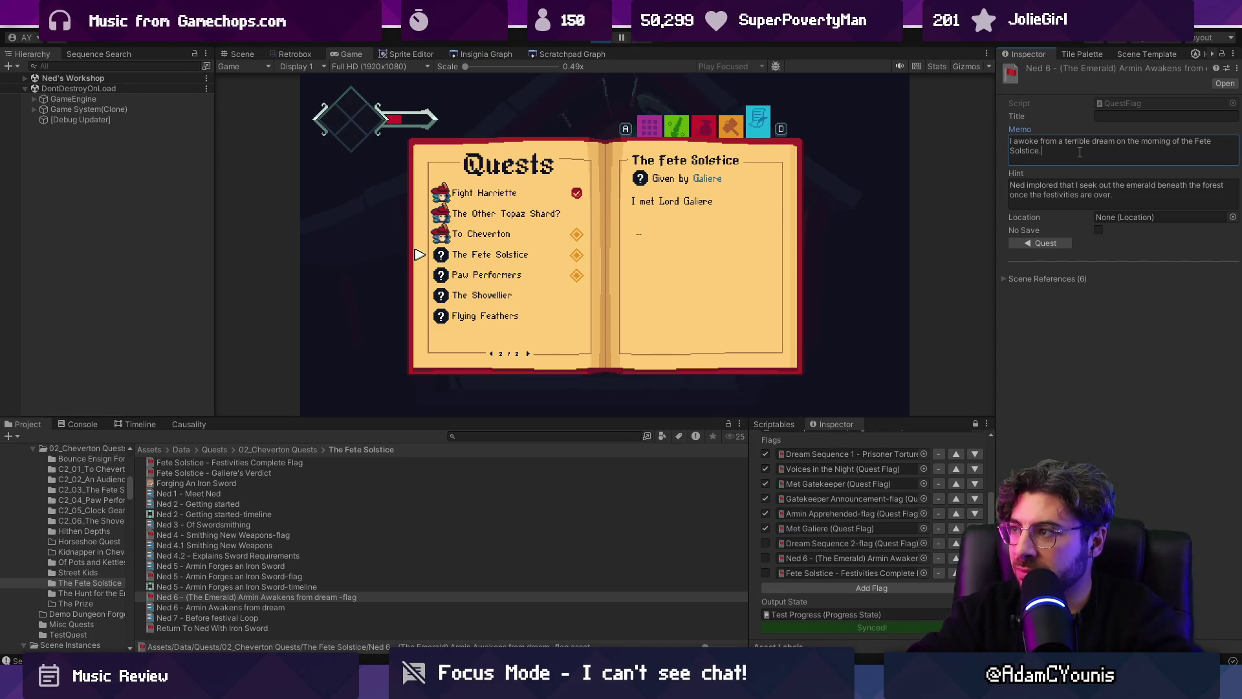
key(Up)
key(Right)
key(Right)
key(Right)
text(nother)
click(1056, 374)
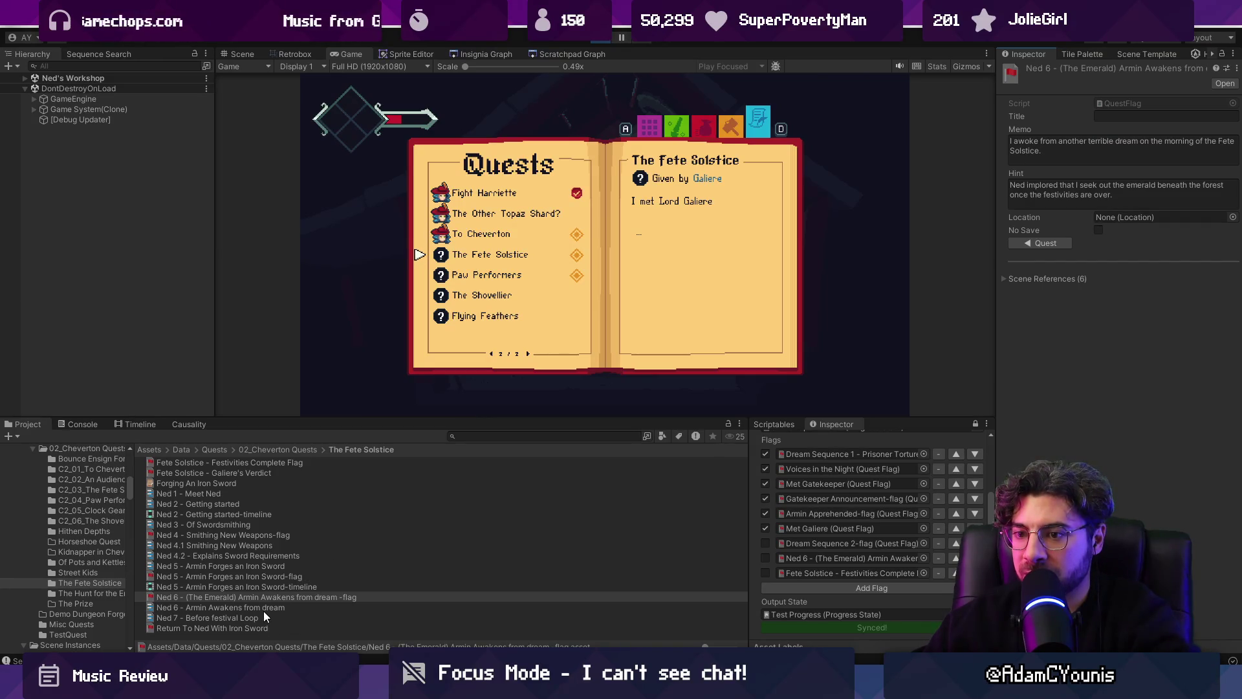
click(488, 436)
Find the Fete Solstice quest and open its Festivities Complete flag
text(thge)
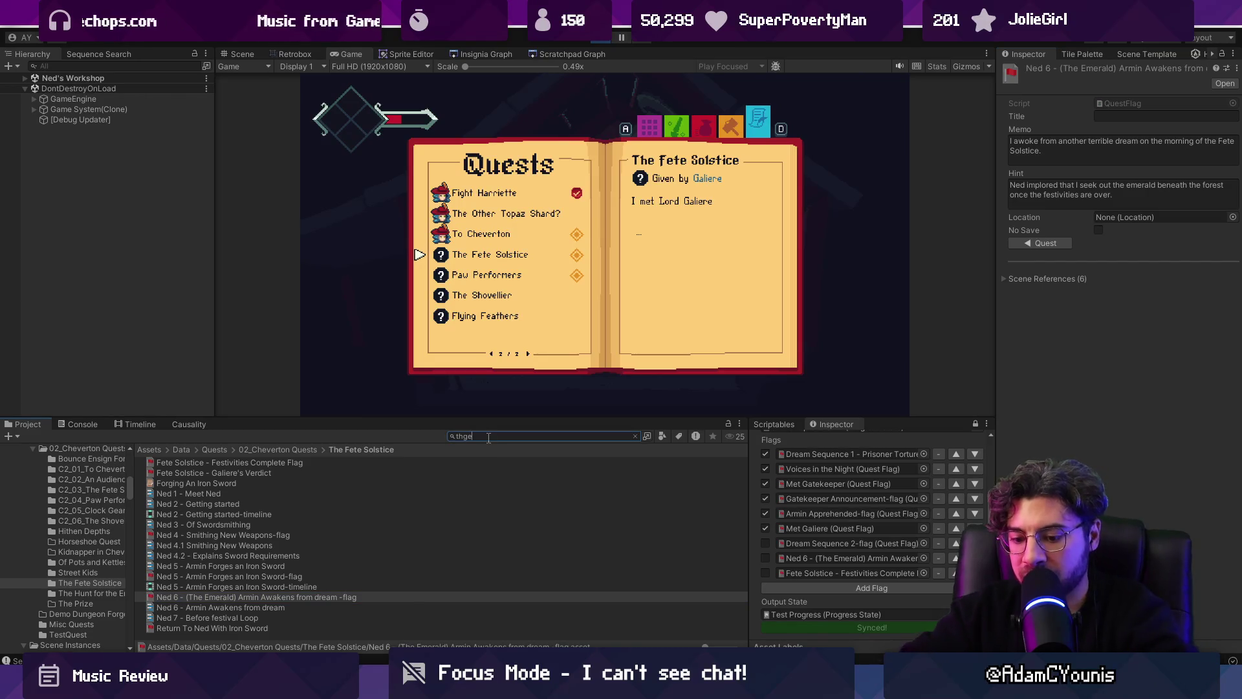
text(te solstice)
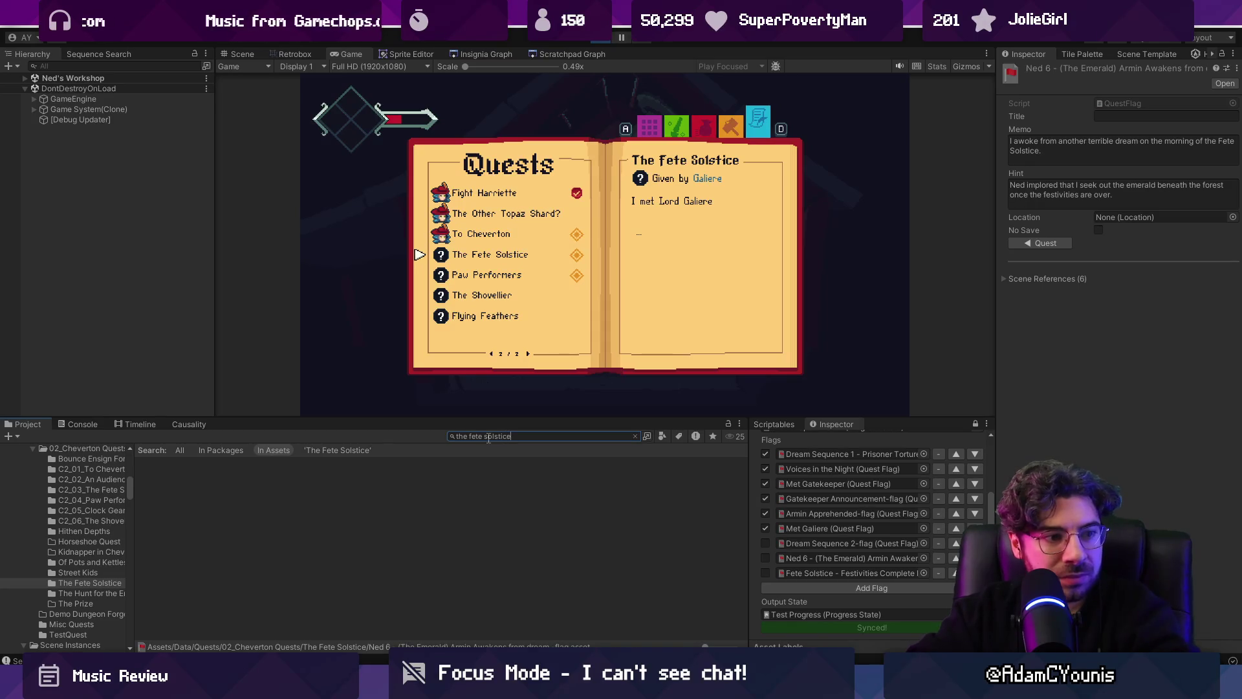
key(Down)
key(Down)
key(Down)
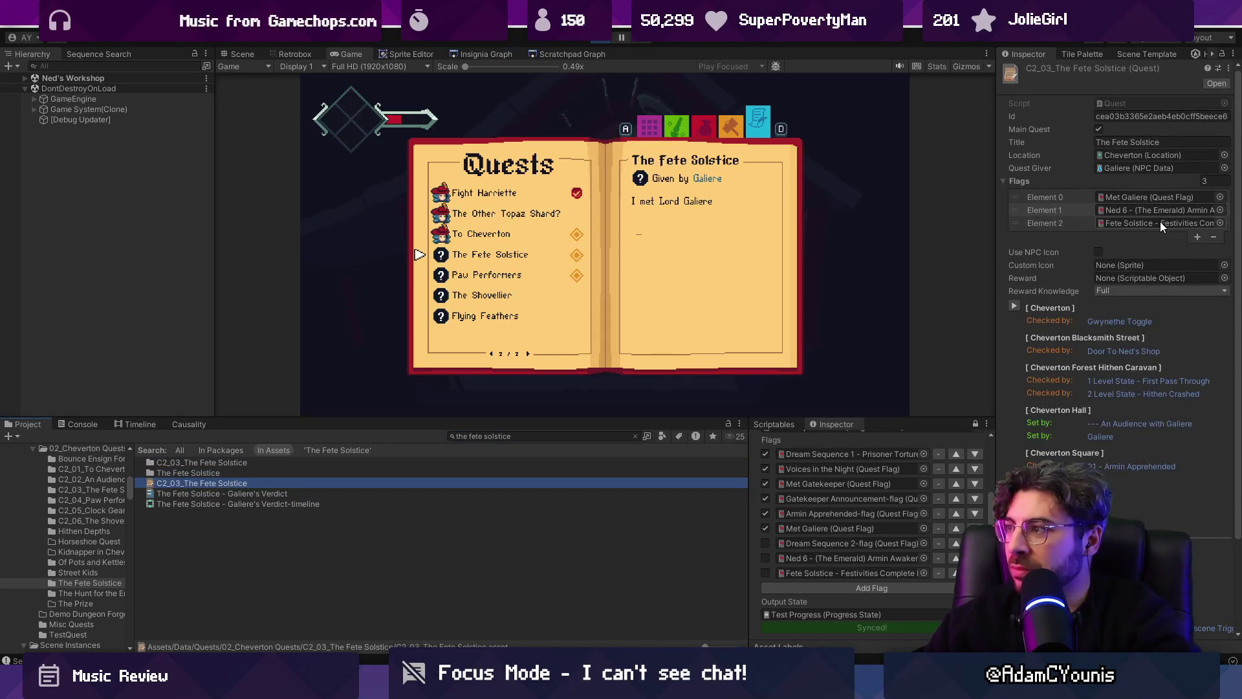
double_click(1159, 223)
Write the memo: after the festival Galiere let me take the militia to where the hunden was seen
click(1075, 161)
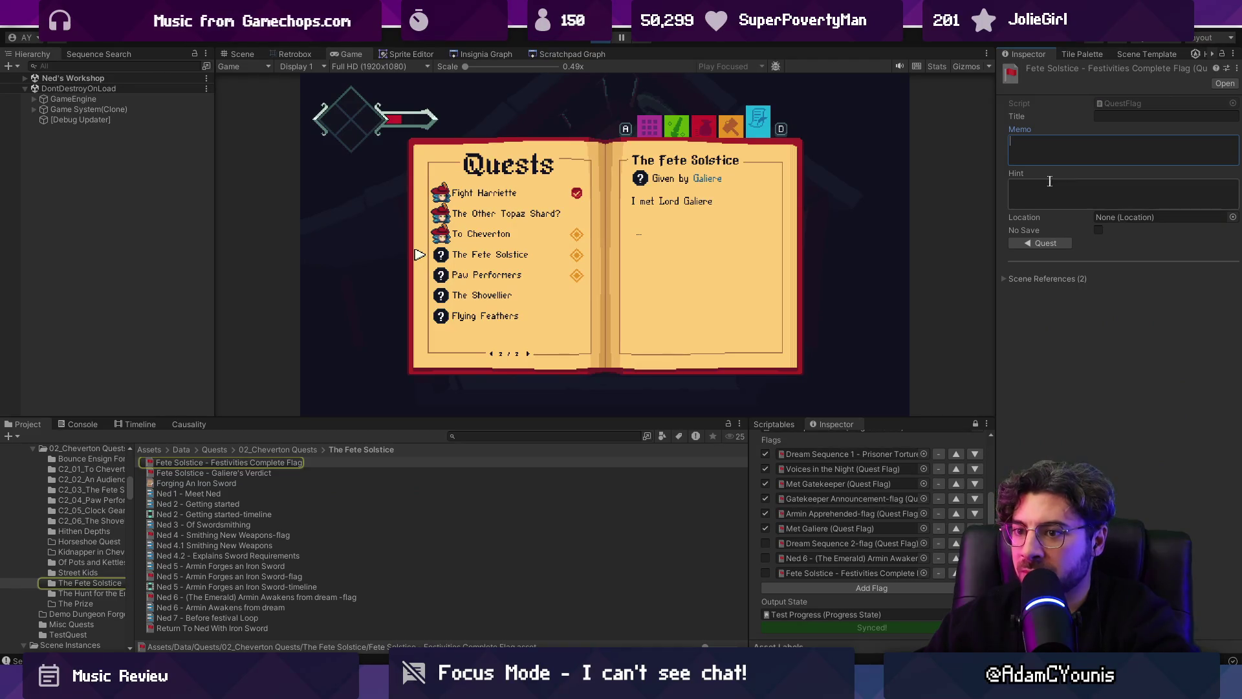
text(N)
key(BackSpace)
text(Afte)
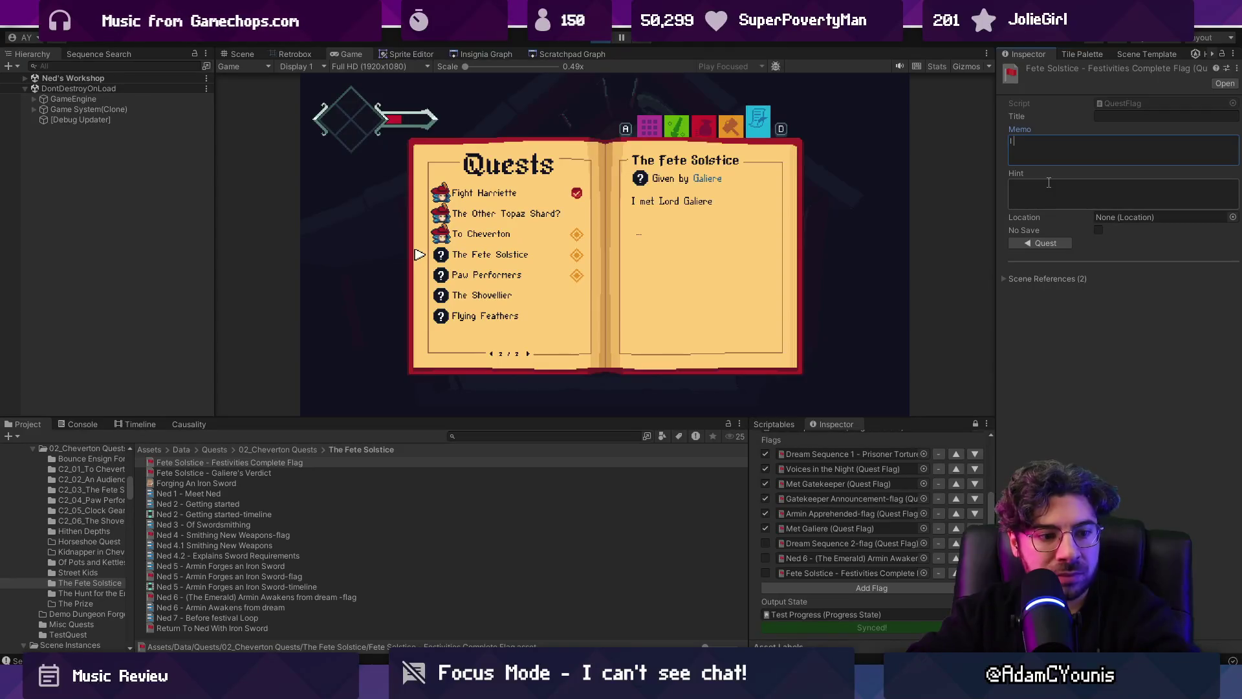
text(r the Festival)
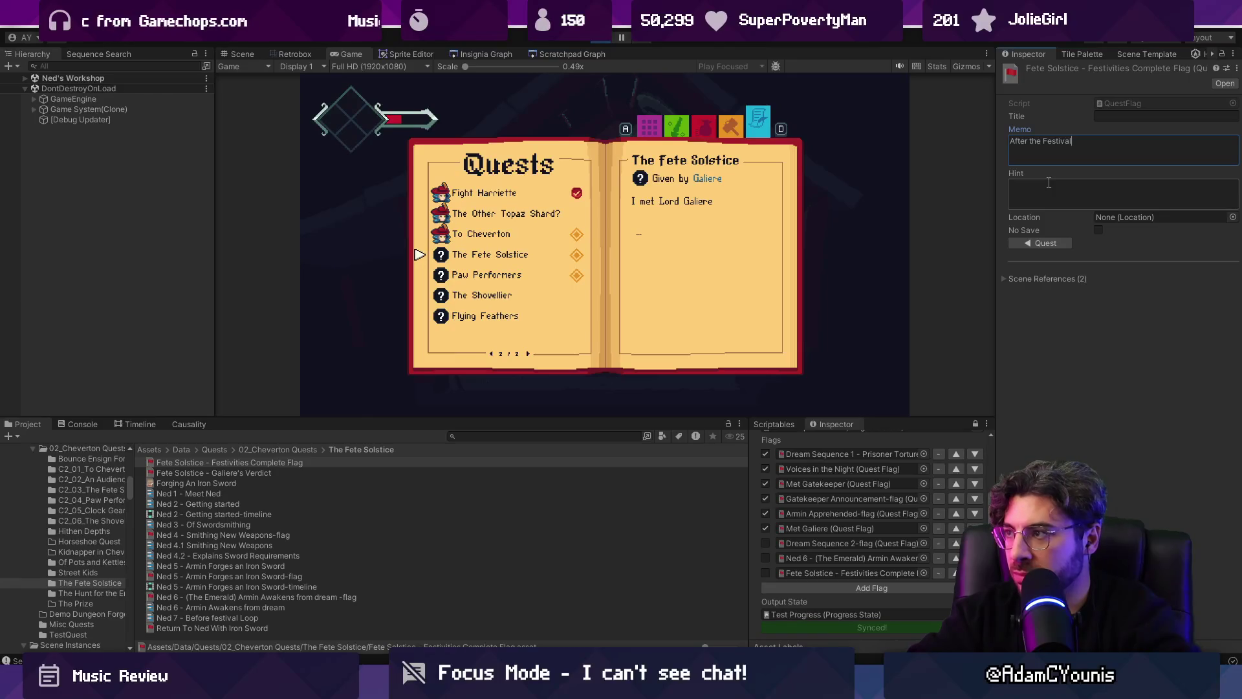
key(BackSpace)
key(BackSpace)
key(BackSpace)
text(festival I )
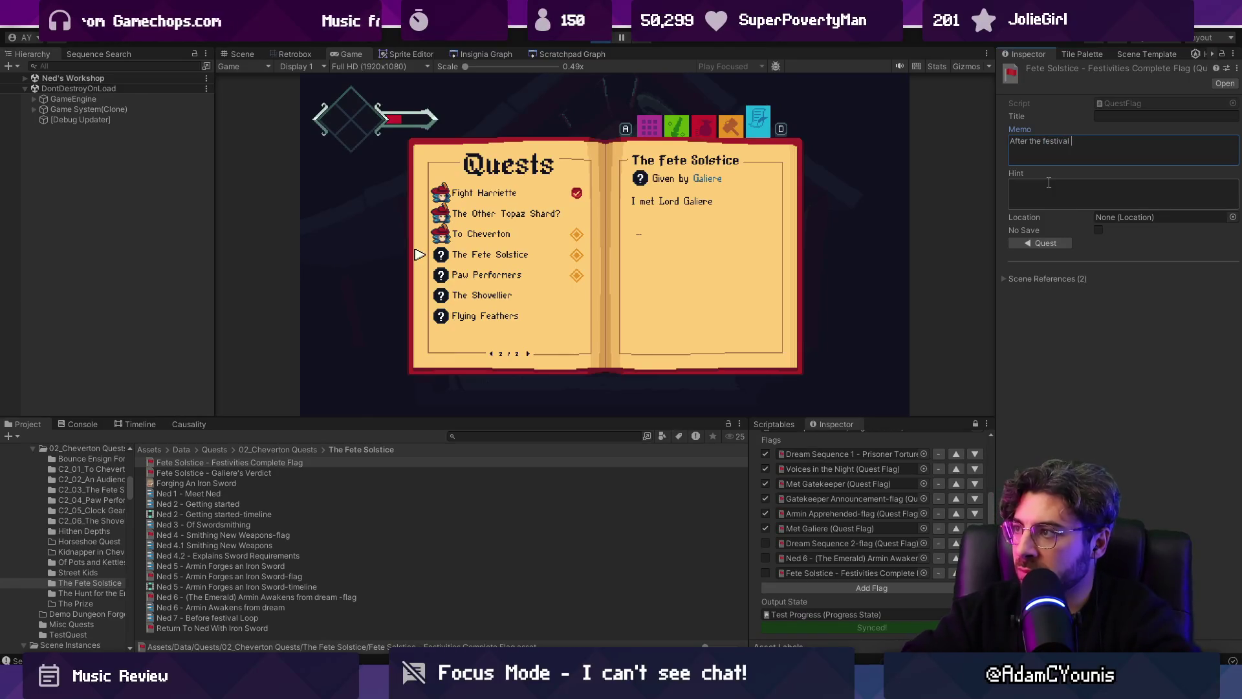
text(managed to c)
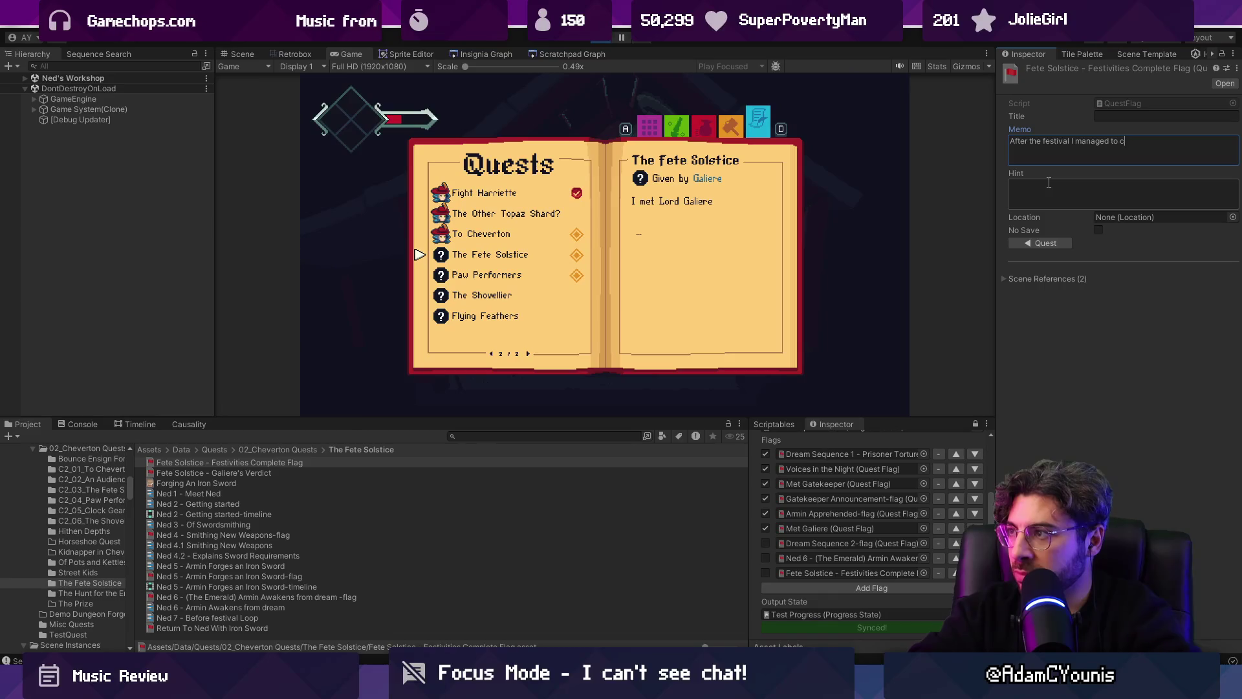
text(onvince Galiere to let)
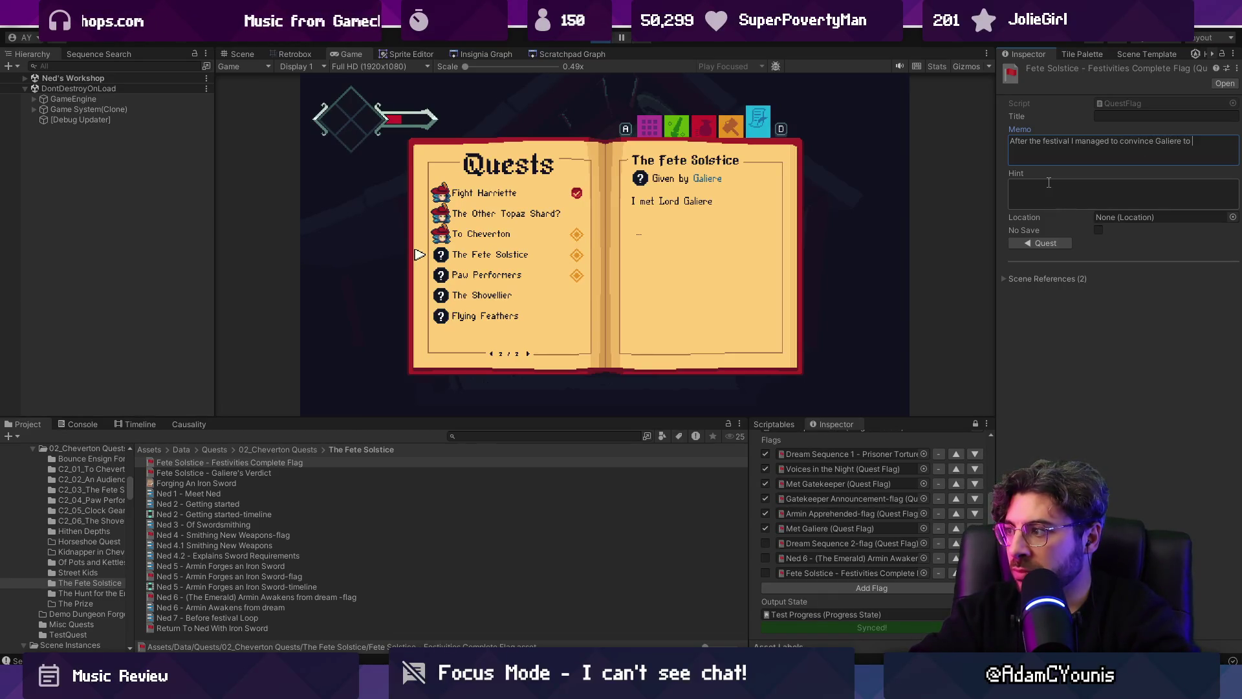
text( me prove)
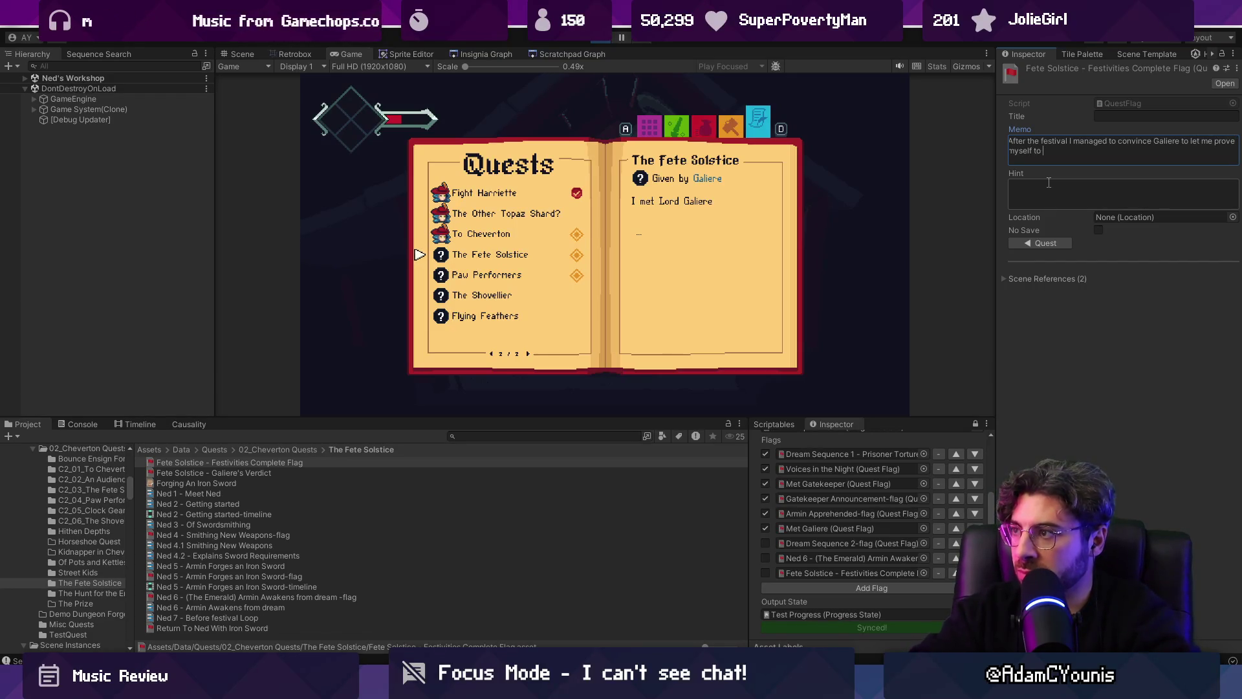
key(ctrl+shift+Left)
key(ctrl+shift+Left)
key(ctrl+shift+Left)
key(ctrl+shift+Left)
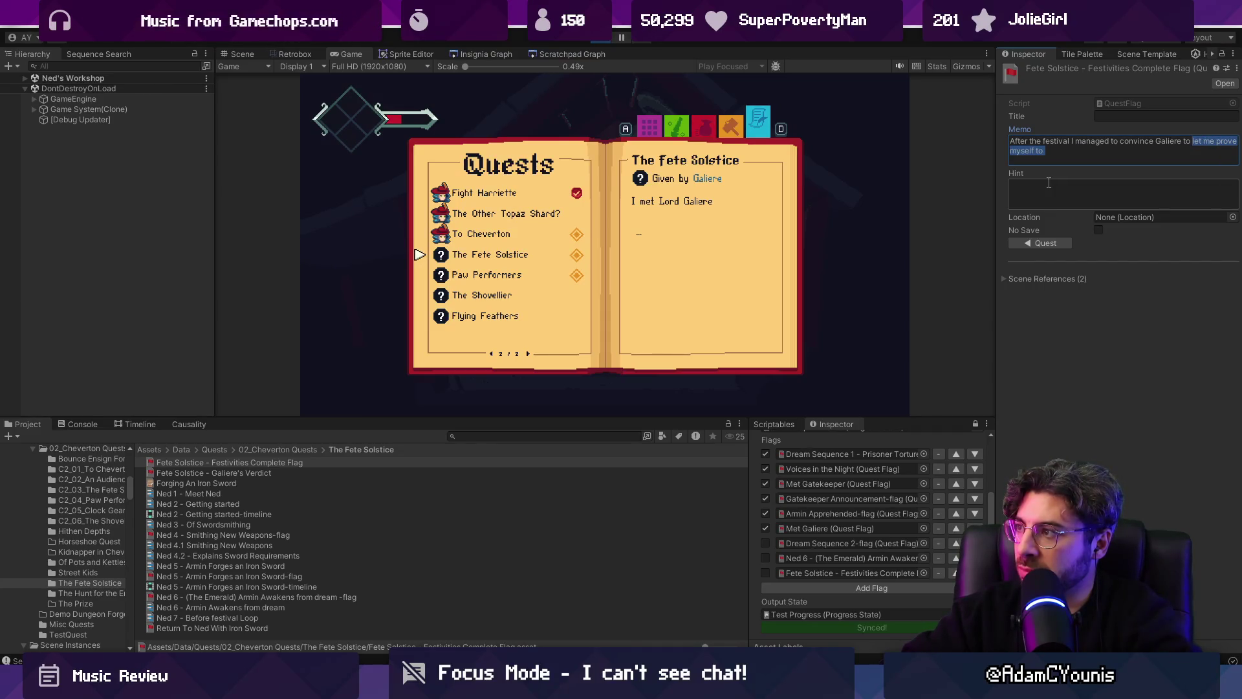
text(allow )
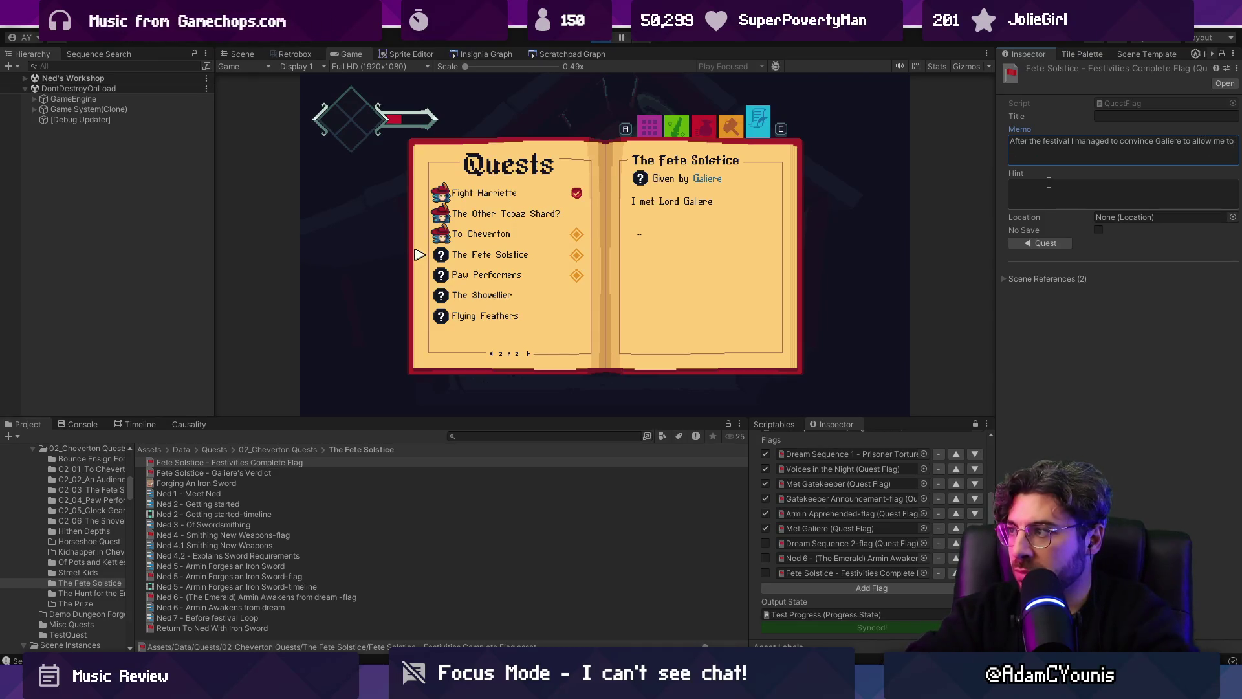
text(ake the)
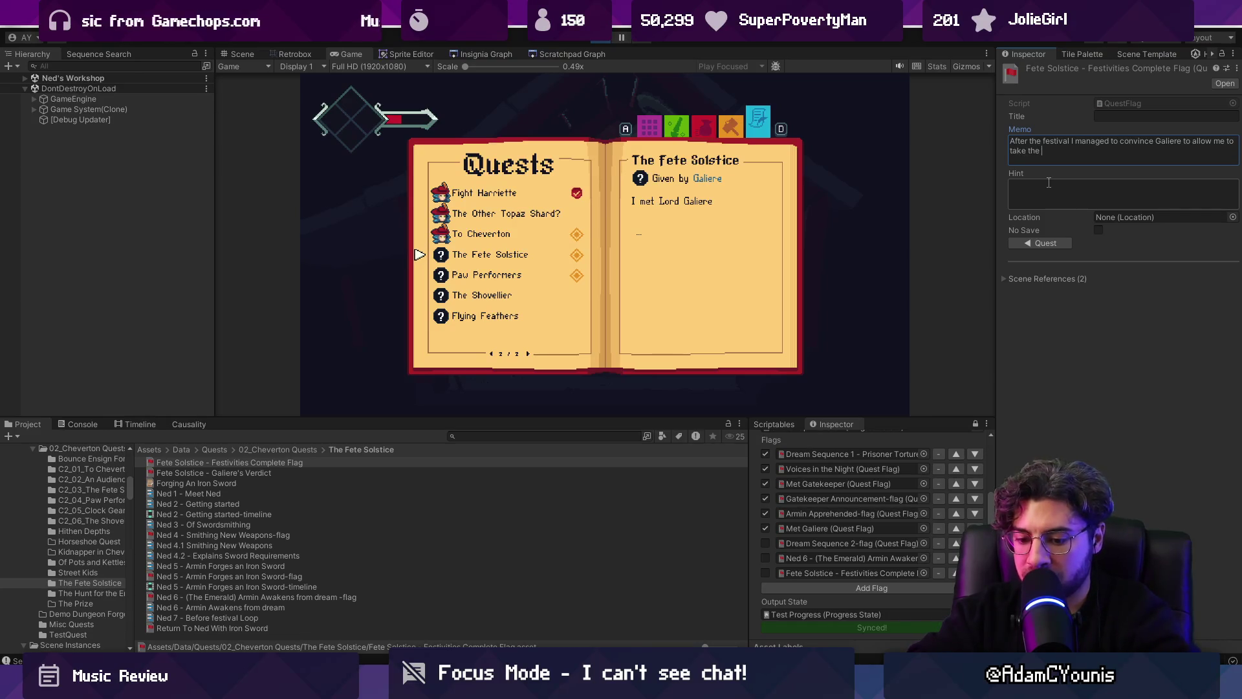
text(town )
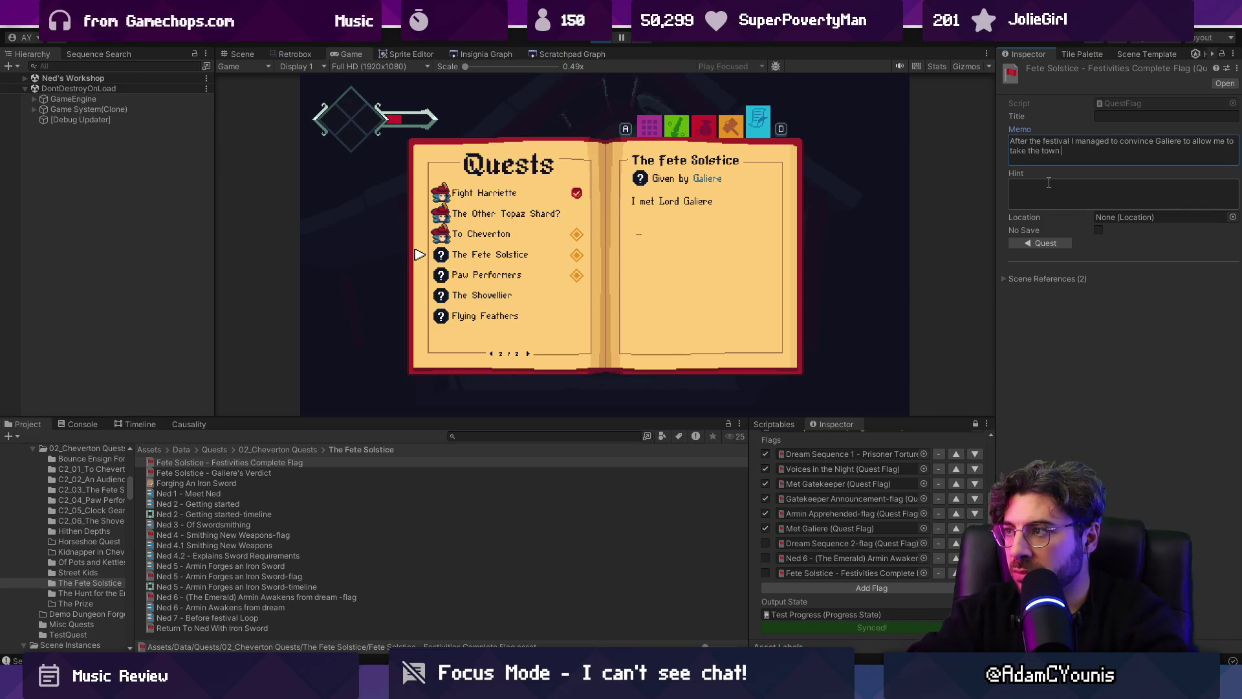
text(guars militia to the out)
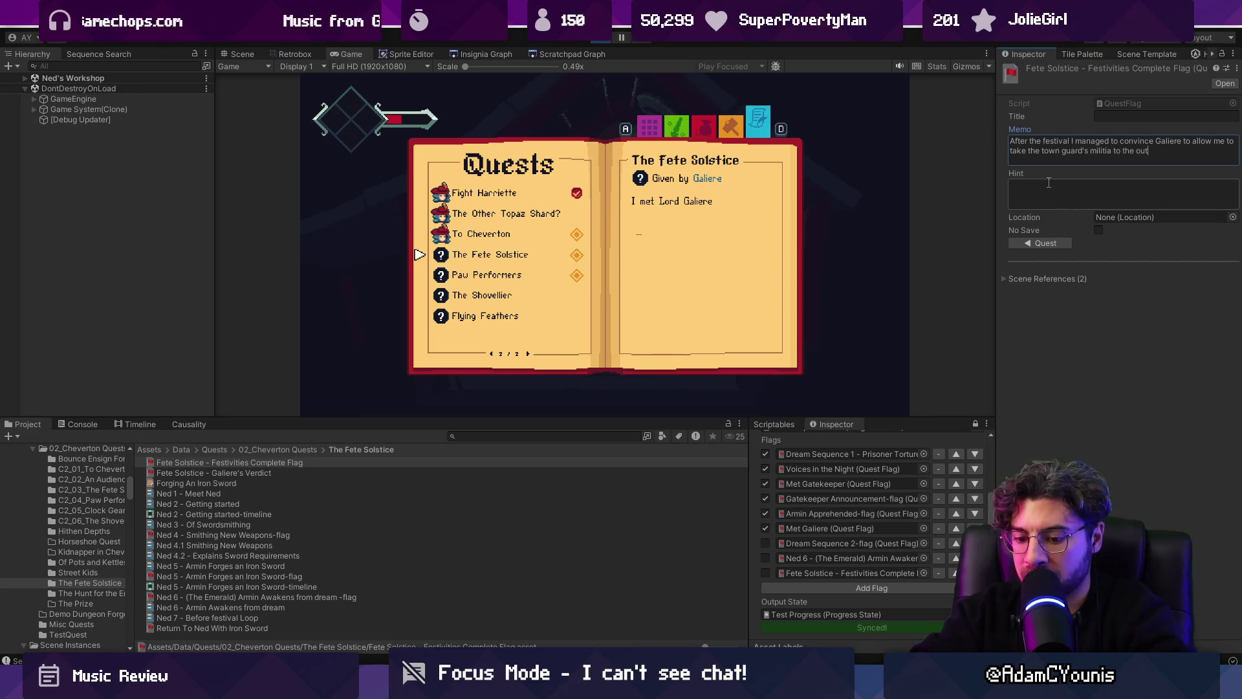
text(he )
text(fore)
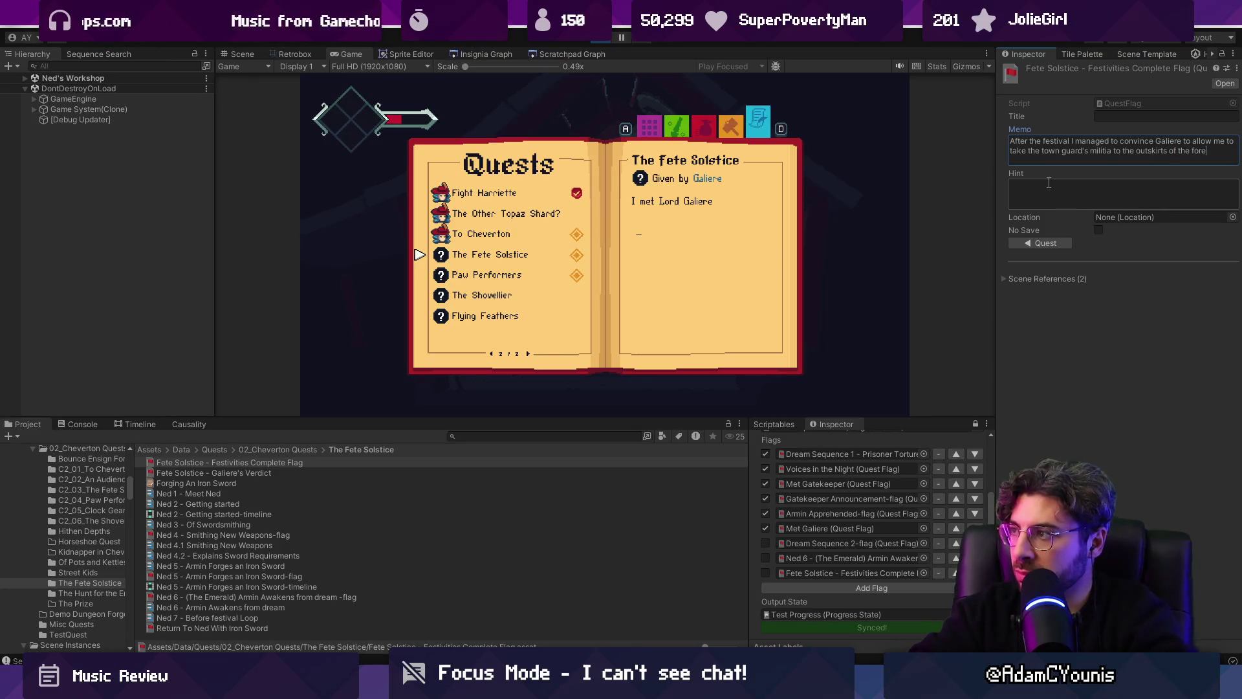
text(st where )
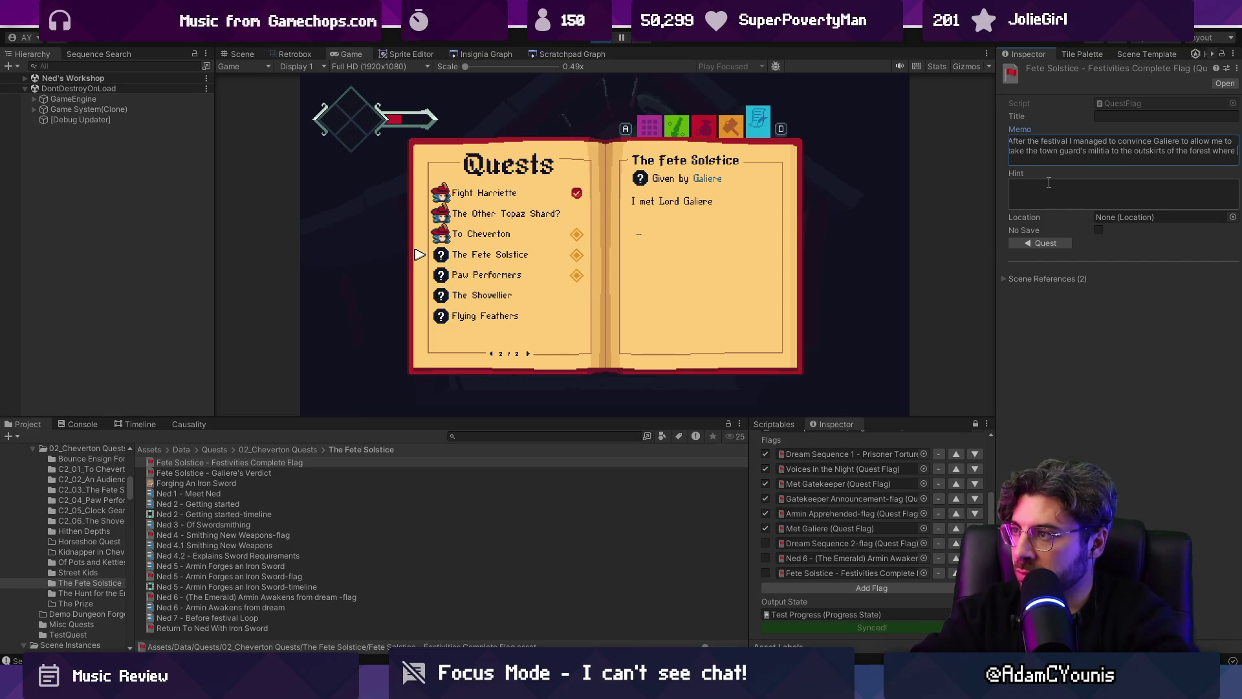
text(salast)
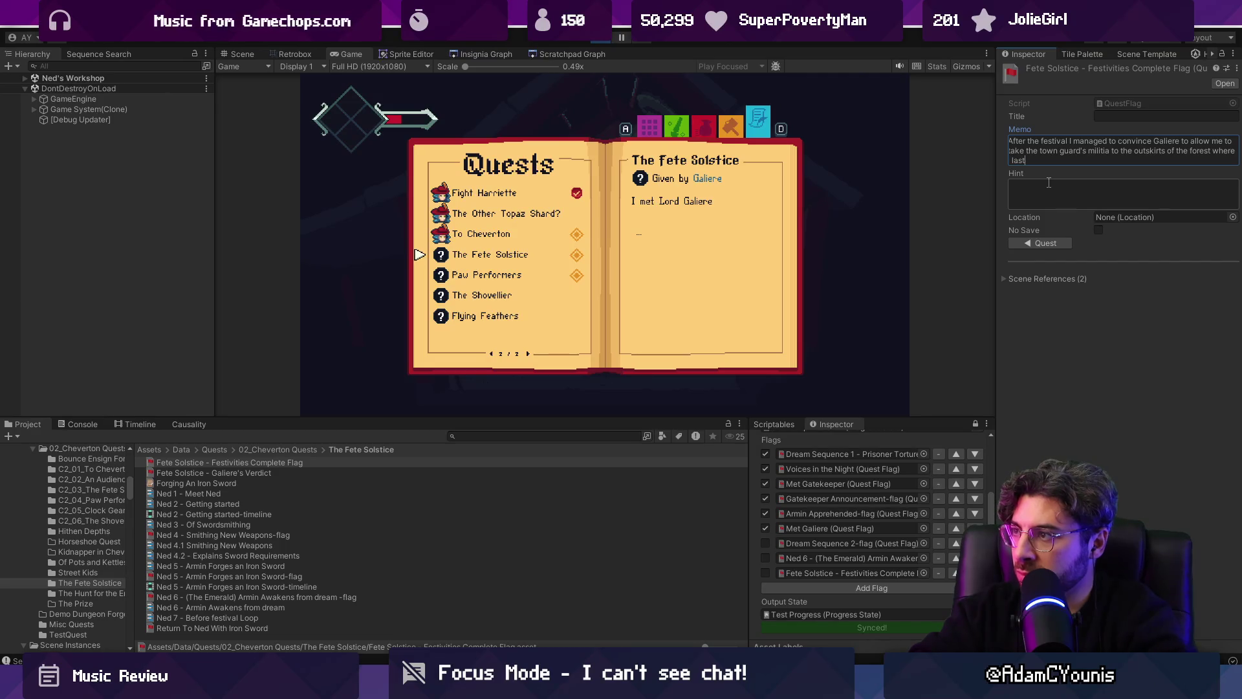
text( saw the Hunden.)
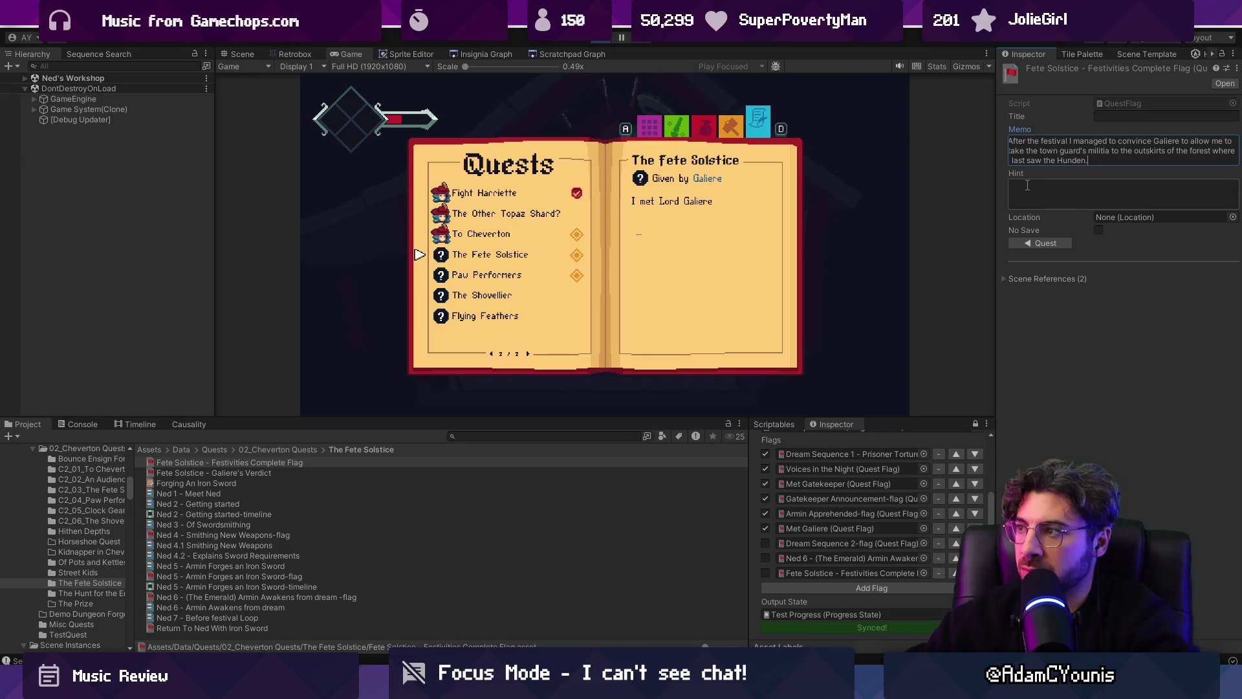
key(ctrl+Left)
key(Delete)
text(h)
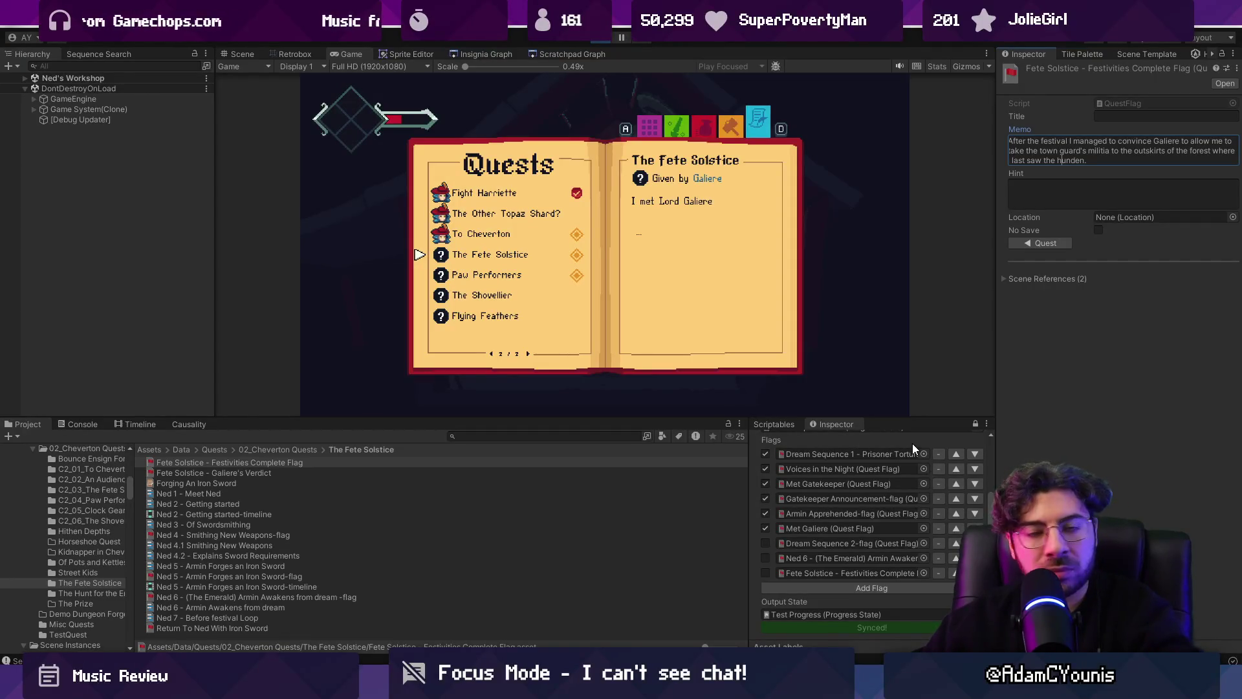
Commit the memo edit and select the Ned 2 - Getting started sequence
click(1122, 433)
click(310, 504)
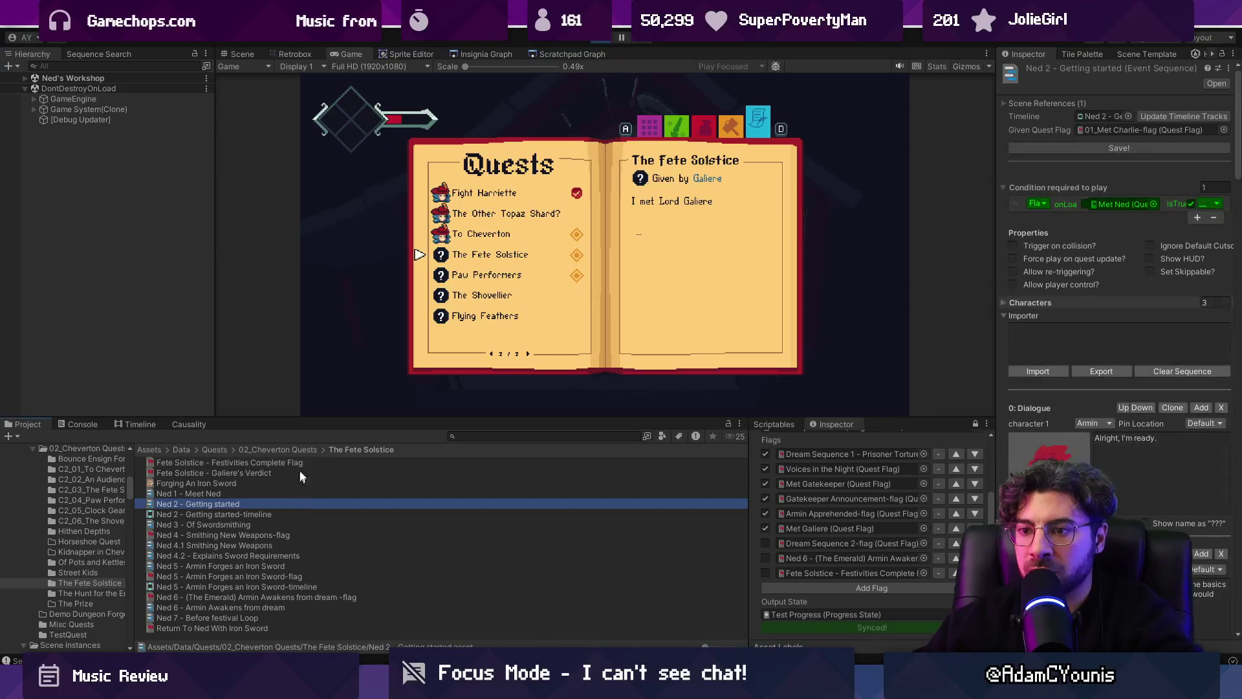
click(614, 291)
In the quest journal, view The Fete Solstice details, then move on to Paw Performers
key(Down)
key(Up)
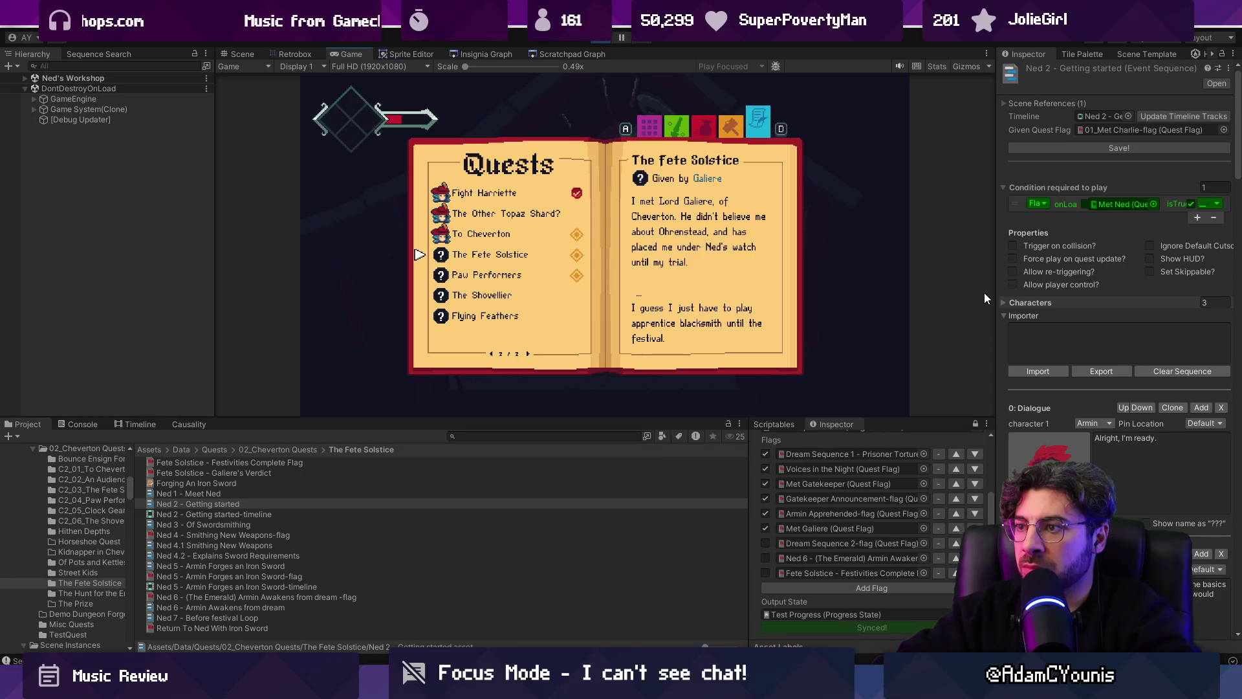
key(Down)
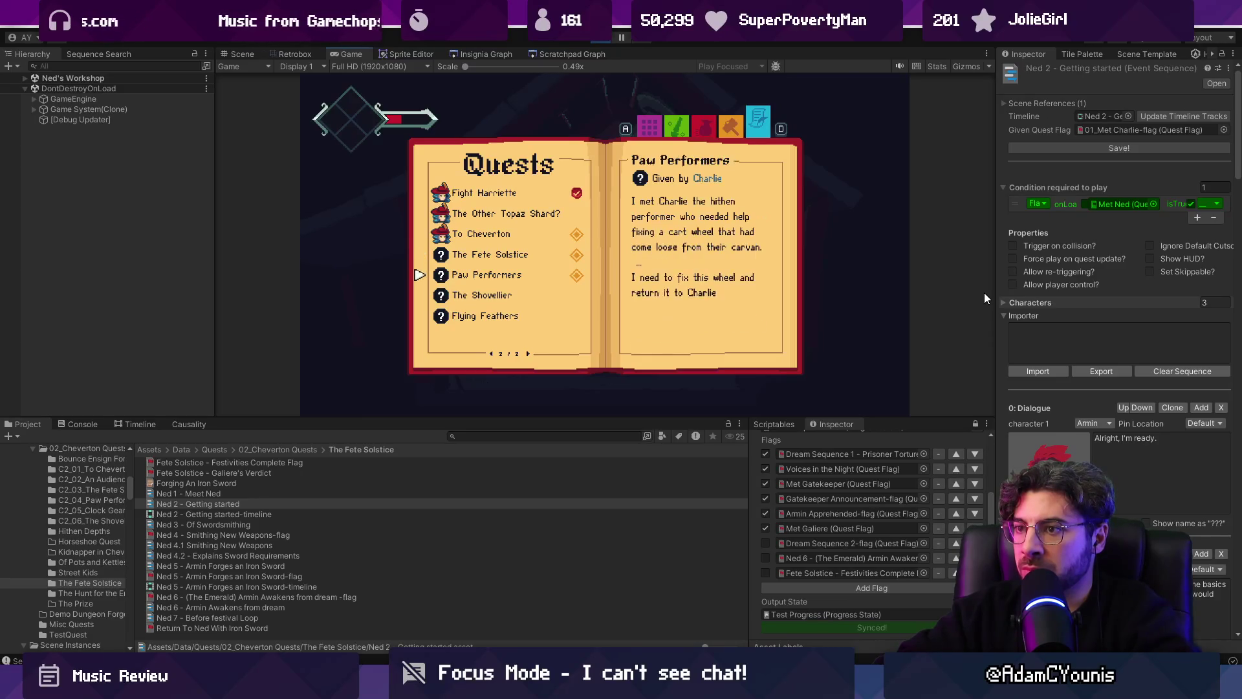
key(Up)
key(Return)
key(Escape)
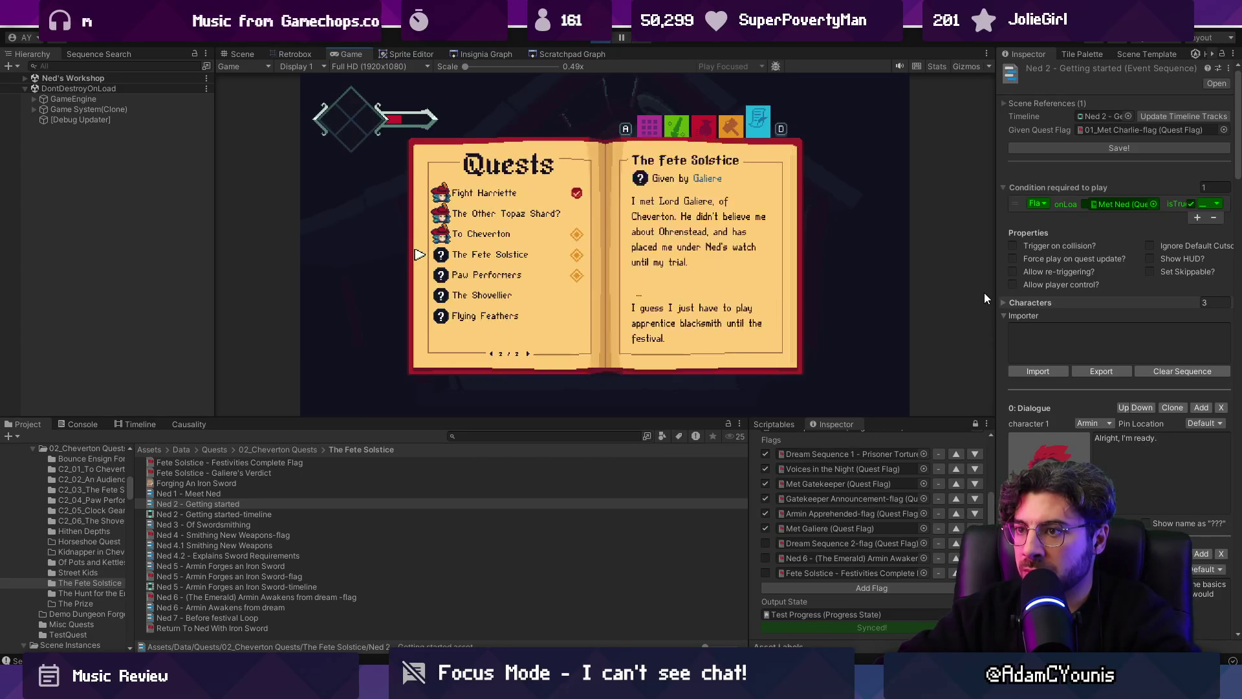
key(Down)
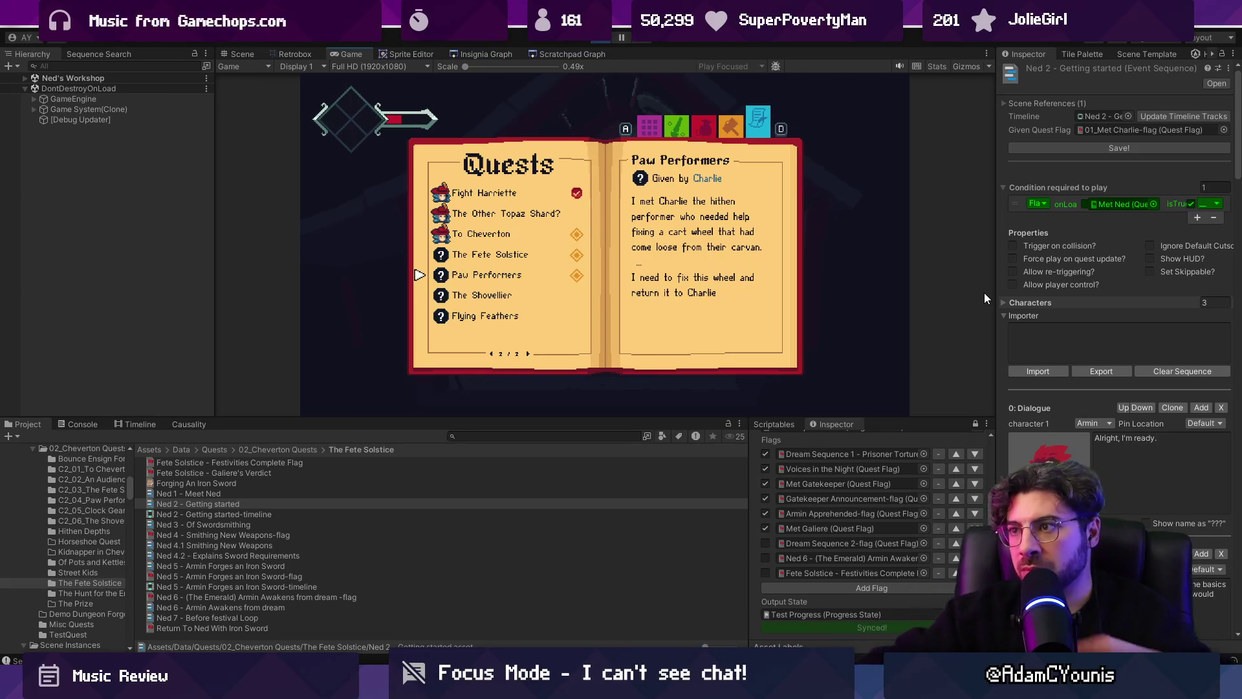
Page back through No Dogs Allowed and The Lost Boy to A Bridge Too Far's details
key(Up)
key(Up)
key(Up)
key(Left)
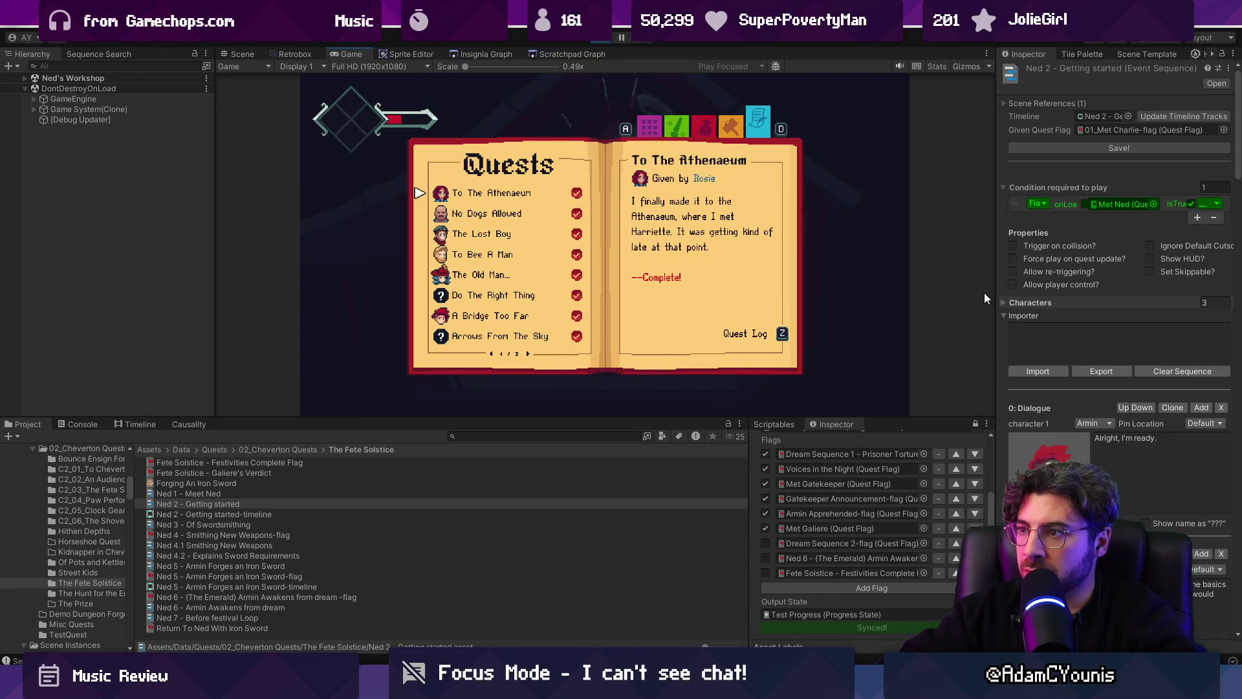
key(Down)
key(Down)
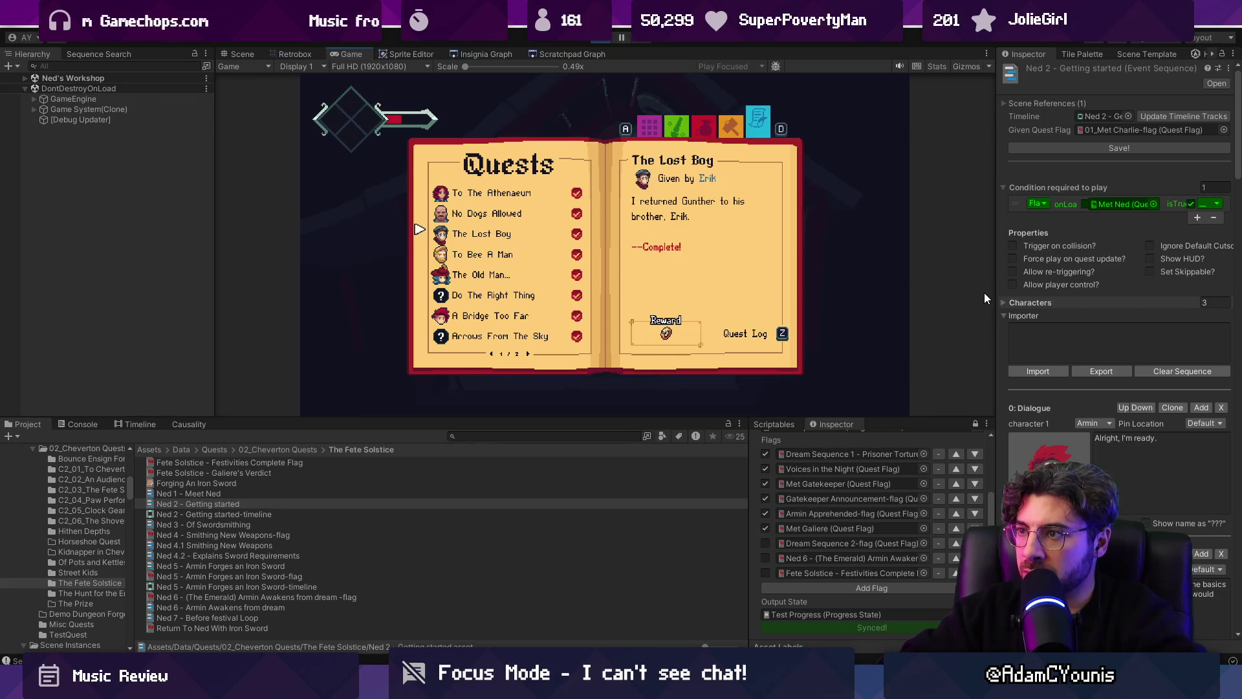
key(Down)
key(Down)
key(Down)
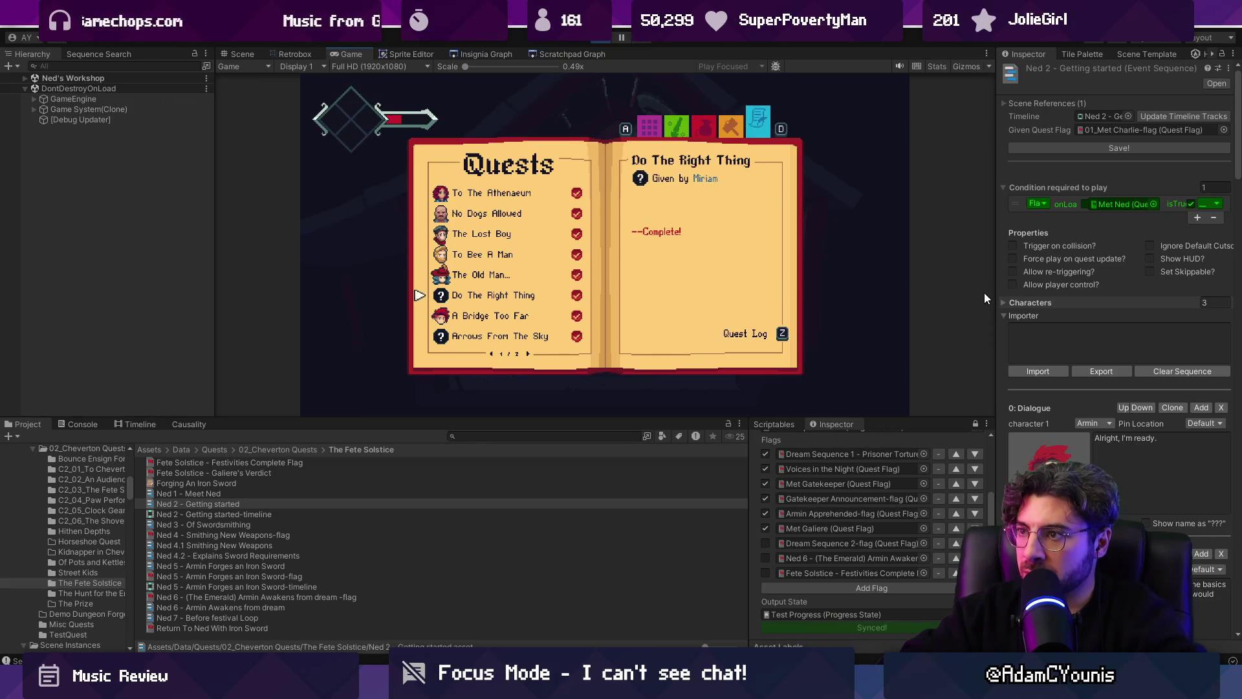
key(Up)
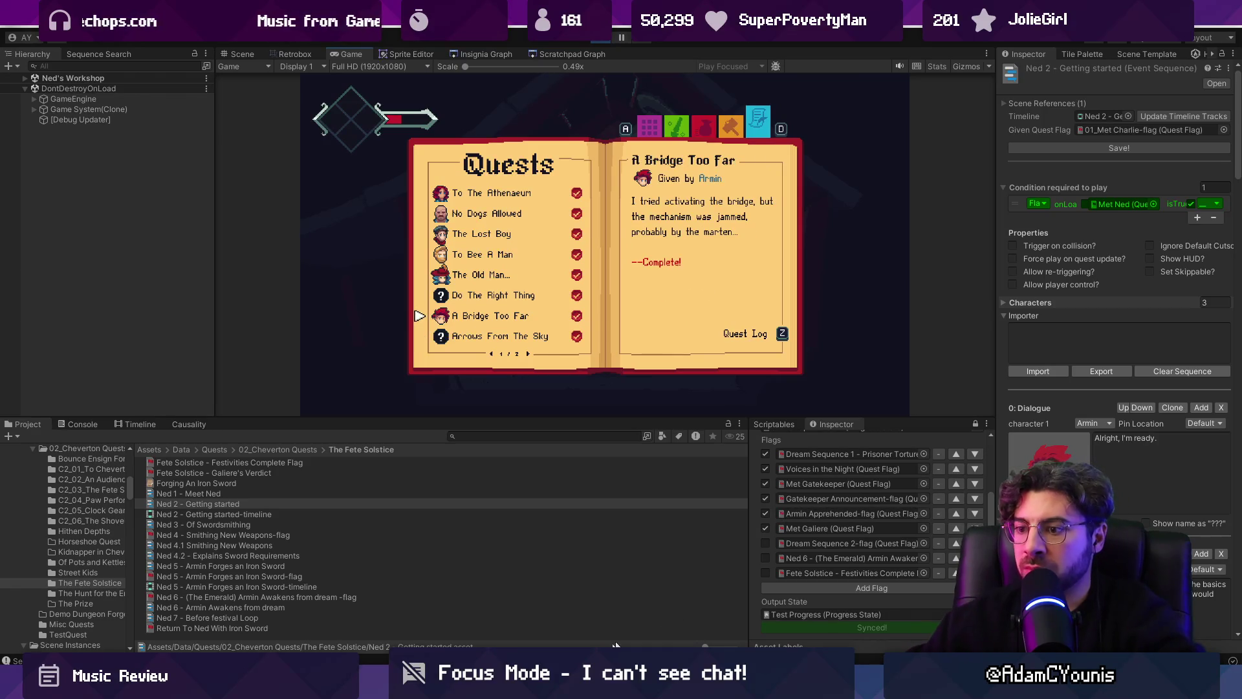
key(alt+Tab)
key(ctrl+r)
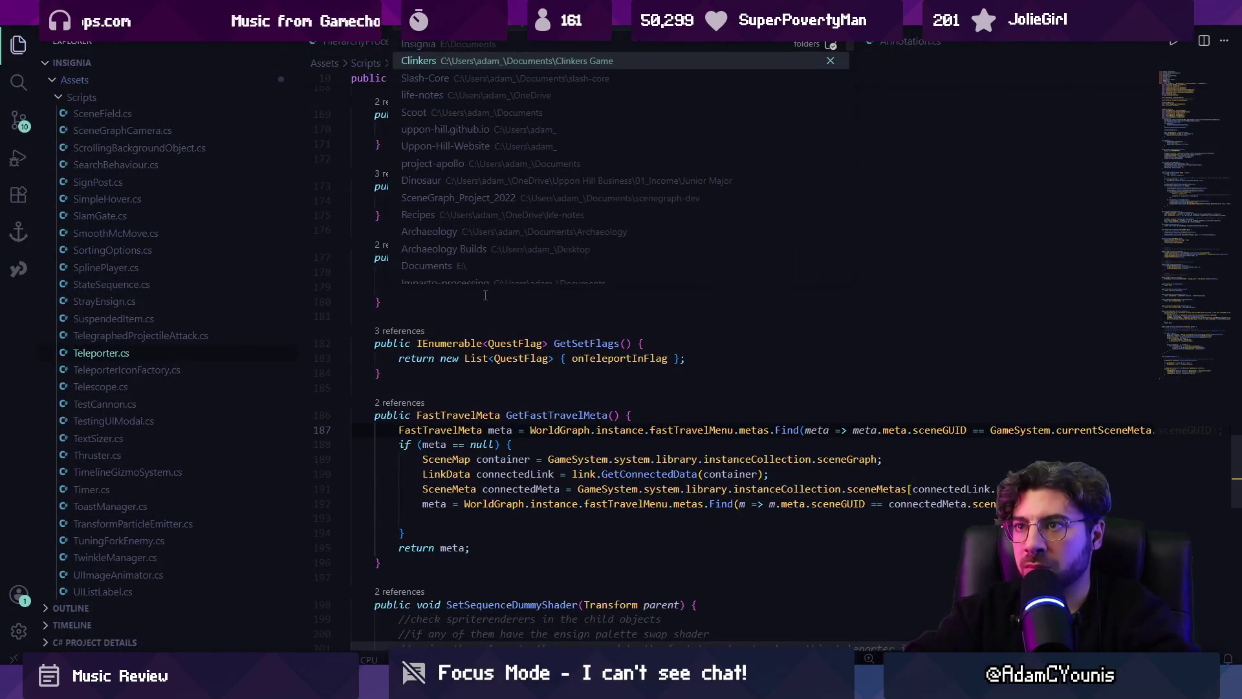
Open QuestMenu.cs and scroll down through its code
key(ctrl+p)
text(questmenu)
key(Return)
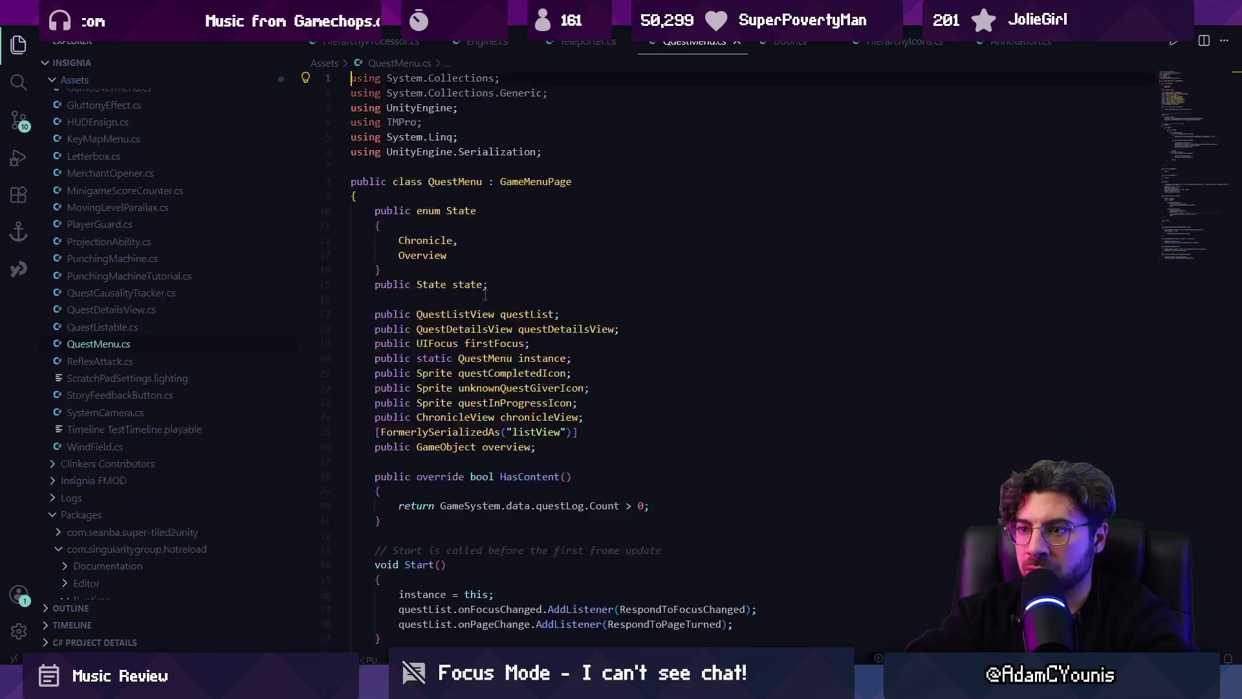
key(ctrl+f)
key(Escape)
key(ctrl+f)
text(..)
key(Escape)
scroll(492, 324, down, 20)
scroll(498, 369, down, 13)
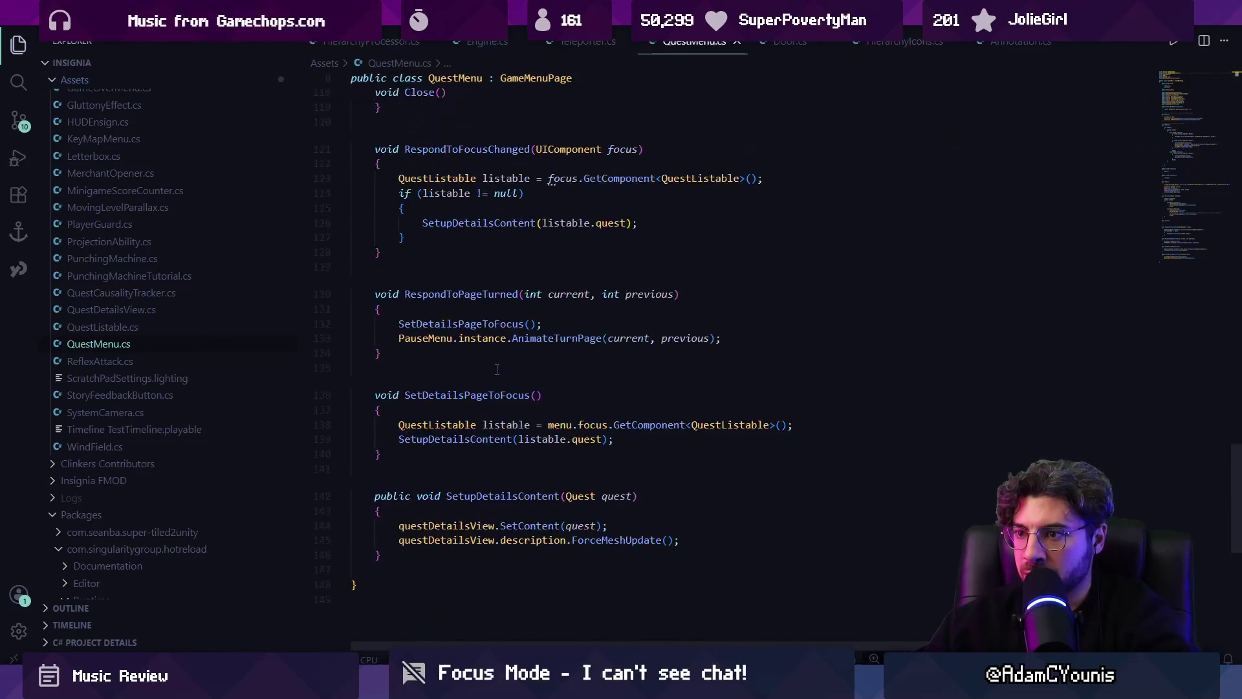
Open QuestUI.cs, then search the whole project for 'given by'
key(ctrl+p)
text(questu)
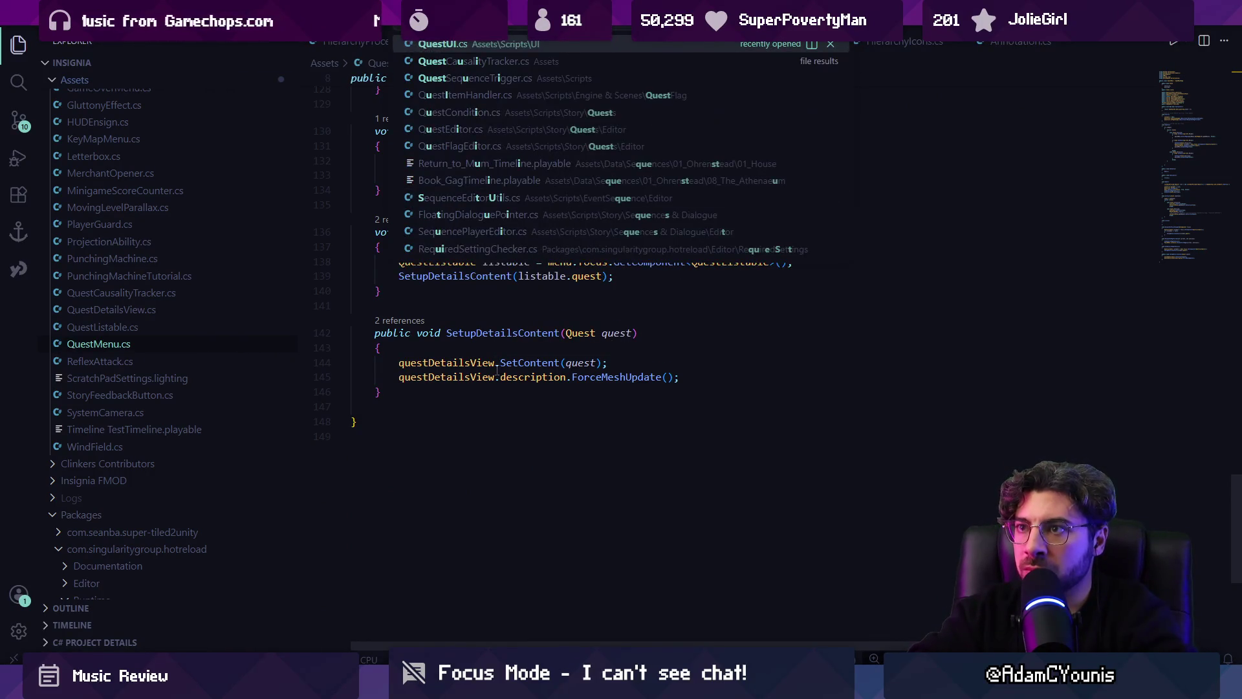
key(Return)
key(ctrl+f)
scroll(480, 368, down, 10)
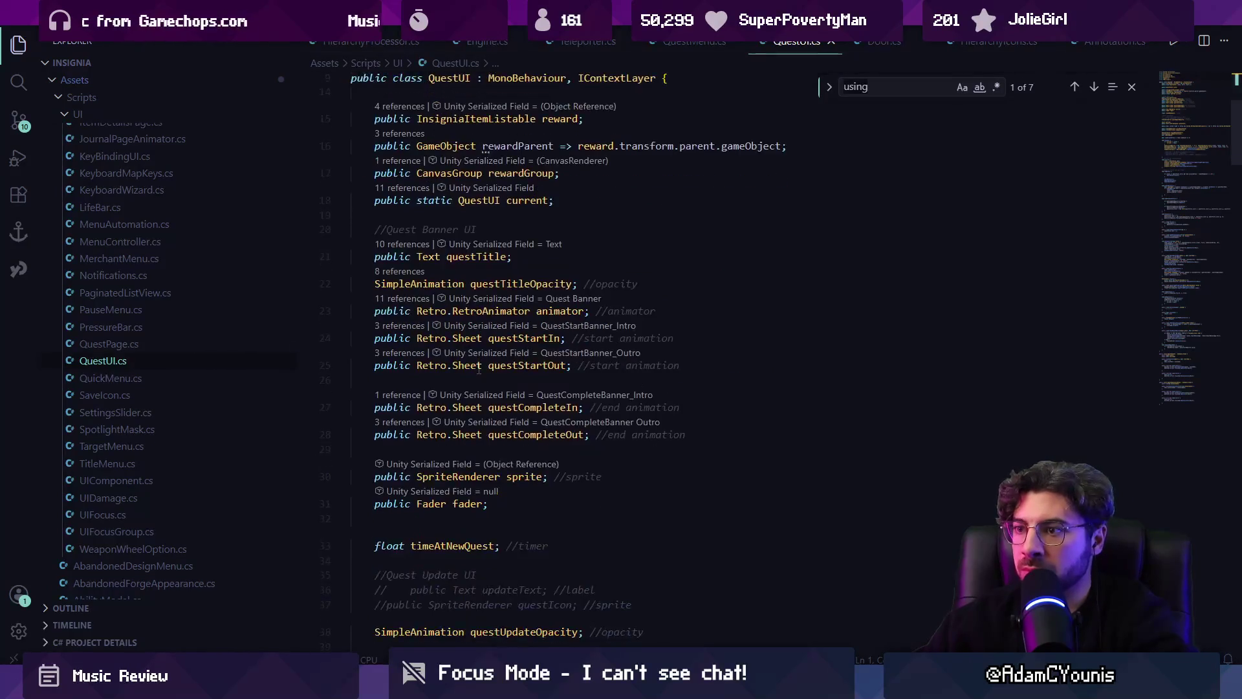
text(...)
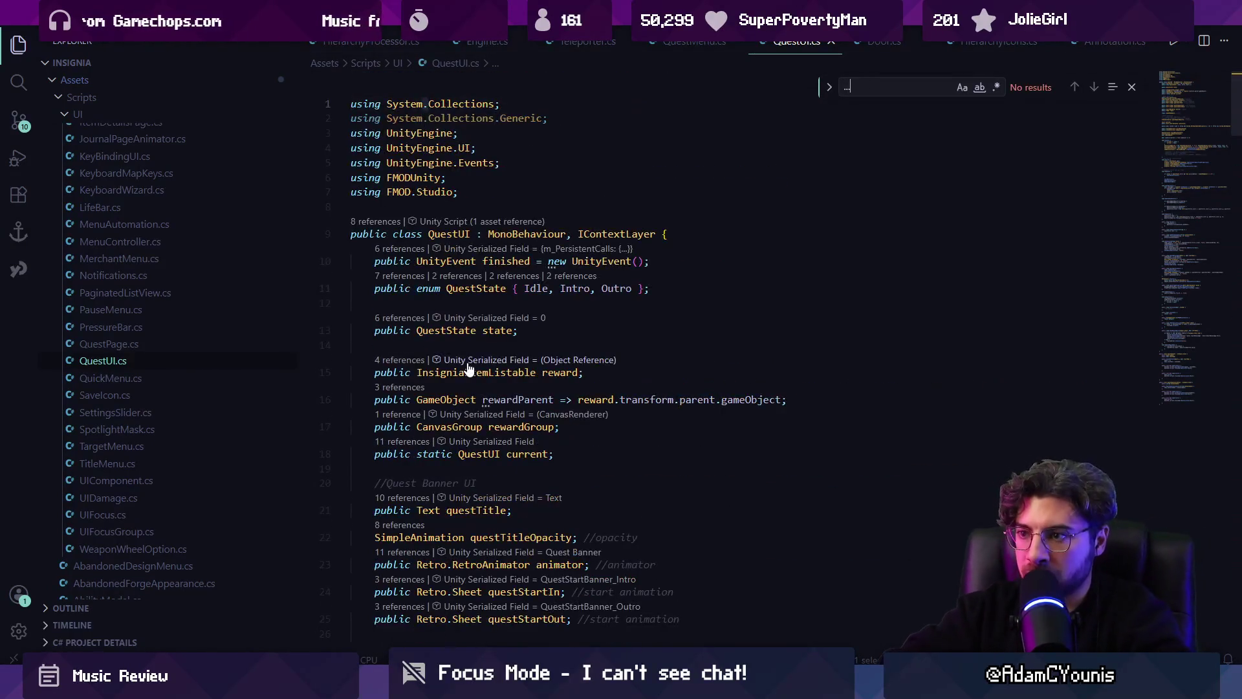
click(451, 687)
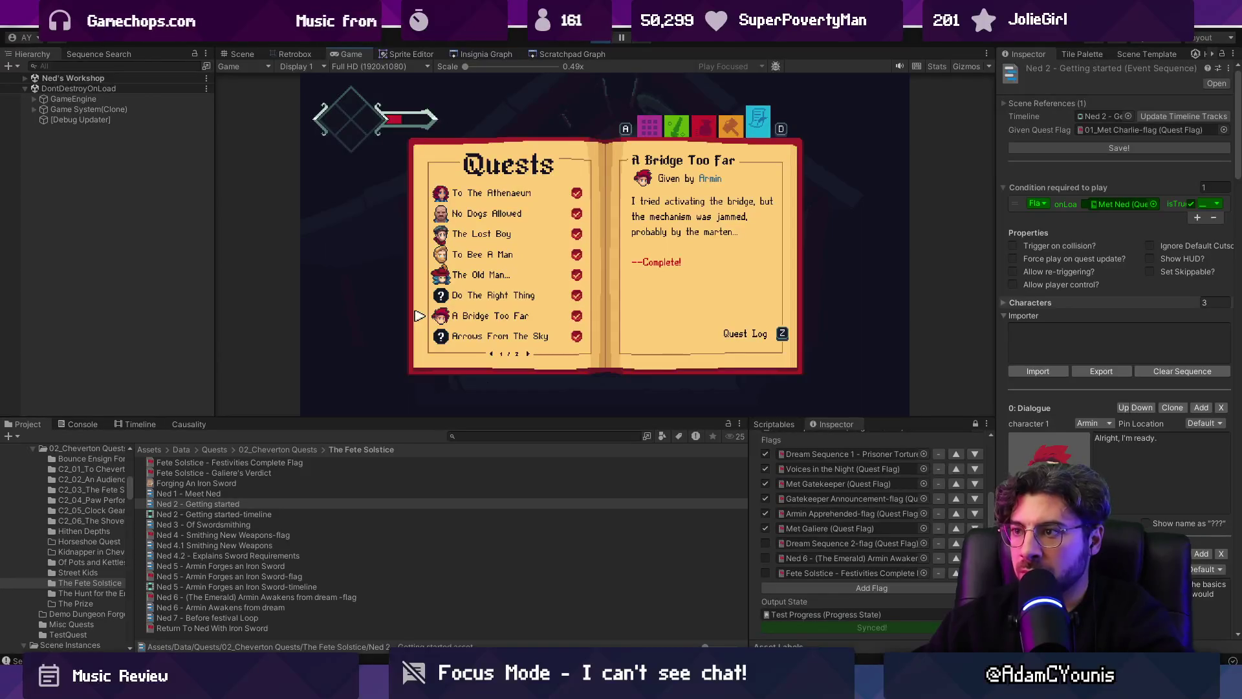
click(450, 608)
key(ctrl+shift+f)
text(give)
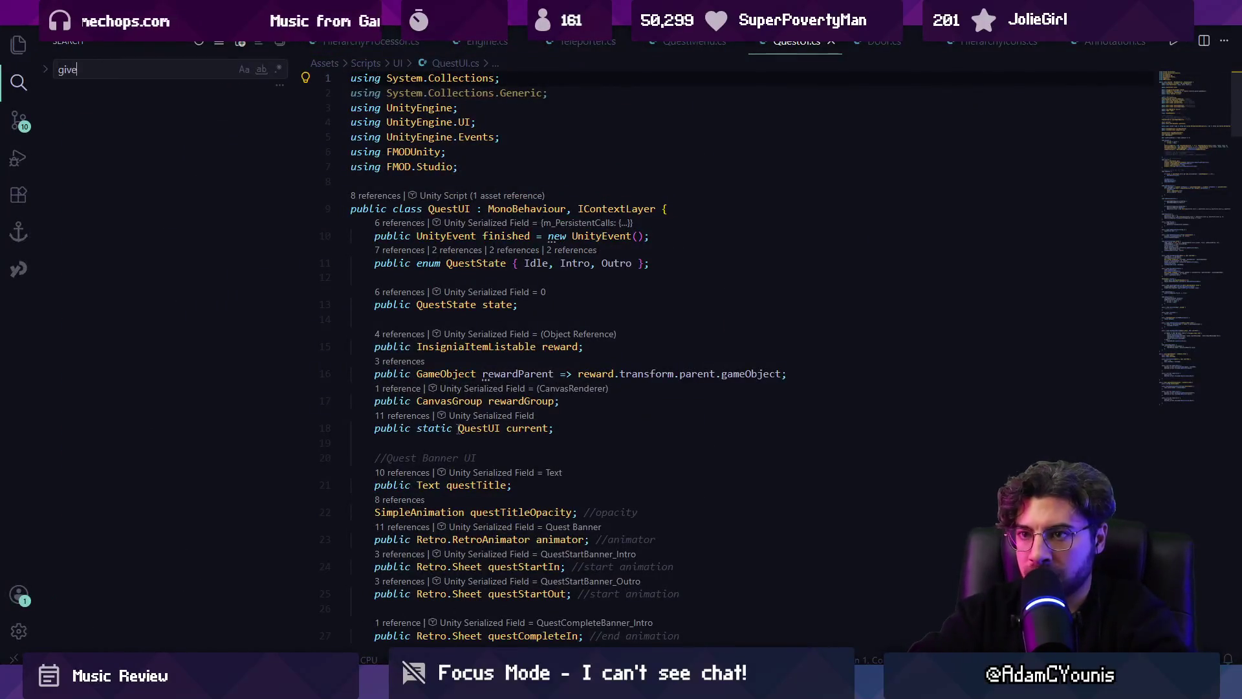
text(n by)
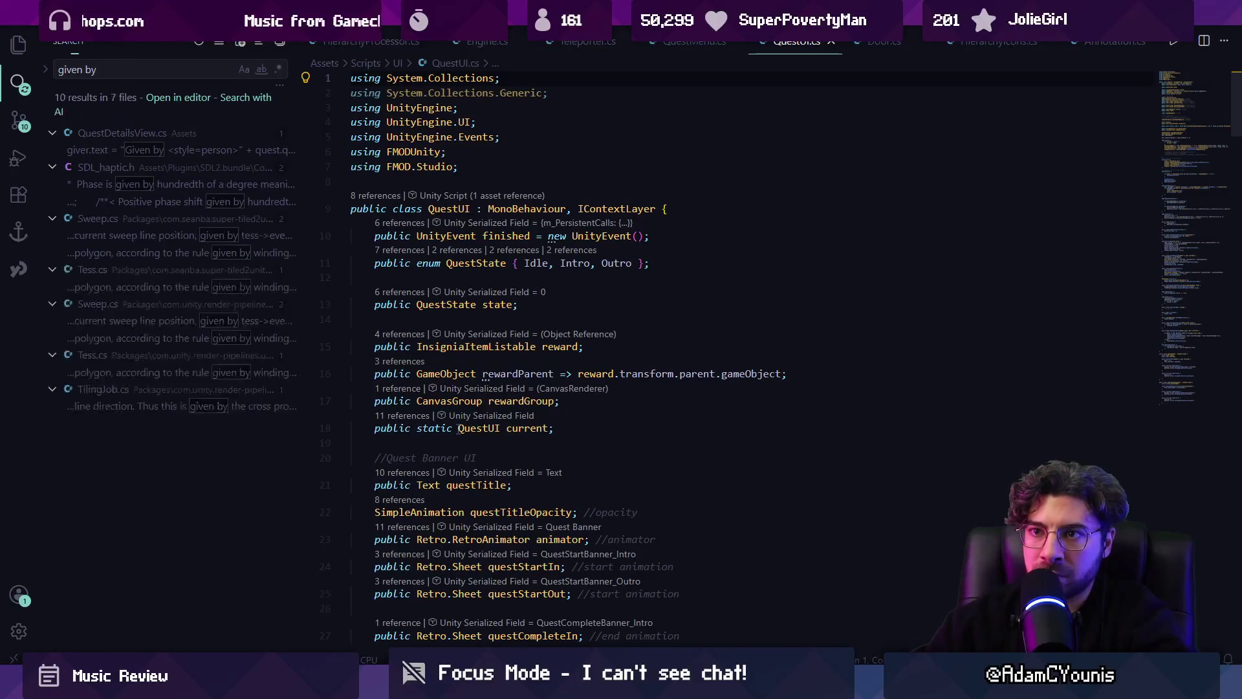
click(154, 150)
scroll(572, 312, down, 5)
click(572, 312)
scroll(573, 312, down, 3)
scroll(530, 430, up, 3)
key(ctrl+f)
text(,,)
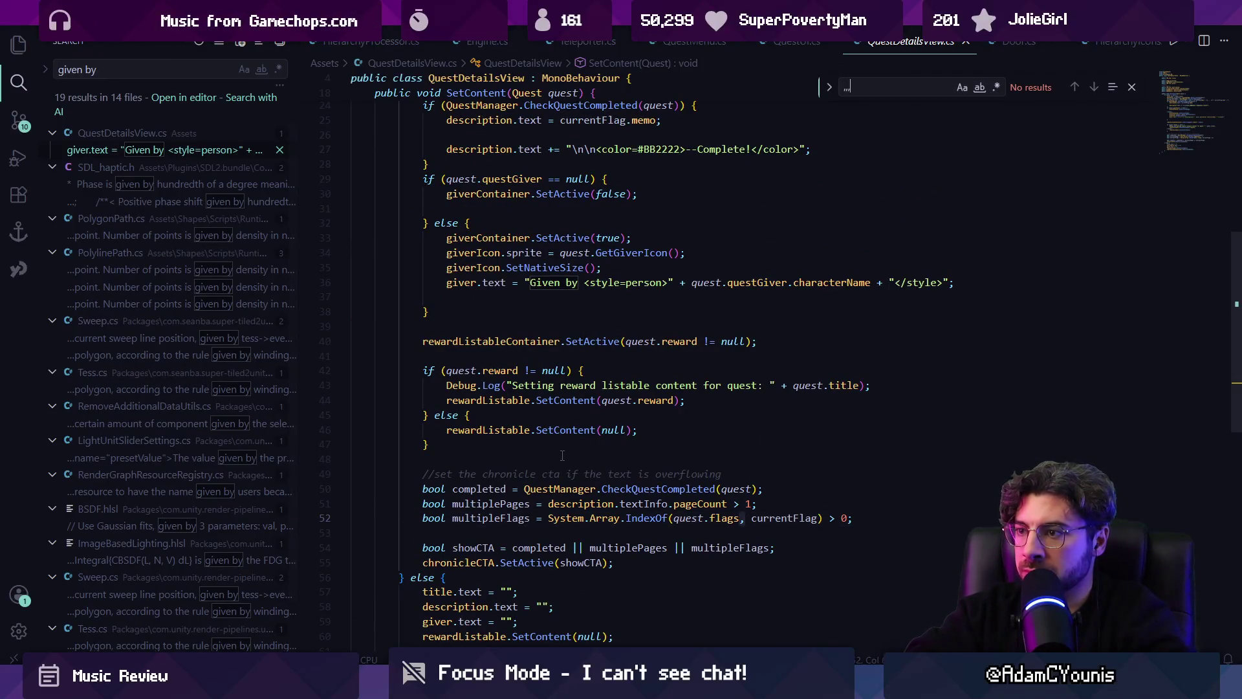
key(Escape)
scroll(562, 455, up, 4)
click(560, 283)
scroll(553, 374, down, 4)
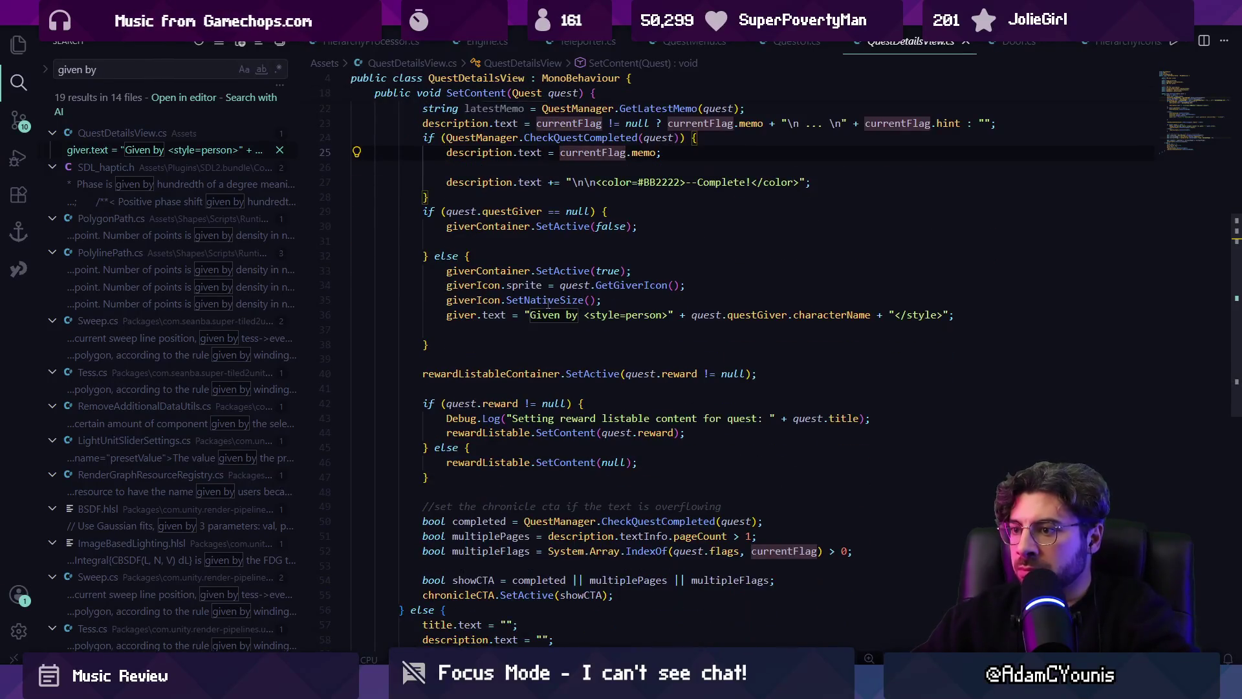
scroll(553, 373, down, 2)
click(571, 355)
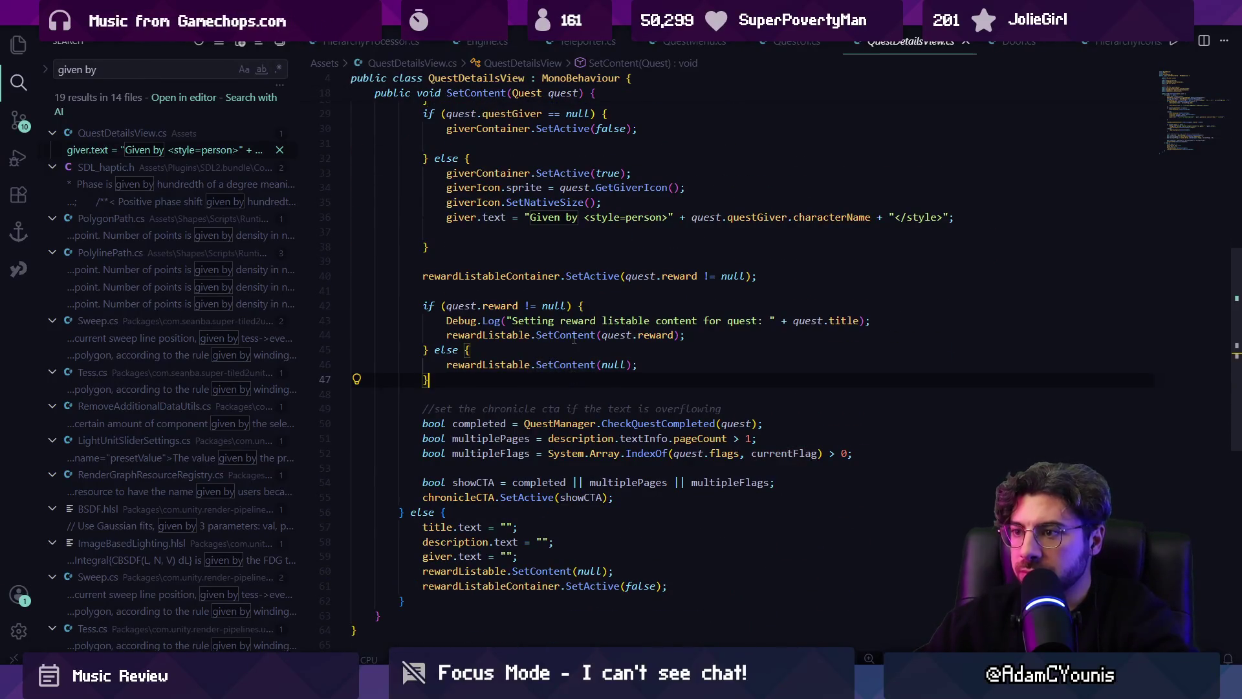
click(579, 335)
scroll(562, 333, down, 2)
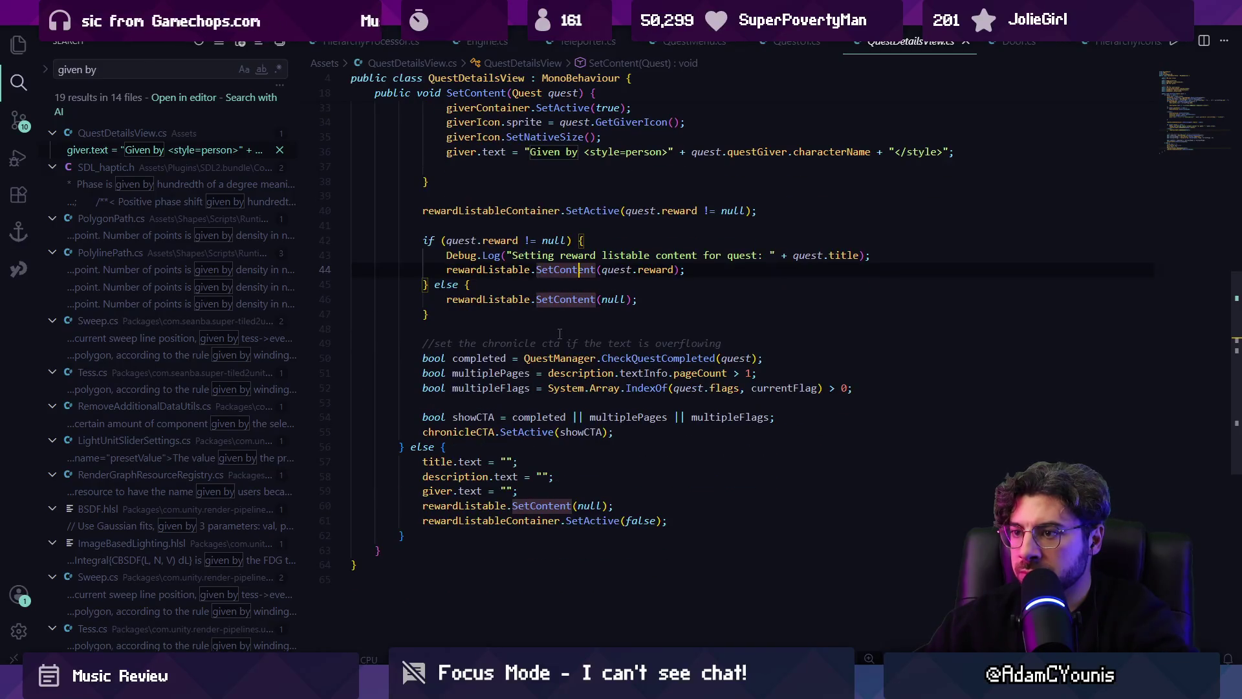
scroll(565, 344, up, 6)
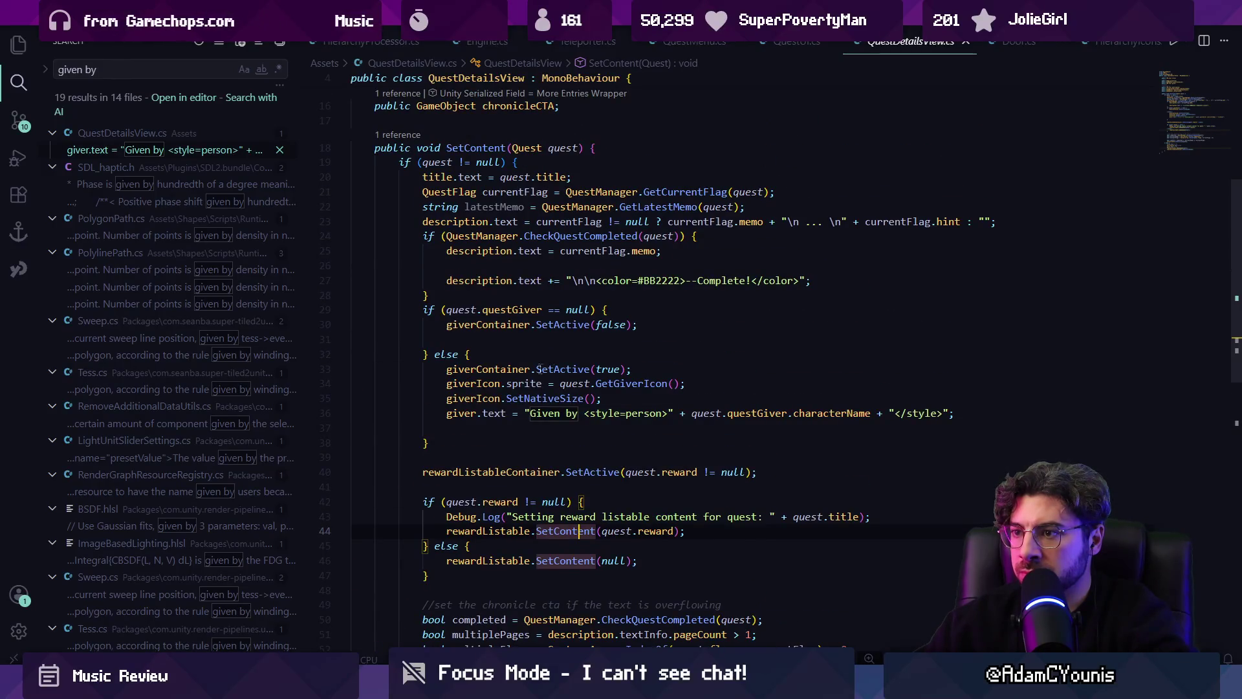
click(512, 357)
click(555, 413)
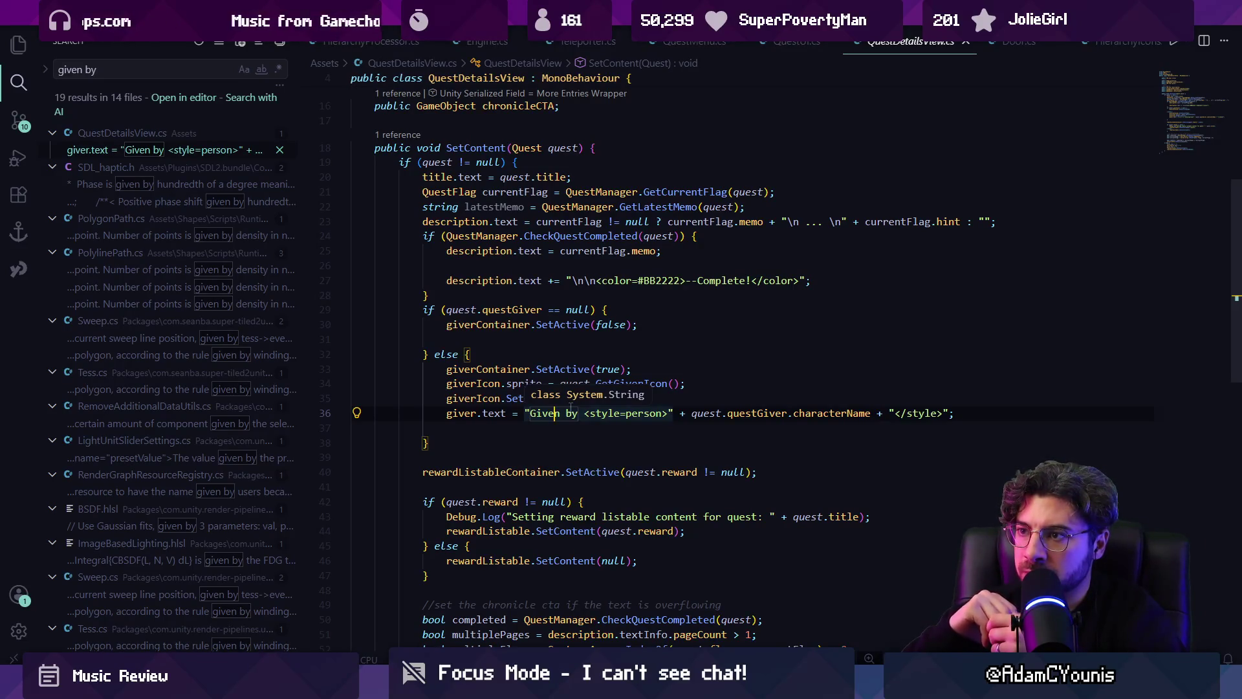
key(alt+Tab)
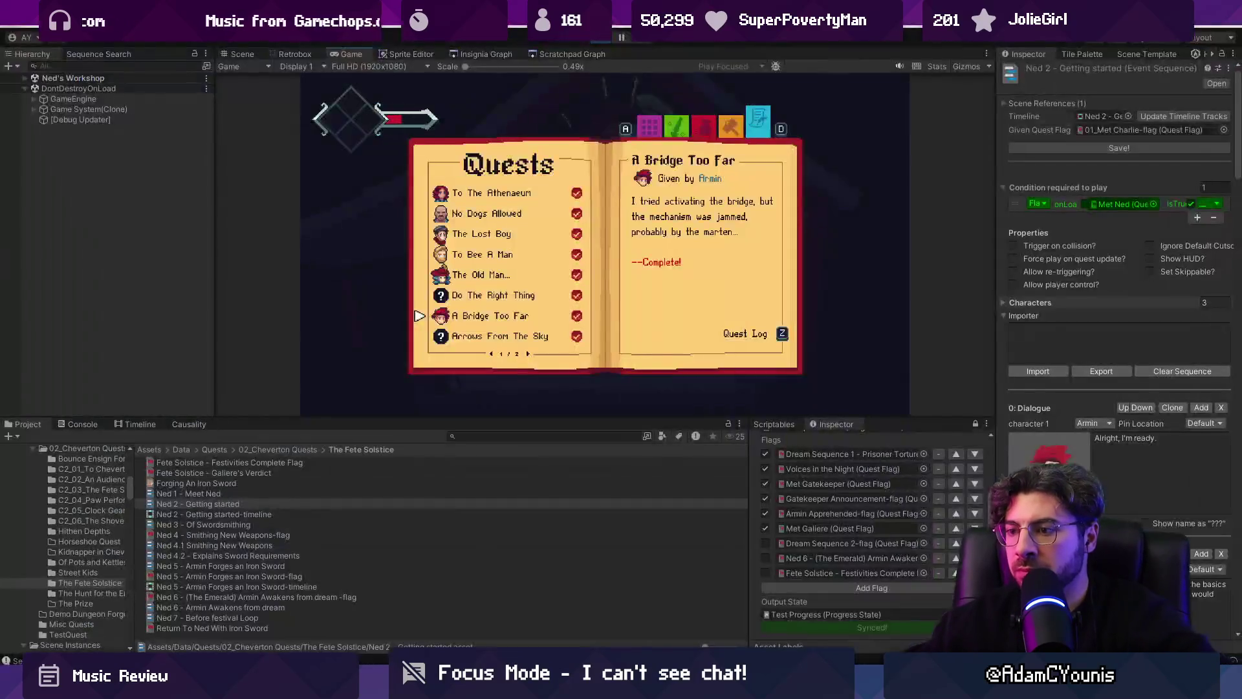
key(alt+Tab)
scroll(486, 462, down, 4)
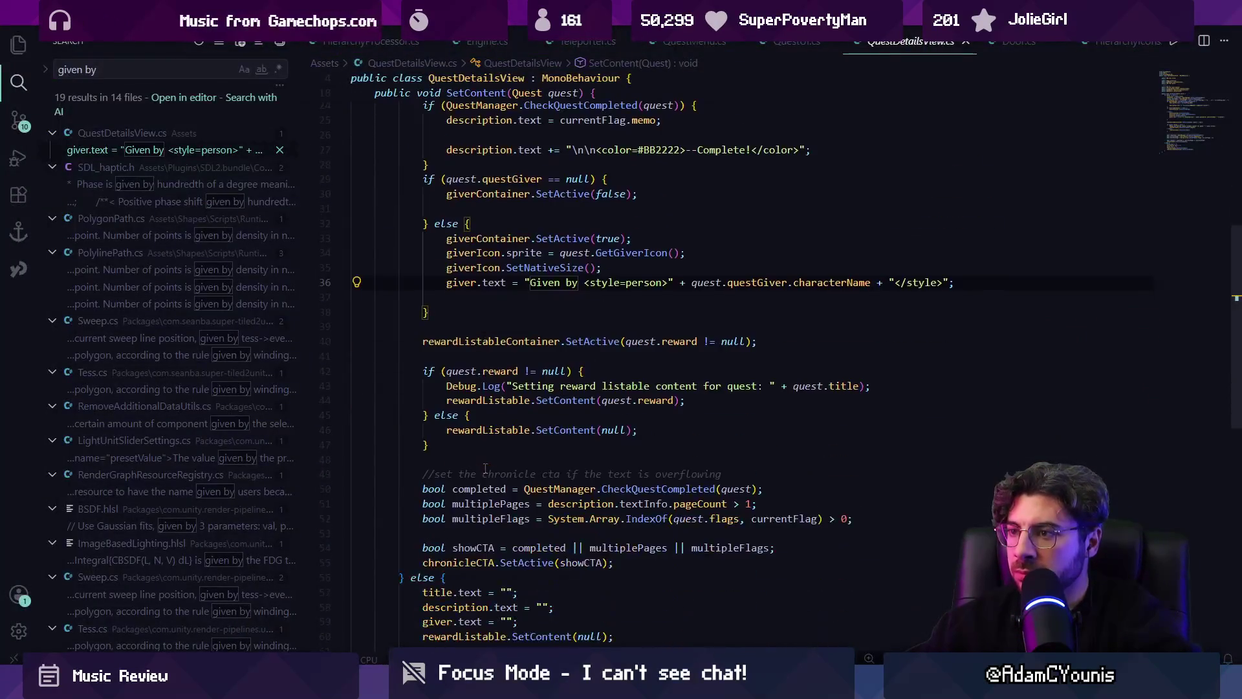
Search the project for '--complete', open the QuestDetailsView.cs match, and inspect the GetLatestMemo and memo-hint lines
key(ctrl+shift+f)
text(--comple)
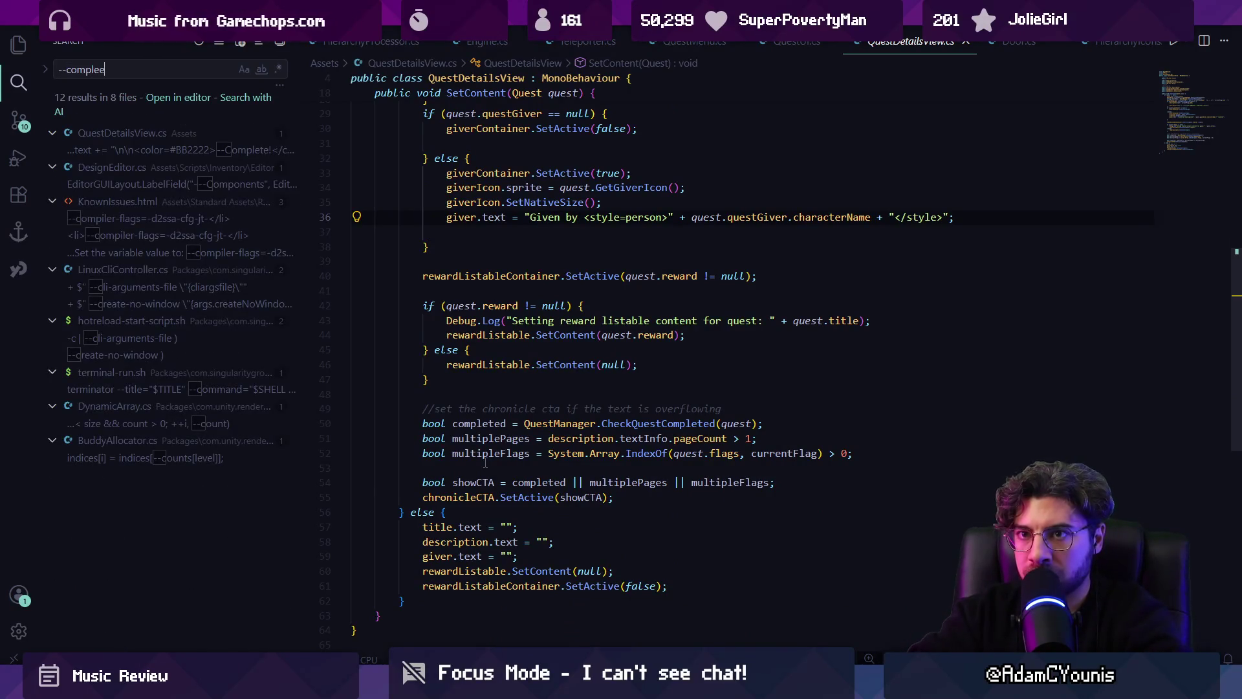
key(BackSpace)
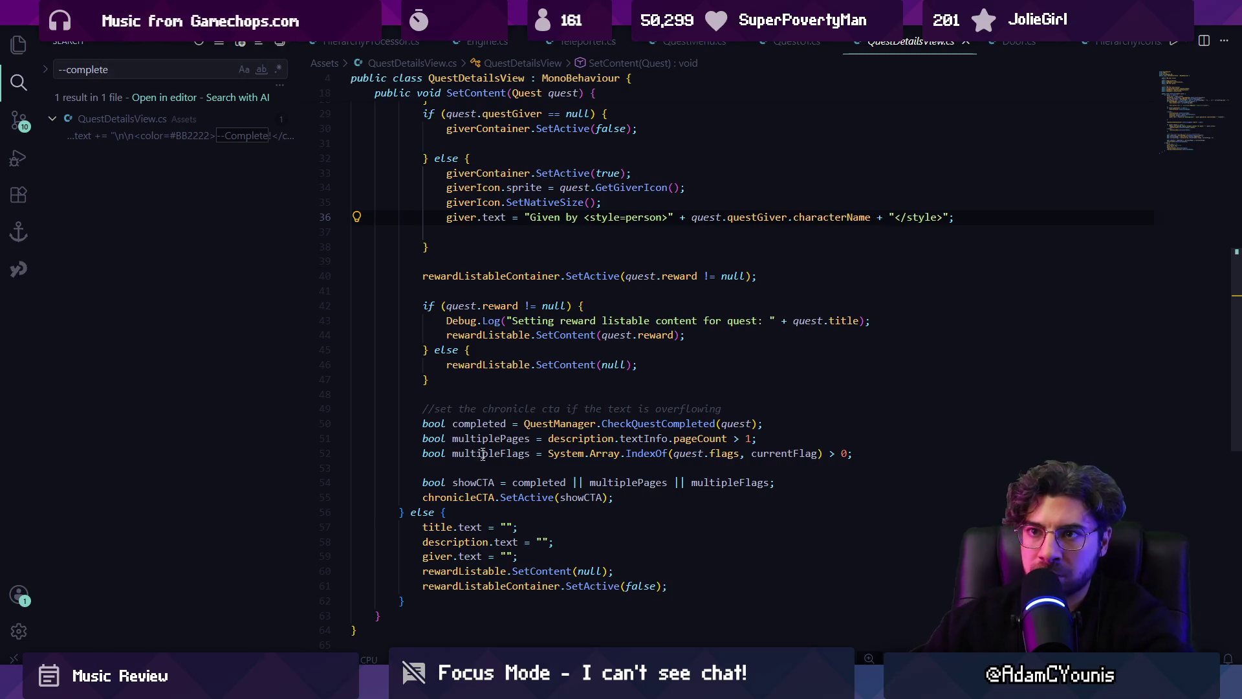
click(146, 135)
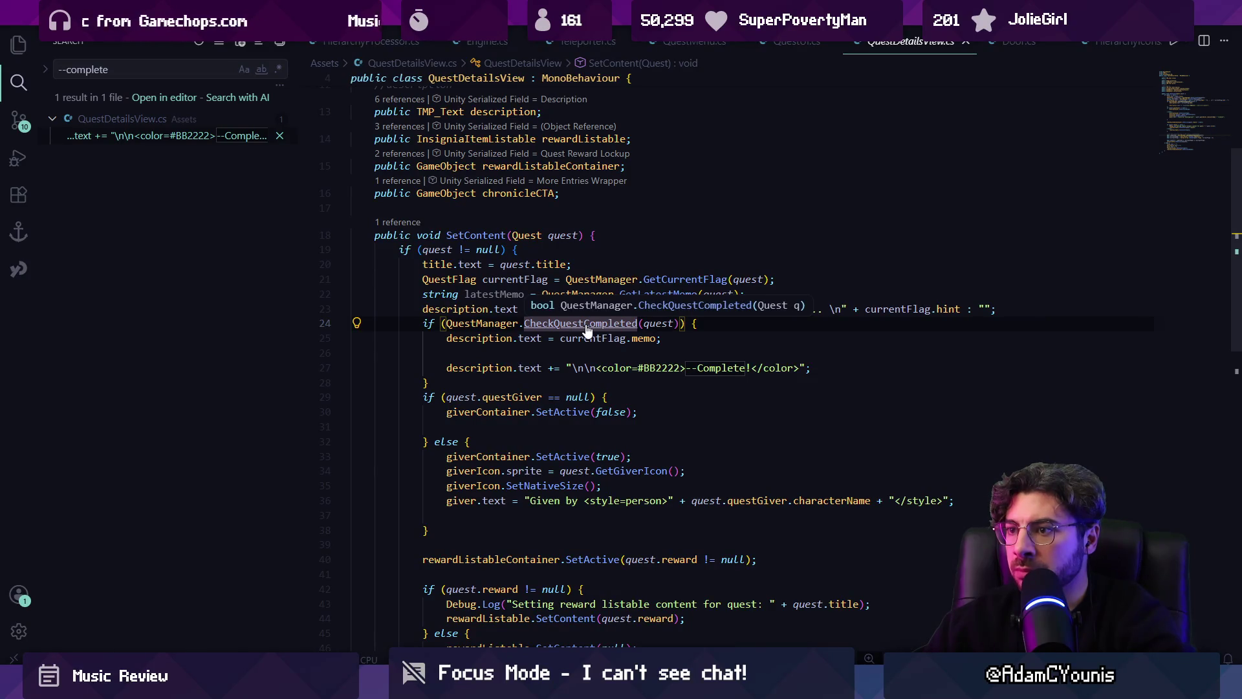
scroll(587, 330, up, 1)
click(657, 327)
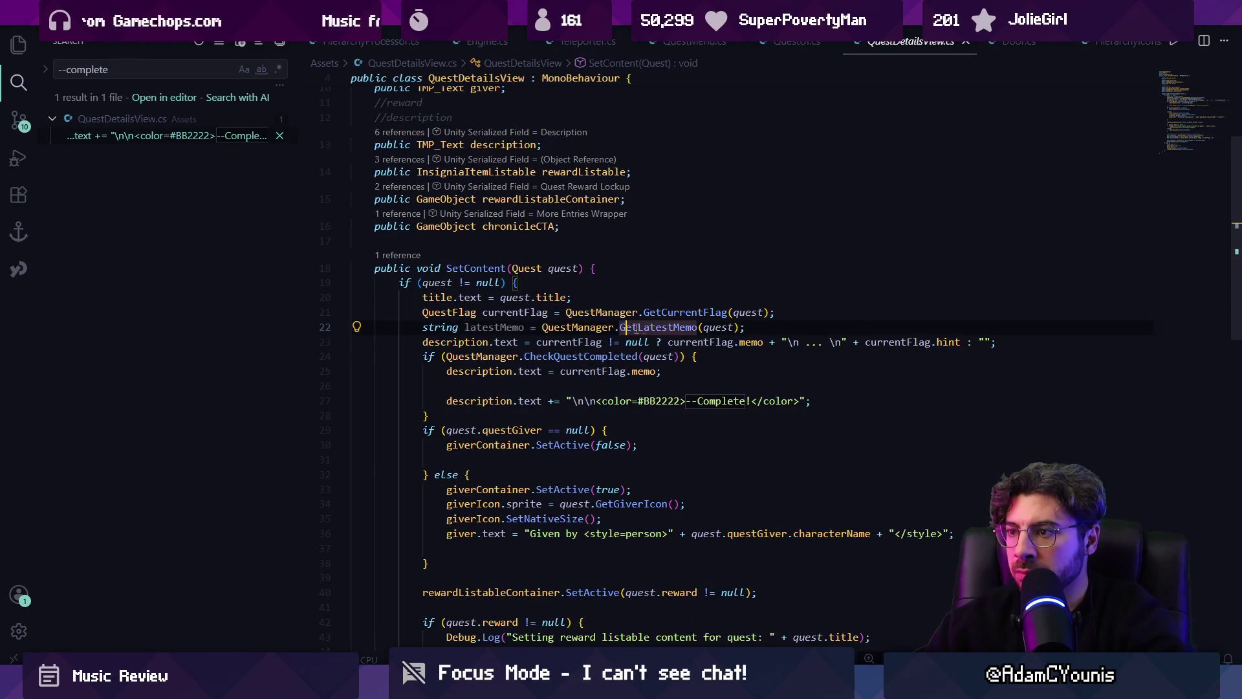
key(Up)
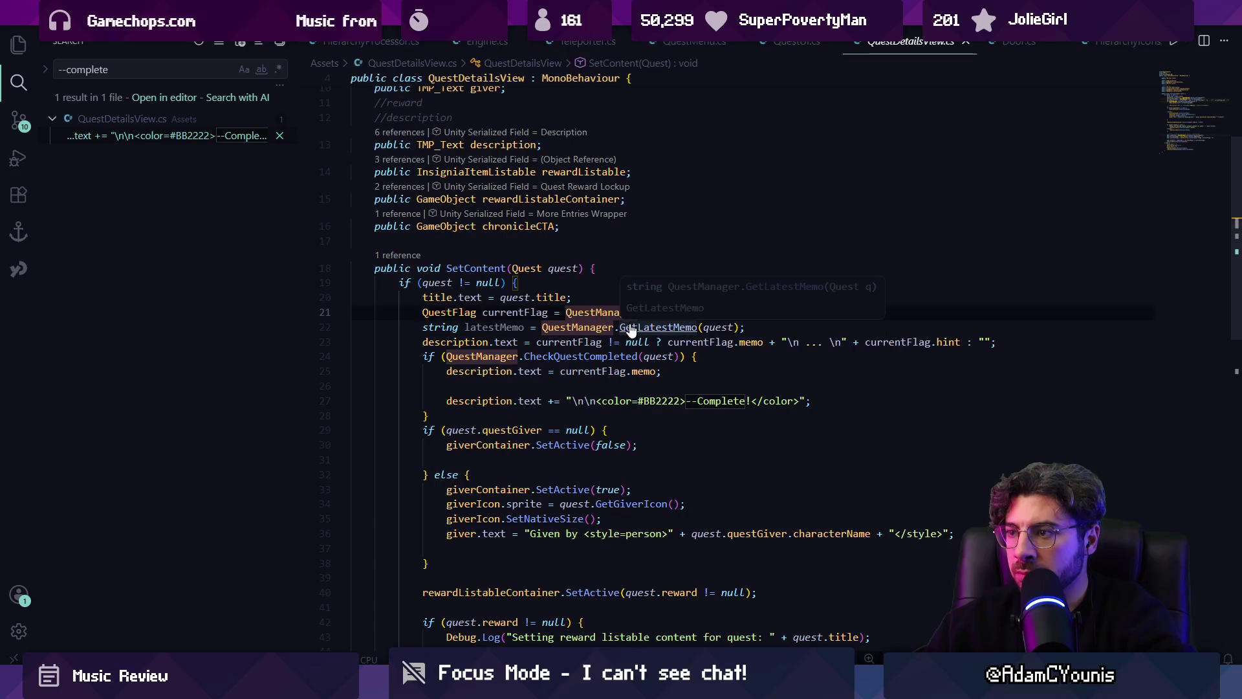
click(633, 327)
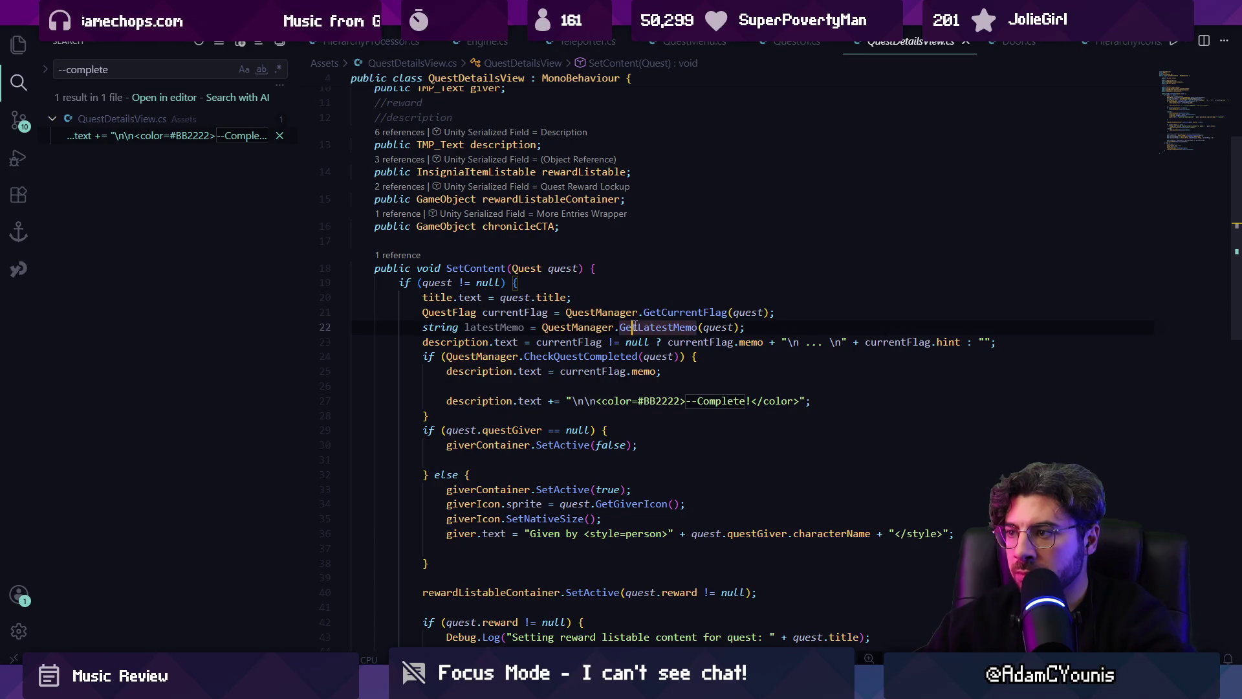
click(776, 341)
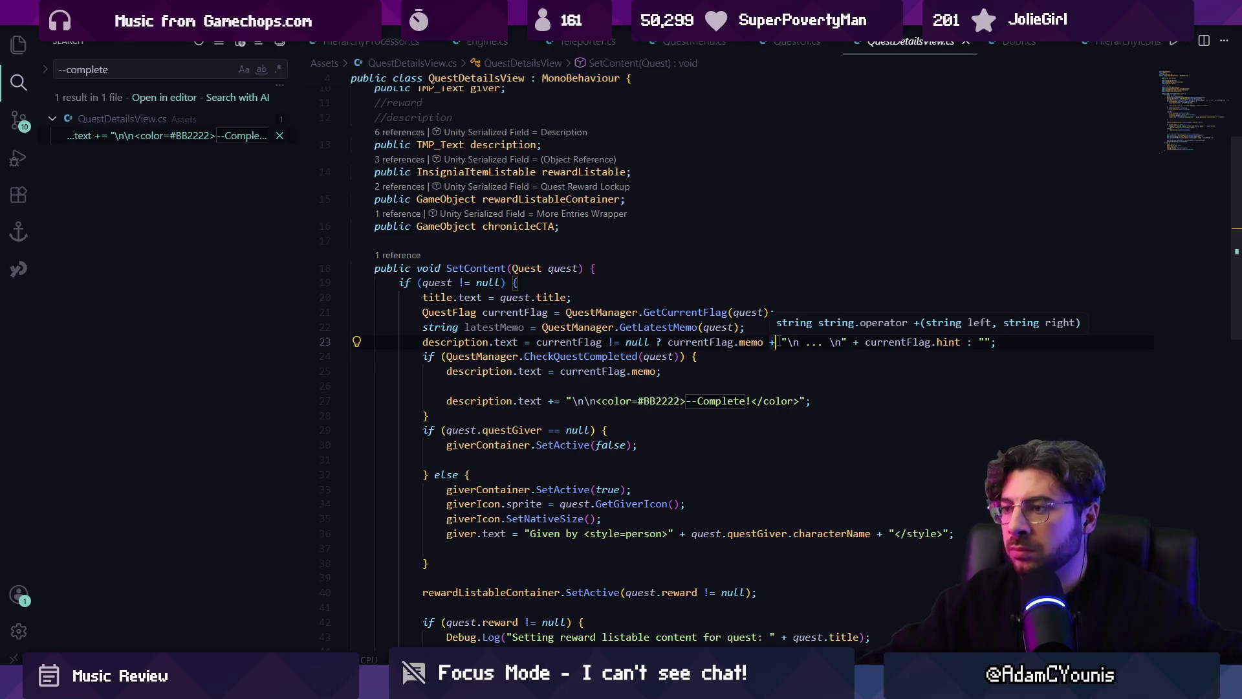
Add blank lines around the description assignment and check the GetCurrentFlag definition
key(Return)
key(Return)
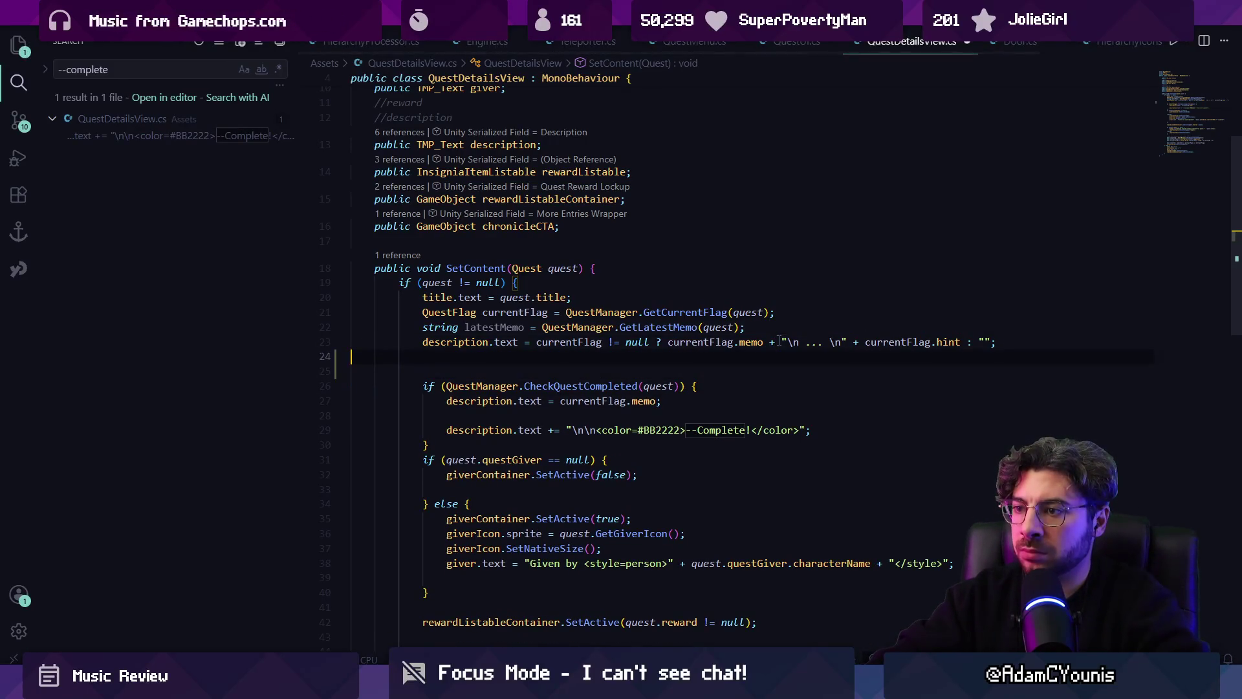
key(Up)
key(Return)
key(Up)
key(Return)
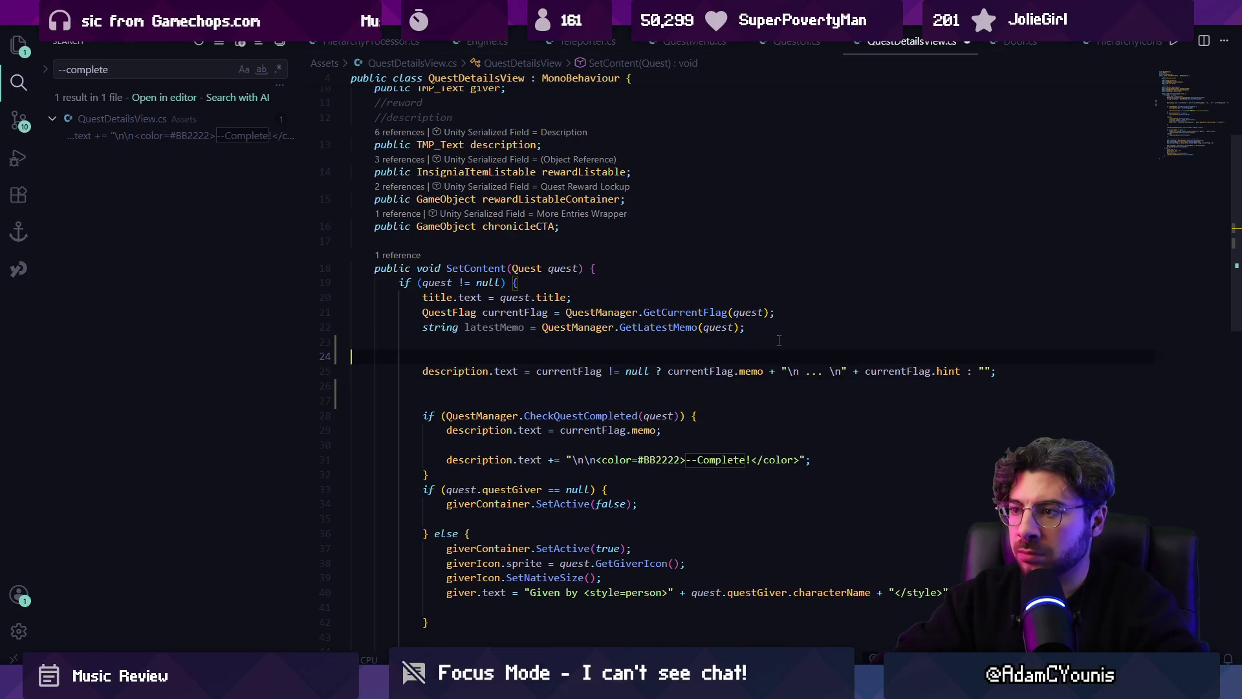
ctrl+click(677, 311)
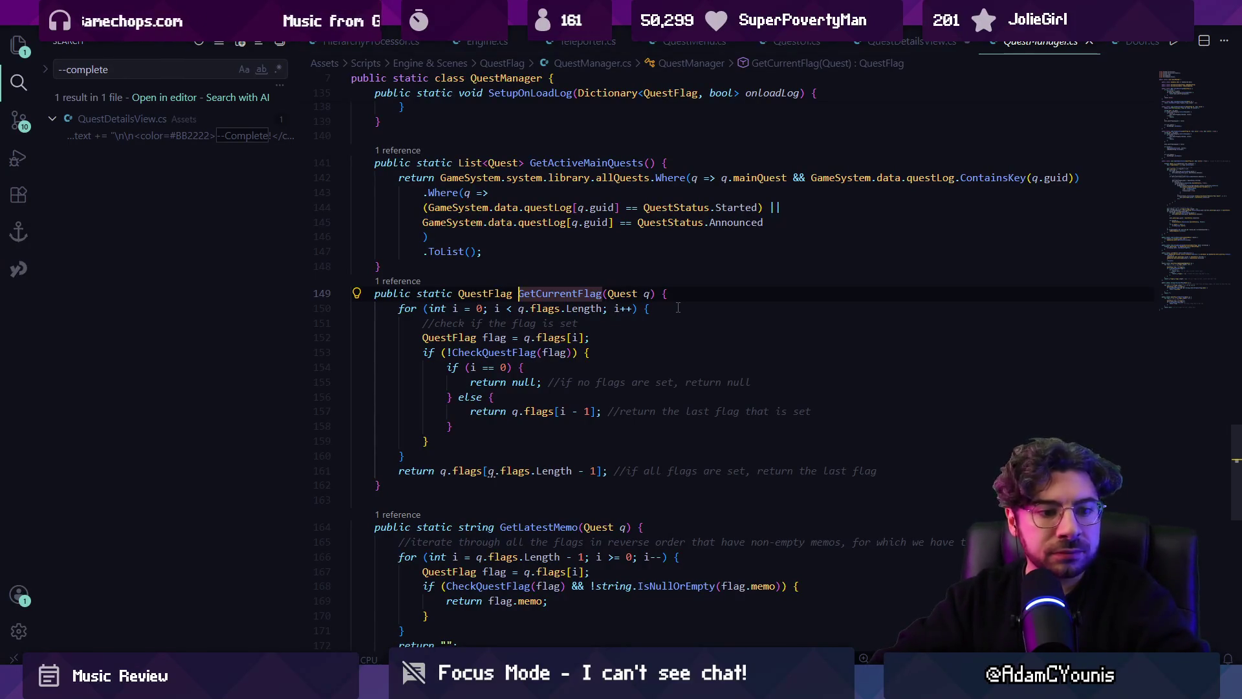
key(alt+Left)
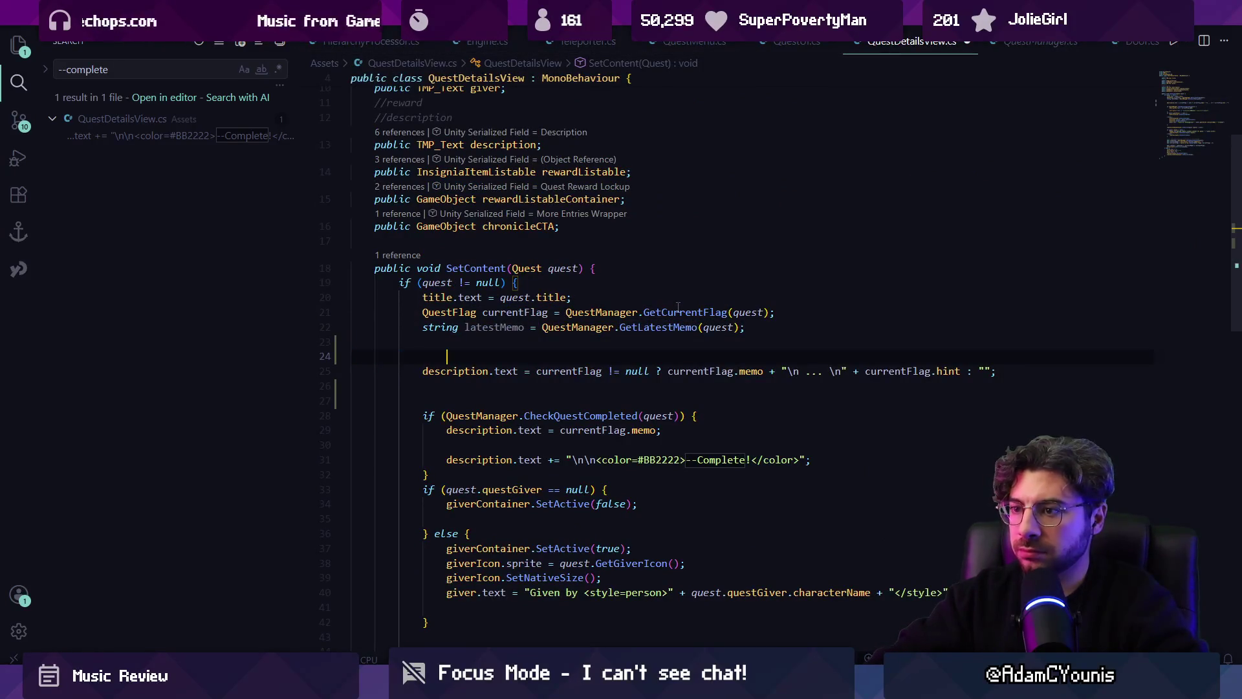
Write a comment explaining the fallback: show the latest memo, otherwise get the hint
text(//if the quest is complete, get the last m)
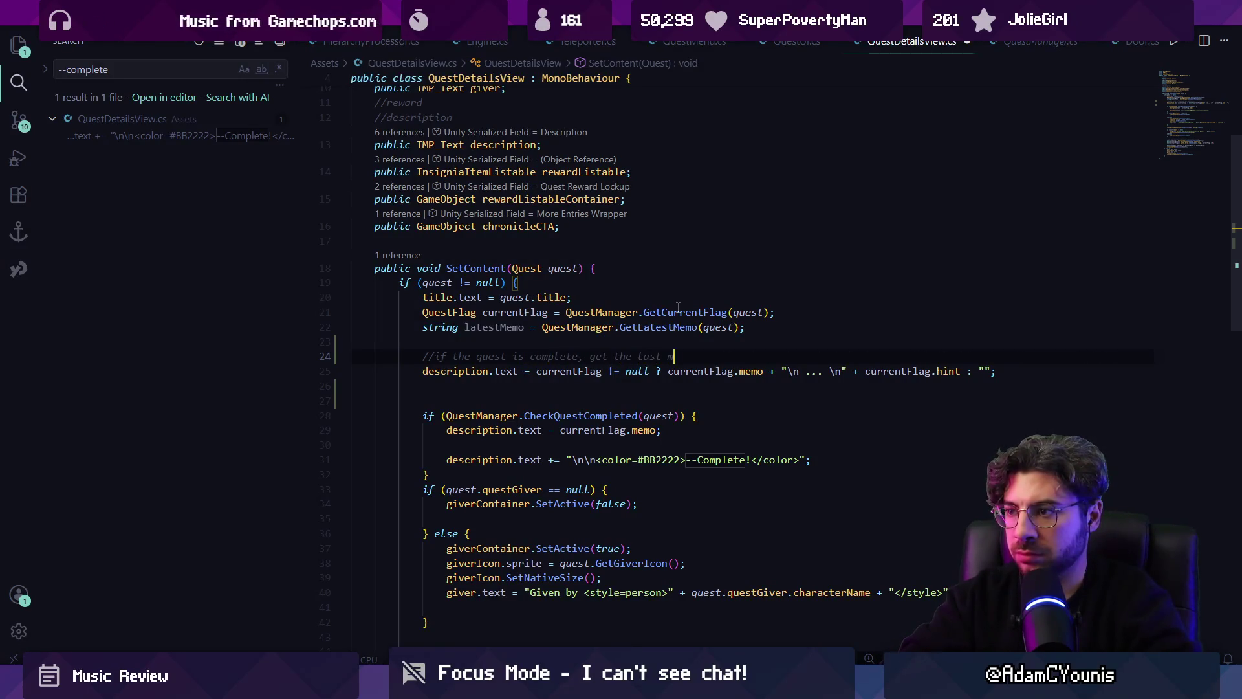
key(BackSpace)
key(BackSpace)
key(BackSpace)
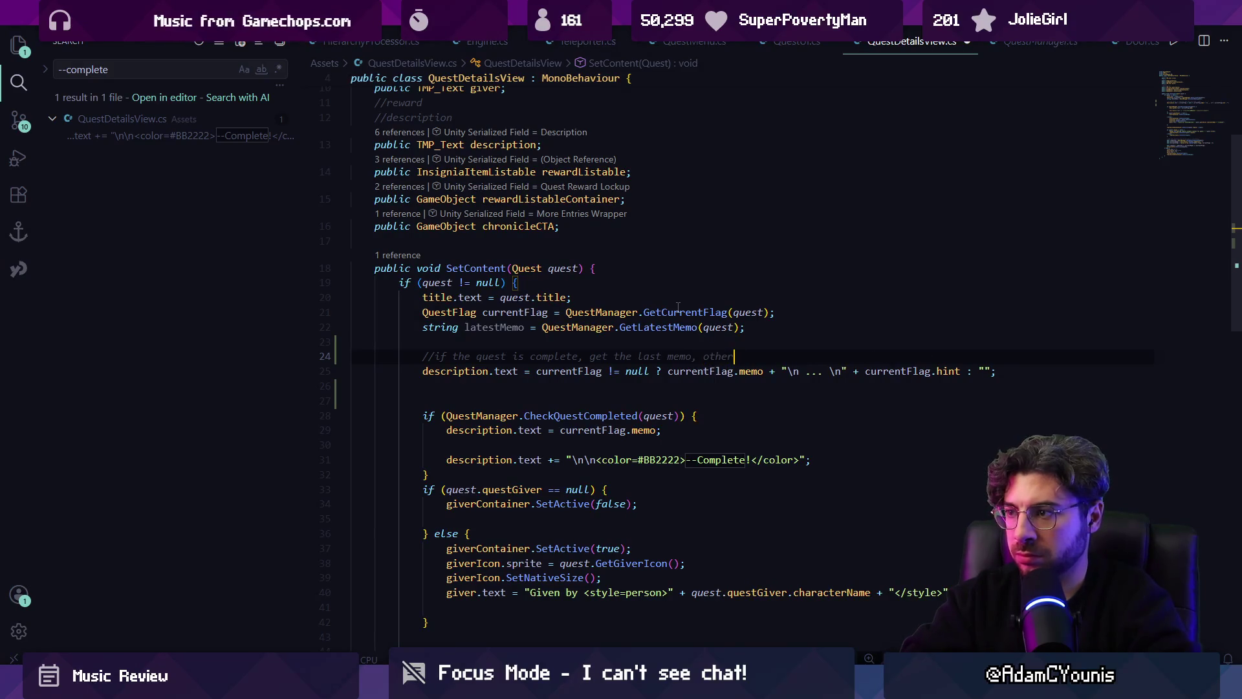
text(erwise get tht)
key(BackSpace)
key(BackSpace)
text(e hint)
key(Return)
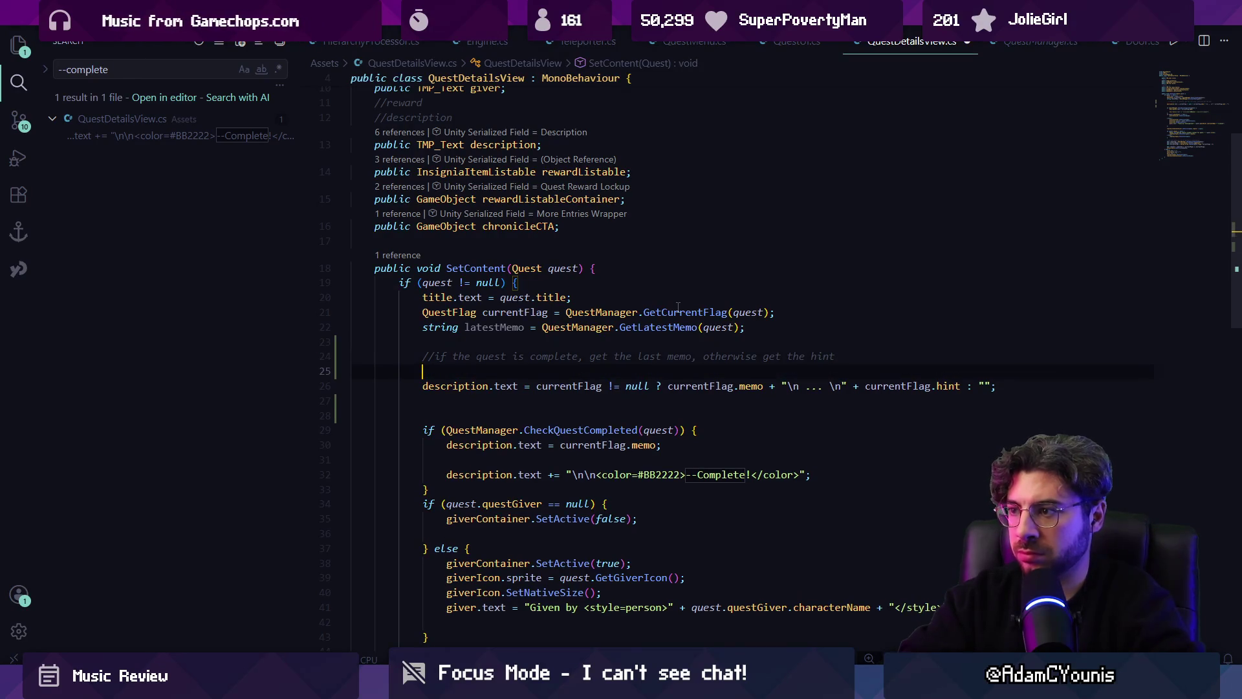
Replace the description expression with latestMemo != null ? latestMemo : quest.hint
key(ctrl+shift+Left)
key(ctrl+shift+Left)
key(ctrl+shift+Left)
key(ctrl+shift+Right)
key(BackSpace)
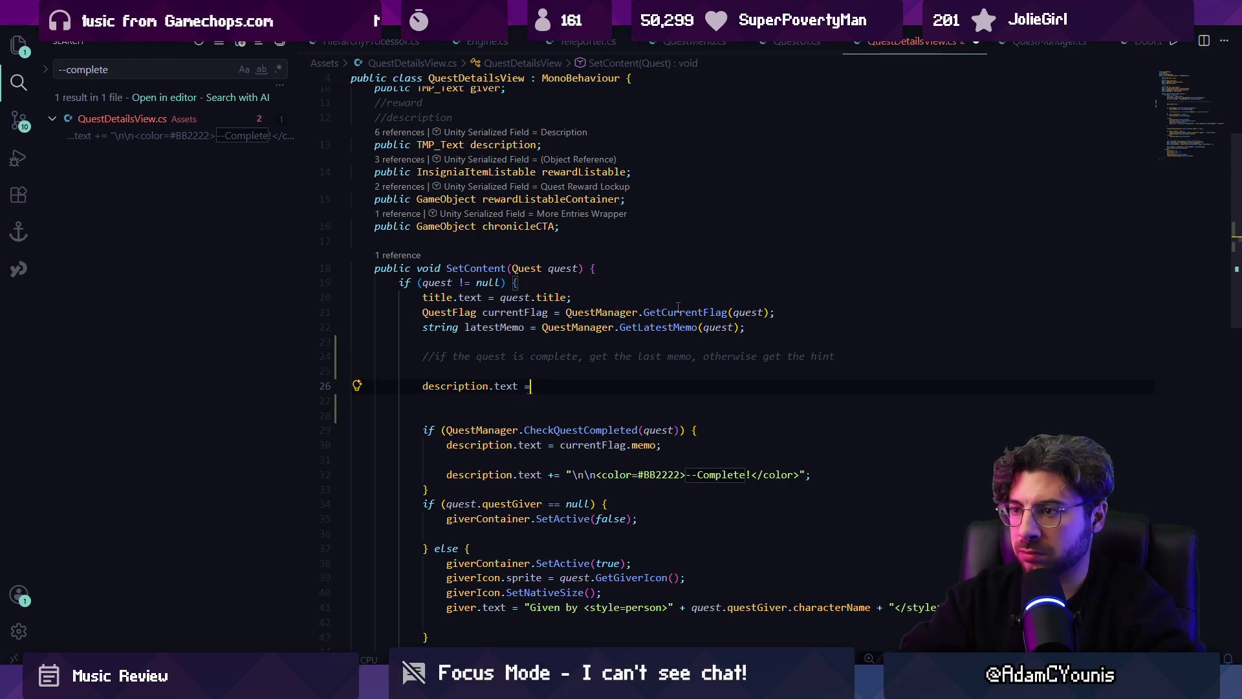
key(Tab)
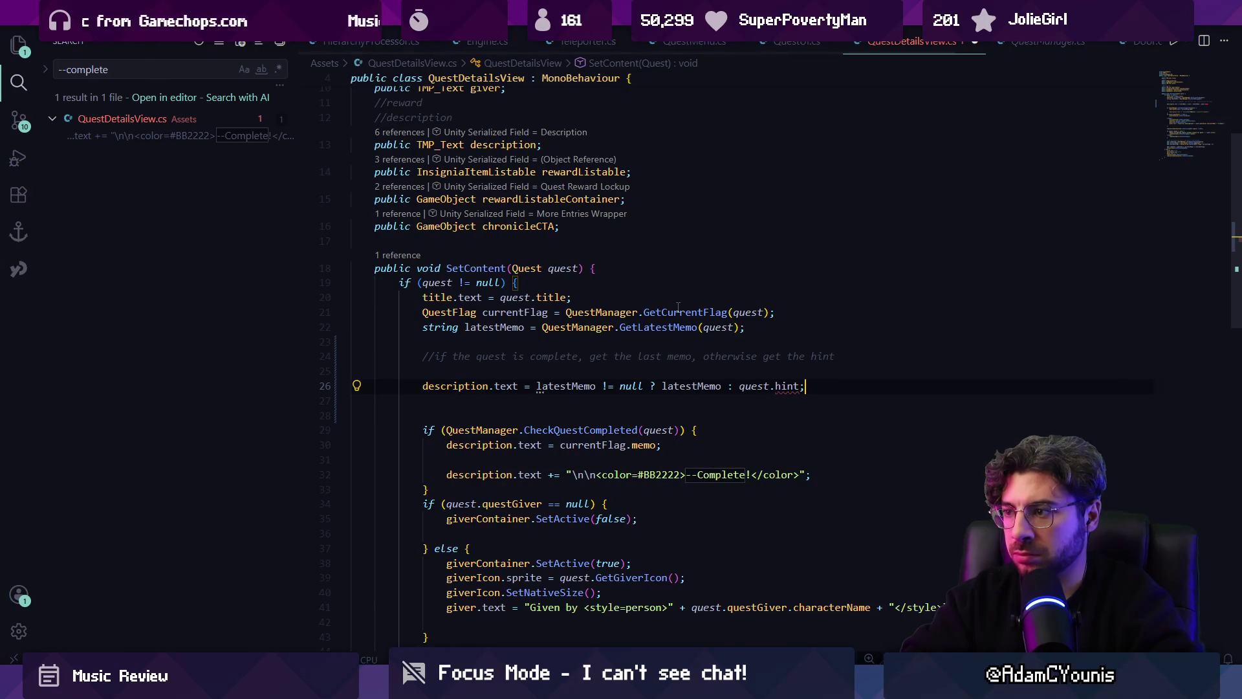
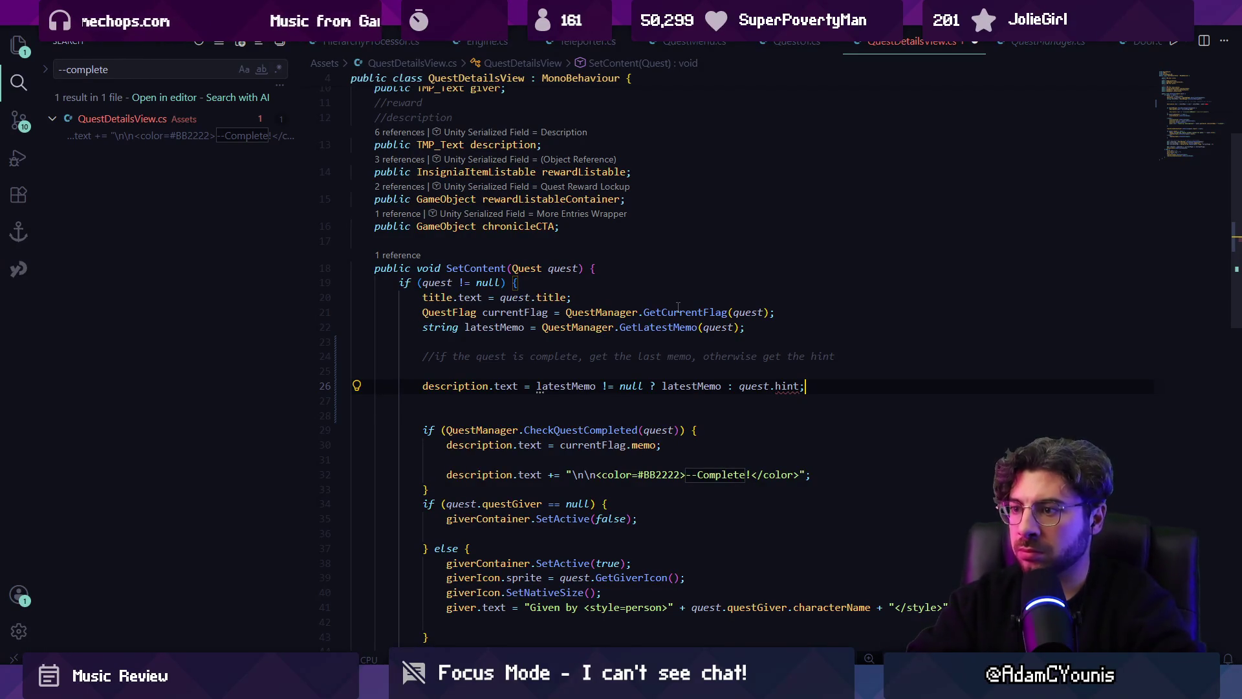
Start a QuestManager.CheckQuestCompleted( call on the blank line 23
key(Up)
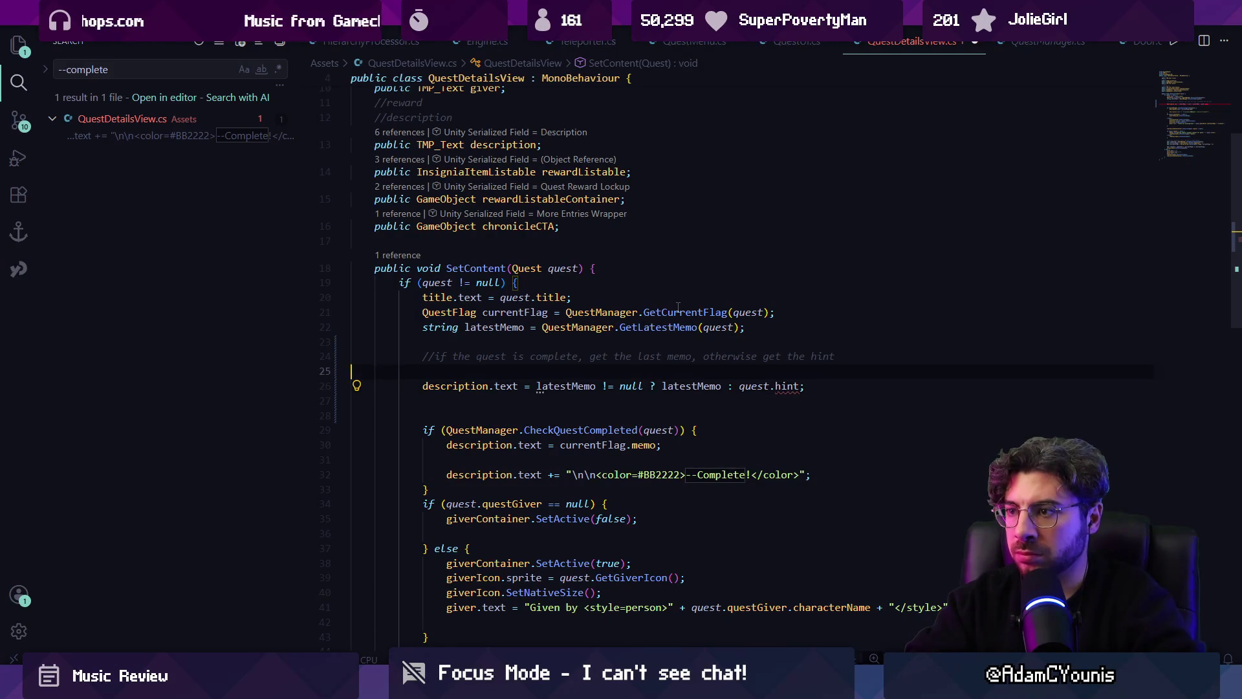
text(Qyes)
text(uest)
text(r.getq)
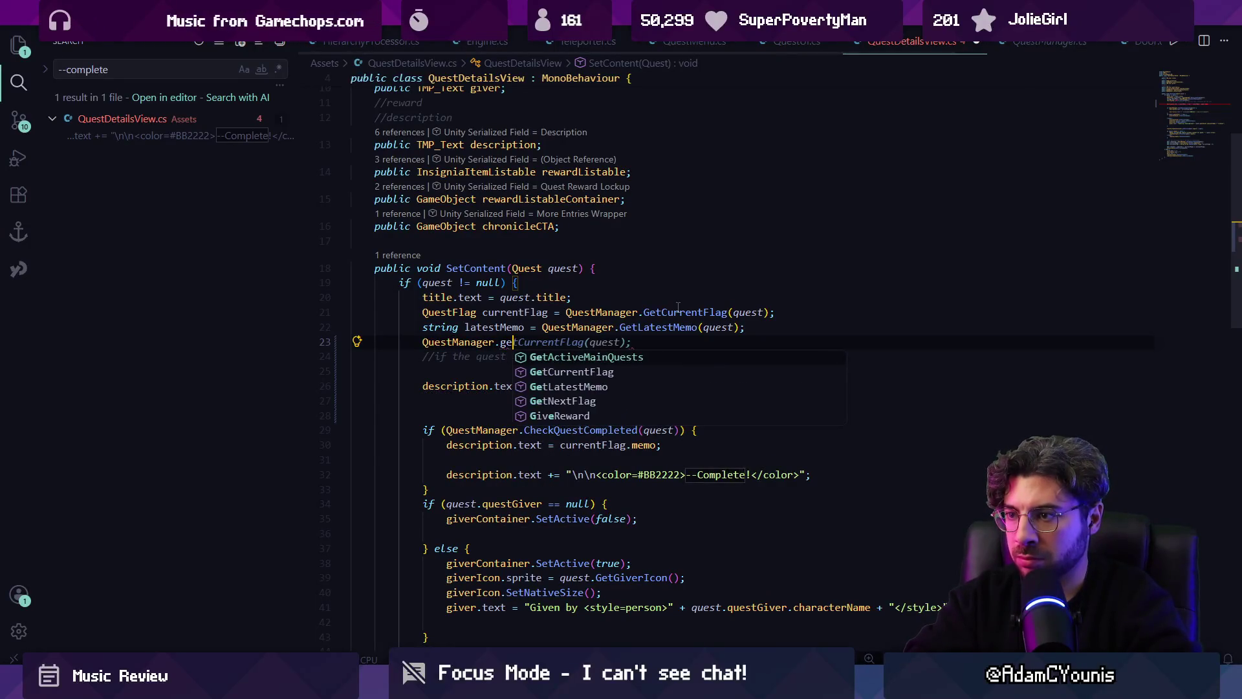
key(BackSpace)
key(BackSpace)
key(BackSpace)
text(GetQuest)
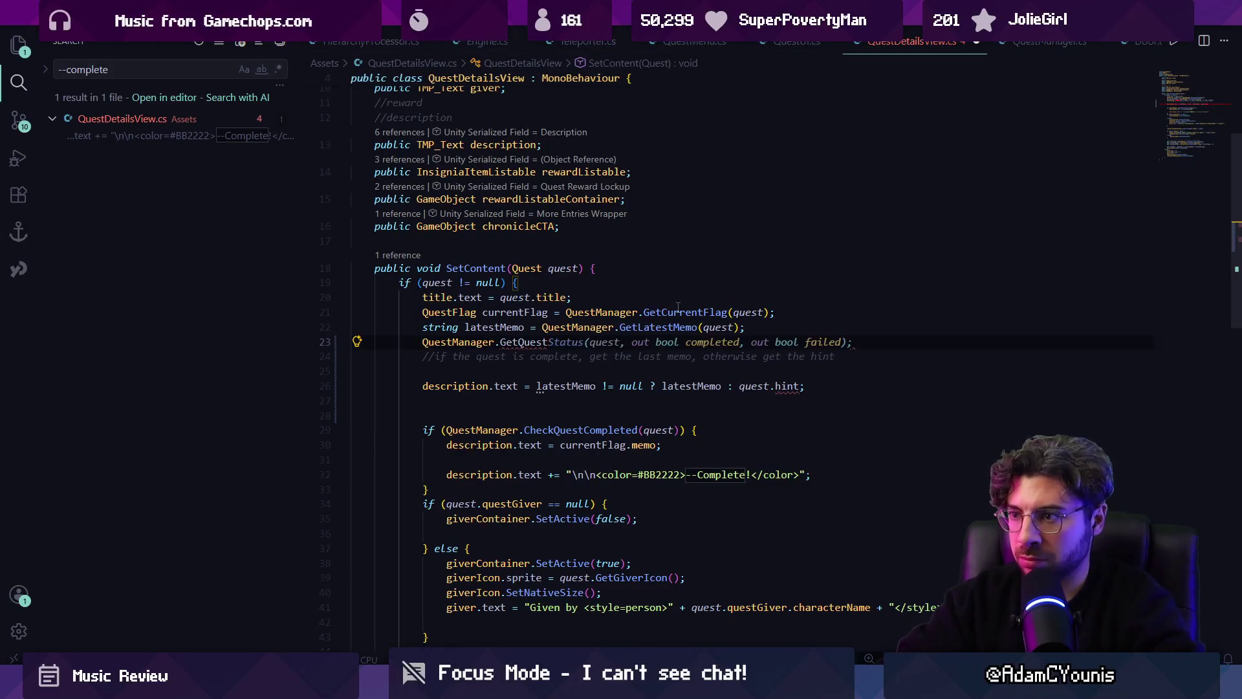
text(s)
key(BackSpace)
text(Status(quest, out bool completed, out bool failed);)
key(ctrl+shift+Left)
text(CheckQuestCompleted()
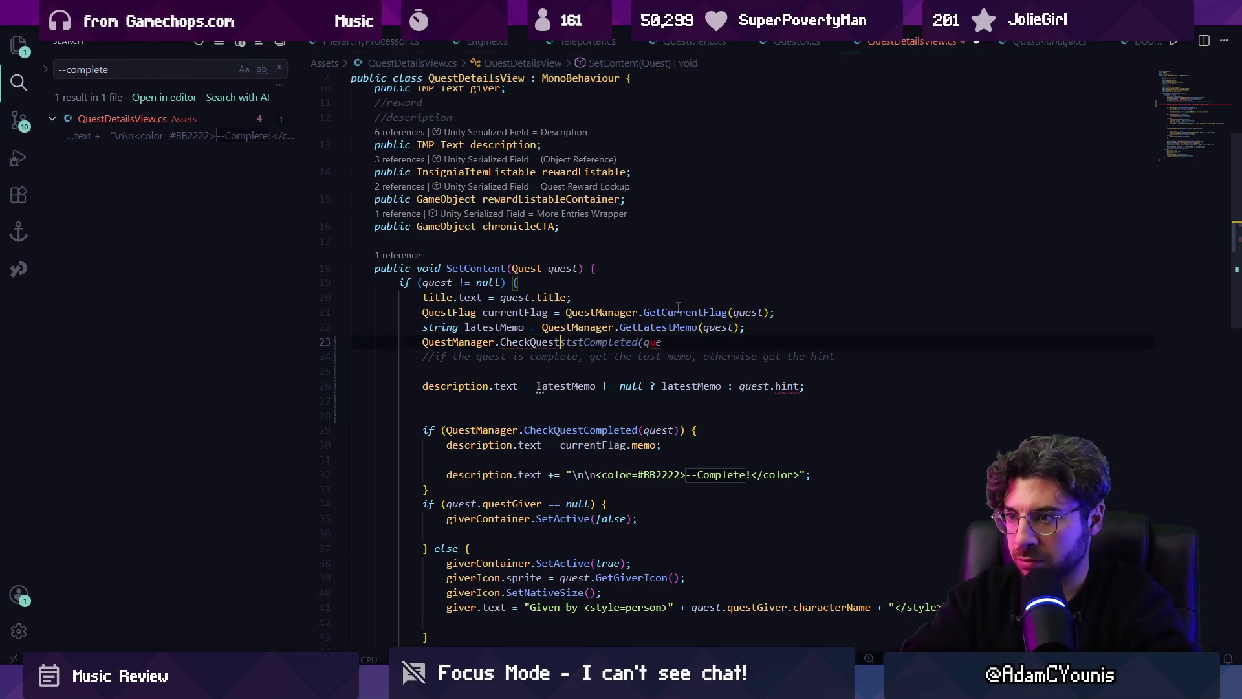
key(ctrl+shift+End)
key(ctrl+z)
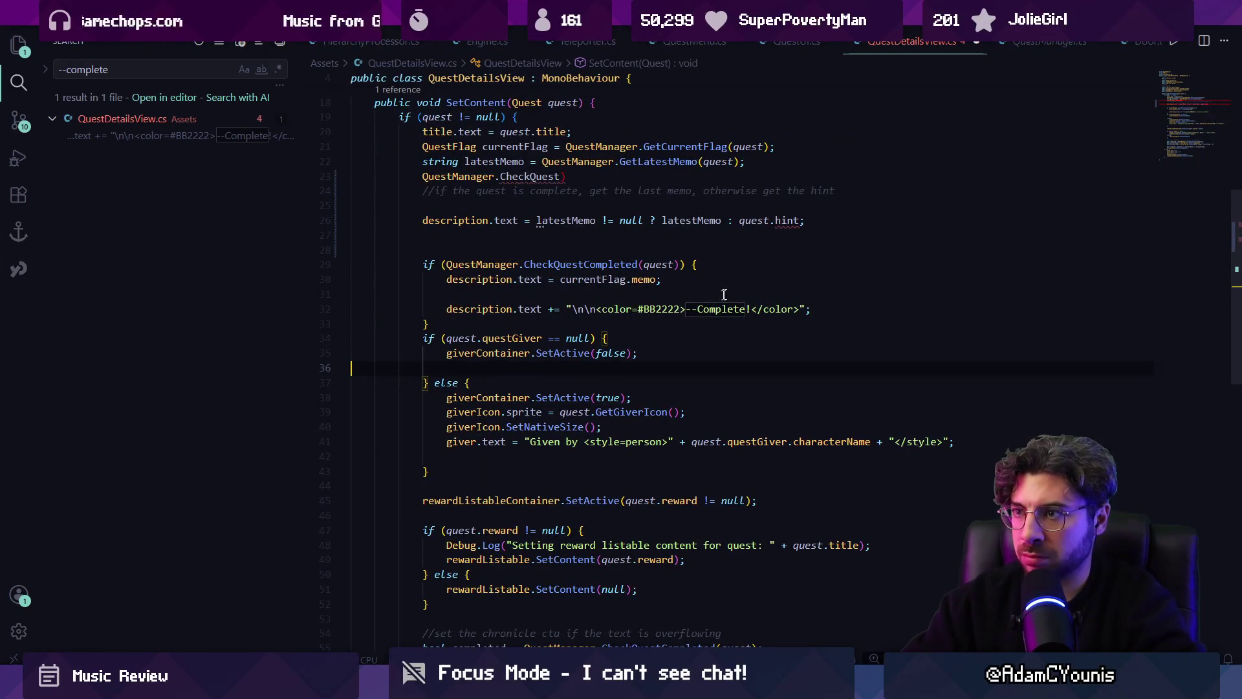
Complete line 23 as bool complete = QuestManager.CheckQuestCompleted(quest);
scroll(701, 302, up, 3)
click(572, 315)
key(Tab)
key(Home)
text(boo l)
key(BackSpace)
key(BackSpace)
text(l complete)
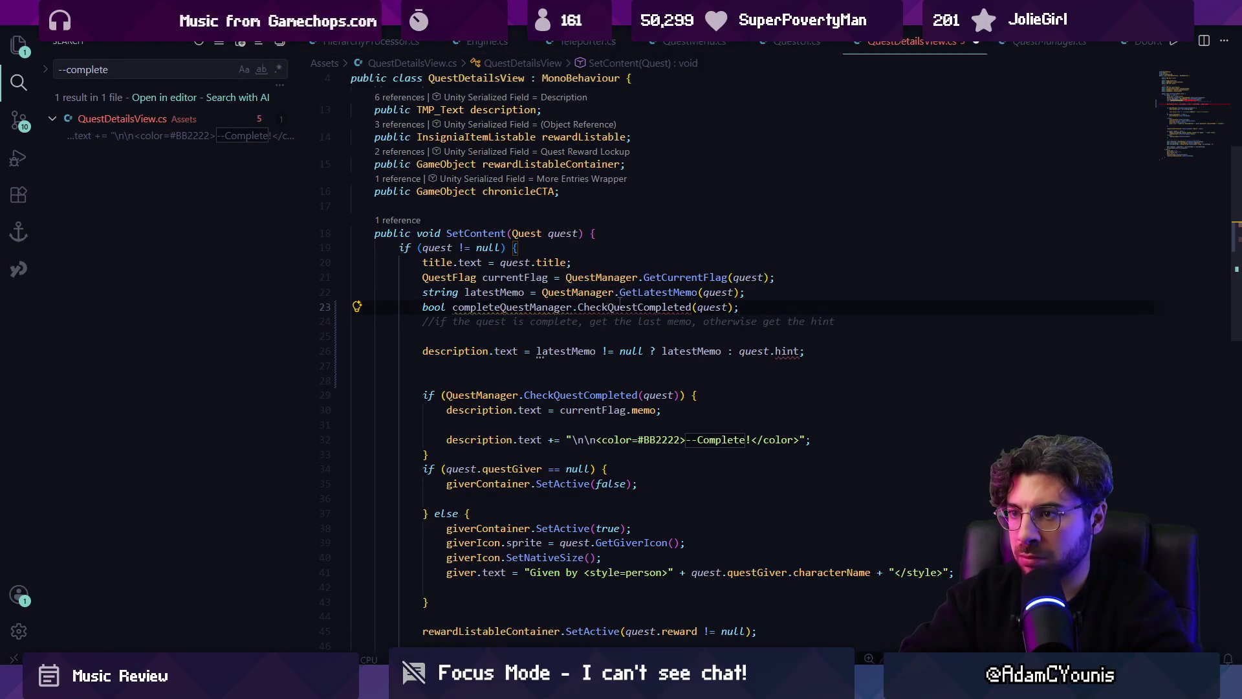
text( =)
key(ctrl+Left)
key(ctrl+Left)
Use complete as the line 29 if condition instead of calling CheckQuestCompleted again
key(Down)
key(Down)
key(Down)
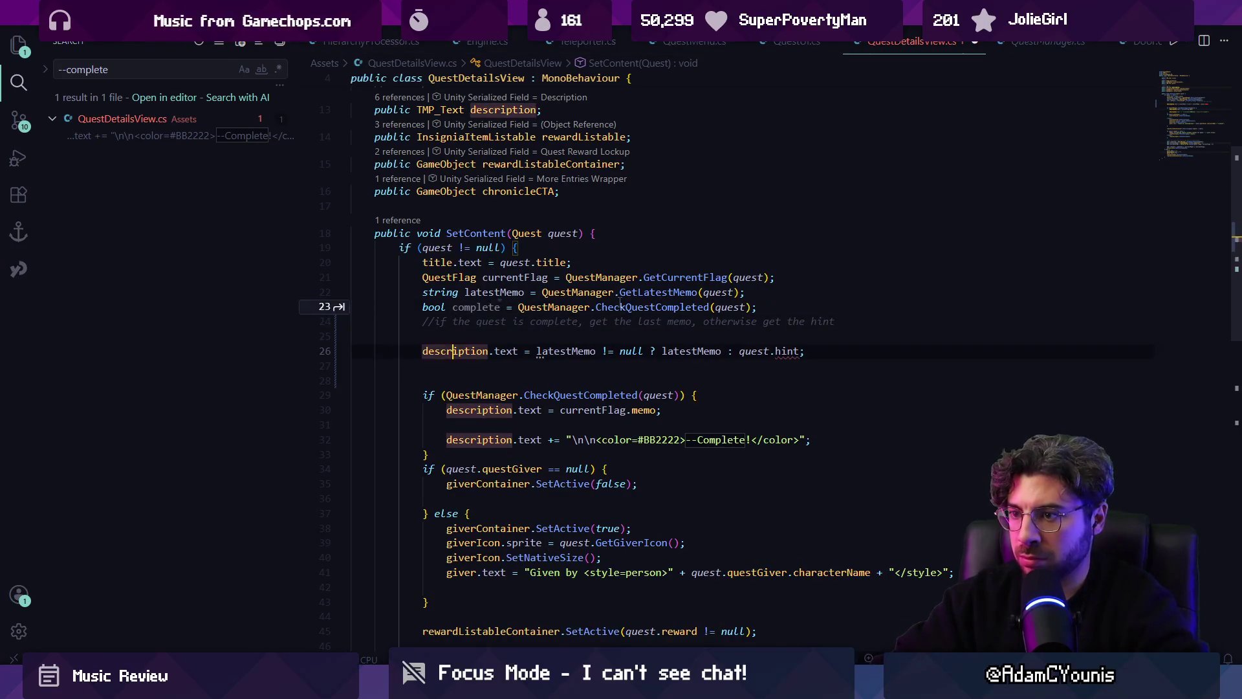
key(Down)
key(Down)
key(Down)
key(ctrl+Left)
key(ctrl+shift+Right)
key(ctrl+shift+Right)
key(ctrl+shift+Right)
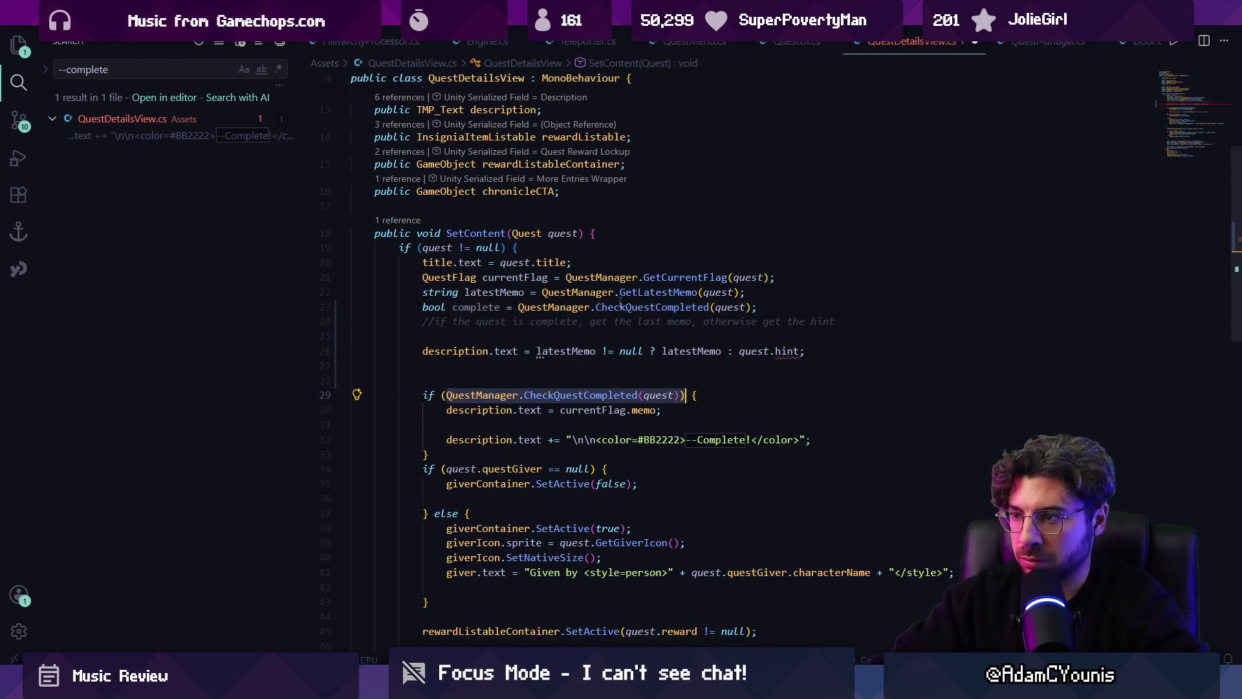
text(complete)
key(Up)
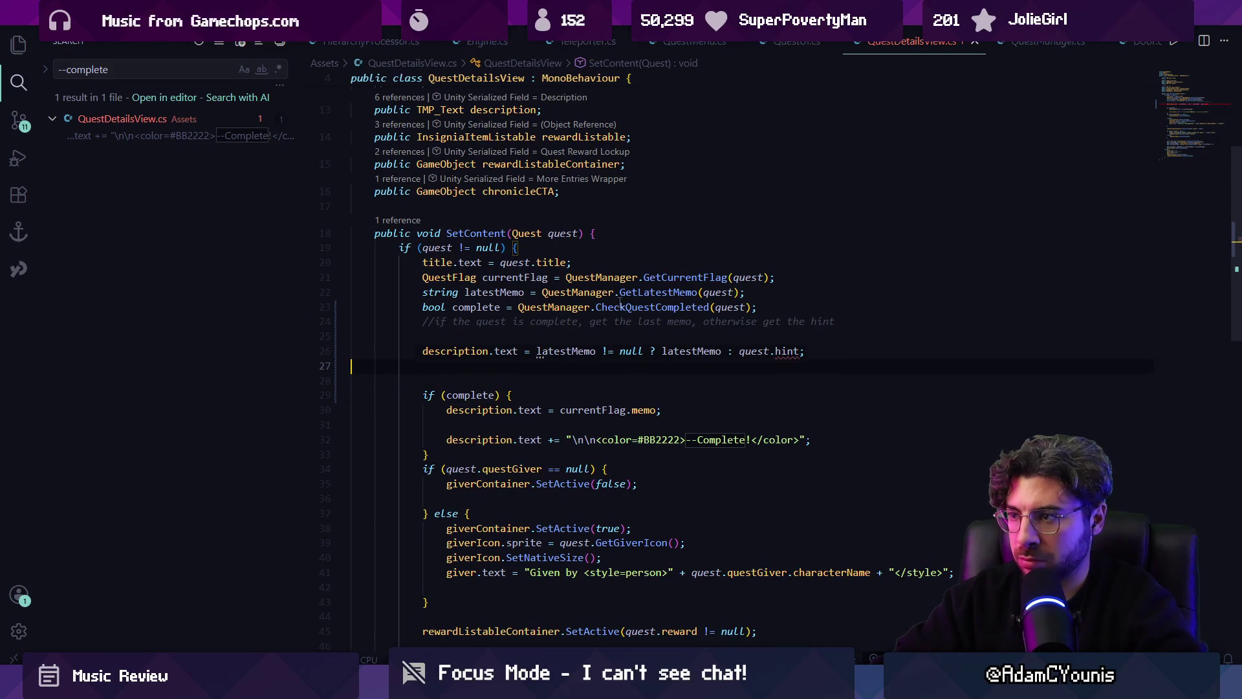
key(ctrl+shift+Left)
key(ctrl+shift+Left)
key(ctrl+shift+Left)
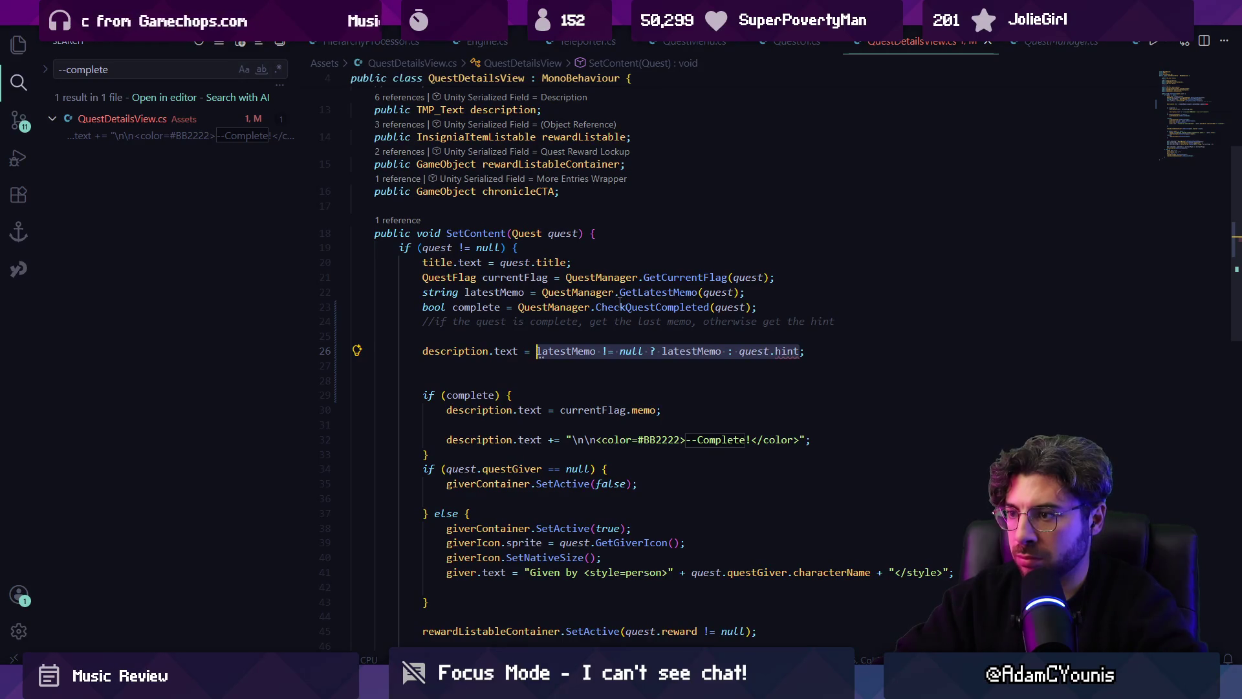
Delete the memo-or-hint ternary from the line 26 description assignment
key(ctrl+f)
text(hint)
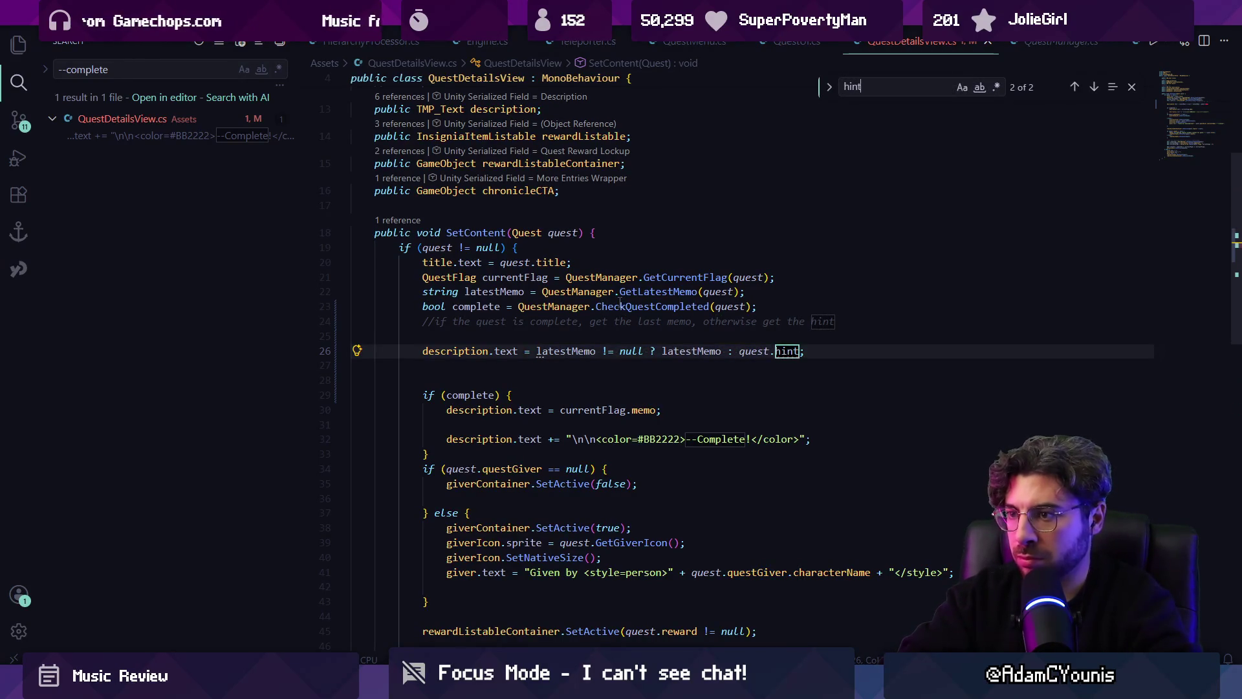
key(Escape)
key(ctrl+shift+Left)
key(ctrl+shift+Left)
key(ctrl+shift+Left)
key(ctrl+shift+Right)
key(ctrl+shift+Right)
key(ctrl+shift+Right)
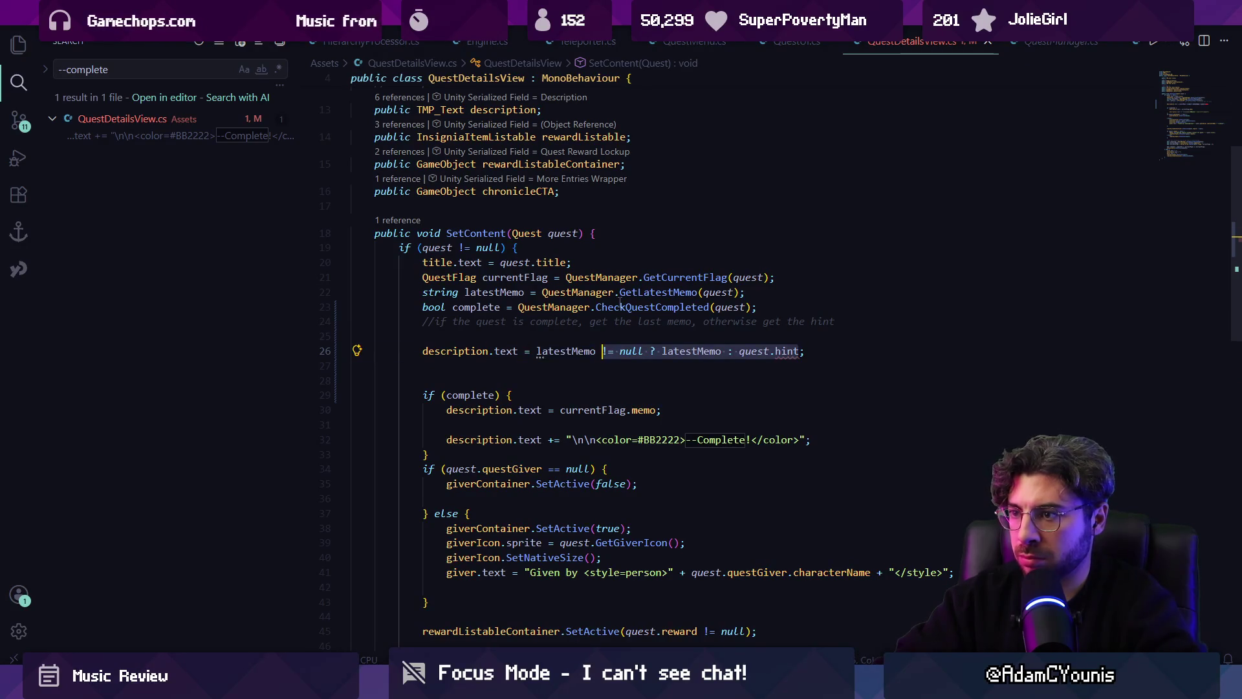
key(ctrl+shift+Left)
key(ctrl+shift+Left)
key(BackSpace)
text(Managert.)
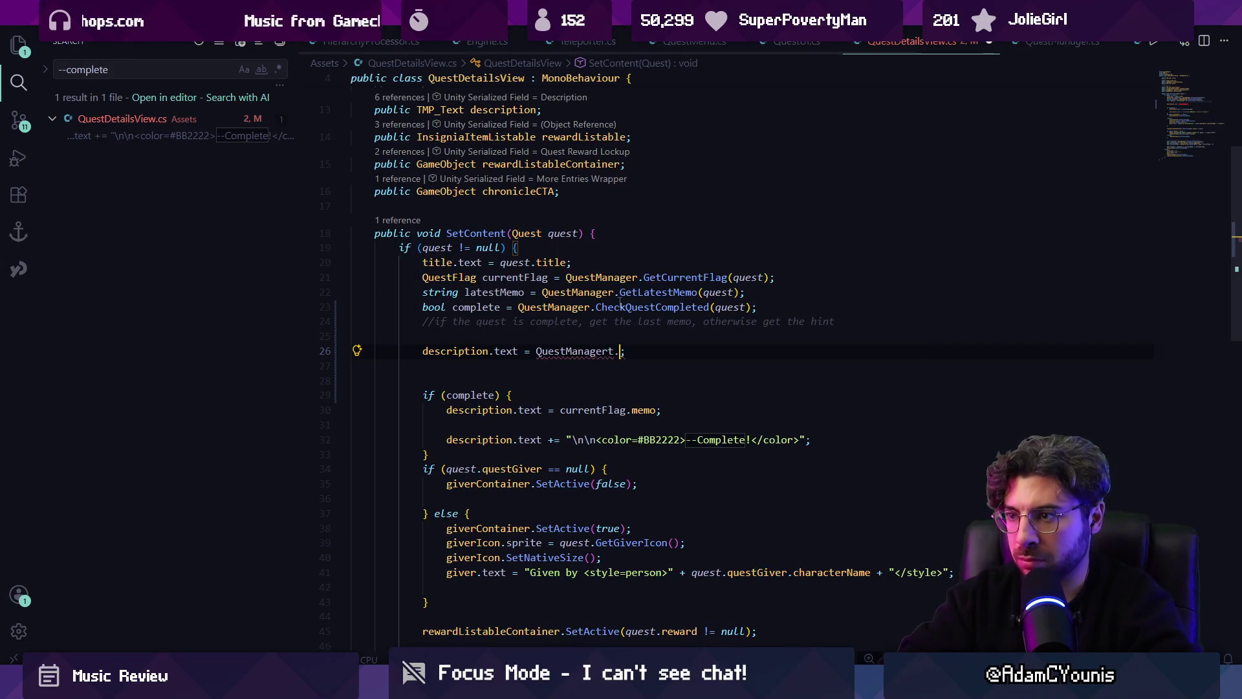
text(.GetH)
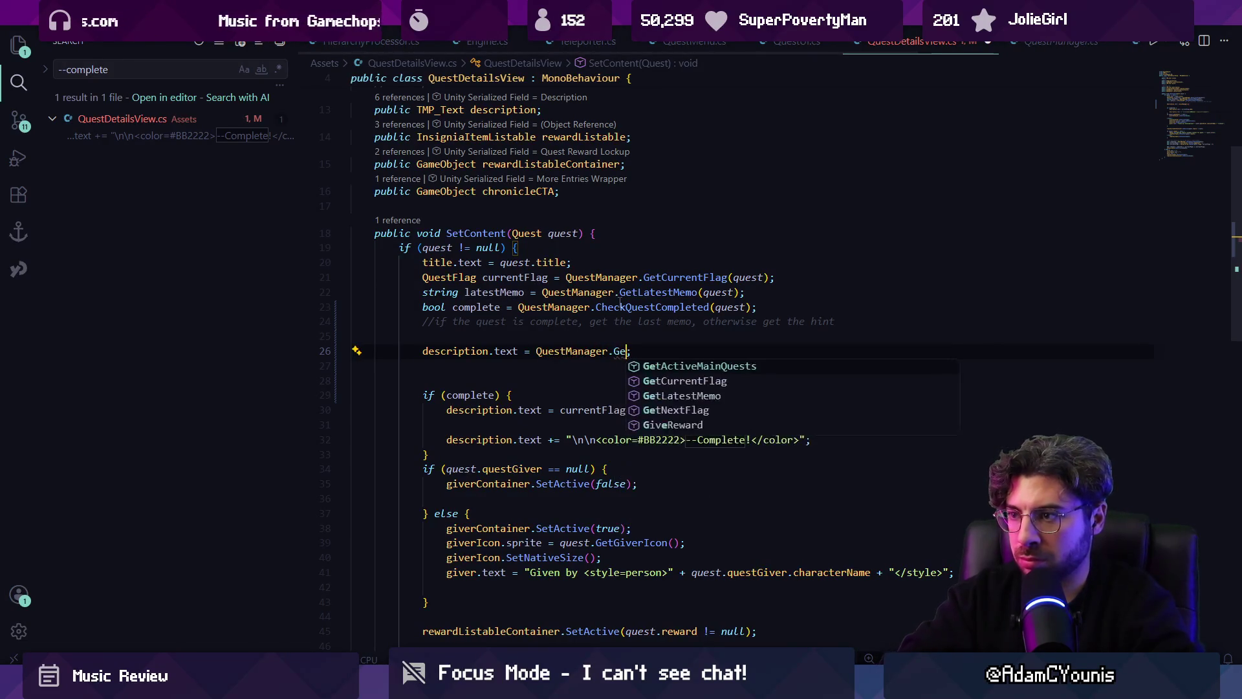
key(BackSpace)
key(BackSpace)
key(BackSpace)
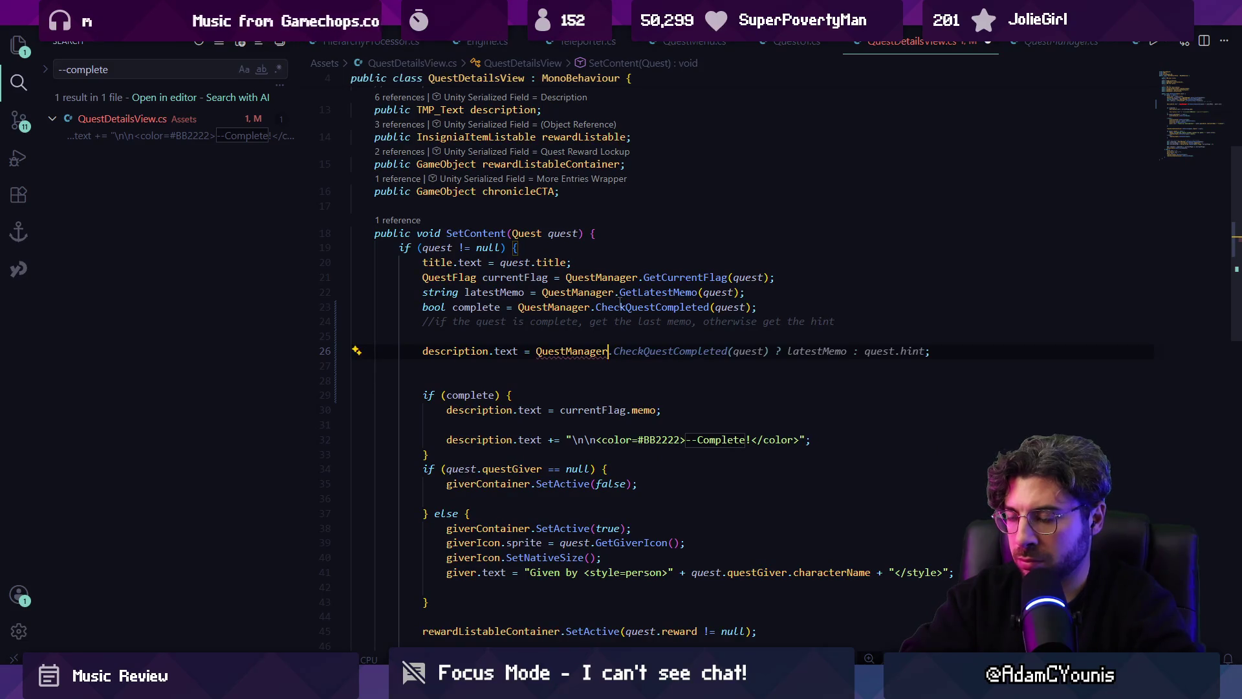
Search the whole project for 'hint', collapsing the log file and SDL header results
key(ctrl+shift+f)
text(hint)
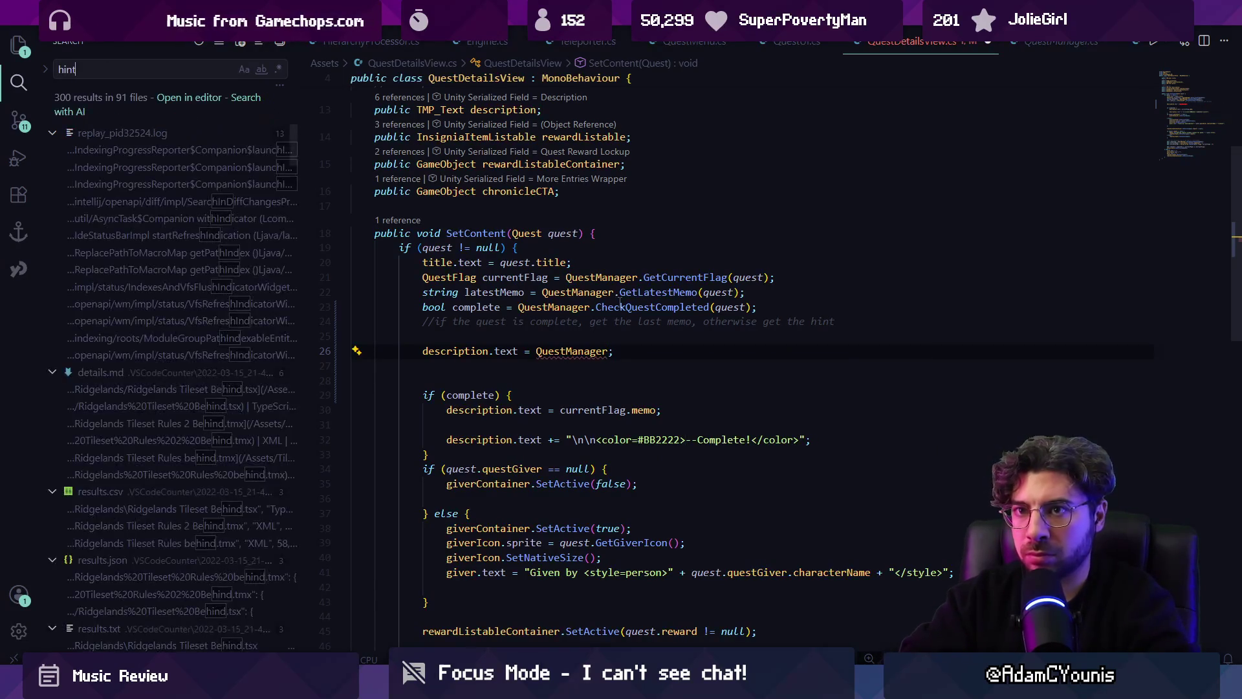
scroll(162, 239, down, 15)
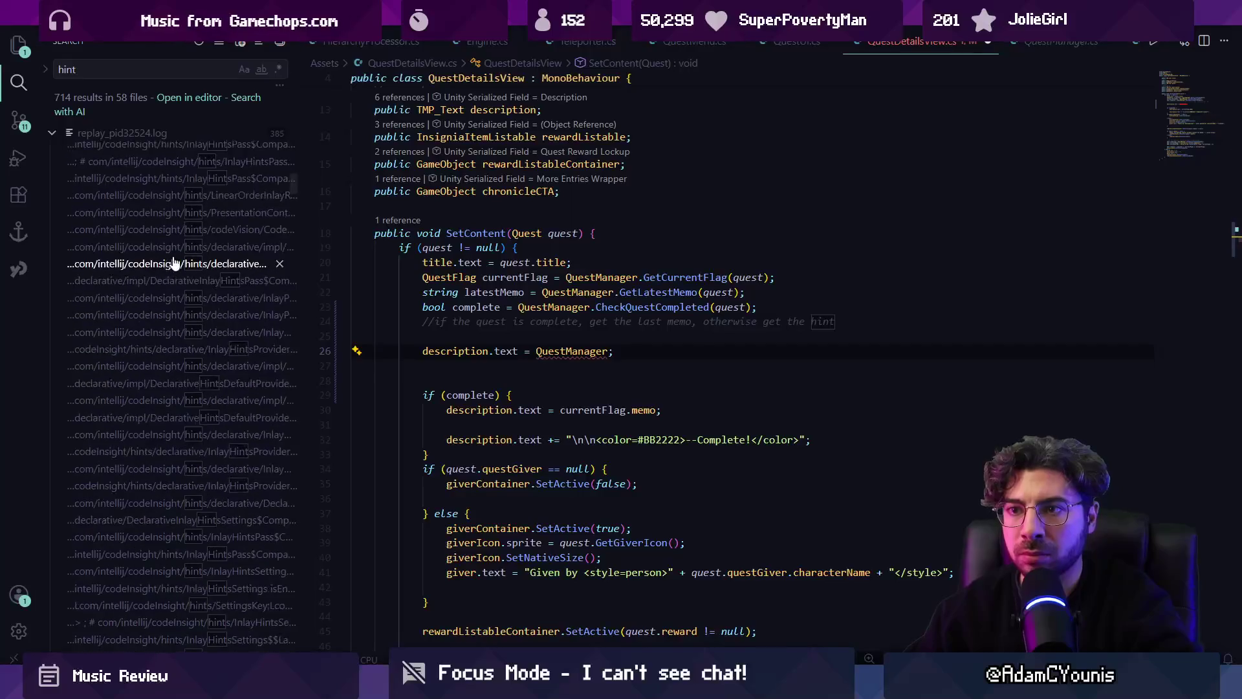
click(55, 133)
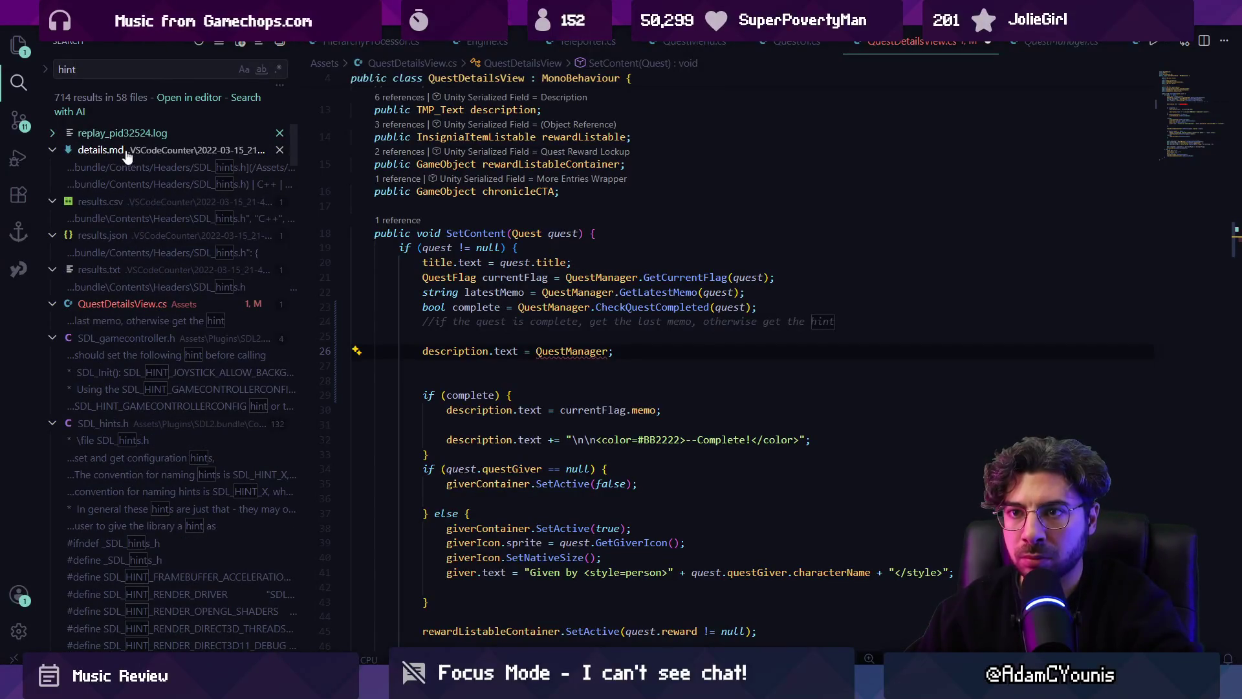
scroll(178, 330, down, 3)
scroll(178, 330, up, 3)
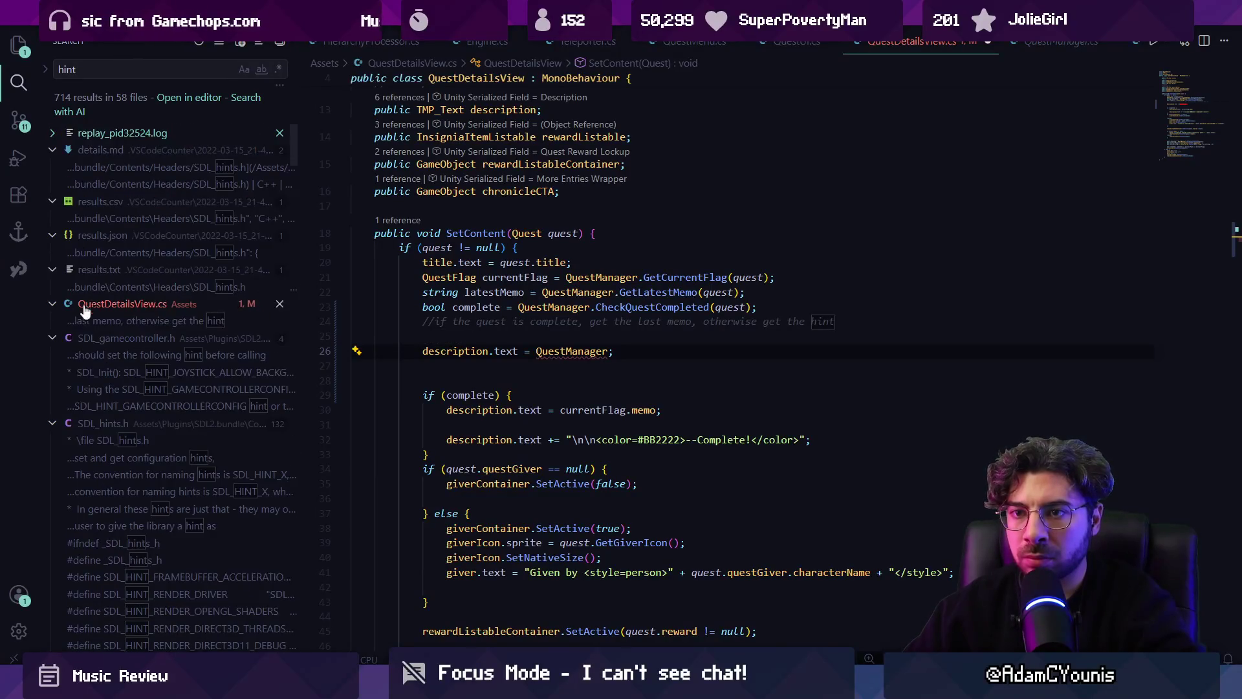
click(54, 338)
click(53, 355)
click(52, 372)
click(52, 389)
click(50, 406)
scroll(49, 415, down, 10)
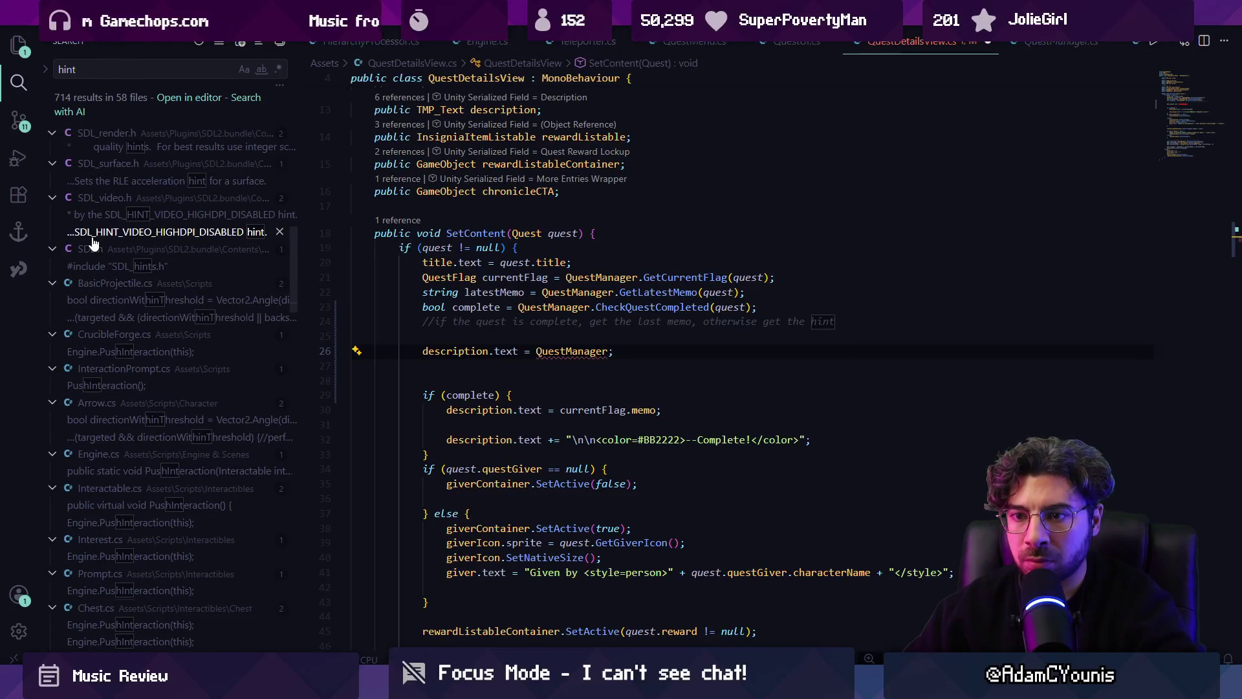
scroll(141, 250, down, 5)
scroll(141, 250, down, 5)
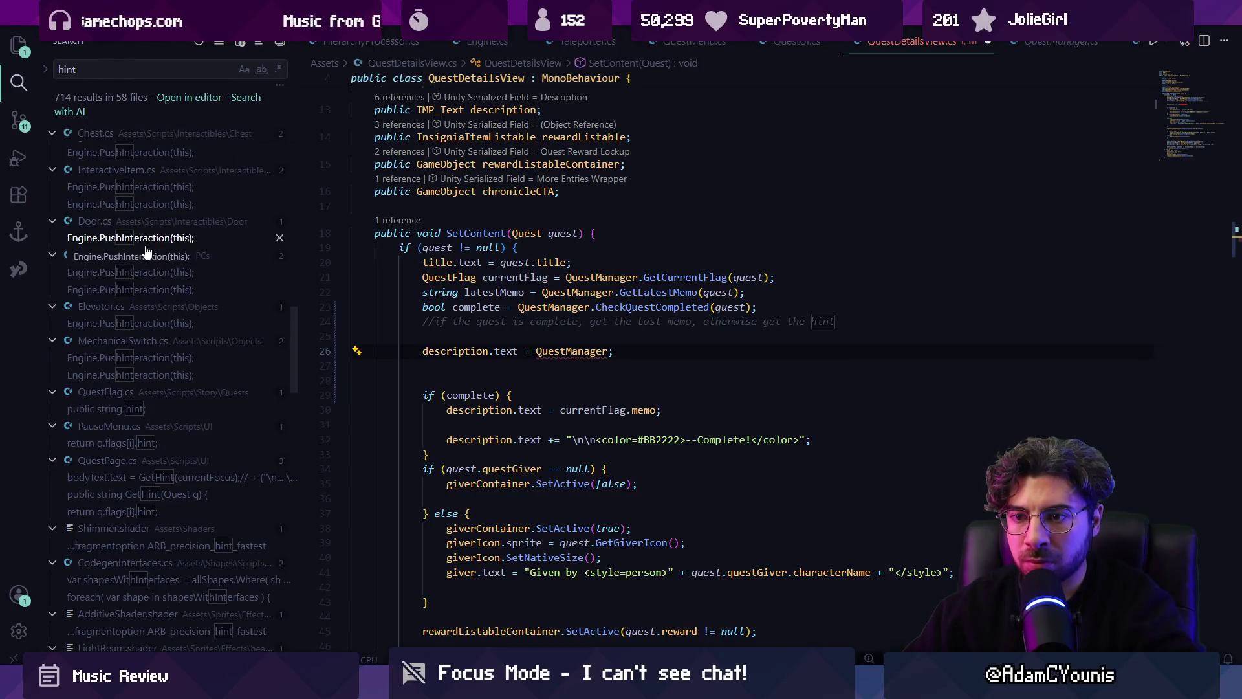
scroll(145, 250, down, 5)
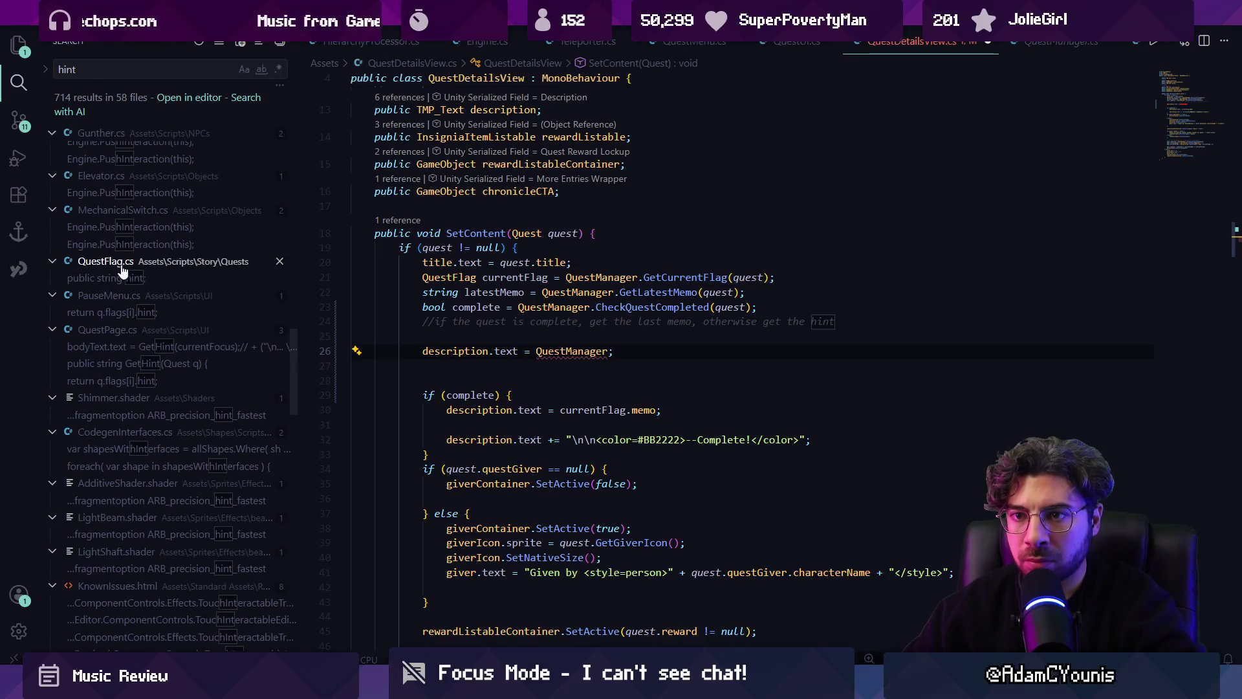
Make line 26 read description.text = currentFlag.hint; and return to the running game
click(551, 333)
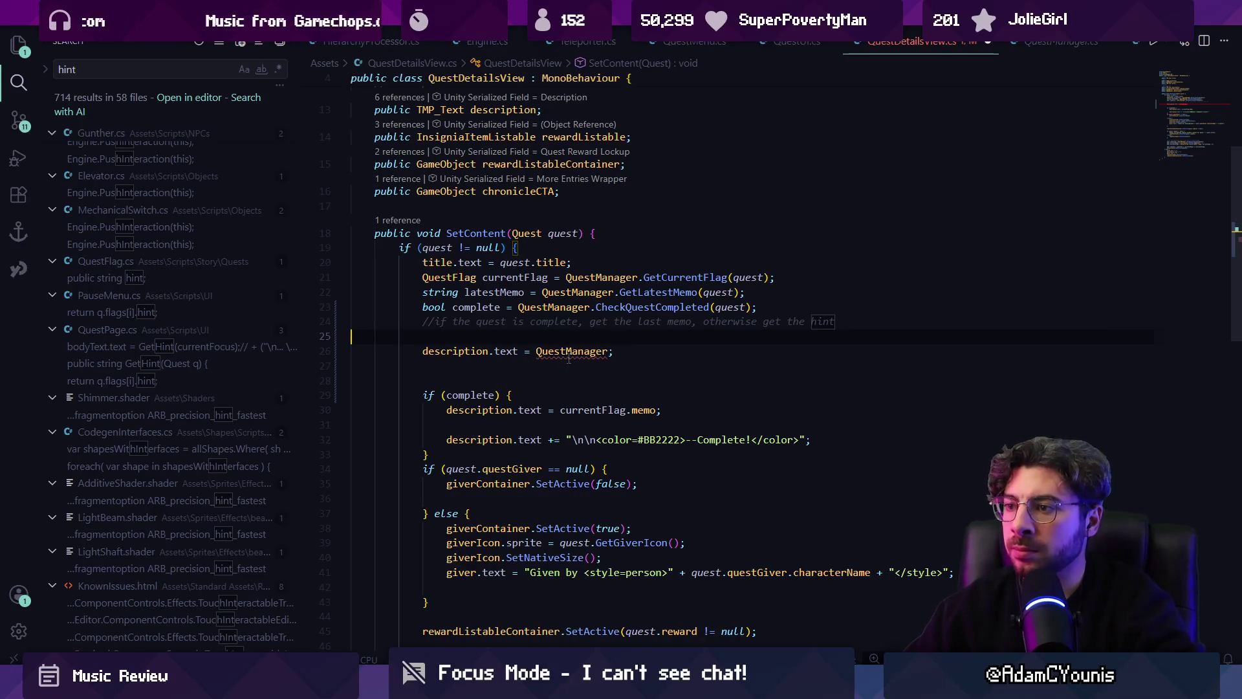
click(597, 350)
key(ctrl+BackSpace)
text(fcu)
text(nt)
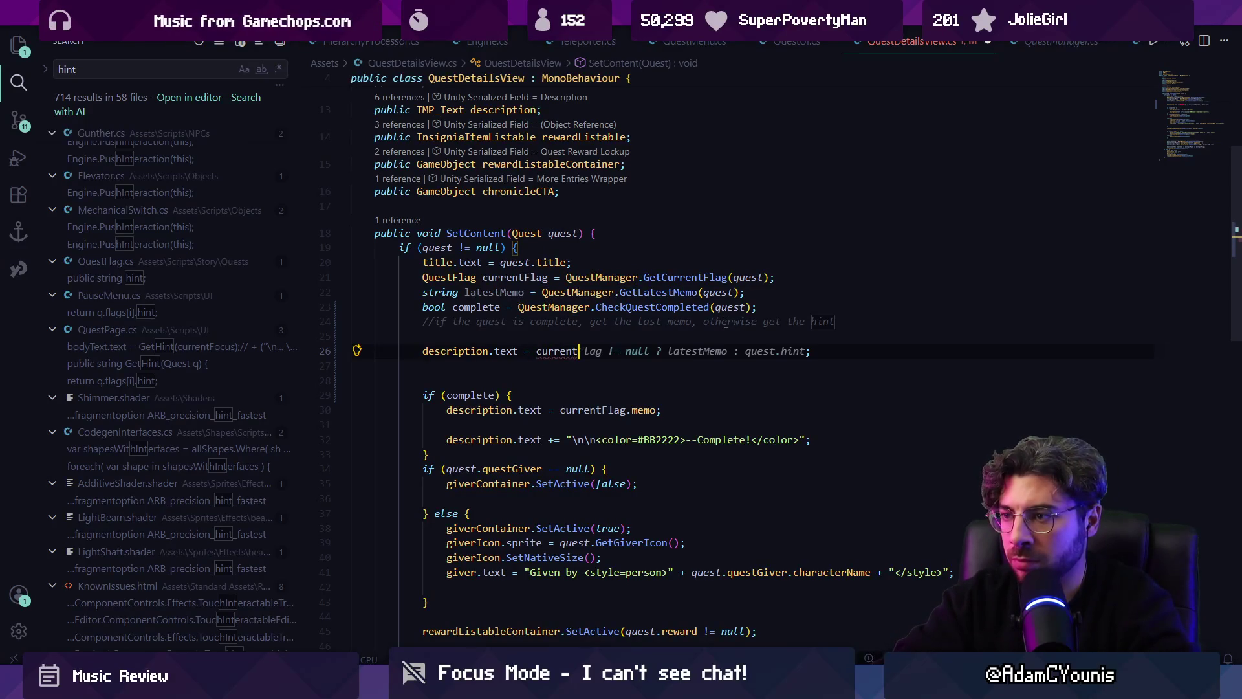
text(g.hind)
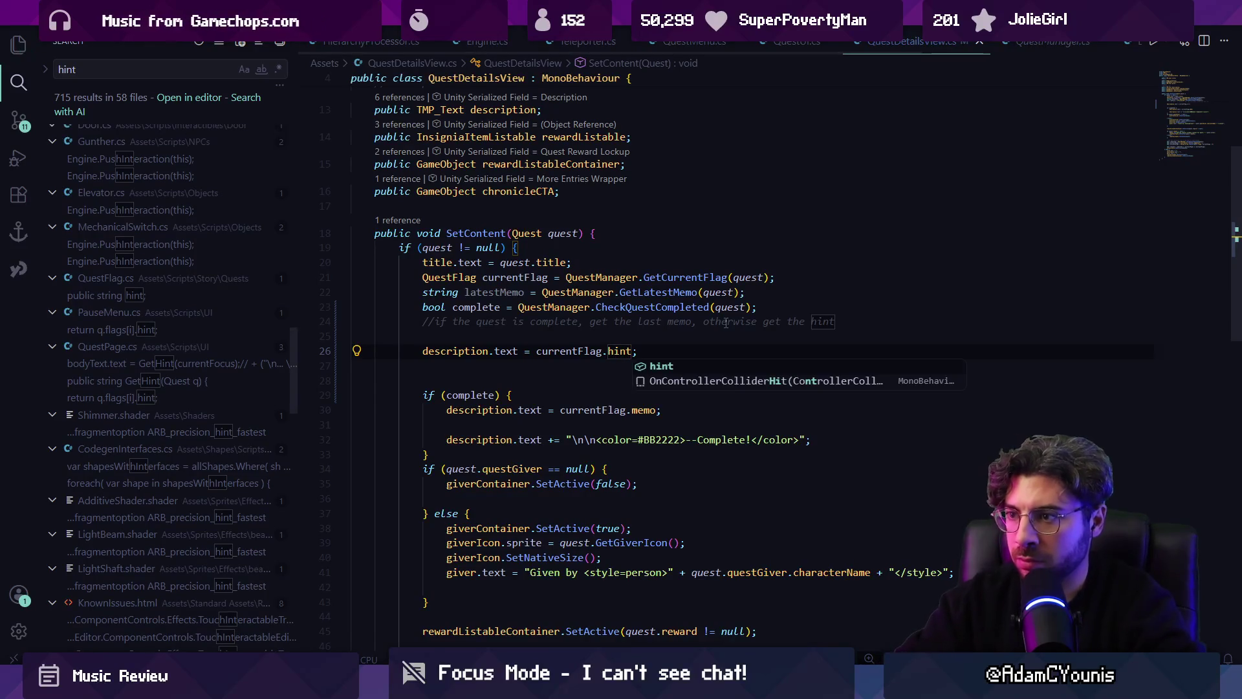
click(583, 342)
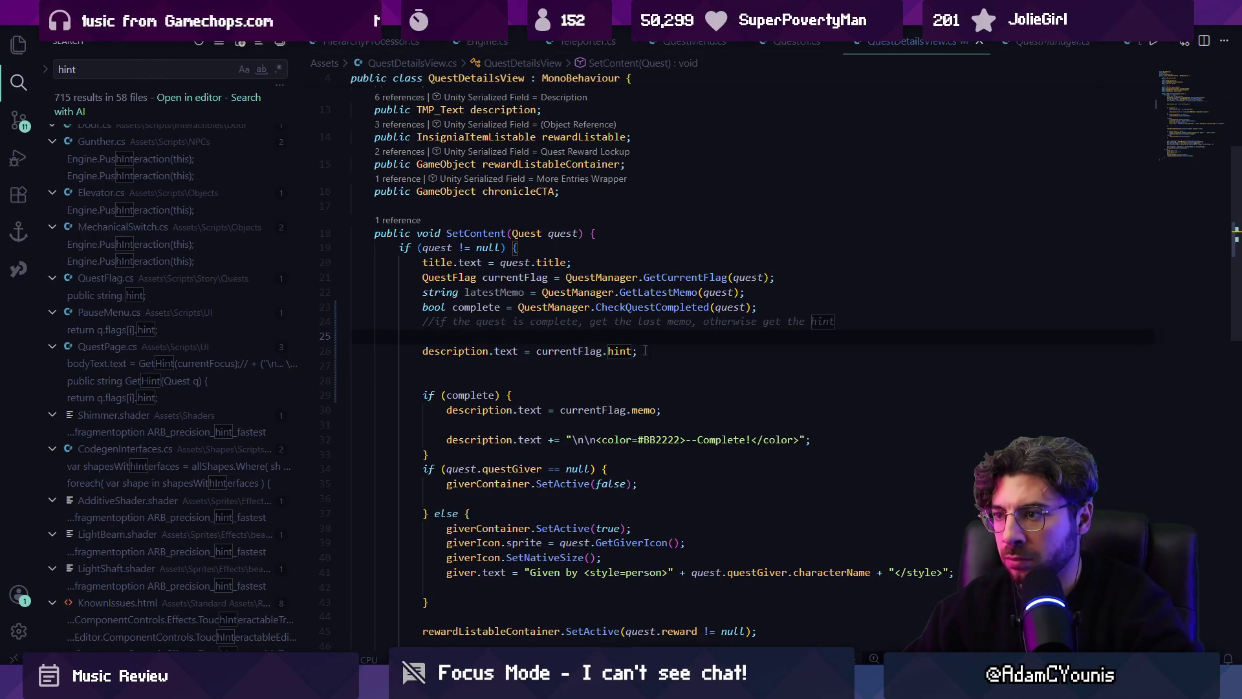
key(alt+Tab)
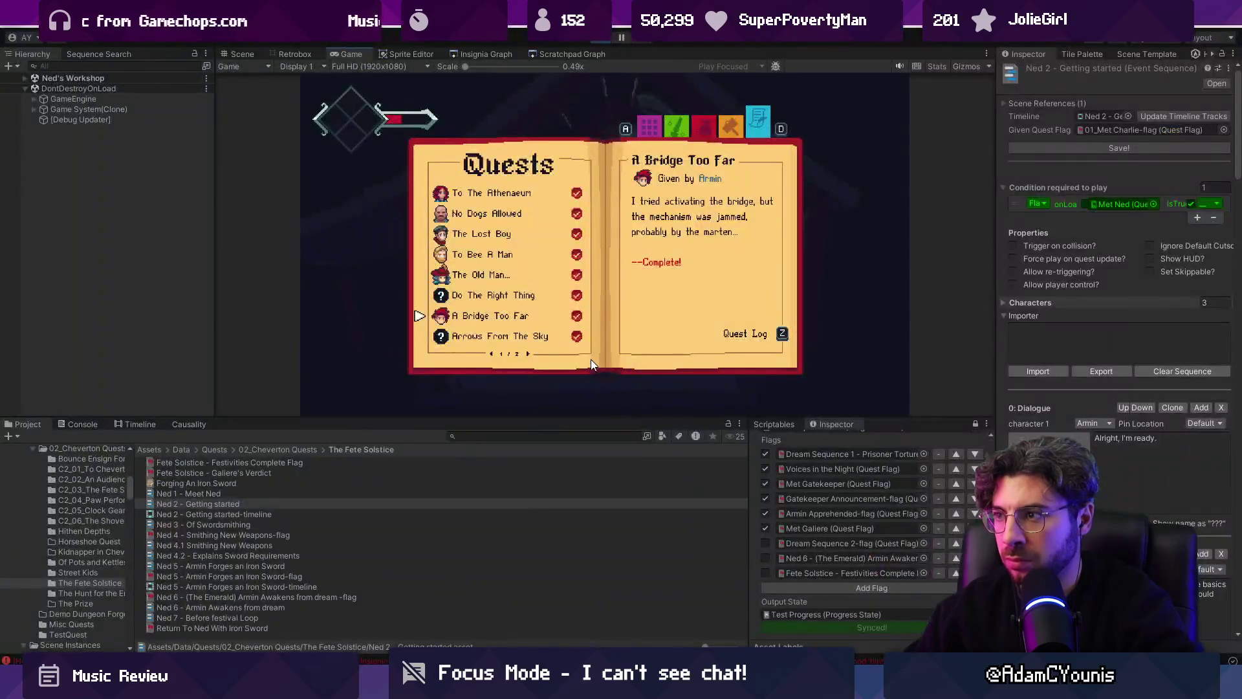
Check the Do The Right Thing quest entry in the game, then place the caret on currentFlag on line 30
key(w)
key(w)
key(s)
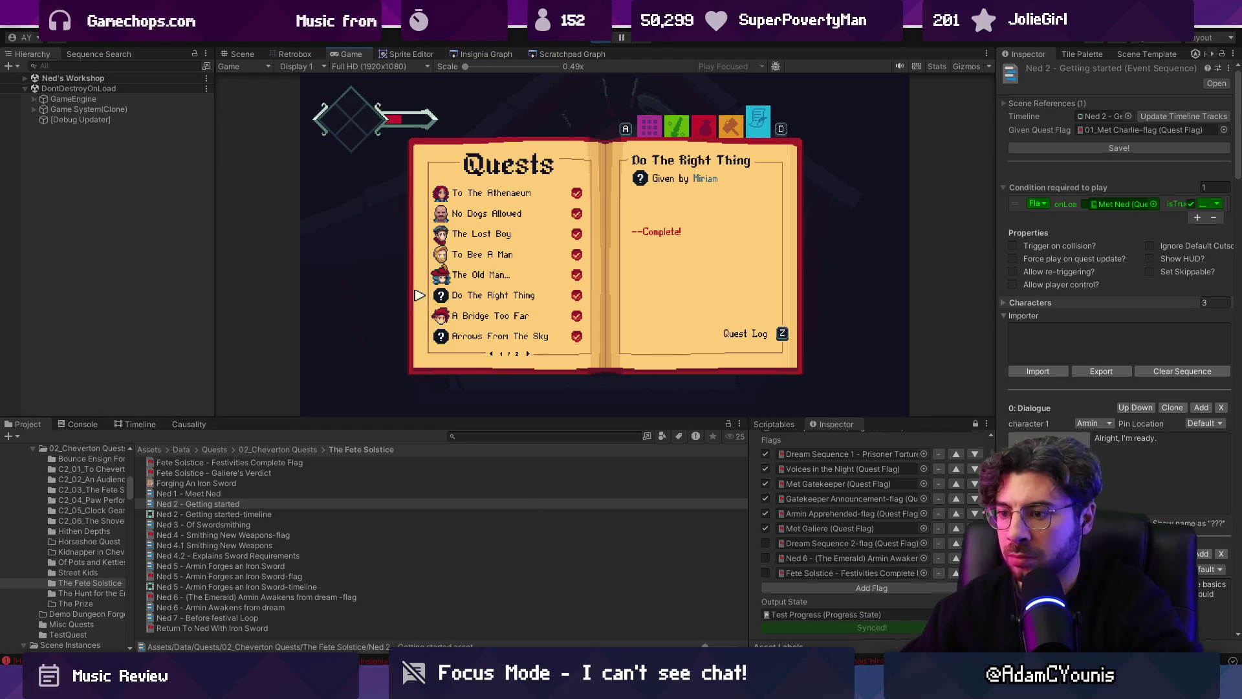
key(alt+Tab)
click(643, 410)
click(608, 409)
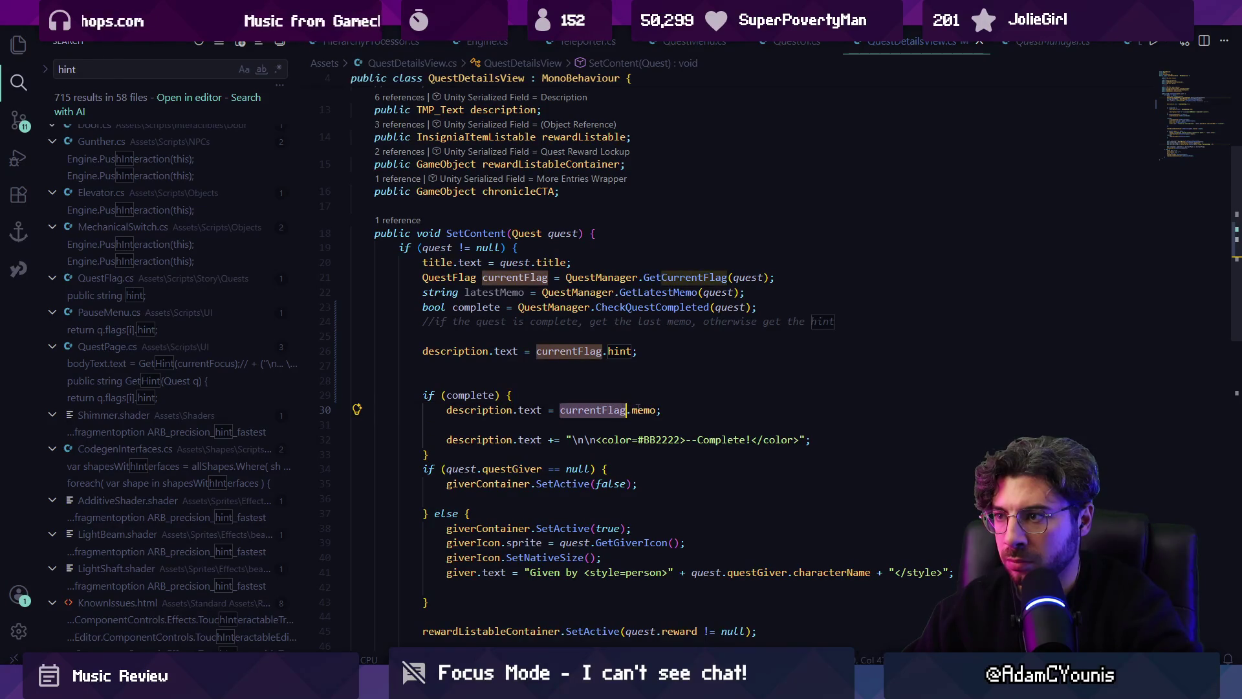
Look at the GetCurrentFlag definition in QuestManager.cs, go back to SetContent, and switch to the running game
ctrl+click(682, 279)
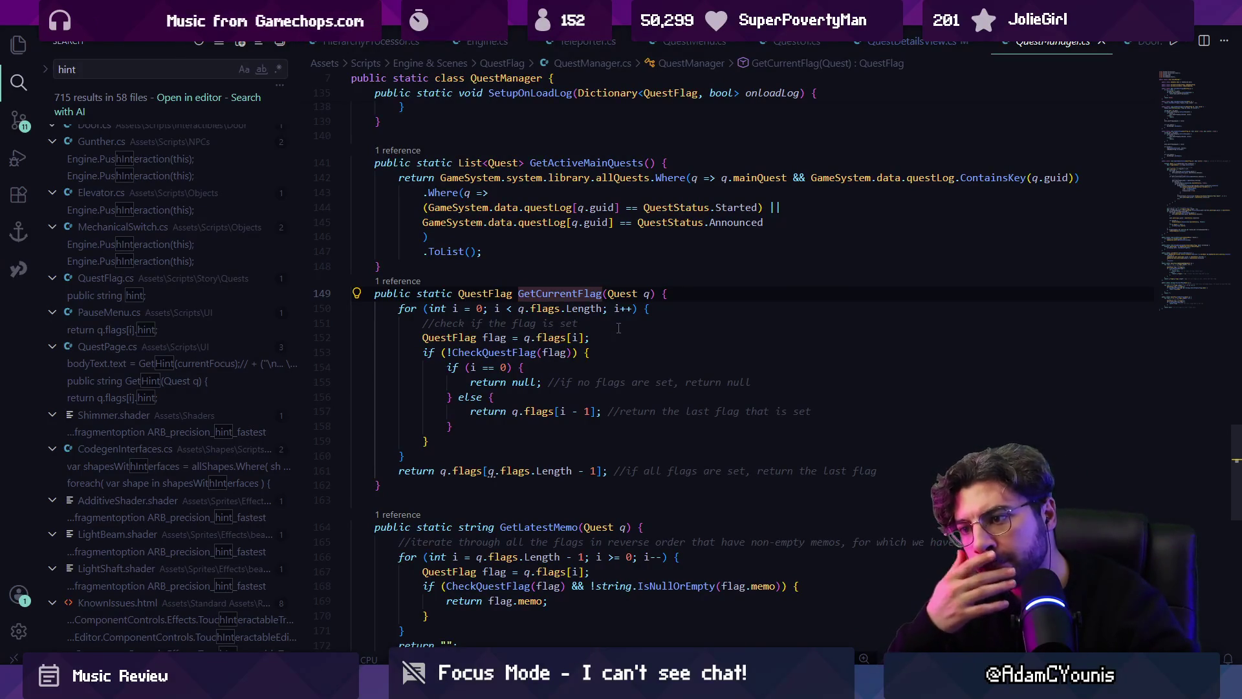
key(alt+Left)
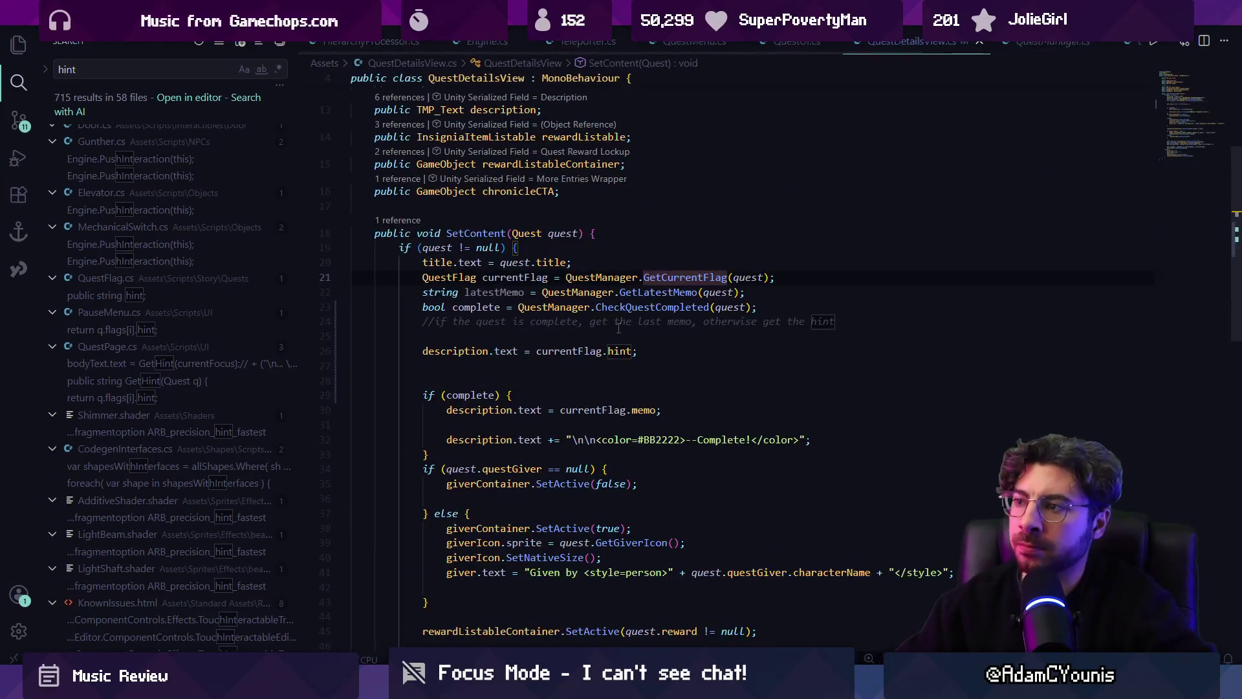
key(alt+Tab)
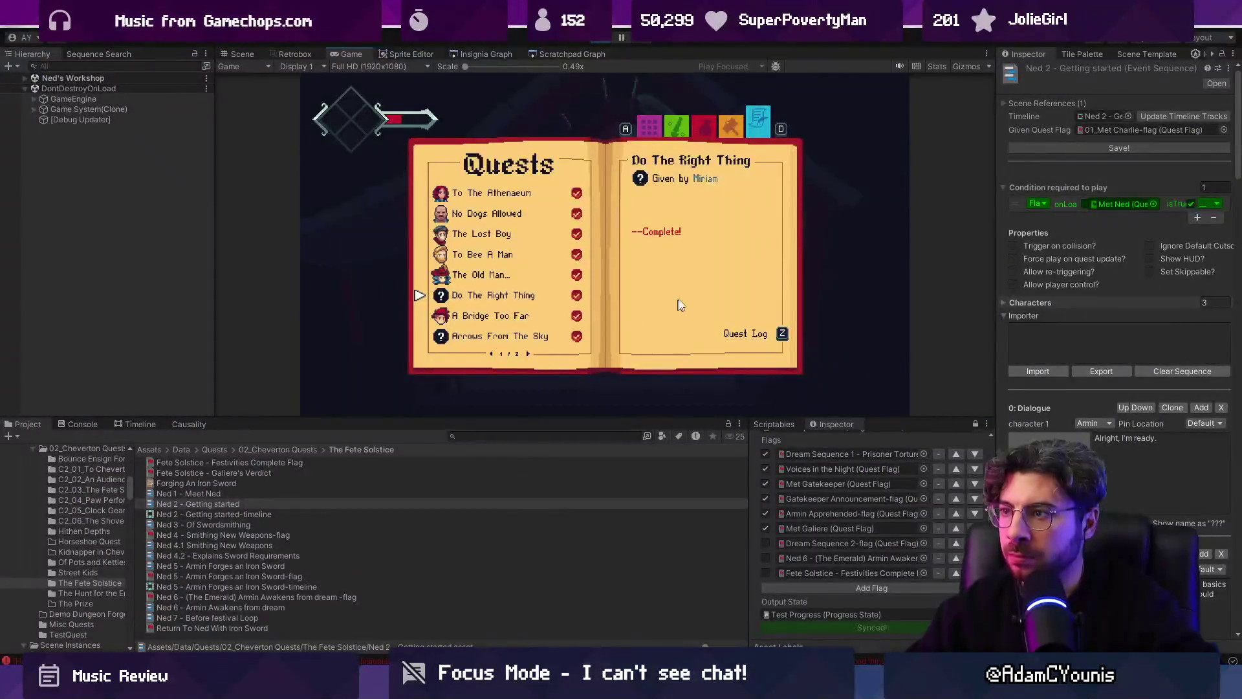
Browse both quest pages, reading The Fete Solstice and Paw Performers details
key(Up)
key(Up)
key(Up)
key(Up)
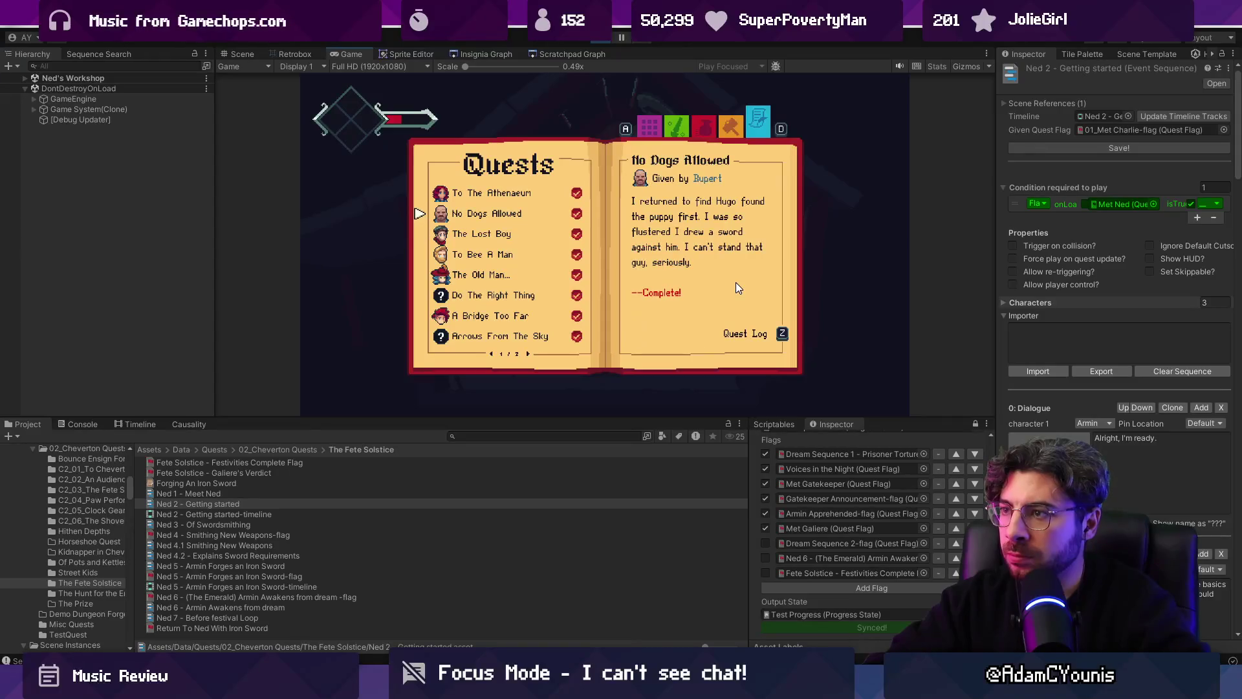
key(Right)
key(Down)
key(Down)
key(Down)
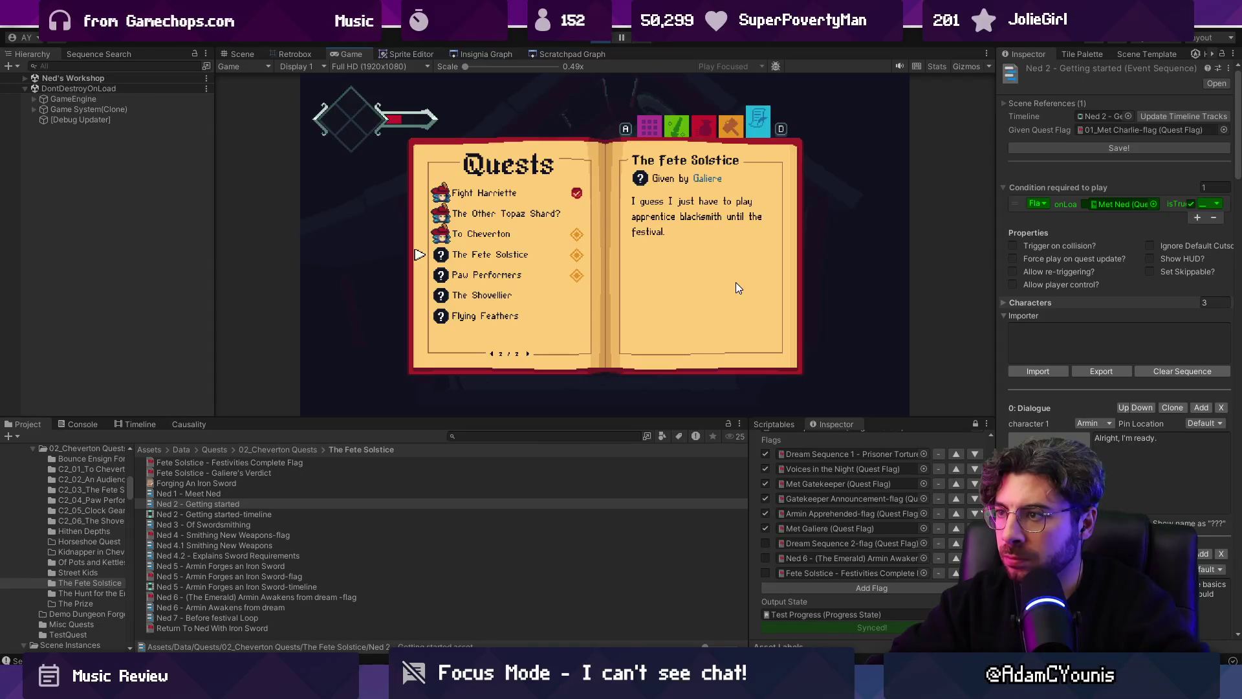
key(Down)
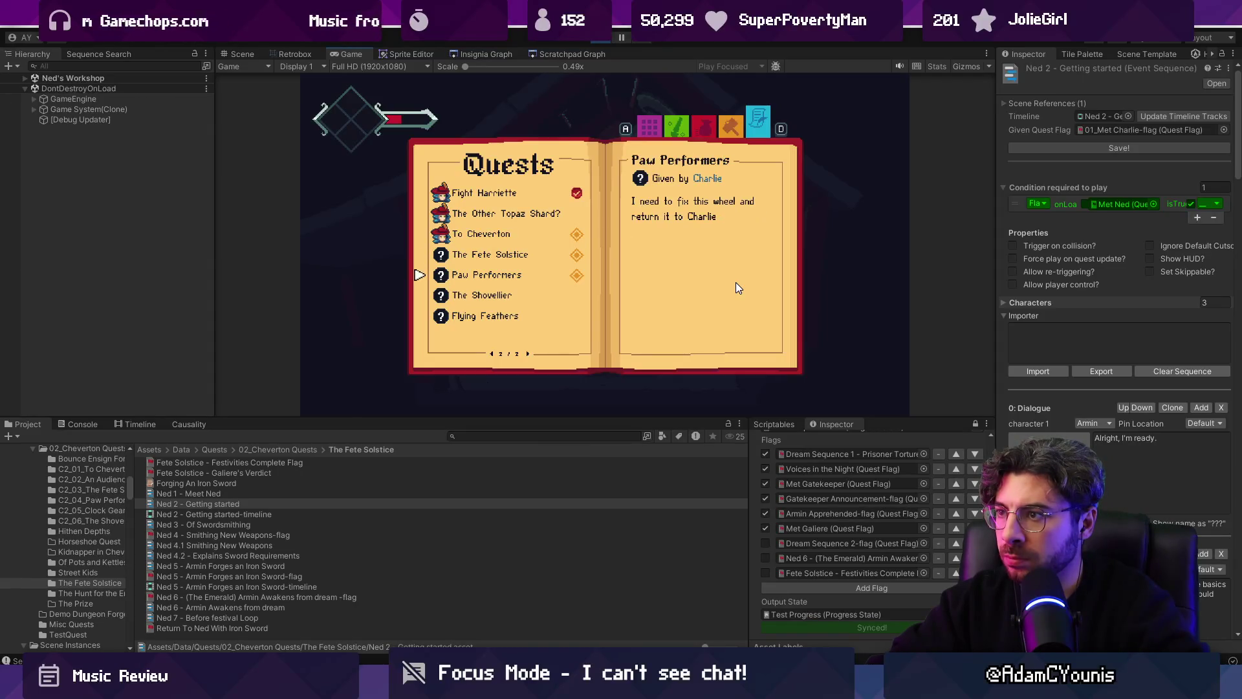
key(Up)
key(Up)
key(Up)
key(Down)
Page through the quest list again and open The Fete Solstice's full log page
key(Down)
key(Down)
key(Down)
key(Up)
key(Up)
key(Up)
key(Down)
key(Up)
key(Up)
key(Left)
key(Down)
key(Down)
key(Down)
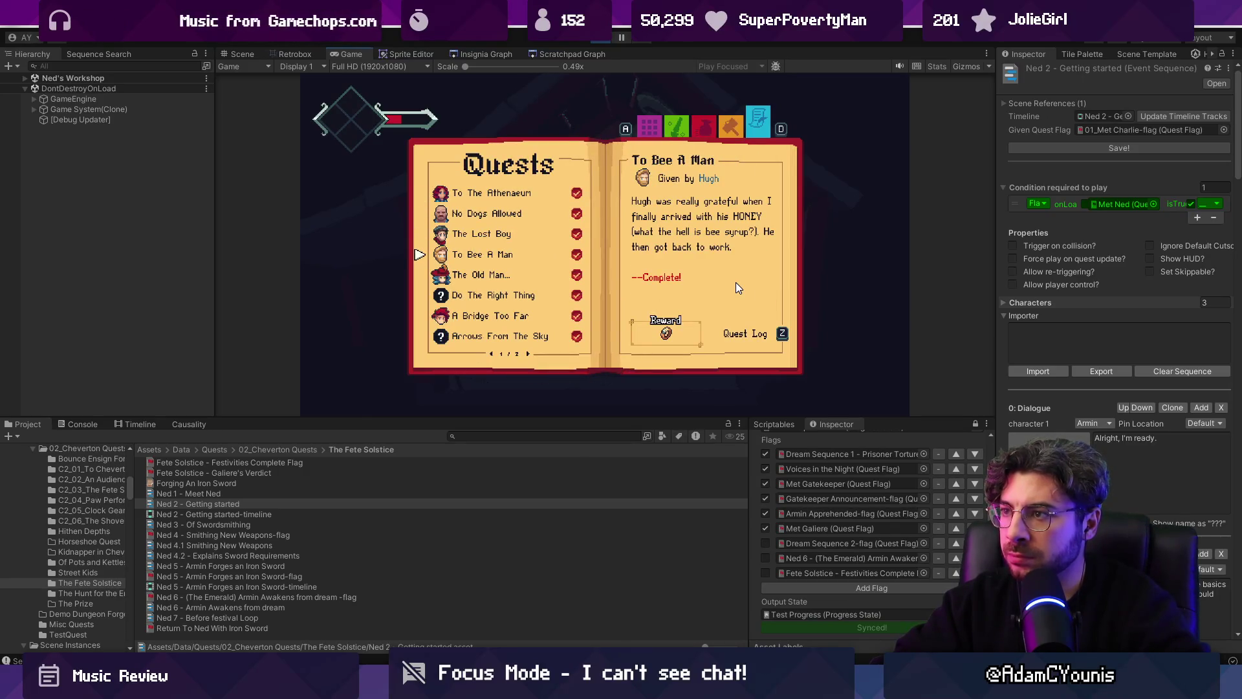
key(Down)
key(Right)
key(Down)
key(Up)
key(Up)
key(Up)
key(Up)
key(Up)
key(Down)
key(Down)
key(Down)
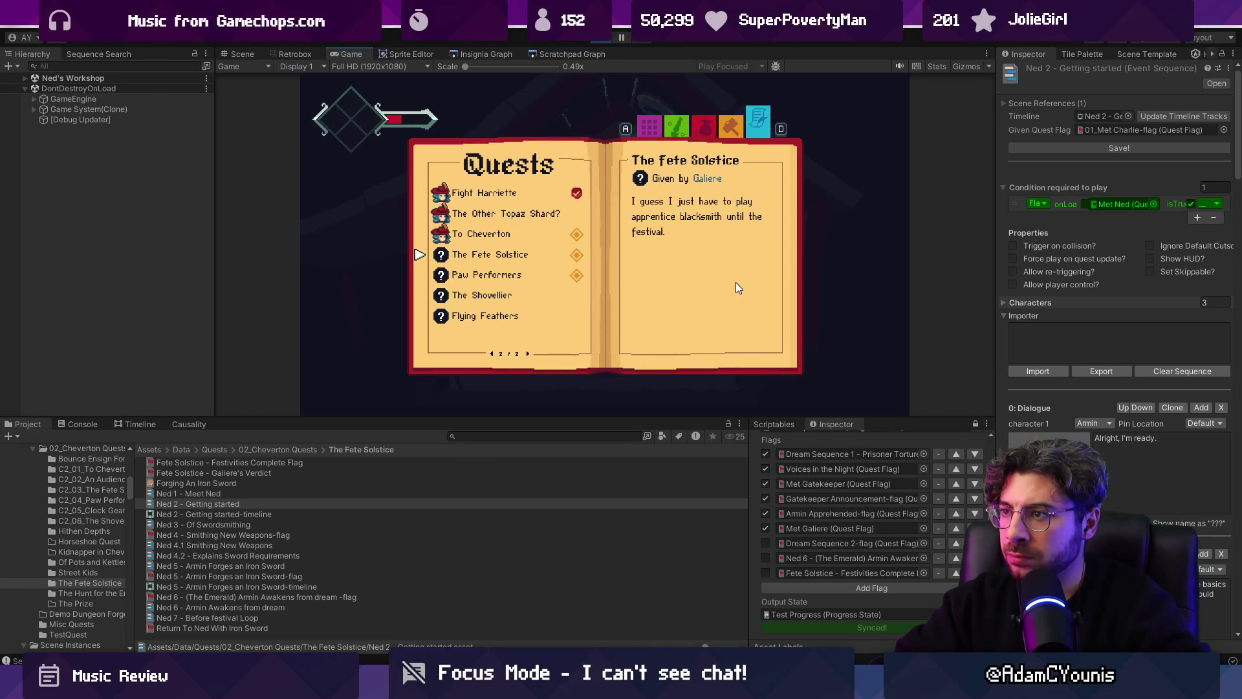
key(Down)
key(Up)
key(Up)
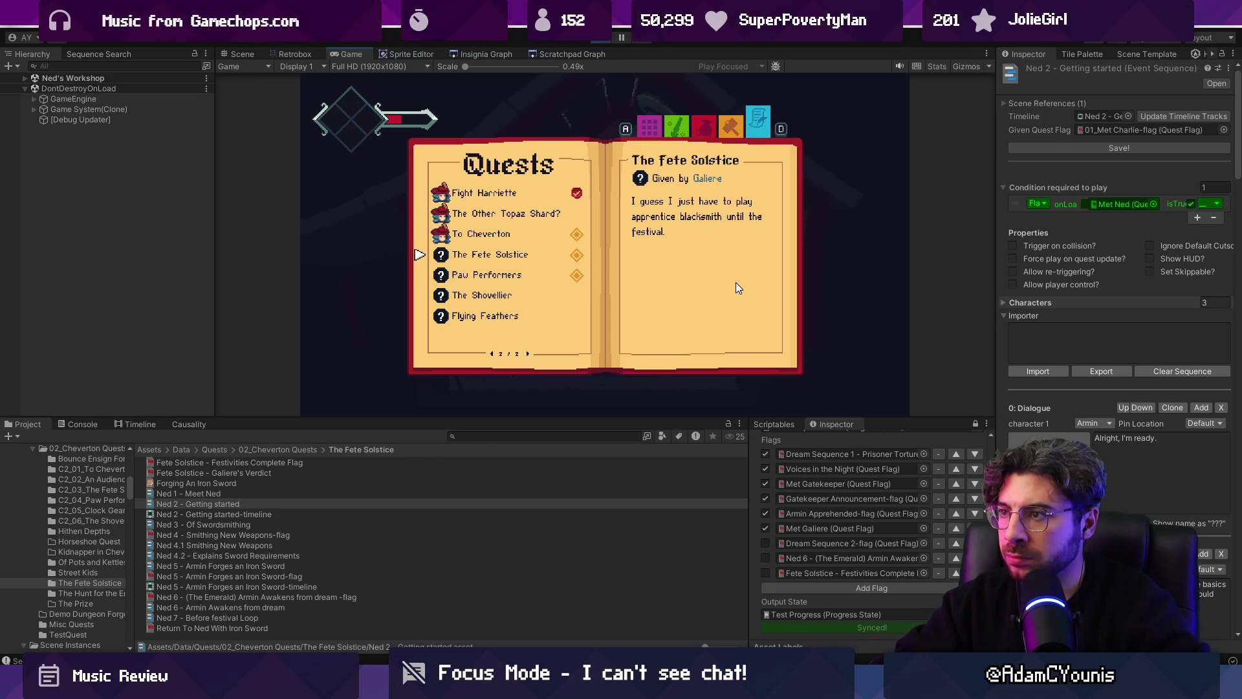
key(Down)
key(Down)
key(Return)
key(Escape)
key(Up)
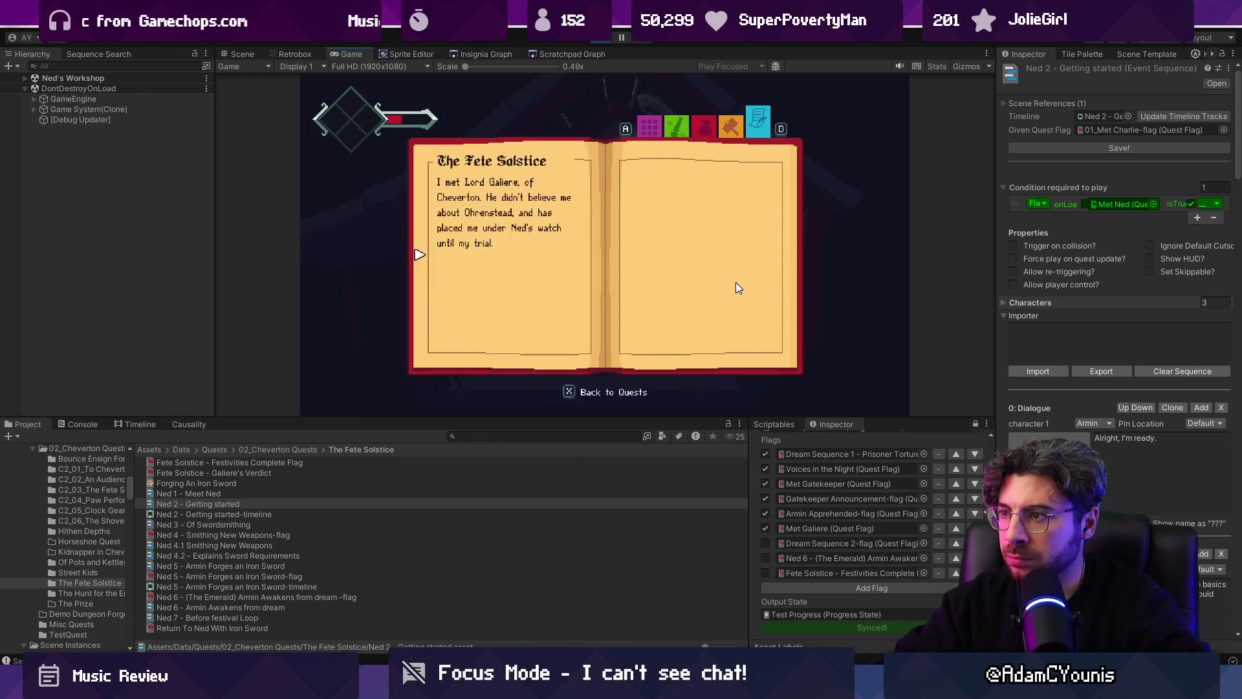
key(Up)
key(alt+Tab)
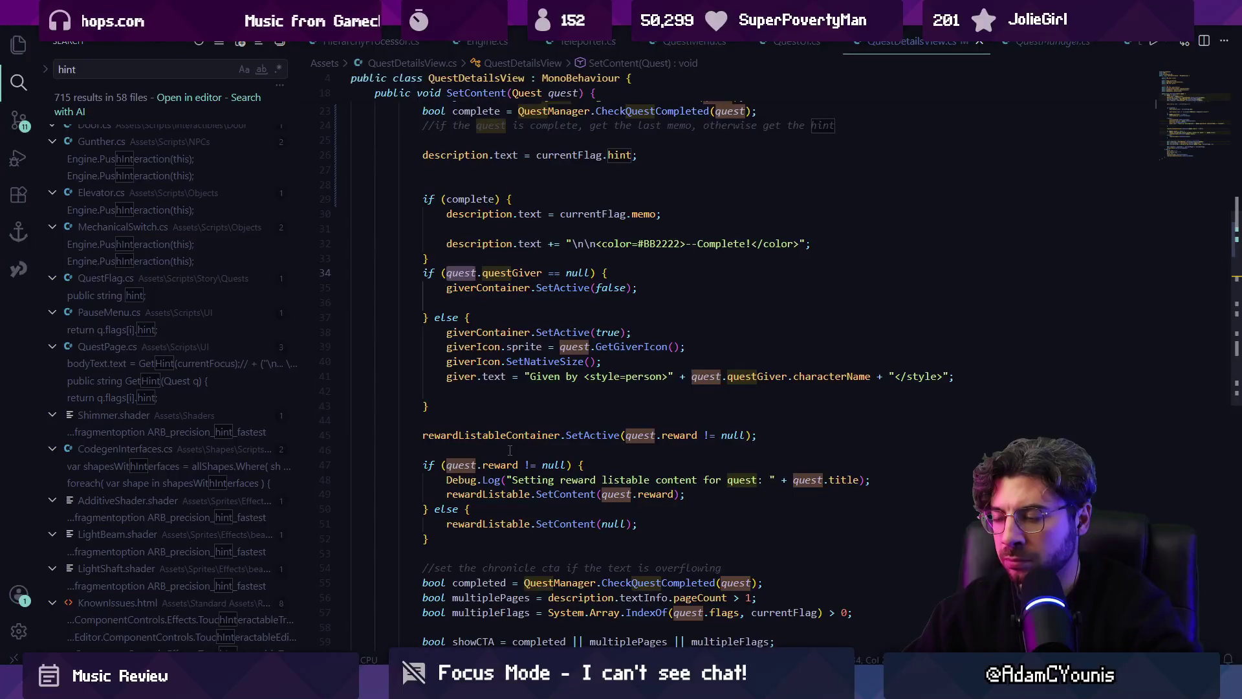
Delete the duplicate bool completed line from SetContent
scroll(564, 447, down, 5)
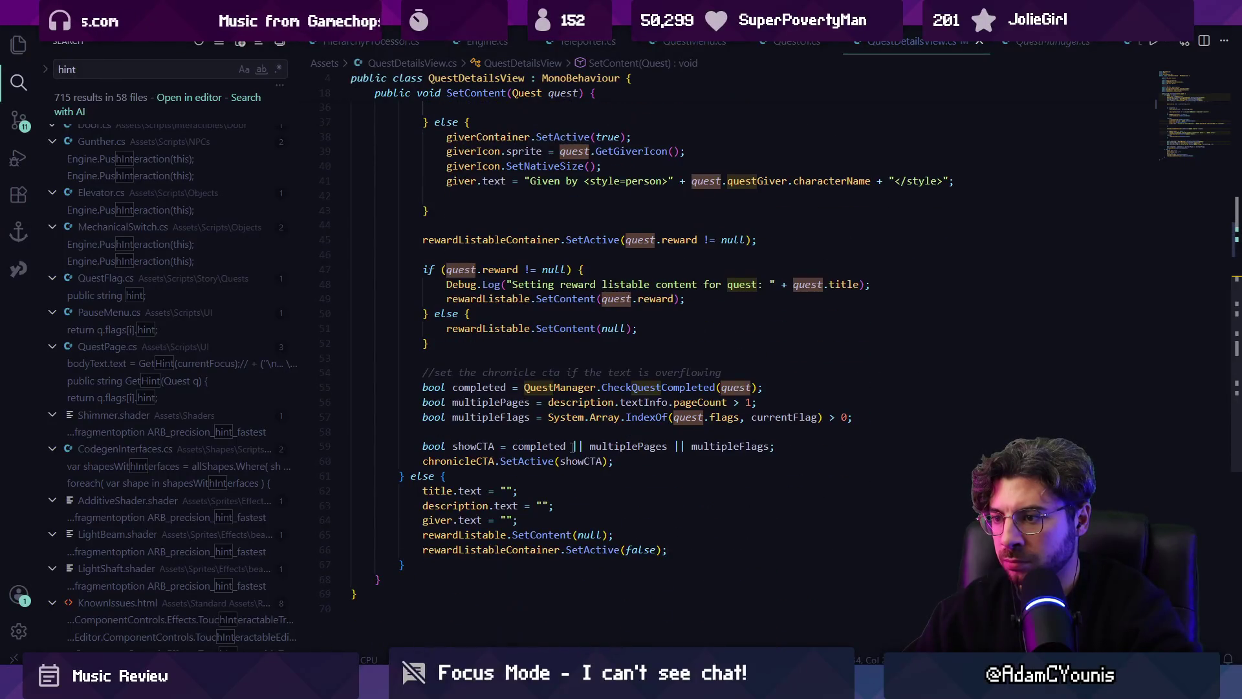
scroll(492, 427, up, 2)
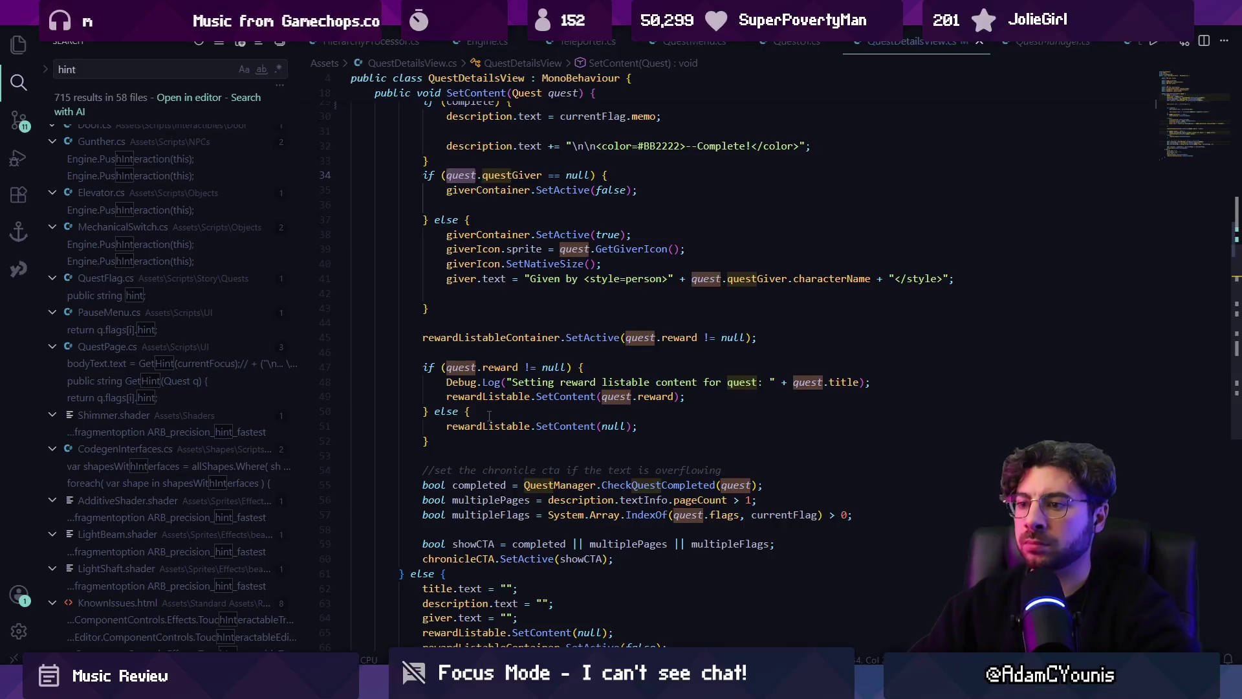
mouse_move(494, 405)
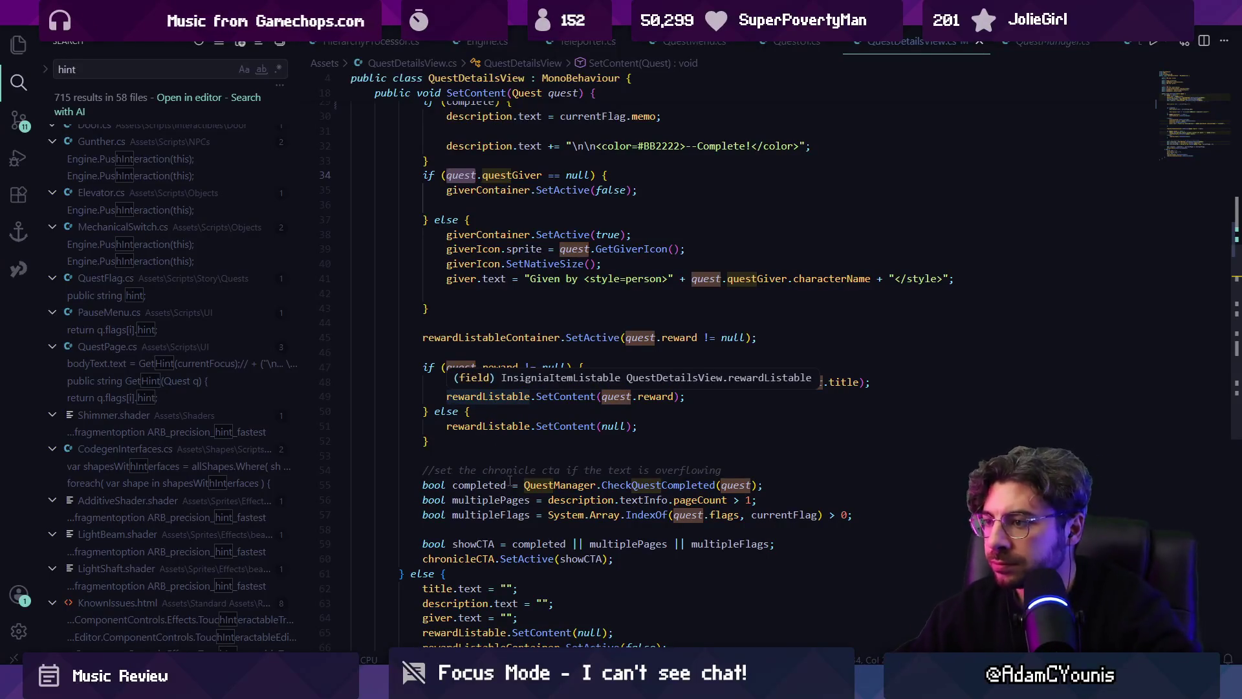
click(543, 485)
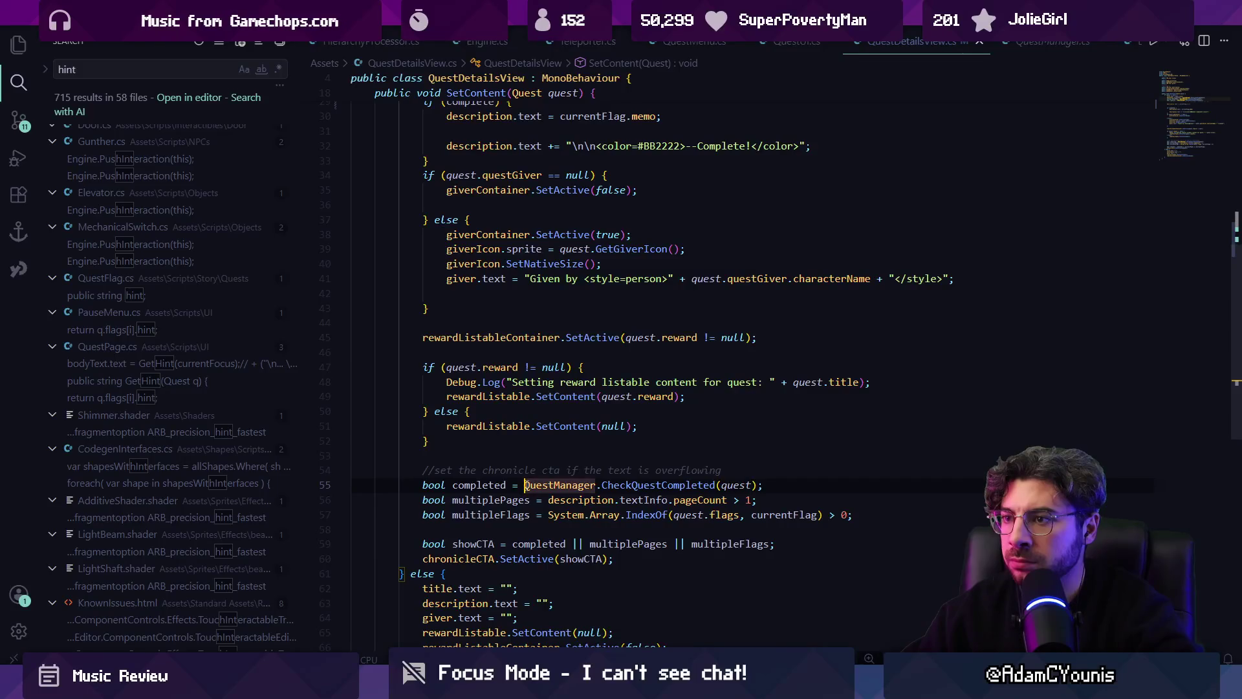
scroll(693, 495, up, 2)
key(Home)
key(Home)
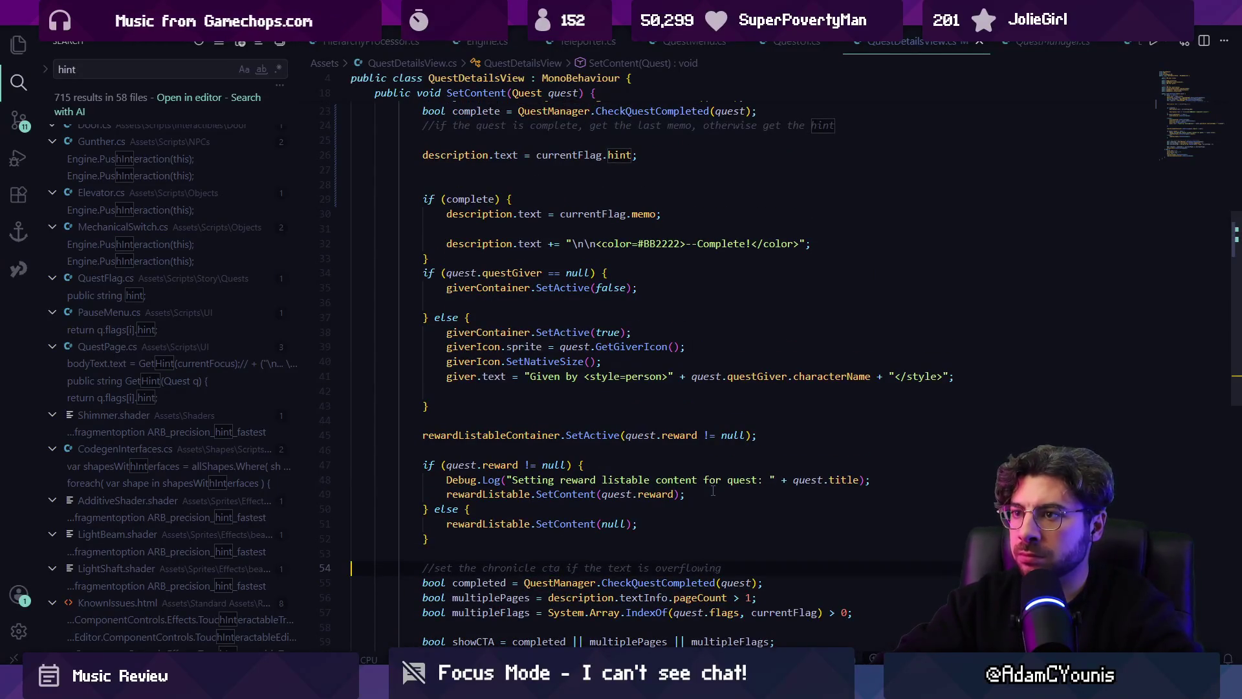
scroll(713, 491, down, 1)
key(Down)
key(ctrl+shift+k)
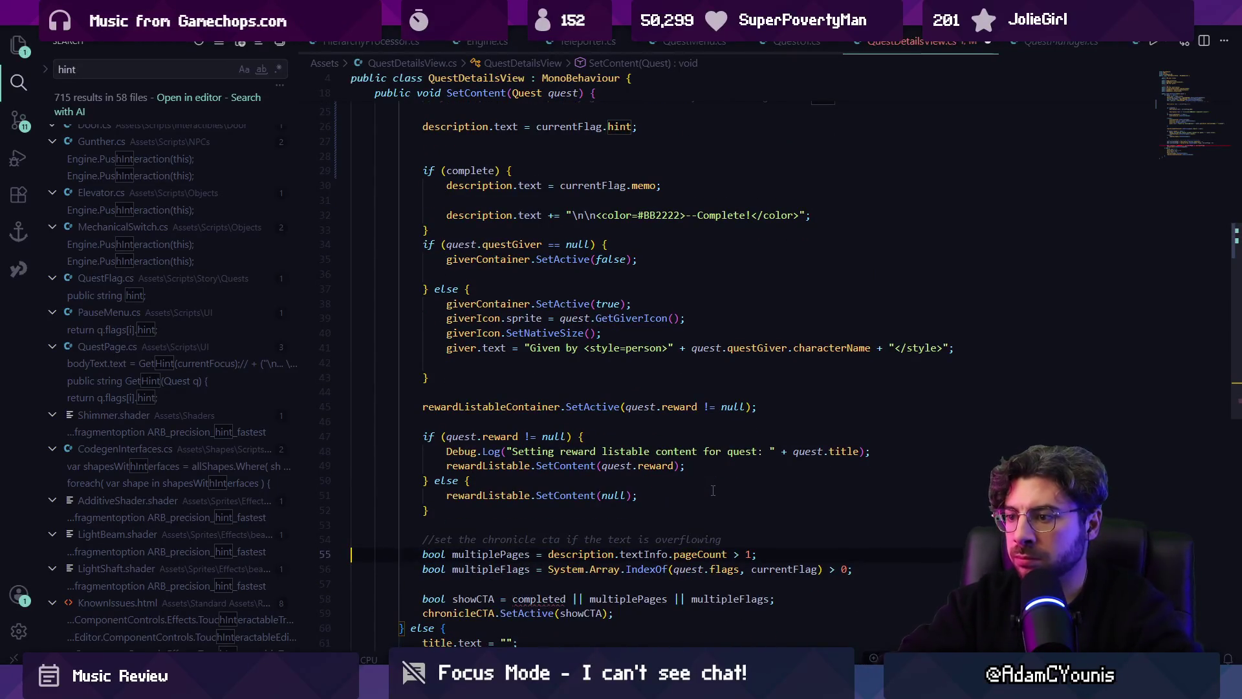
Change completed to complete in the showCTA condition and check where complete is used
click(565, 598)
scroll(582, 592, down, 1)
key(BackSpace)
key(Escape)
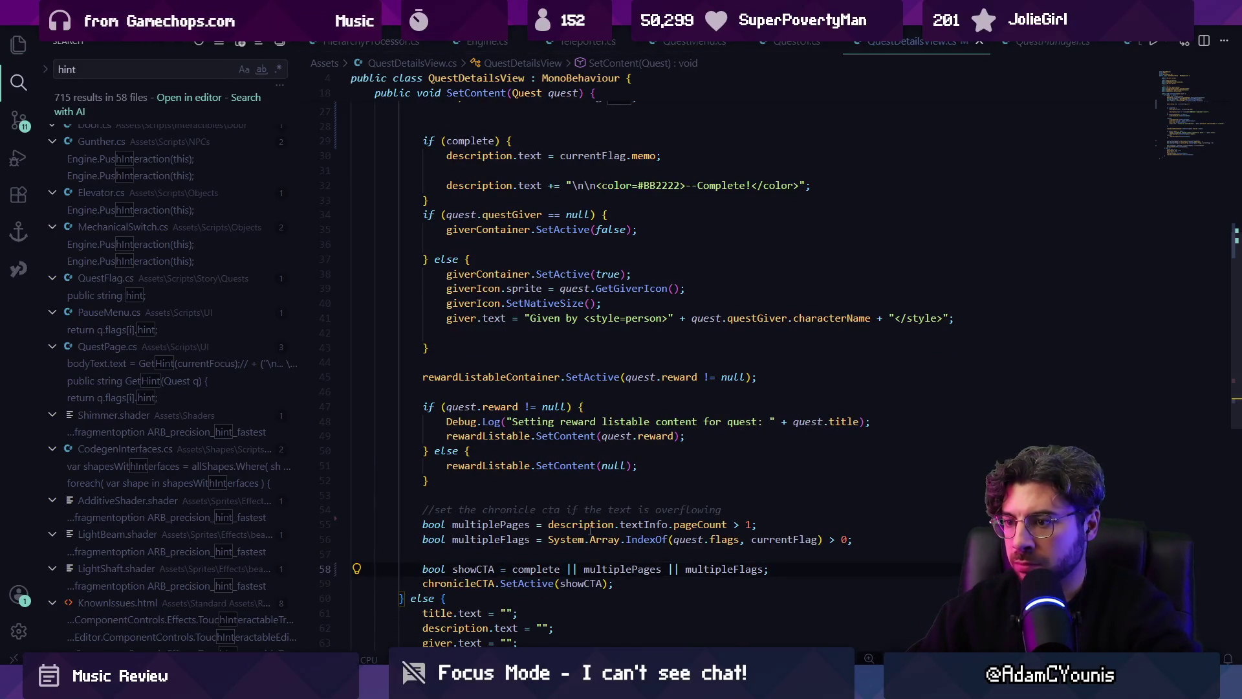
click(484, 569)
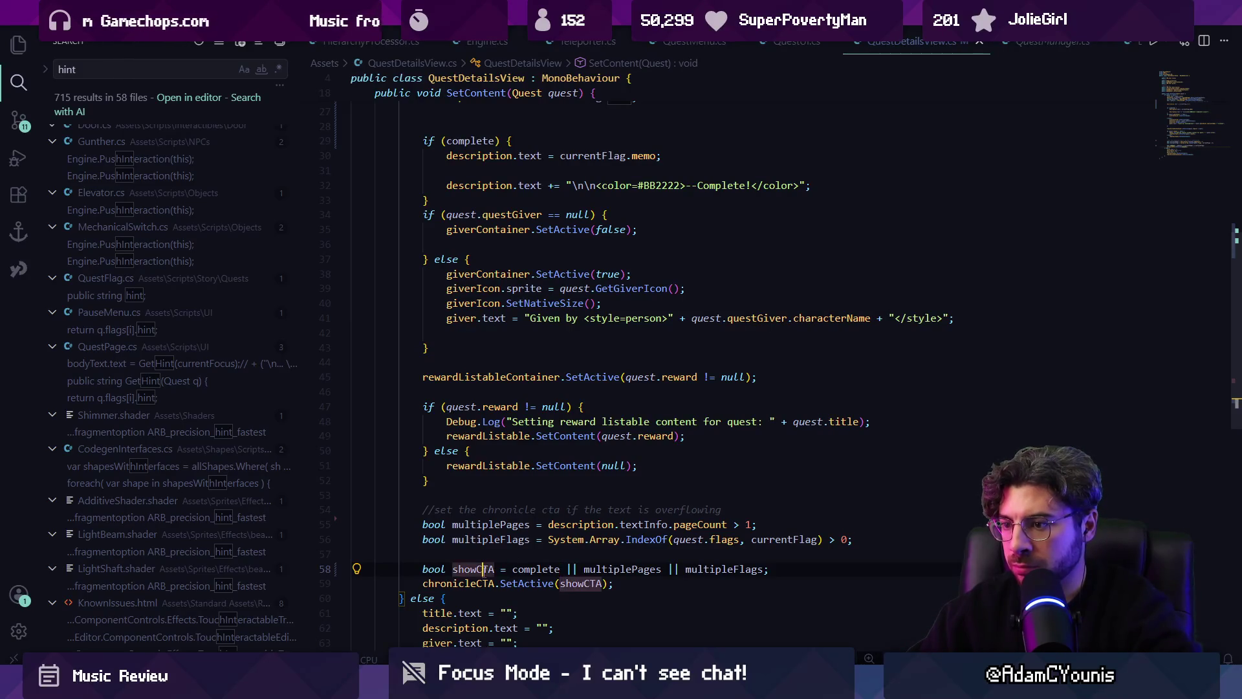
click(530, 569)
key(ctrl+Right)
key(ctrl+Right)
key(ctrl+Right)
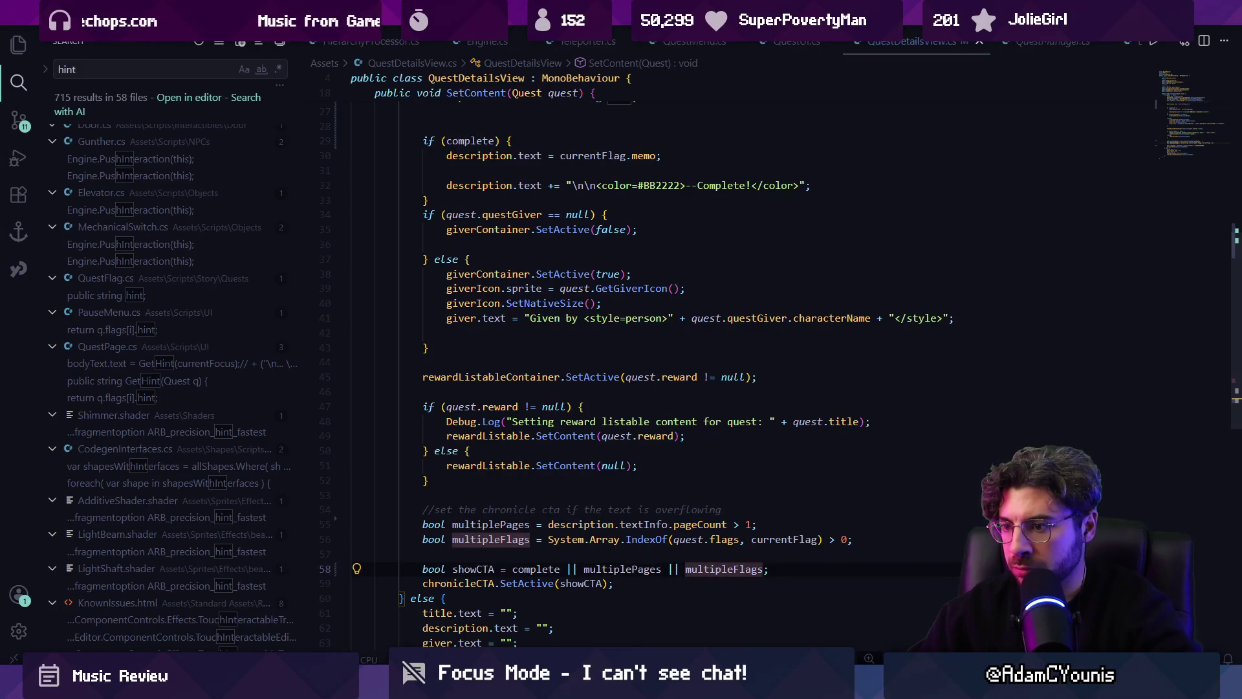
key(ctrl+Left)
key(ctrl+Left)
key(ctrl+Left)
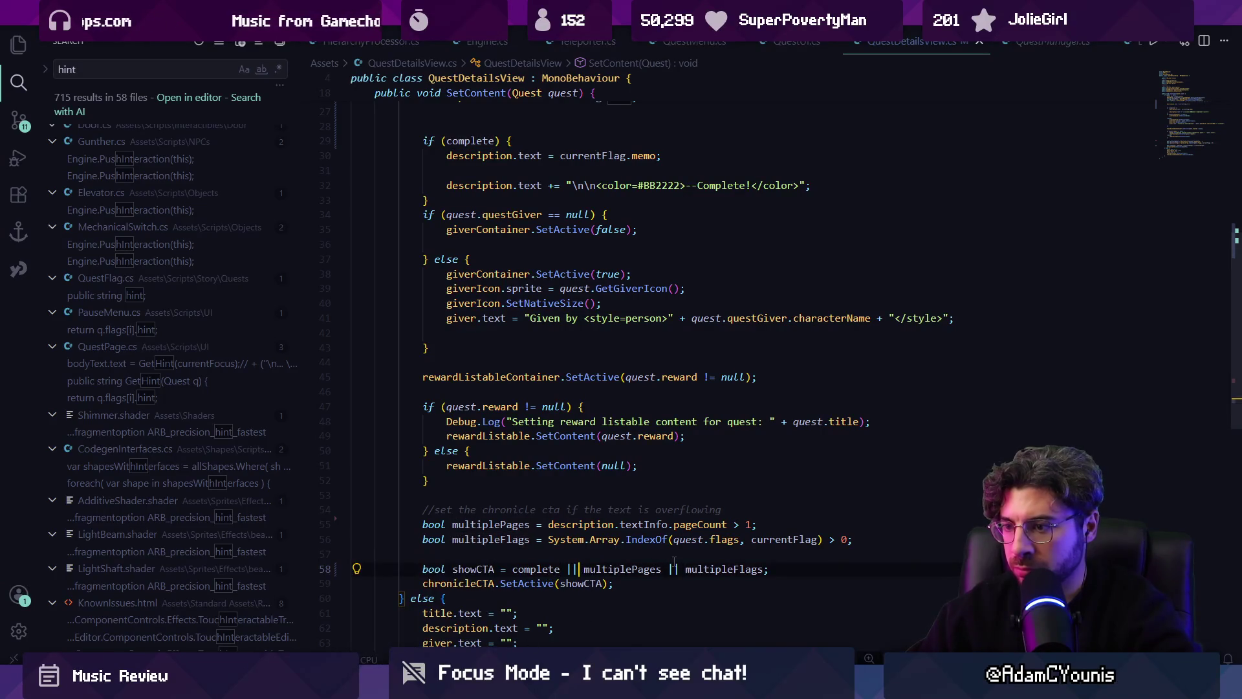
Remove the showCTA expression so chronicleCTA.SetActive(true) always runs
key(ctrl+Left)
key(ctrl+Left)
key(ctrl+shift+Right)
key(ctrl+shift+Right)
key(ctrl+shift+Right)
key(ctrl+shift+Left)
key(ctrl+shift+Left)
key(ctrl+shift+Right)
text(t)
key(ctrl+z)
key(ctrl+z)
key(ctrl+z)
key(ctrl+z)
key(ctrl+z)
key(ctrl+z)
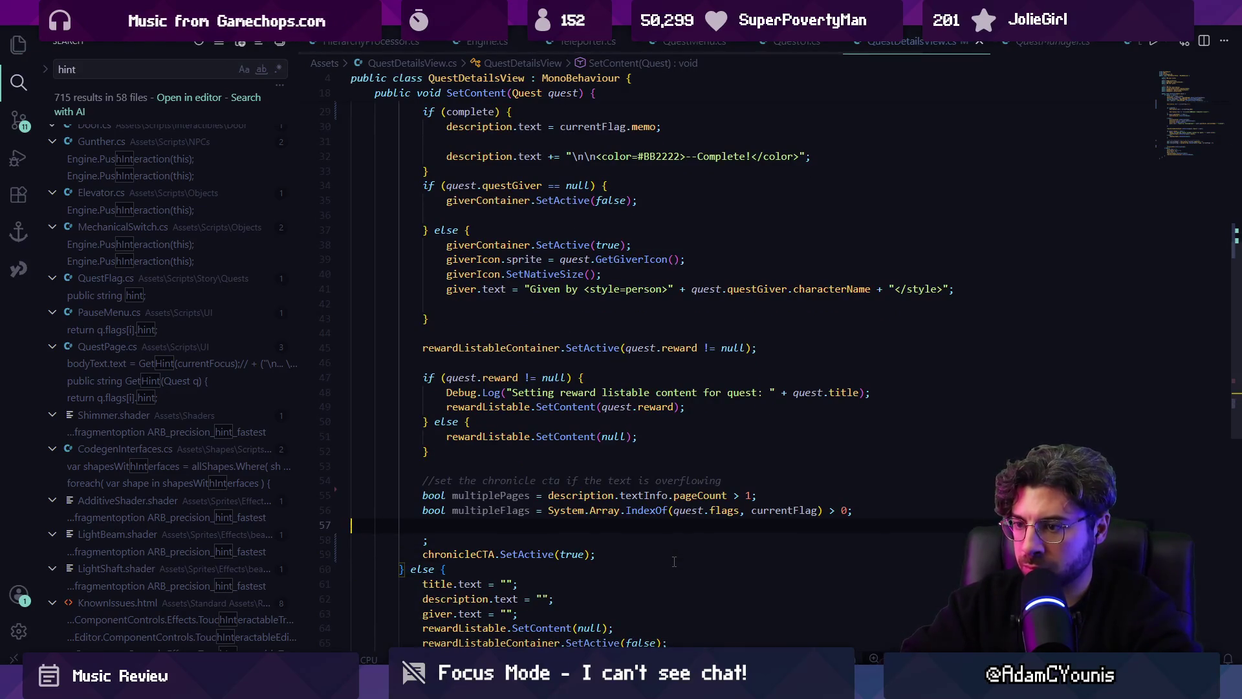
key(ctrl+z)
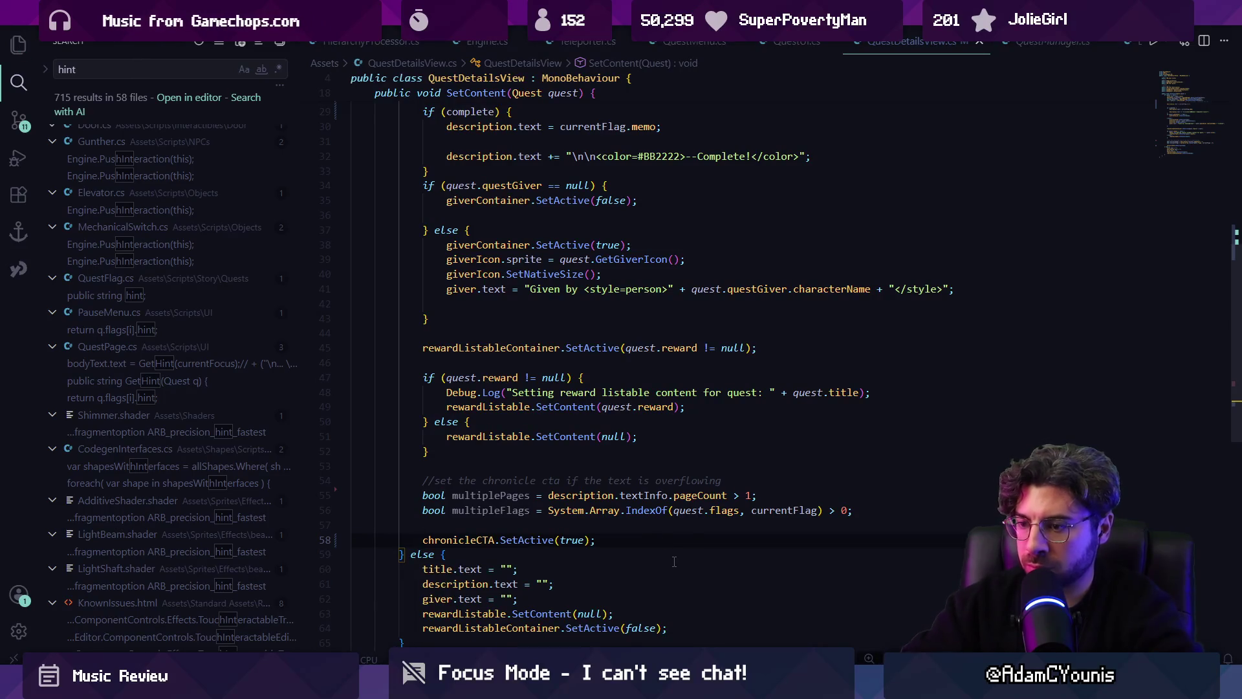
key(alt+Tab)
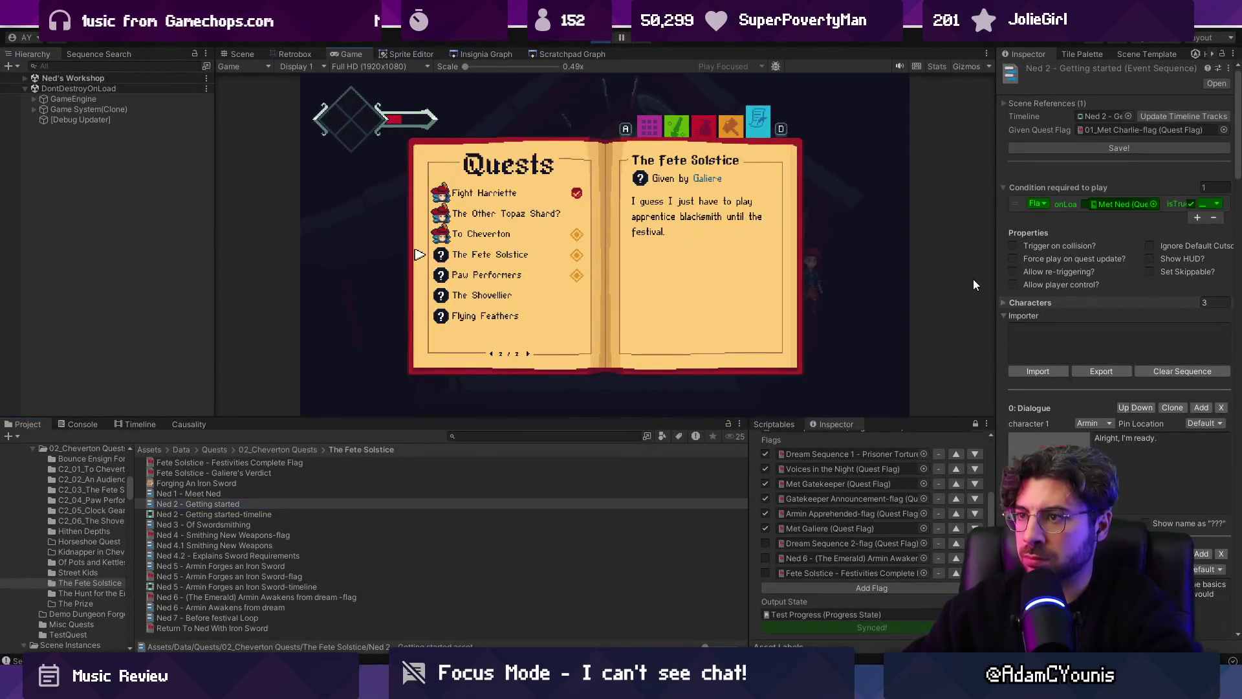
Open The Fete Solstice and Paw Performers log pages from the quest list
key(Down)
key(Down)
key(Down)
key(Up)
key(Up)
key(Up)
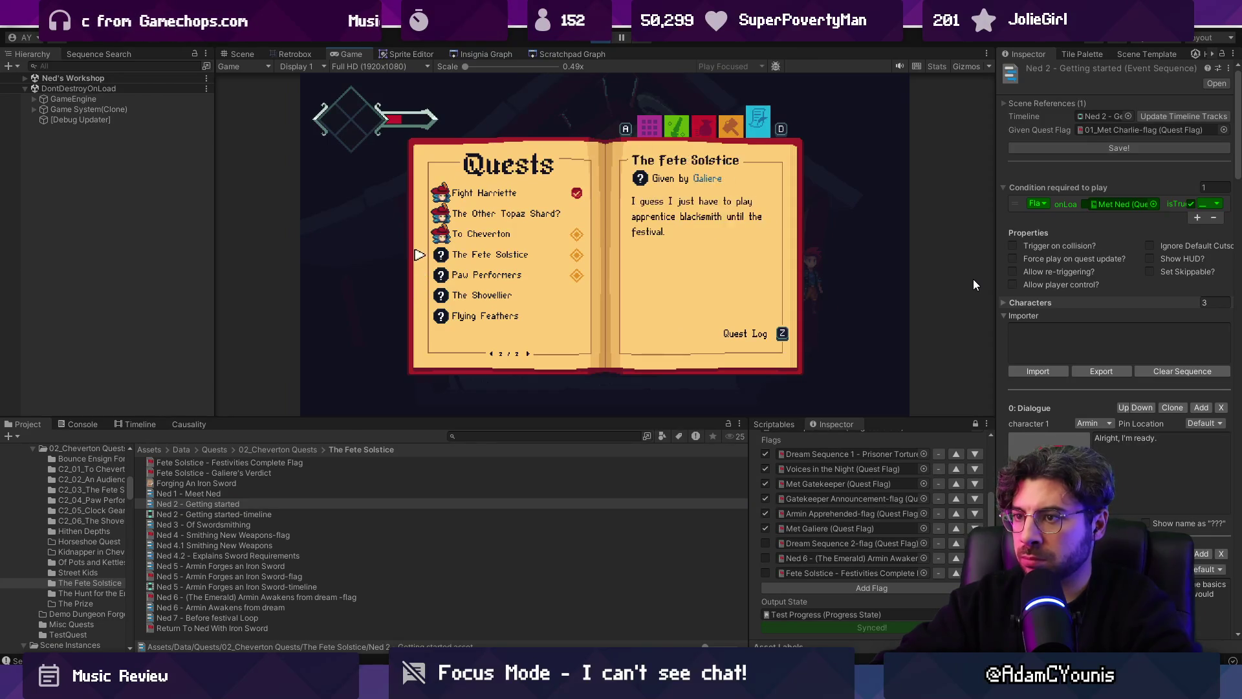
key(z)
key(x)
key(Down)
key(z)
key(x)
Flip back to the first quest page and step through to the second page again
key(Up)
key(Up)
key(Up)
key(Up)
key(Left)
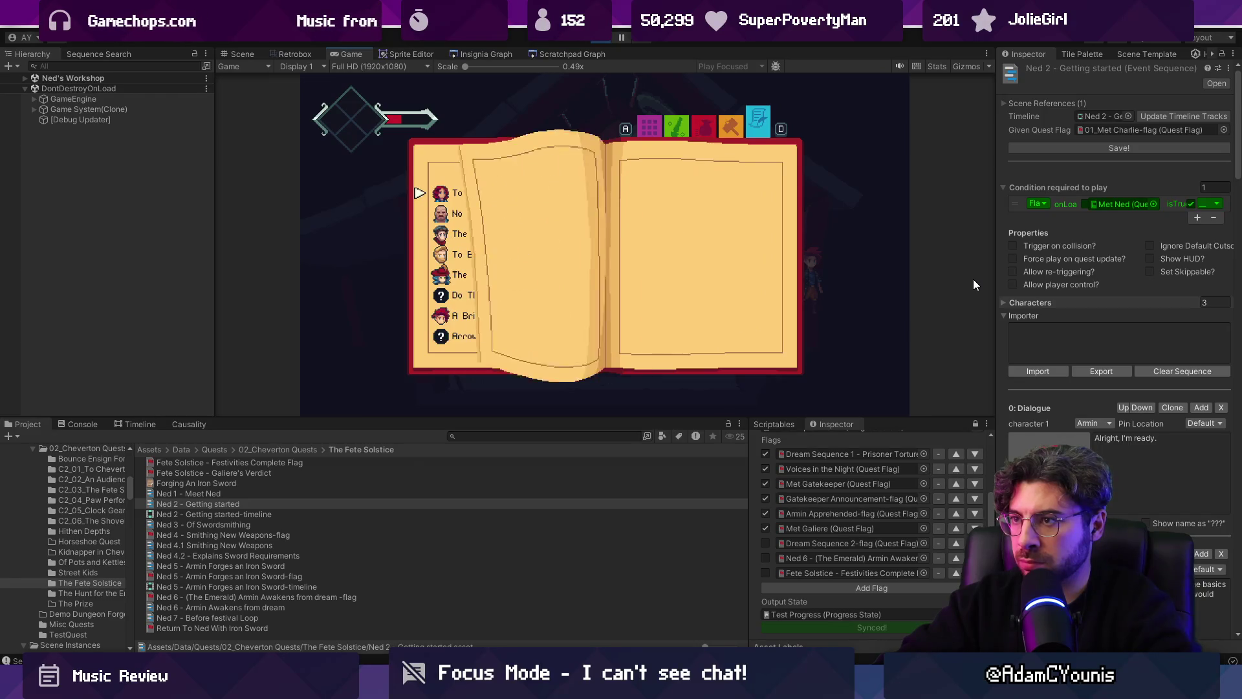
key(Down)
key(Down)
key(Down)
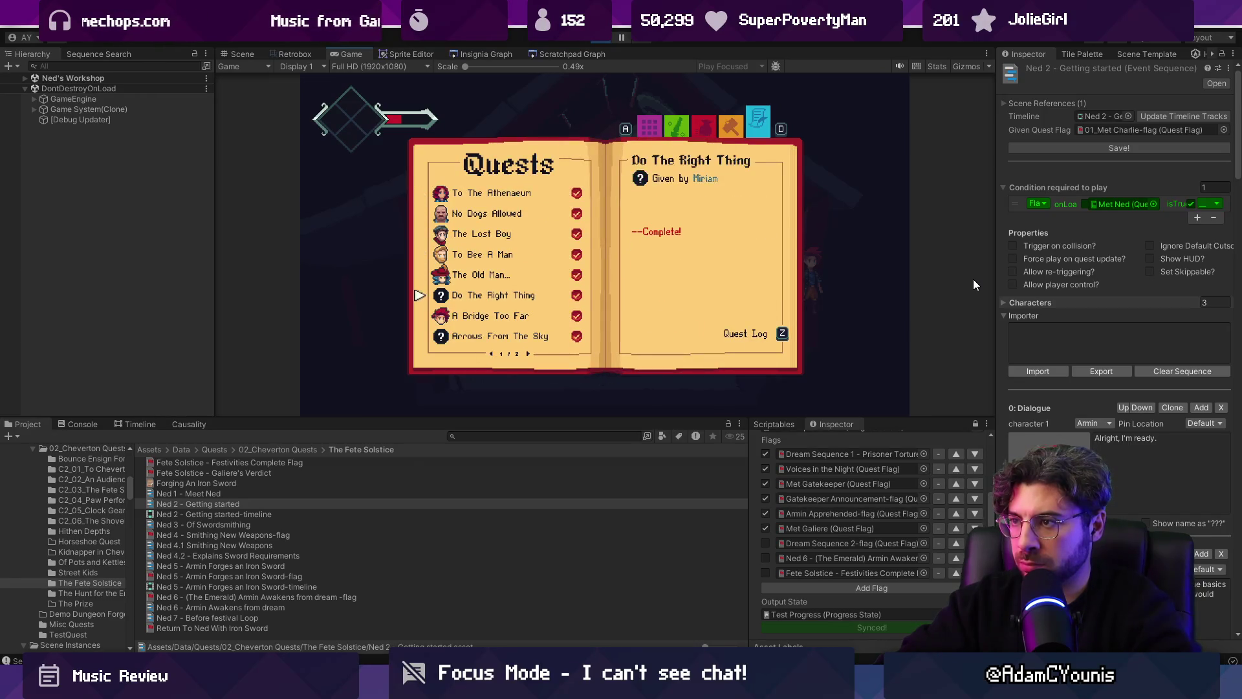
key(Up)
key(Up)
key(Up)
key(Right)
key(Down)
key(Up)
key(Up)
key(Down)
key(Down)
key(Up)
Reopen Paw Performers and The Fete Solstice log pages, then stage all changes in Fork
key(z)
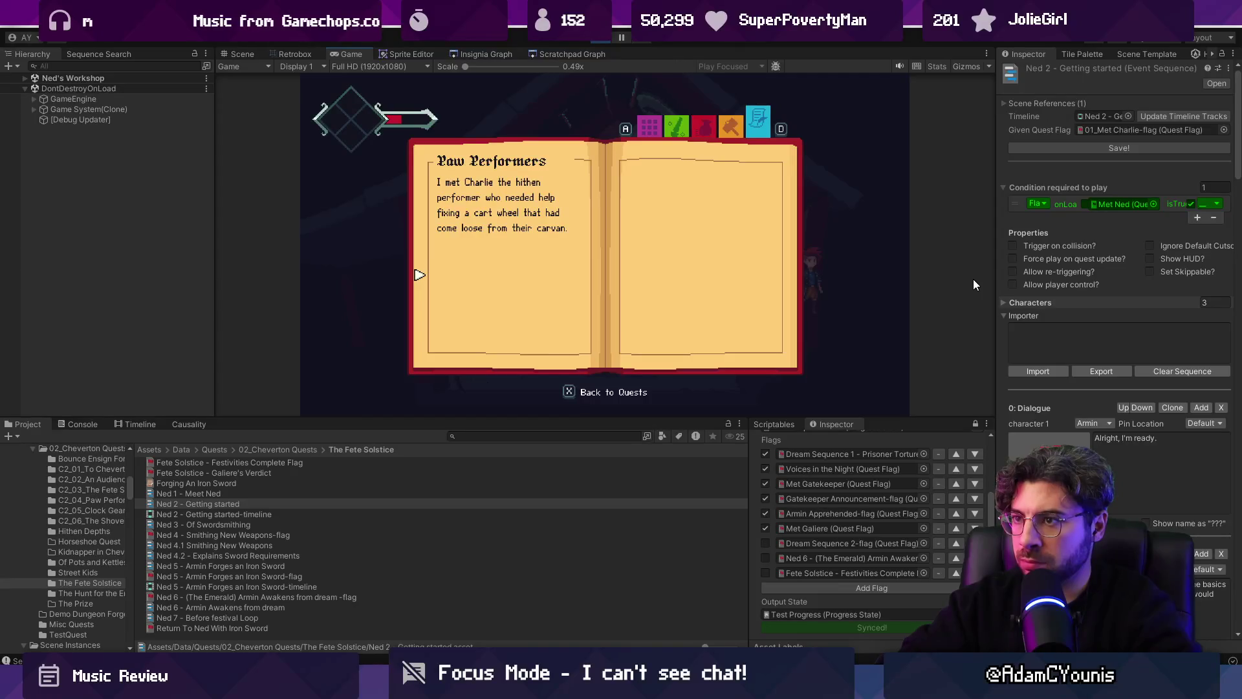
key(x)
key(Up)
key(z)
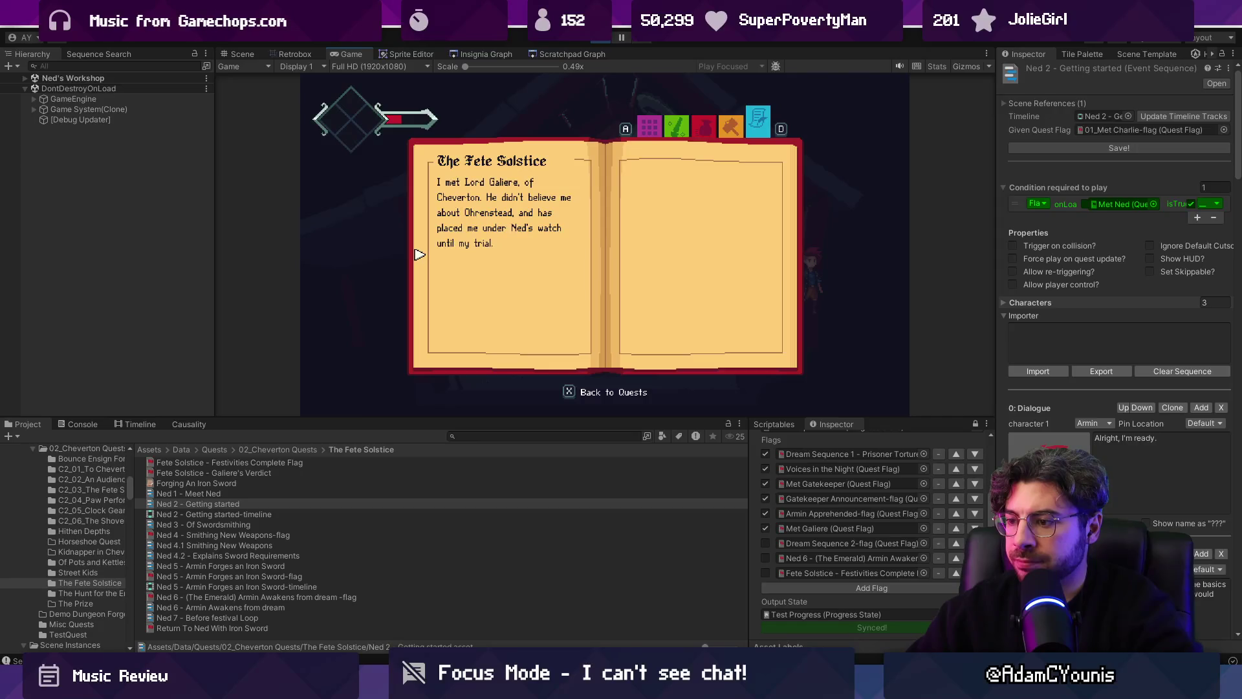
key(alt+Tab)
click(620, 80)
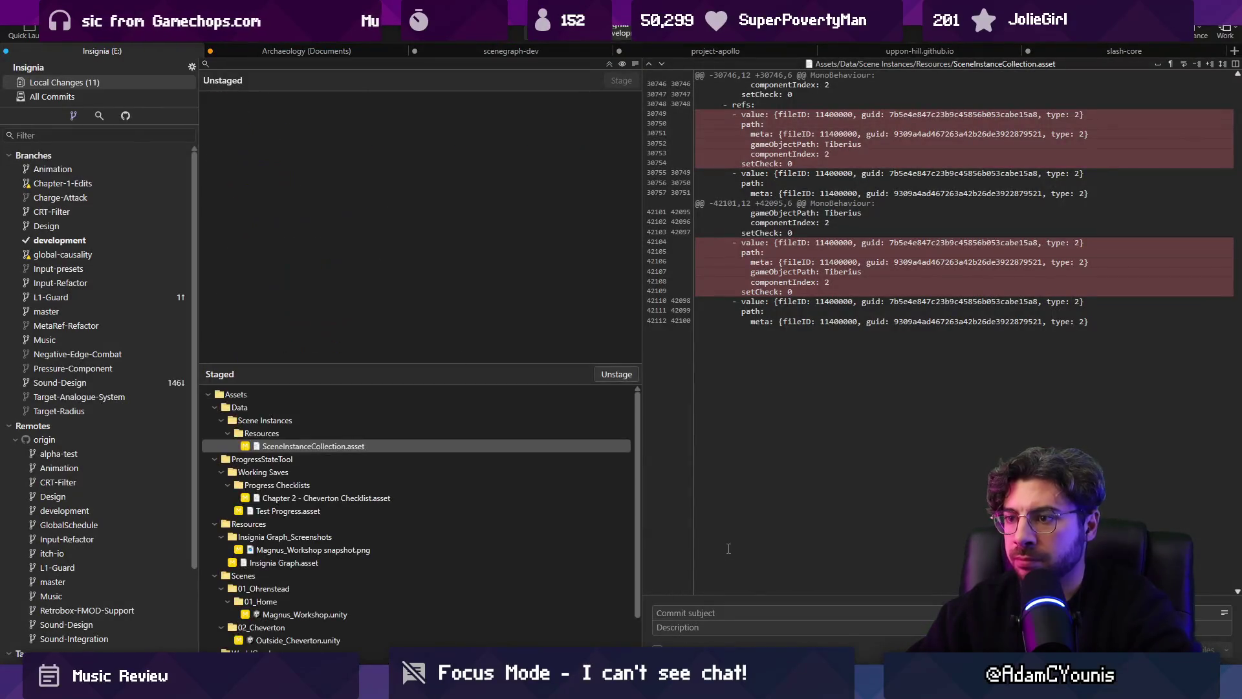
Reword the commit subject to mention clearer text structure and directions, then commit the staged files
text(Updates Quest Menu with clearr)
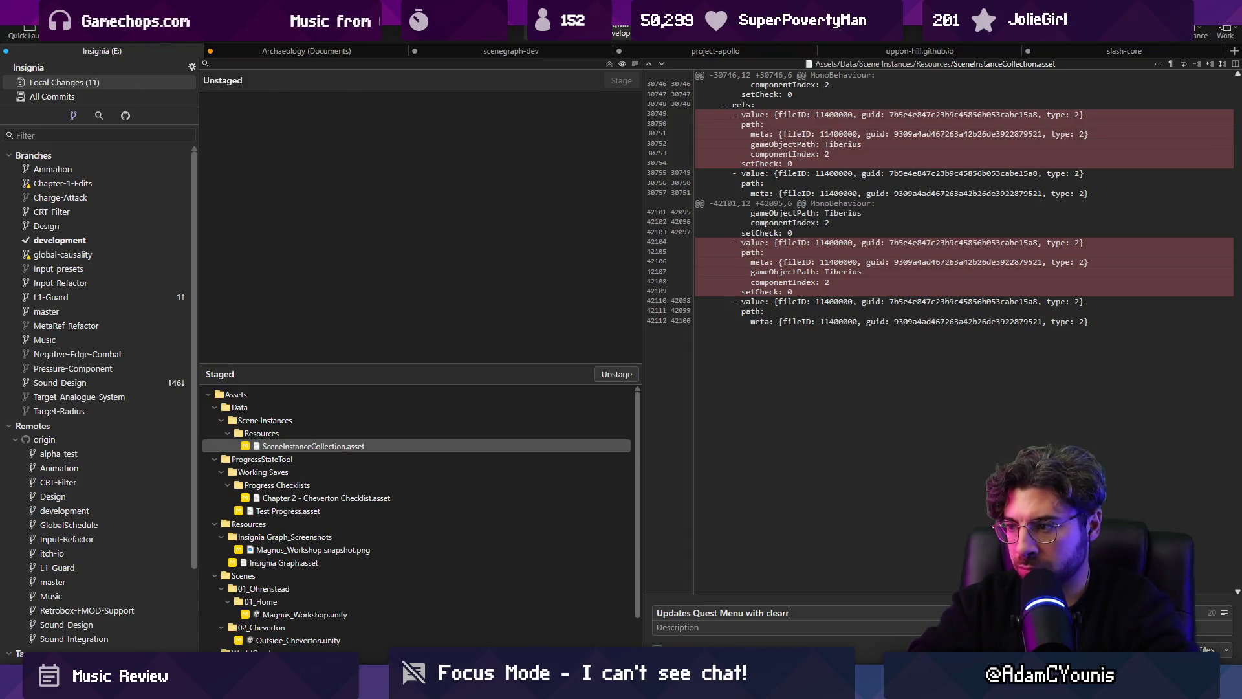
key(BackSpace)
text(er ui)
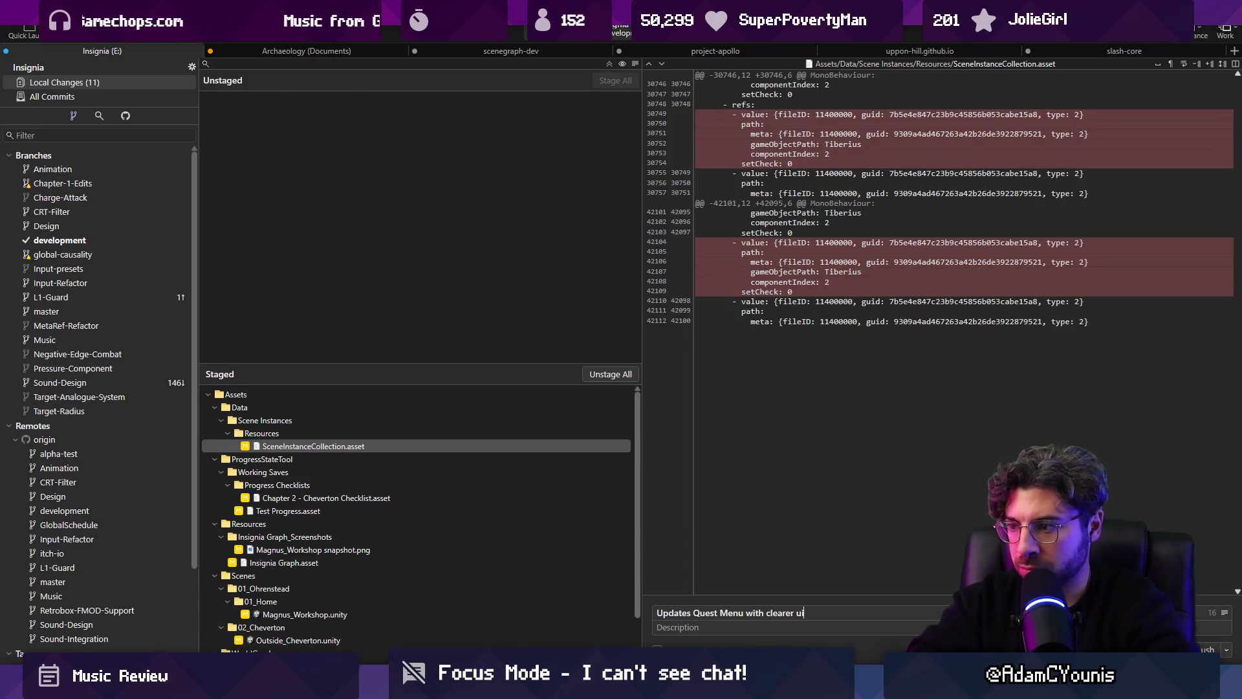
text(UI structure and direction for play)
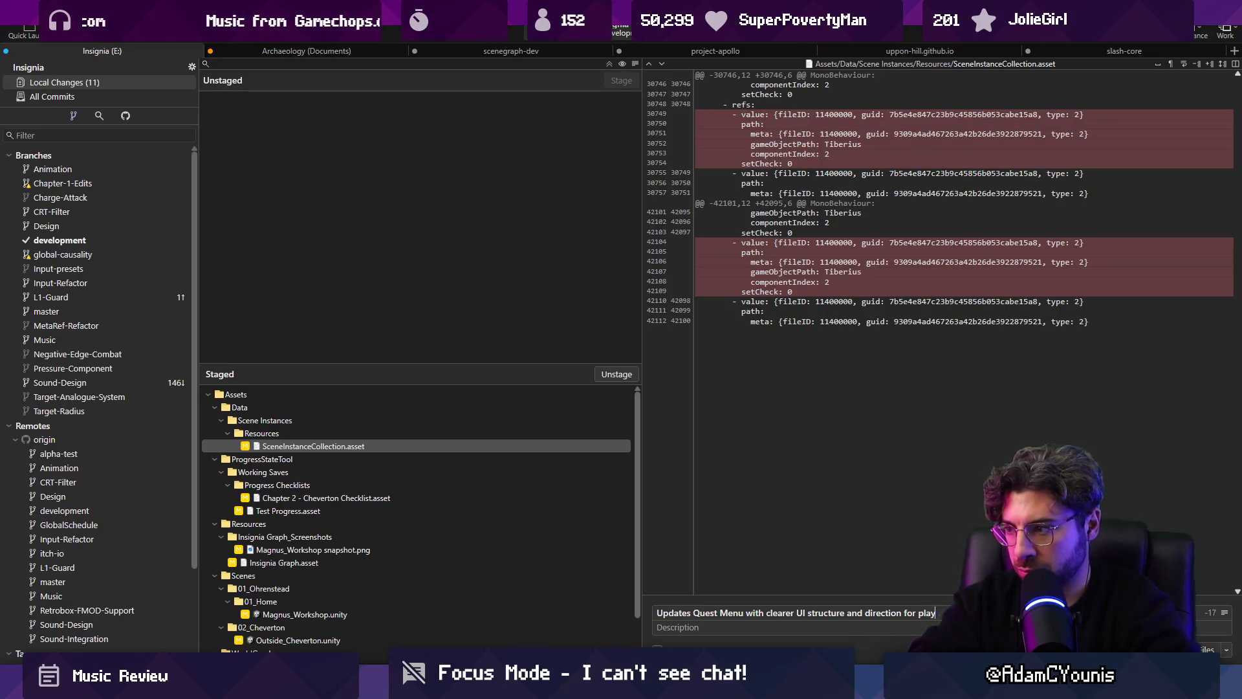
key(ctrl+shift+Left)
key(ctrl+shift+Left)
key(ctrl+shift+Left)
key(Left)
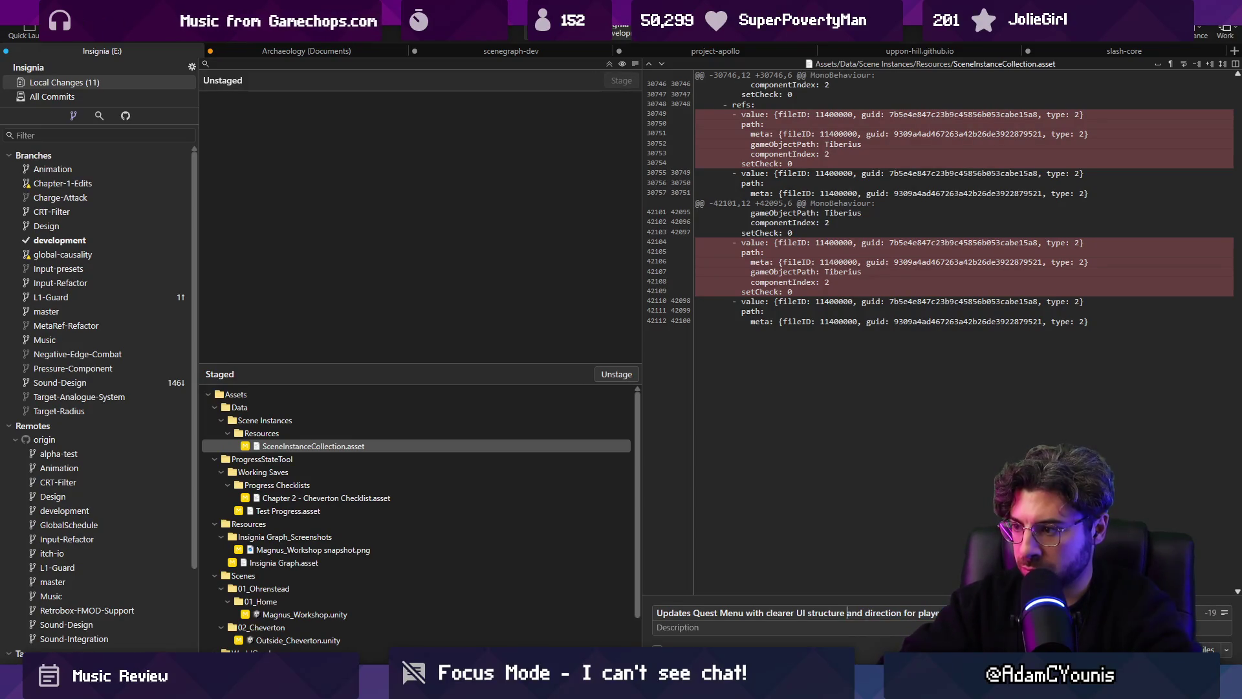
text(text)
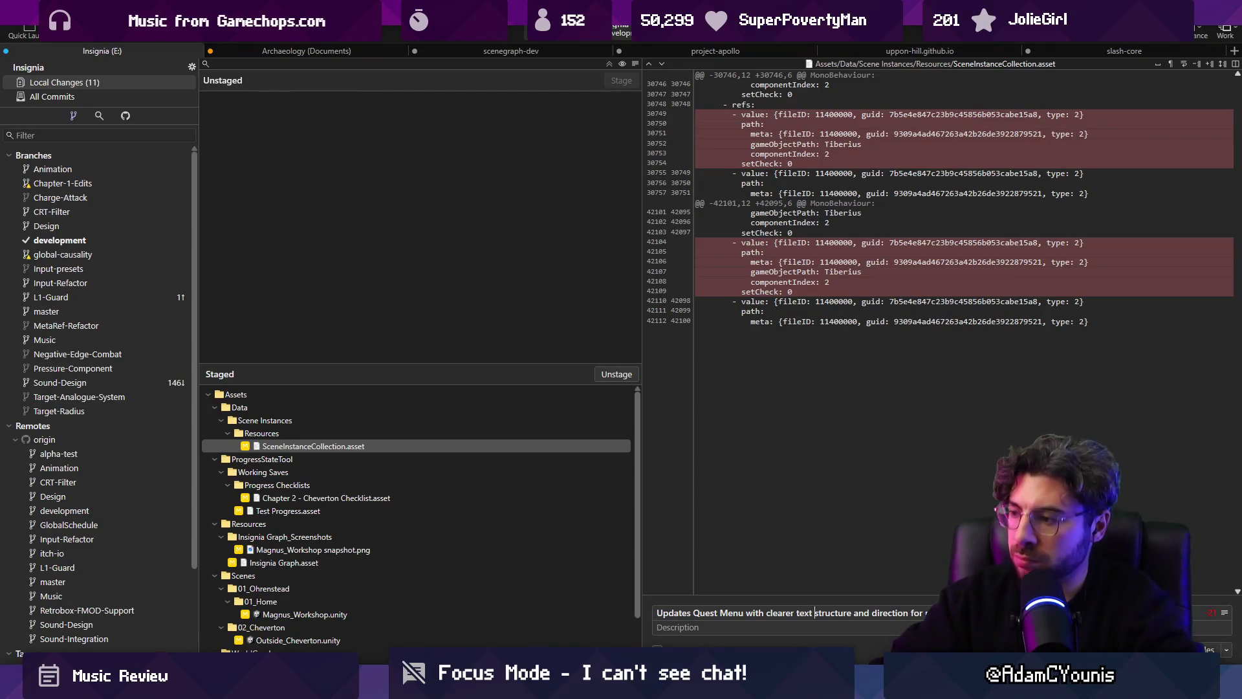
key(ctrl+Right)
key(ctrl+Right)
key(ctrl+Right)
key(Left)
text(s)
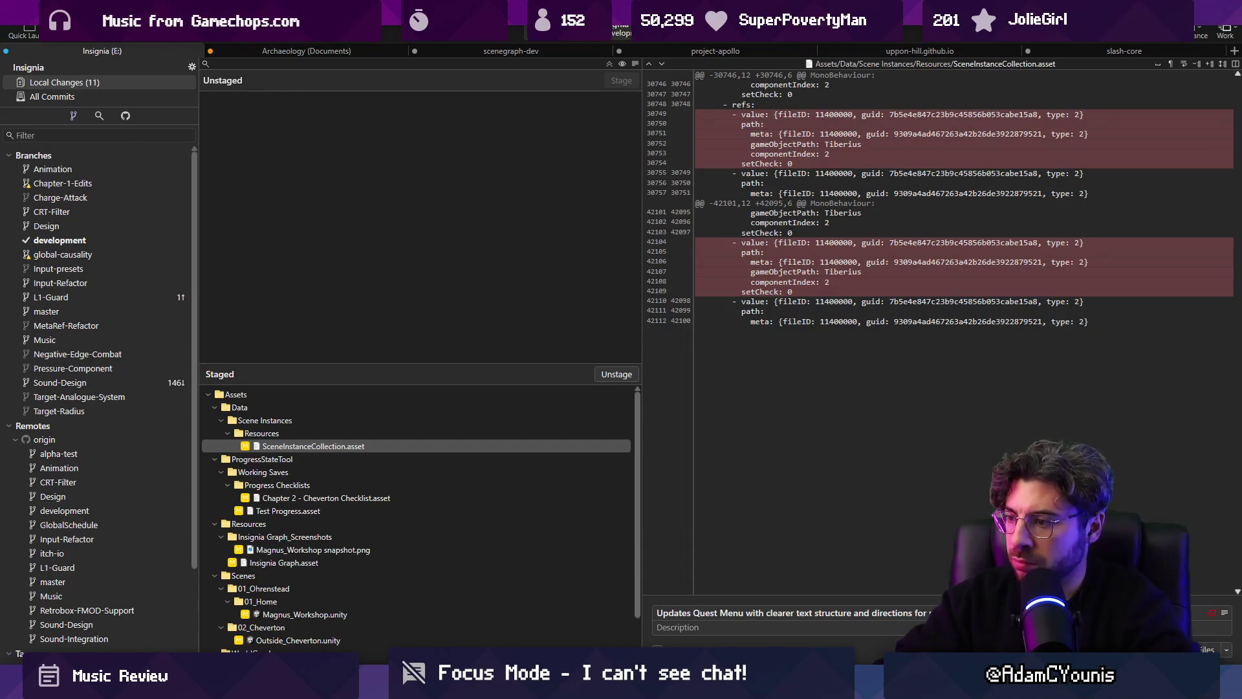
key(ctrl+Return)
key(alt+Tab)
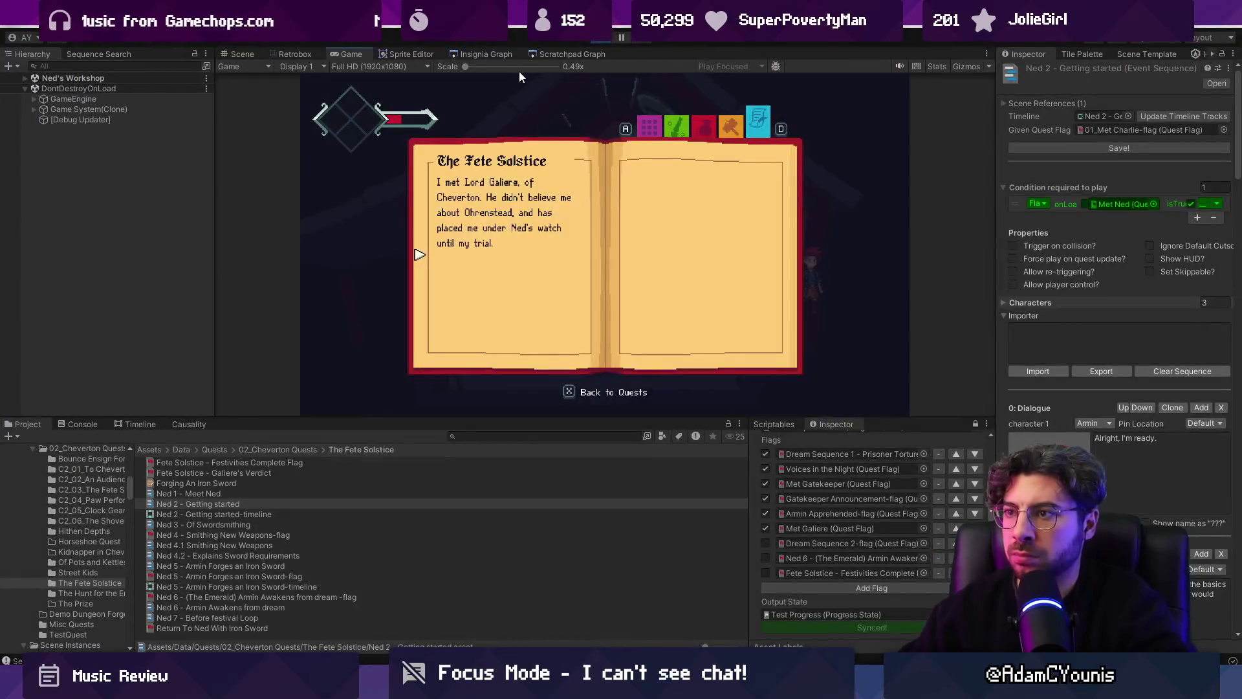
Page through the running game's quest log, from The Fete Solstice down to Paw Performers
key(x)
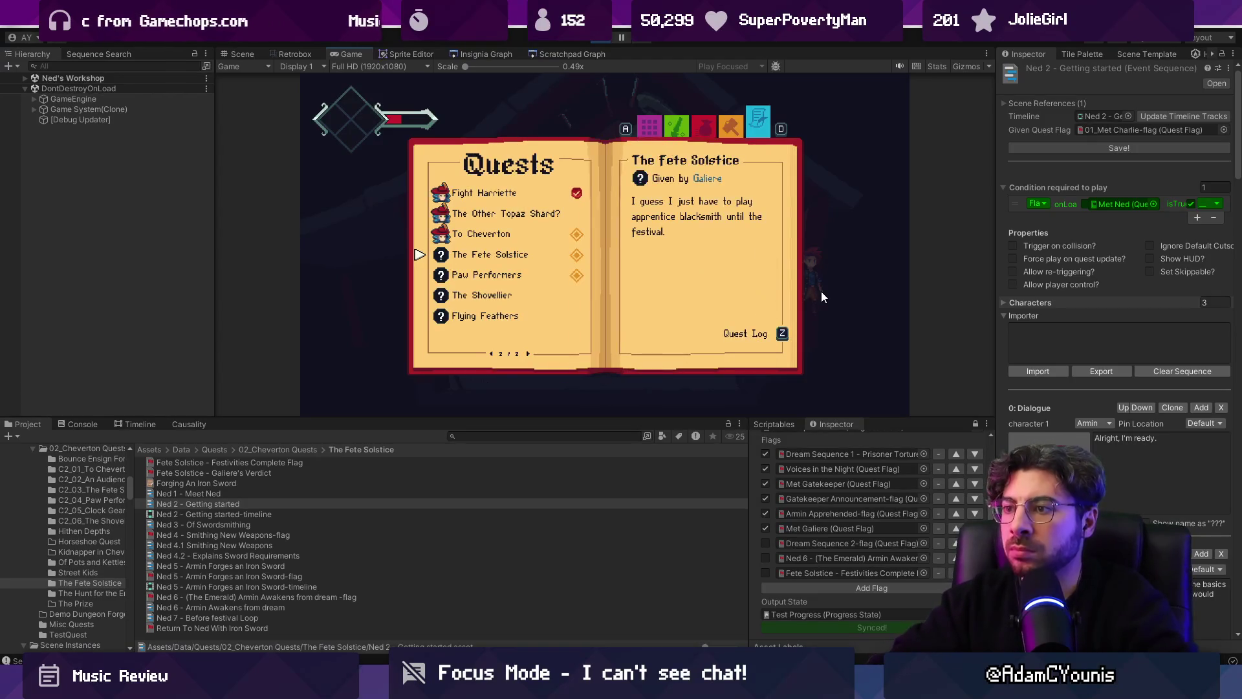
key(z)
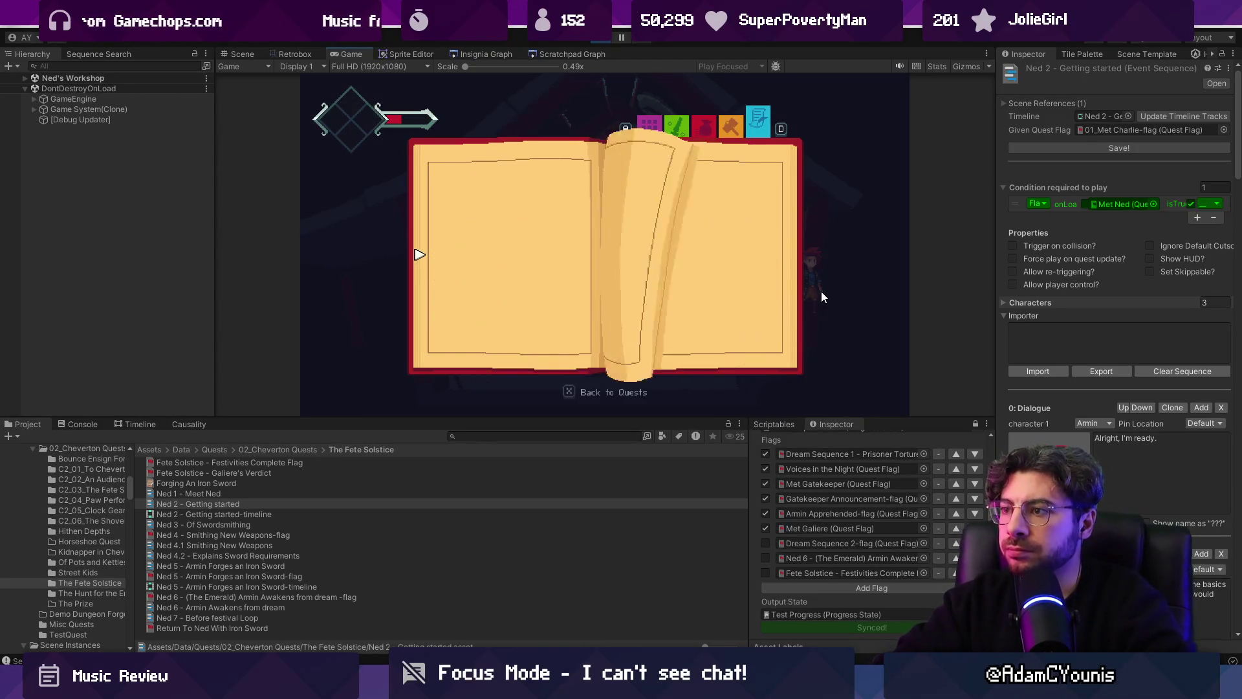
key(x)
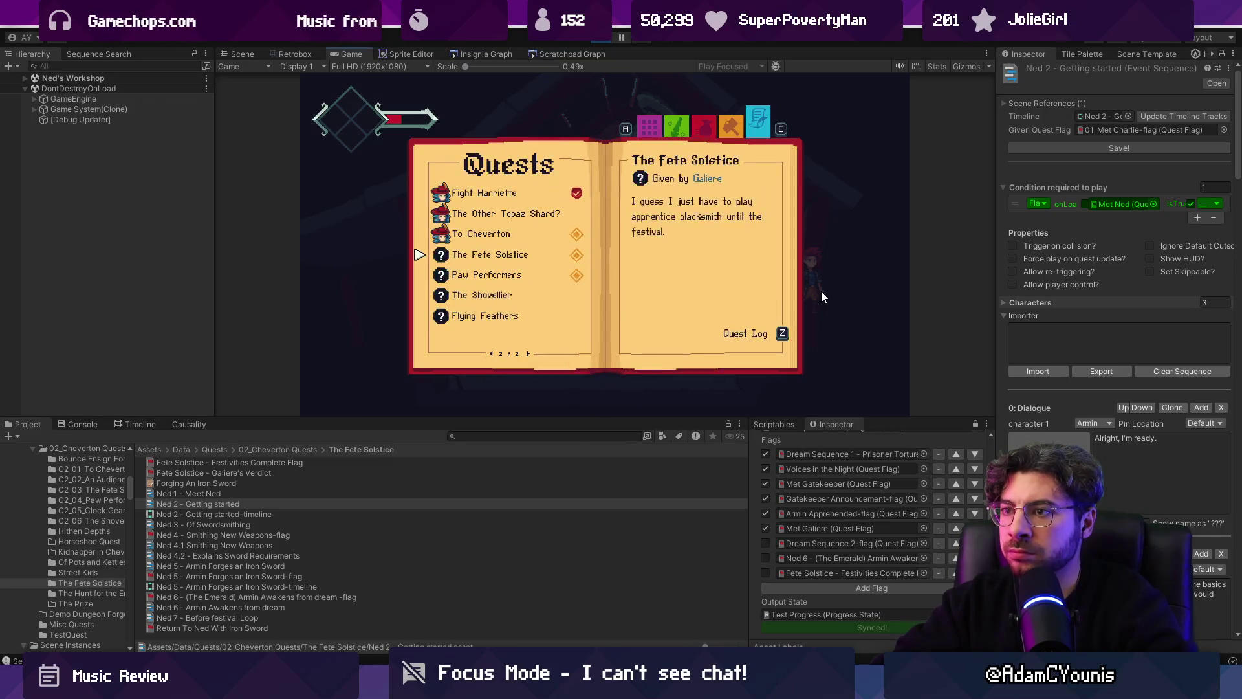
key(Down)
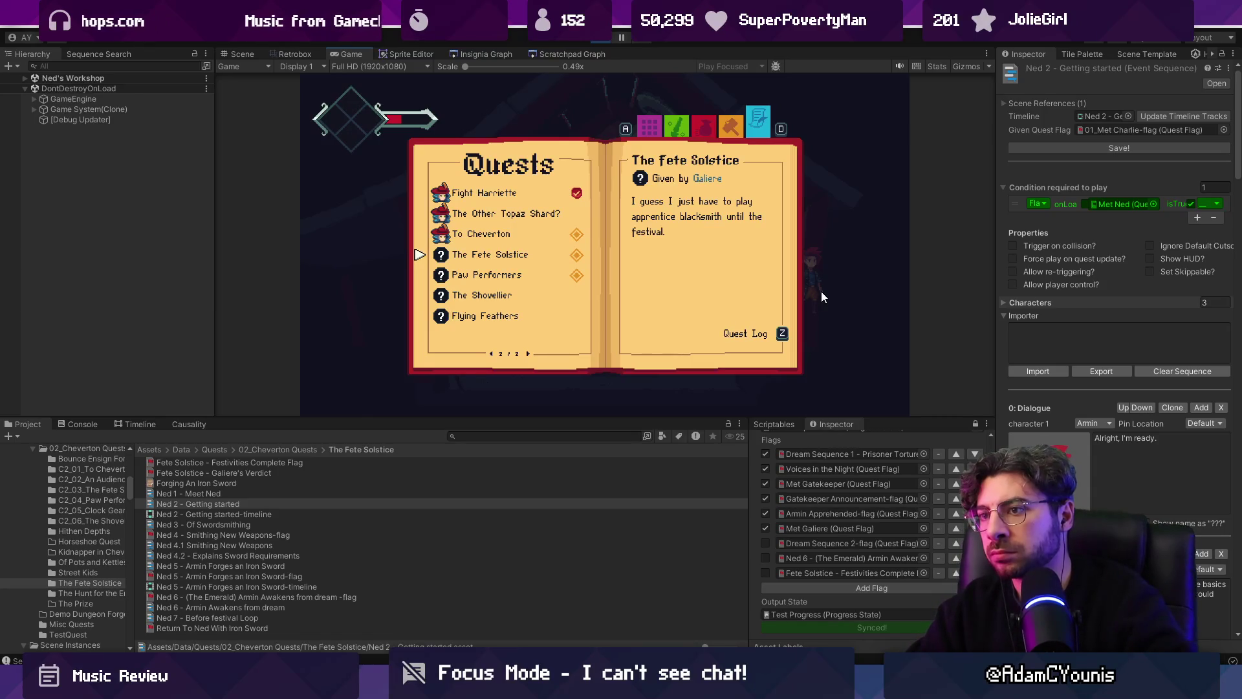
key(Left)
key(Right)
key(Down)
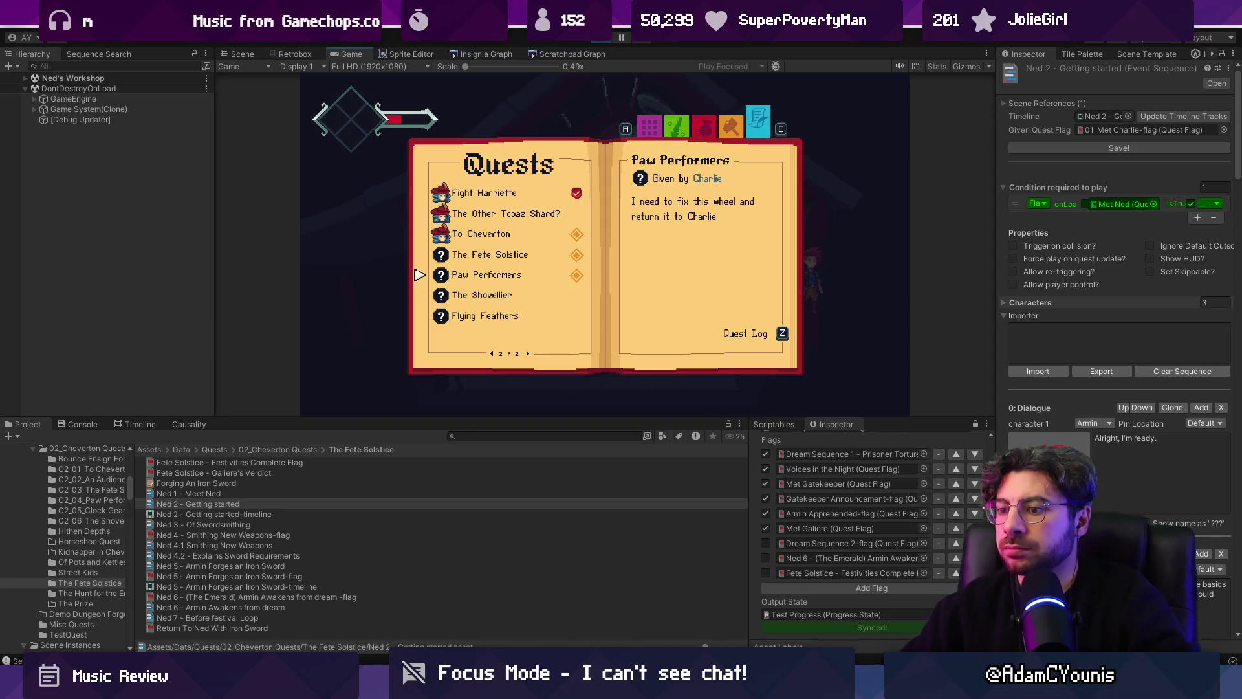
key(alt+Tab)
key(ctrl+p)
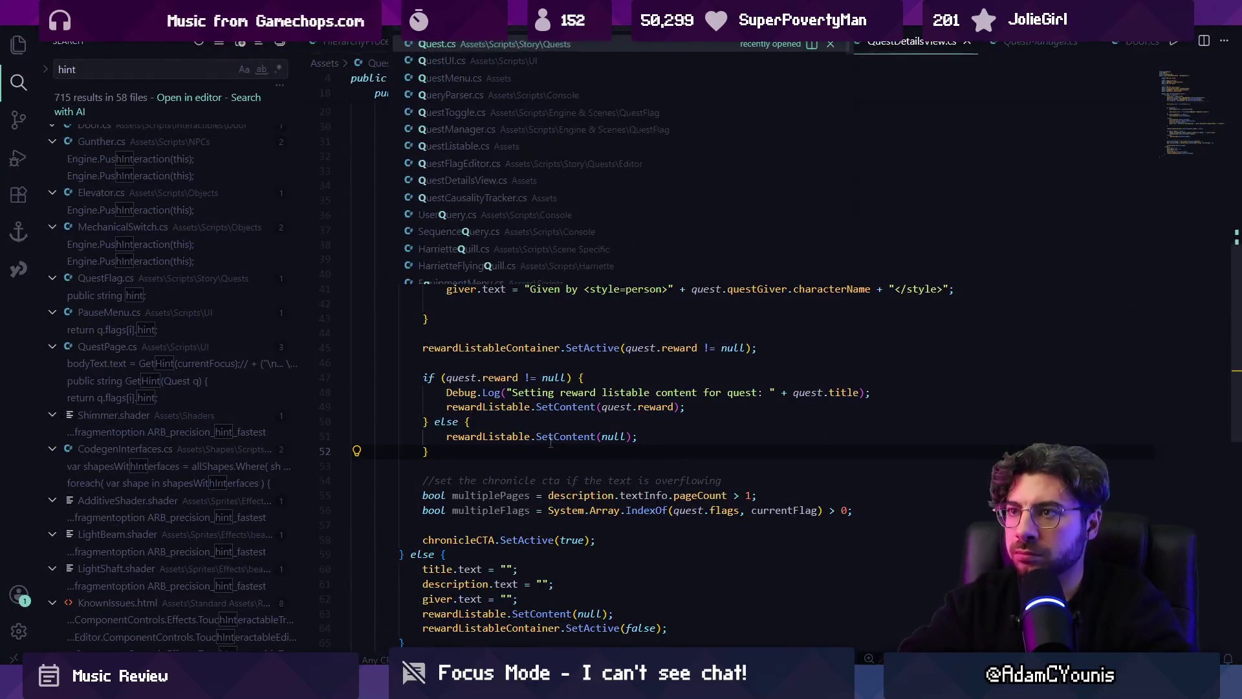
Open QuestMenu.cs through the file finder
key(Escape)
key(ctrl+f)
text(questlo)
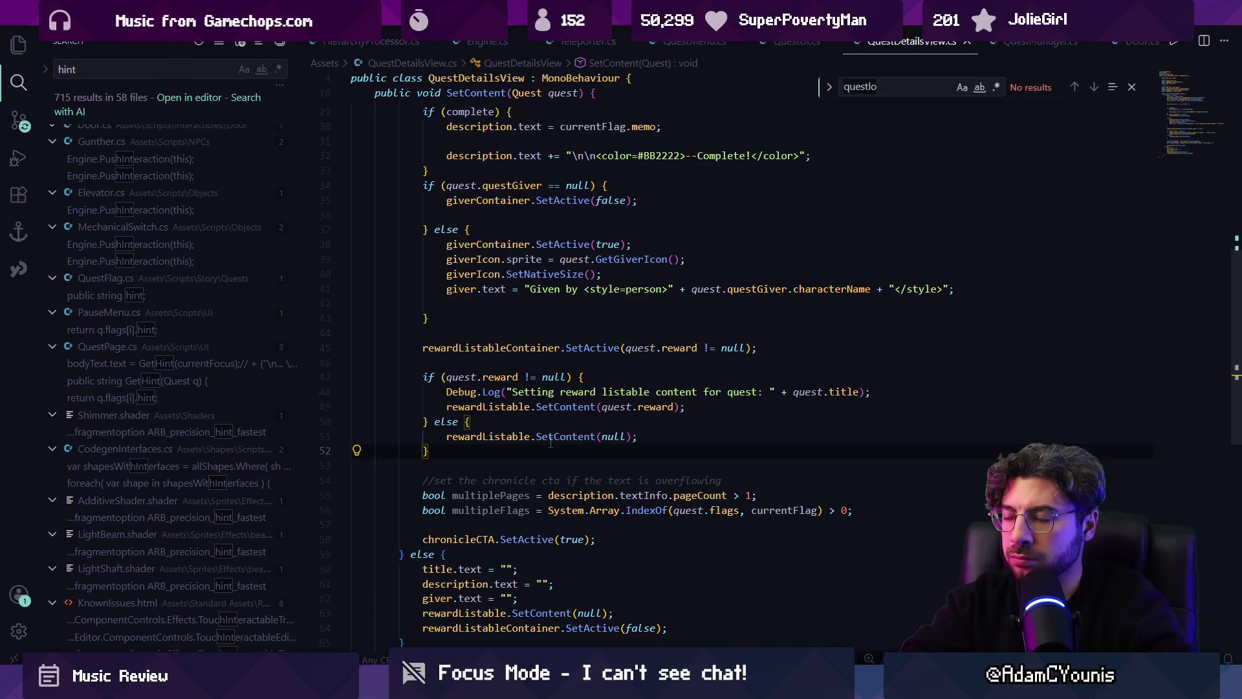
key(ctrl+p)
text(questt)
key(BackSpace)
text(menu)
key(Return)
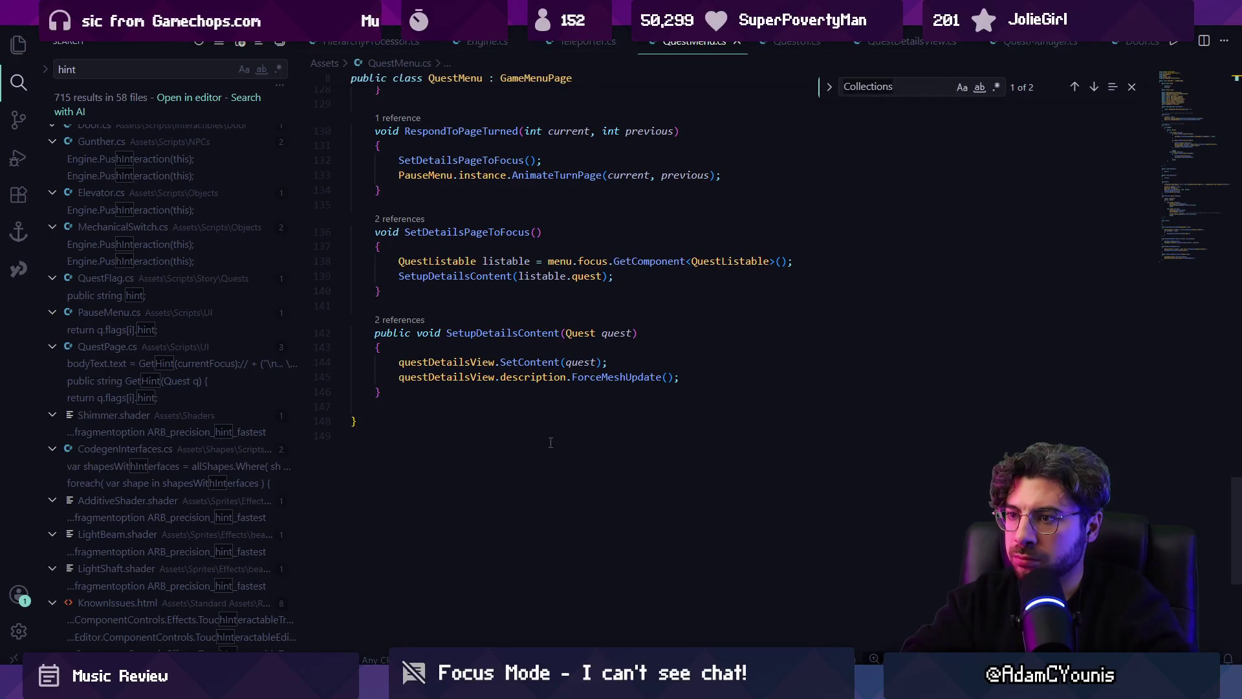
Search QuestMenu.cs for 'chronicle' to reach the State.Chronicle case in Update
key(ctrl+f)
text(chronicle)
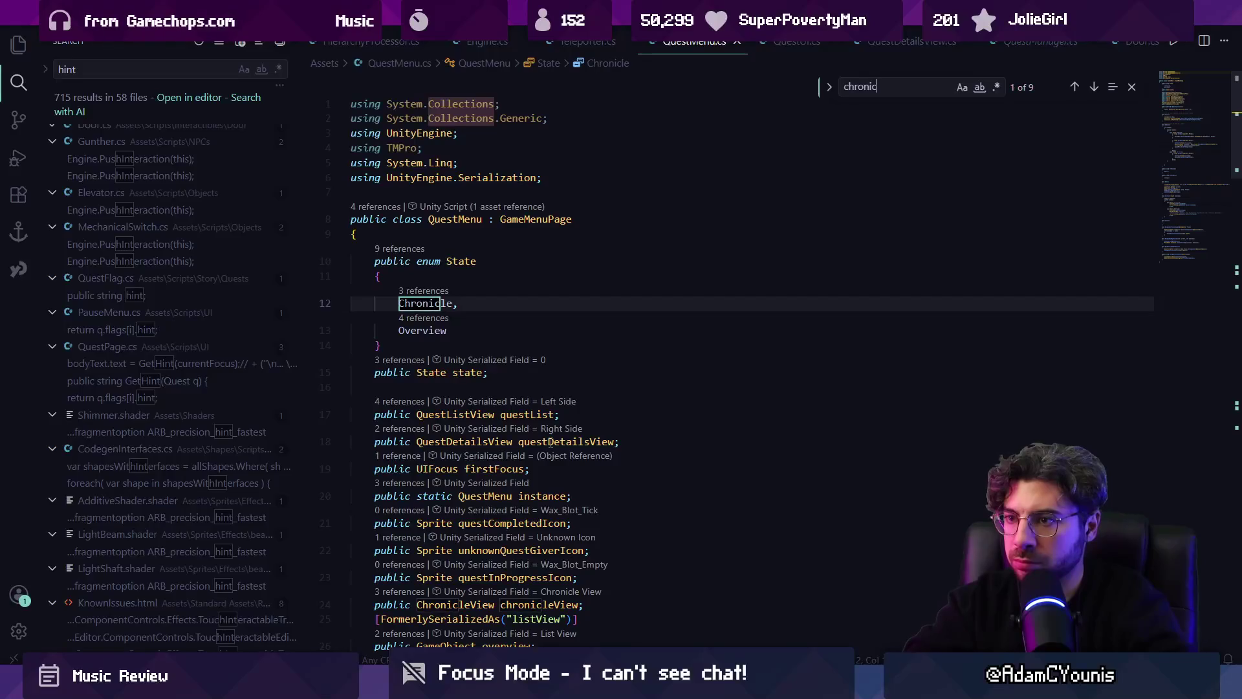
key(Return)
key(Return)
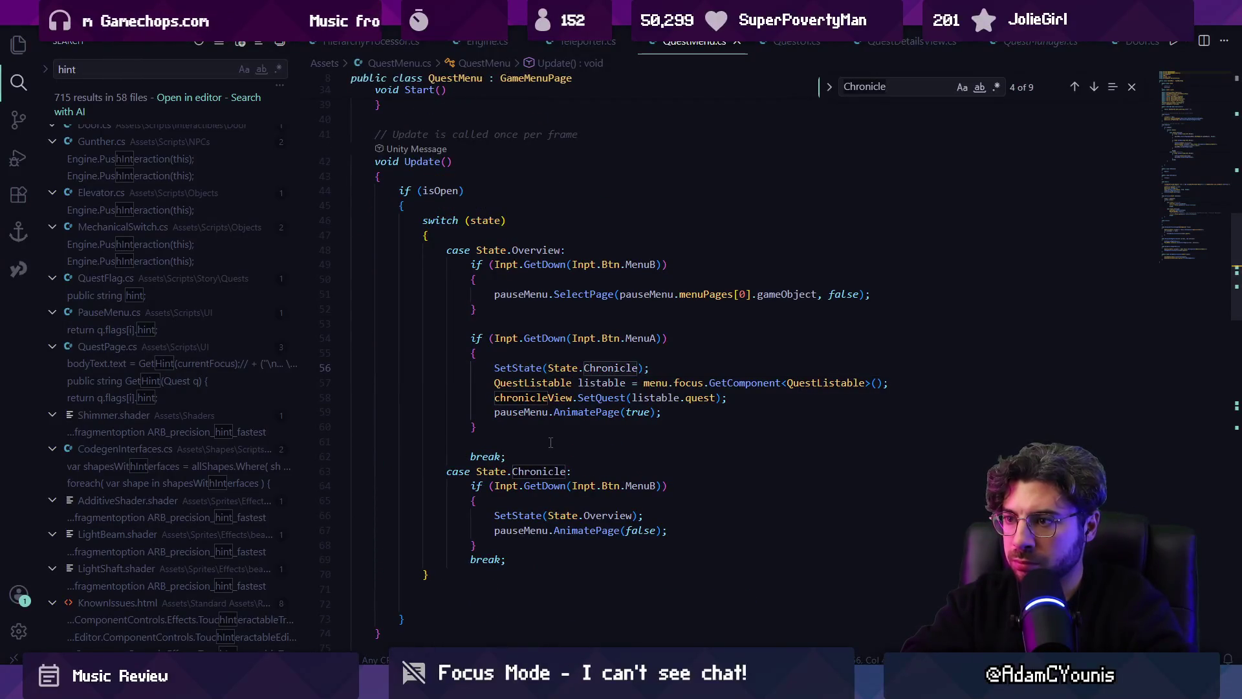
key(Escape)
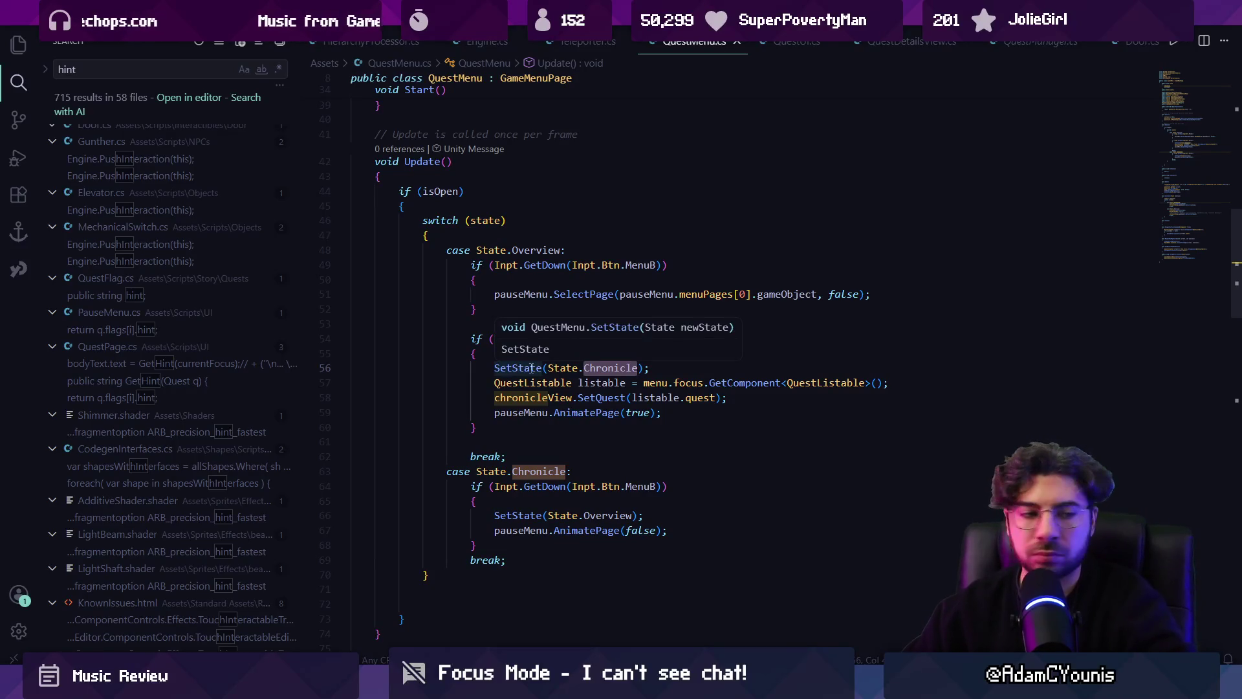
key(alt+Tab)
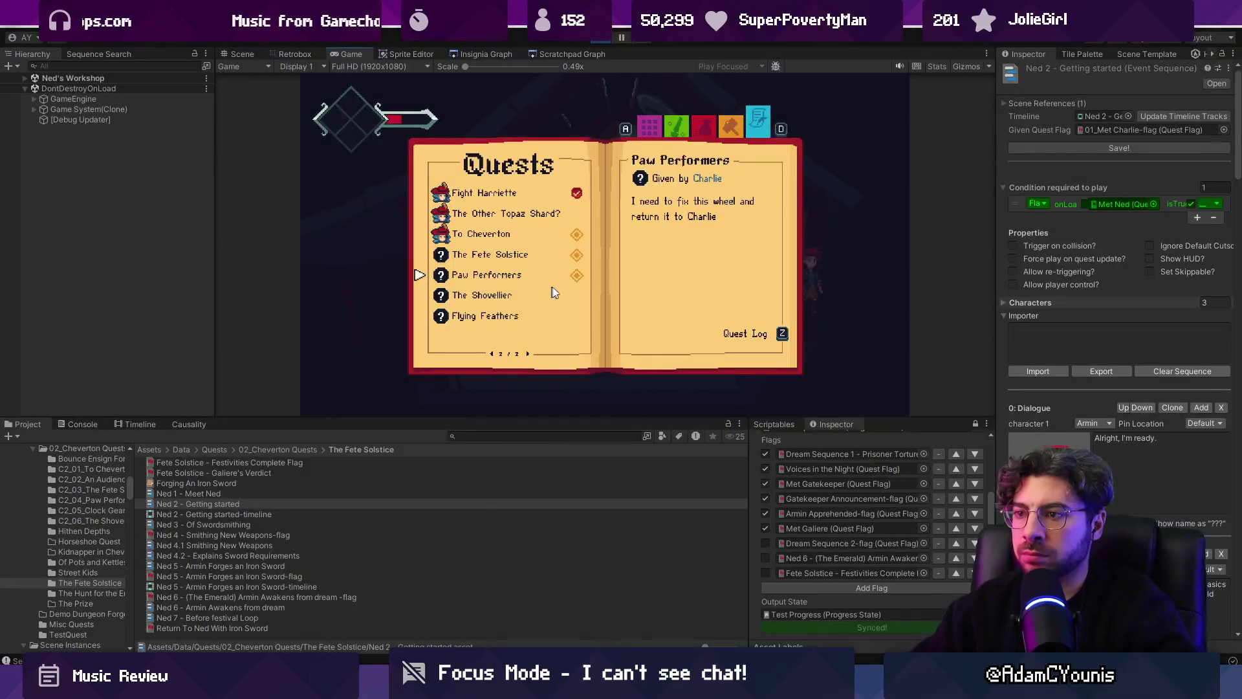
Select Flying Feathers in the quest log and open the Pillo - Crash Landing quest flag from the project search
key(Down)
key(Down)
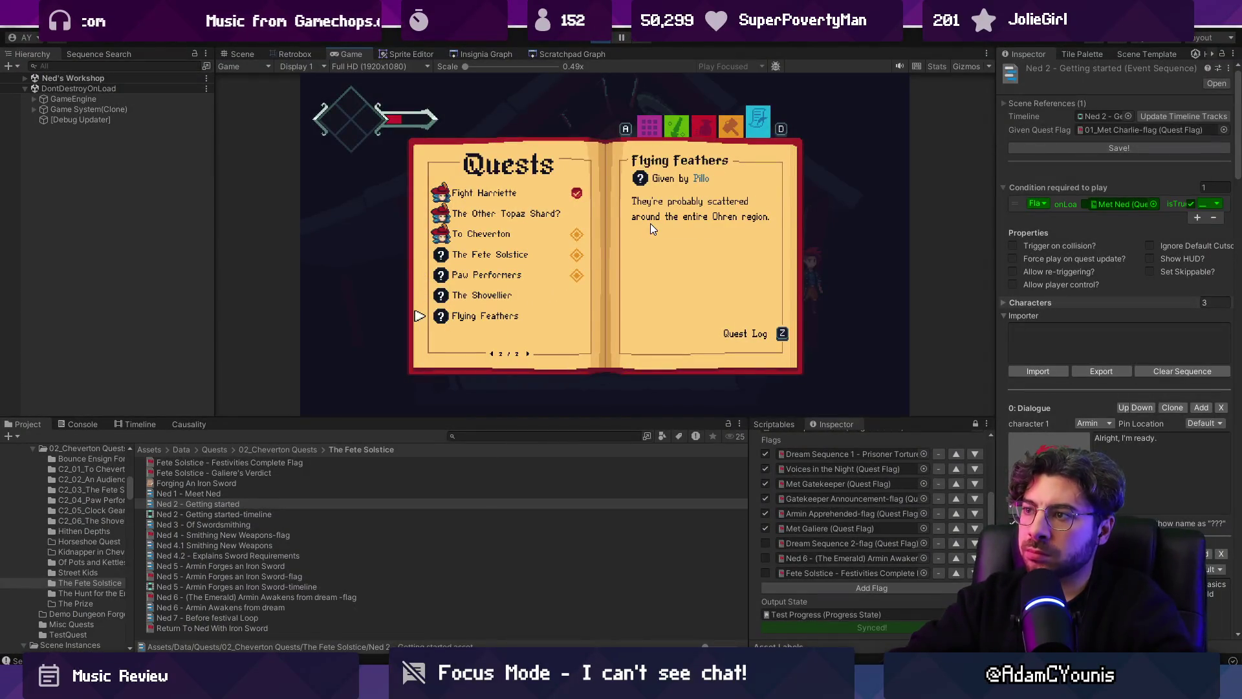
key(Up)
key(Up)
key(Down)
key(Down)
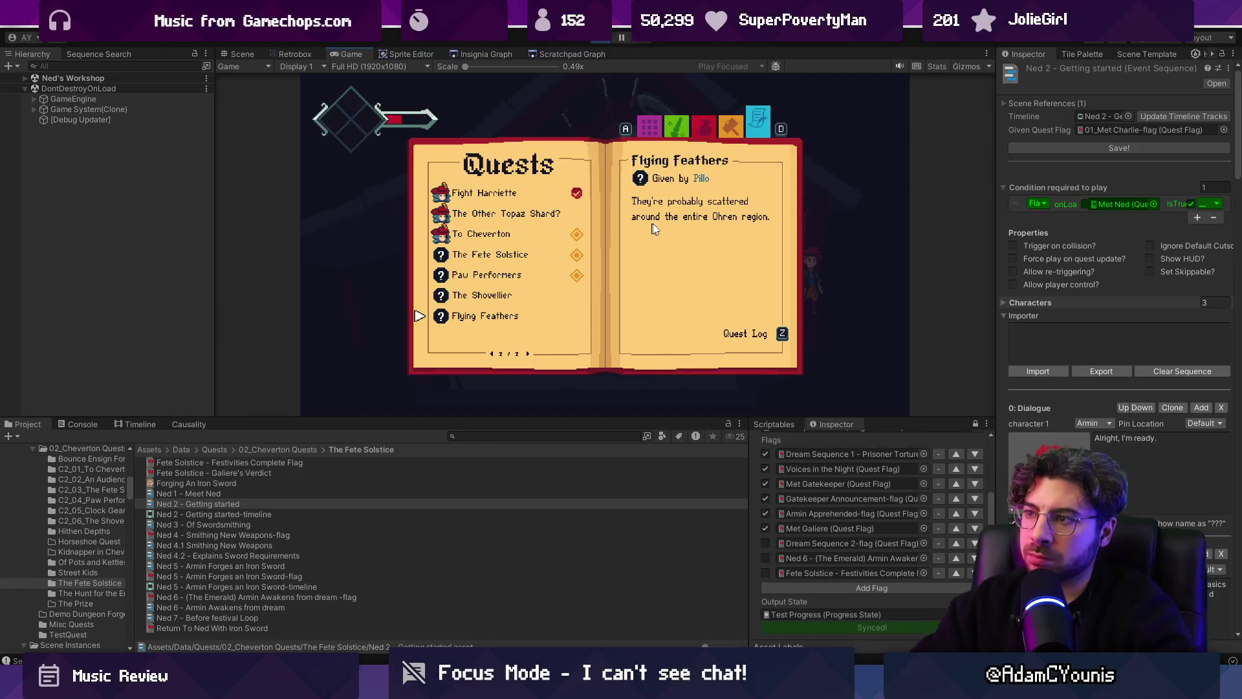
click(562, 435)
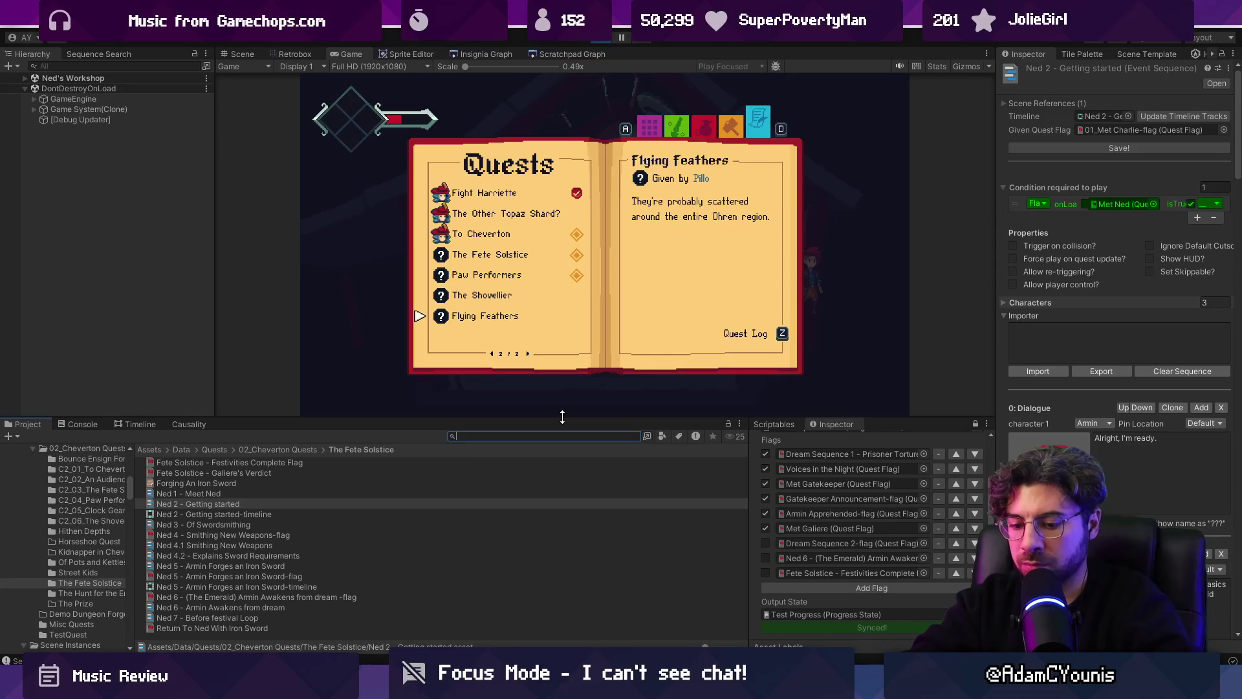
text(flying feasth)
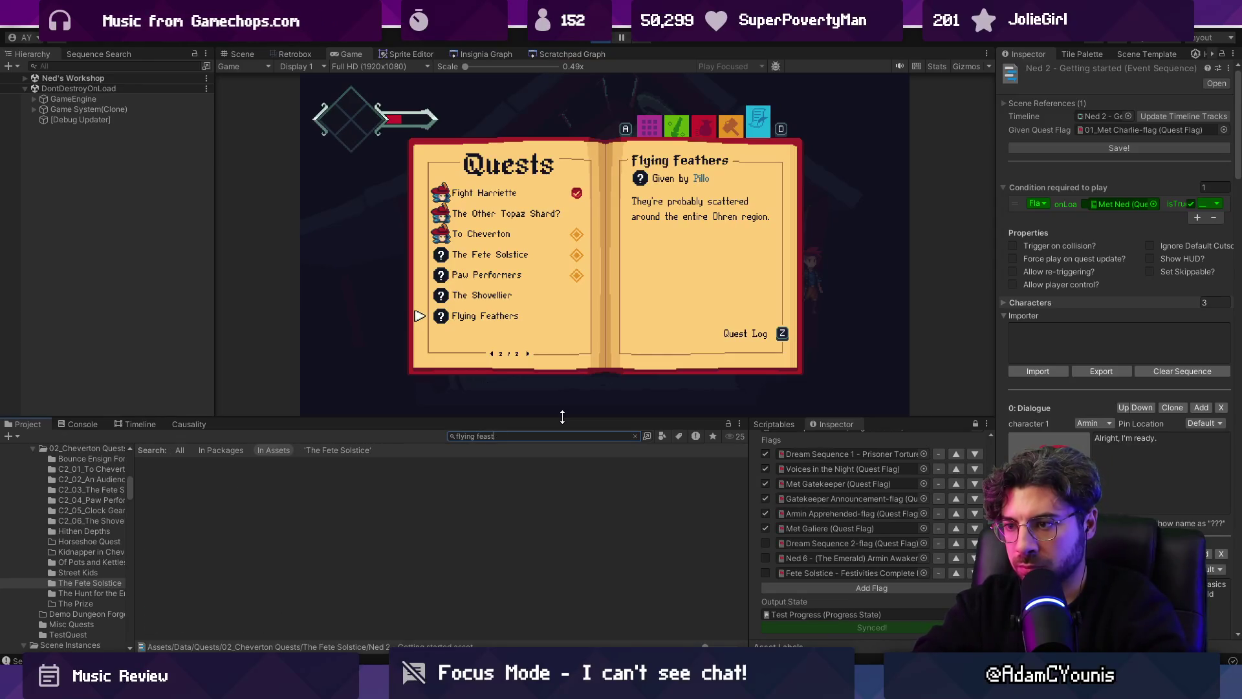
text(ers)
click(194, 462)
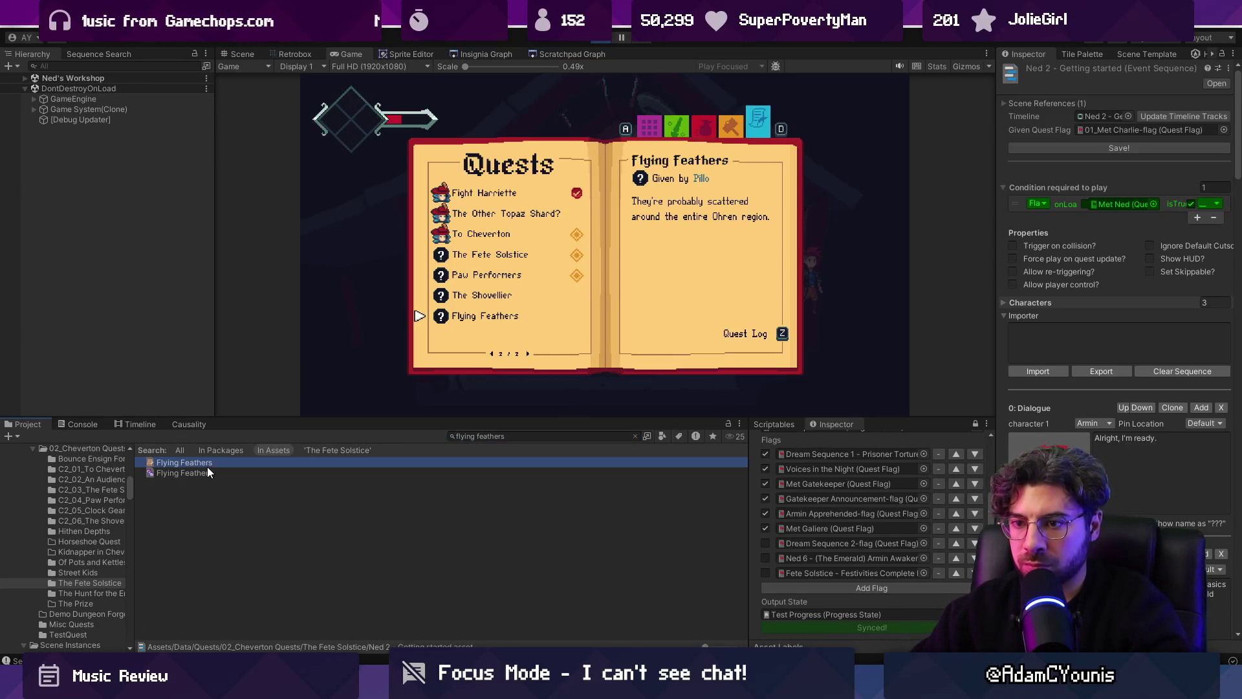
double_click(1111, 197)
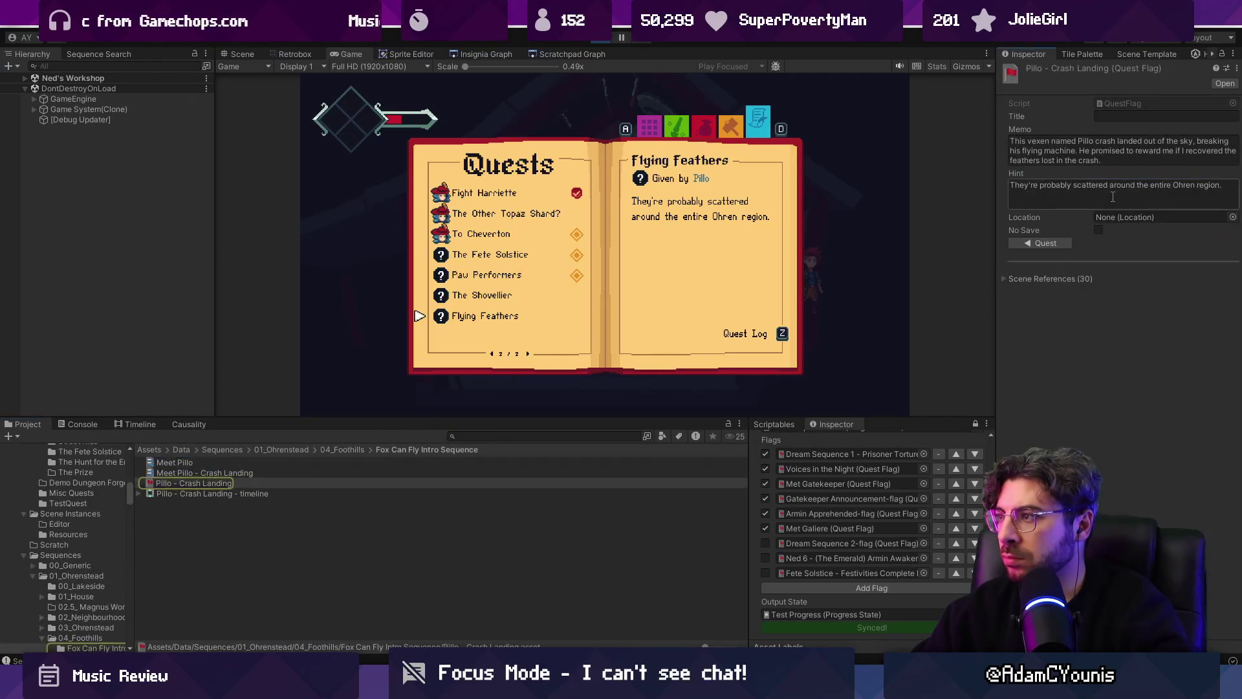
Start the hint with 'Pillo's feathers are'
click(1061, 183)
key(Home)
key(ctrl+shift+Right)
text(Pillo)
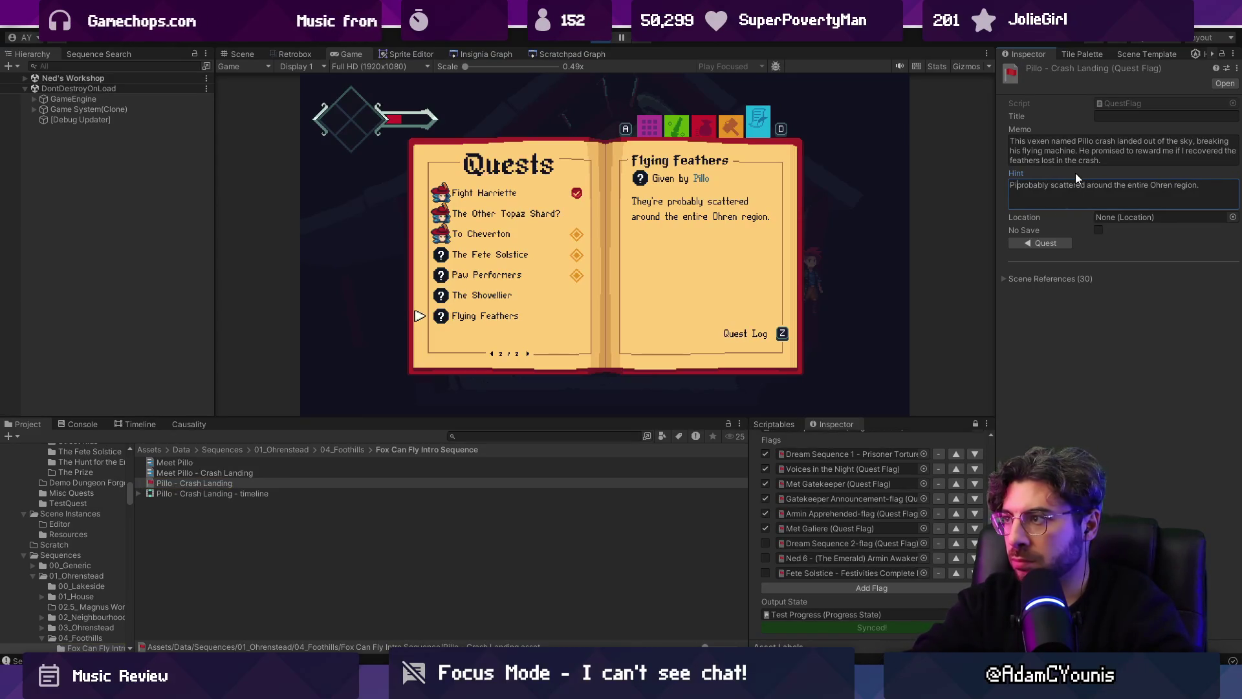
text('s feathers are p)
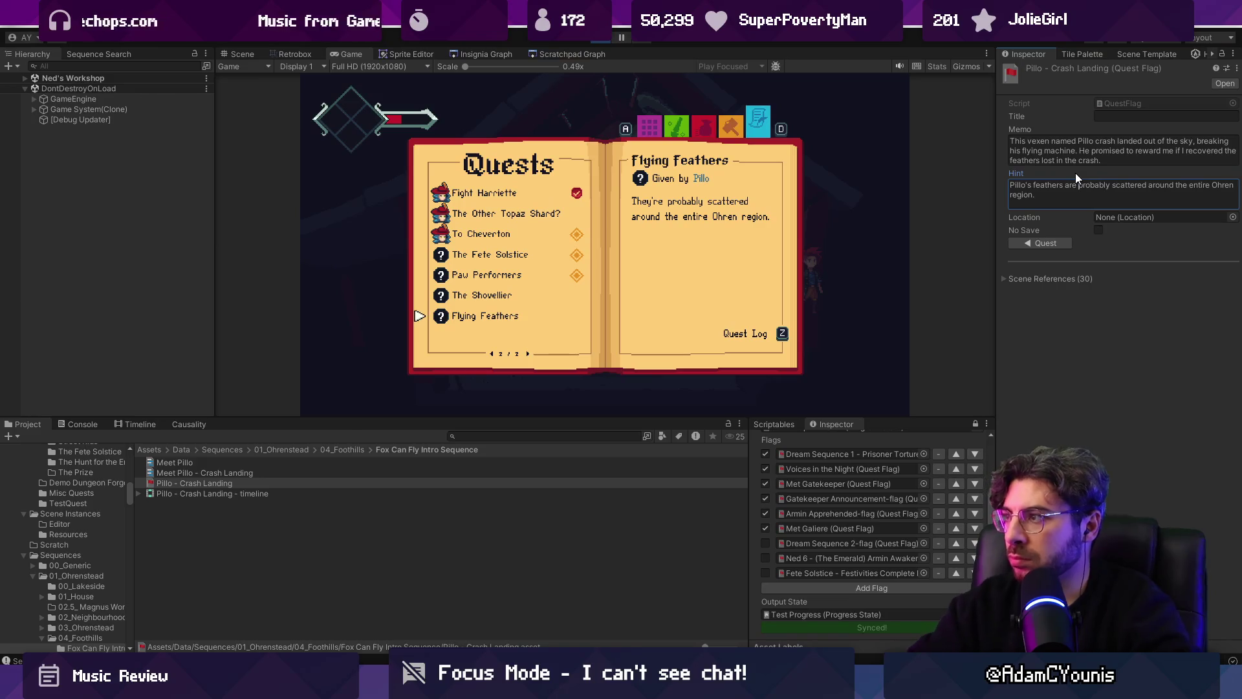
click(1150, 442)
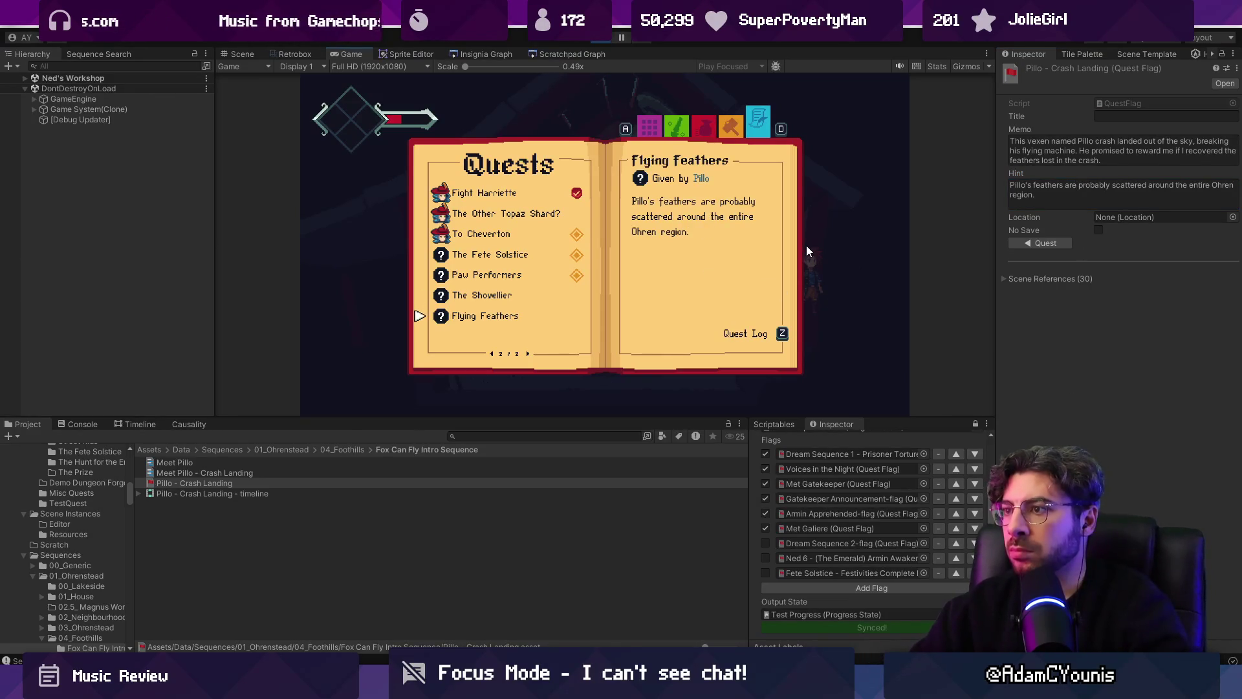
Finish the hint as 'scattered across the entire kingdom' and move the quest log up to Paw Performers
click(1221, 188)
double_click(1221, 187)
key(BackSpace)
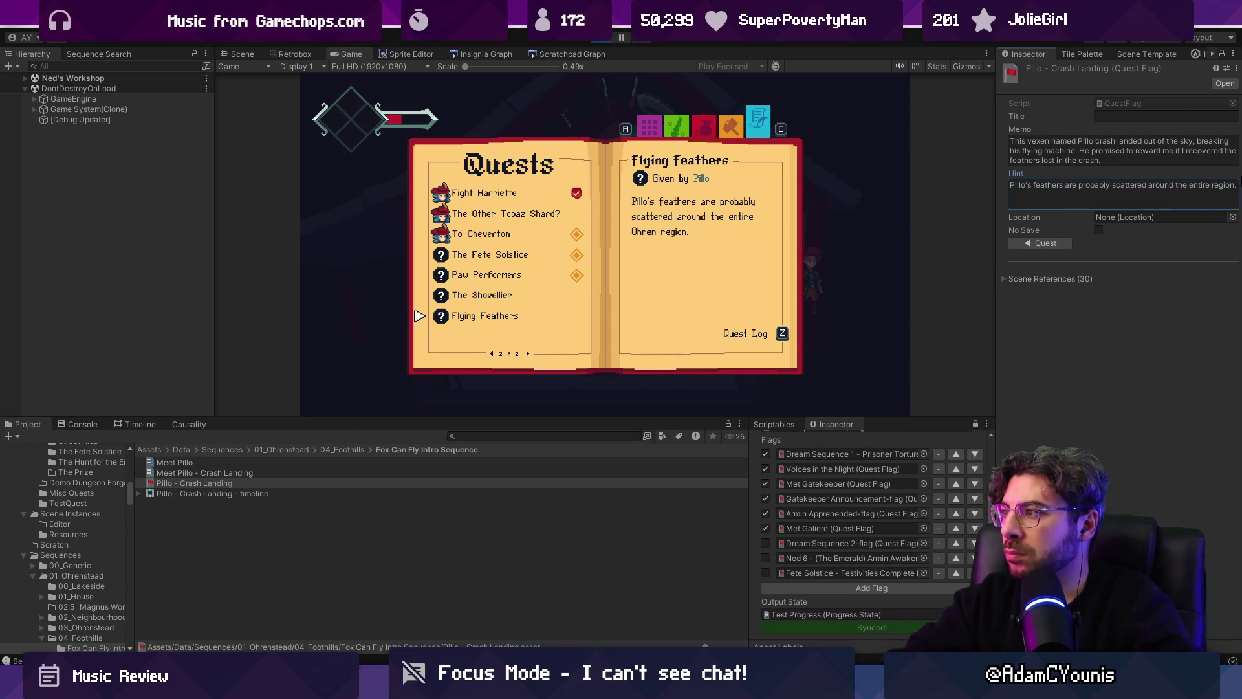
double_click(1222, 185)
text(countri)
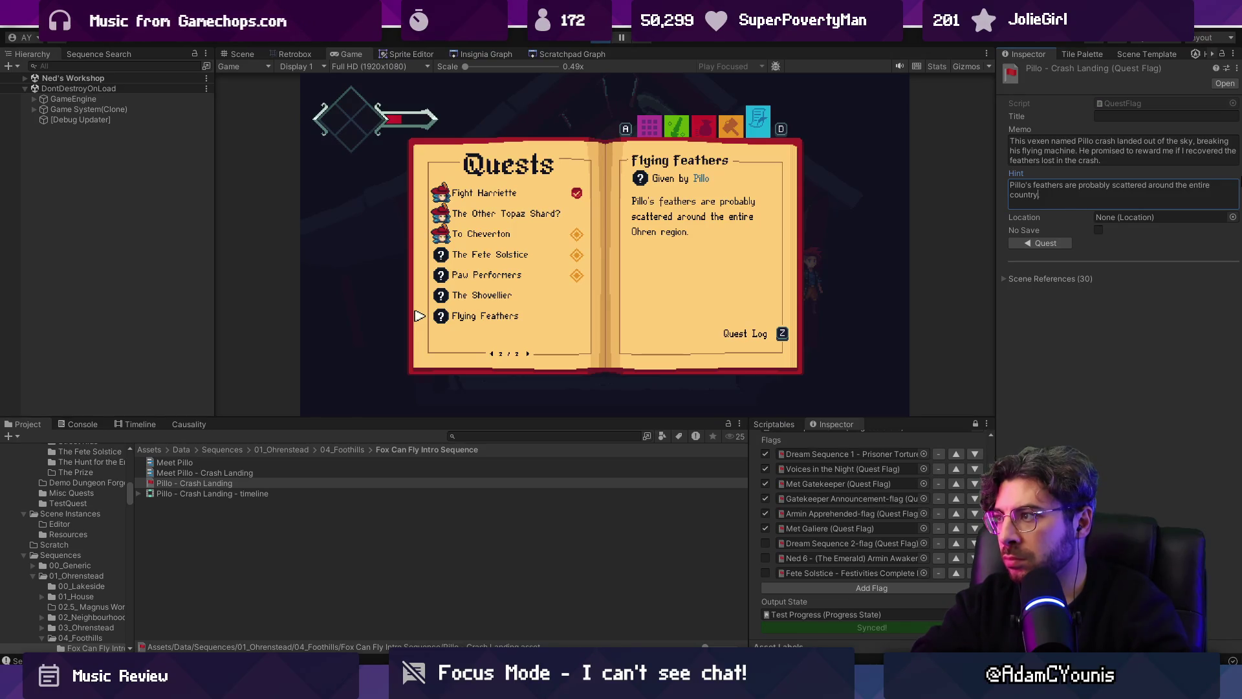
double_click(1160, 185)
text(across)
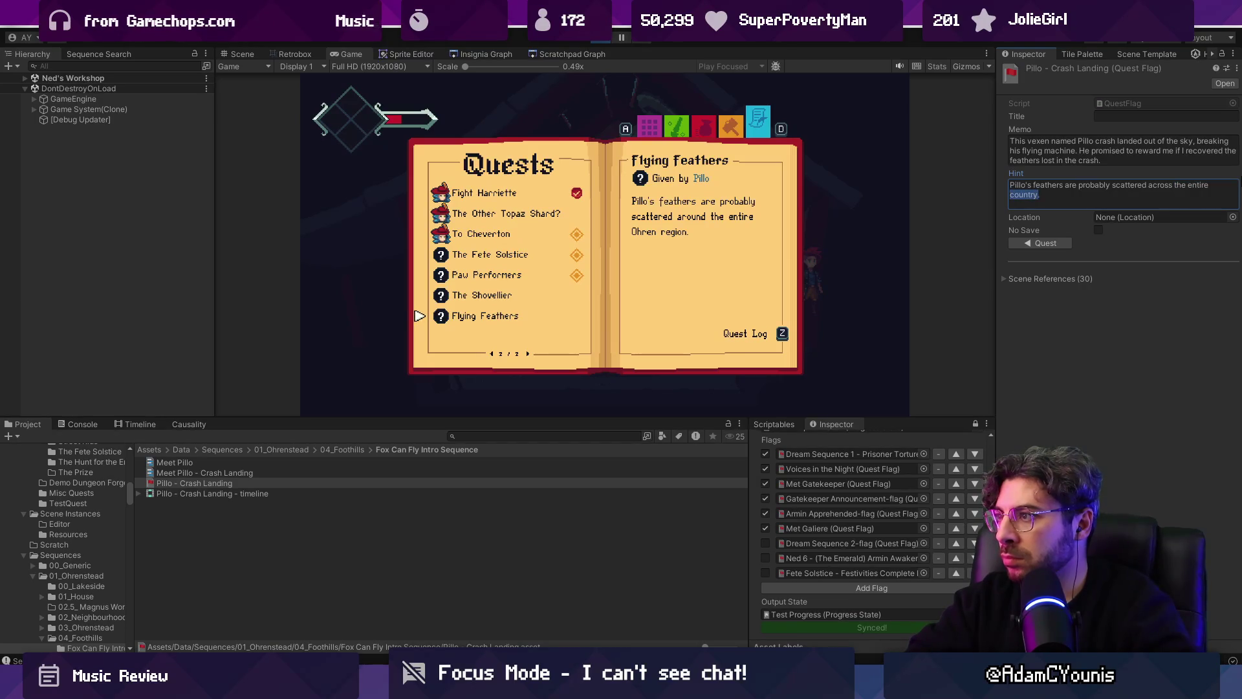
key(ctrl+shift+Left)
text(kingdom)
click(988, 289)
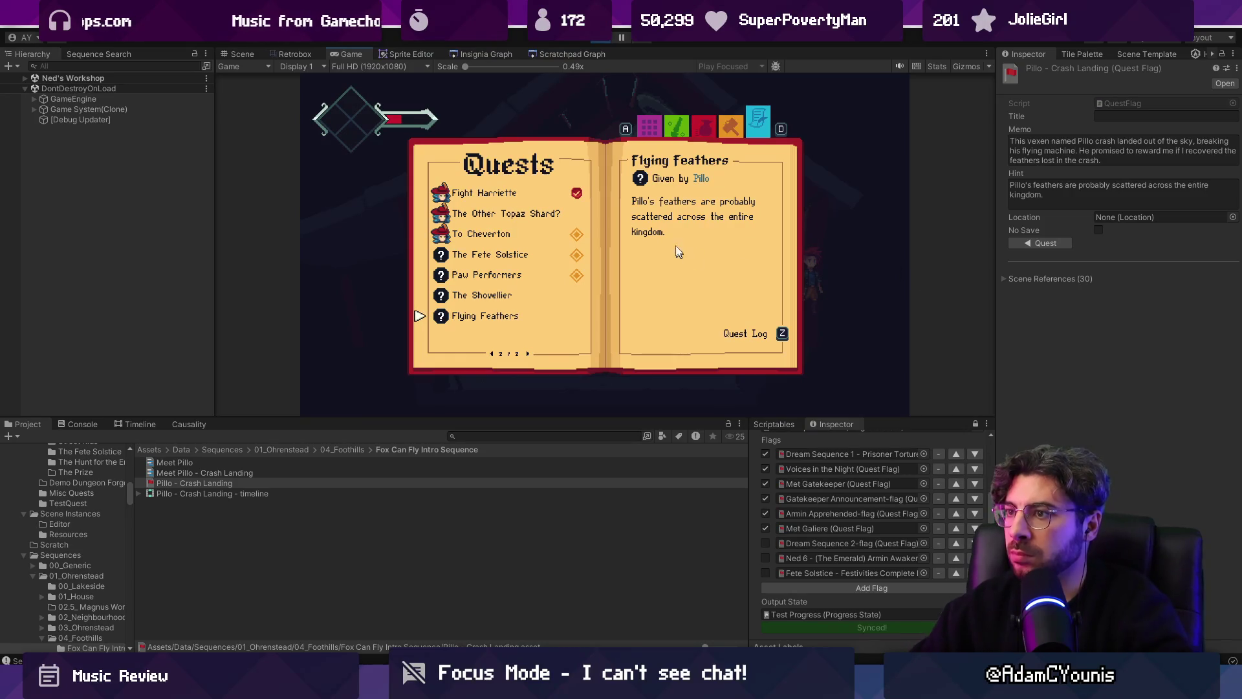
key(Up)
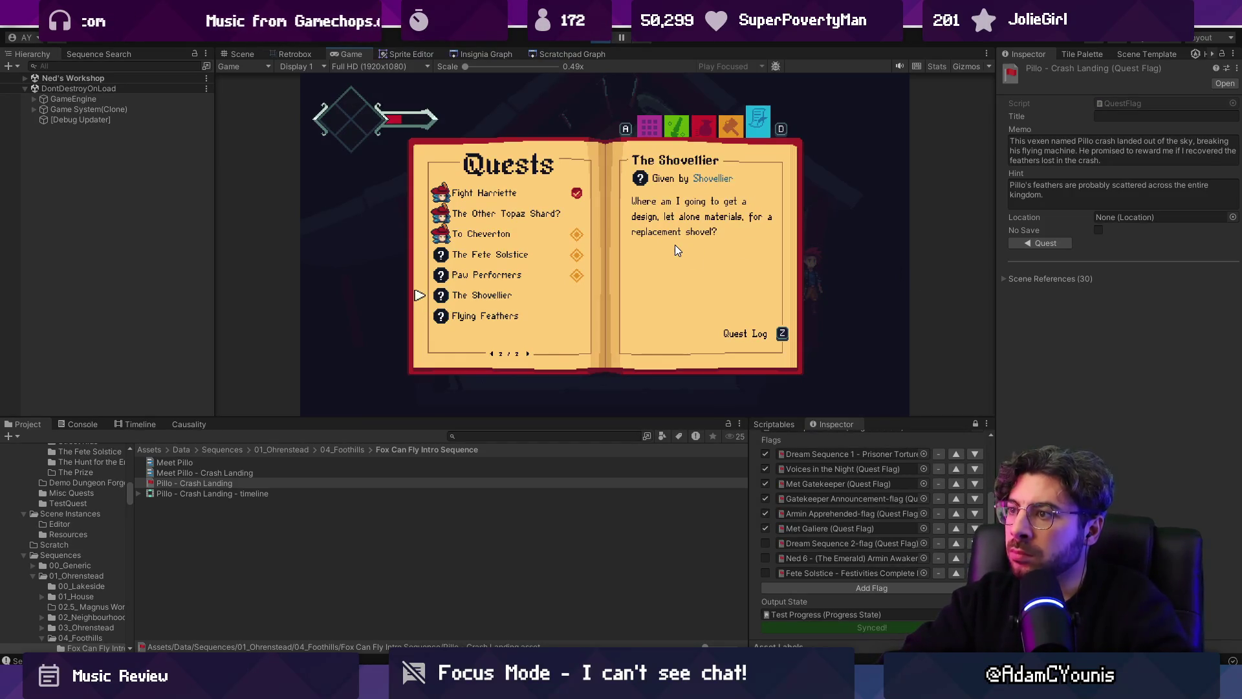
key(Up)
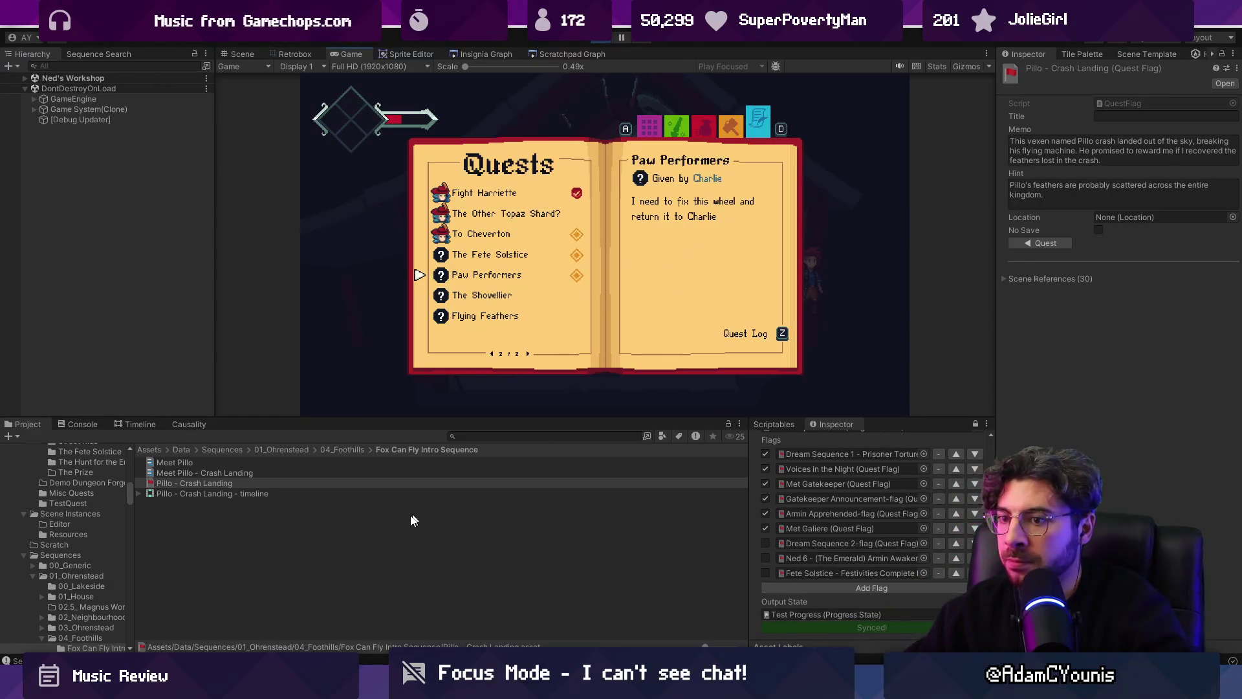
Search the project for 'paw performers' and inspect its 01_Met Charlie and 02_Give Wheel To Charlie flags
text(pa)
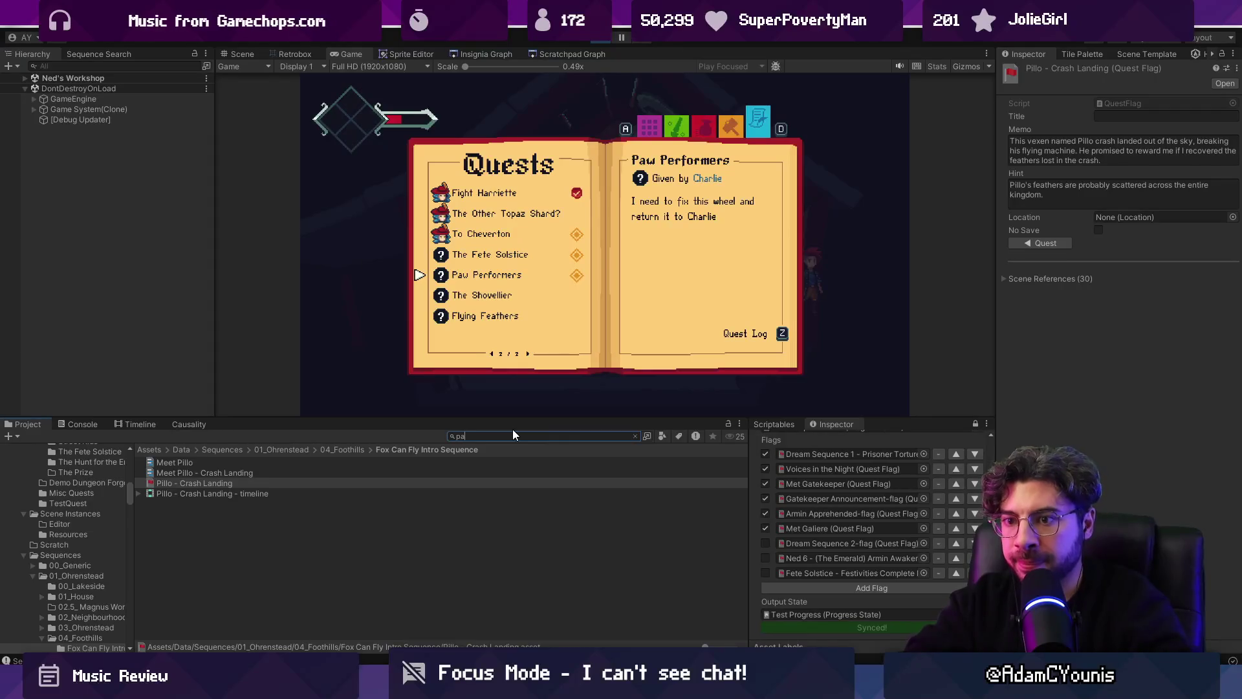
text(w performers)
click(246, 482)
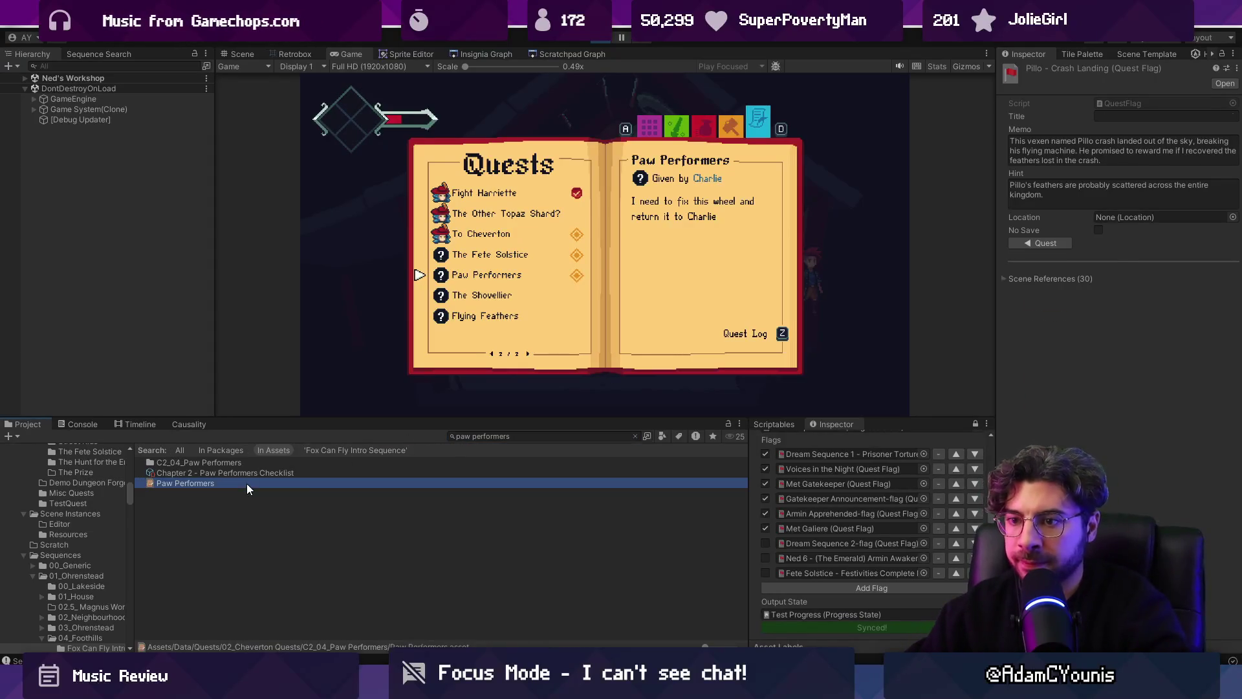
double_click(1110, 197)
click(1206, 186)
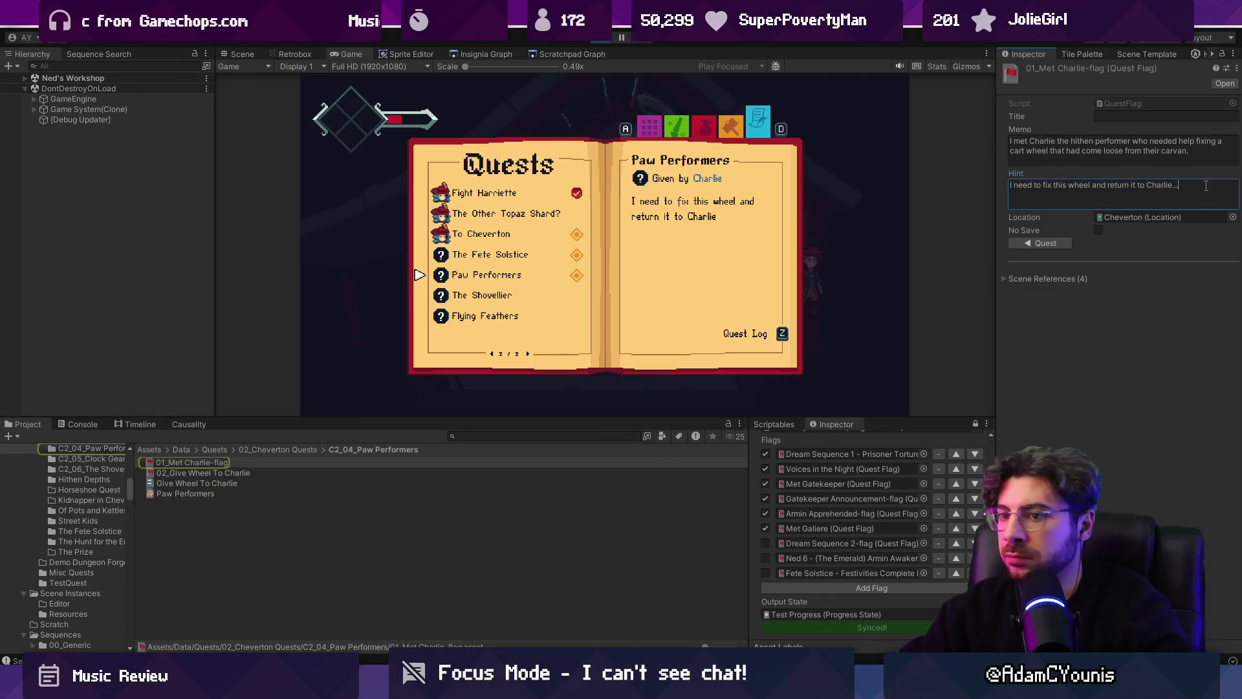
click(550, 473)
Flip the game's quest log back to page one and enlarge the Game view
click(803, 298)
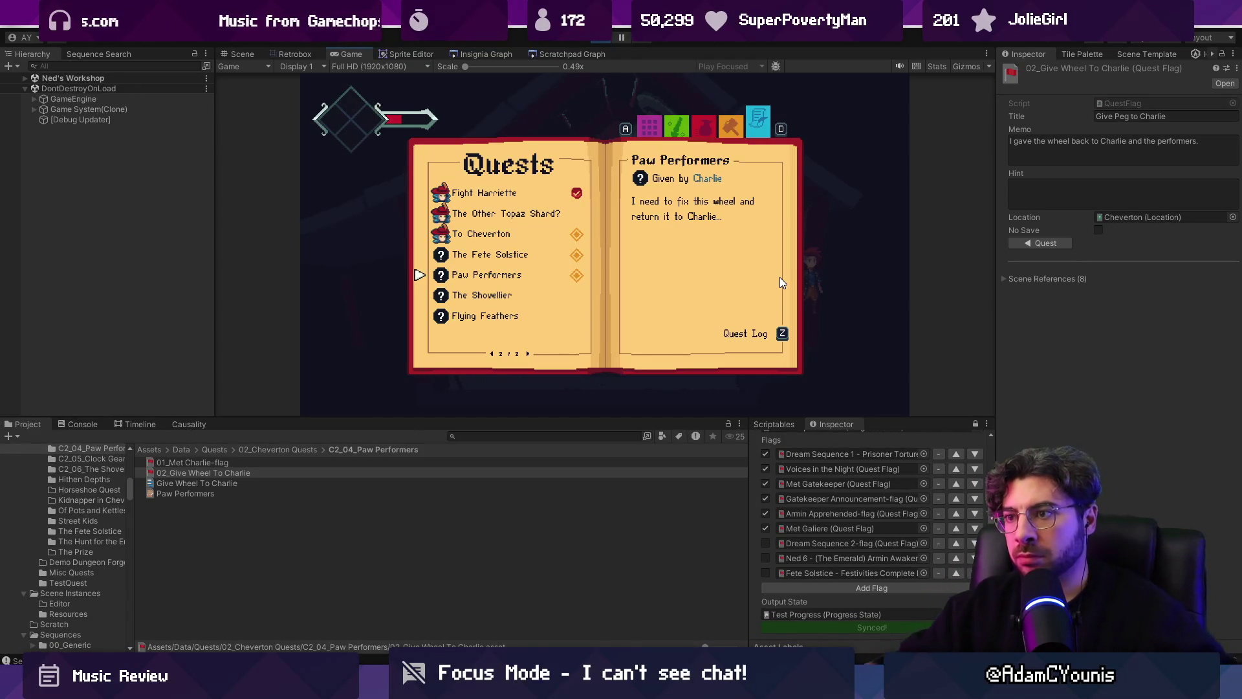
key(Left)
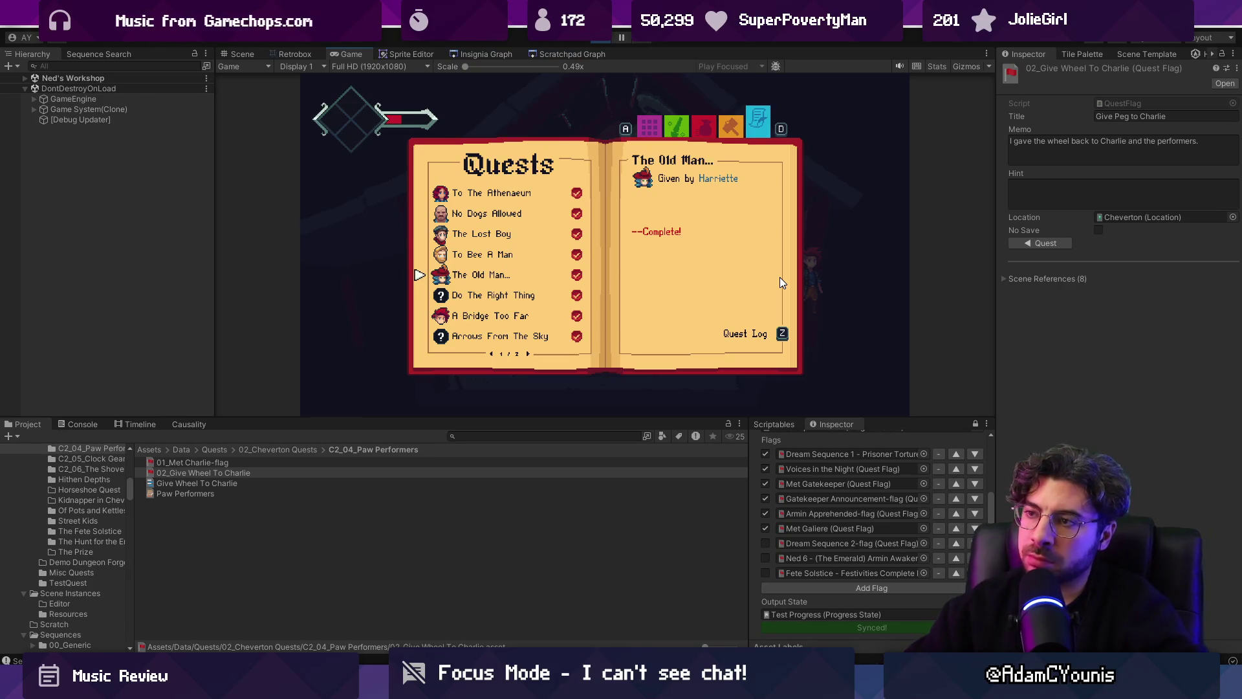
drag(568, 418, 568, 471)
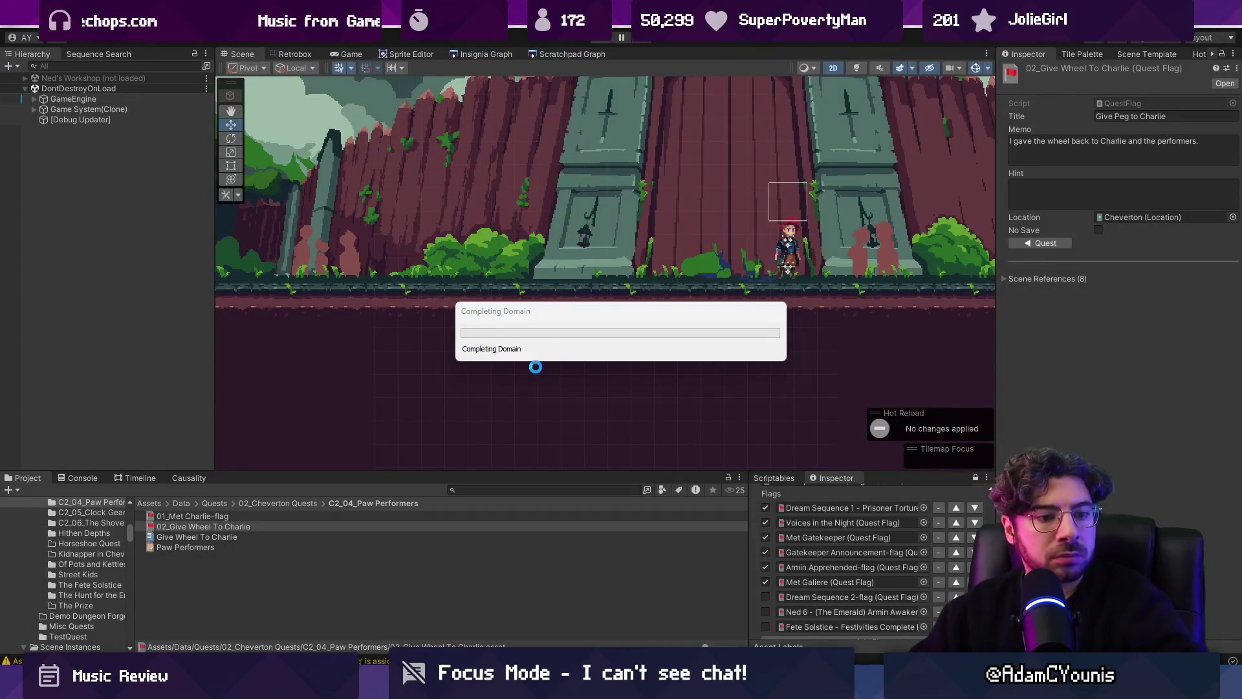
Open ListableProvider.cs at its ToList call and start a new empty AI chat beside it
key(alt+Tab)
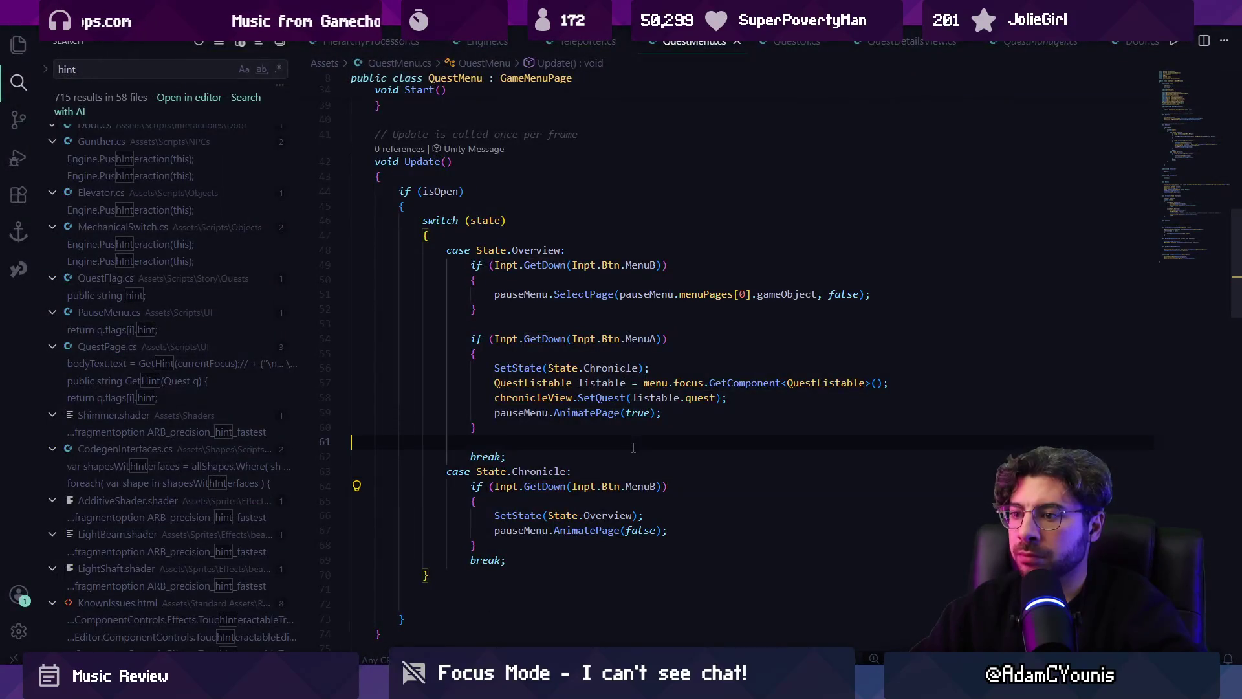
key(ctrl+p)
text(listab)
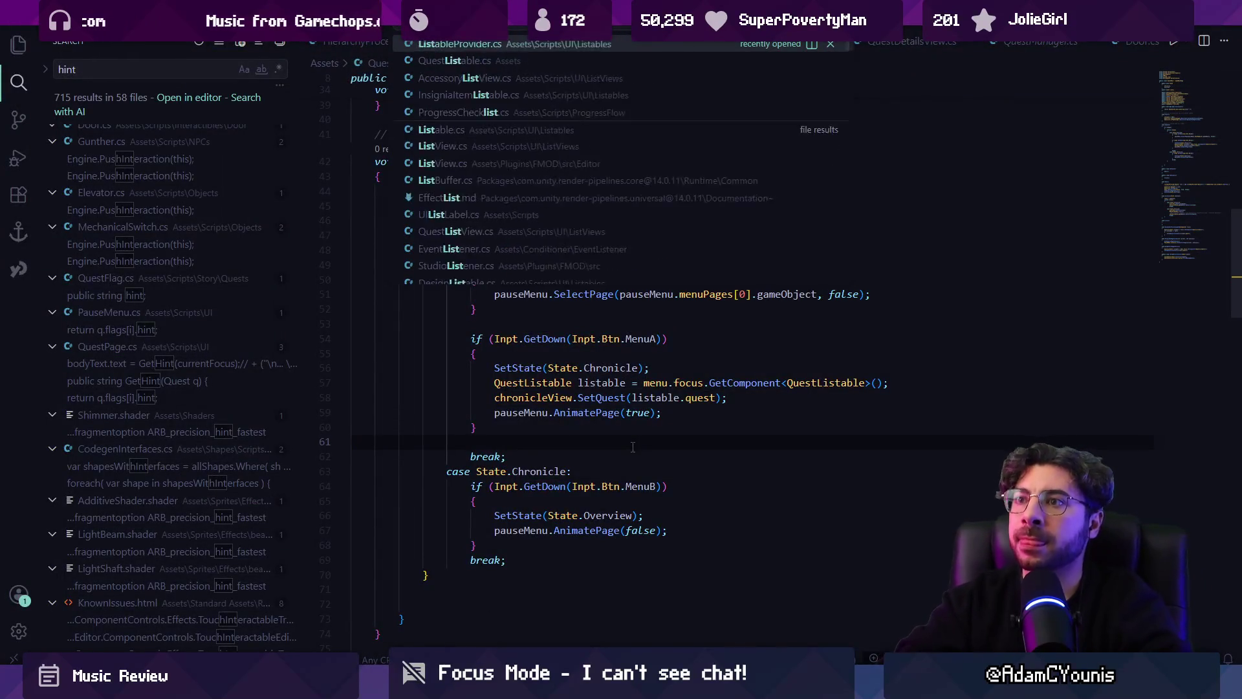
key(Return)
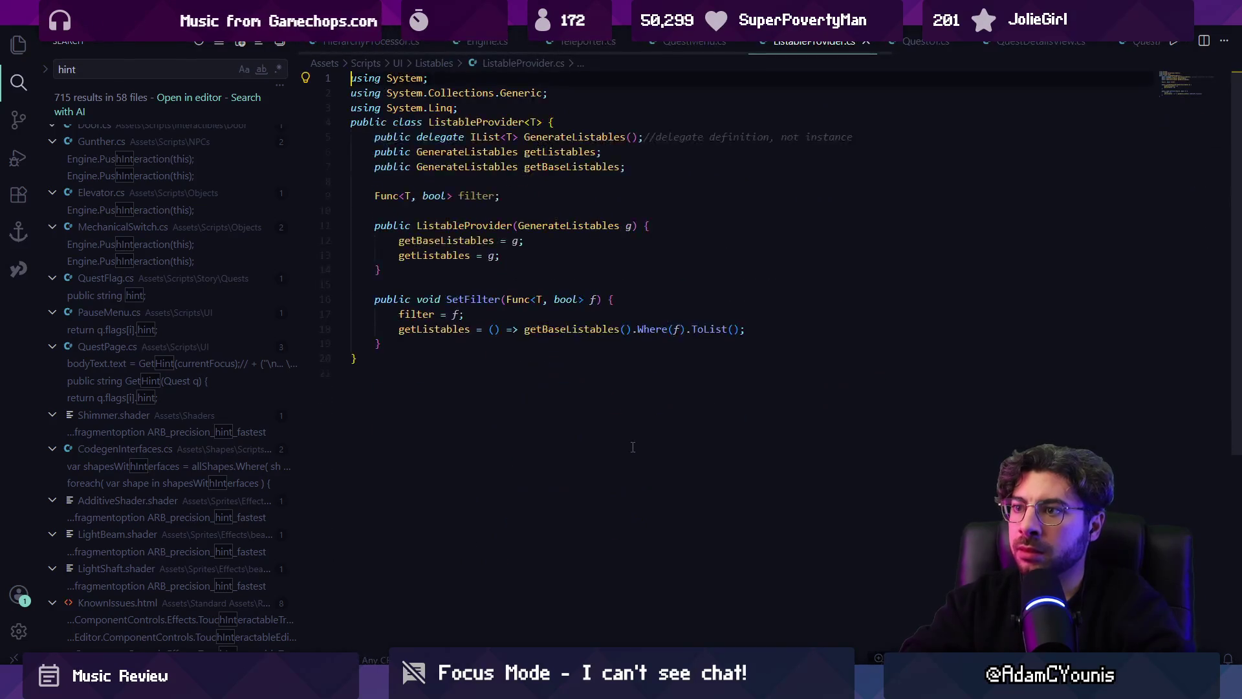
key(ctrl+f)
text(to;)
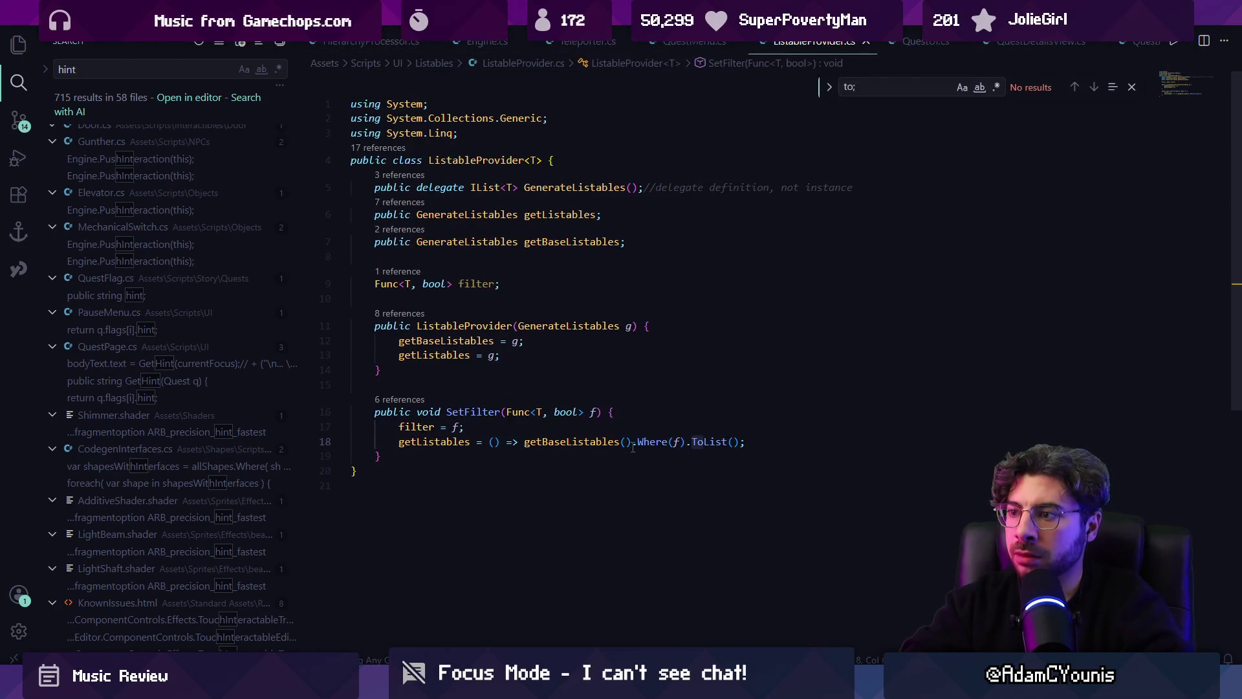
key(Escape)
key(ctrl+alt+i)
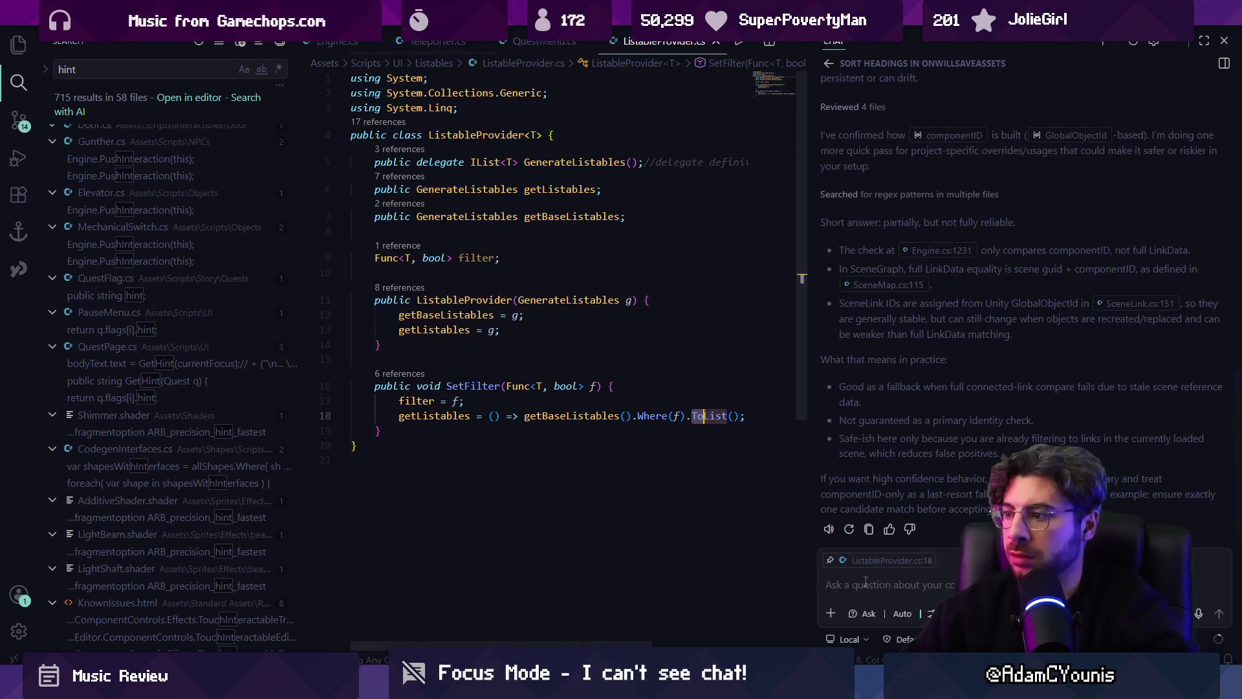
click(1102, 43)
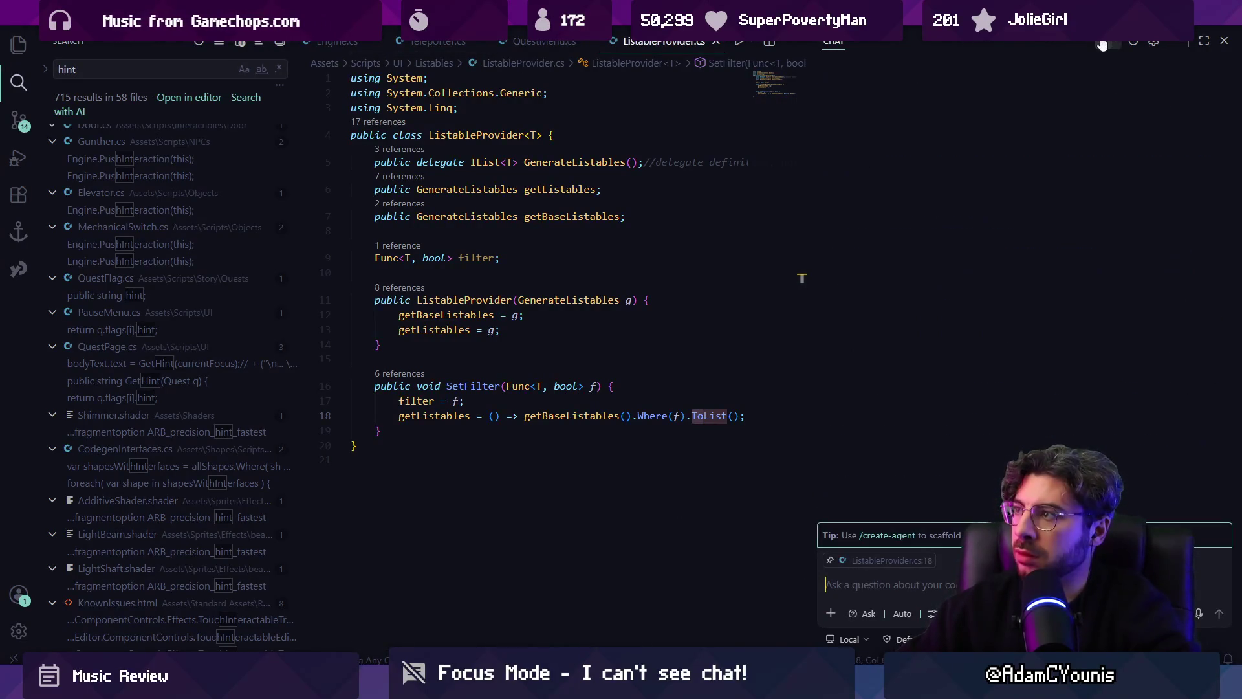
Send the AI a prompt asking for a filter-like sorting strategy that puts active quests on top
text(help me outline a s)
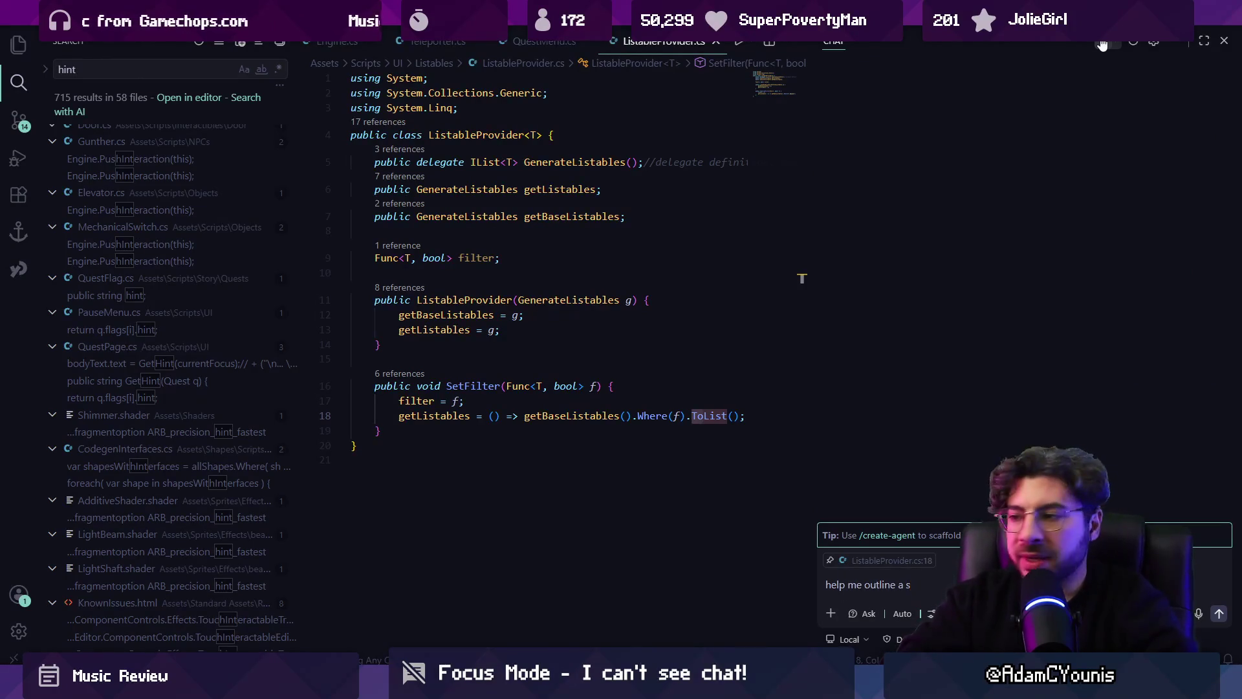
text(trategy tha)
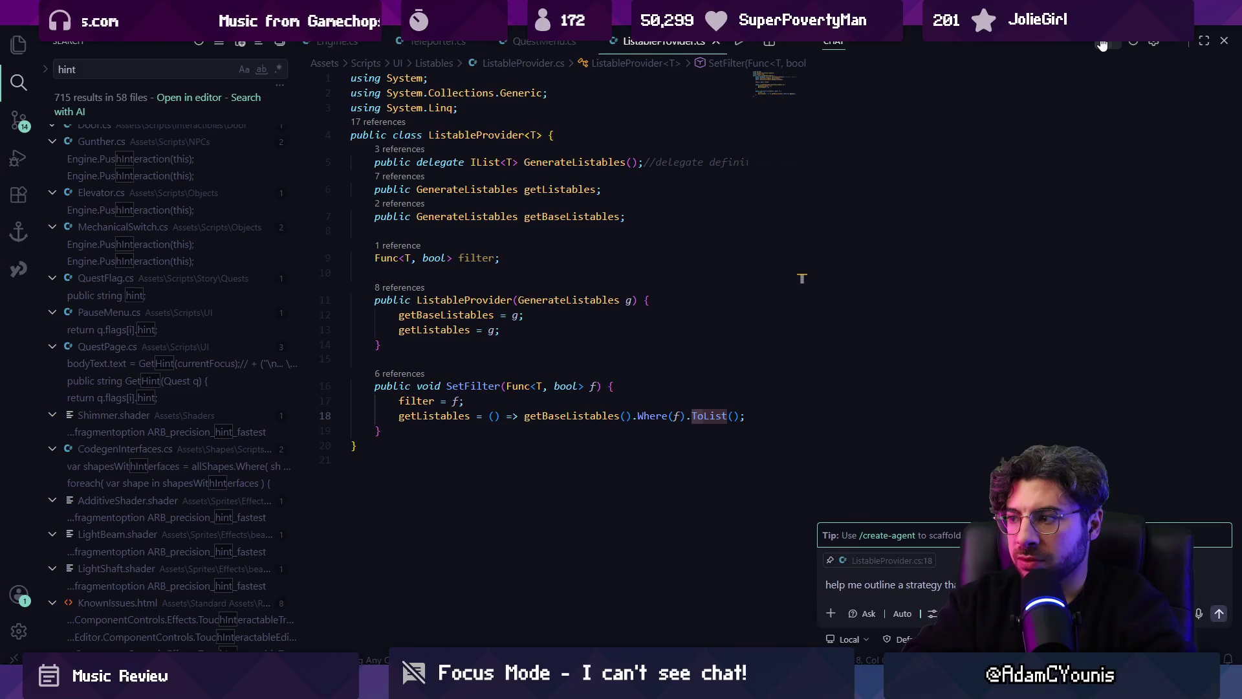
text(in addition to thbge)
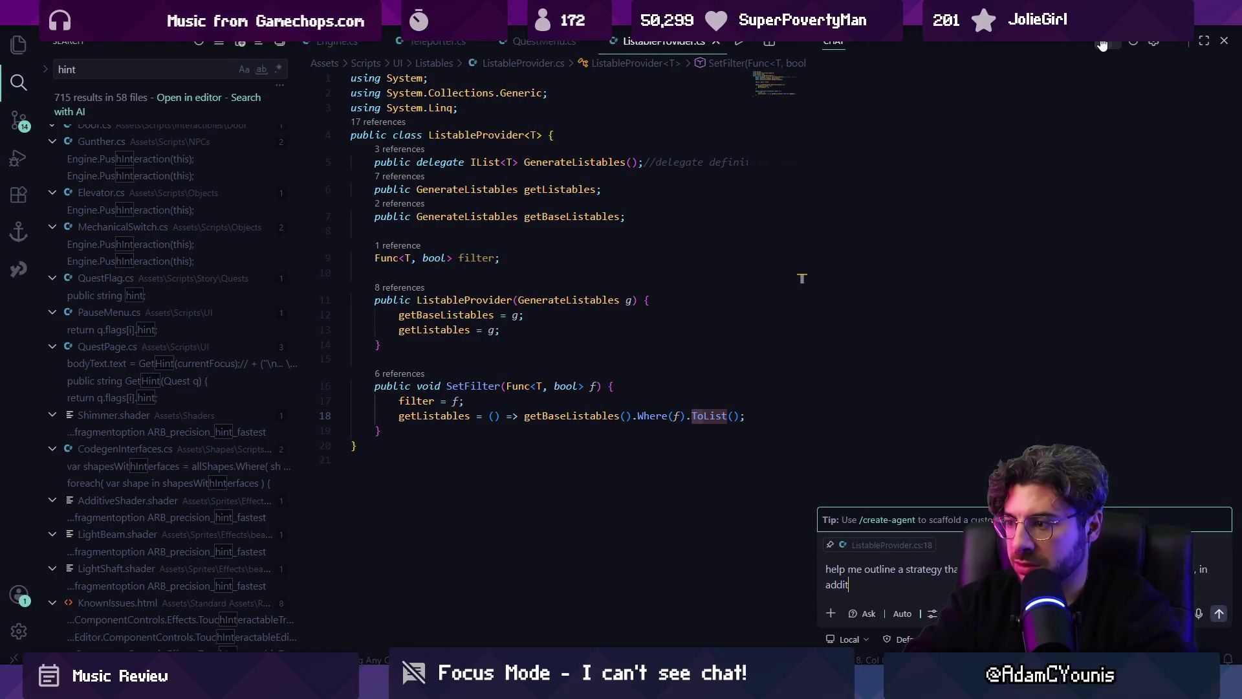
key(BackSpace)
key(BackSpace)
key(BackSpace)
text(a)
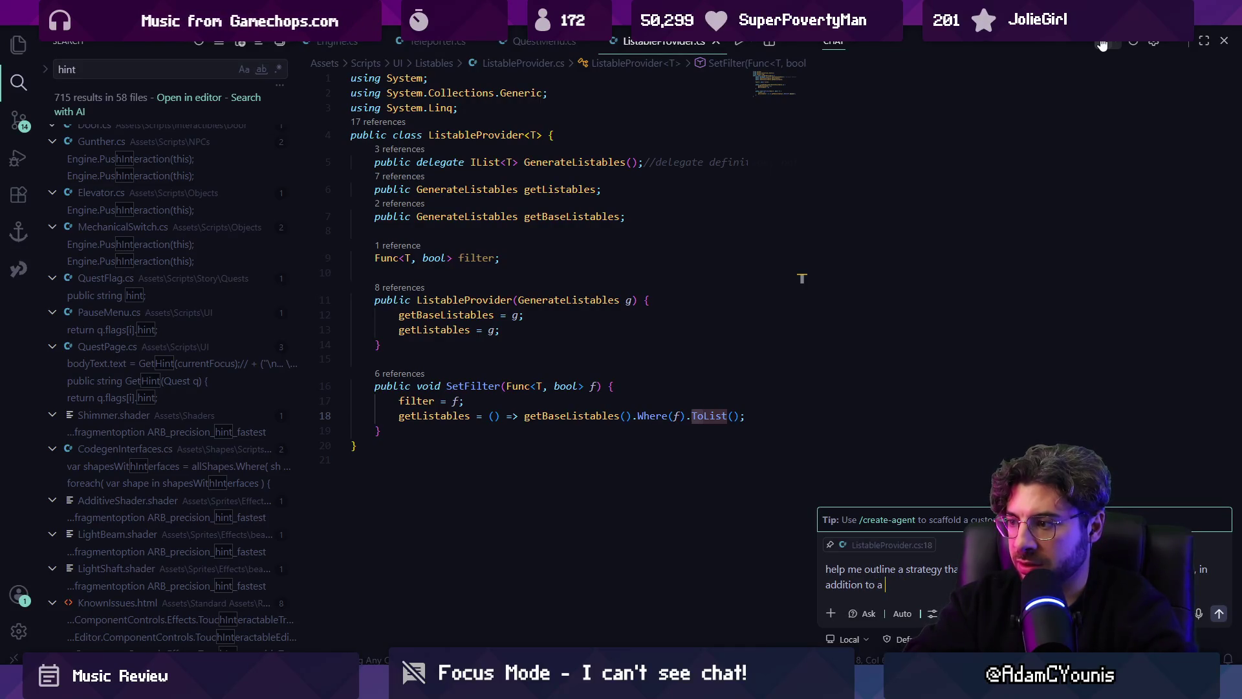
key(ctrl+BackSpace)
key(ctrl+BackSpace)
key(ctrl+BackSpace)
text(sim)
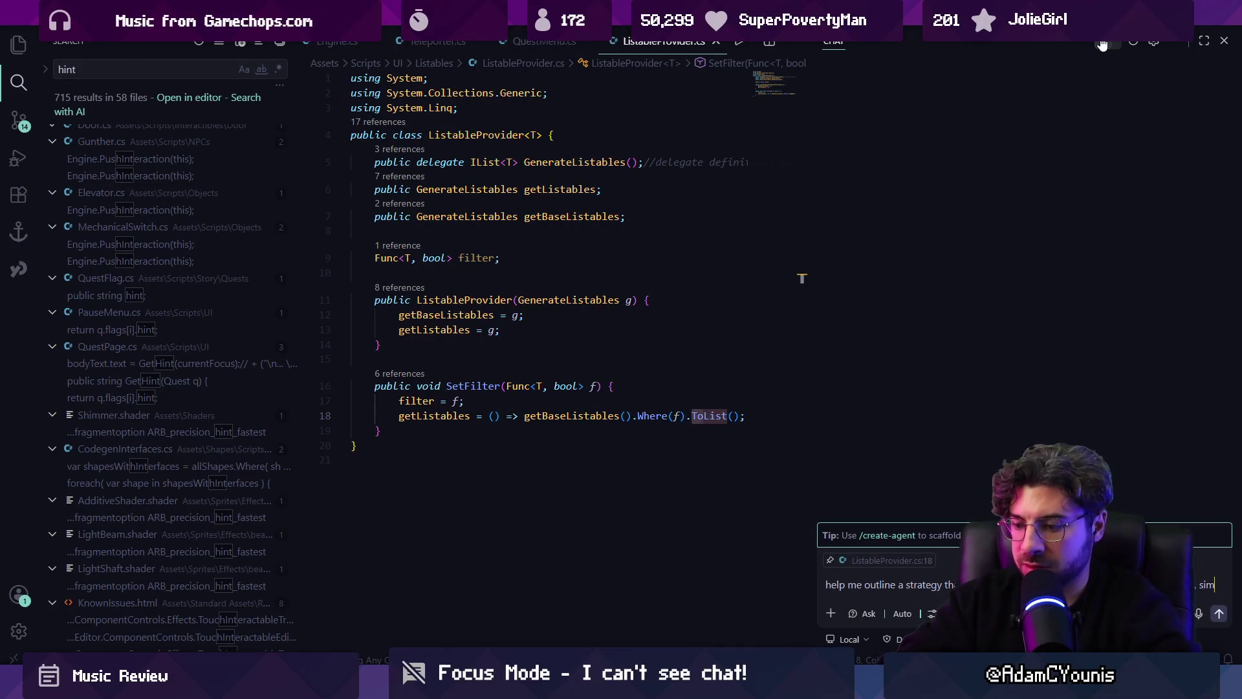
text(ilar to hor)
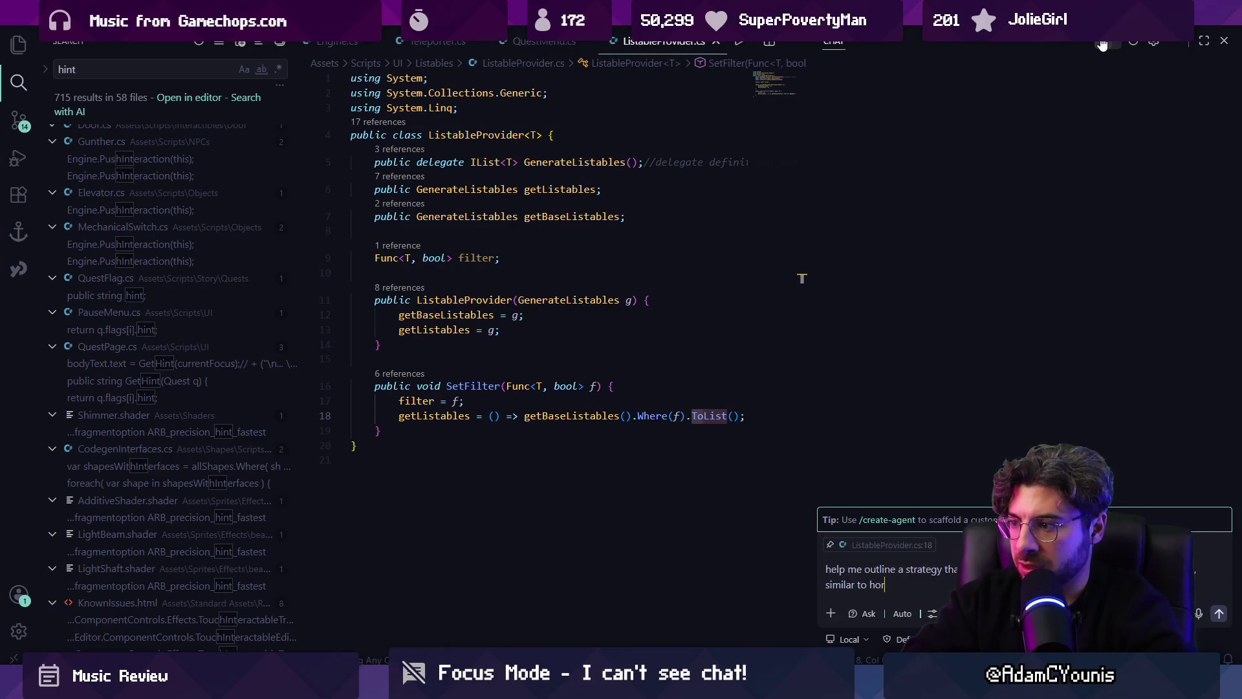
text( I hav)
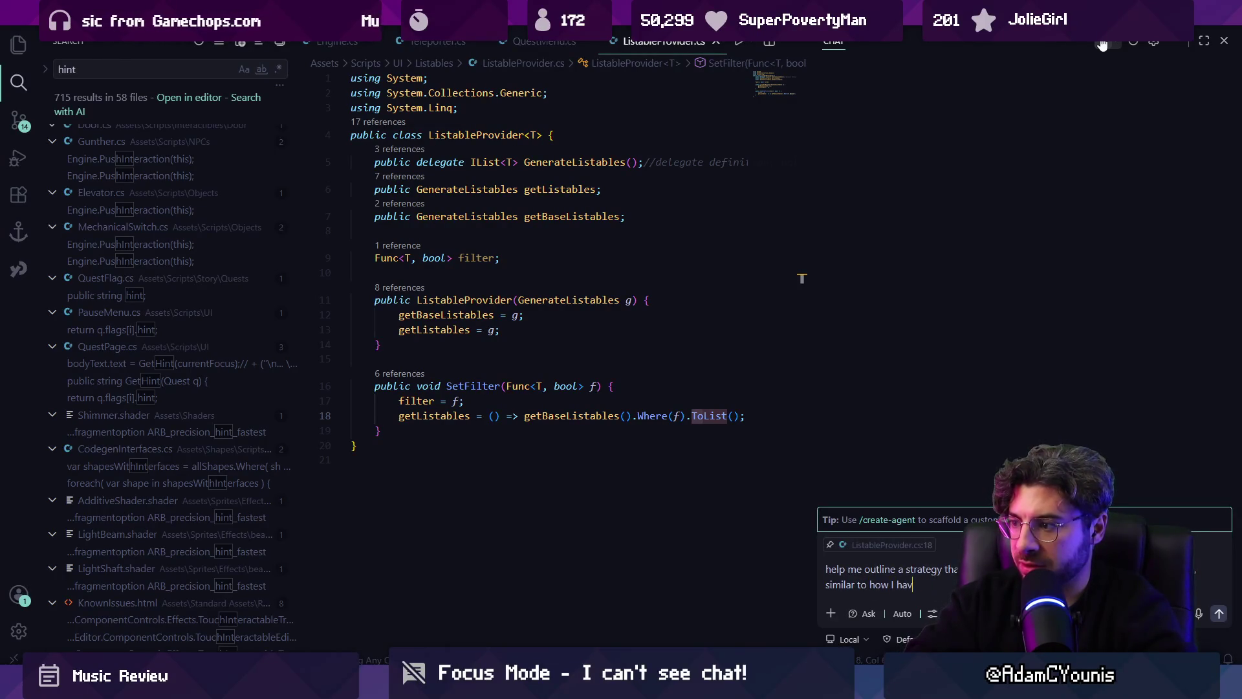
text(e the filter.)
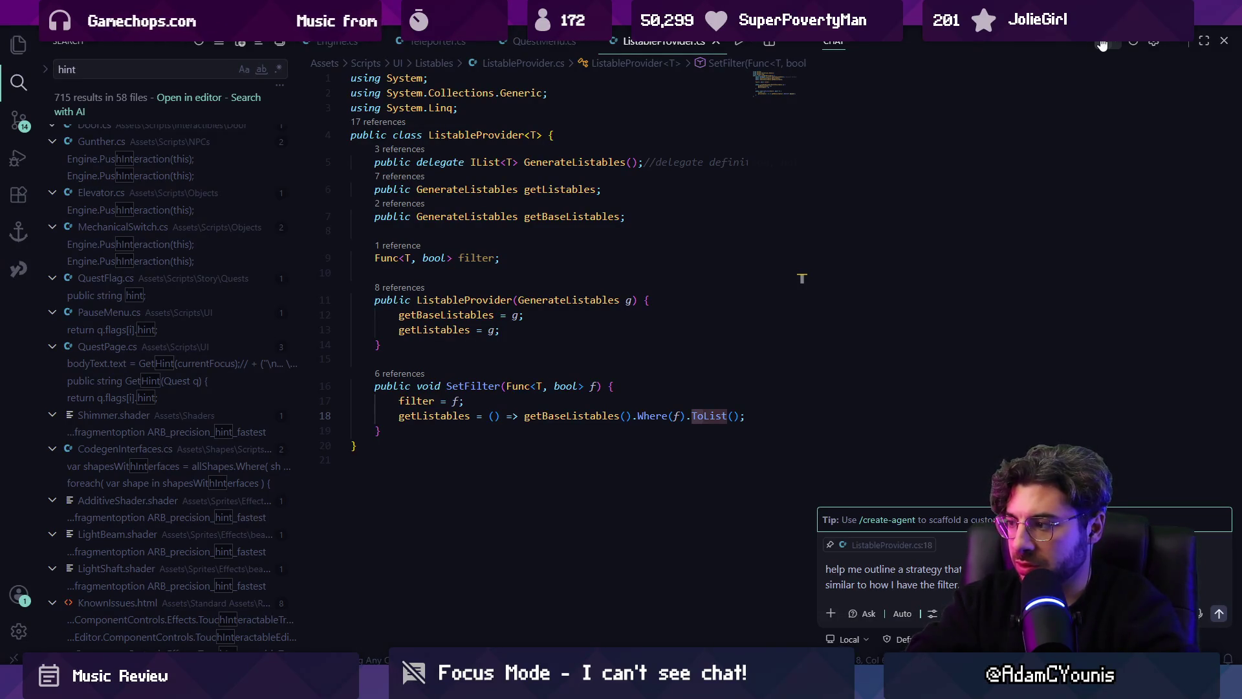
text(put the )
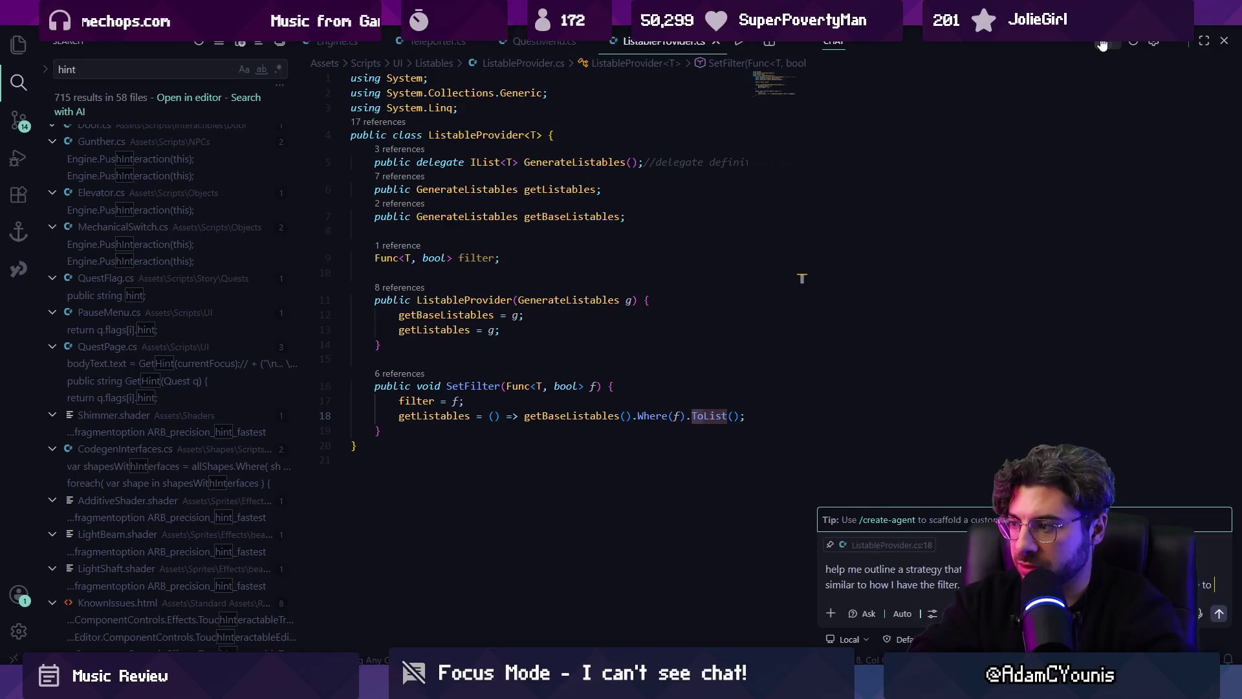
text(active que)
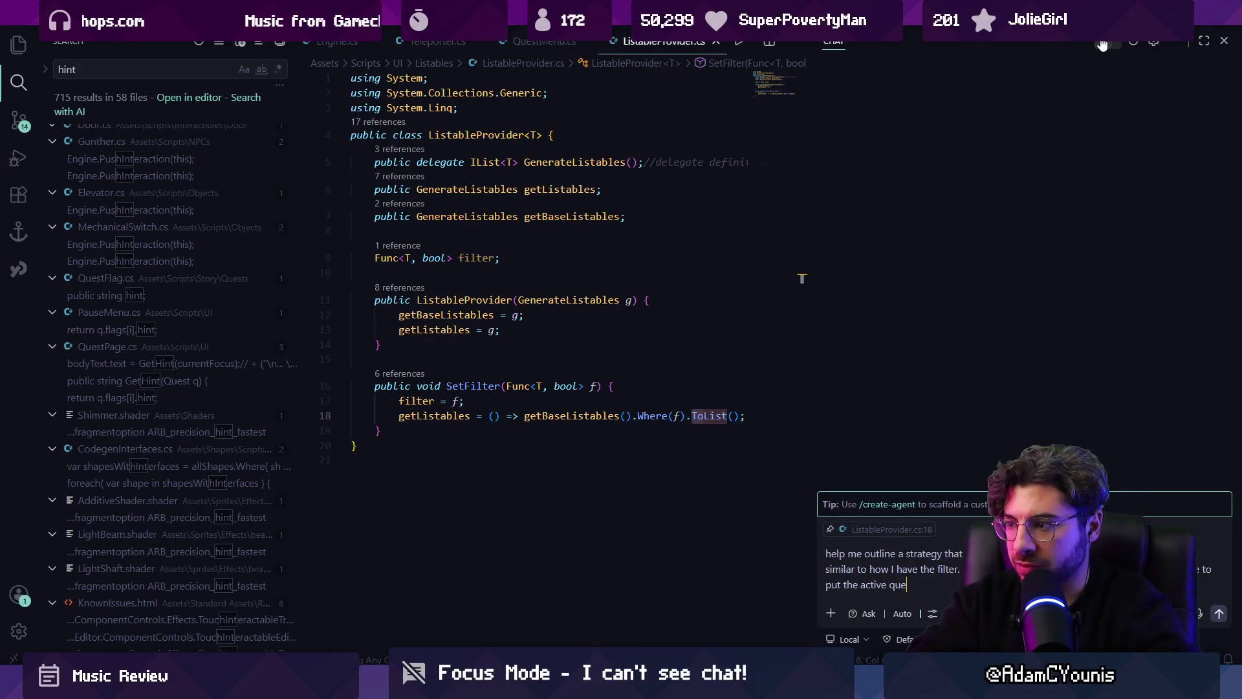
text(sts on top a)
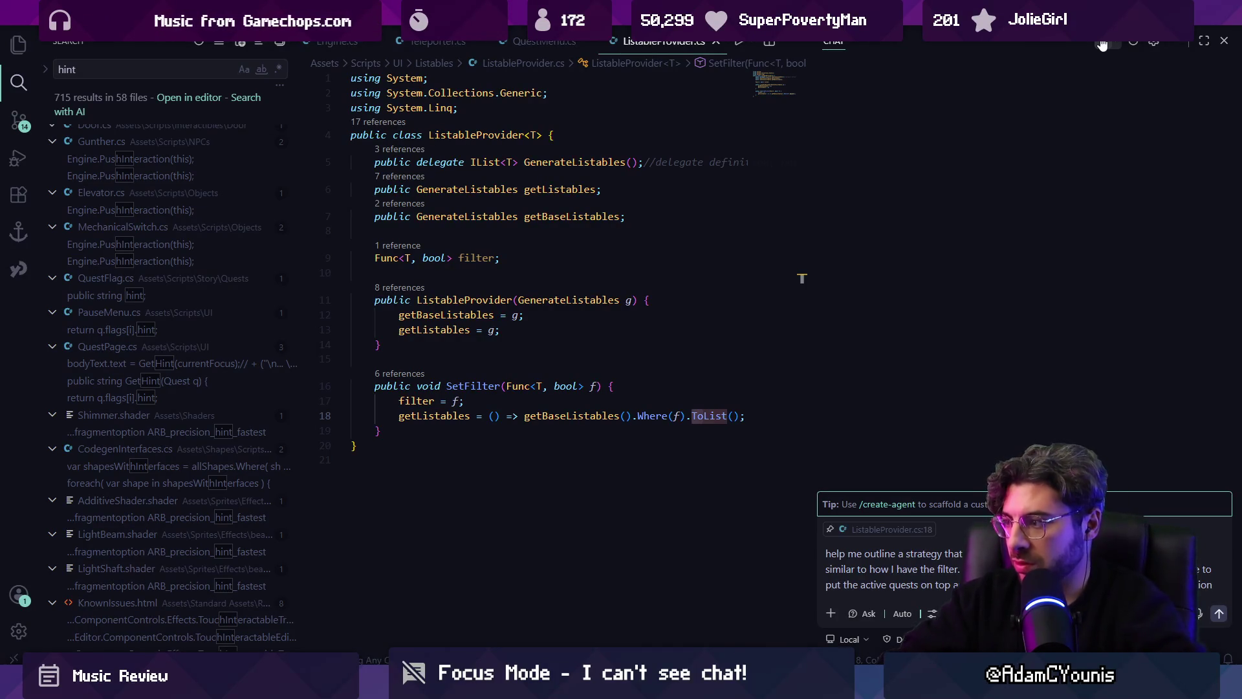
key(Return)
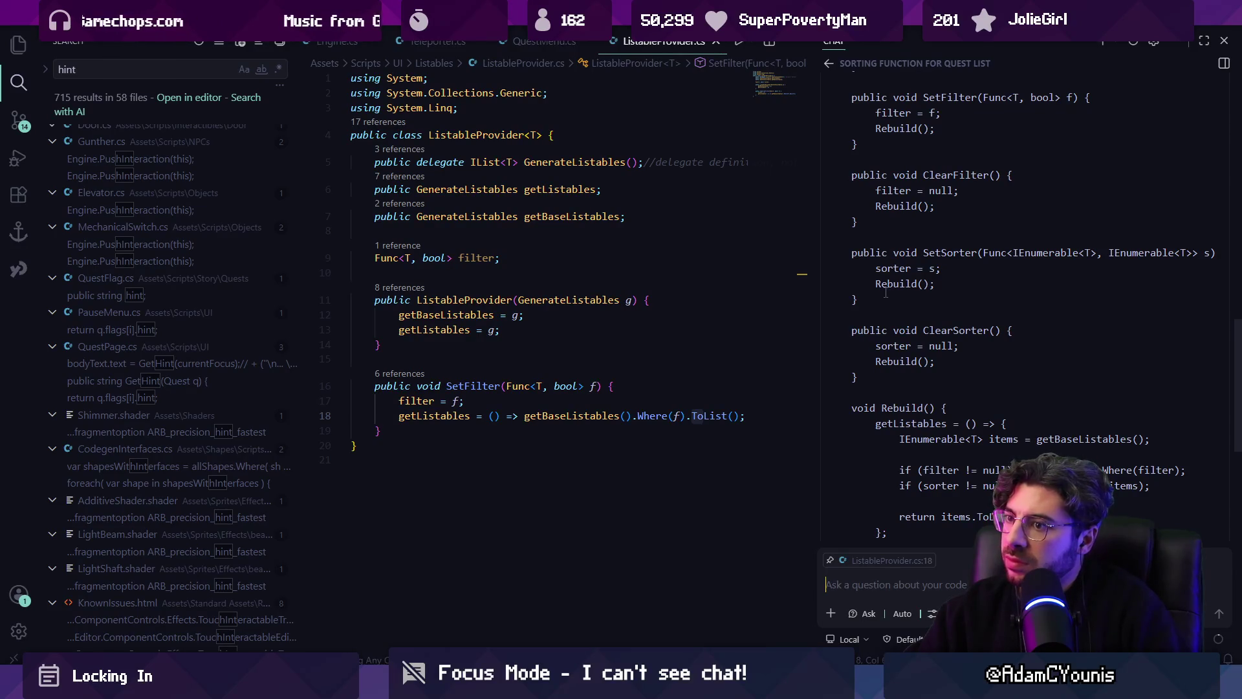
Scroll through the AI's reply to read its SetSorter and Rebuild code and the active-first quest example
scroll(914, 349, down, 3)
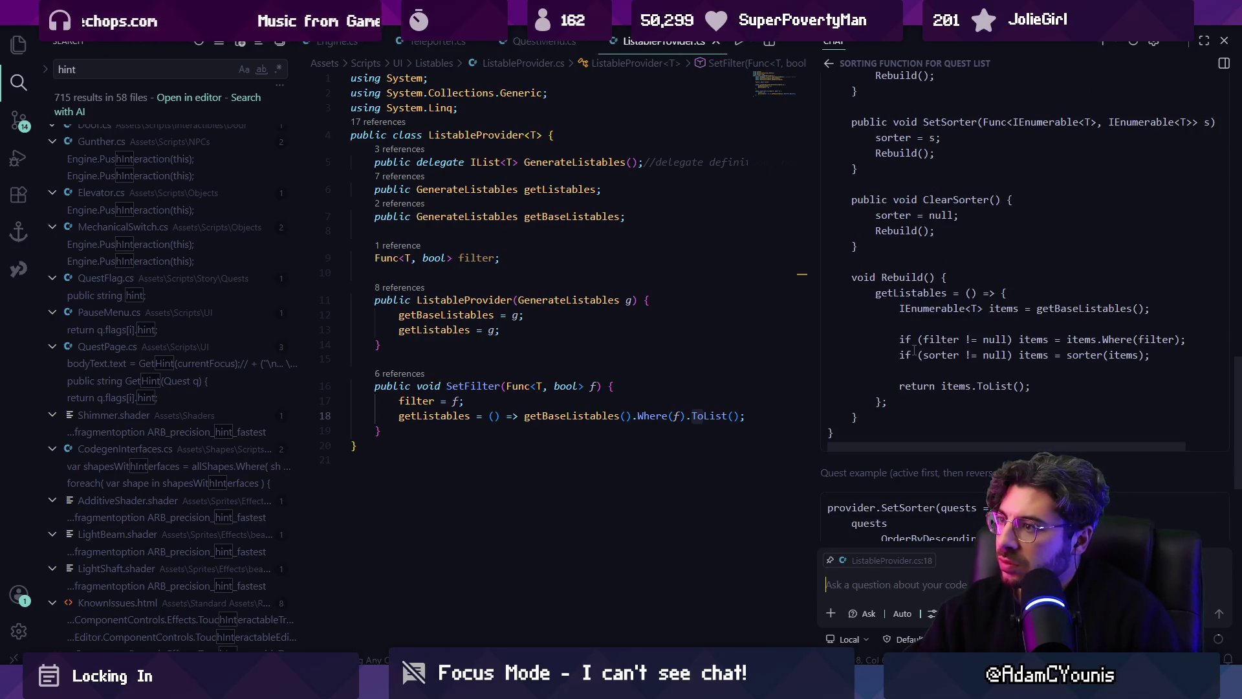
scroll(914, 349, down, 3)
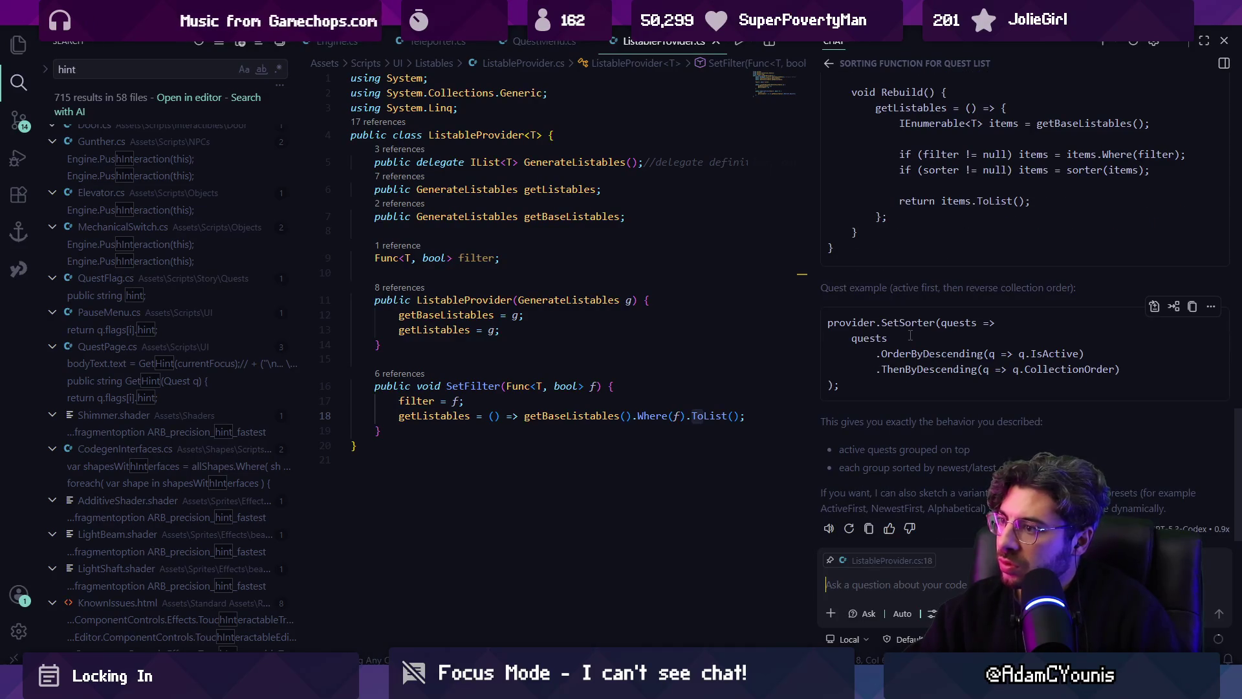
Switch the chat to Agent mode and send 'can you action all of the above'
click(864, 613)
click(894, 540)
text(can yuopu)
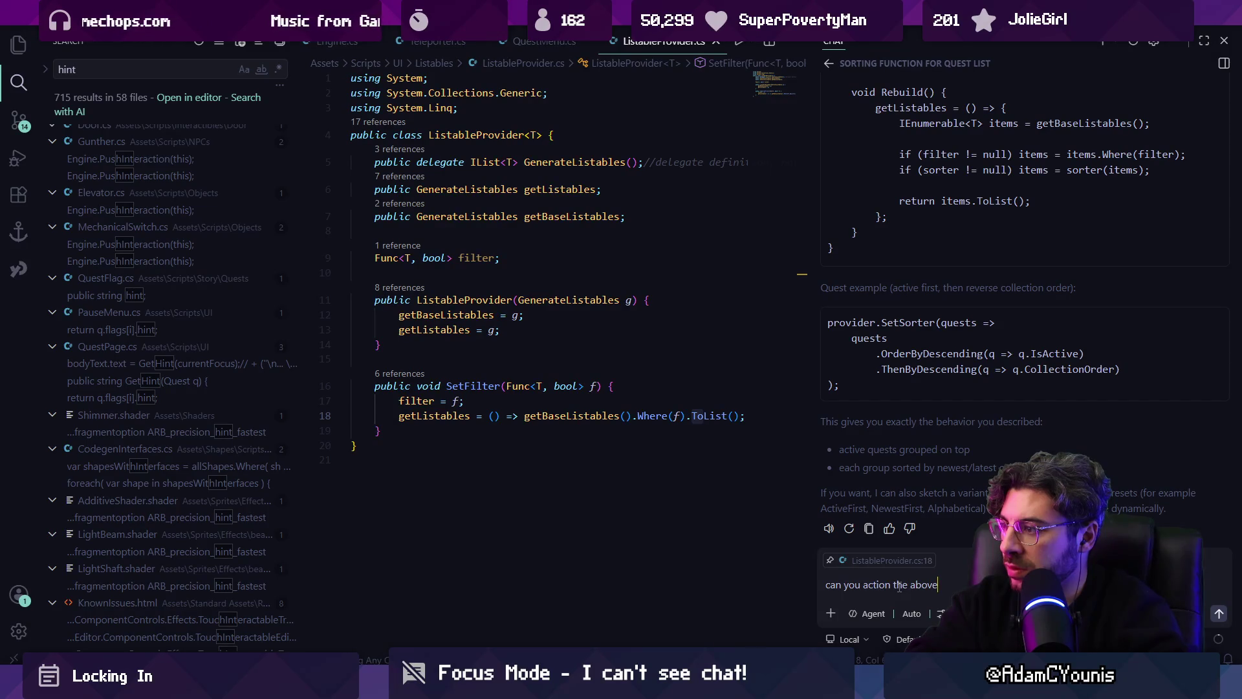
key(BackSpace)
key(BackSpace)
key(BackSpace)
text(all)
key(Return)
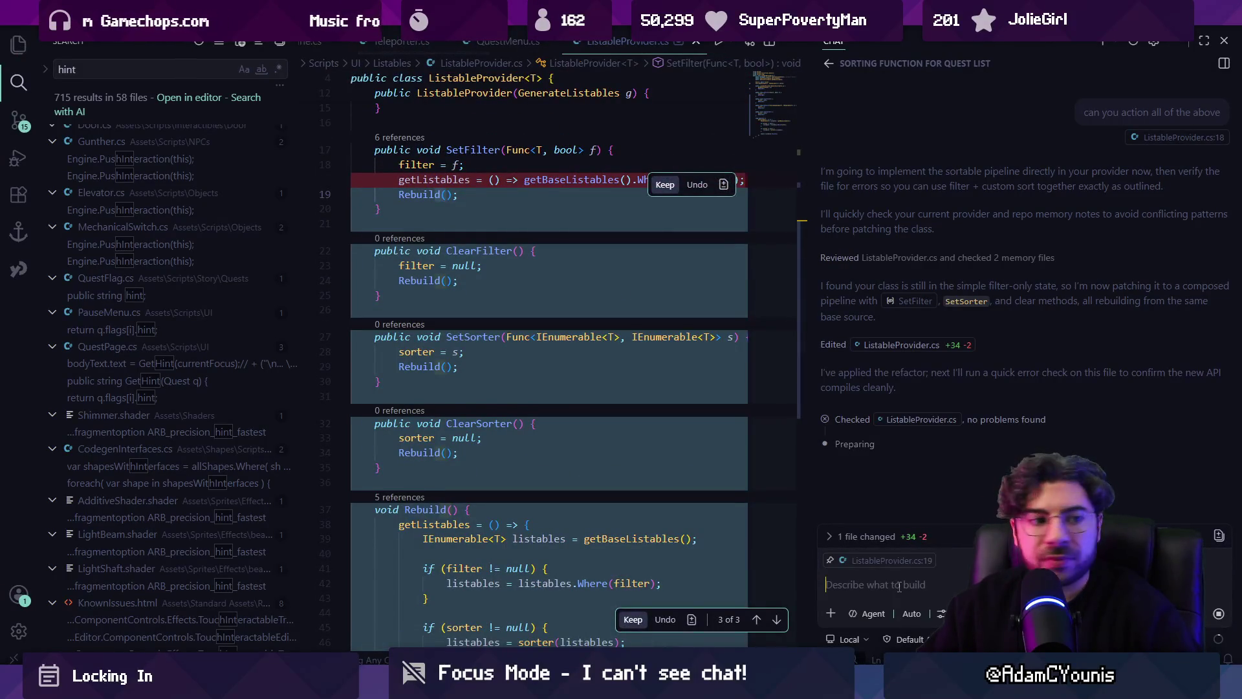
Review the agent's progress and allow its line-numbering pwsh command to run
scroll(630, 539, down, 3)
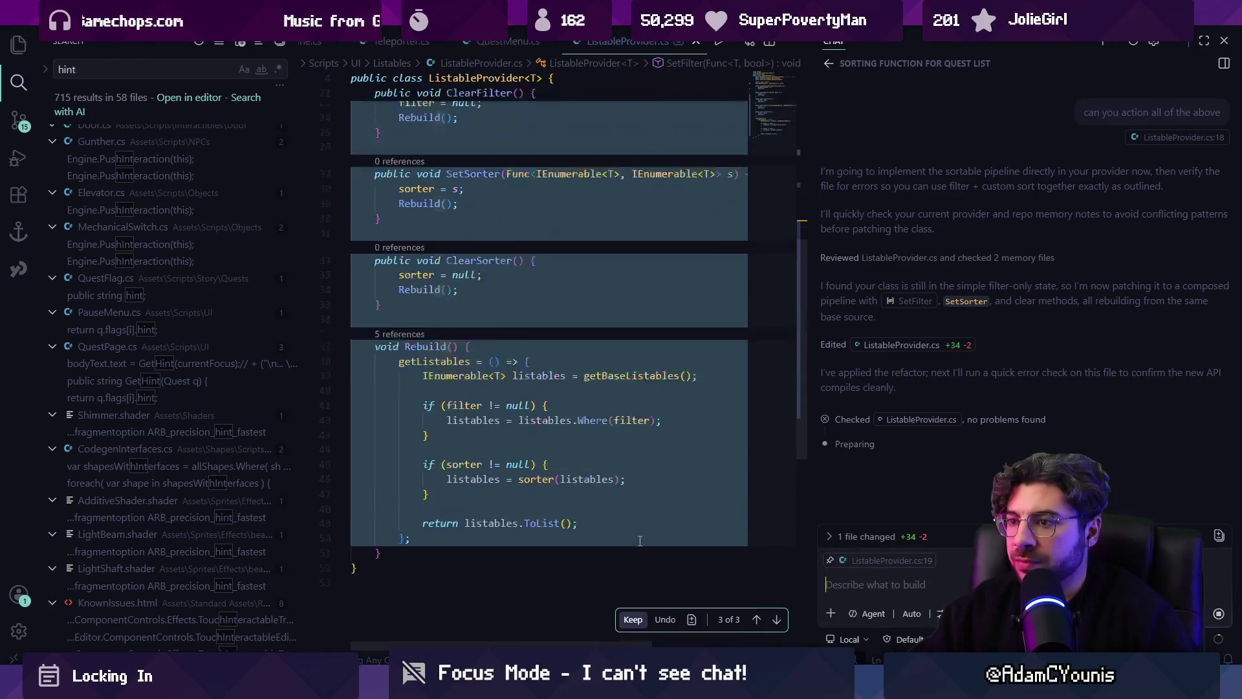
scroll(630, 539, up, 7)
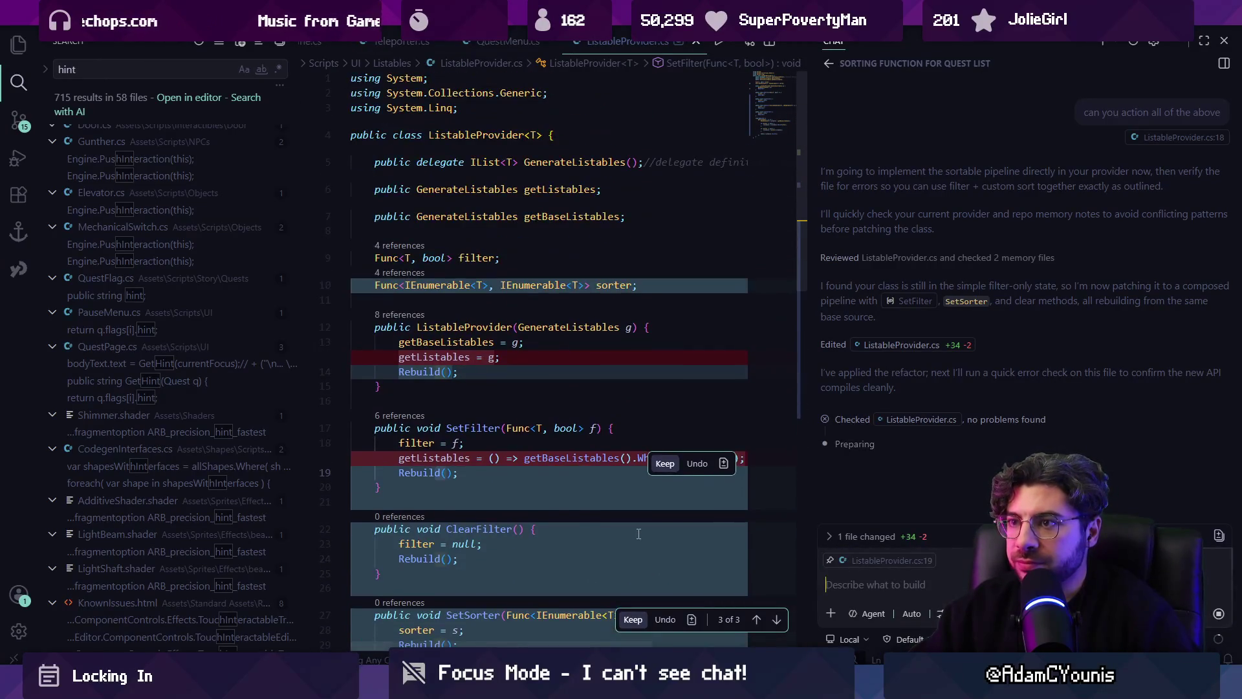
scroll(639, 530, down, 4)
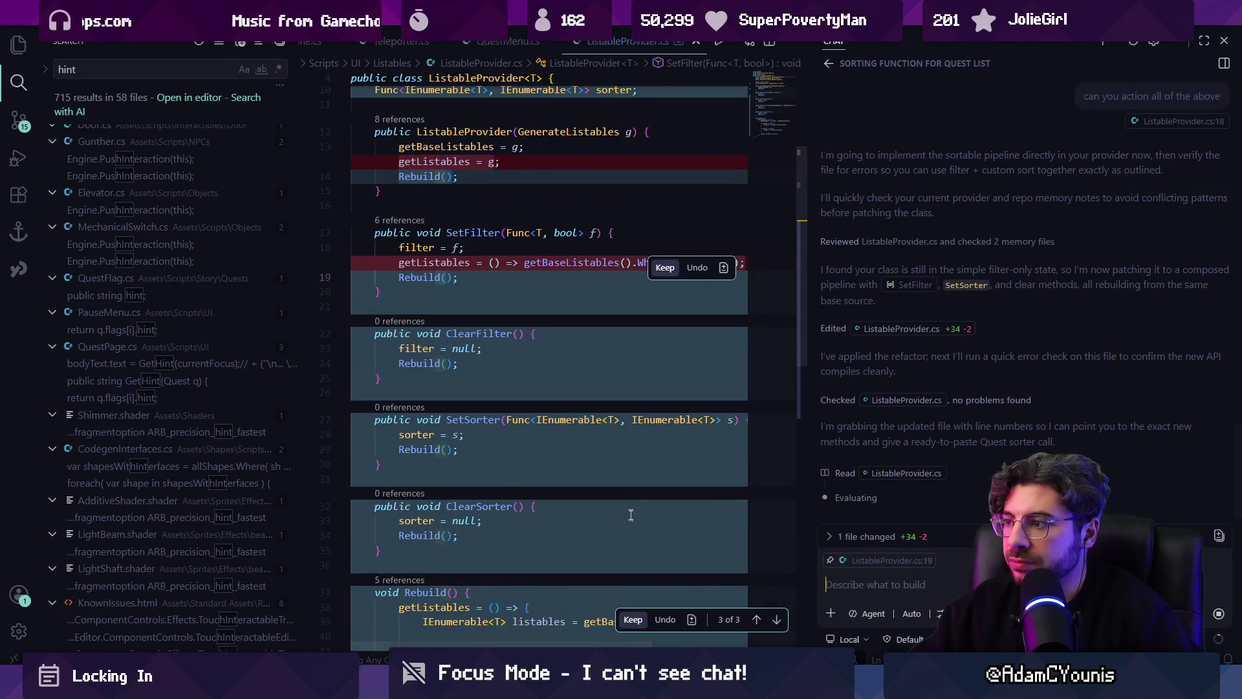
scroll(632, 515, down, 3)
scroll(615, 497, down, 2)
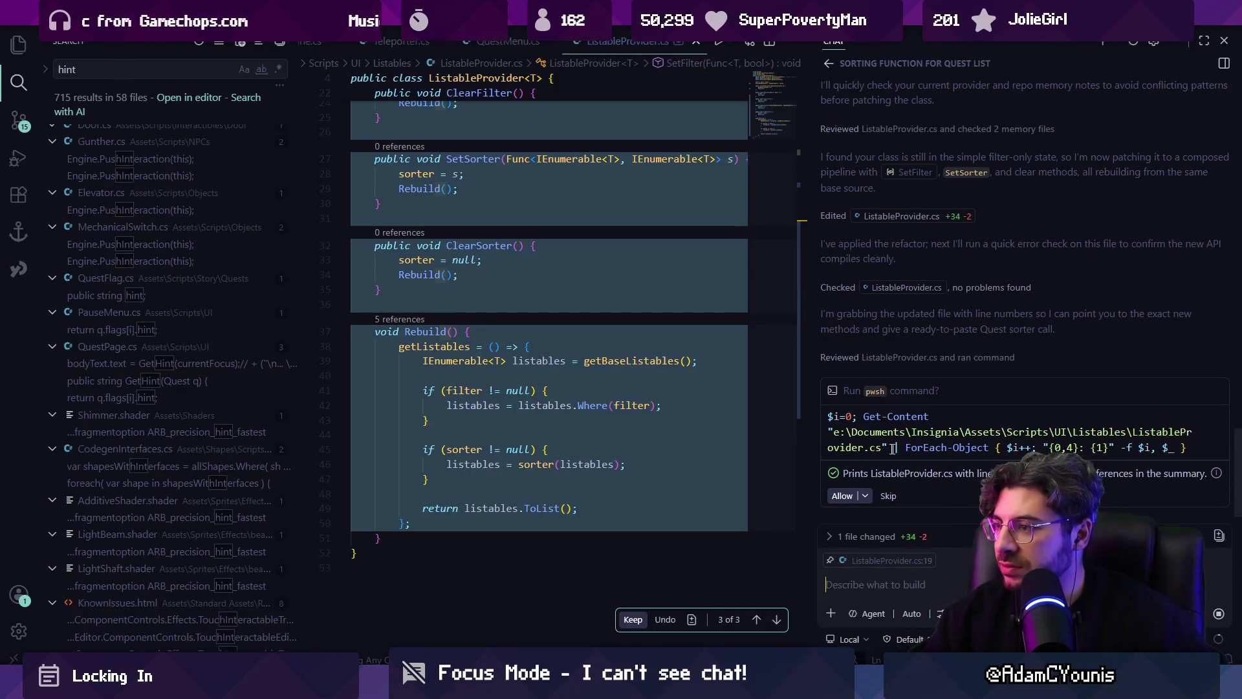
scroll(579, 414, down, 1)
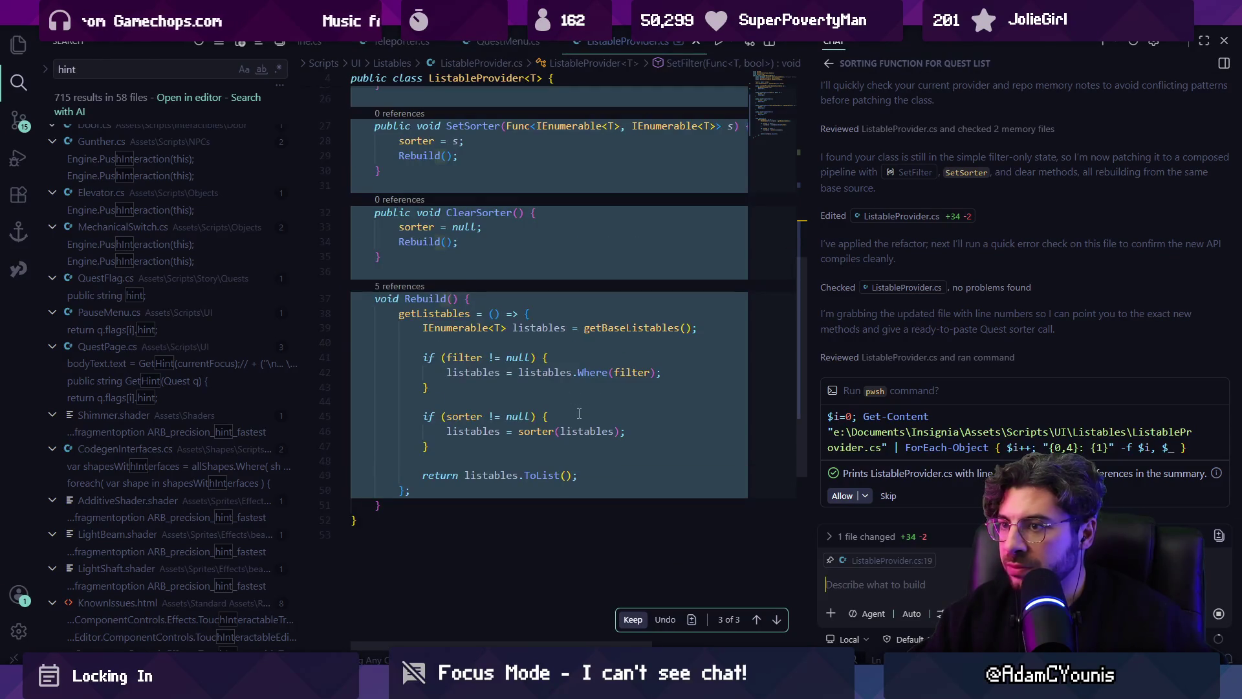
scroll(579, 414, up, 10)
scroll(575, 417, down, 8)
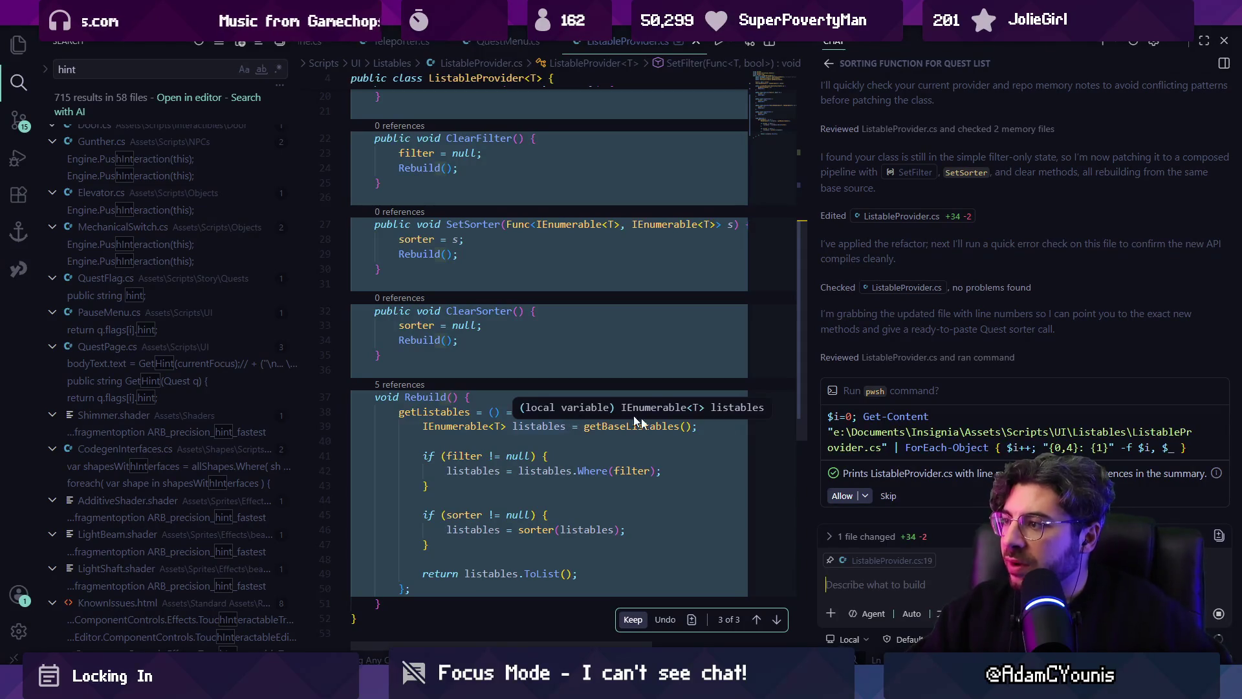
click(842, 495)
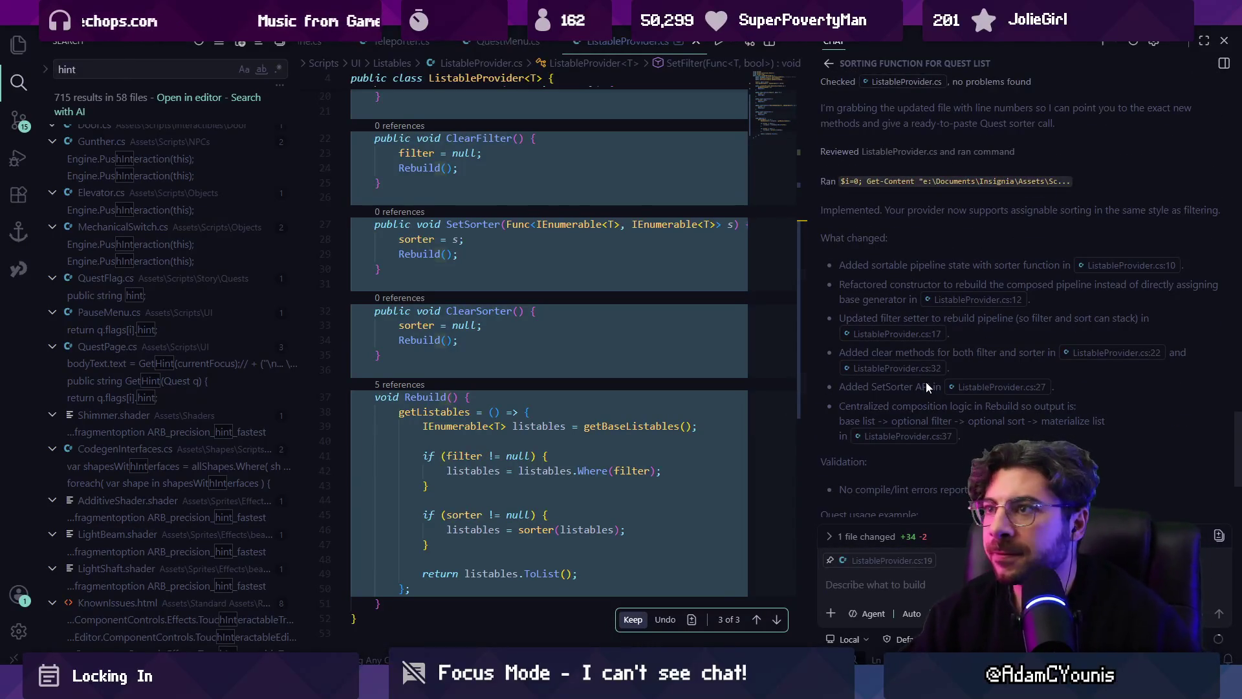
Step through the pending ListableProvider change hunks and keep all of the edits
click(756, 620)
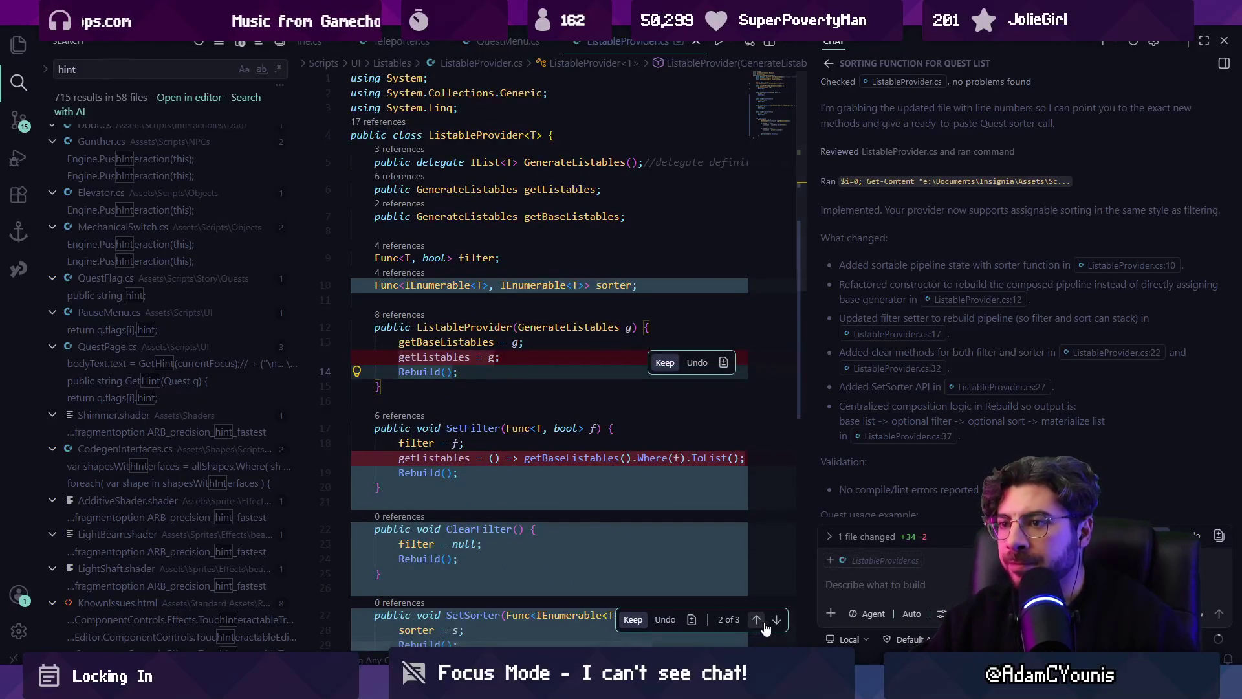
click(775, 621)
click(775, 620)
click(775, 620)
click(633, 619)
Read the agent's summary with its quest example sorting by IsActive, then CollectionOrder
scroll(592, 495, down, 5)
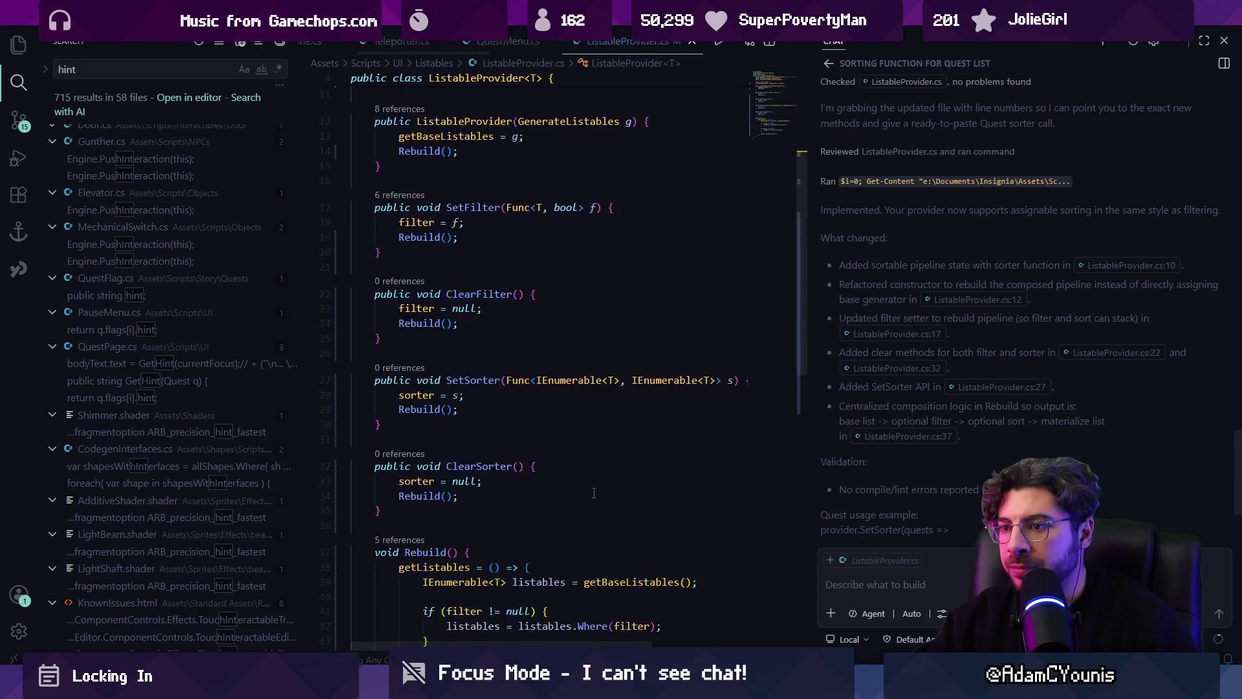
scroll(592, 496, down, 2)
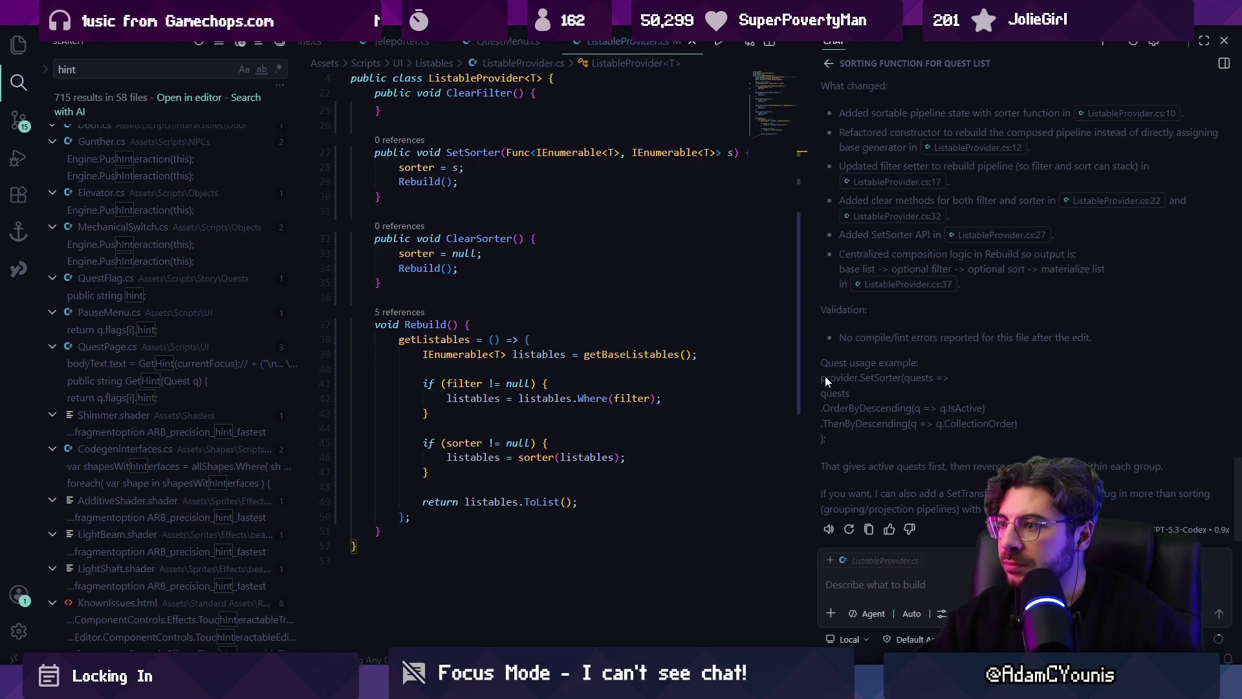
scroll(593, 412, up, 5)
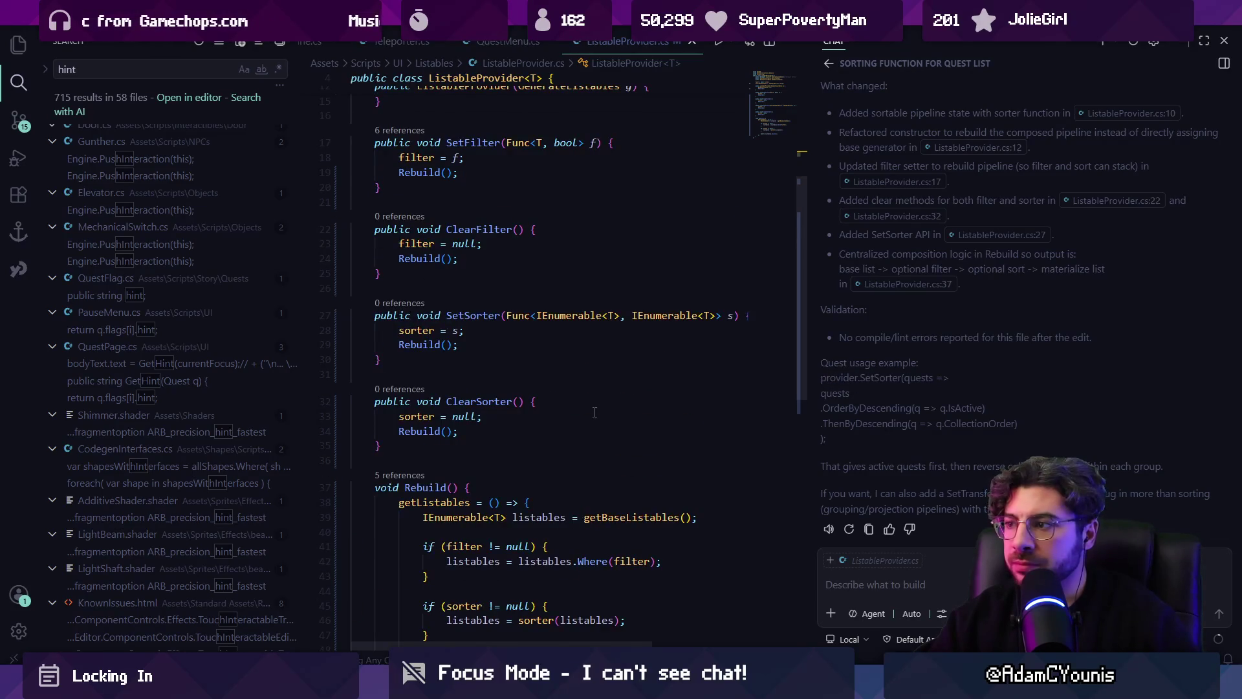
scroll(593, 412, down, 6)
scroll(594, 412, up, 2)
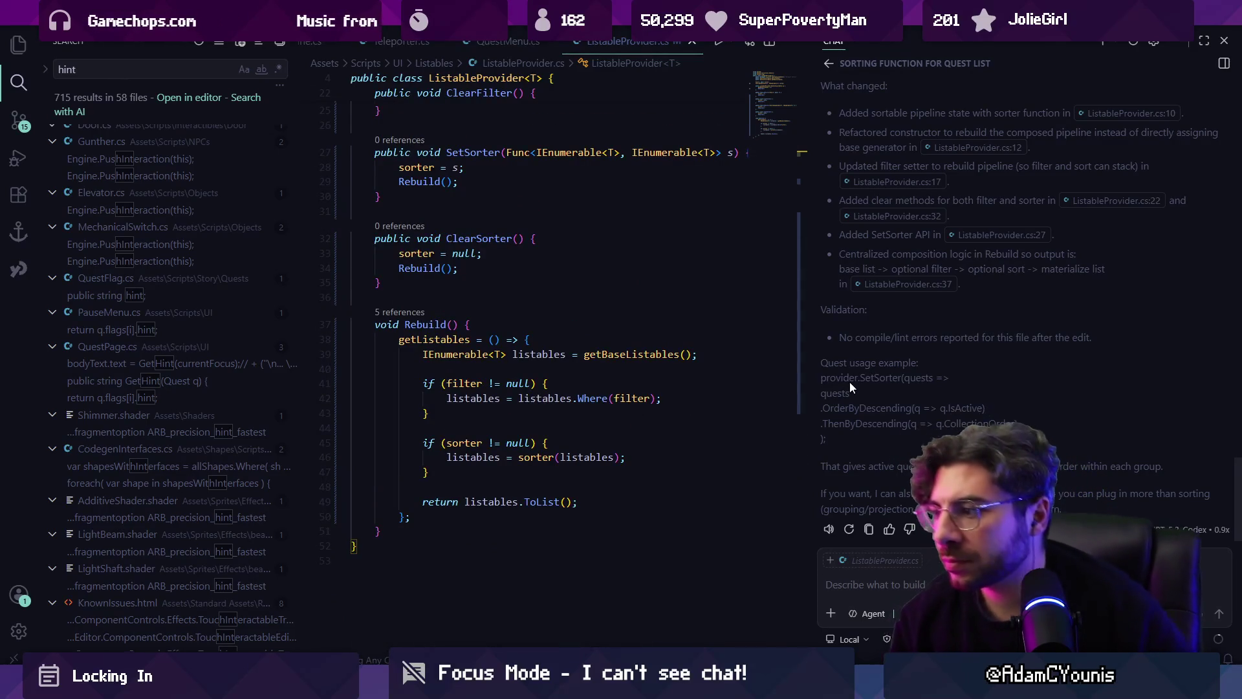
key(ctrl+p)
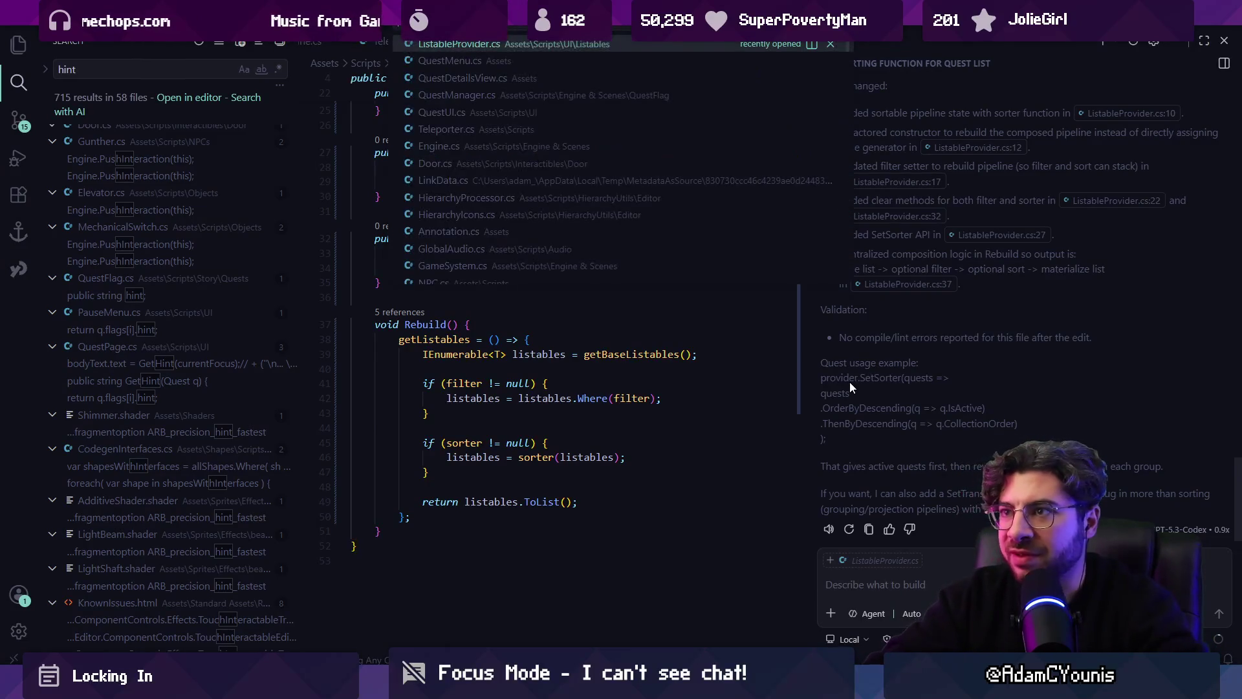
Open QuestMenu.cs and jump to the commented SetFilter line on line 89
text(quest)
key(Return)
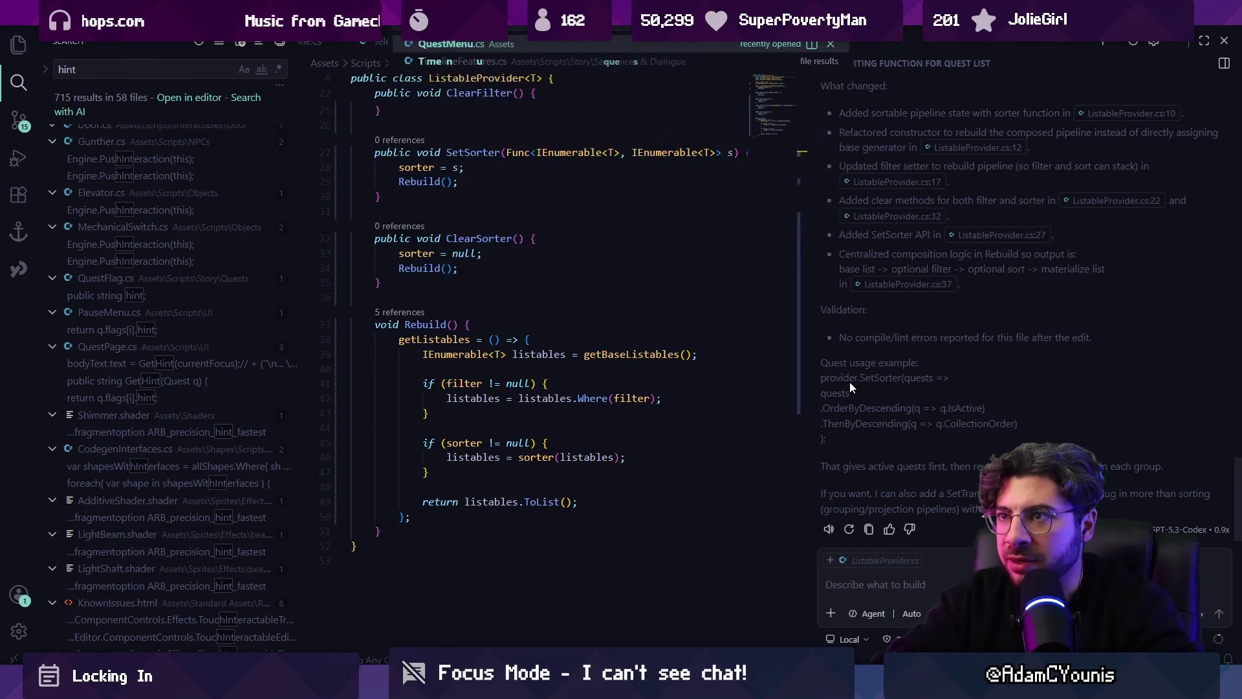
key(ctrl+f)
text(set)
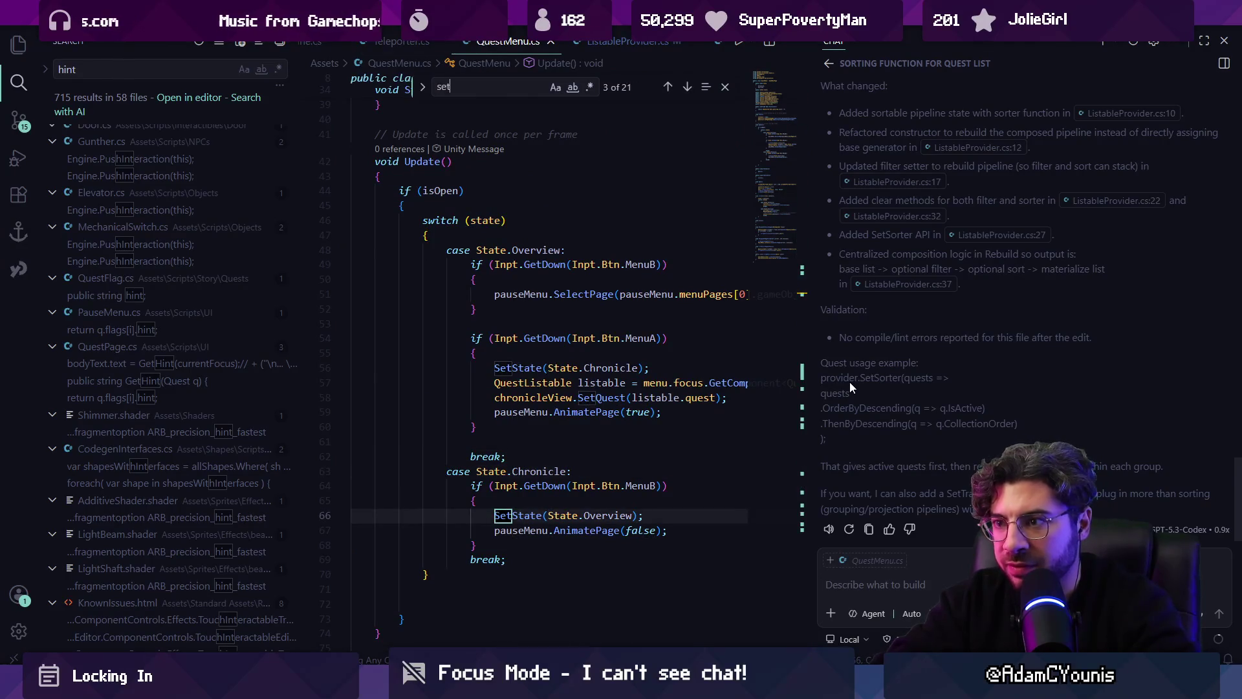
key(Return)
key(Escape)
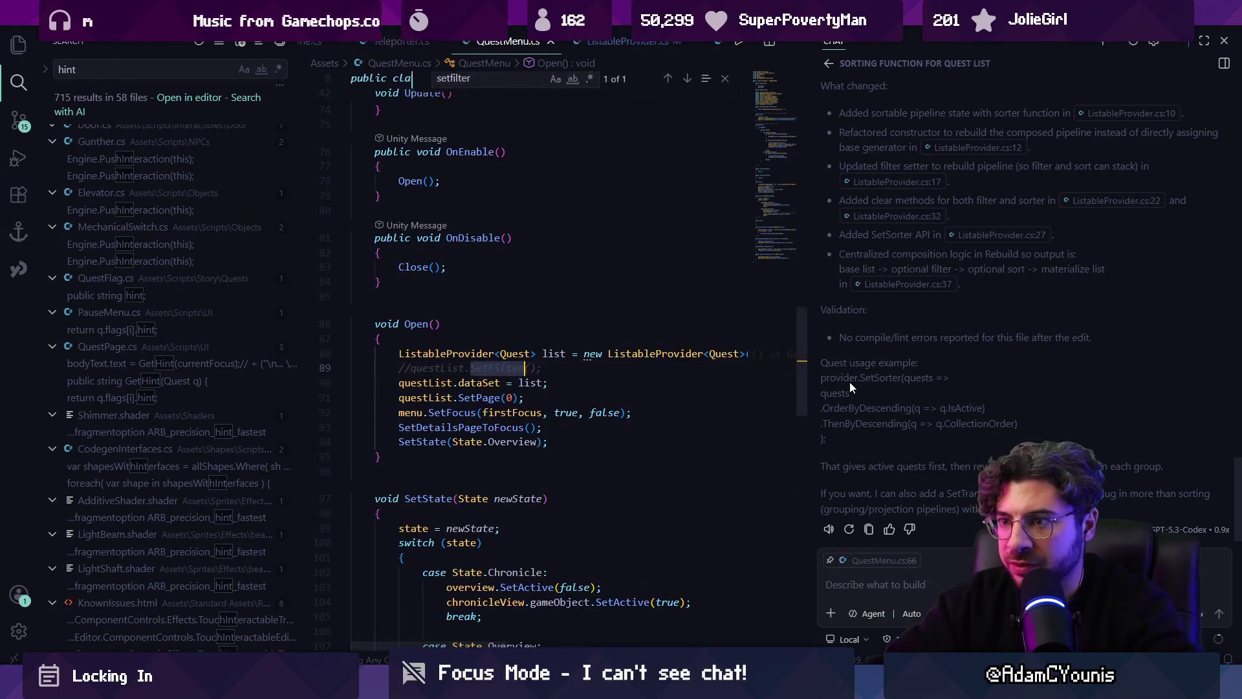
Replace the SetFilter line with a SetSorter call ordering quests by title, and save
key(Home)
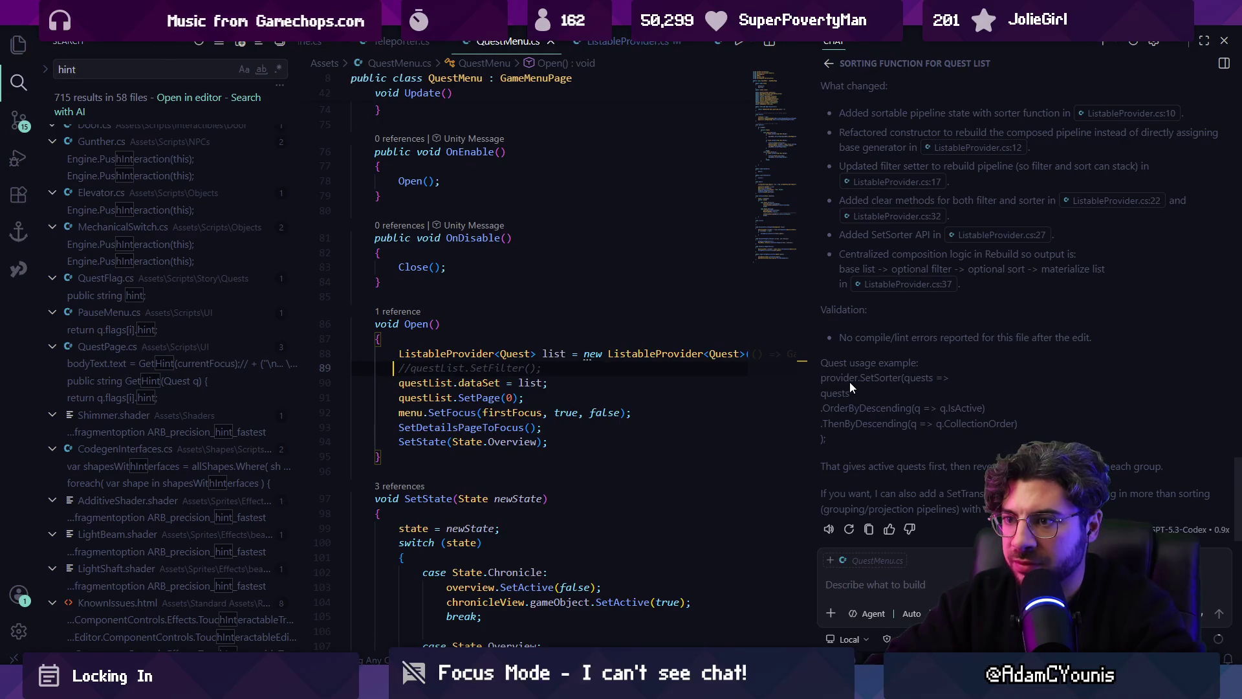
key(shift+Down)
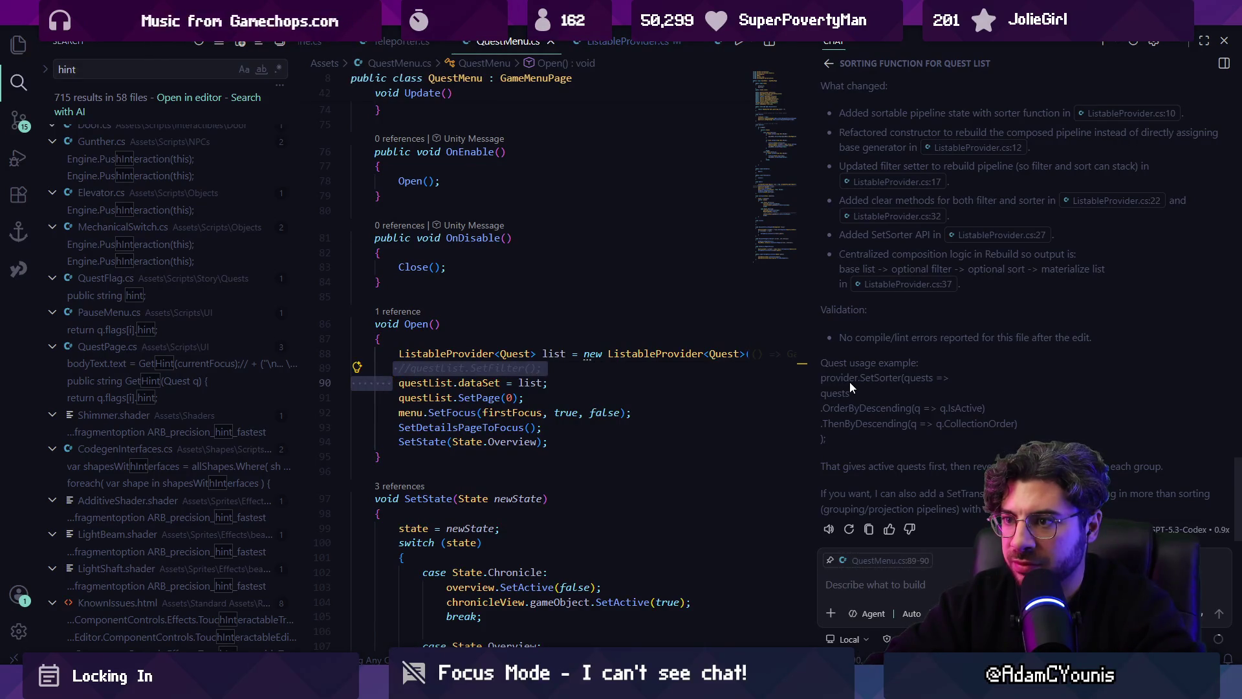
key(Up)
key(ctrl+slash)
key(shift+End)
key(BackSpace)
text(ques)
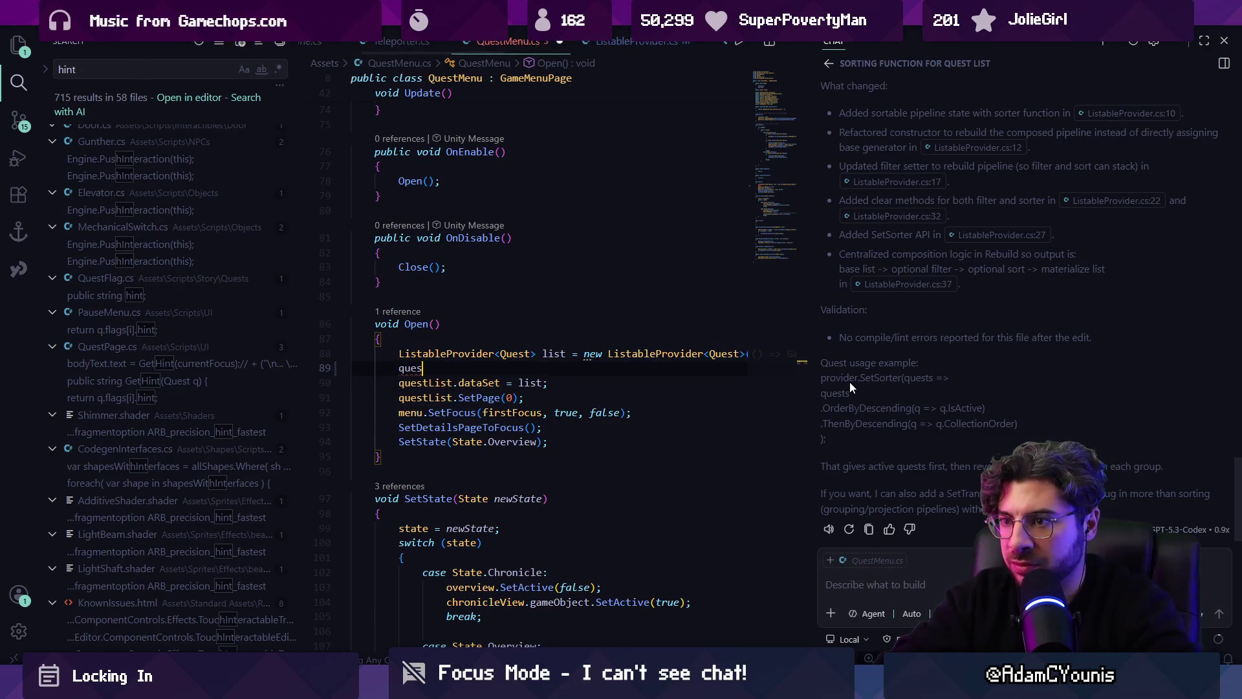
text(ttList.SetSo)
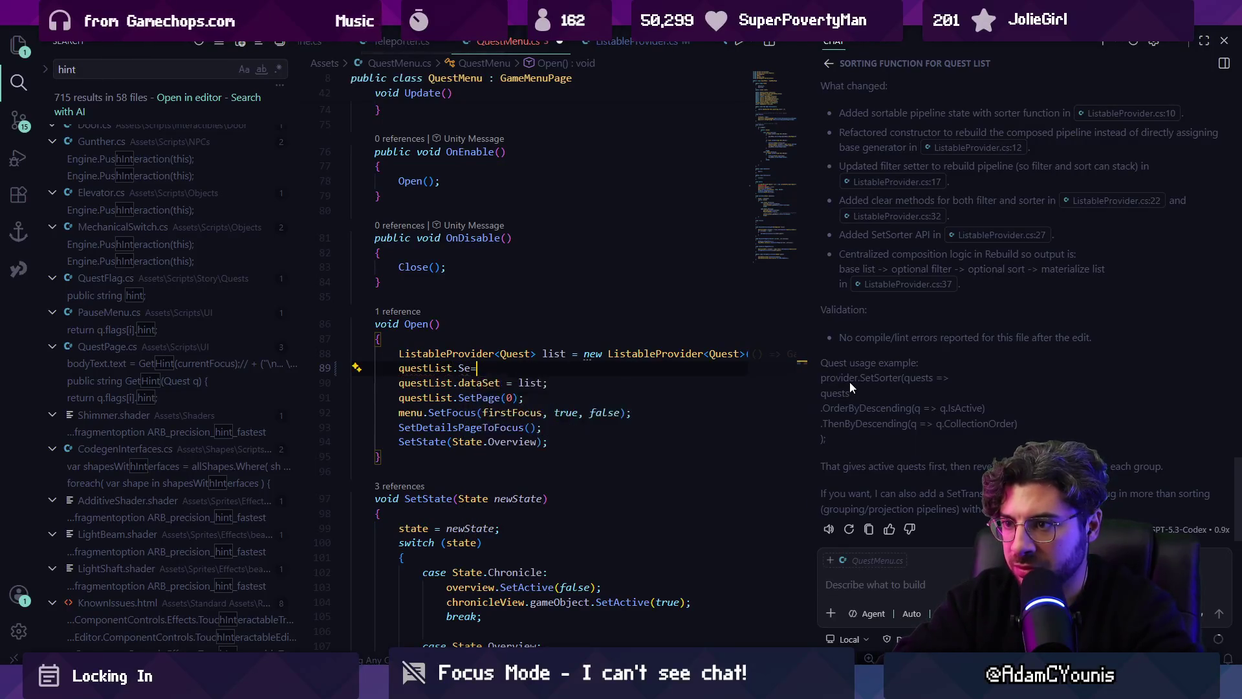
text(r)
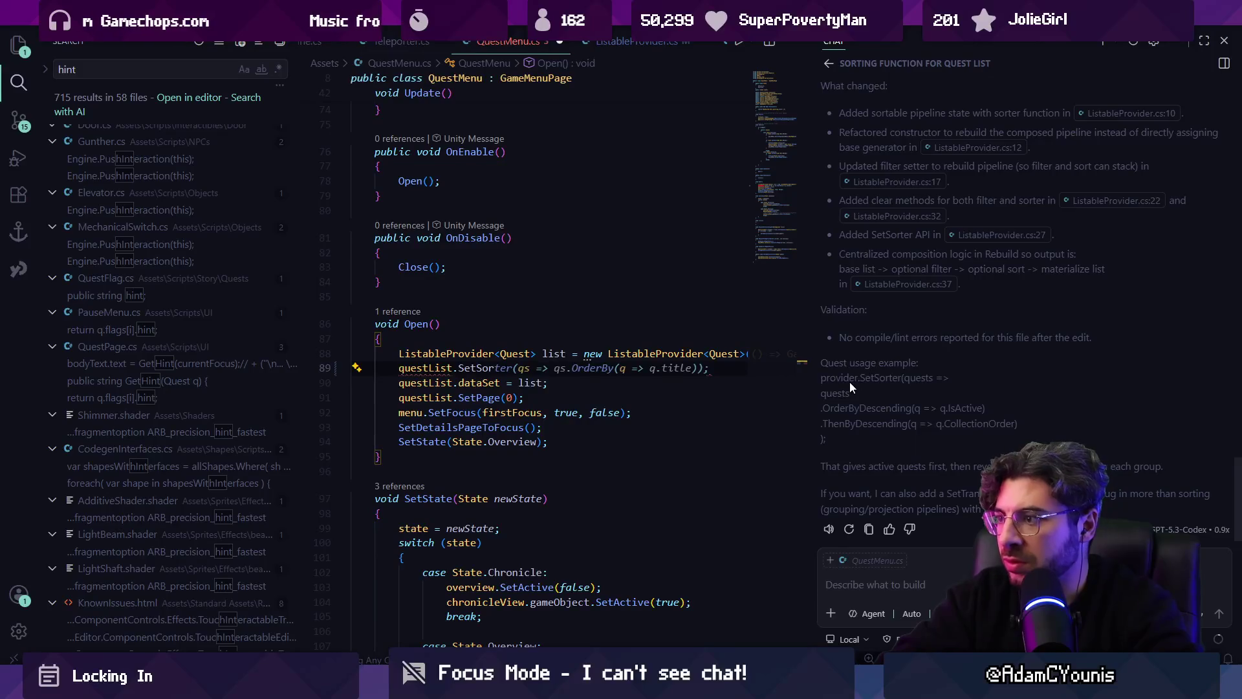
key(Tab)
key(ctrl+s)
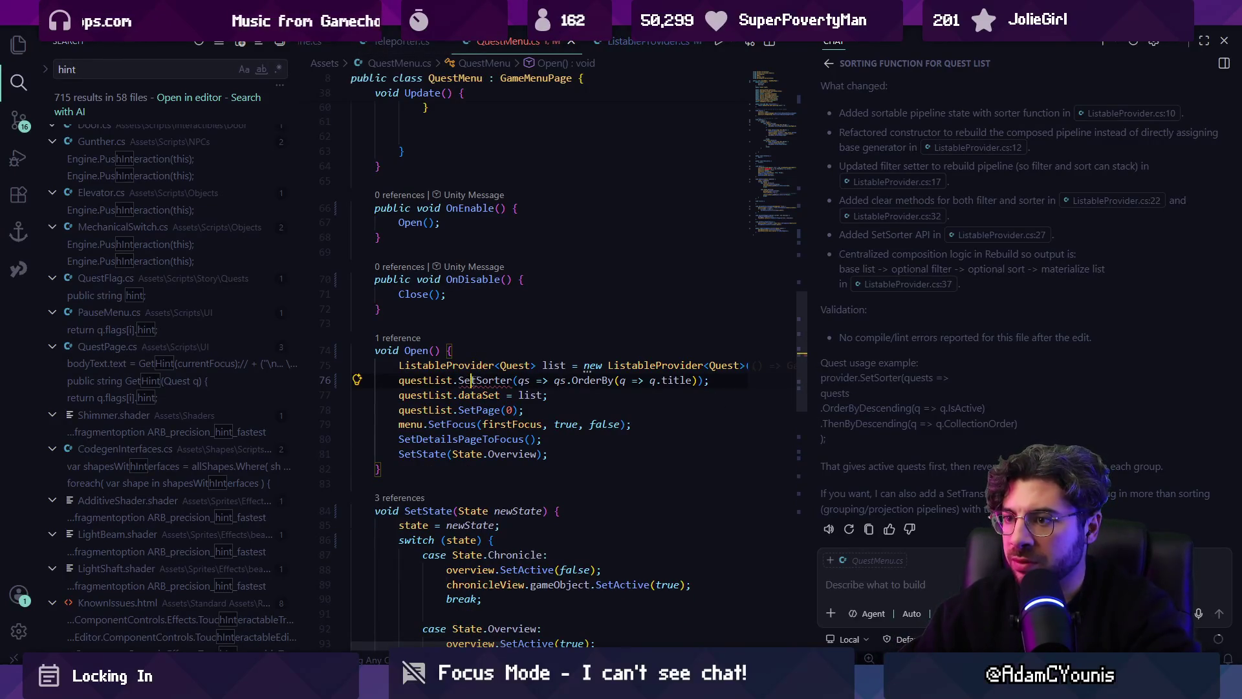
Rename questList to list on line 76, save, and return to Unity
double_click(423, 380)
text(list)
key(ctrl+s)
key(ctrl+space)
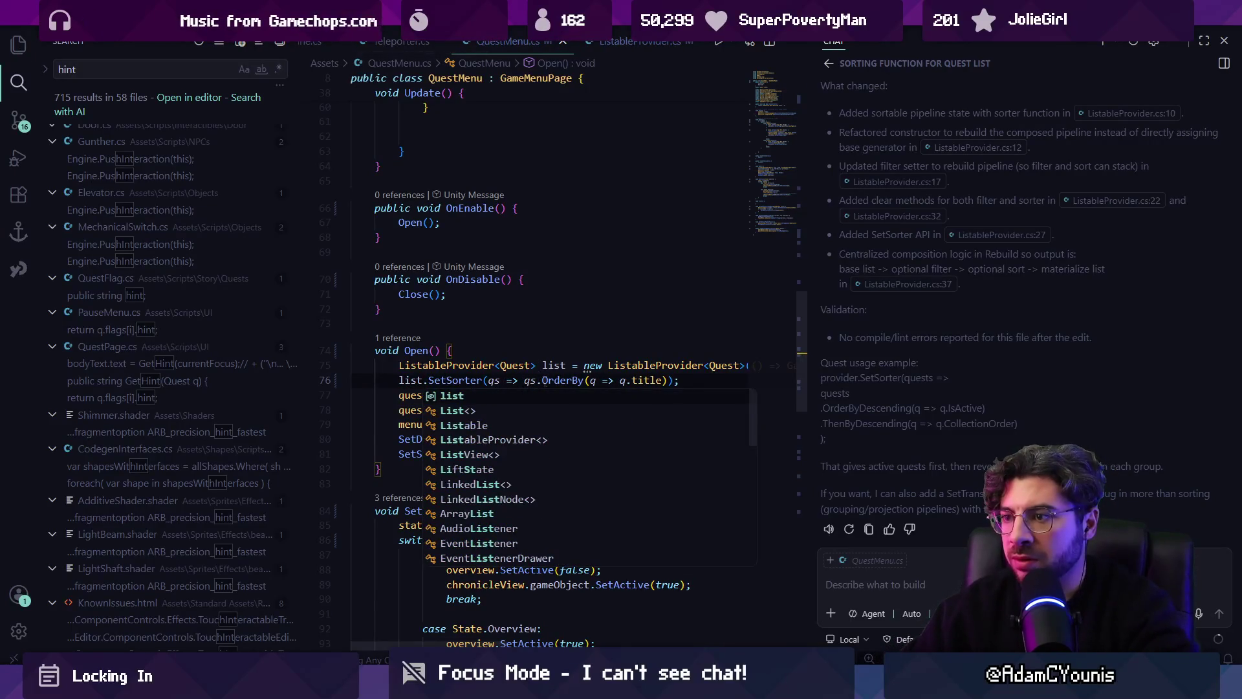
key(Escape)
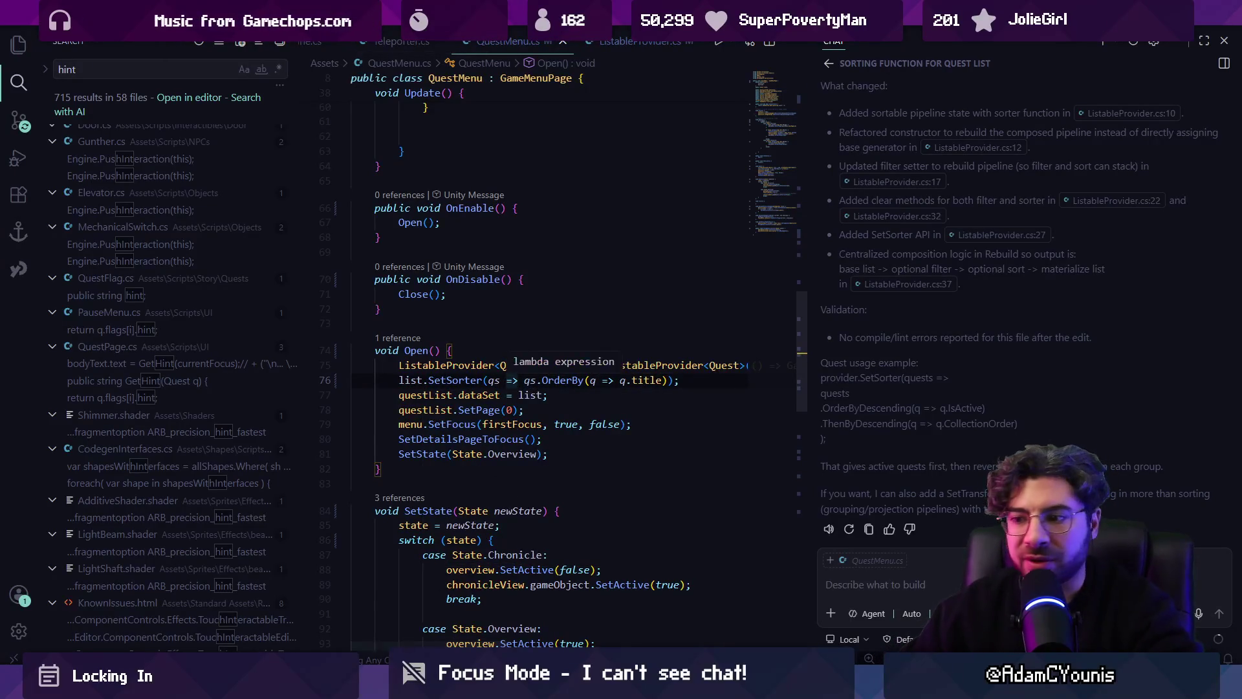
key(alt+Tab)
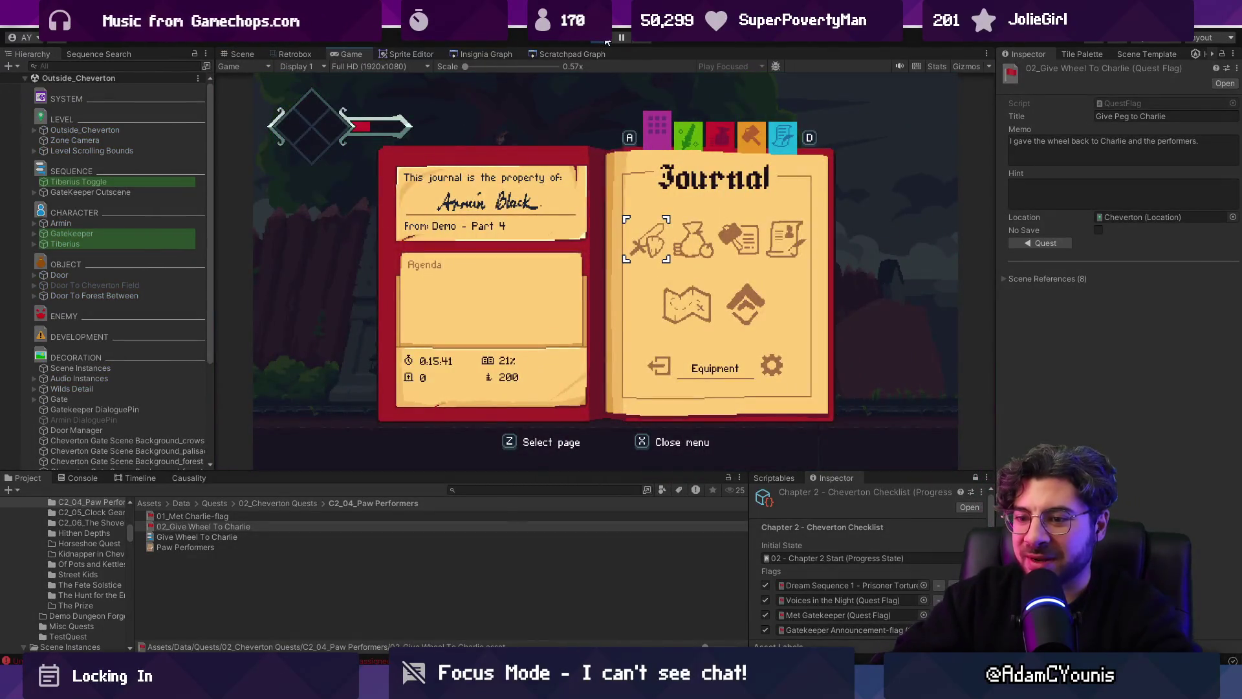
Page to the journal's Quests page and browse the title-sorted quest list
key(d)
key(d)
key(d)
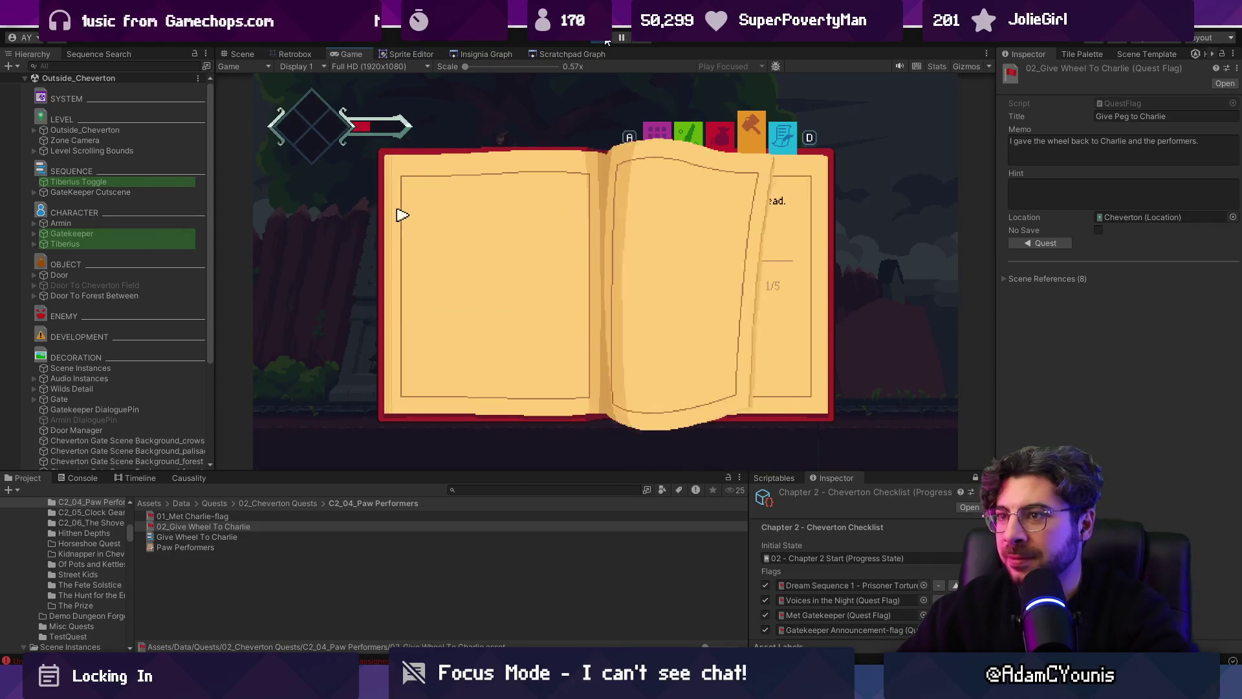
key(d)
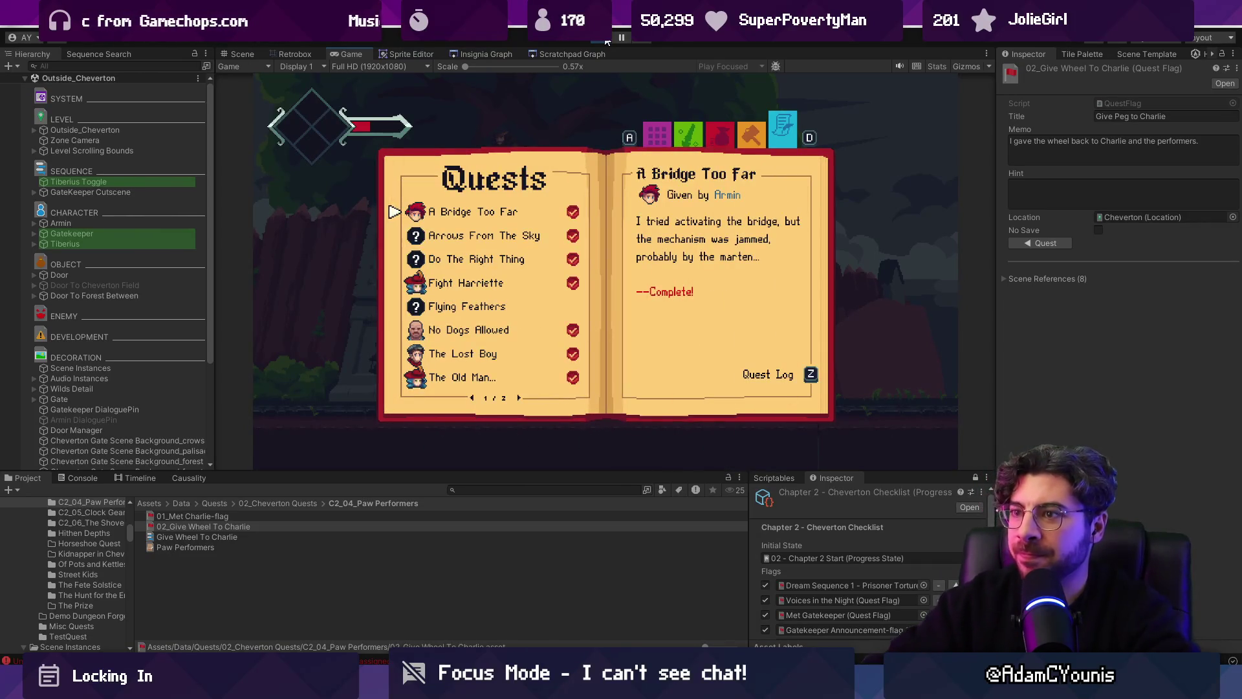
key(s)
key(s)
key(s)
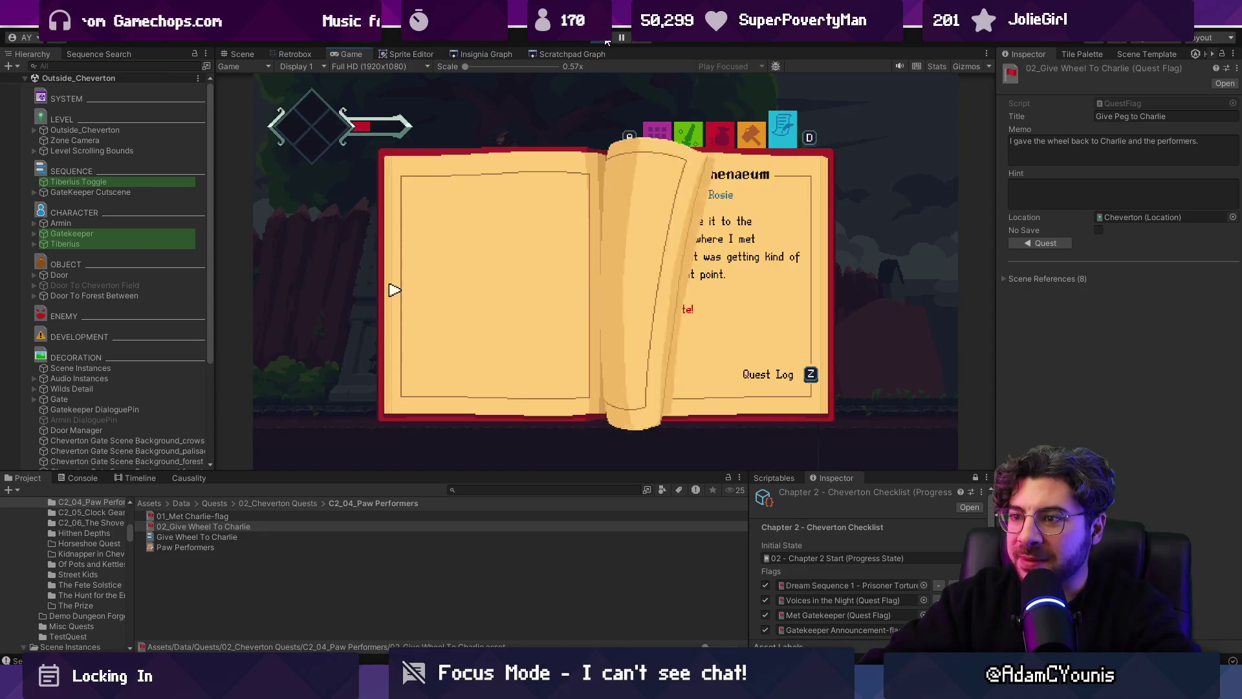
key(w)
key(w)
key(w)
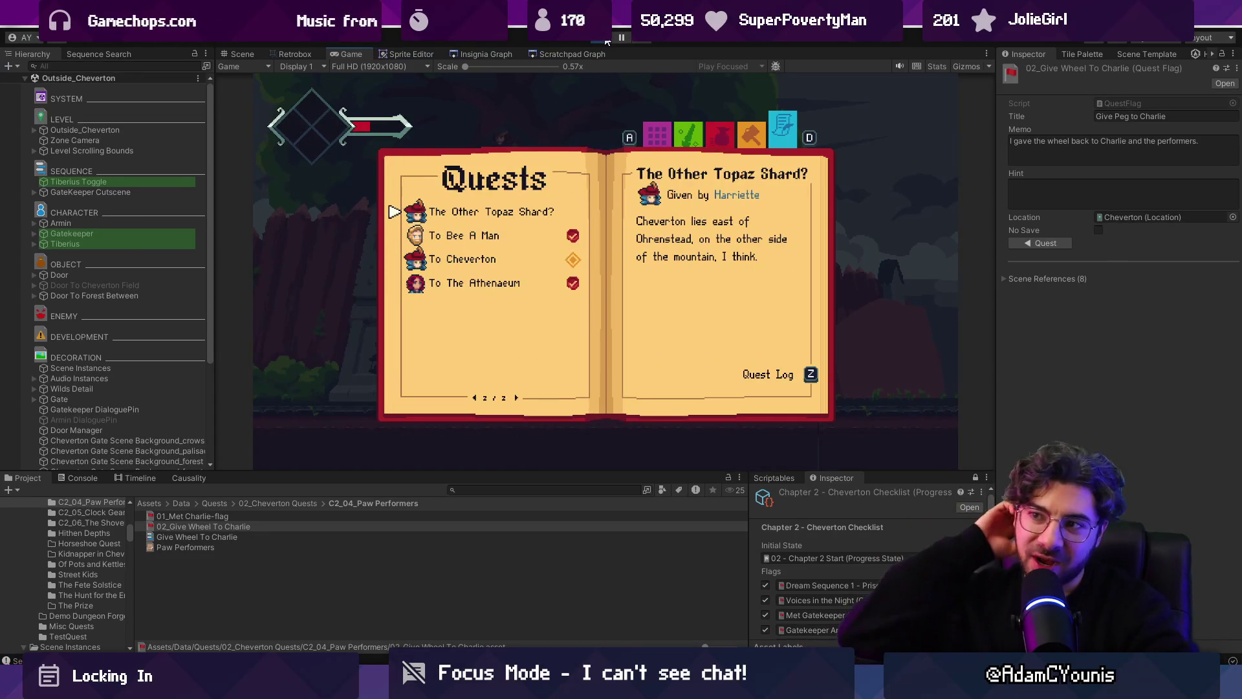
Close the quest log, stop the game, and return to QuestMenu.cs
key(Escape)
key(ctrl+p)
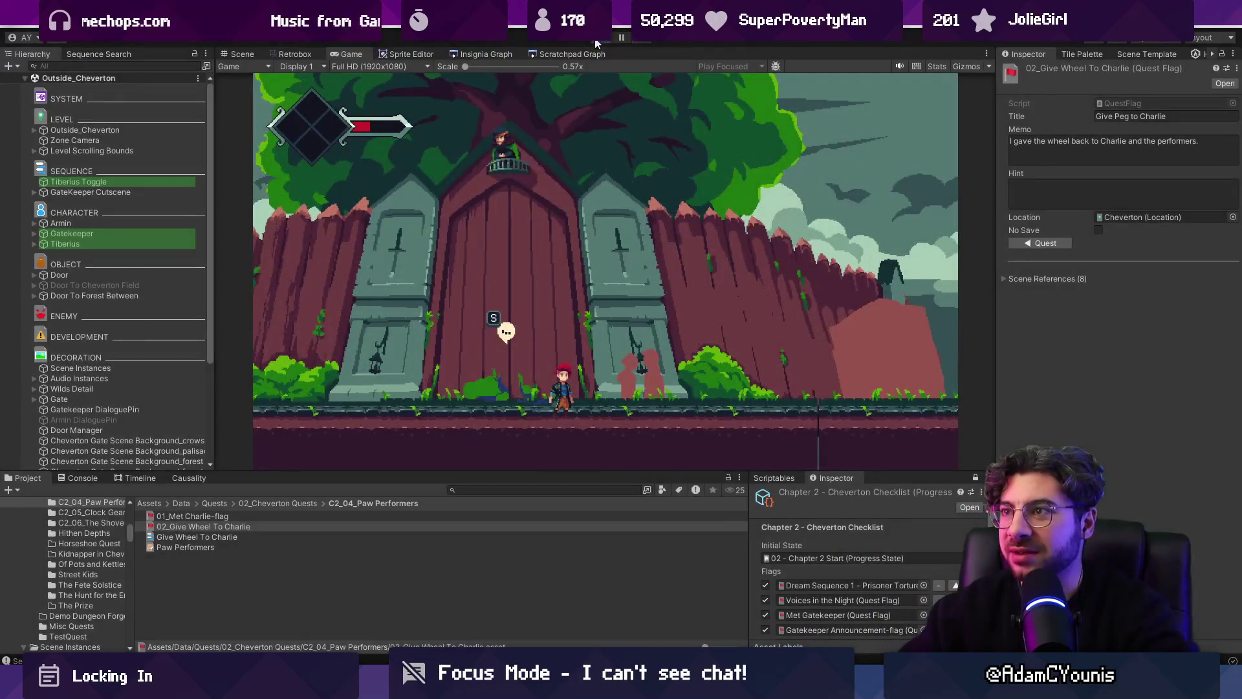
key(alt+Tab)
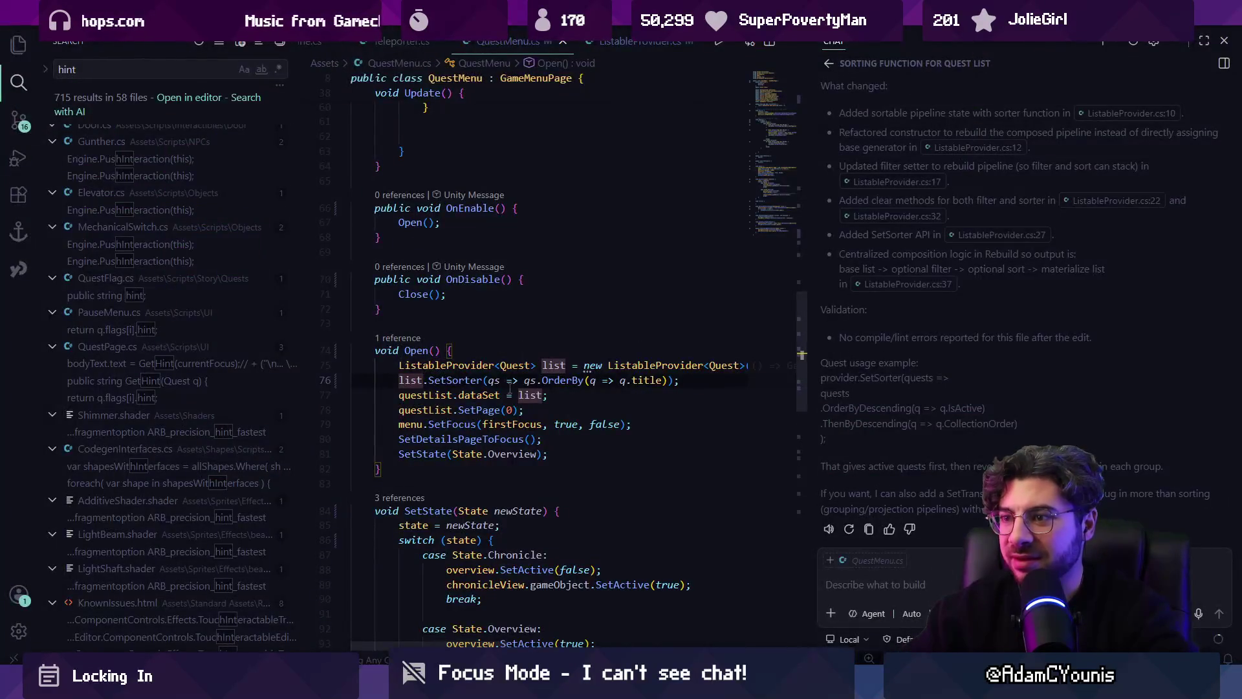
Break the SetSorter OrderBy call onto separate lines around q.title
click(663, 380)
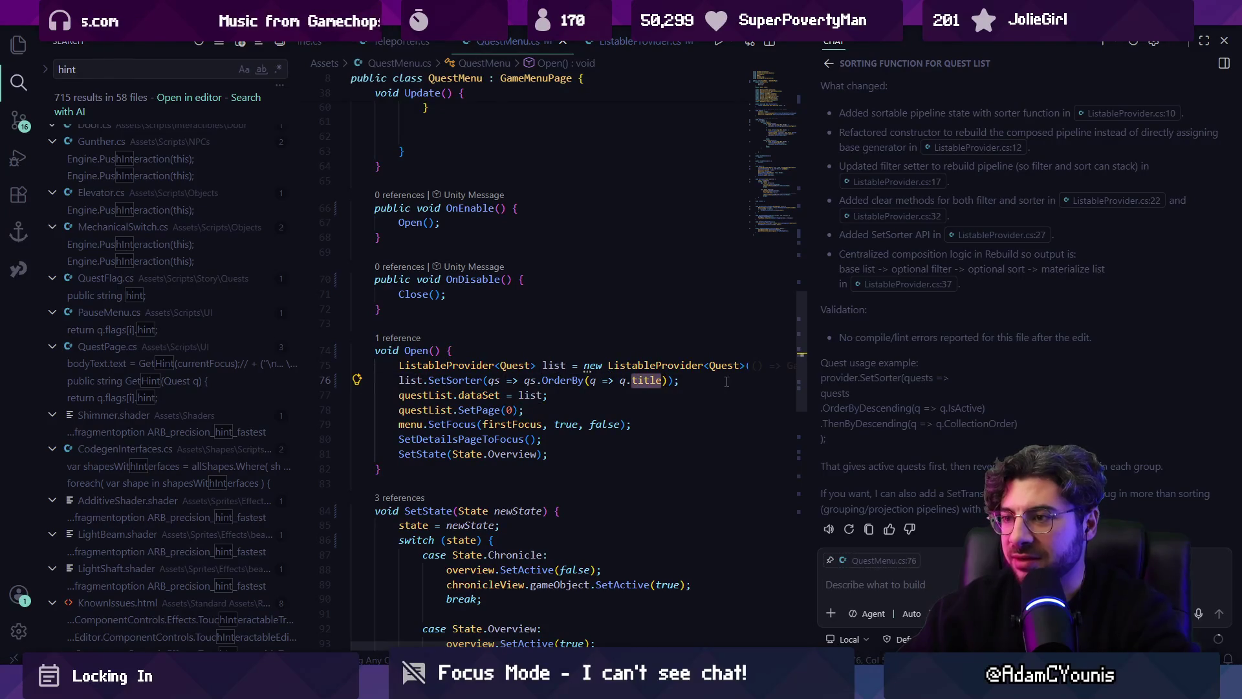
key(Right)
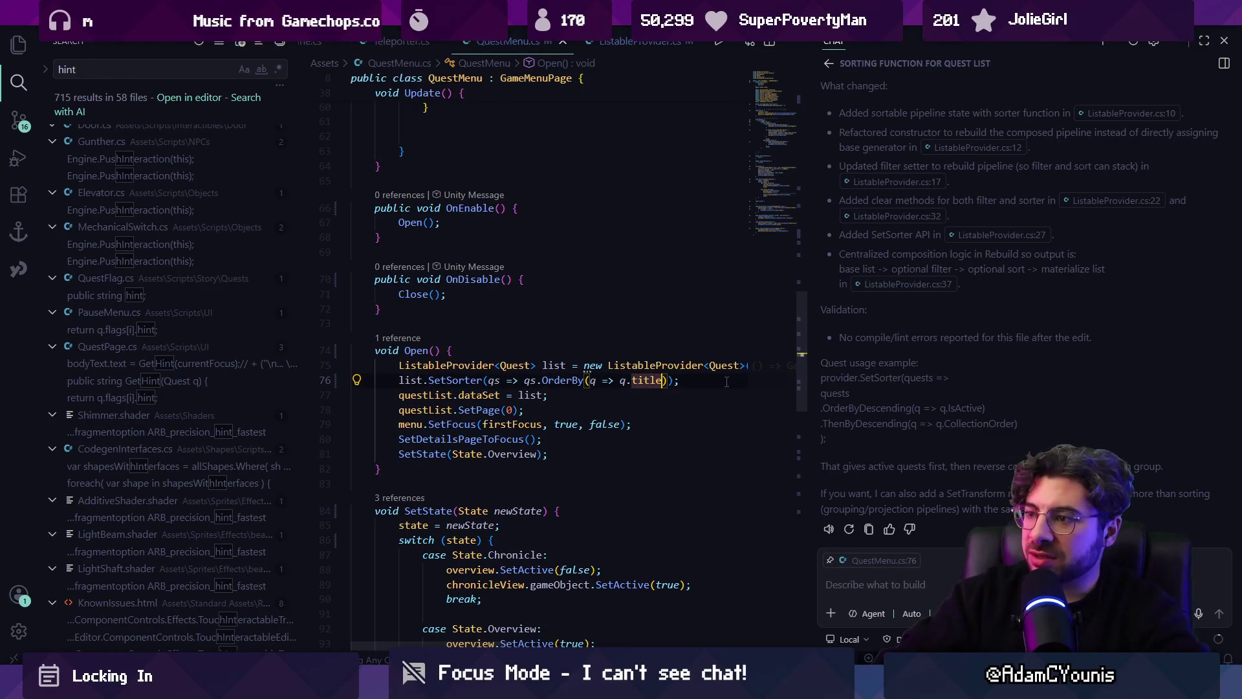
key(Left)
key(Left)
key(Left)
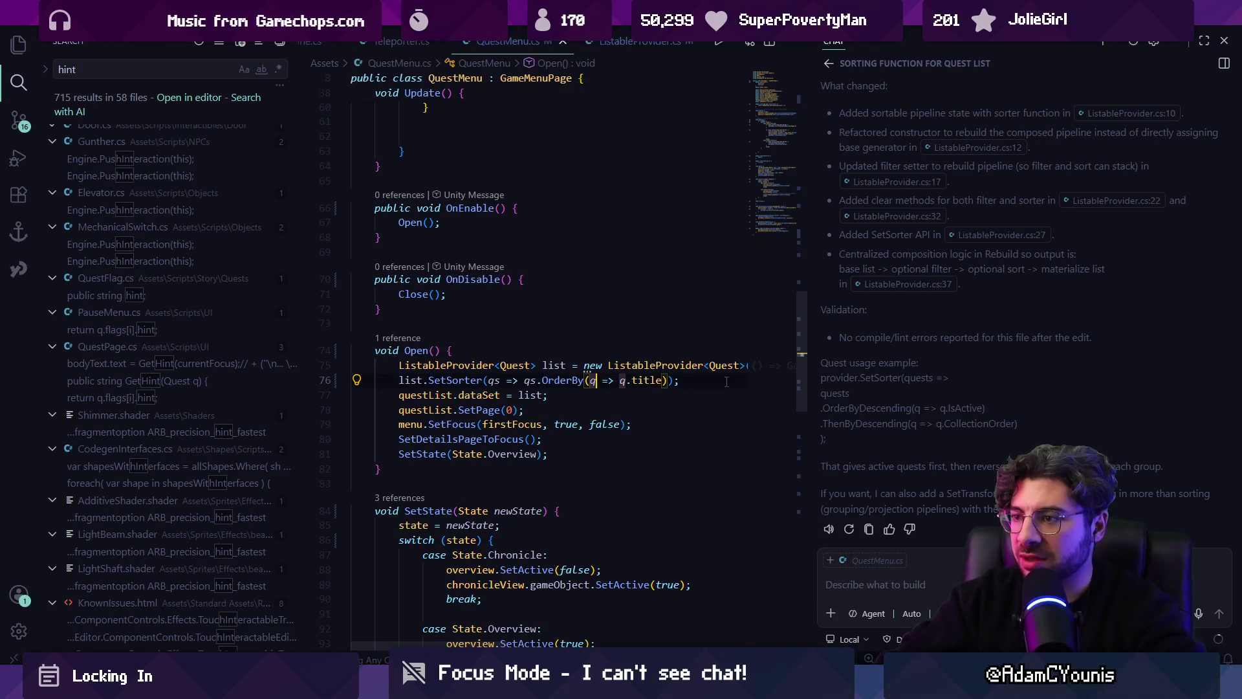
key(Right)
key(Right)
key(Right)
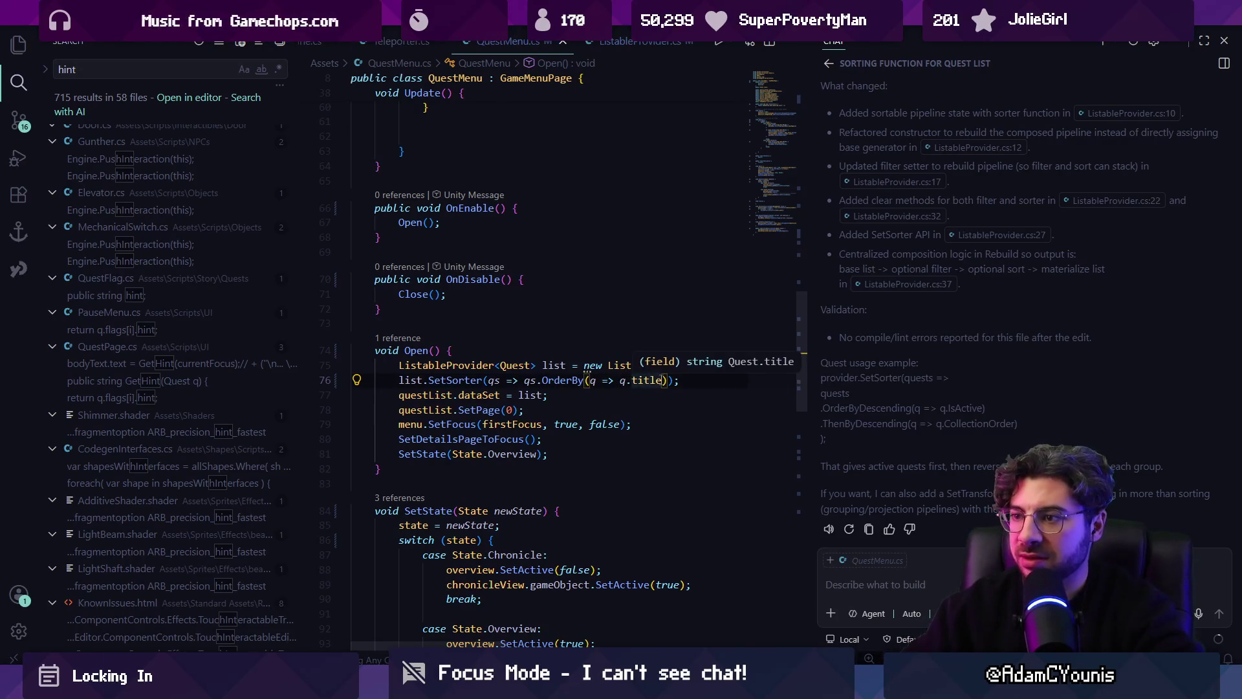
key(Return)
key(Right)
key(Right)
key(Right)
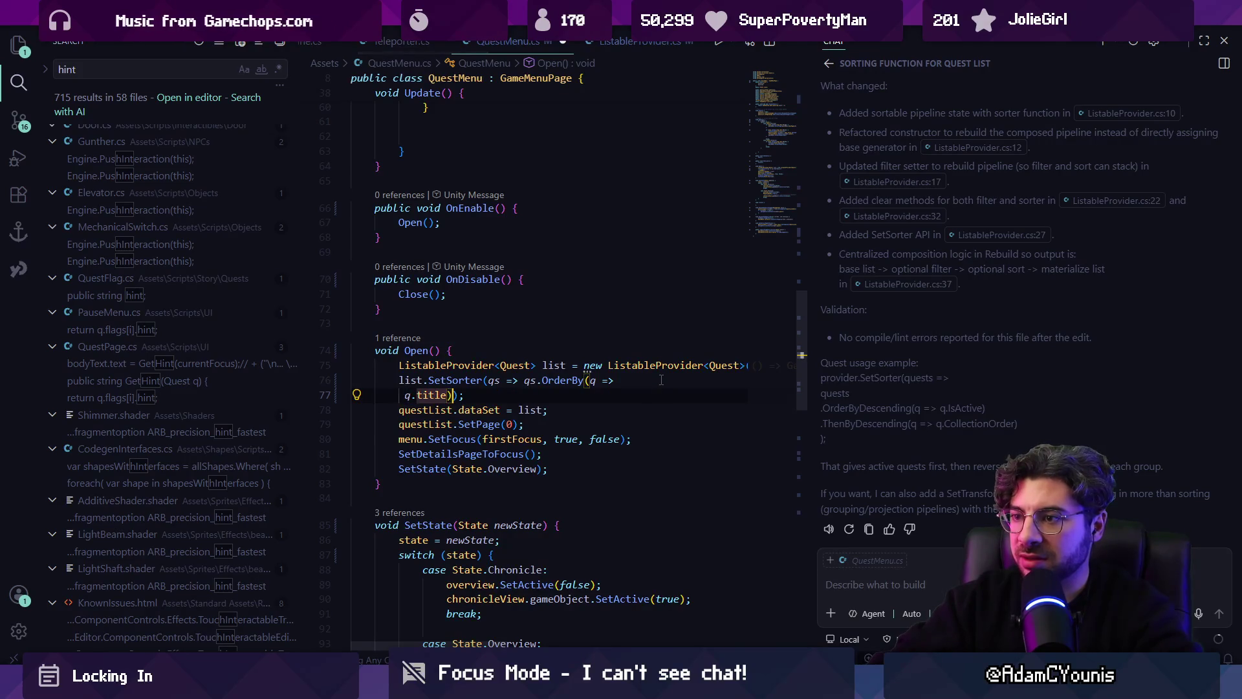
key(Return)
text(.ToList()
key(BackSpace)
key(Left)
key(Return)
key(Escape)
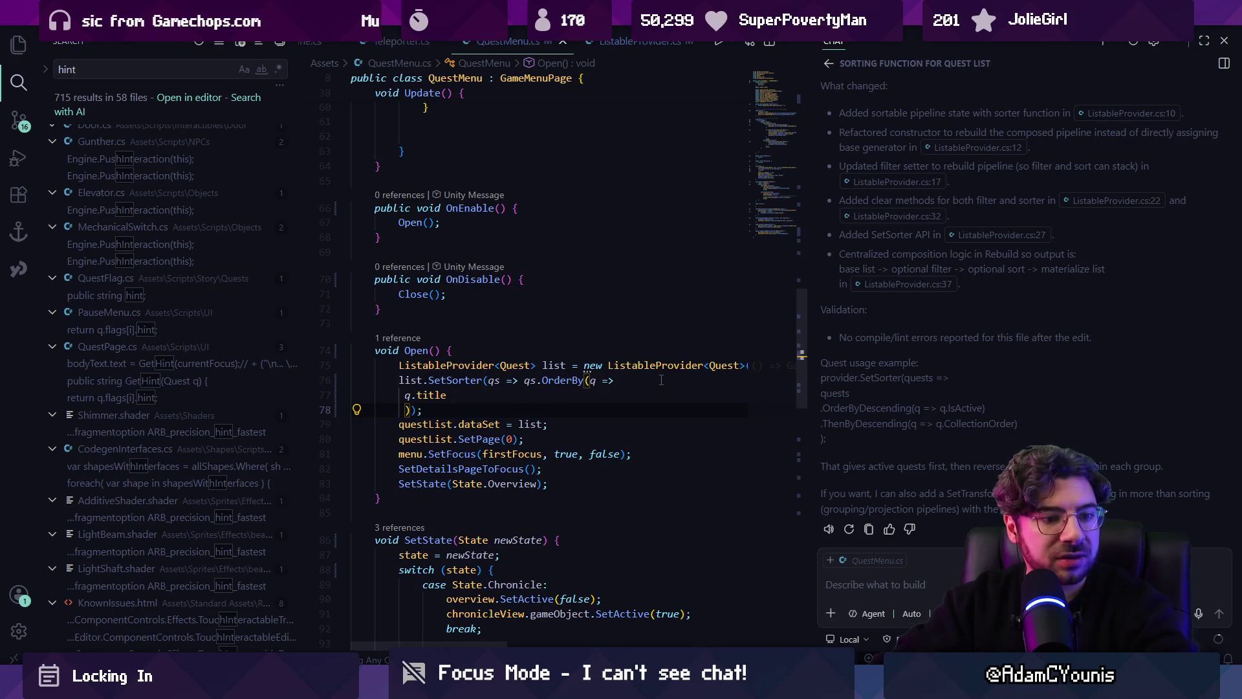
Delete the q.title sort key and add an 'active quests up top' comment above the sorter
key(Up)
key(Up)
key(Up)
key(Down)
key(Down)
key(shift+End)
key(BackSpace)
key(Up)
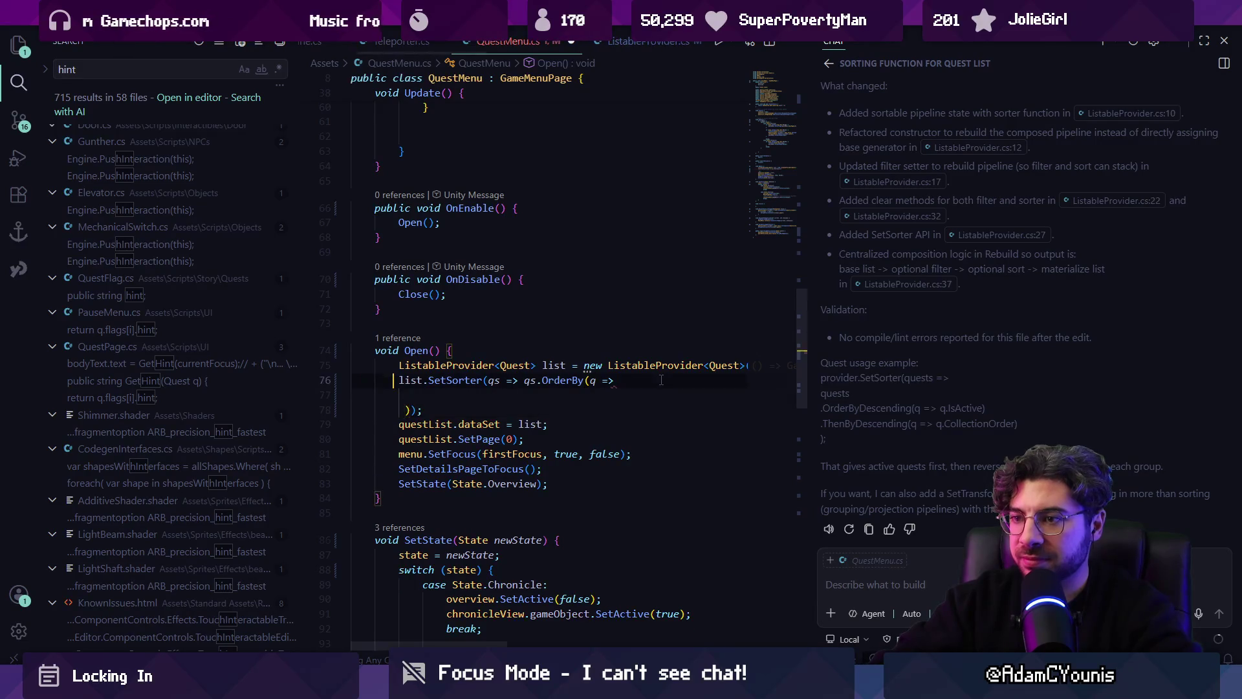
key(Return)
key(Up)
text(//)
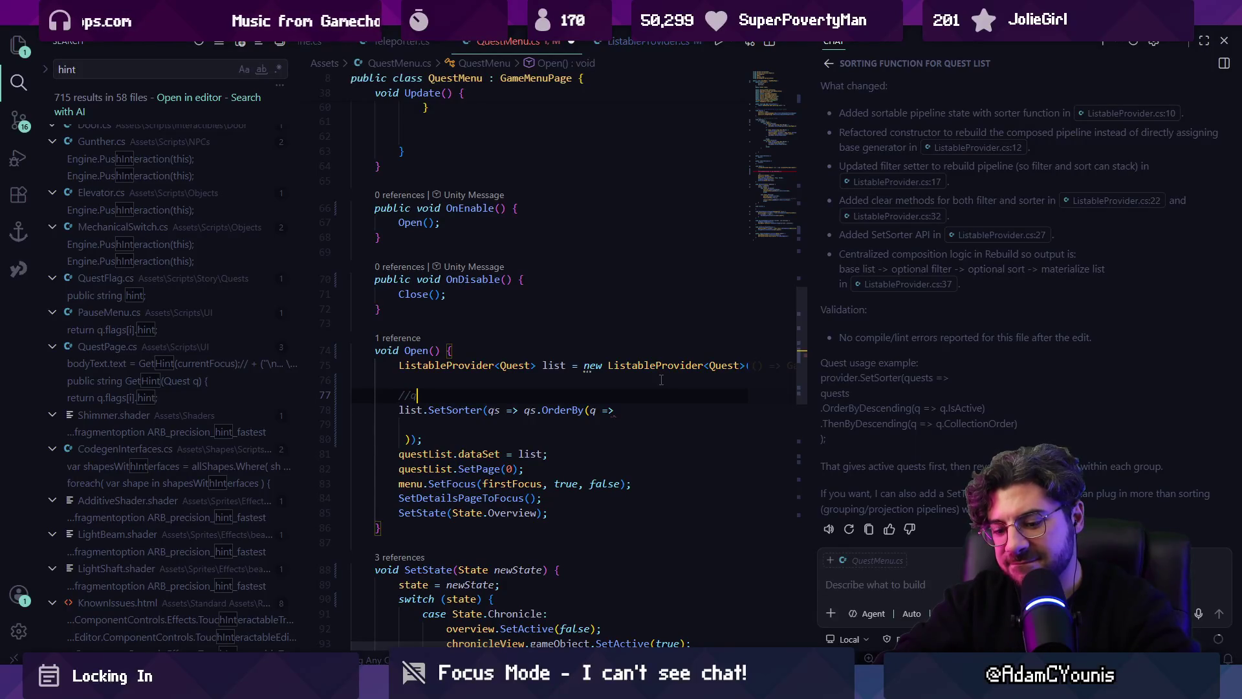
text(quests up tu)
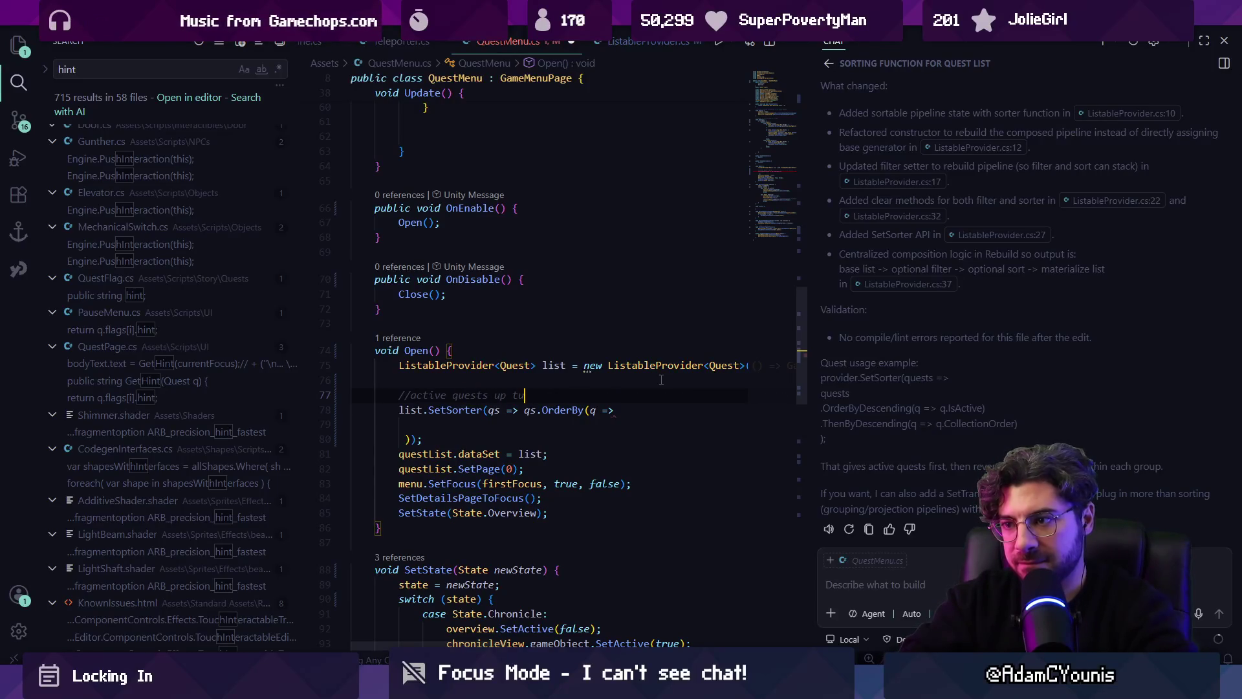
Fill the lambda body to return CheckQuestCompleted(q) ? 1 : 0 and close the parentheses
key(Down)
key(Down)
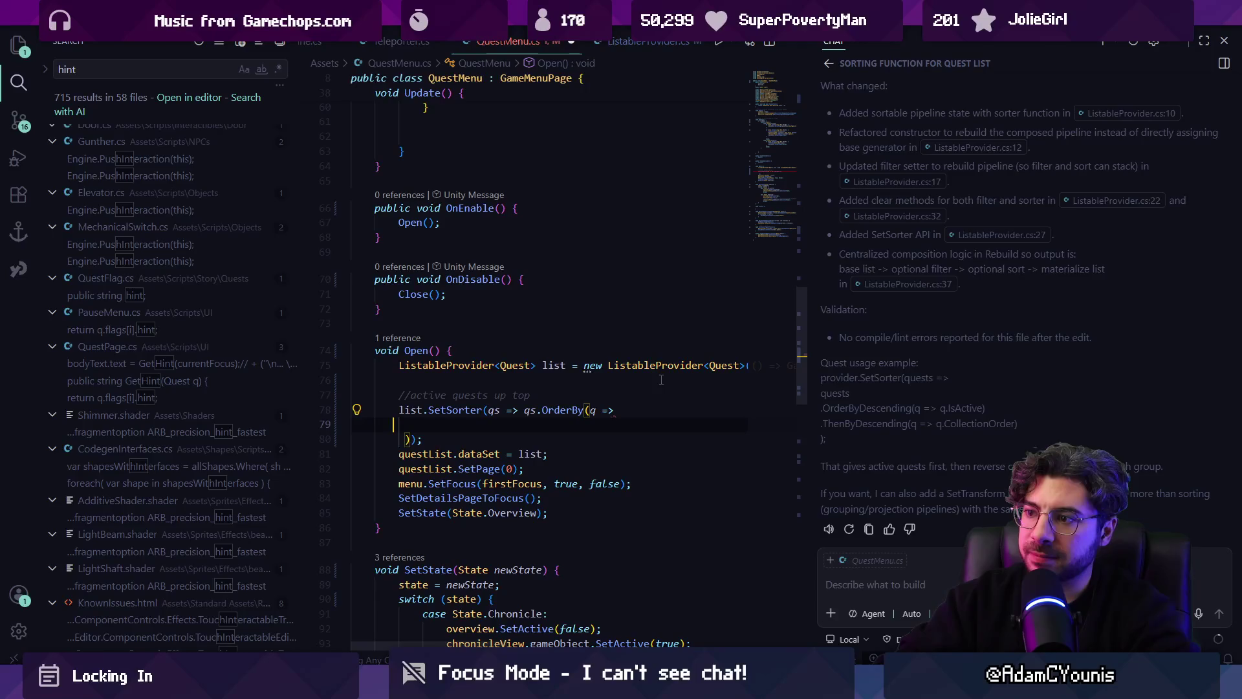
key(Tab)
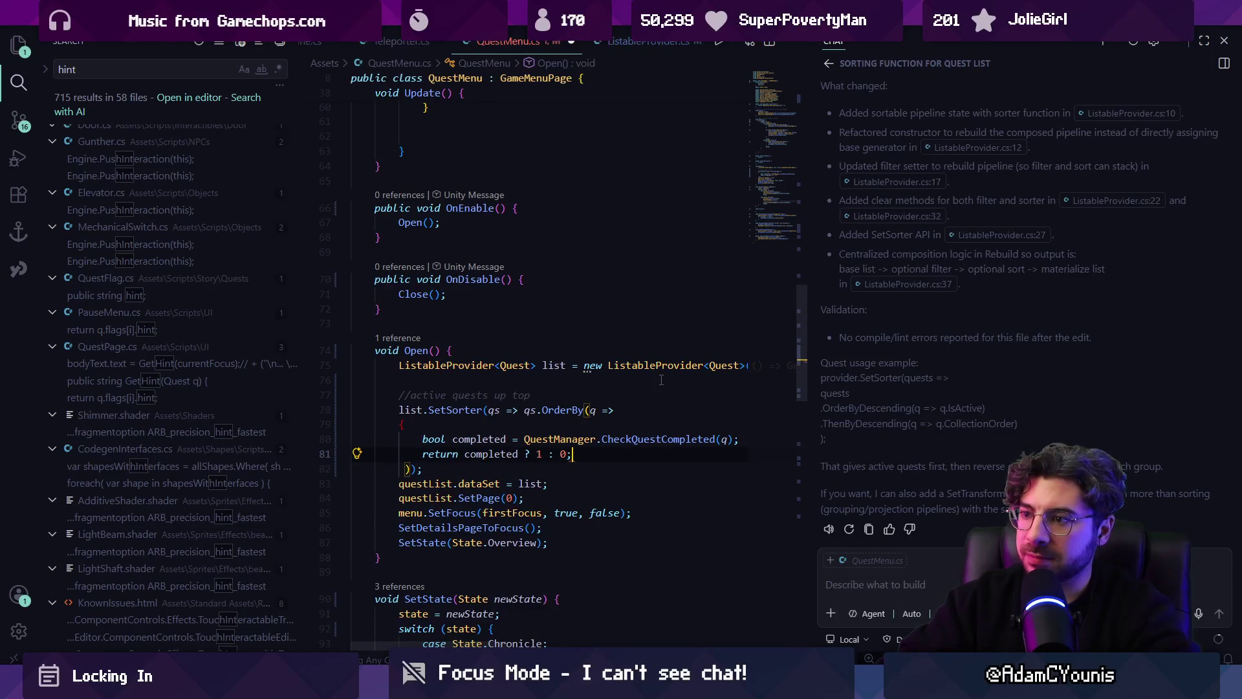
key(ctrl+alt+b)
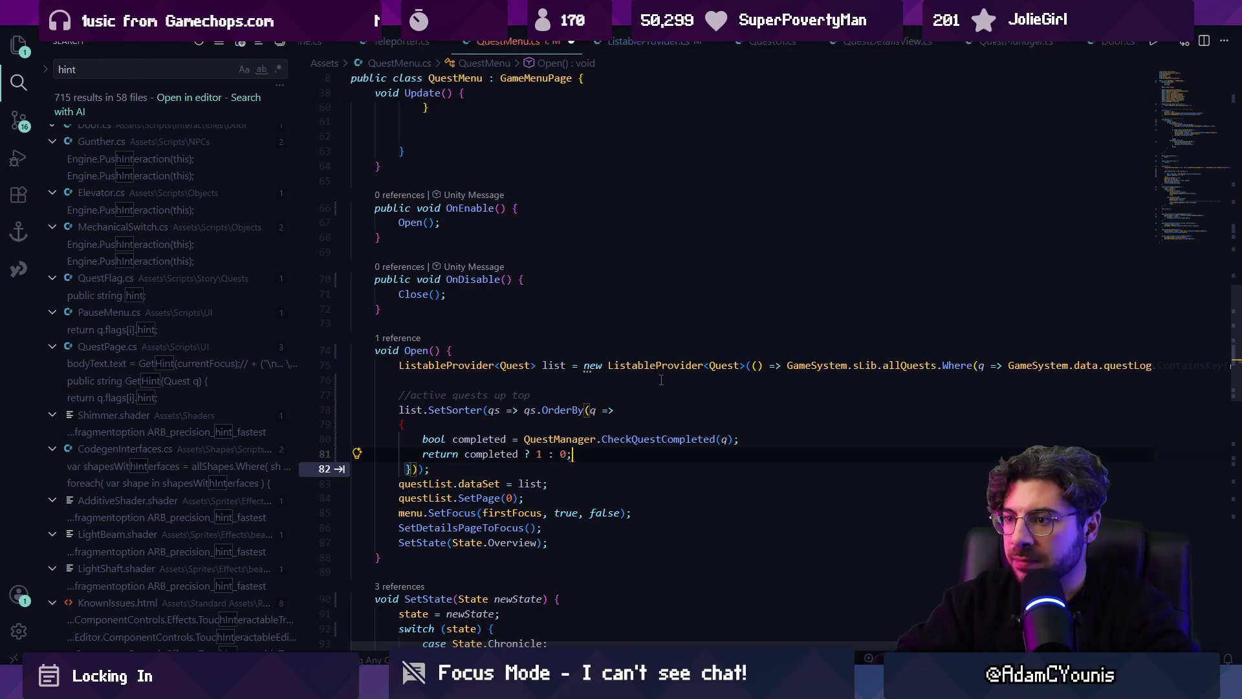
key(Tab)
key(Tab)
key(Escape)
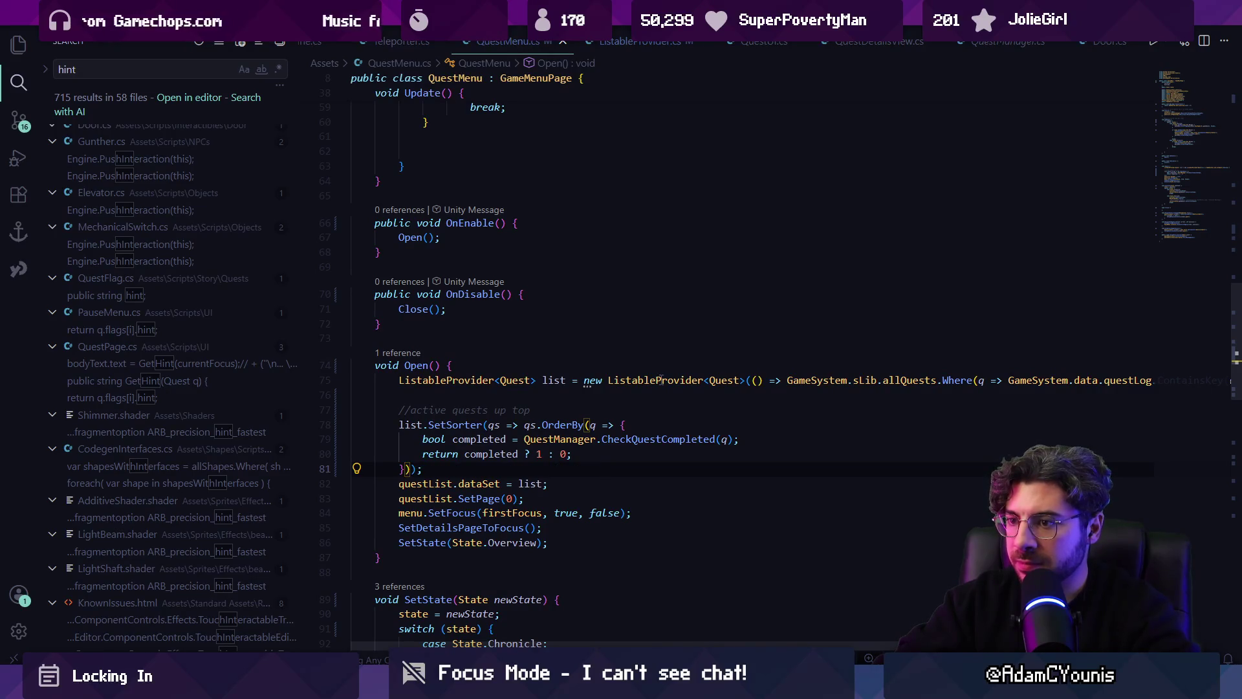
text())
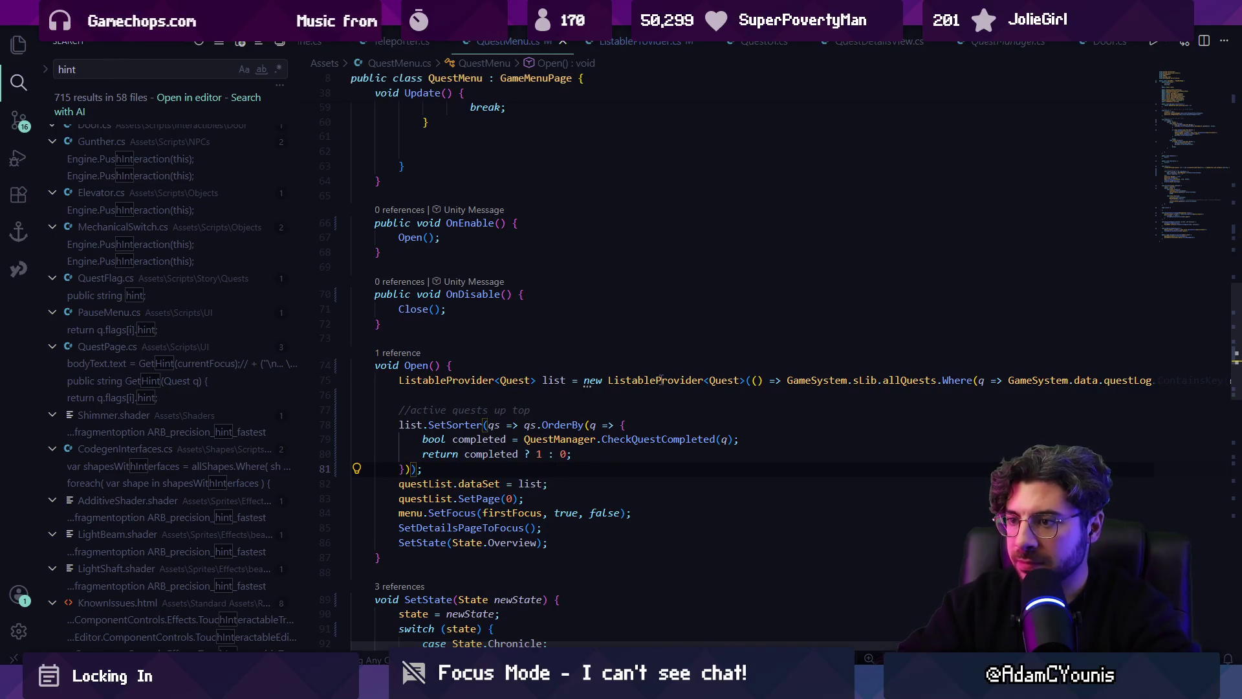
Bring Unity forward, start Play mode, and open the journal's Quests page
mouse_move(418, 687)
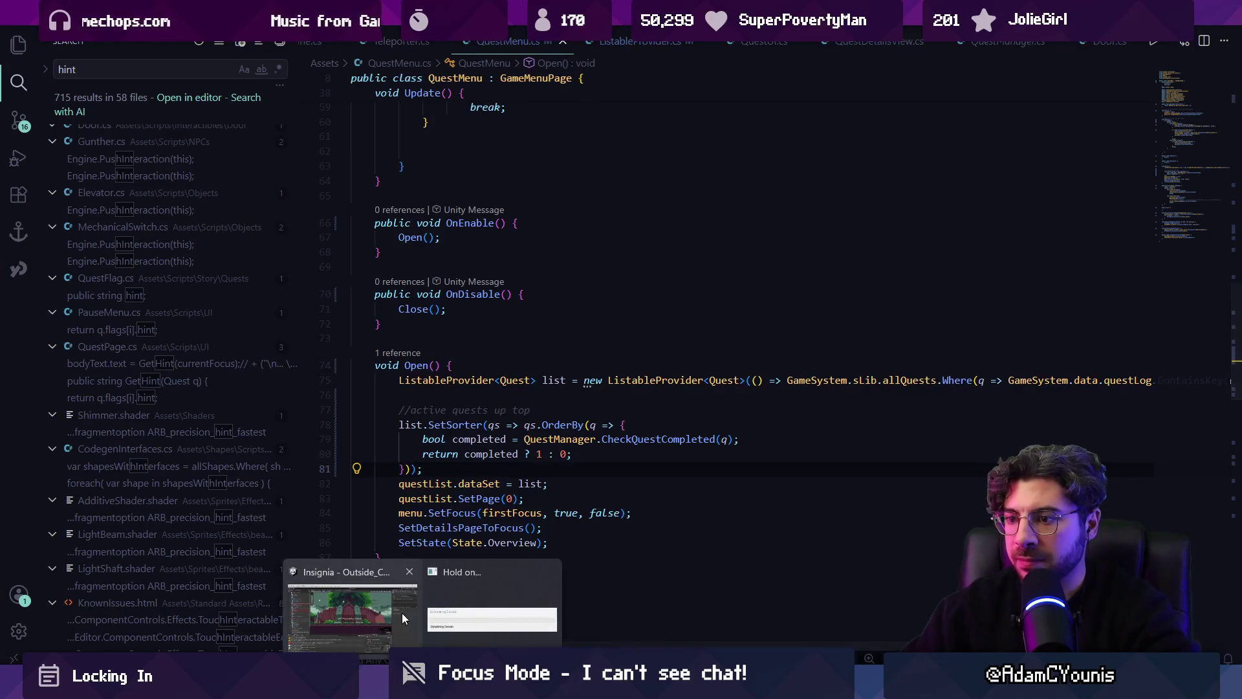
mouse_move(402, 618)
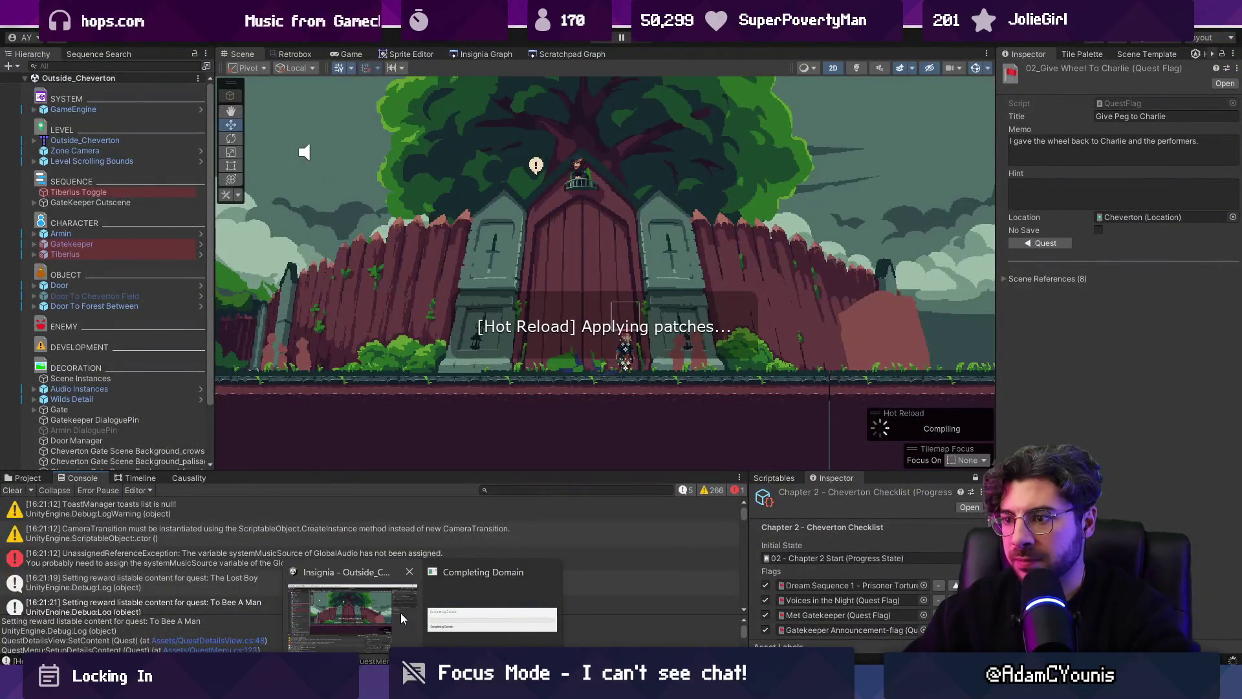
click(401, 618)
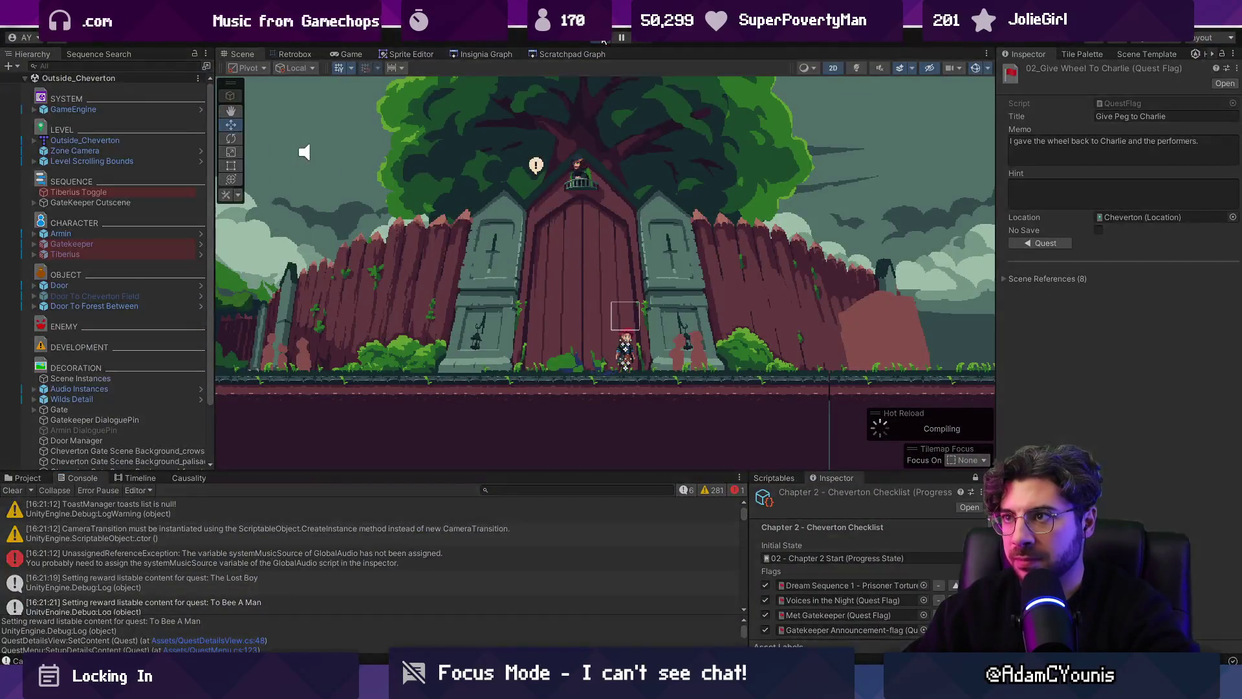
click(602, 41)
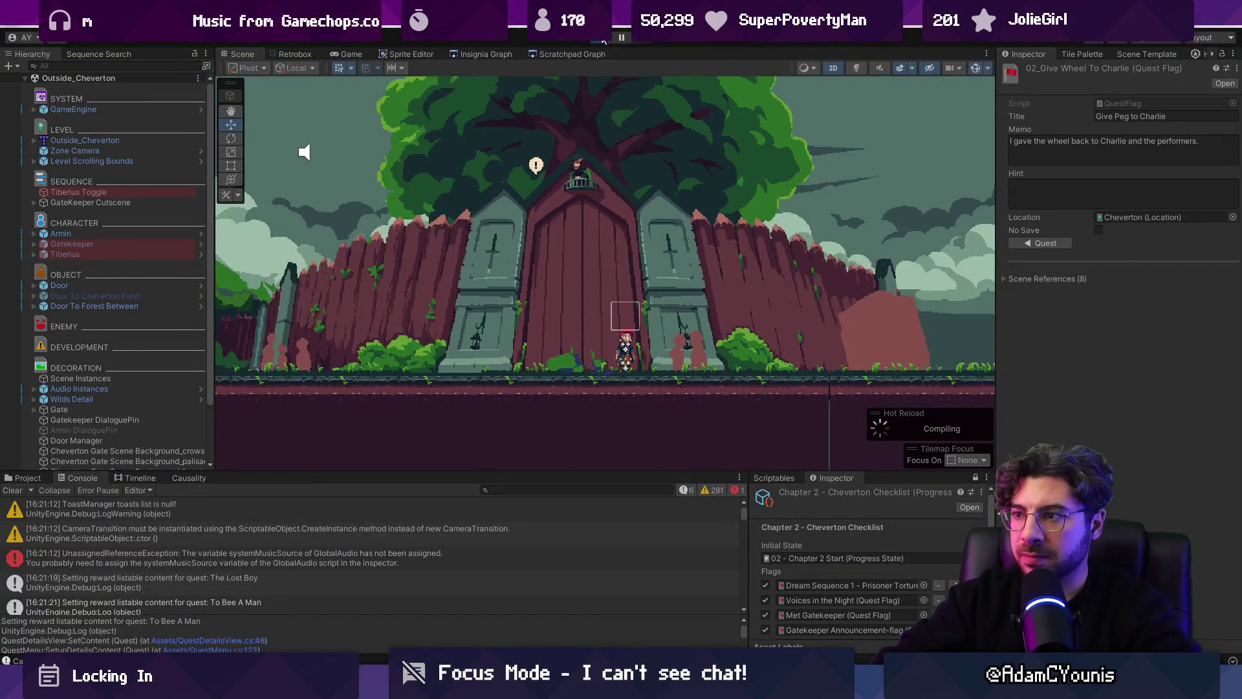
key(Escape)
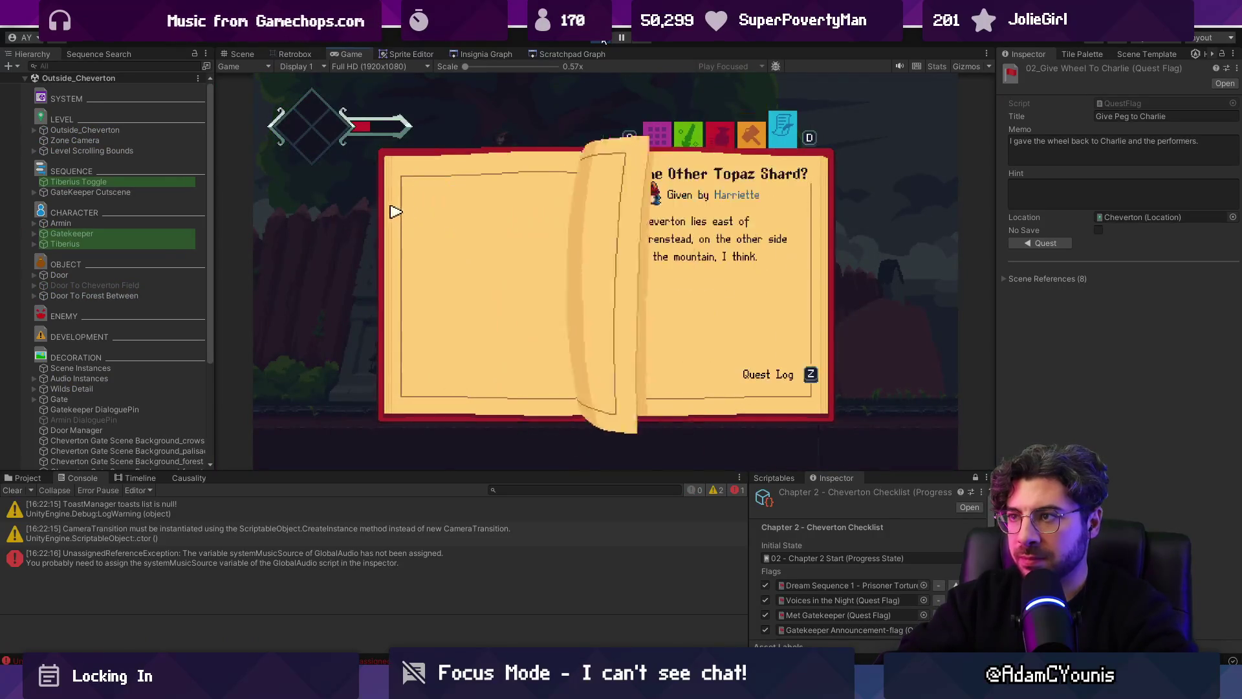
Browse the first quest page to confirm active quests appear first
key(Down)
key(Down)
key(Up)
key(Up)
key(Down)
key(Down)
key(Down)
key(Down)
key(Down)
key(Right)
key(Left)
key(Up)
key(Up)
key(Up)
key(Down)
key(Down)
key(Down)
key(Up)
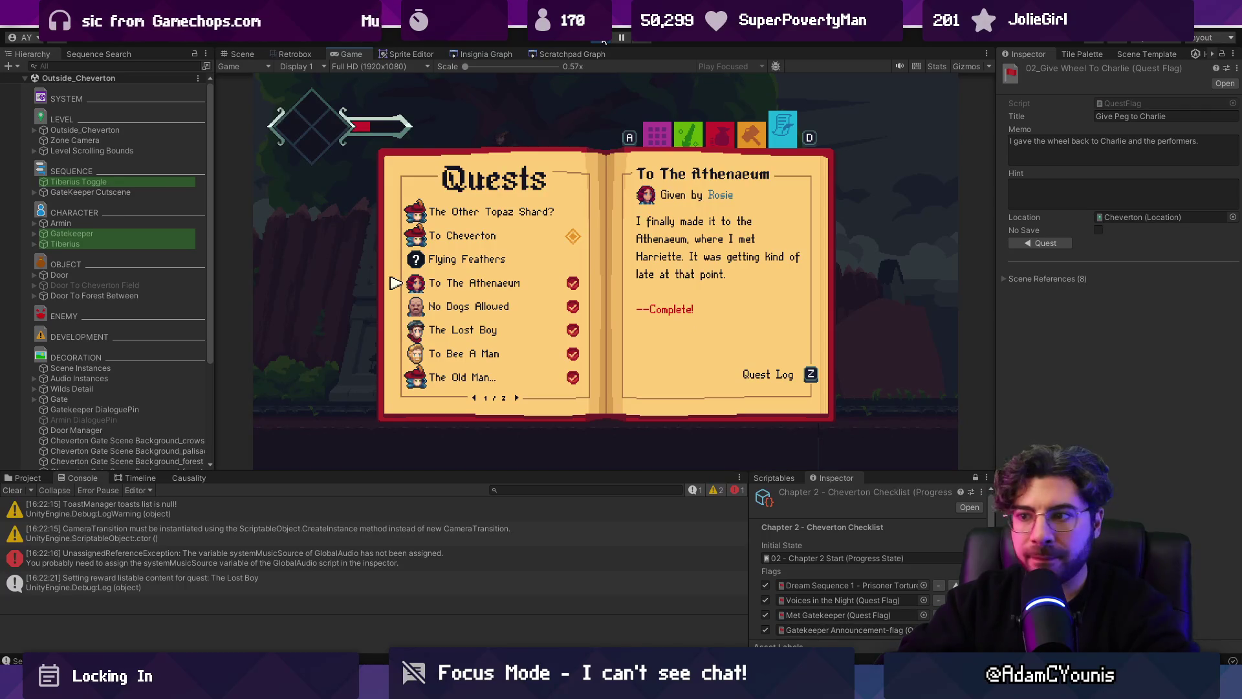
key(Down)
key(Down)
key(Down)
Check the second quest page, return to Flying Feathers on page 1, then switch to VS Code
key(Right)
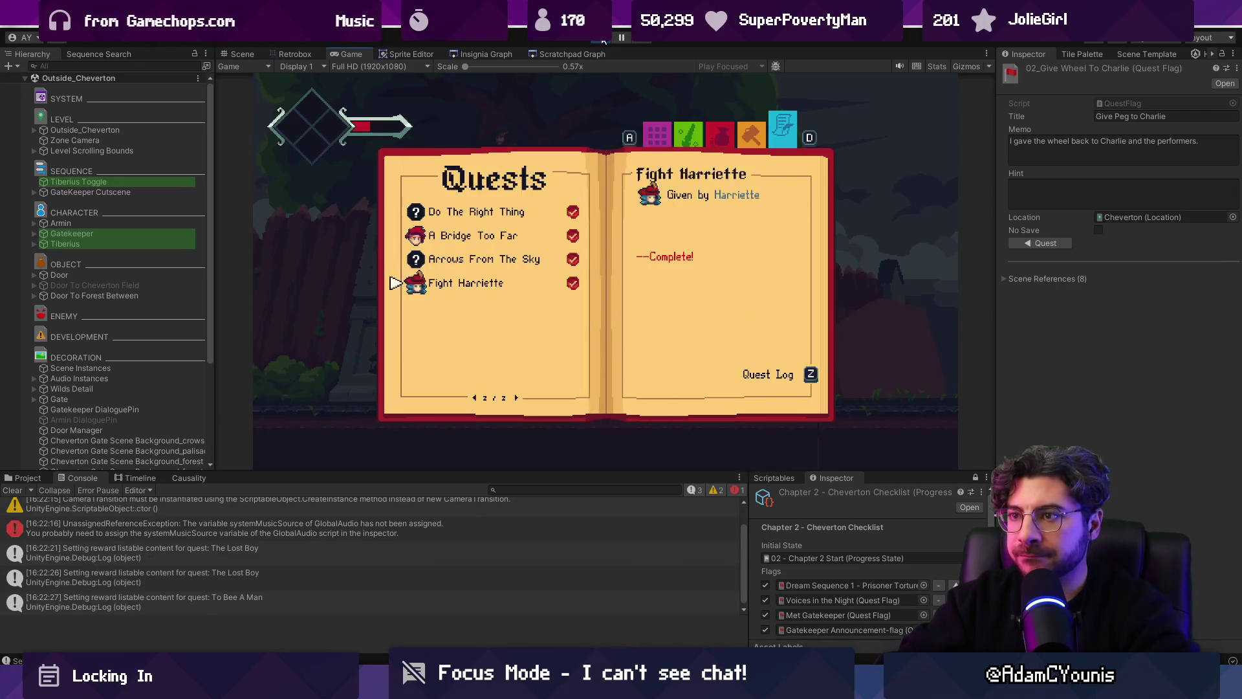
key(Down)
key(Up)
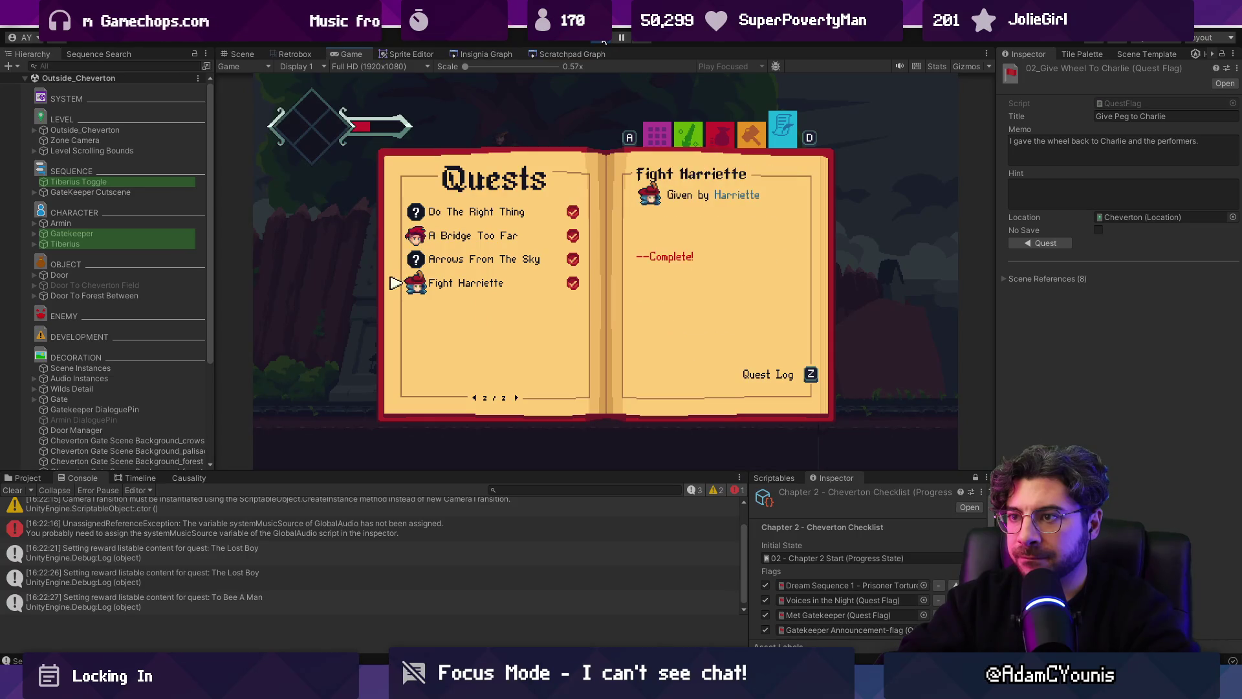
key(Left)
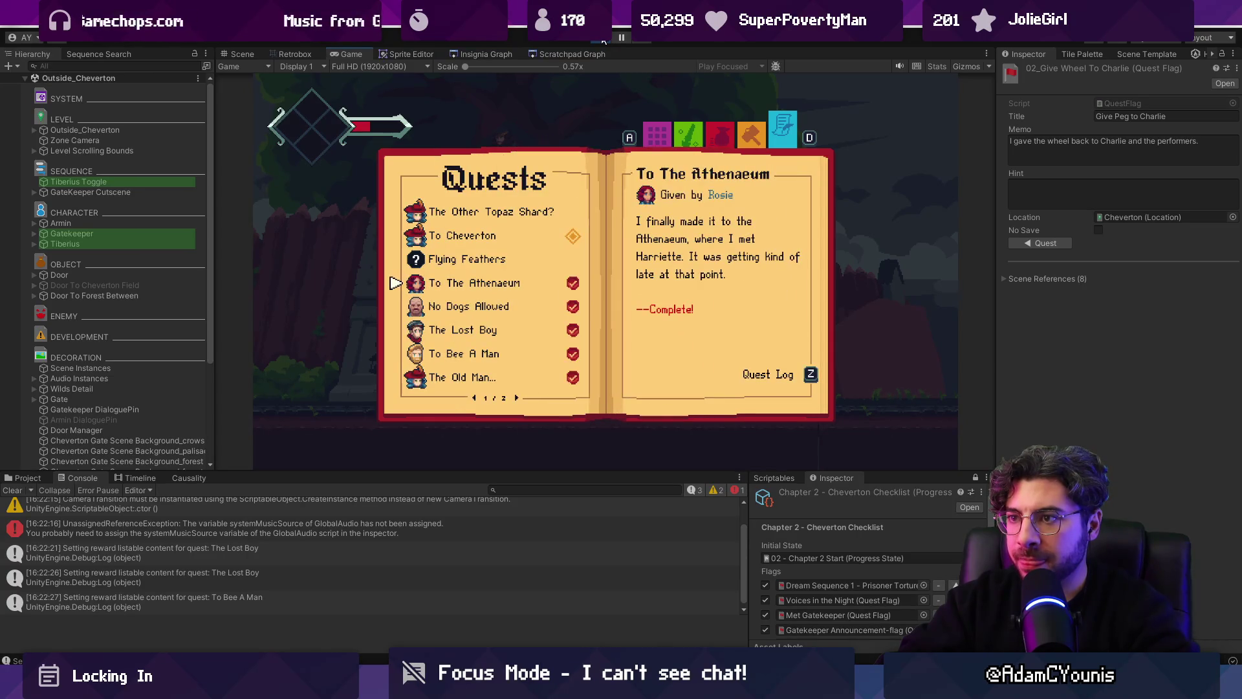
key(Right)
key(Left)
key(Up)
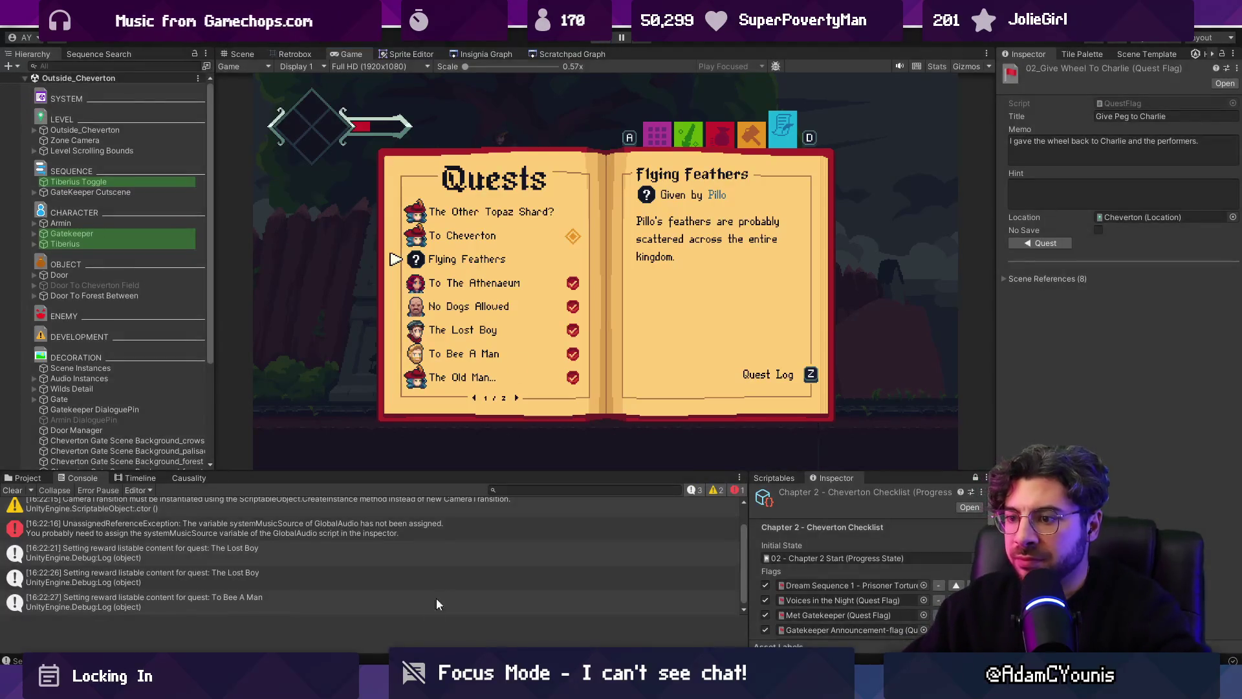
key(alt+Tab)
Add a bool mainQuest line from the quest's first flag above the completed check, and save
click(559, 414)
click(619, 423)
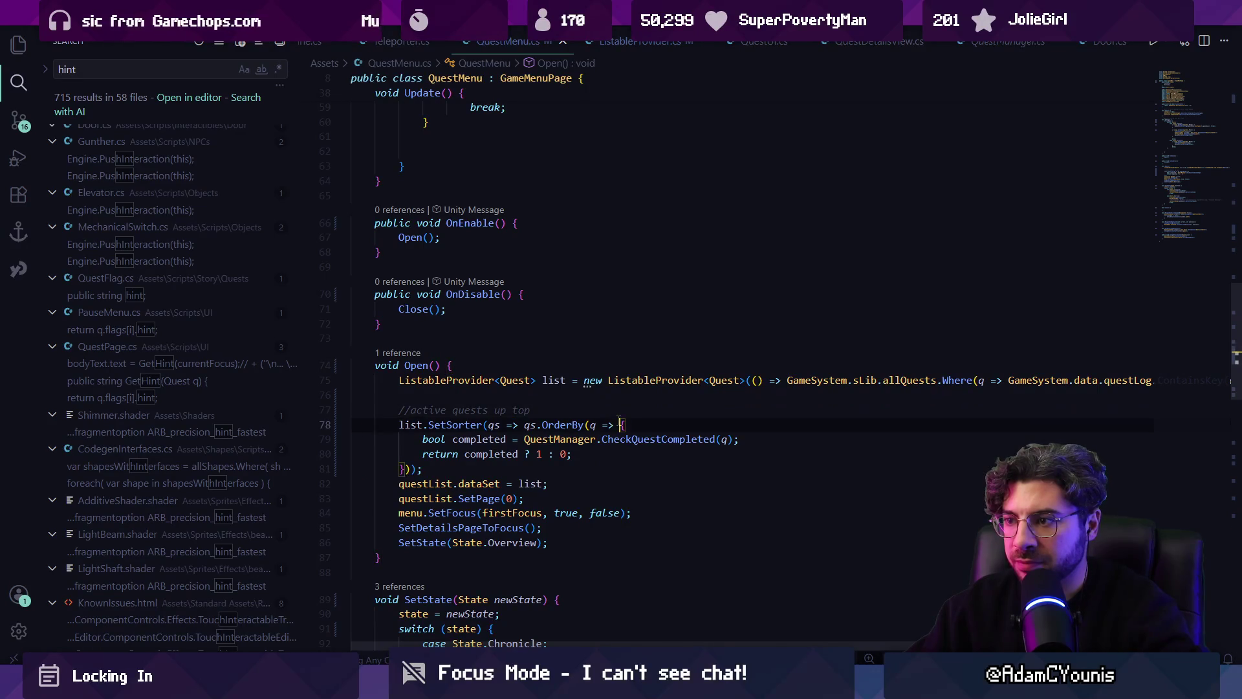
click(744, 439)
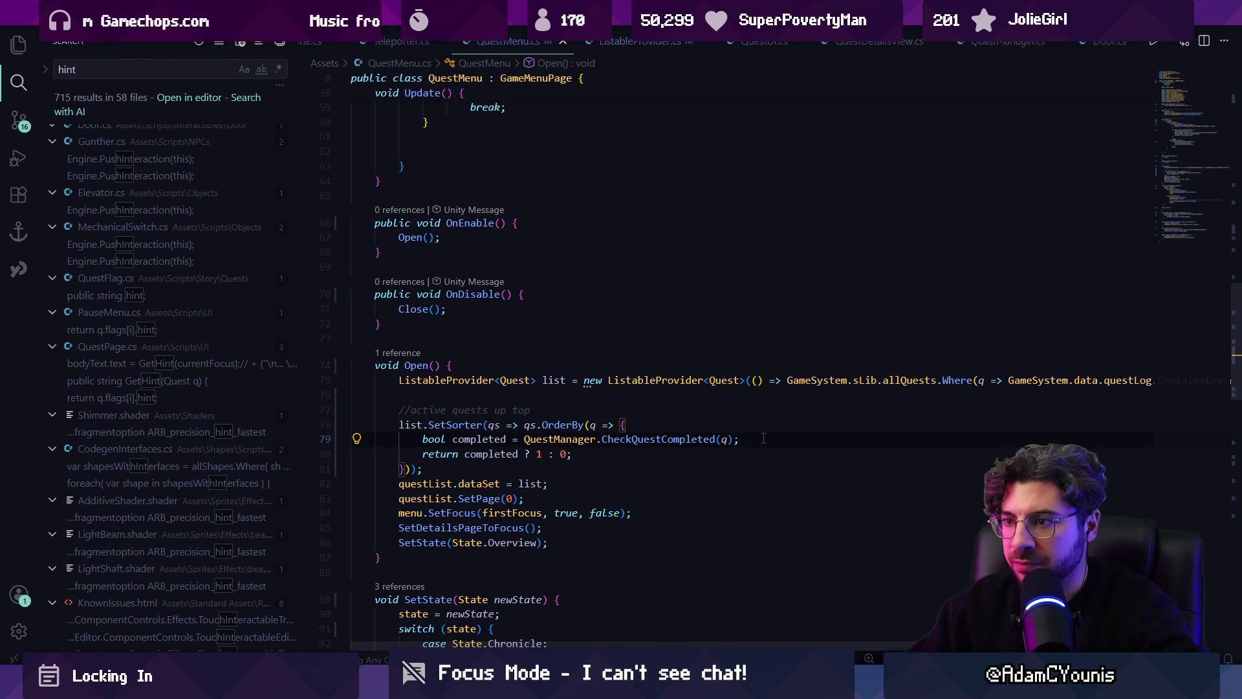
key(ctrl+shift+Return)
text(bool mainQuest = q.flags[0].isMainQuestFlag;)
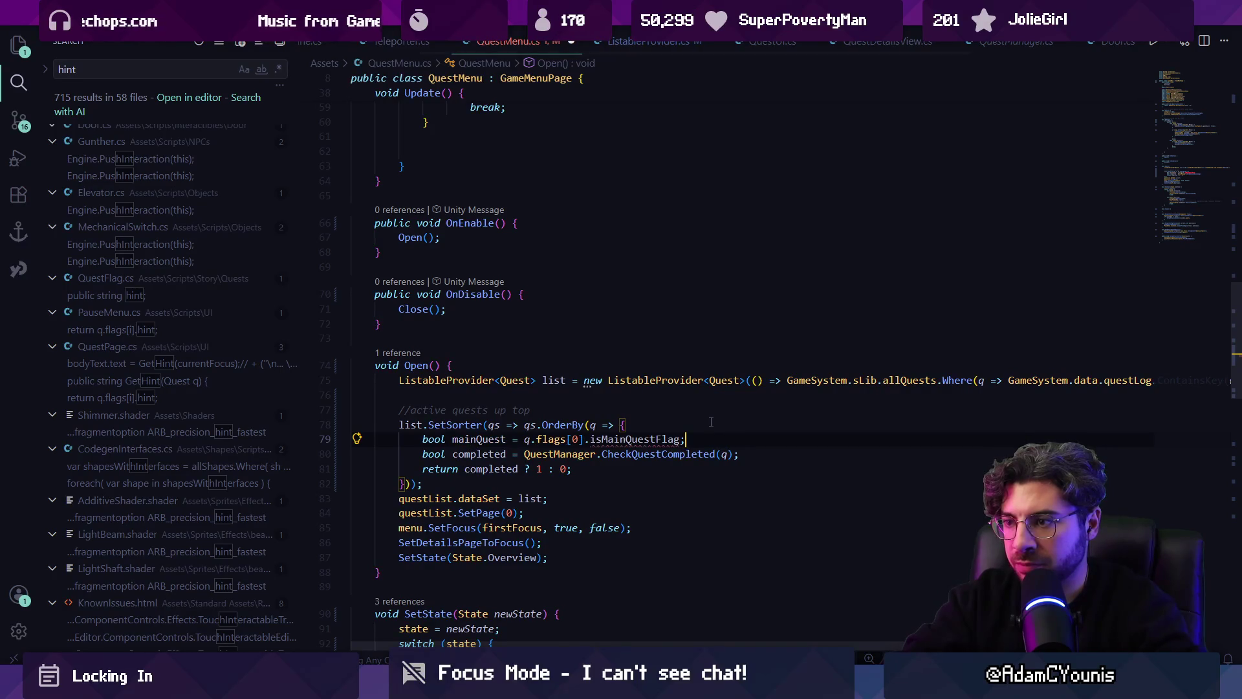
key(Tab)
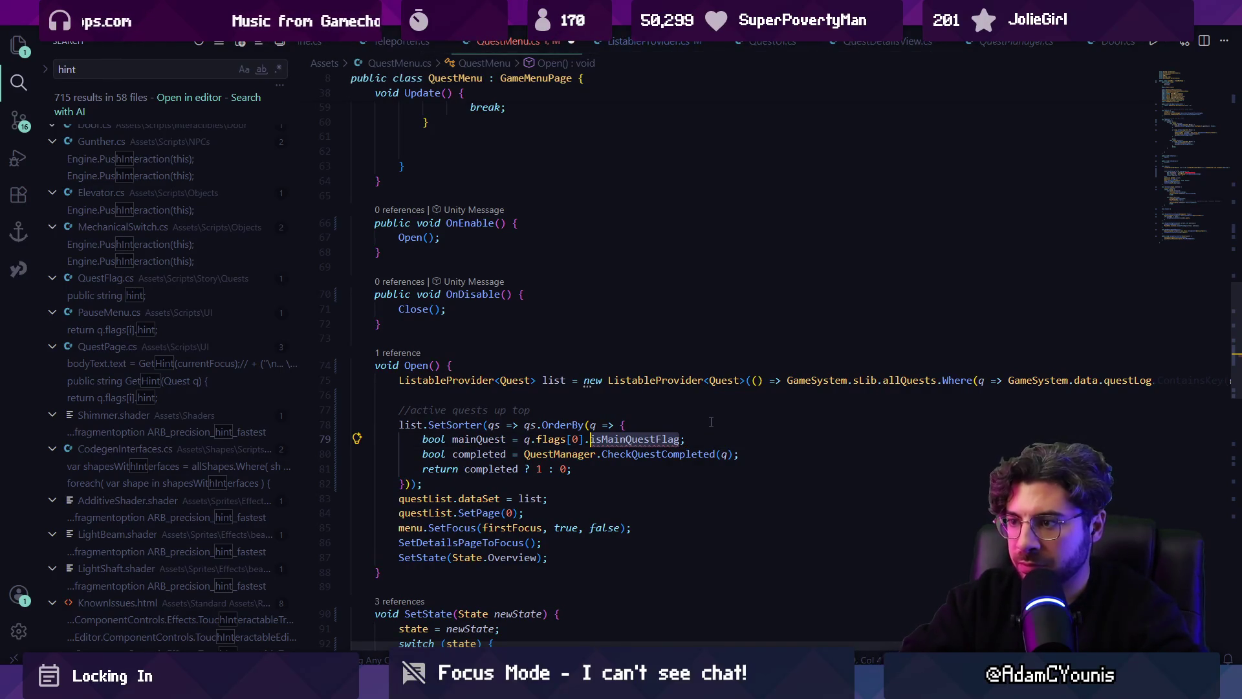
key(ctrl+shift+Left)
key(ctrl+shift+Left)
key(ctrl+shift+Left)
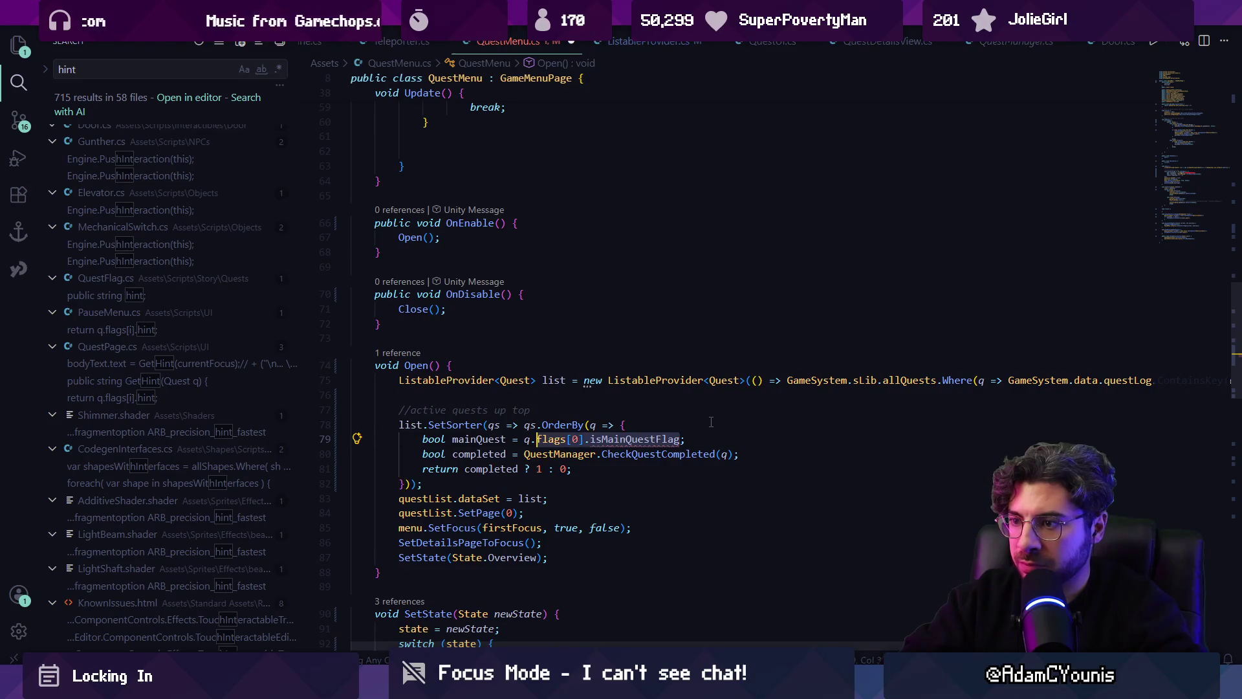
text(main)
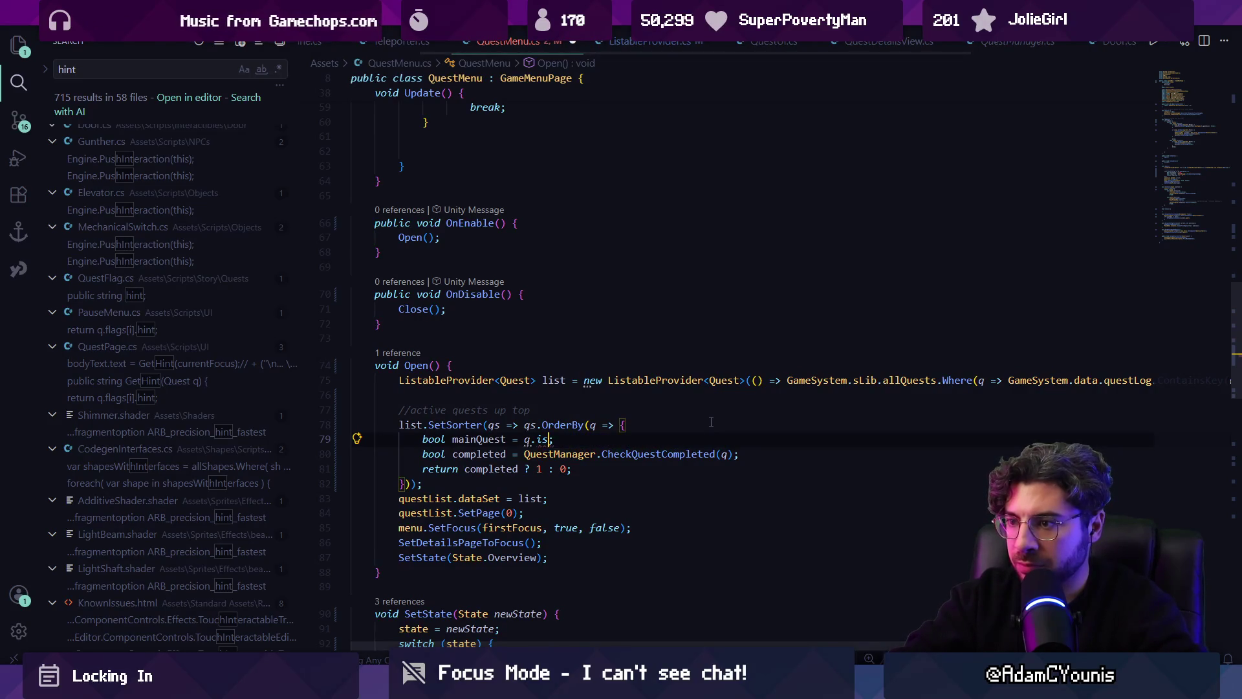
key(Tab)
key(ctrl+s)
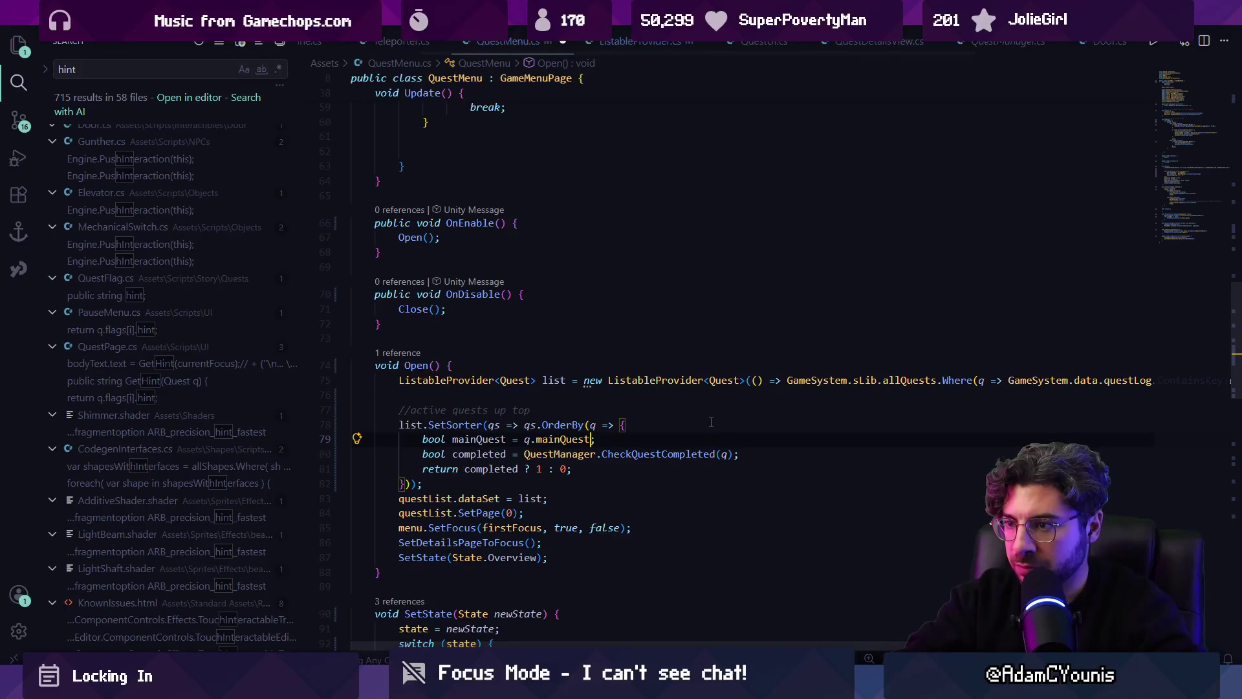
Change the return to (mainQuest ? 0 : 1) + (completed ? 2 : 0), save, and switch to Unity
key(Down)
key(Down)
key(ctrl+shift+Left)
key(ctrl+shift+Left)
key(ctrl+shift+Left)
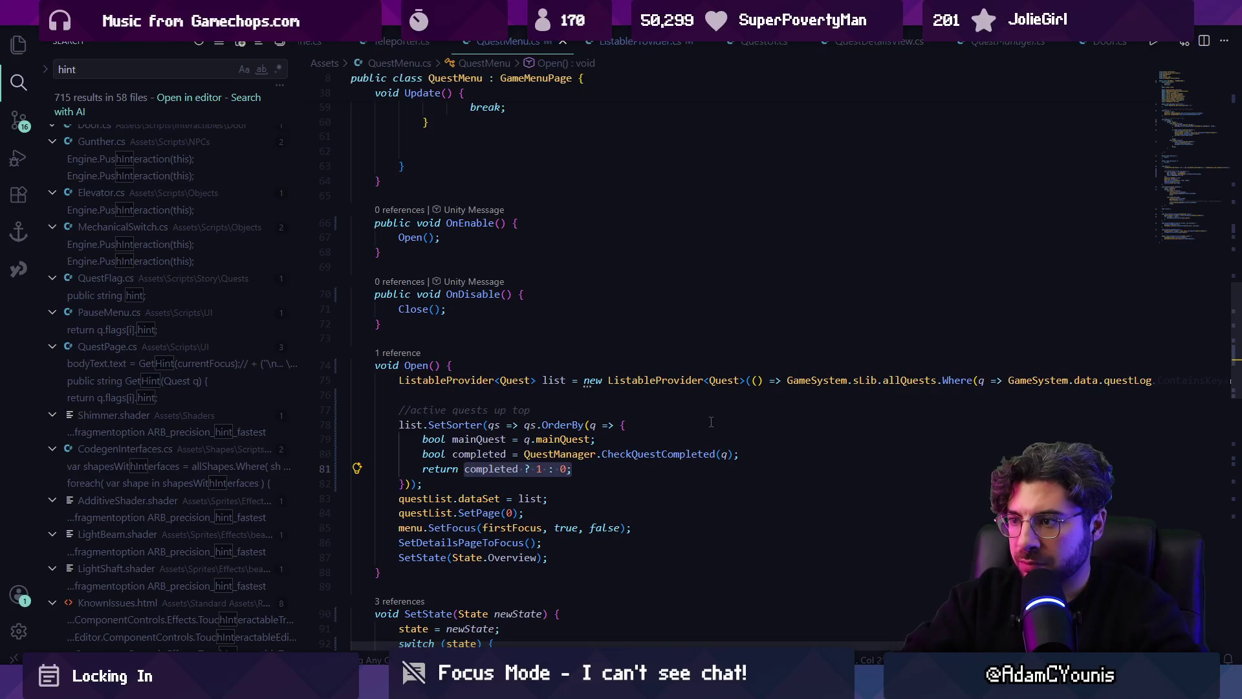
key(BackSpace)
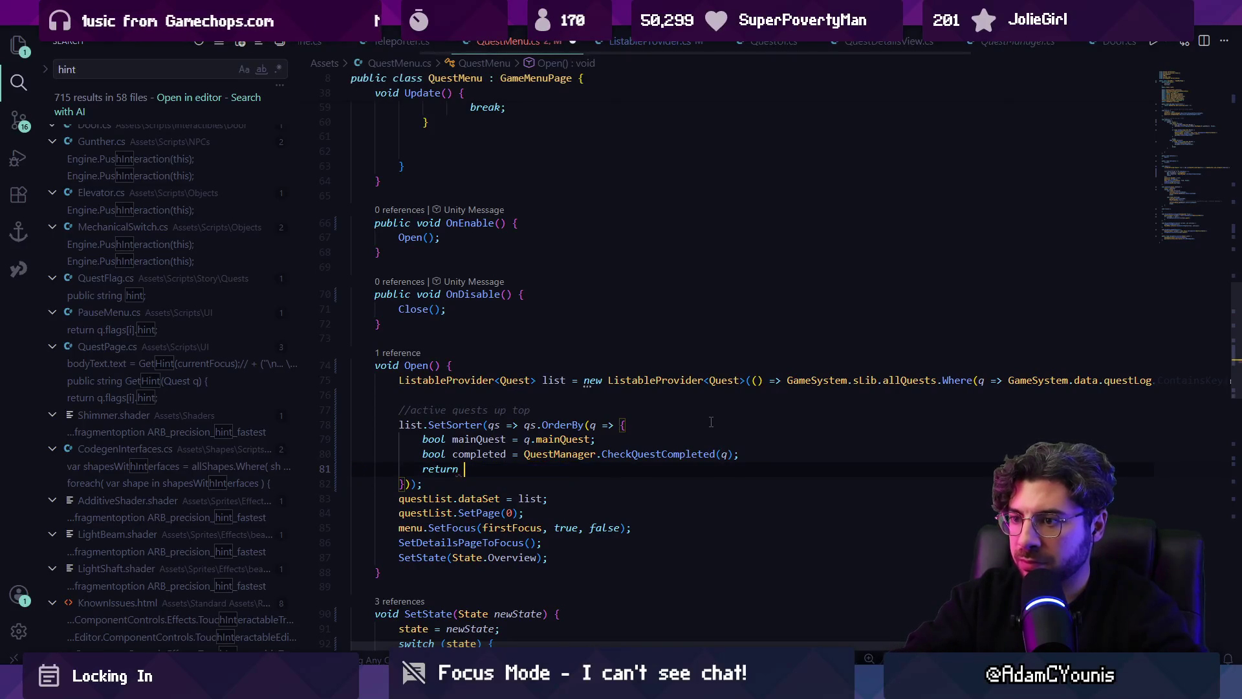
text(()
key(Tab)
key(ctrl+s)
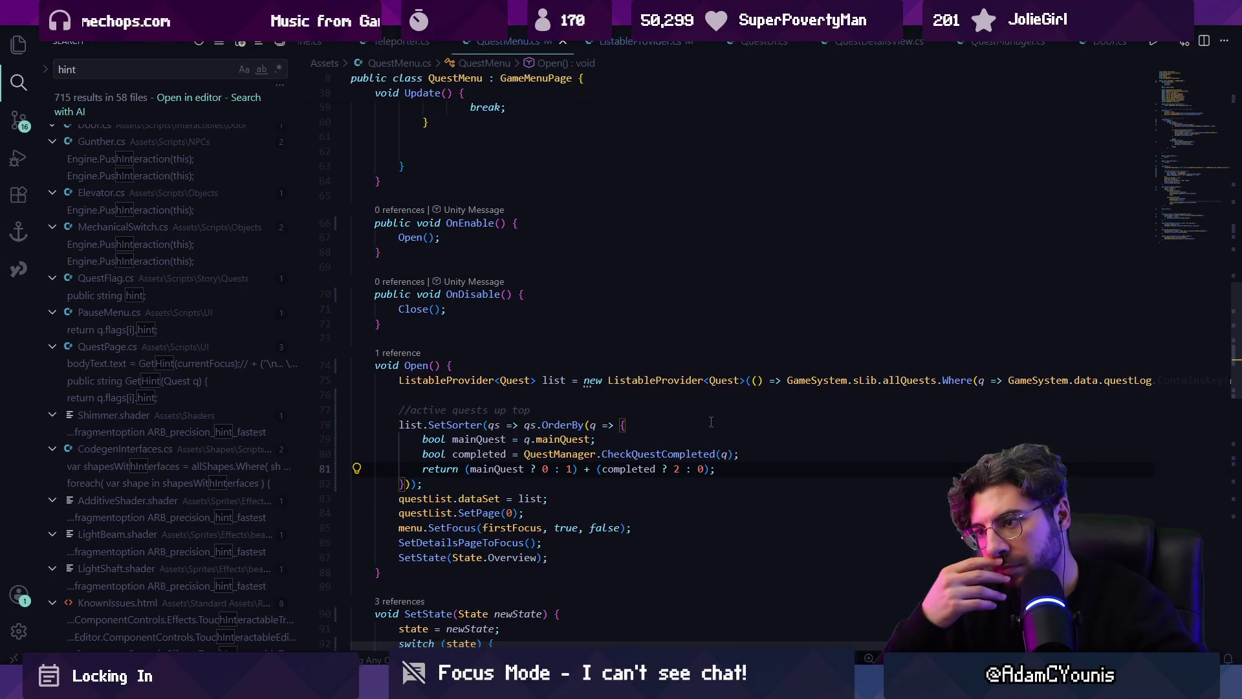
key(alt+Tab)
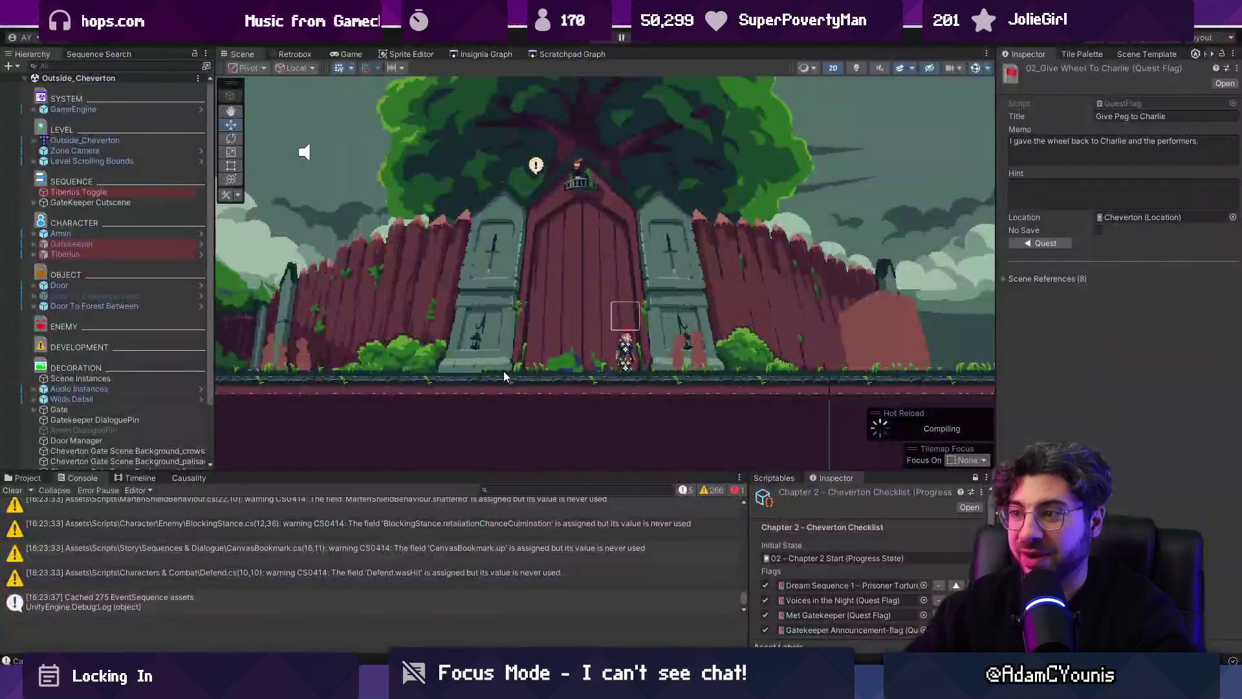
key(ctrl+p)
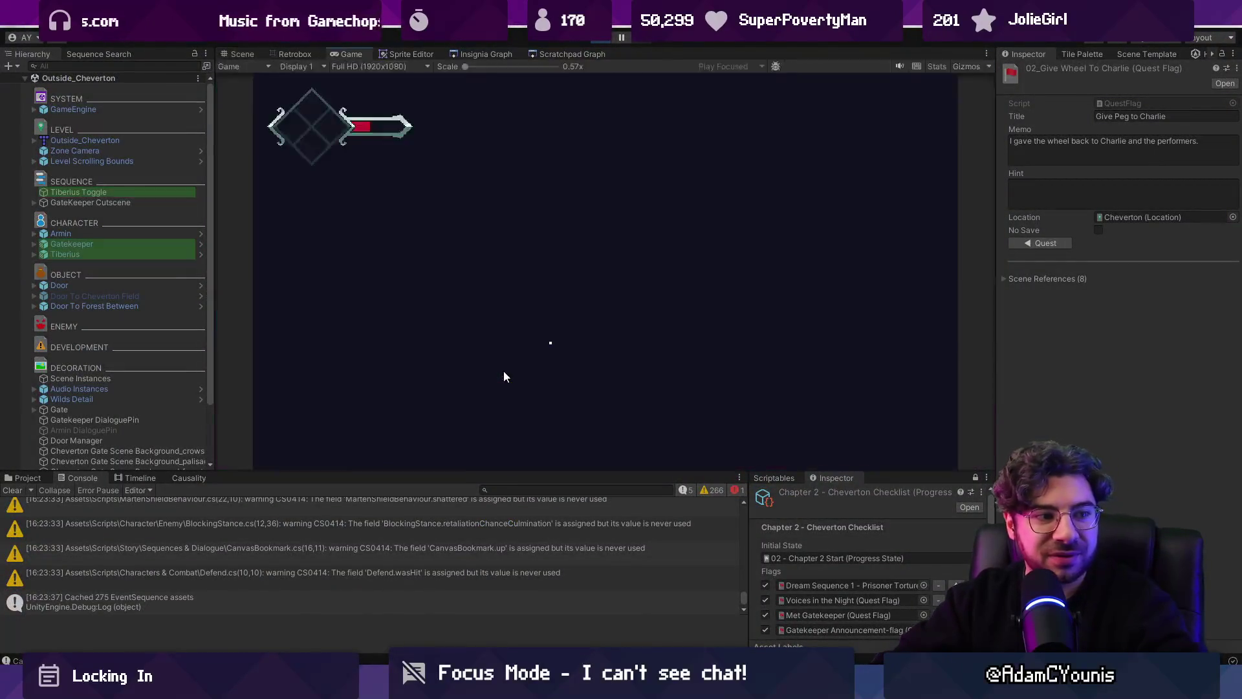
key(Tab)
key(z)
key(d)
key(d)
key(d)
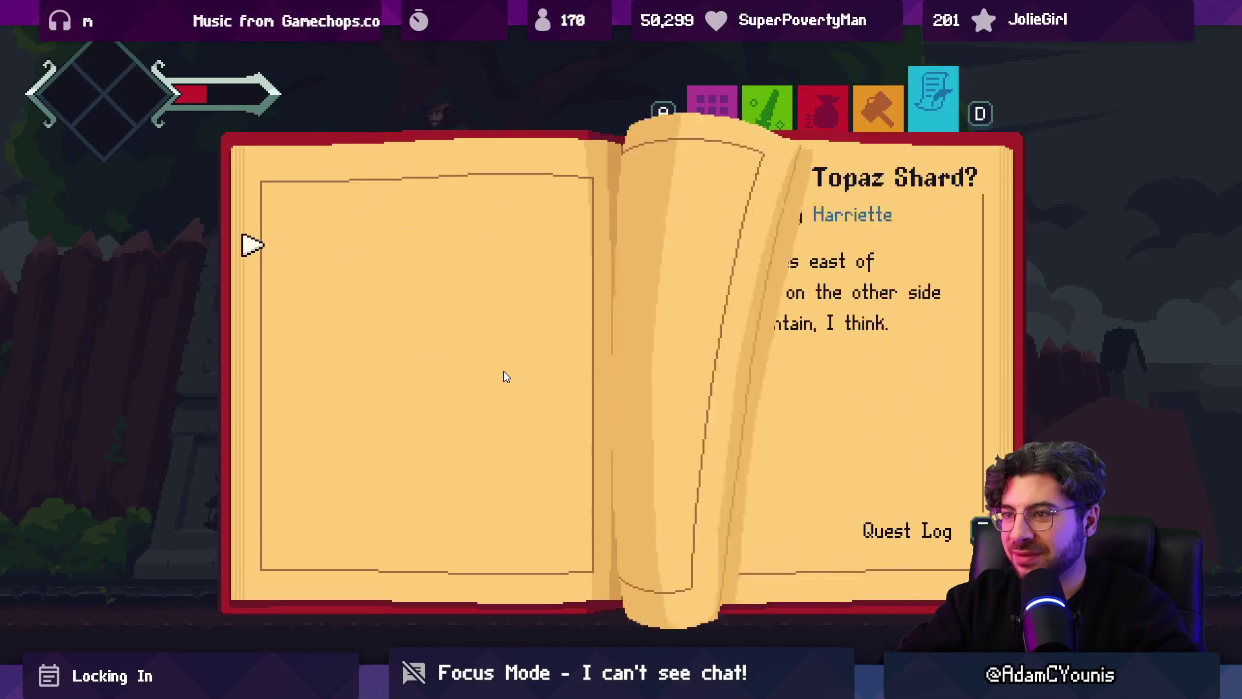
key(s)
key(w)
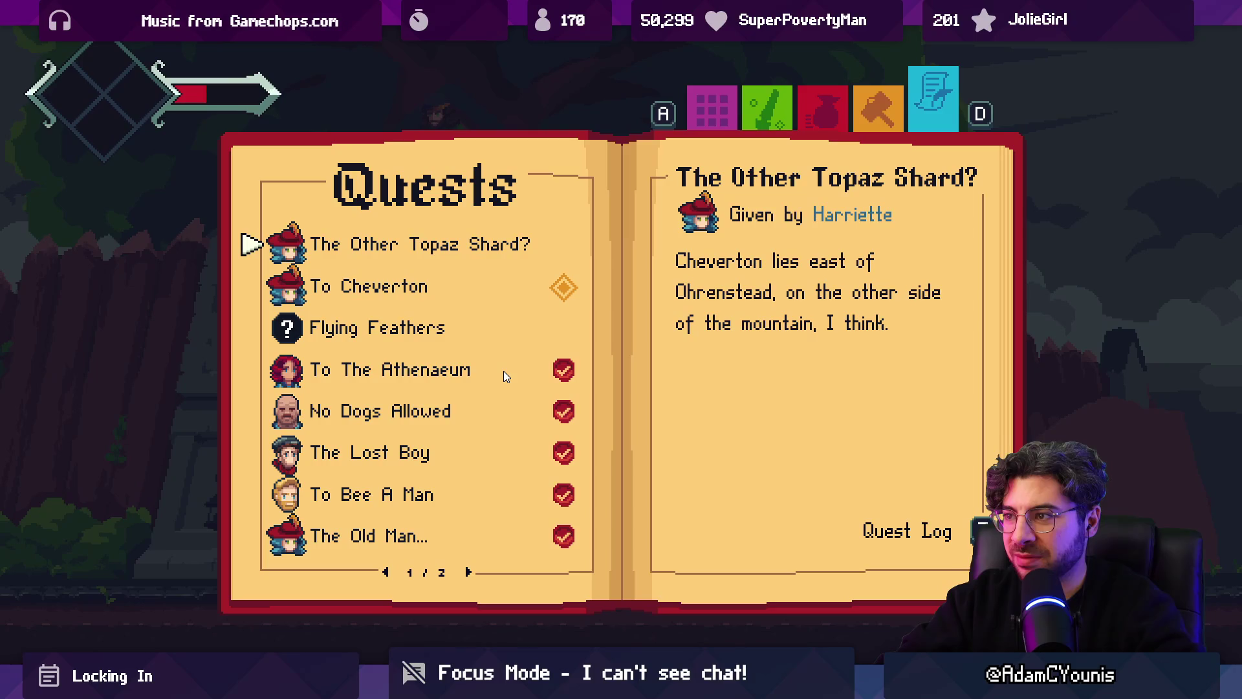
key(s)
key(s)
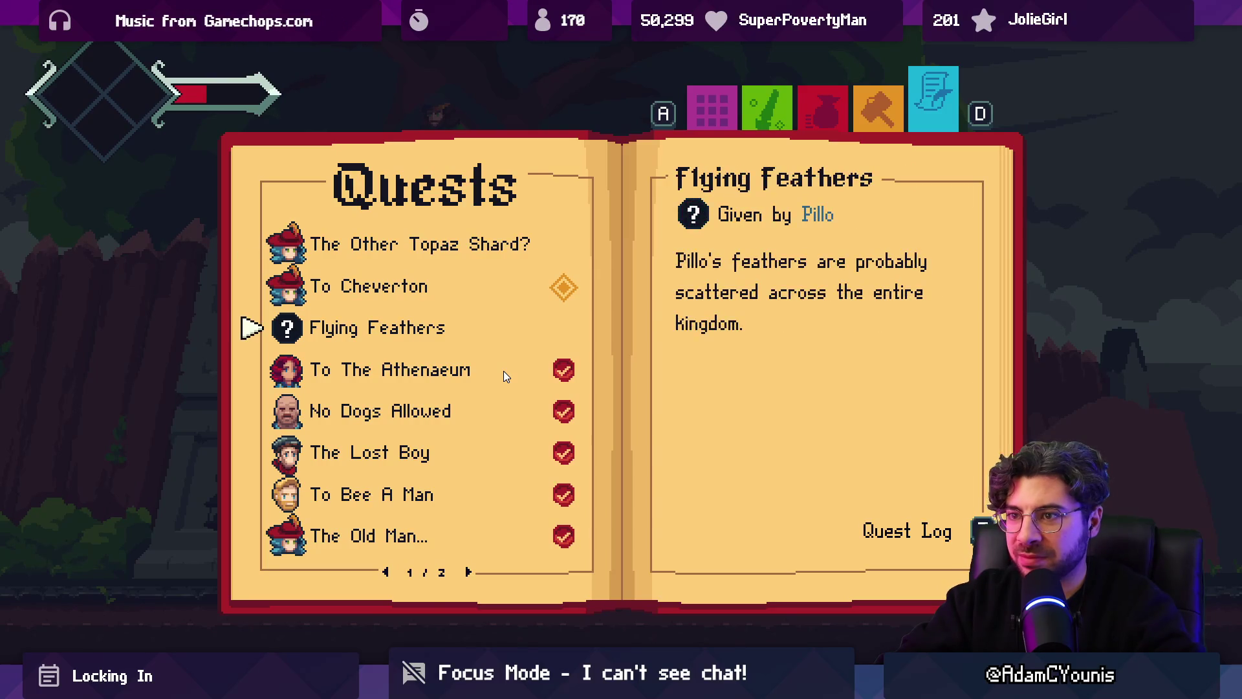
key(x)
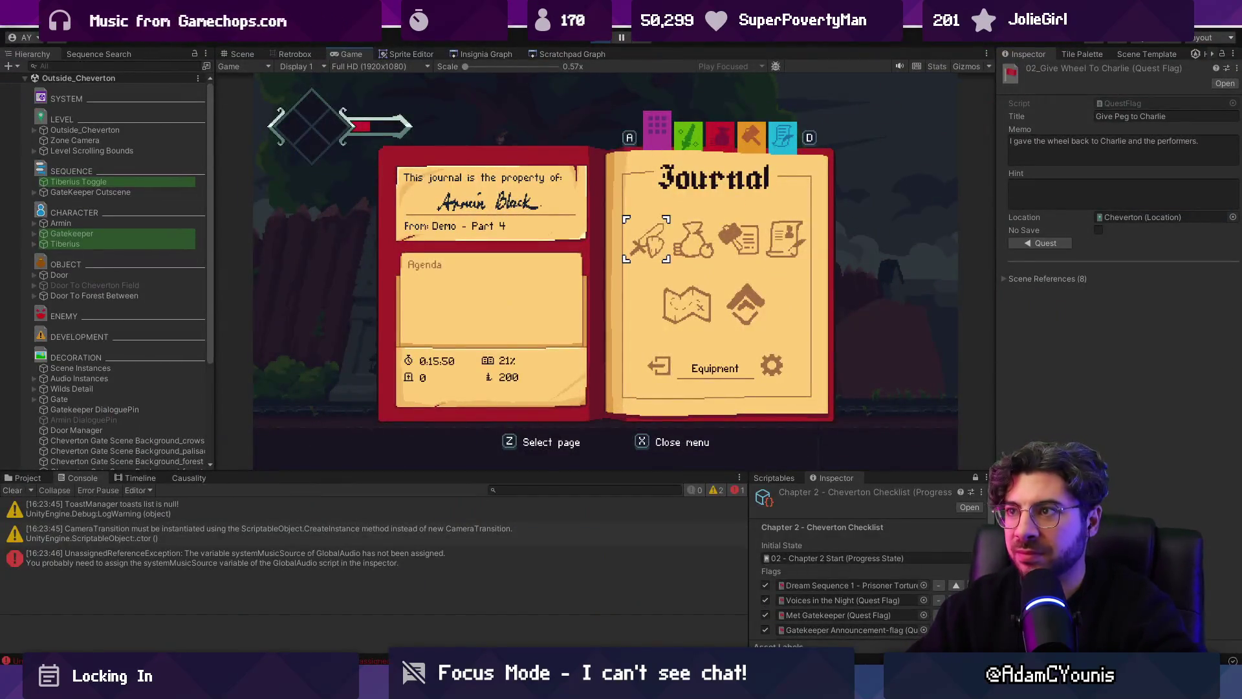
key(ctrl+p)
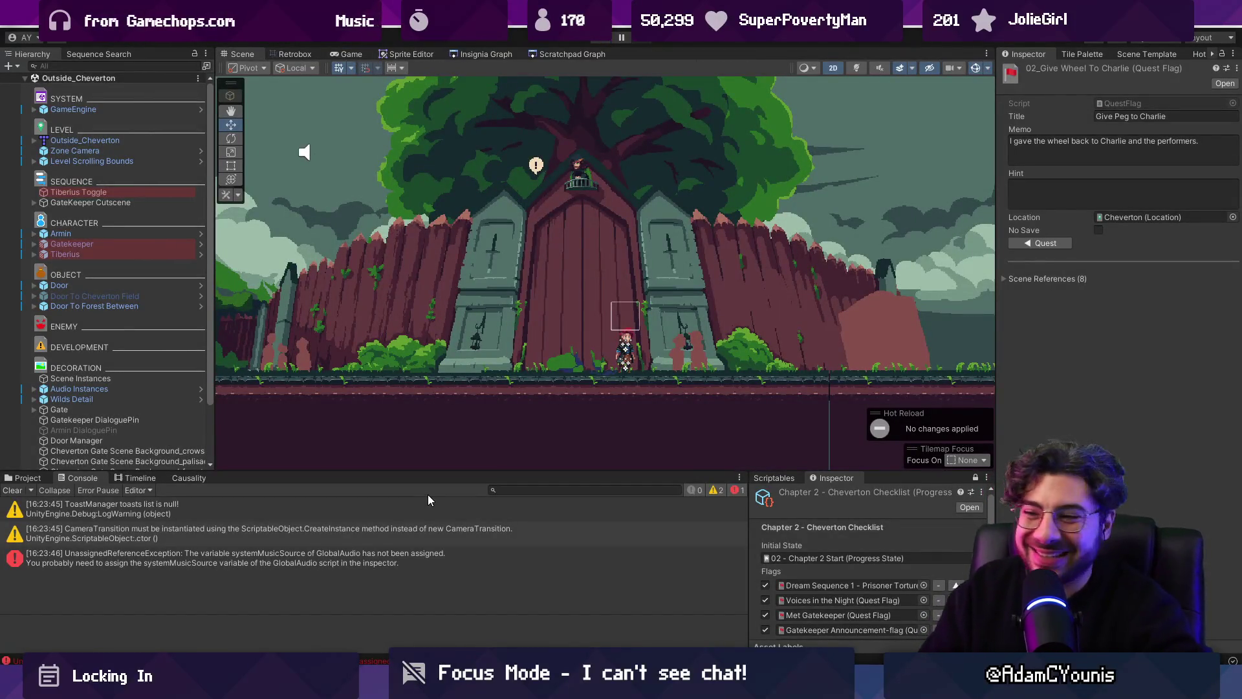
key(alt+Tab)
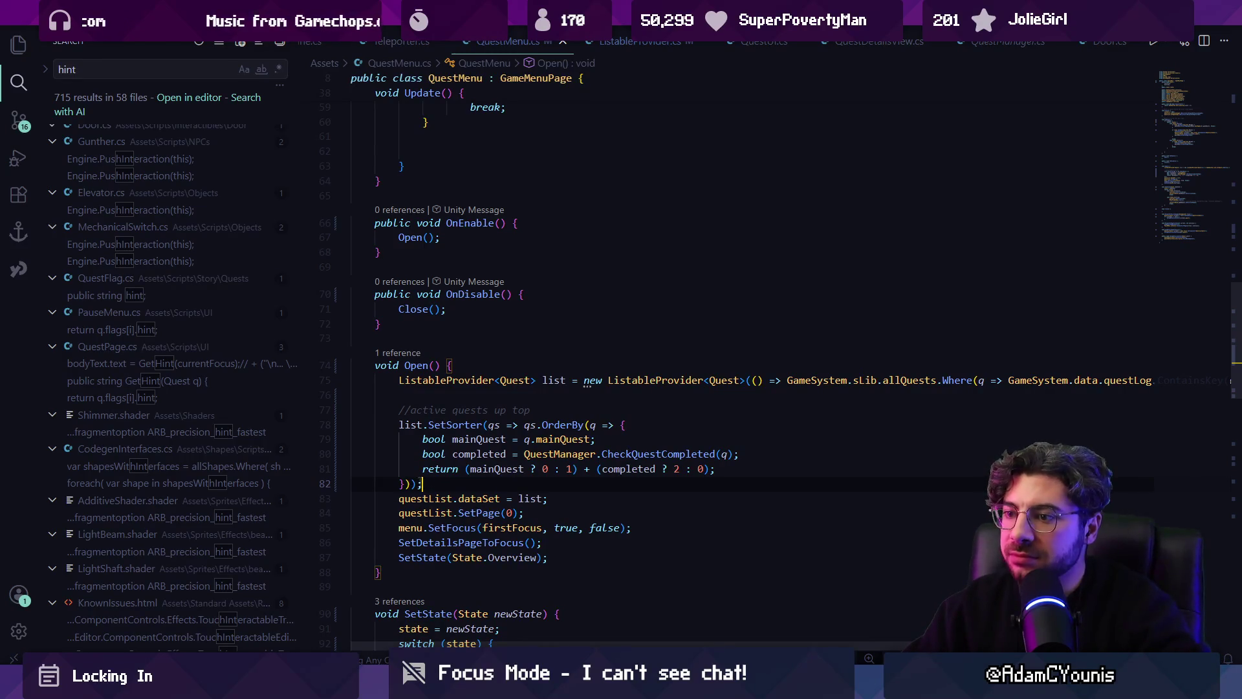
Rewrite the sorter comment to read 'active main quests first'
key(shift+Up)
key(shift+Up)
key(shift+Up)
key(shift+End)
key(shift+ctrl+Left)
key(shift+ctrl+Left)
key(shift+ctrl+Left)
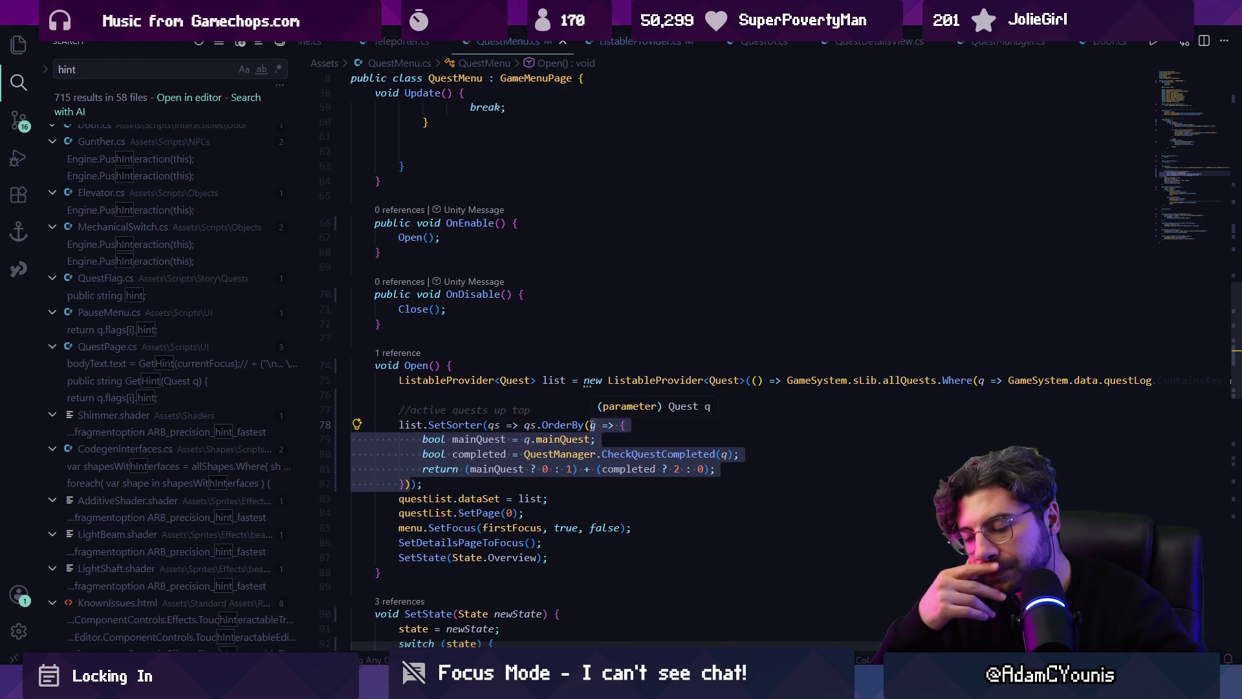
click(592, 425)
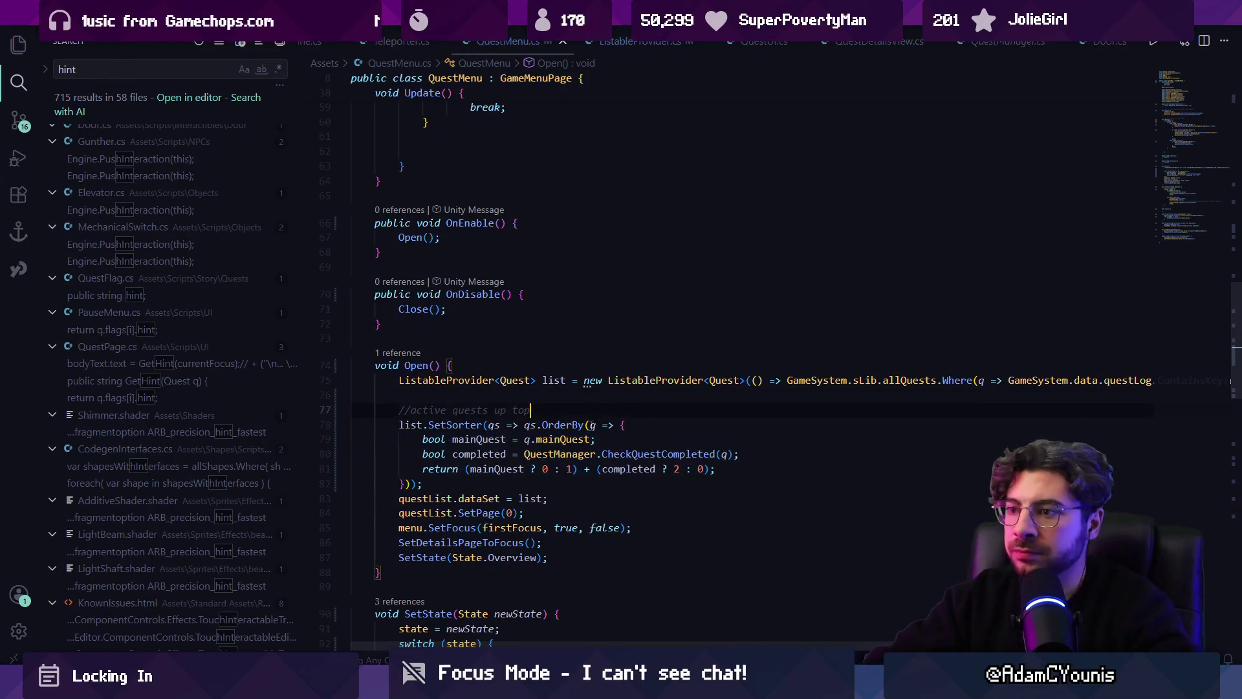
key(Up)
key(ctrl+shift+Left)
key(ctrl+shift+Left)
key(BackSpace)
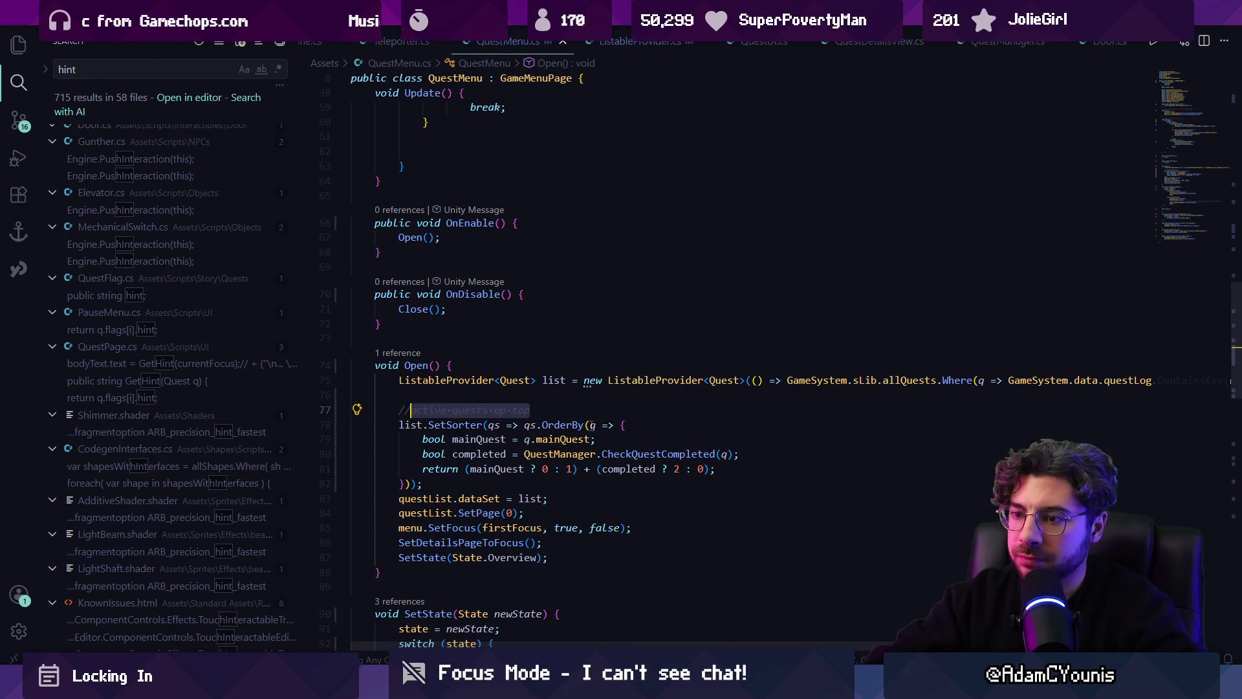
key(ctrl+BackSpace)
text(maiur)
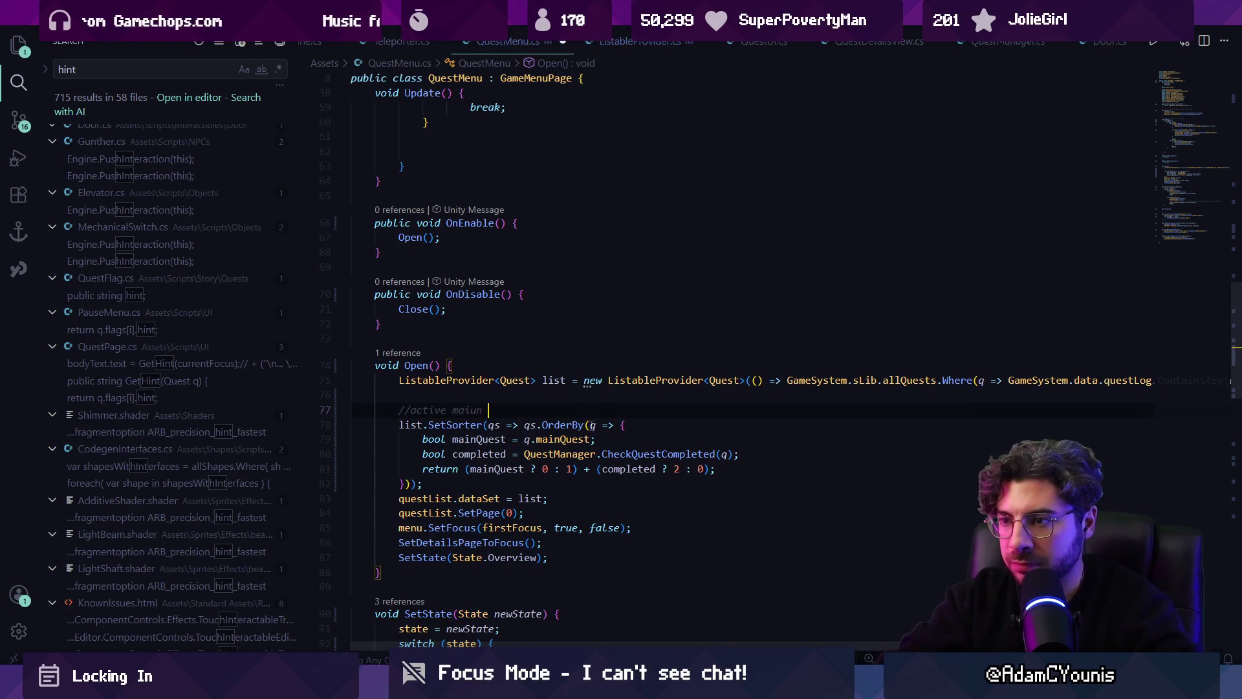
text(n que)
text(first)
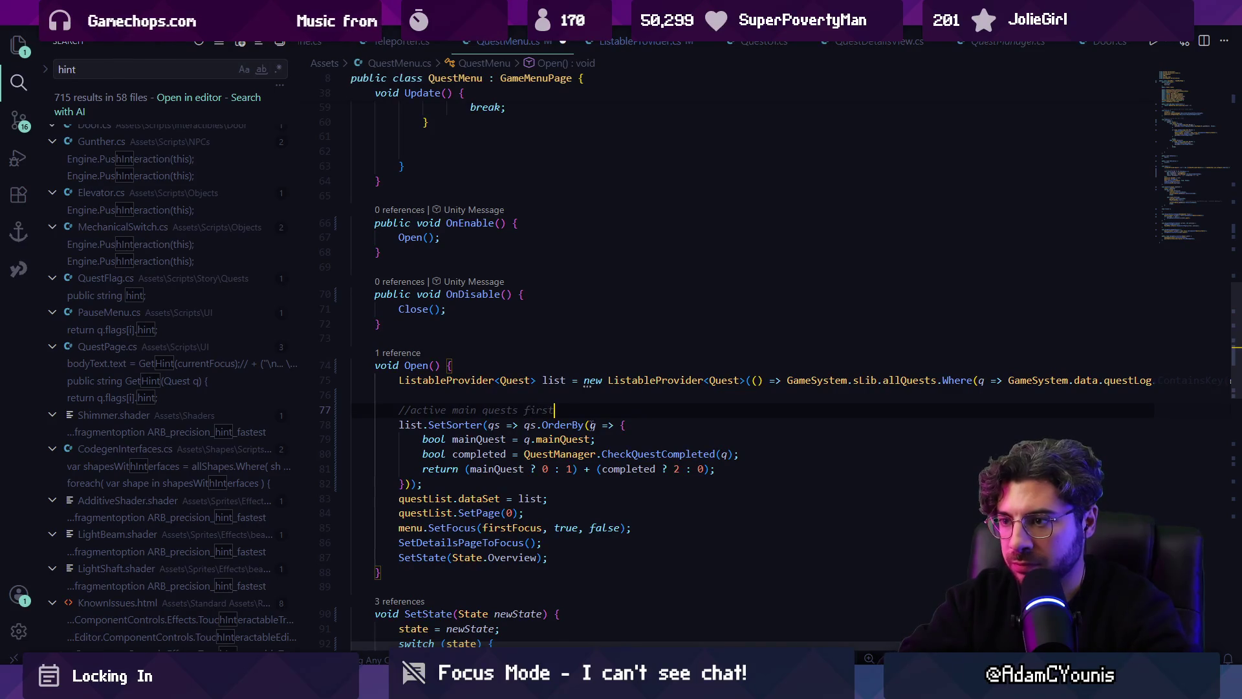
Add comment lines 'then active quests' and 'then completed quests' below it
key(Return)
text(//then active quests)
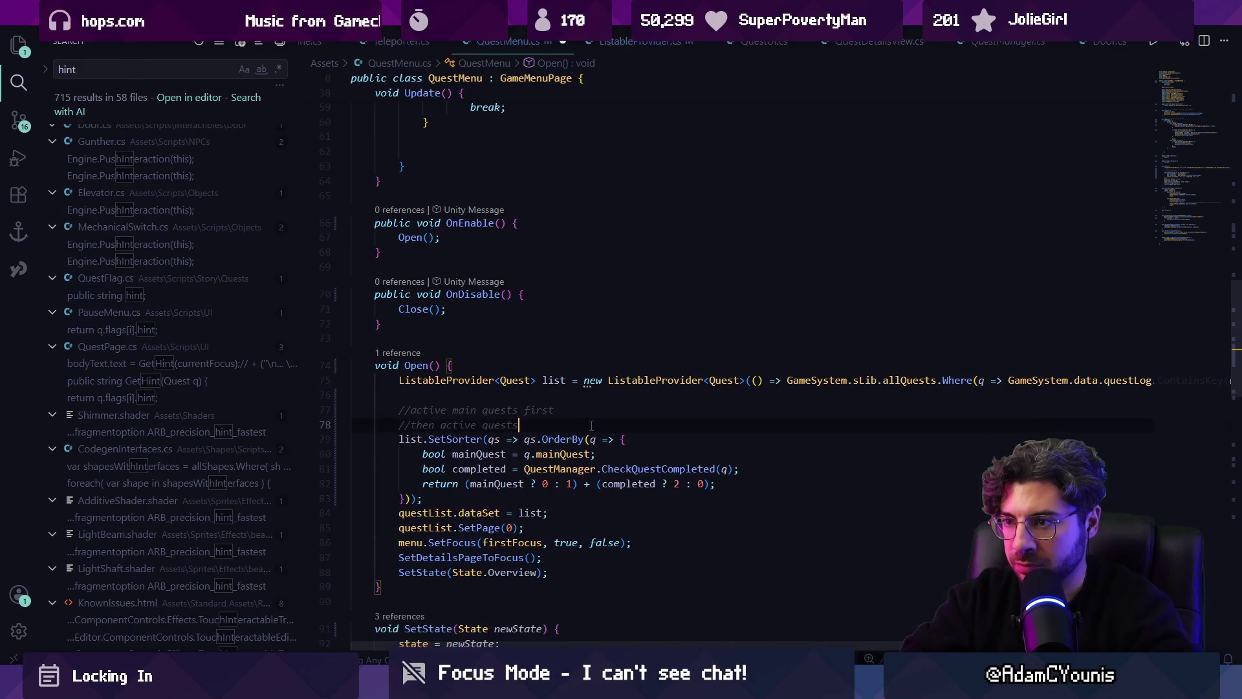
key(Return)
text(//)
key(Return)
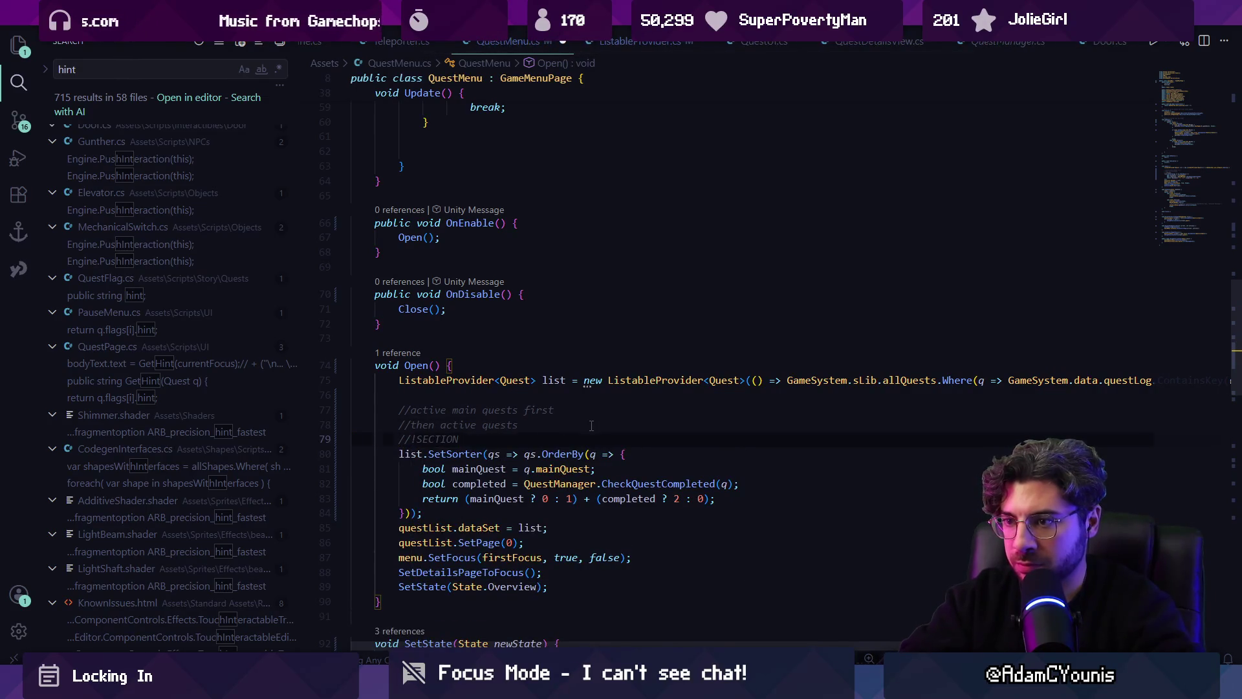
text(then completes)
key(Tab)
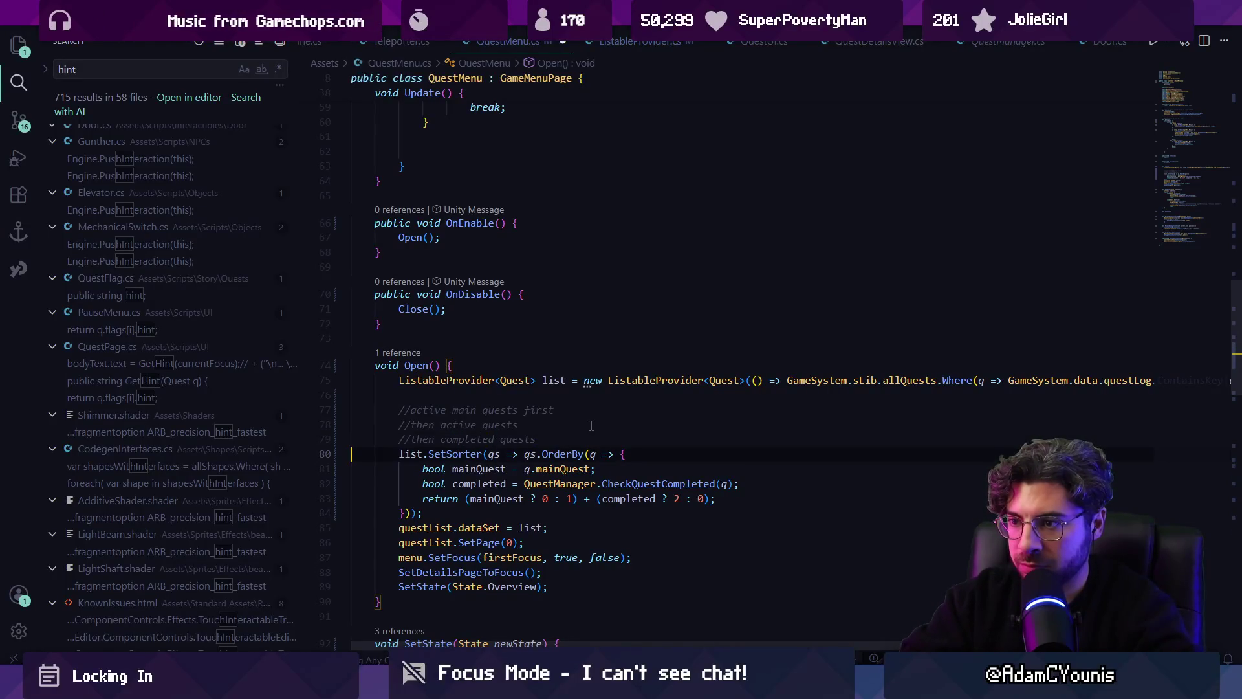
Delete the old sorting lines, leaving an empty indented line inside the OrderBy lambda
key(Down)
key(Down)
key(Home)
key(shift+Down)
key(shift+Down)
key(shift+Down)
key(Delete)
key(Return)
key(Up)
key(Up)
key(End)
key(Down)
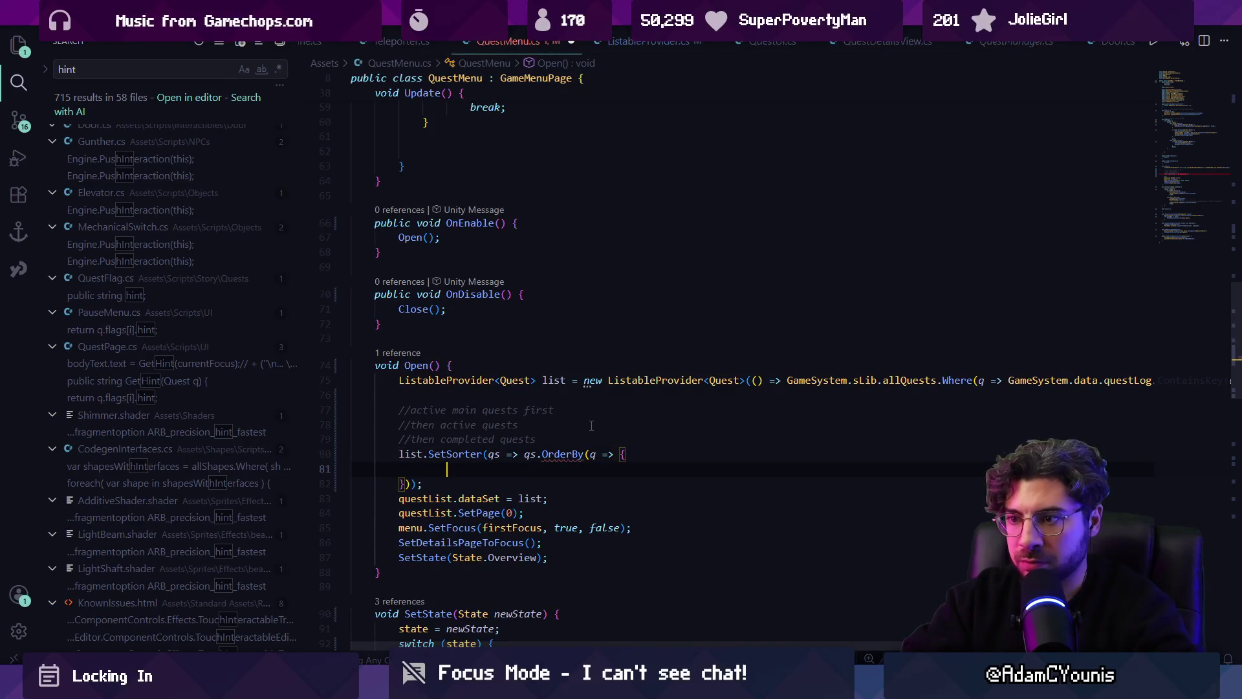
Accept the suggested if/else sorting block and rename isMainQuest to mainQuest in its condition
key(Tab)
scroll(591, 425, down, 2)
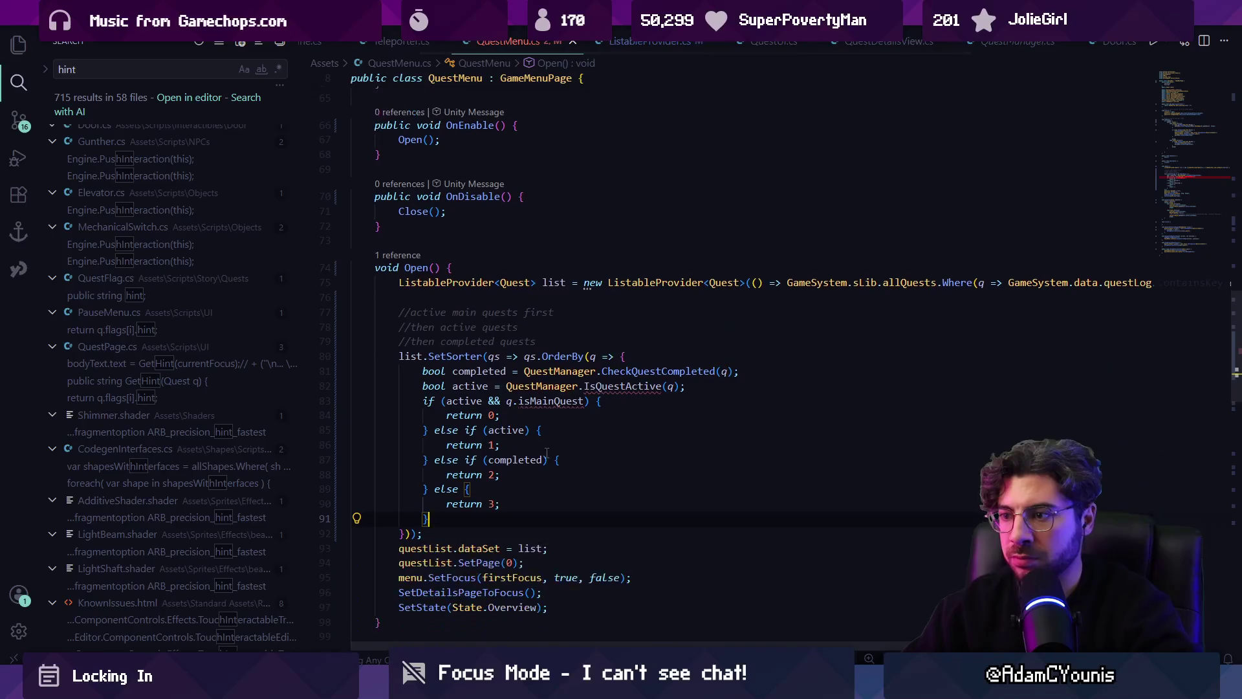
click(524, 400)
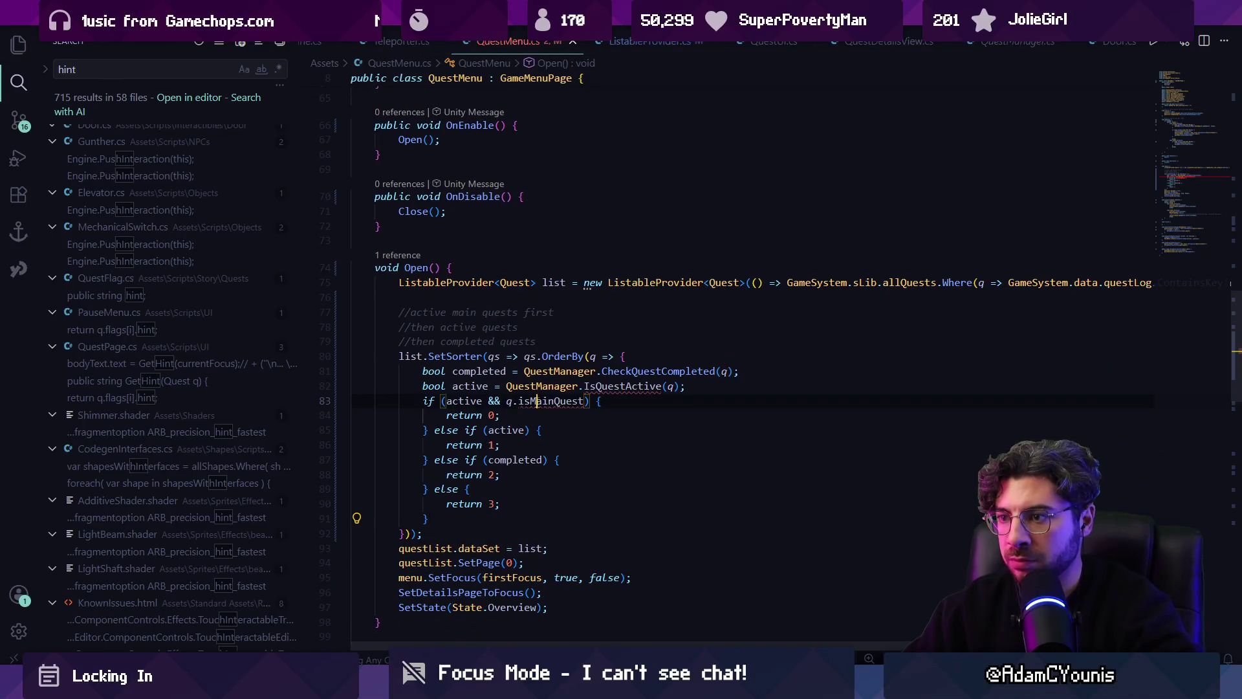
double_click(579, 401)
text(mainQuest)
Replace the IsQuestActive call on the active-status line with CheckQuest(q
click(579, 386)
double_click(588, 387)
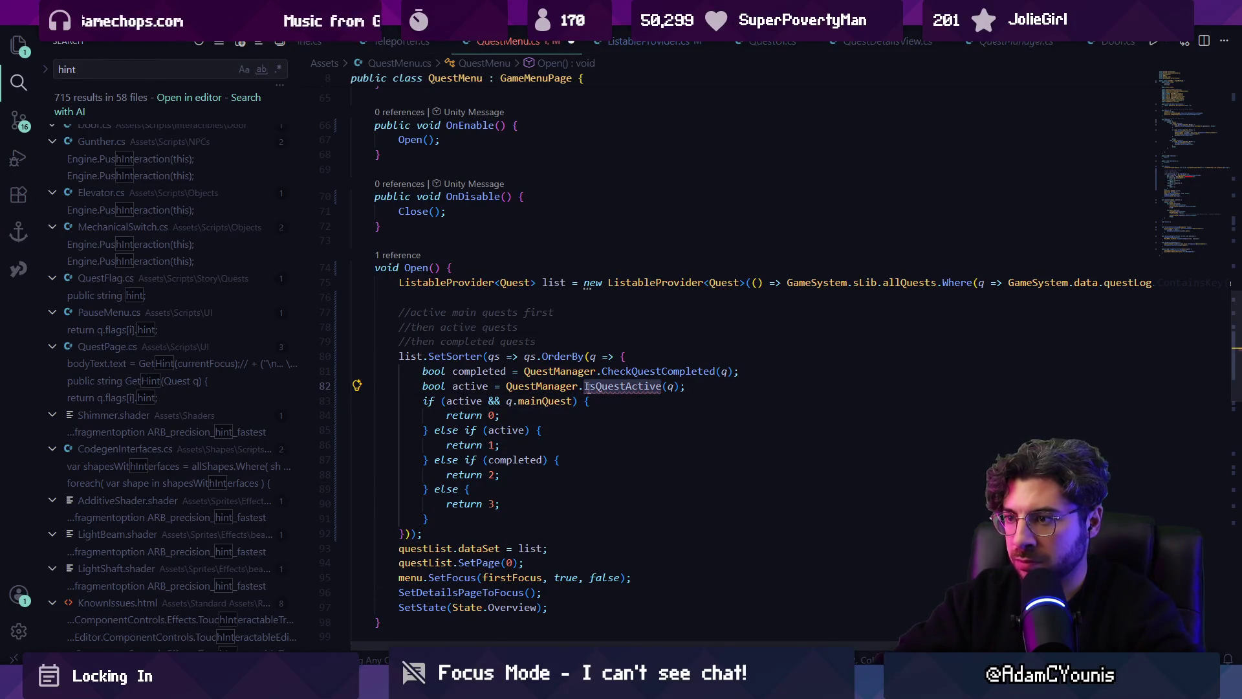
text(Check)
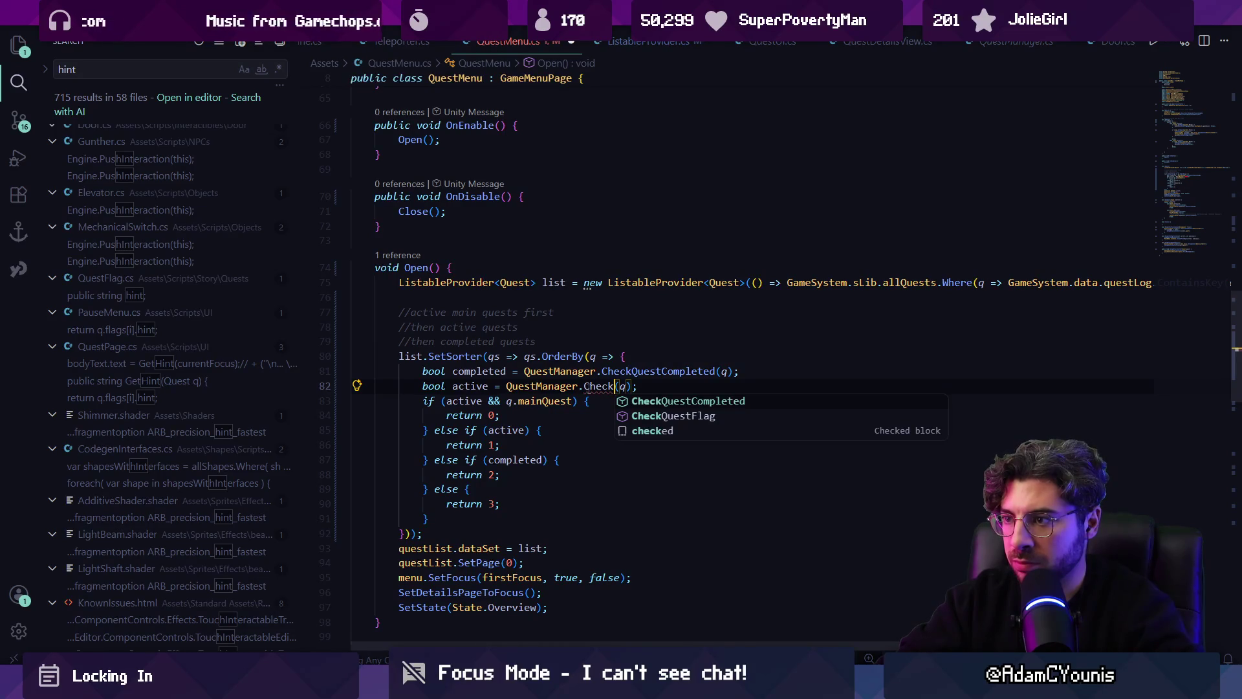
key(ctrl+z)
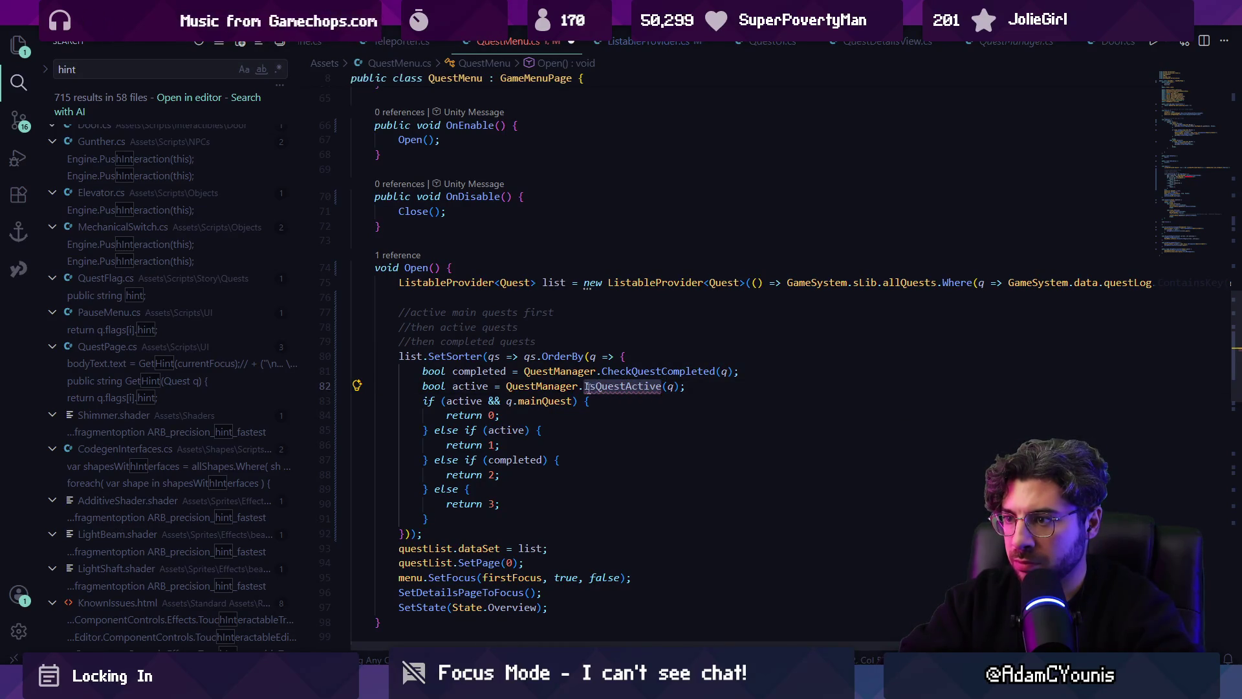
text(HasQuest)
key(ctrl+shift+Left)
key(ctrl+shift+Left)
key(ctrl+shift+Left)
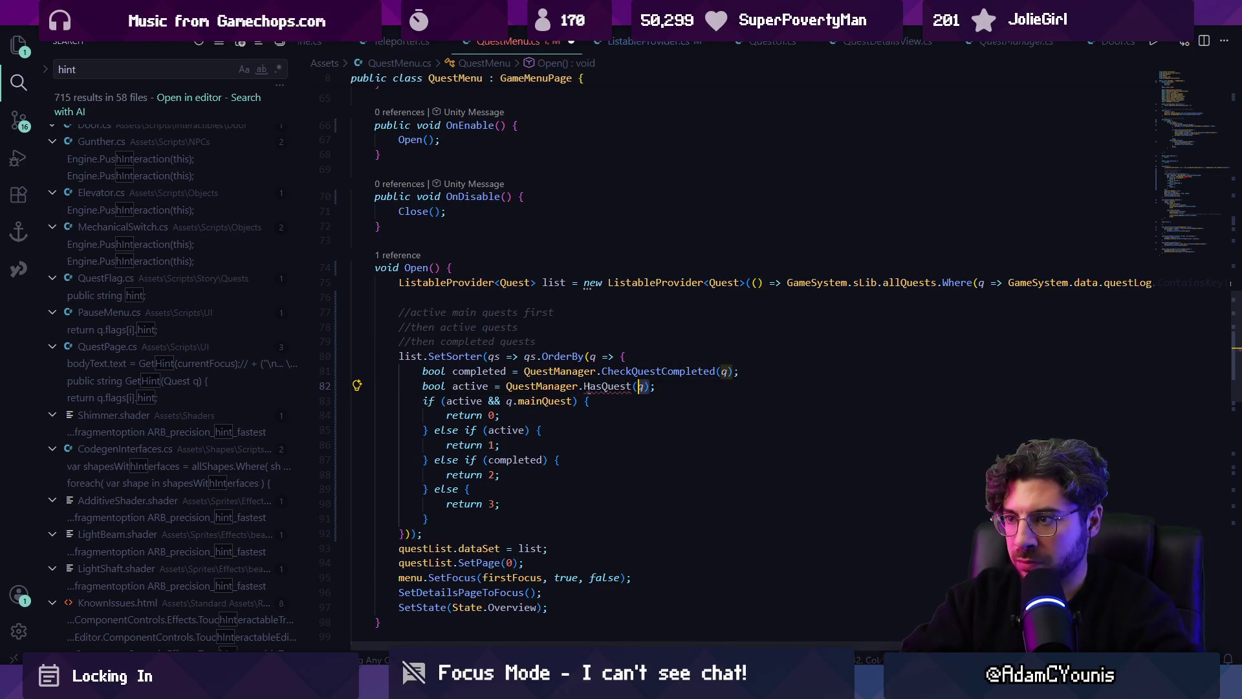
text(CheckQuest)
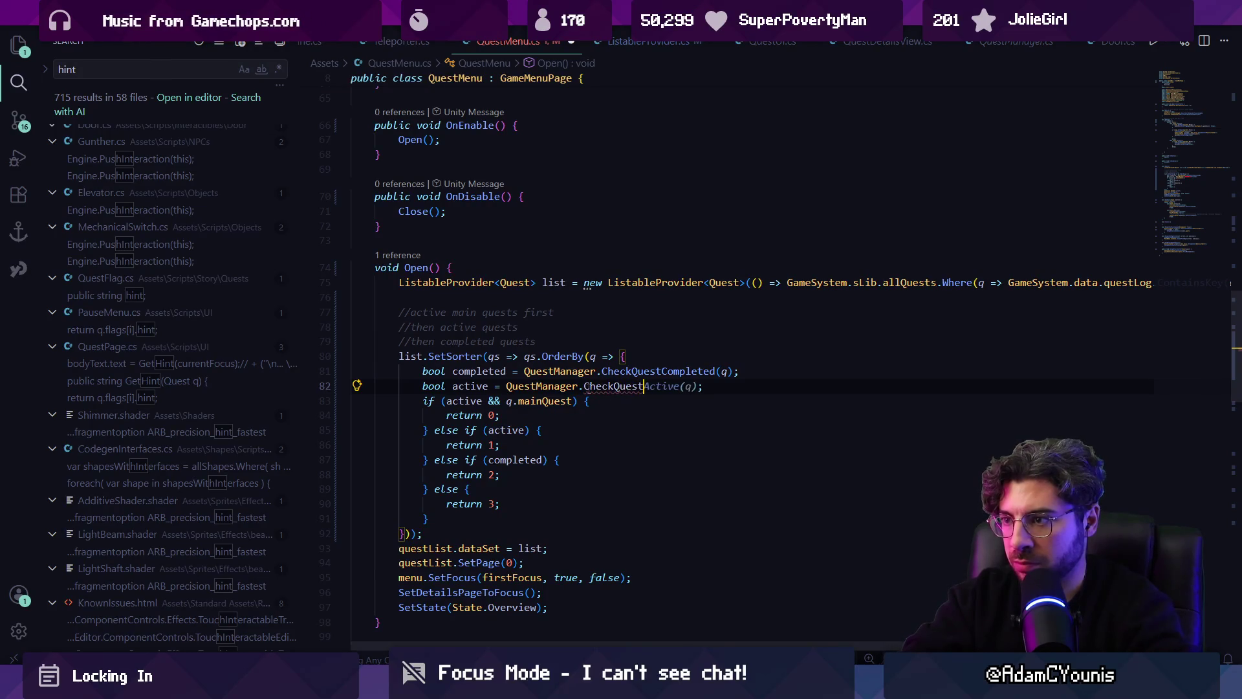
text((q);)
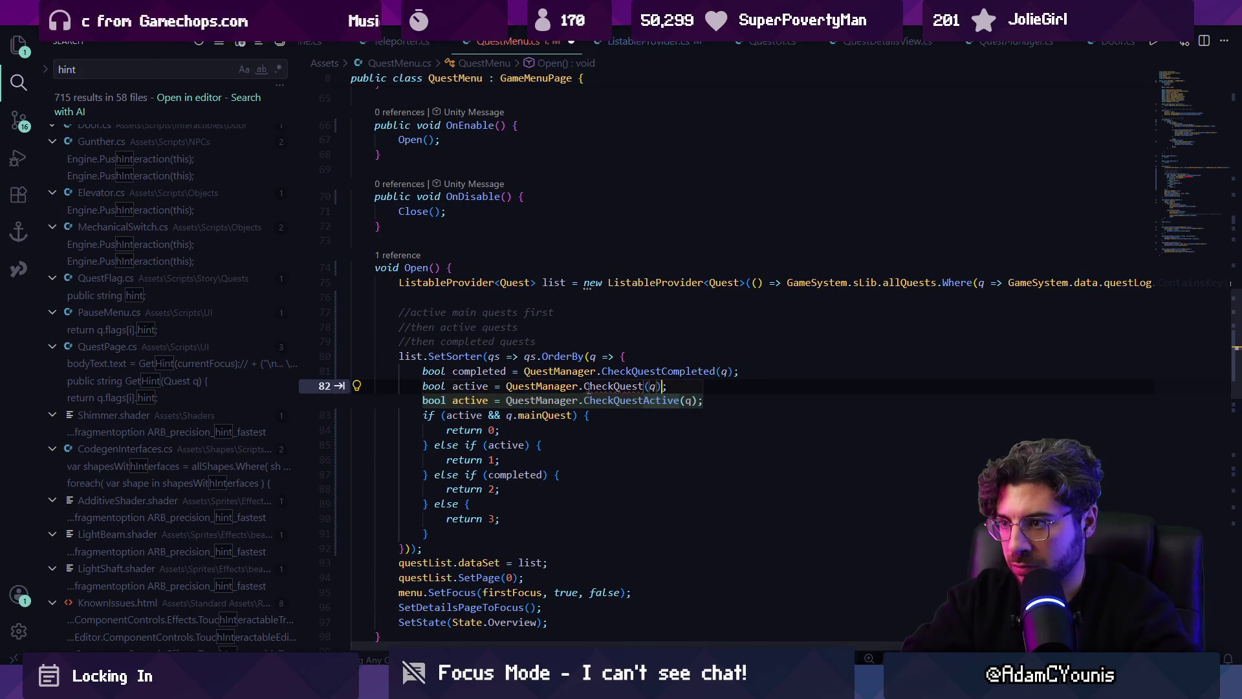
key(Escape)
Open the QuestManager class and search it for checkquest and queststatus matches
click(608, 386)
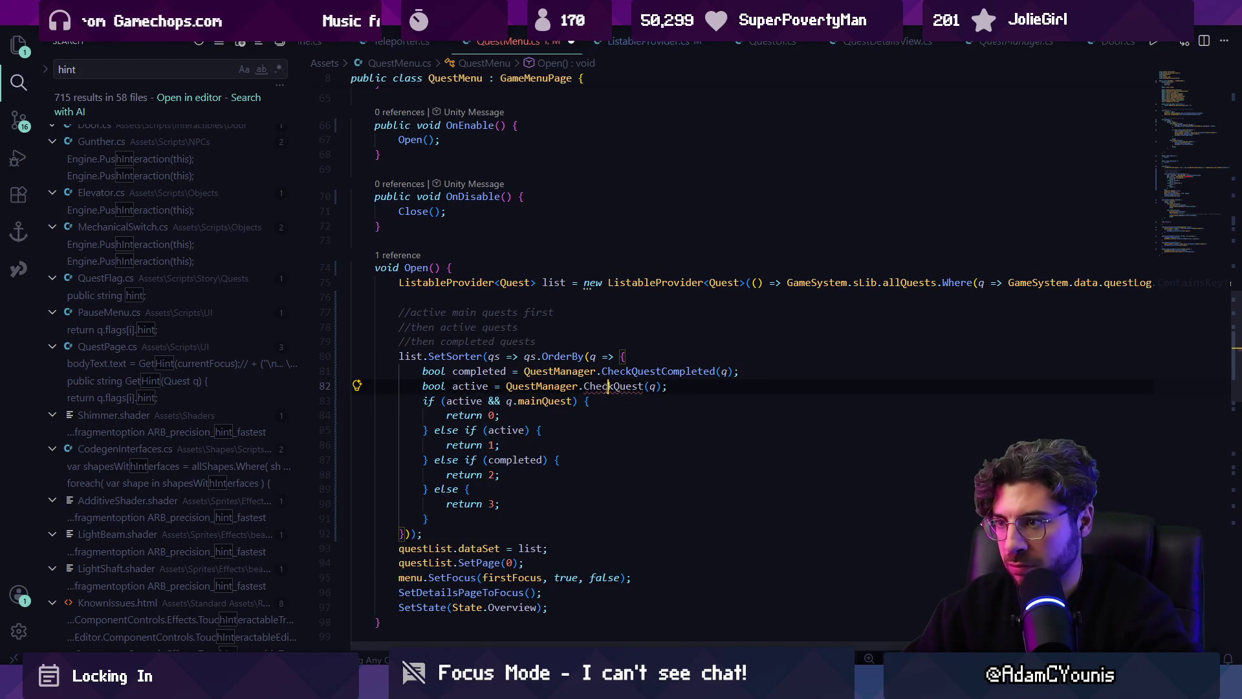
ctrl+click(560, 388)
key(ctrl+f)
text(checkquest)
key(Return)
key(Return)
key(Return)
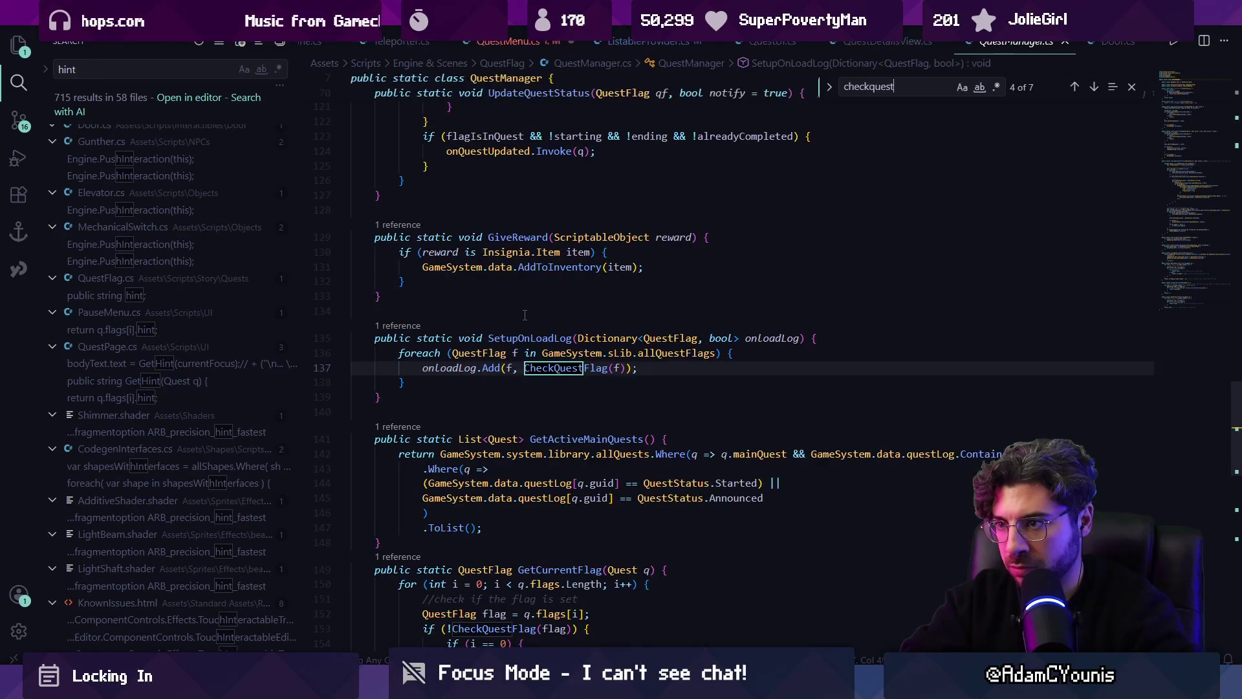
key(ctrl+BackSpace)
text(s)
key(BackSpace)
text(quest)
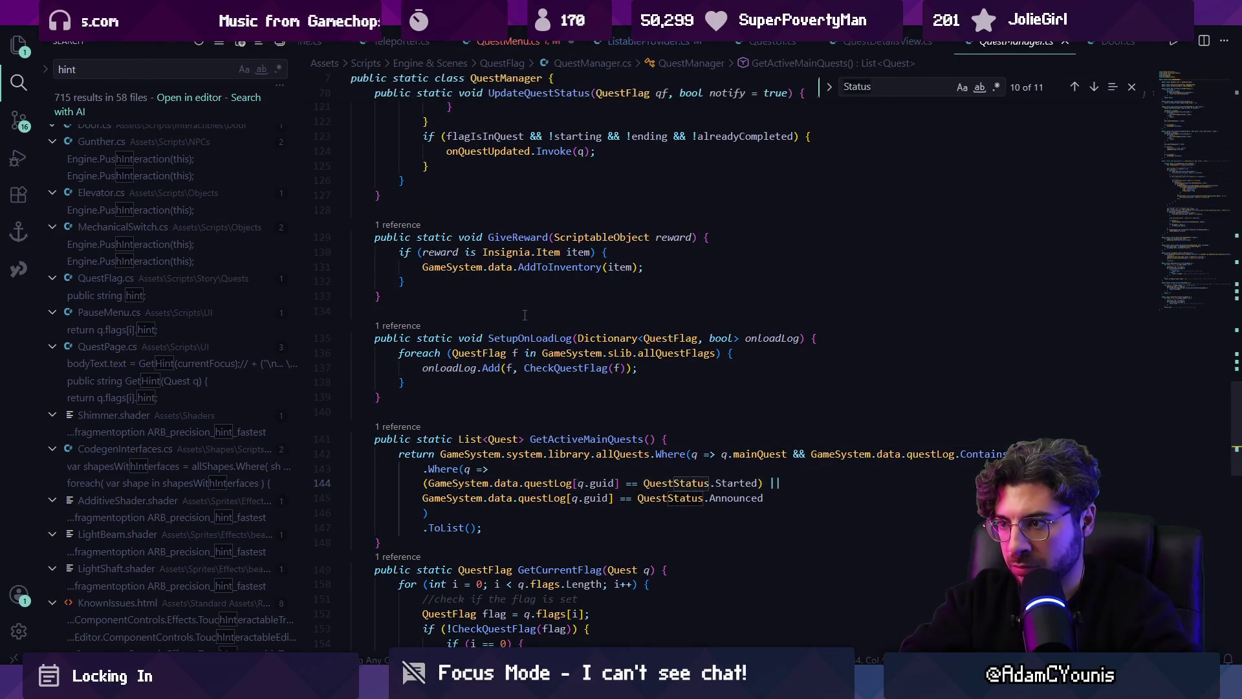
text(status)
key(Return)
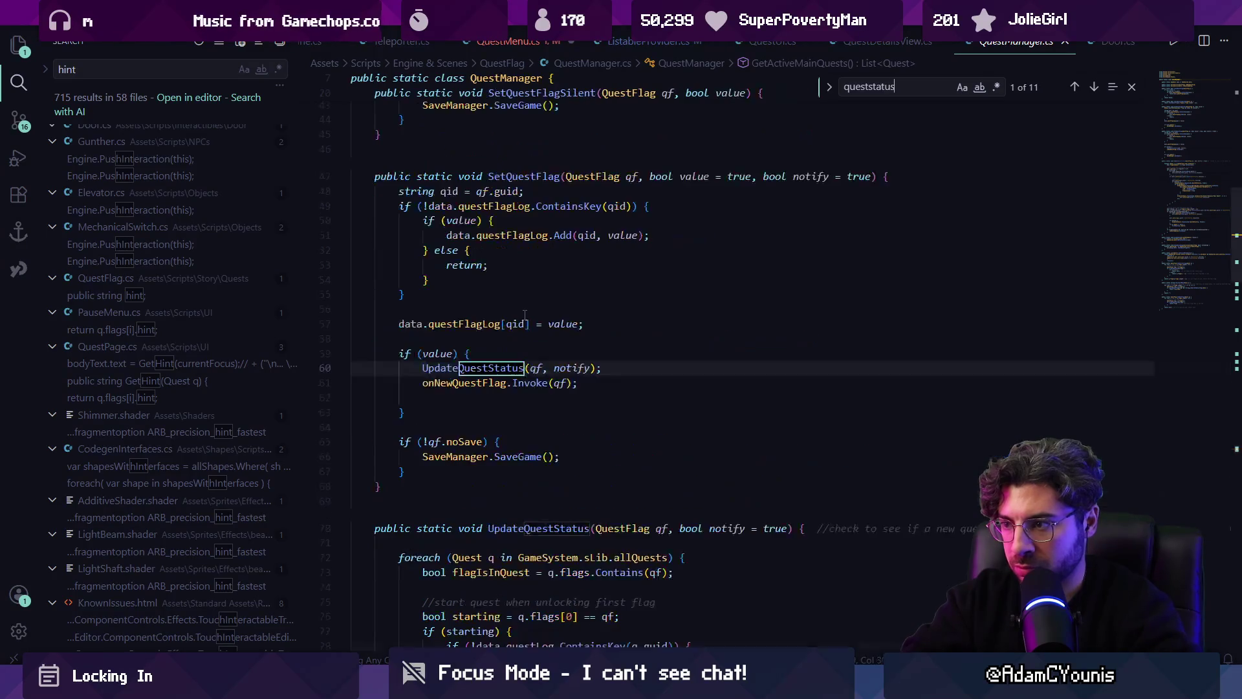
key(Return)
key(Return)
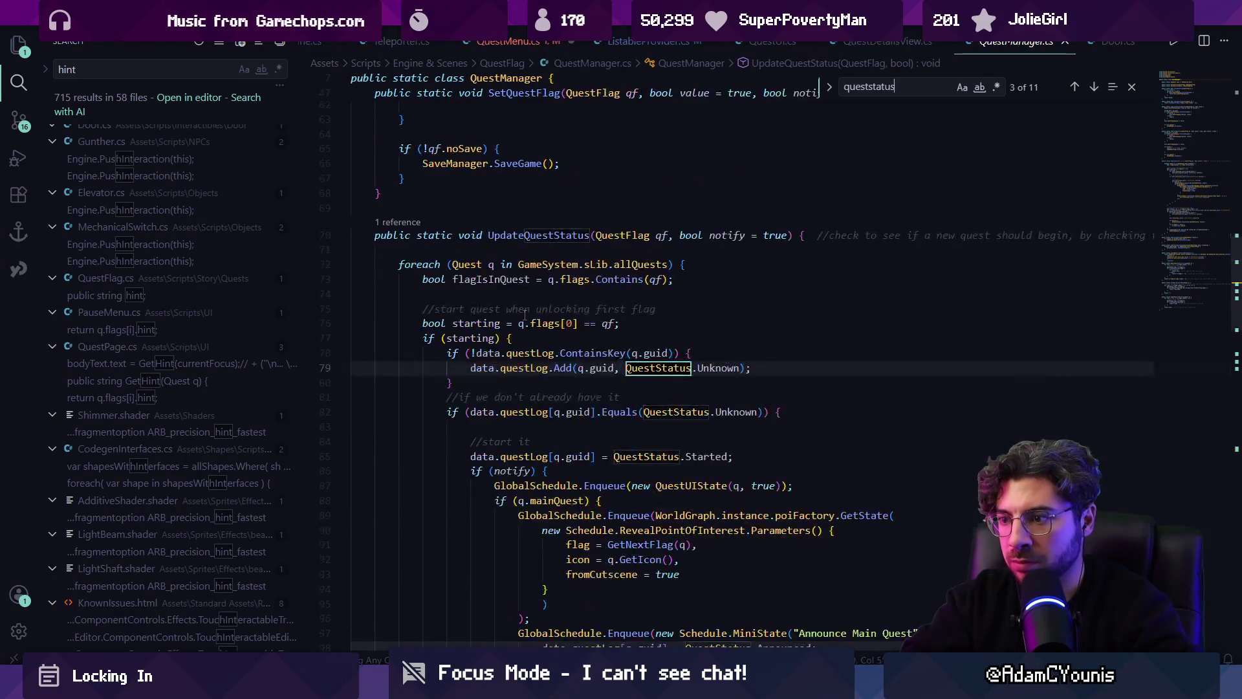
key(Return)
key(Return)
key(Return)
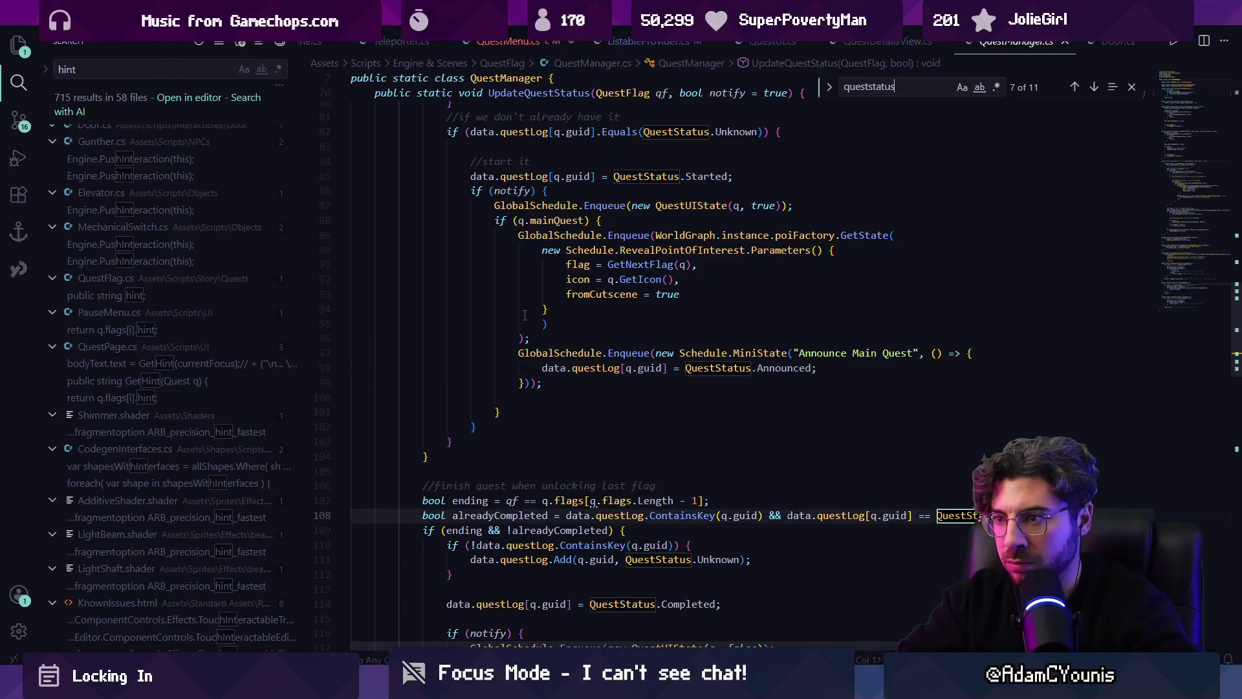
Search QuestManager.cs for get, active, checkac, getactive and checkquest, stopping at CheckQuestCompleted
key(Return)
text(get)
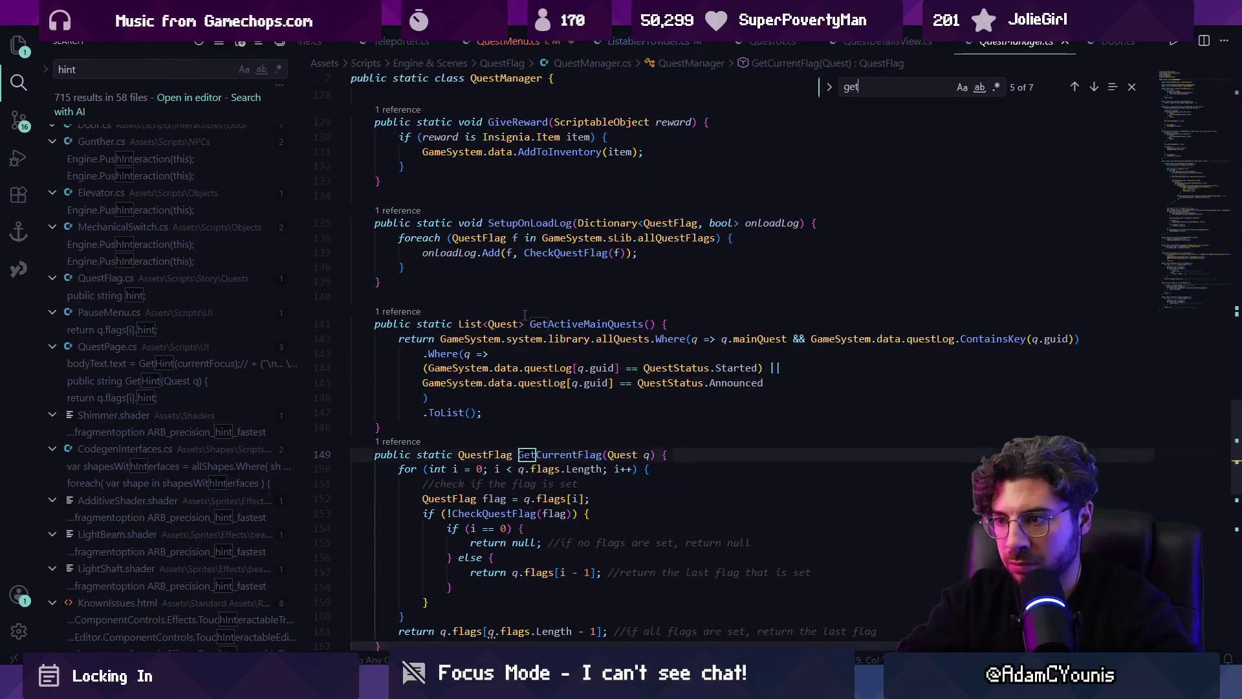
key(BackSpace)
key(BackSpace)
key(BackSpace)
text(Get)
key(BackSpace)
key(BackSpace)
key(BackSpace)
text(active)
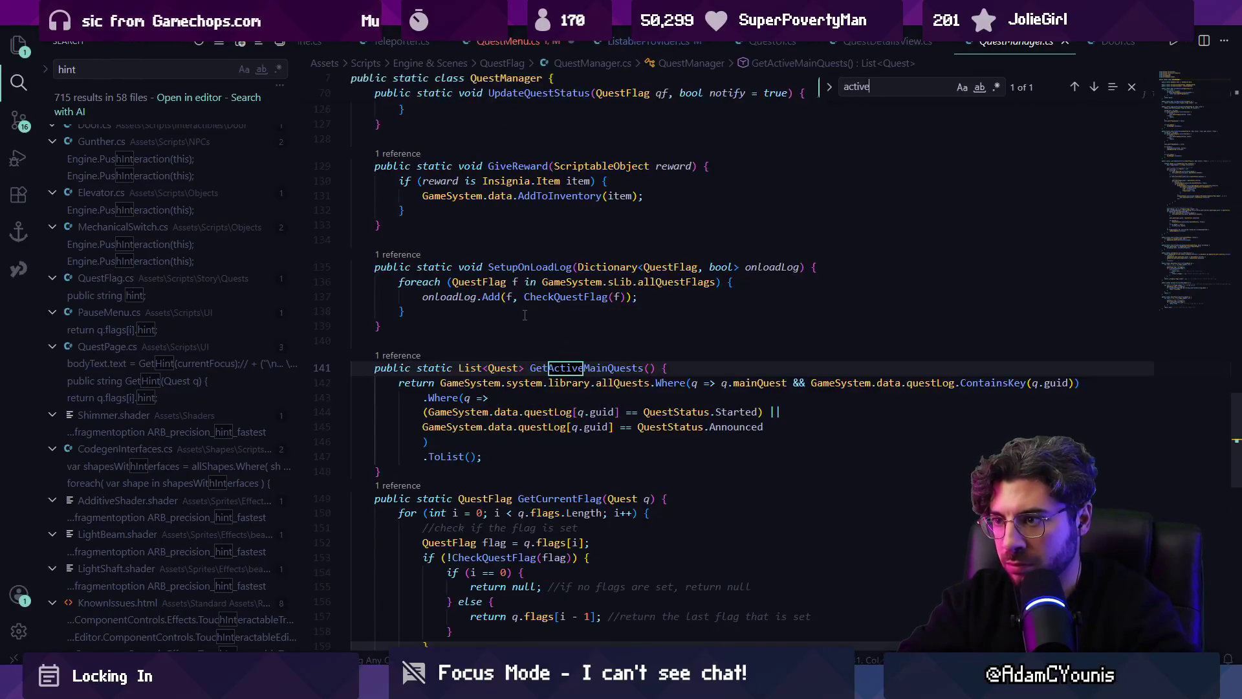
key(BackSpace)
key(BackSpace)
key(BackSpace)
text(checkac)
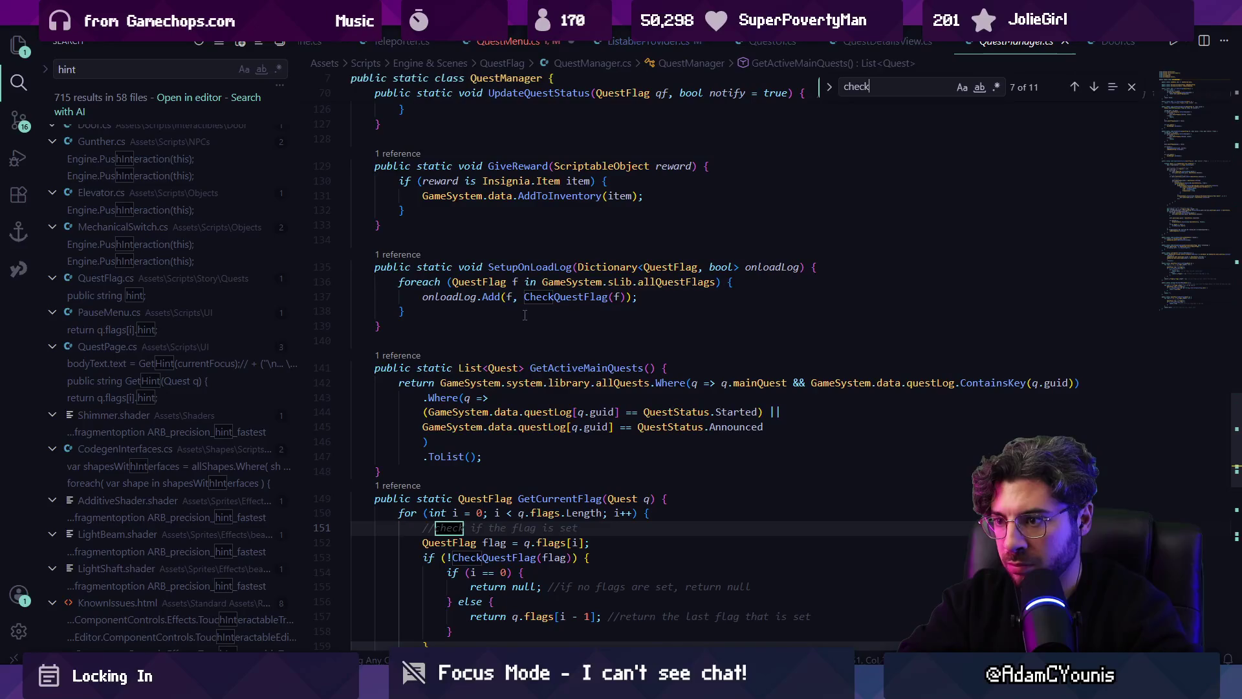
key(BackSpace)
key(BackSpace)
key(BackSpace)
text(getactive)
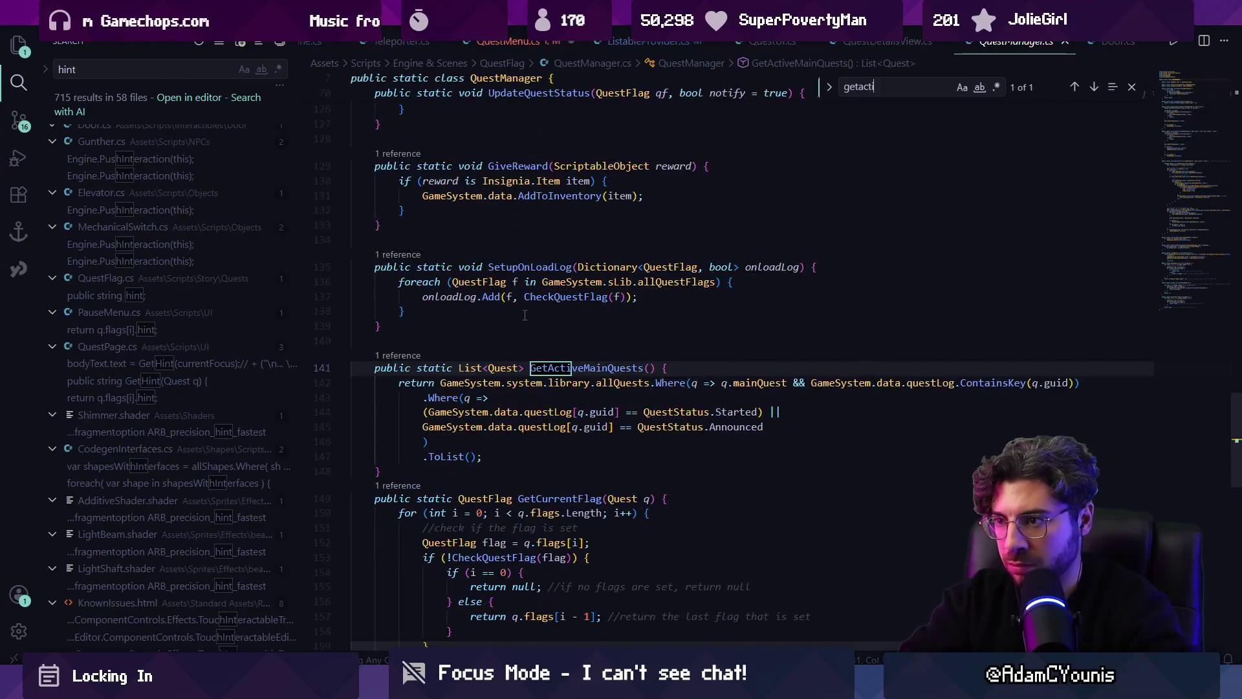
key(BackSpace)
key(BackSpace)
key(BackSpace)
text(checkq)
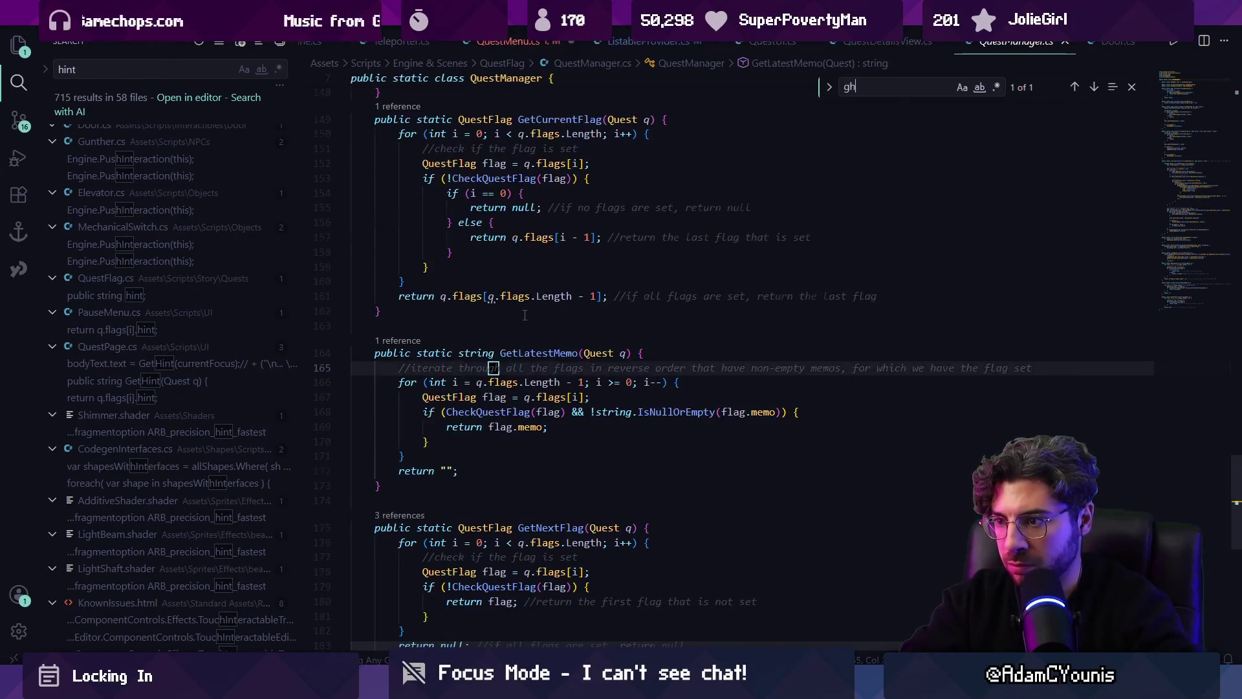
text(uest()
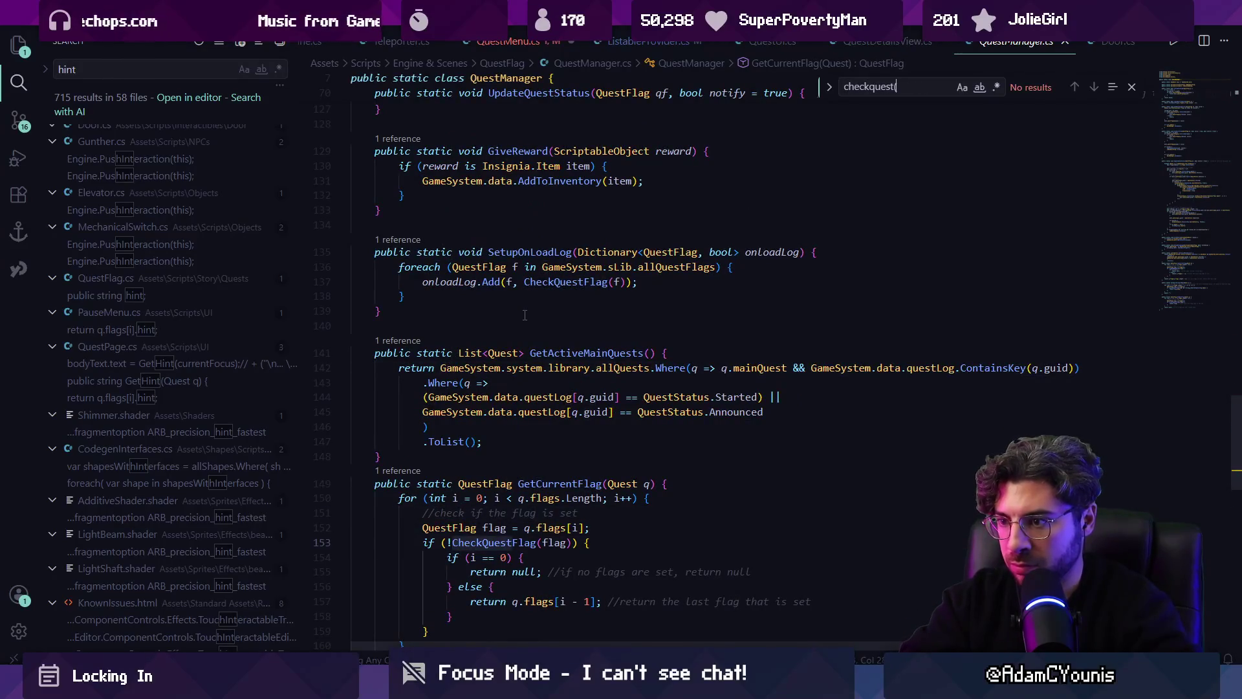
key(Return)
key(Return)
key(Return)
key(Return)
key(Escape)
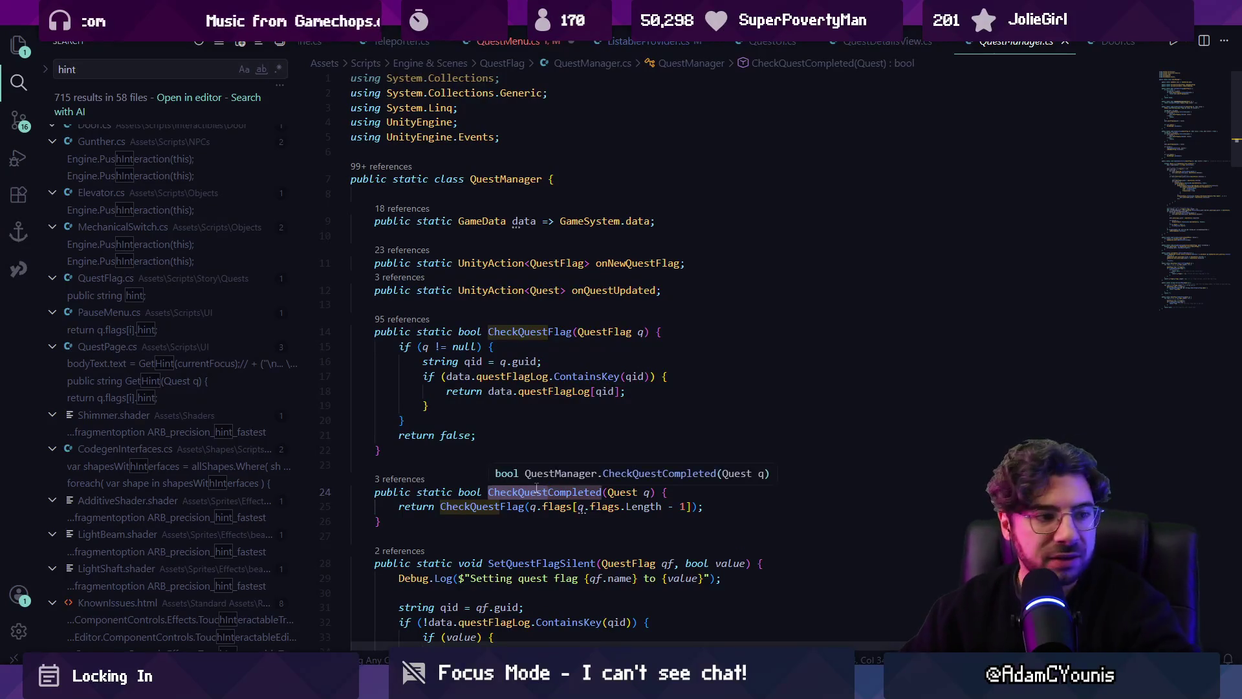
scroll(537, 490, down, 3)
click(483, 402)
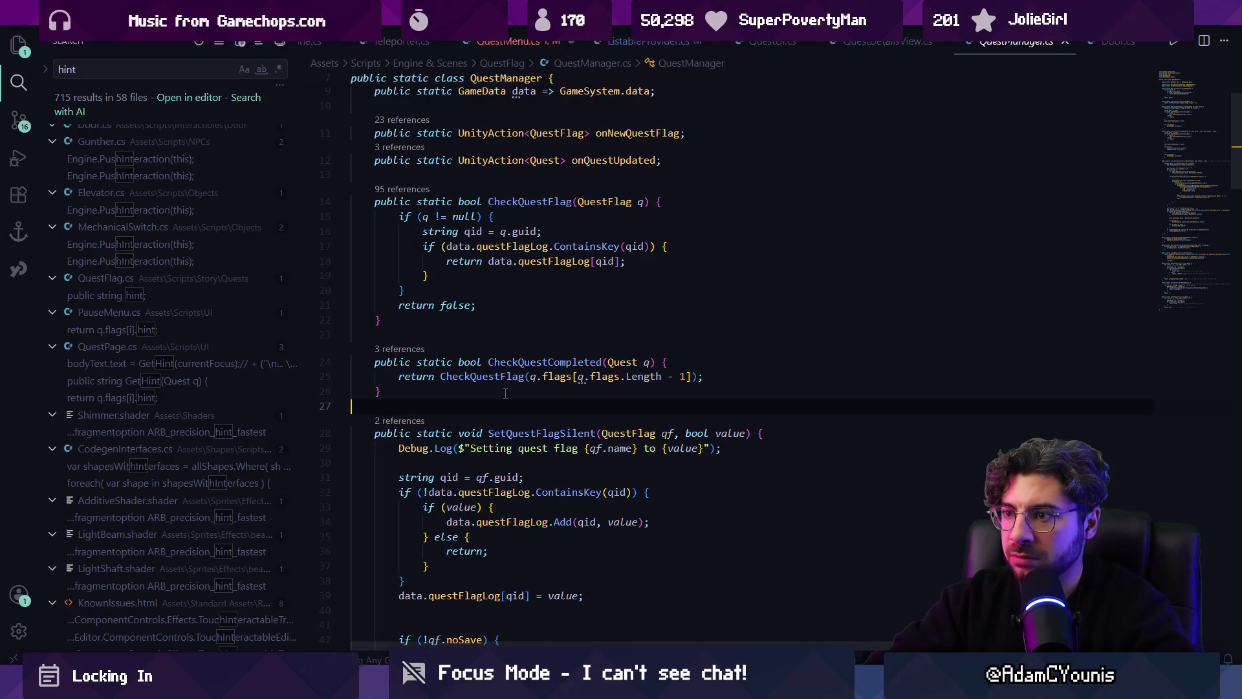
key(ctrl+p)
Search QuestManager.cs for queststatus, jumping to UpdateQuestStatus and peeking at the QuestFlag definition
text(q)
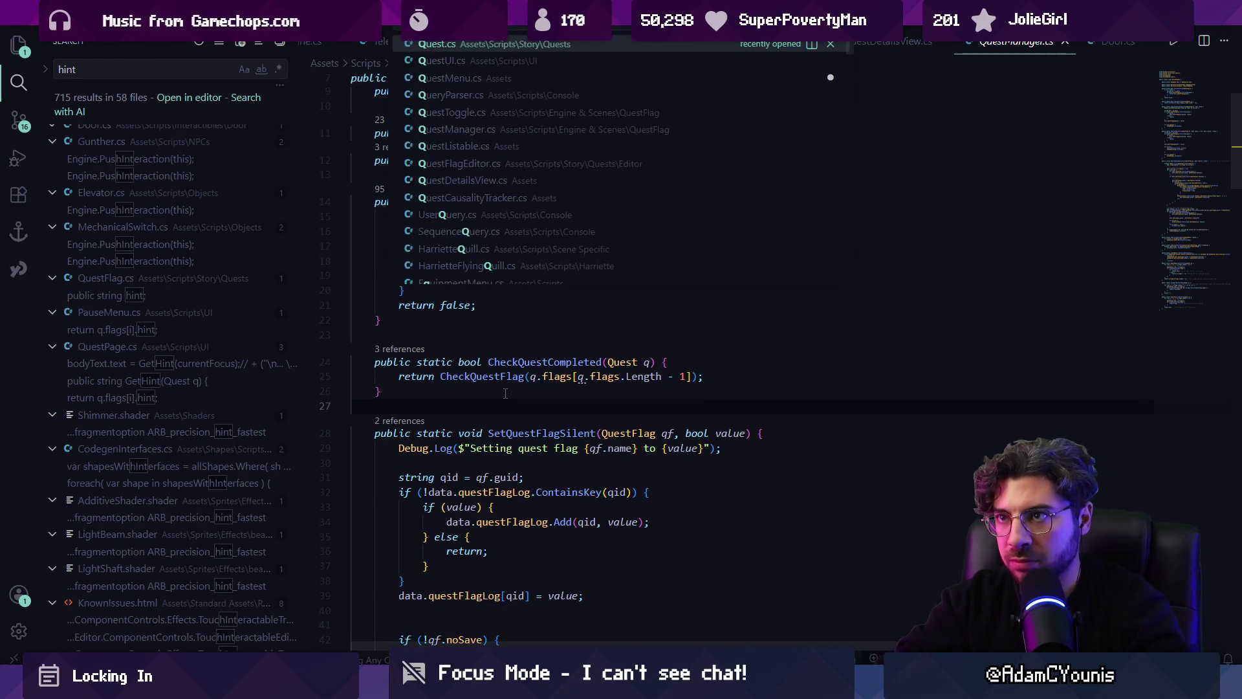
key(Escape)
text(.)
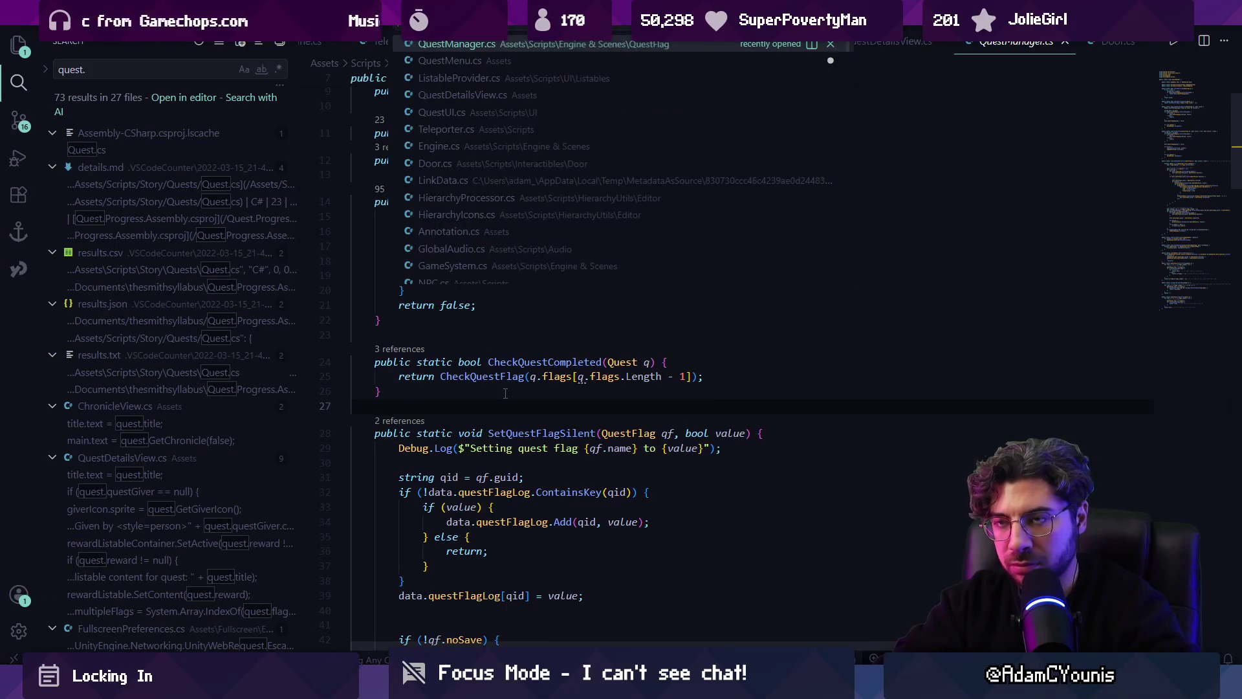
text(status)
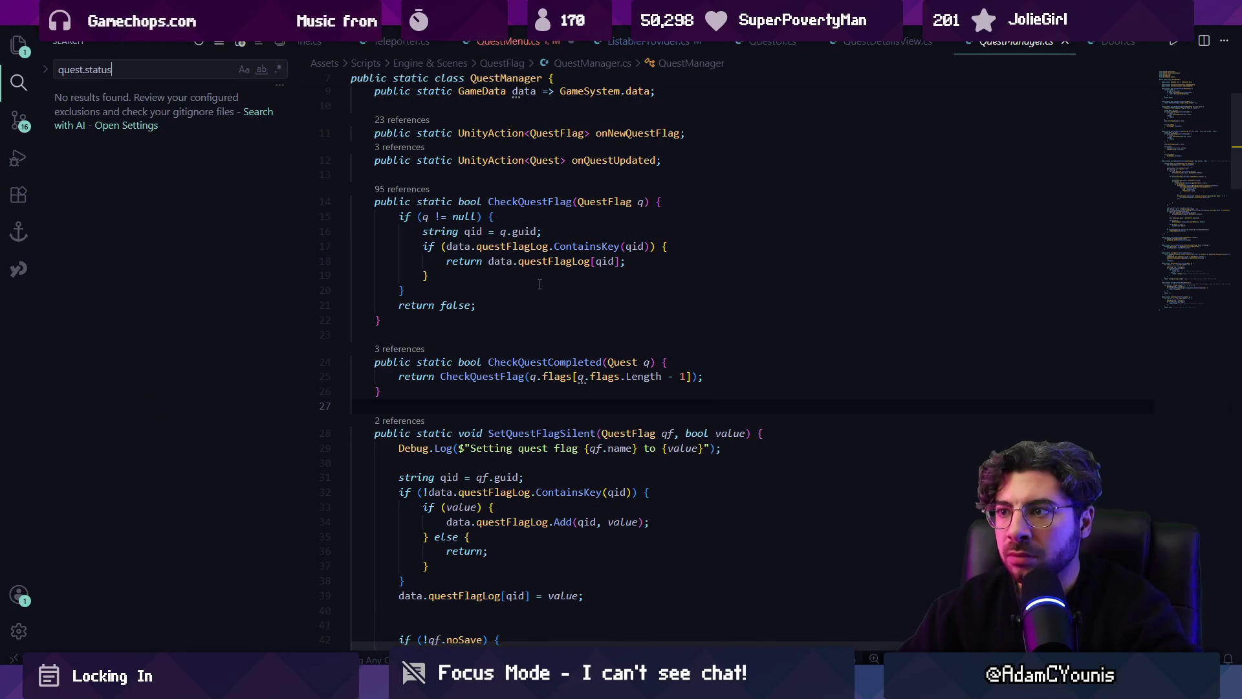
key(ctrl+f)
text(queststatus)
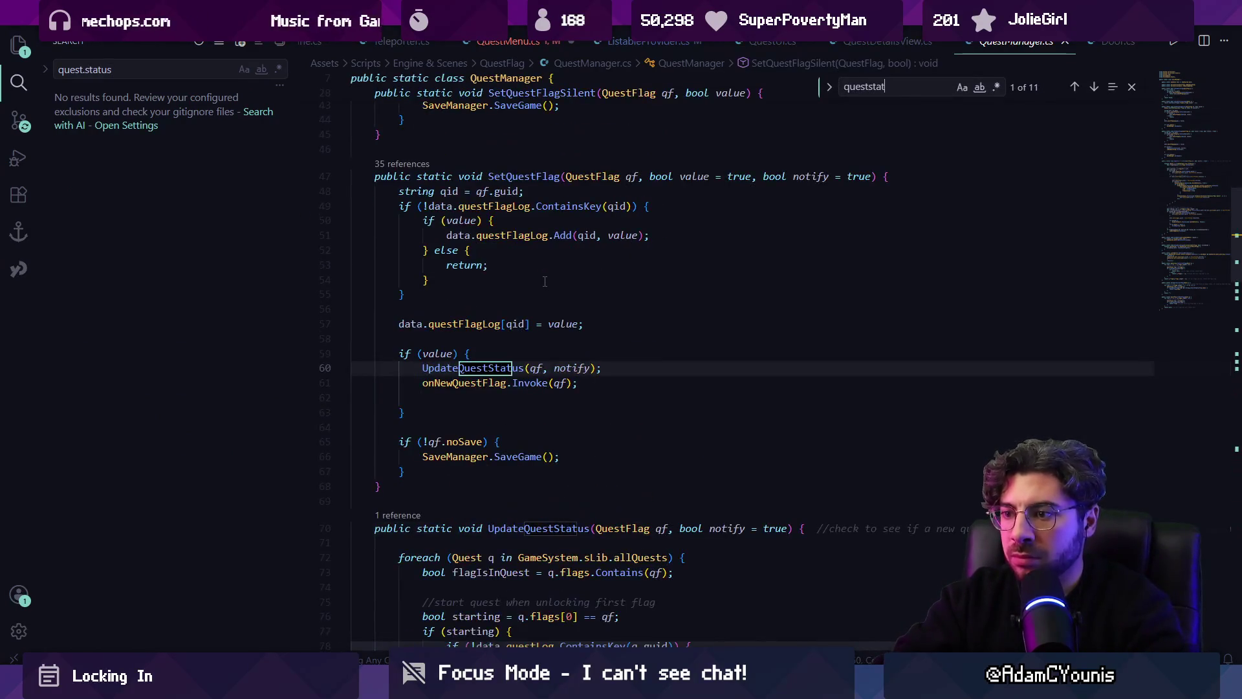
key(Escape)
key(F12)
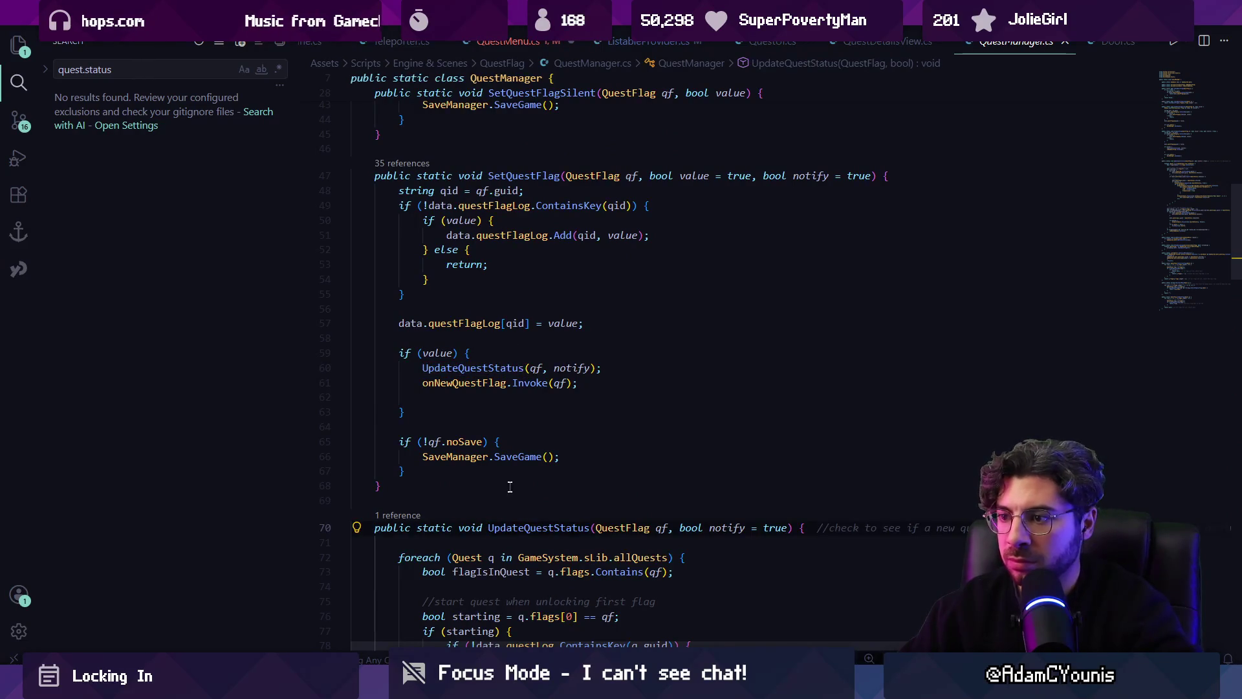
ctrl+click(626, 528)
key(alt+Left)
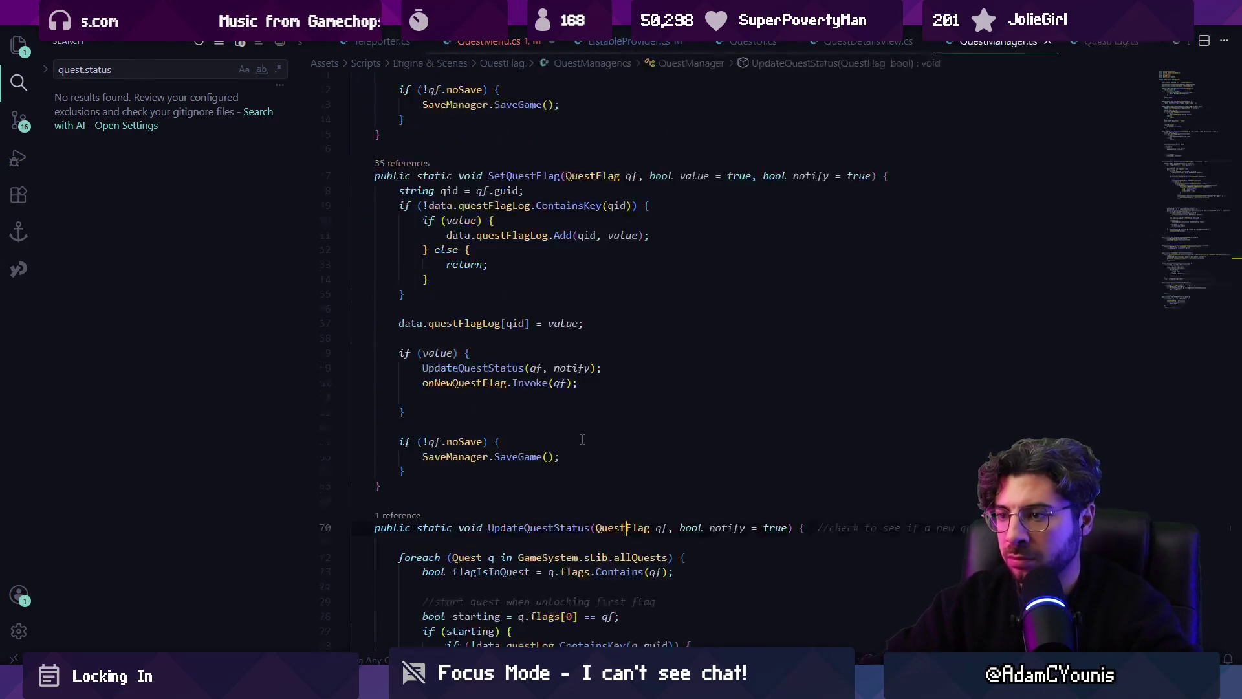
scroll(582, 439, down, 5)
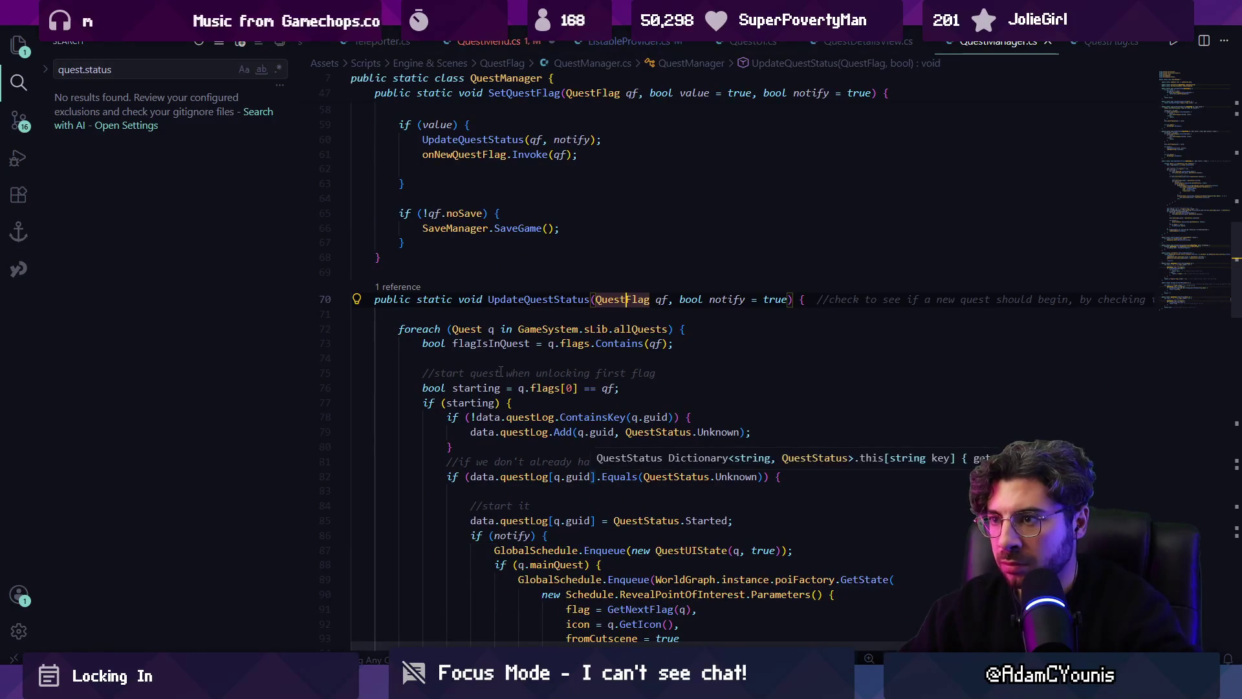
scroll(594, 434, down, 4)
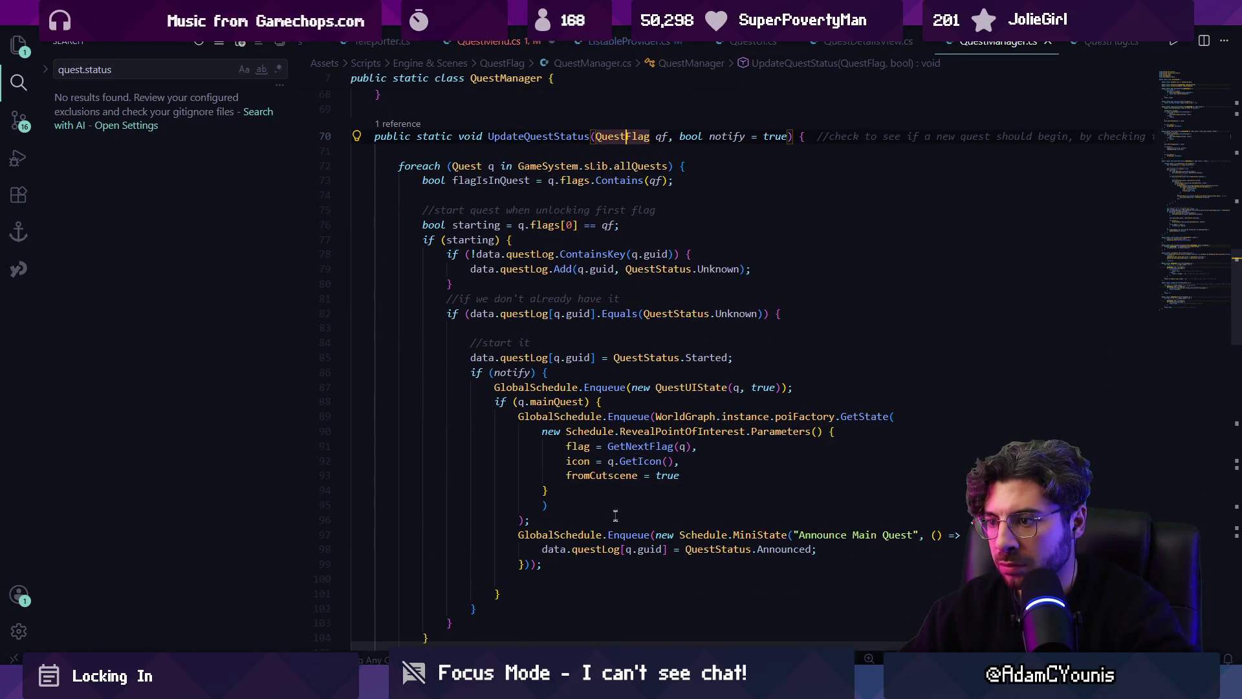
List QuestStatus references, review the QuestManager.cs ones, then return to UpdateQuestStatus
ctrl+click(774, 547)
ctrl+click(454, 266)
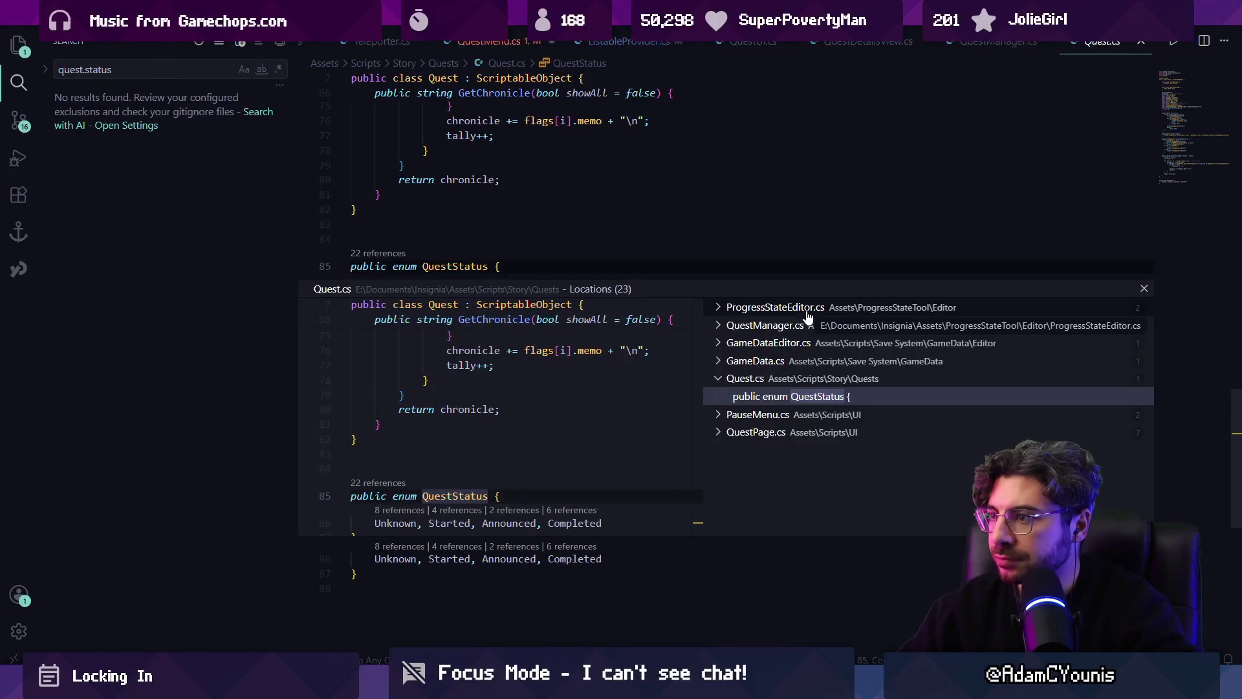
click(798, 431)
click(799, 431)
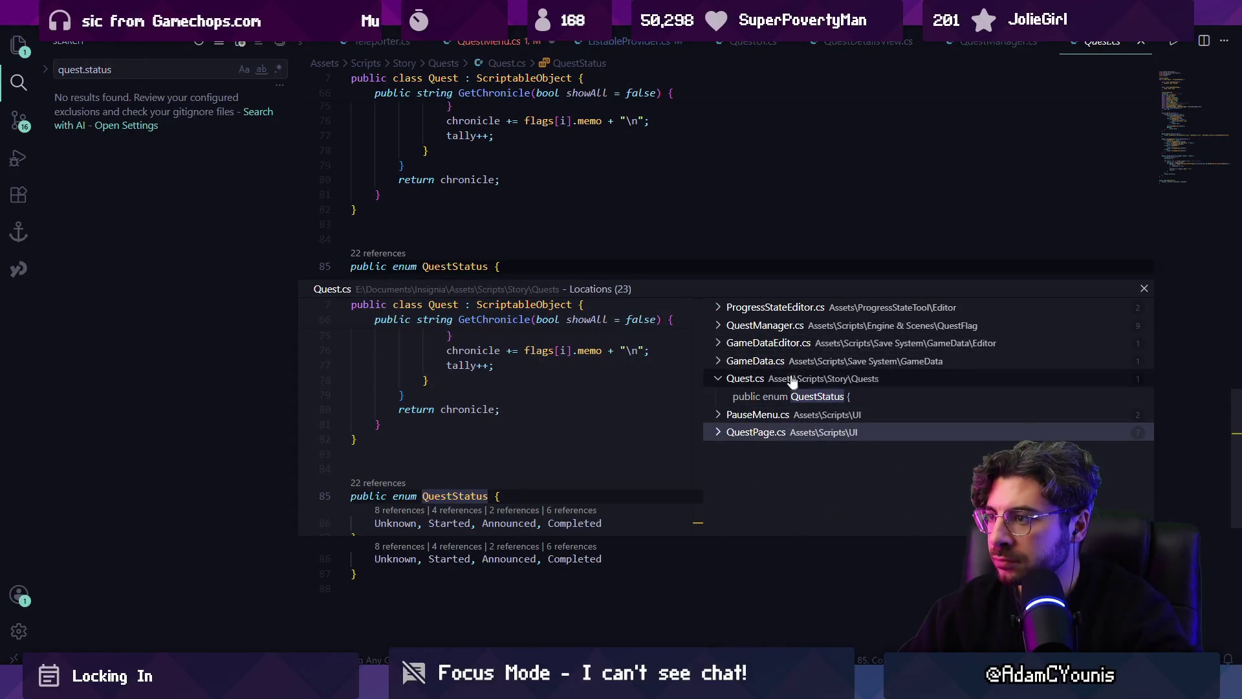
click(792, 326)
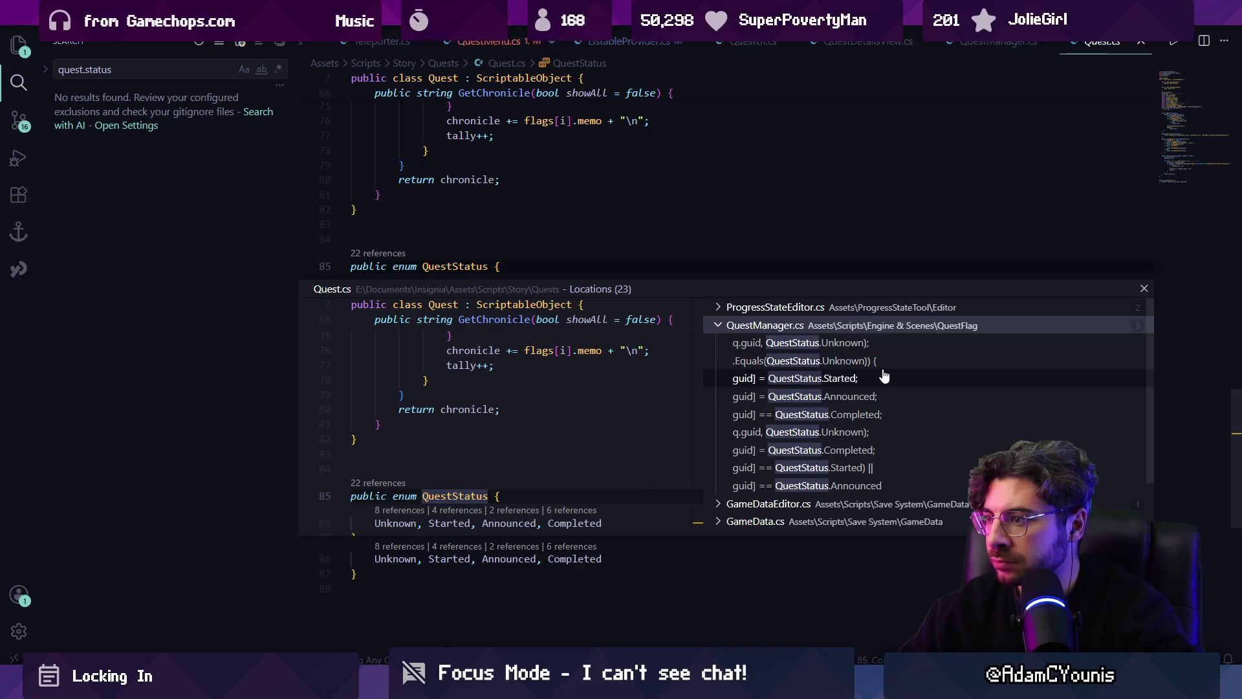
scroll(884, 377, down, 1)
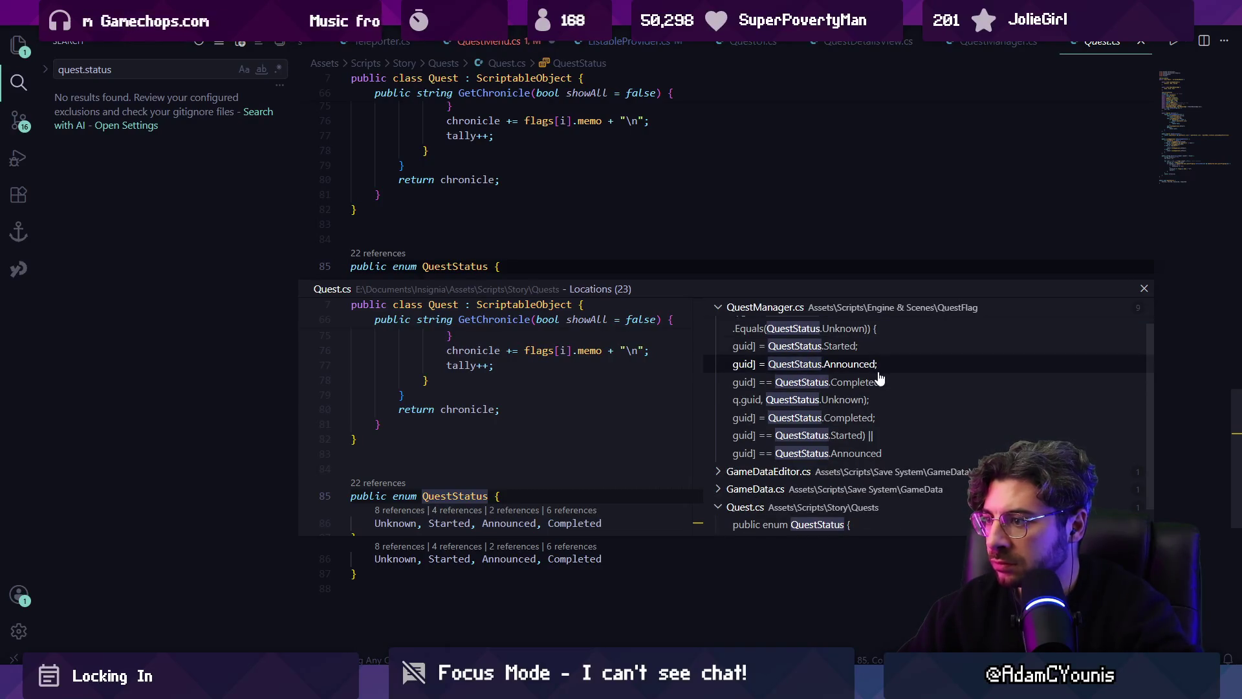
key(Escape)
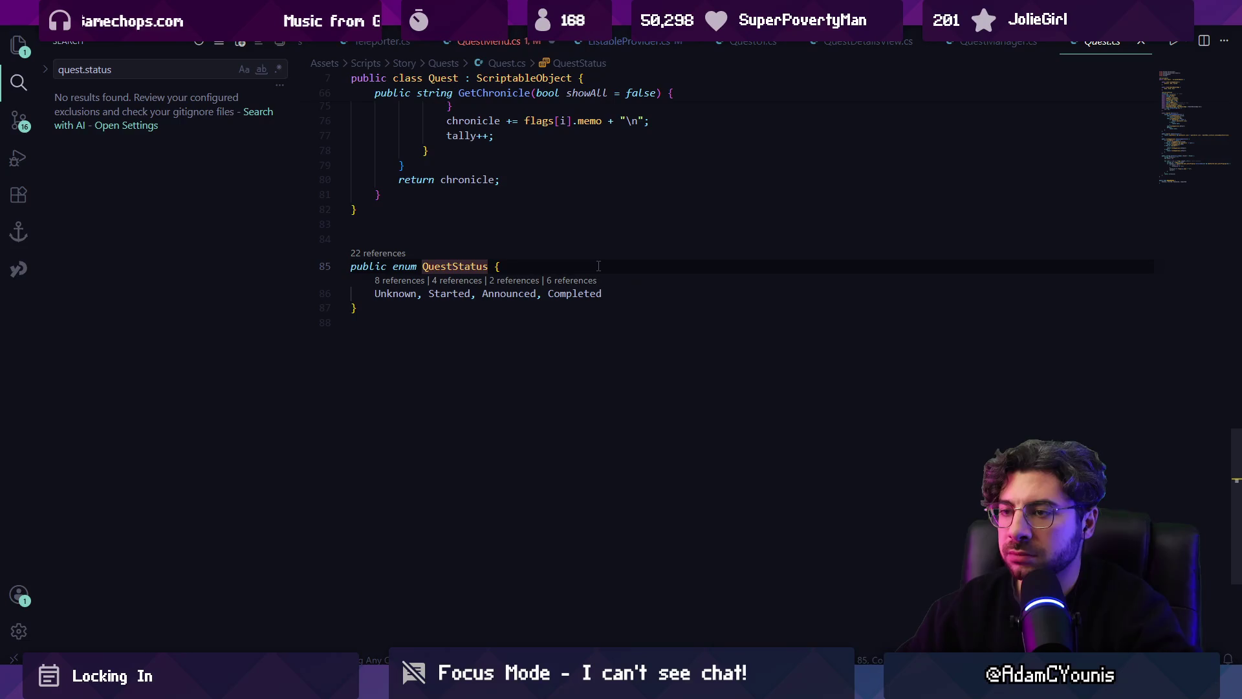
key(alt+Left)
key(alt+Left)
key(alt+Left)
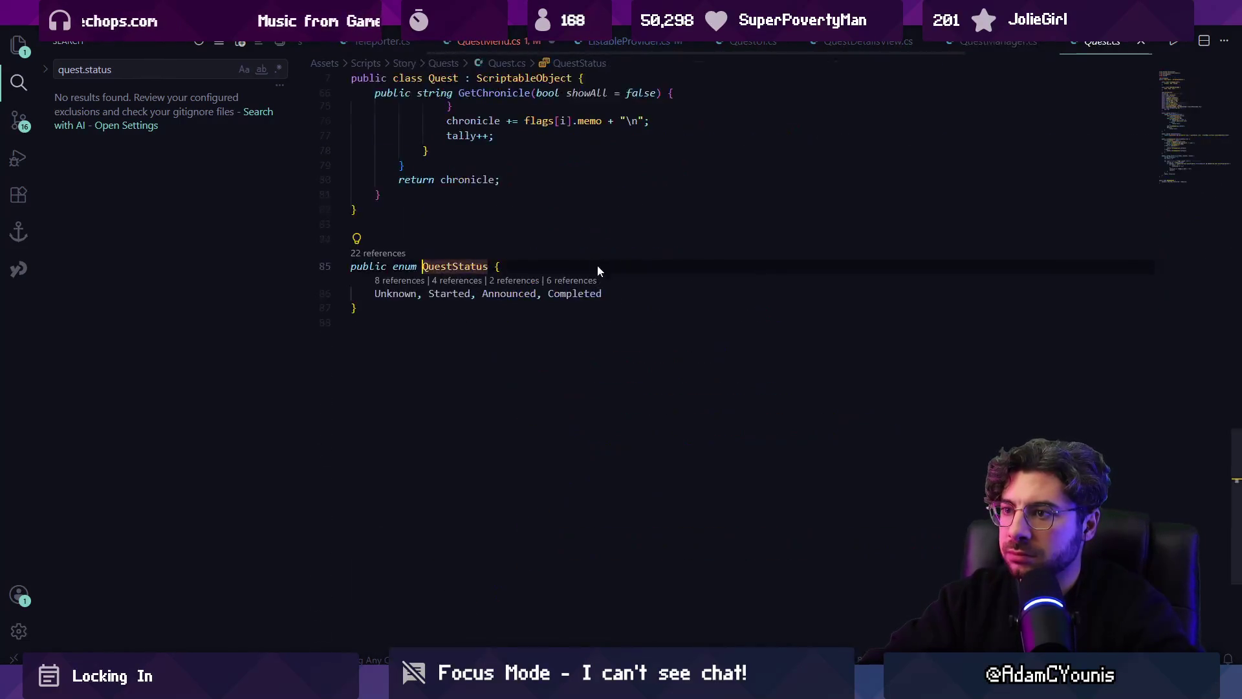
scroll(598, 266, down, 15)
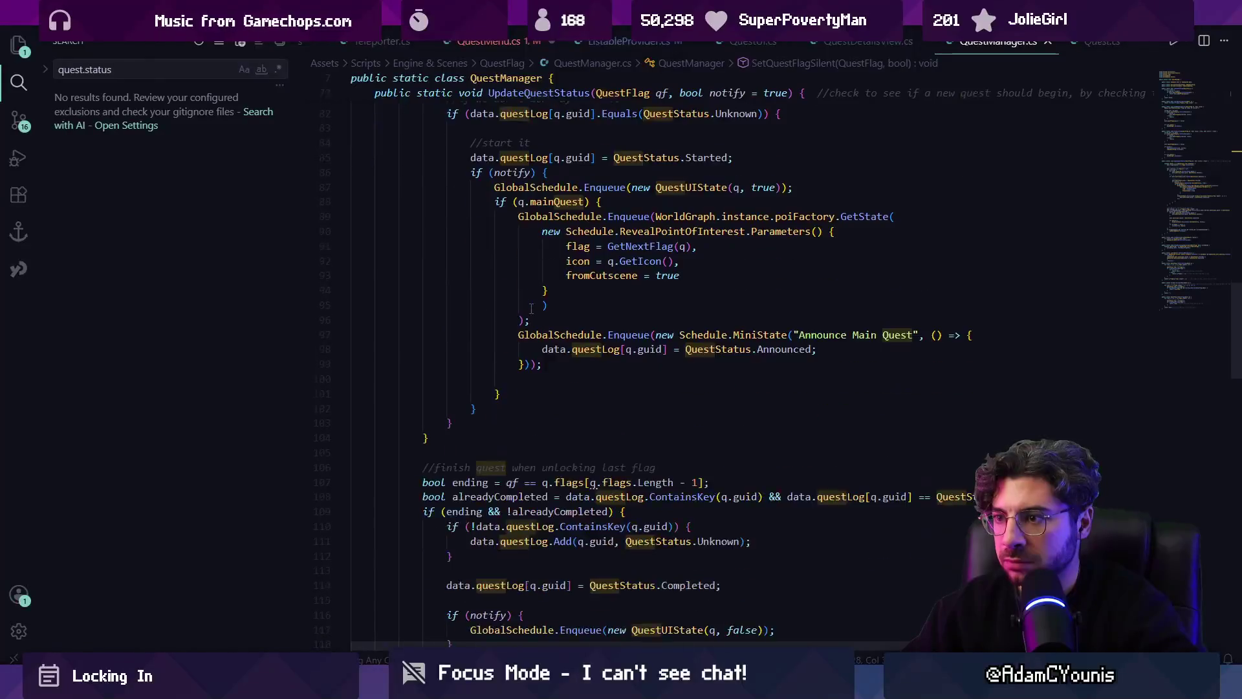
Add a GetQuestStatus(Quest) method above GiveReward returning the questLog status or Unknown
click(484, 406)
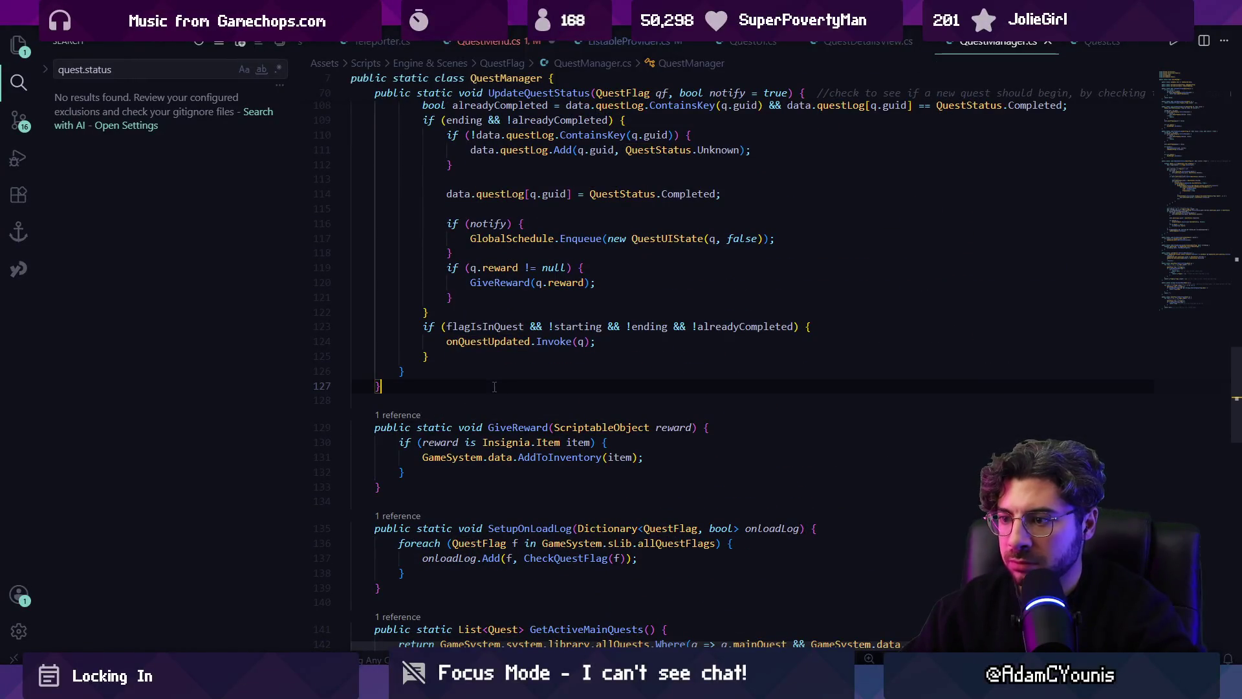
key(Return)
key(Return)
key(Up)
key(Up)
text(public QuestStat)
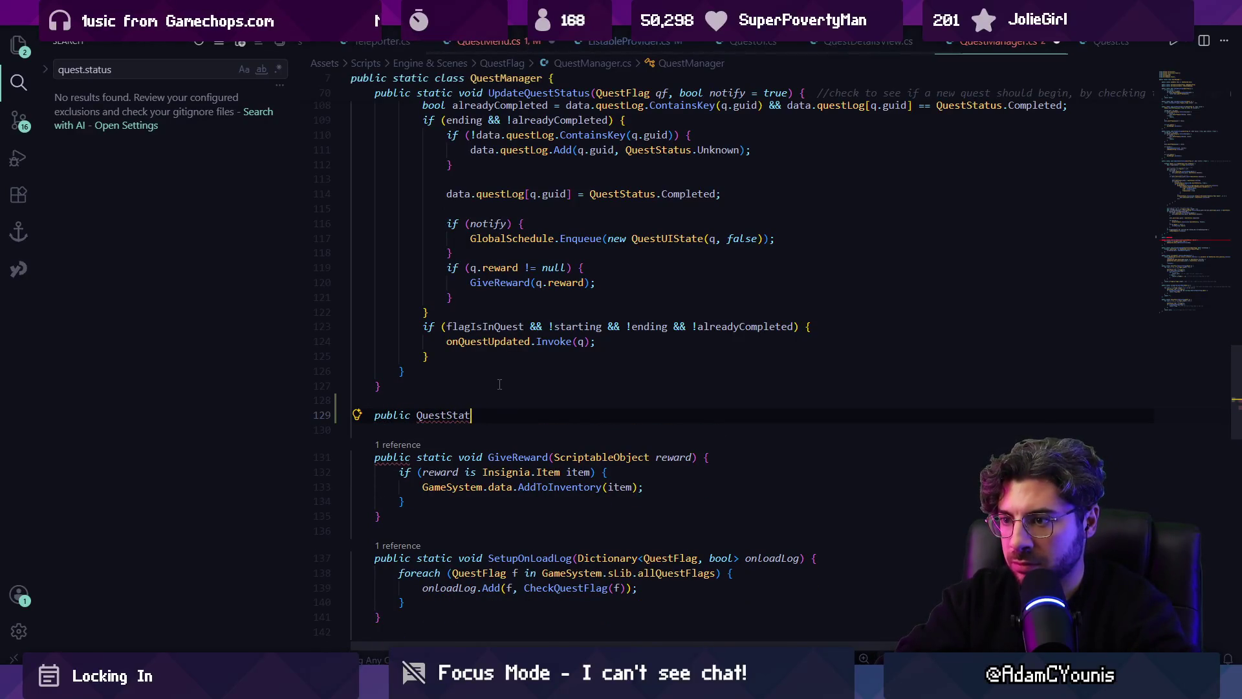
text(us GetQuestStatus(Quest q) {)
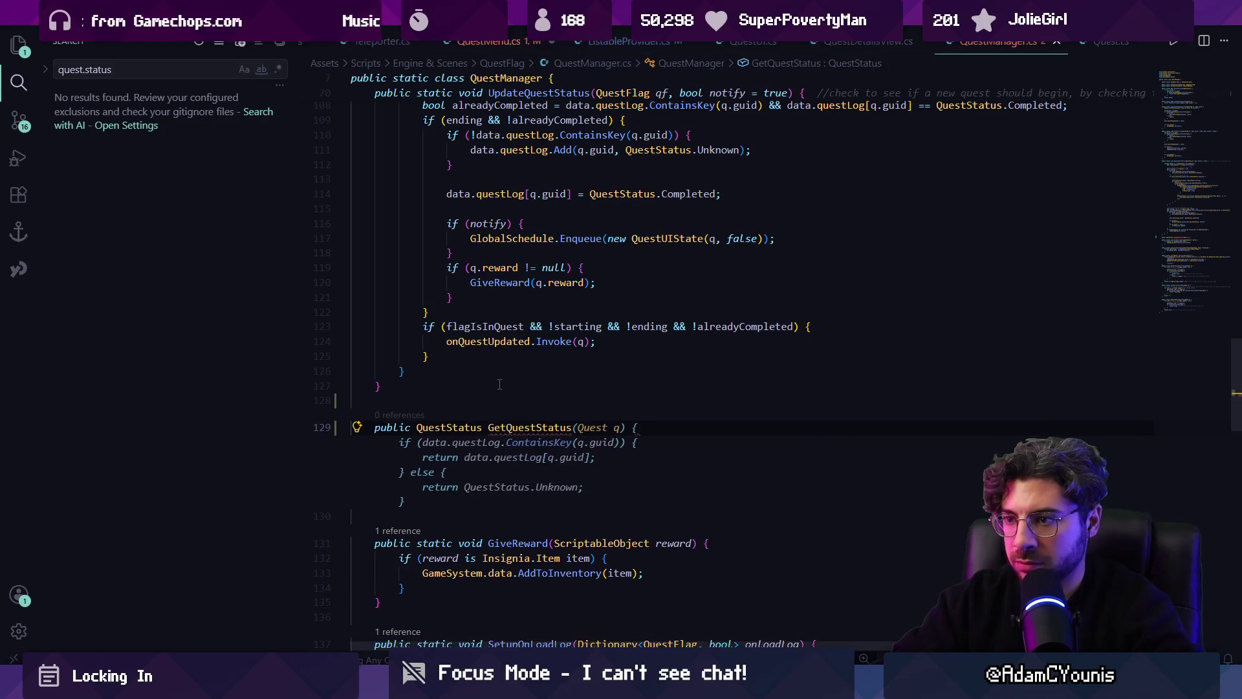
key(Tab)
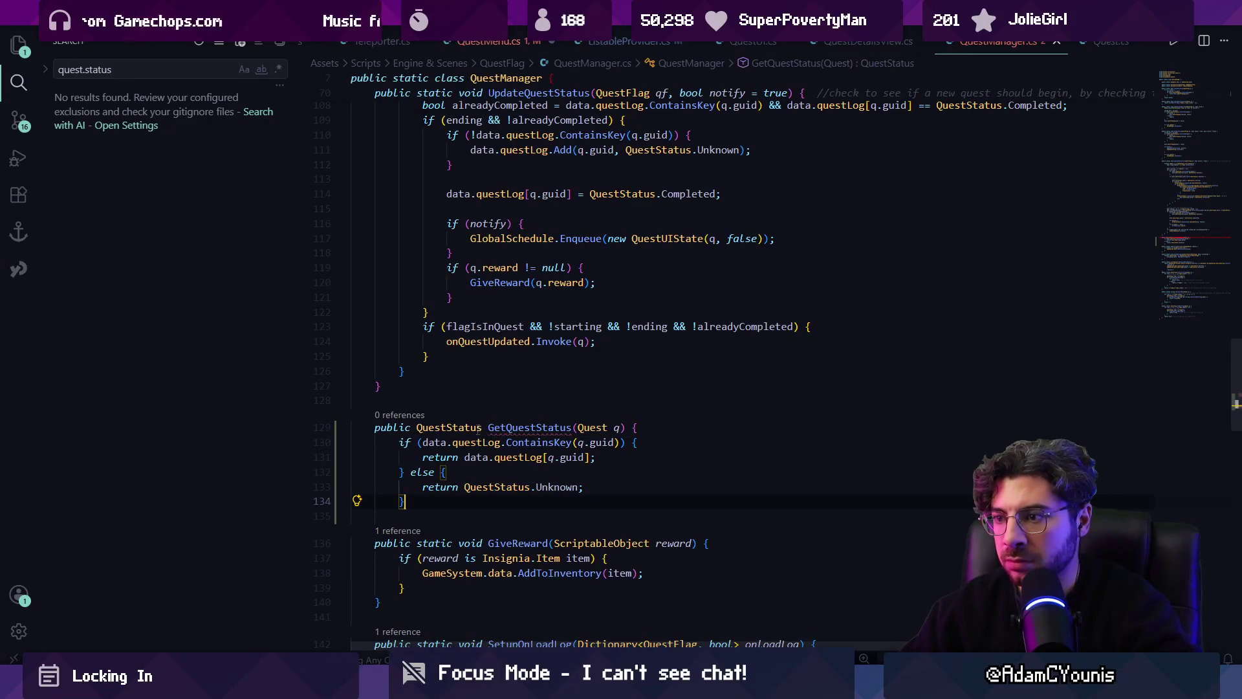
click(477, 428)
click(560, 457)
key(Tab)
key(Tab)
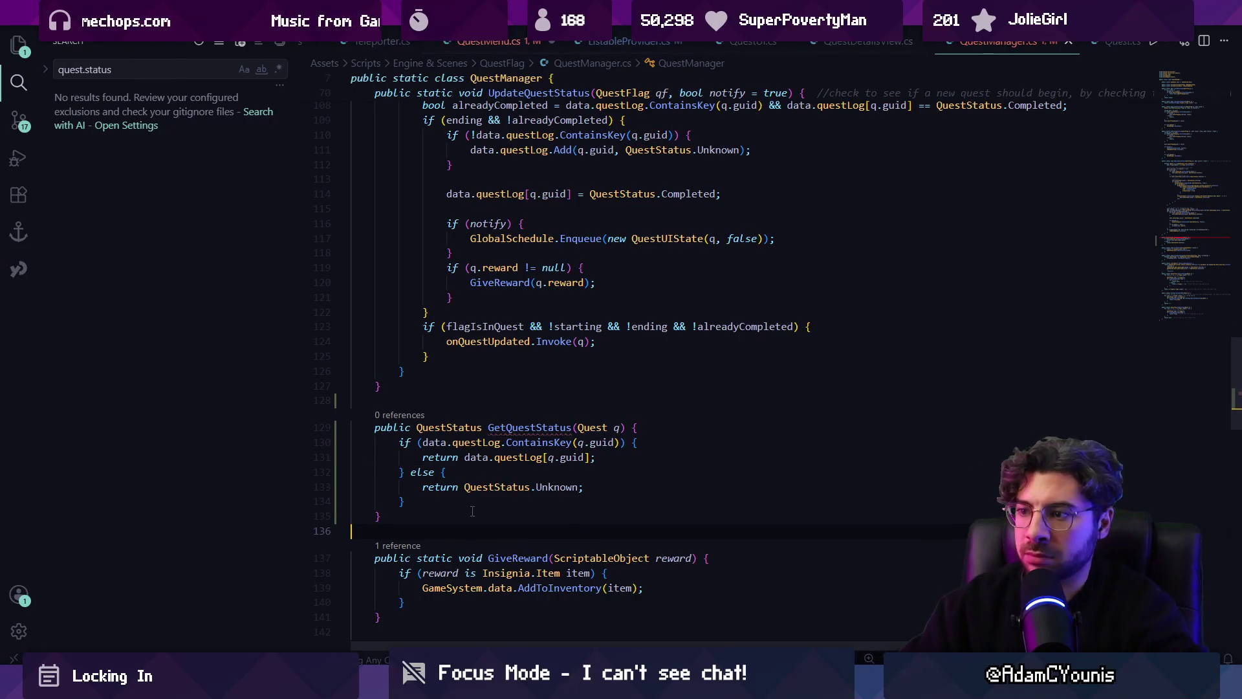
Make GetQuestStatus static and switch back to QuestMenu.cs
mouse_move(529, 420)
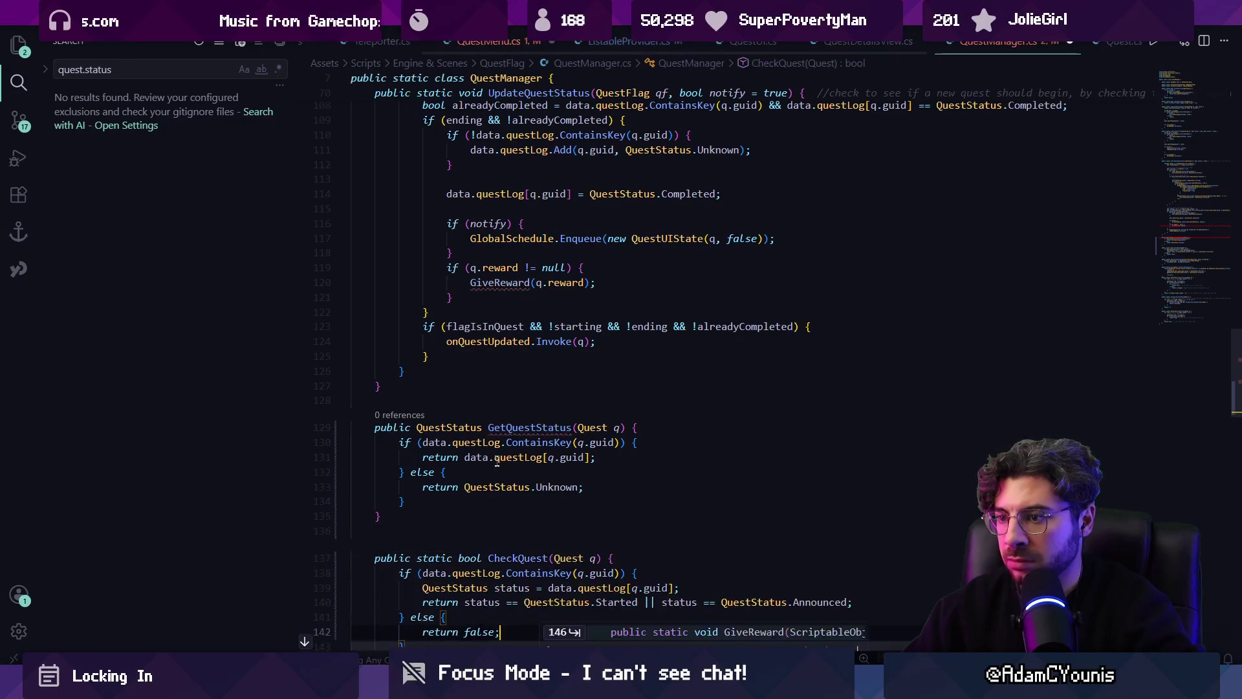
scroll(492, 450, down, 3)
click(417, 297)
text(static)
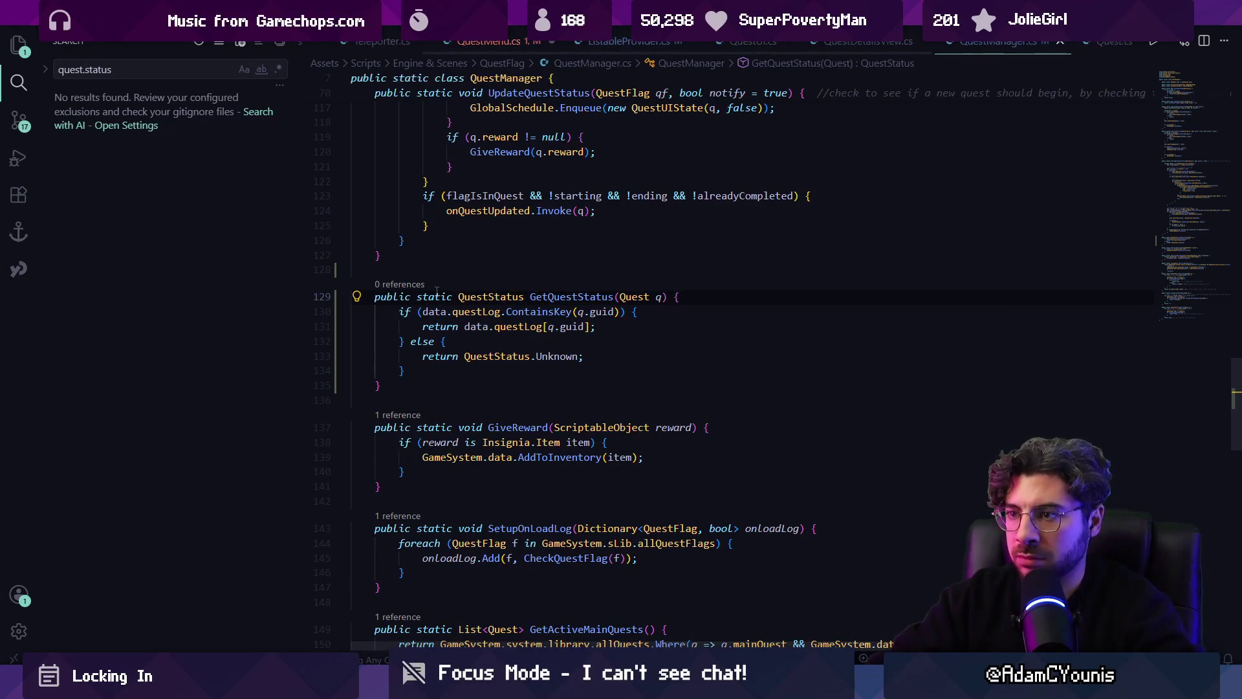
key(ctrl+Tab)
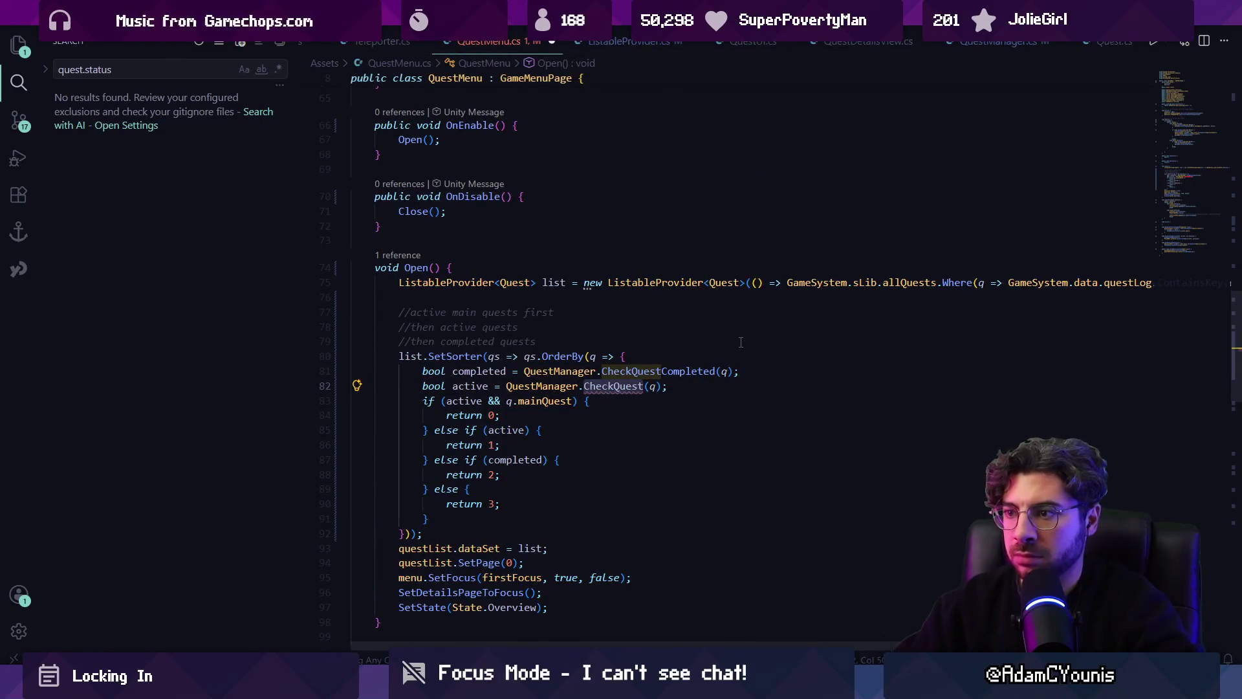
Use GetQuestStatus in the active comparison and check the QuestStatus enum values
text(GetQ)
key(Tab)
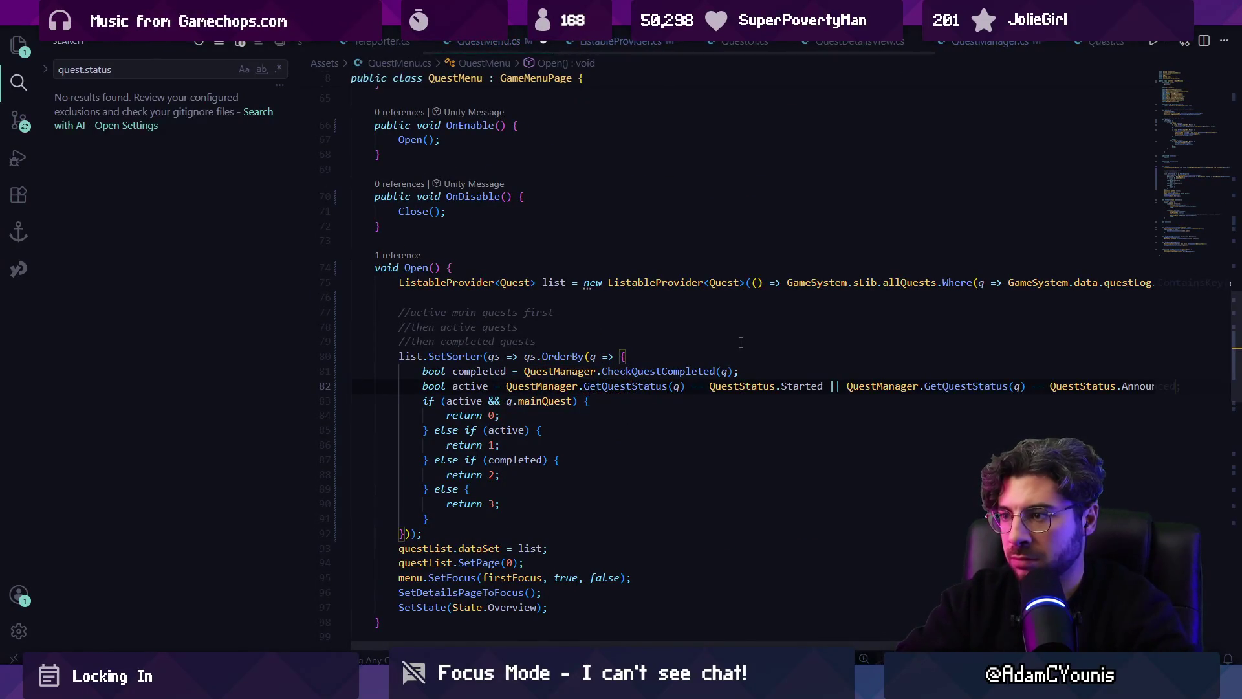
key(End)
key(Left)
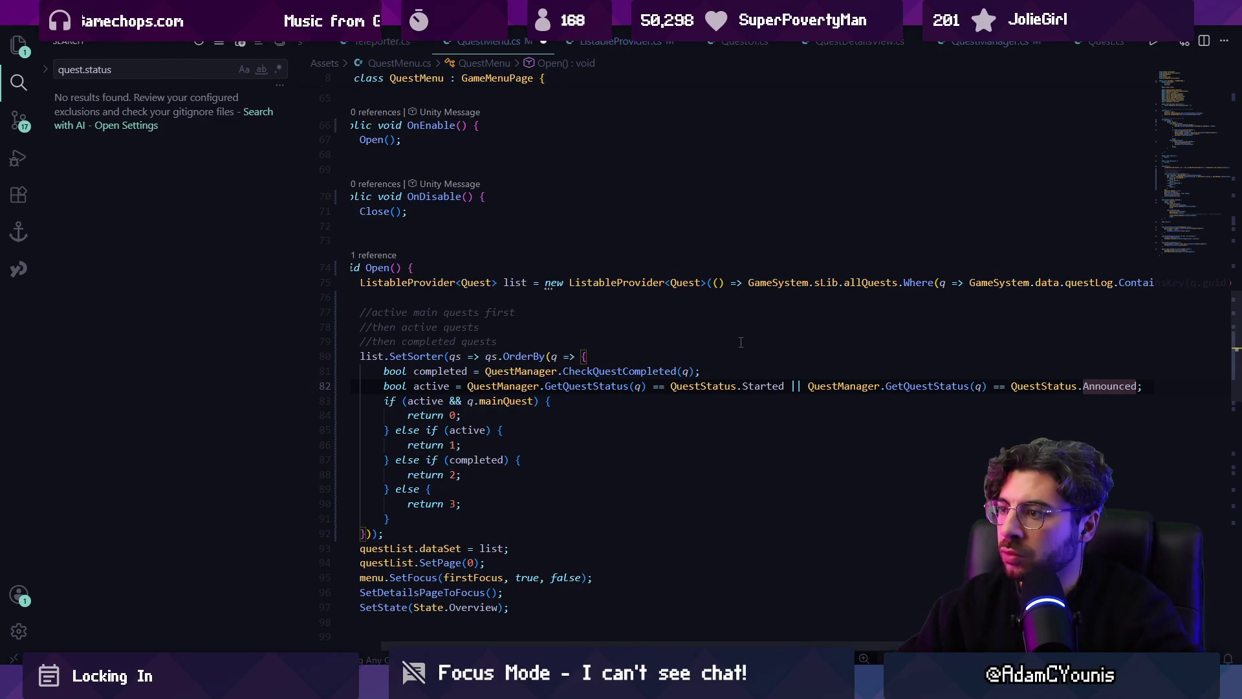
ctrl+click(747, 387)
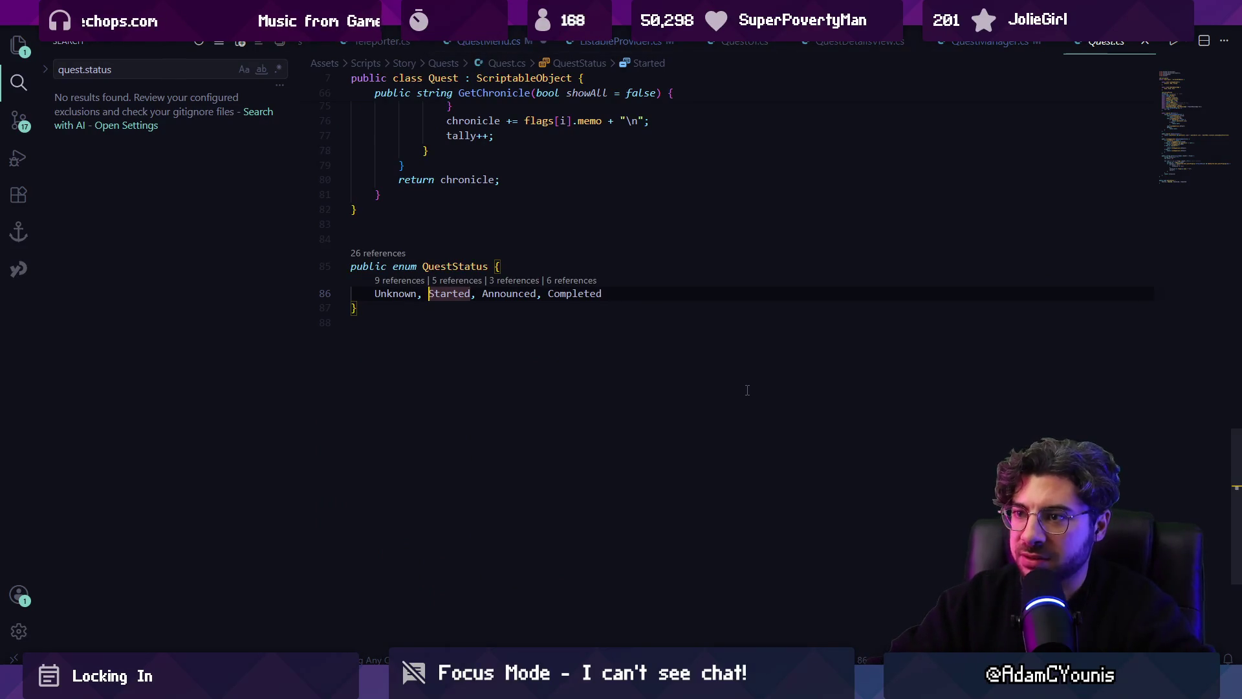
key(alt+Left)
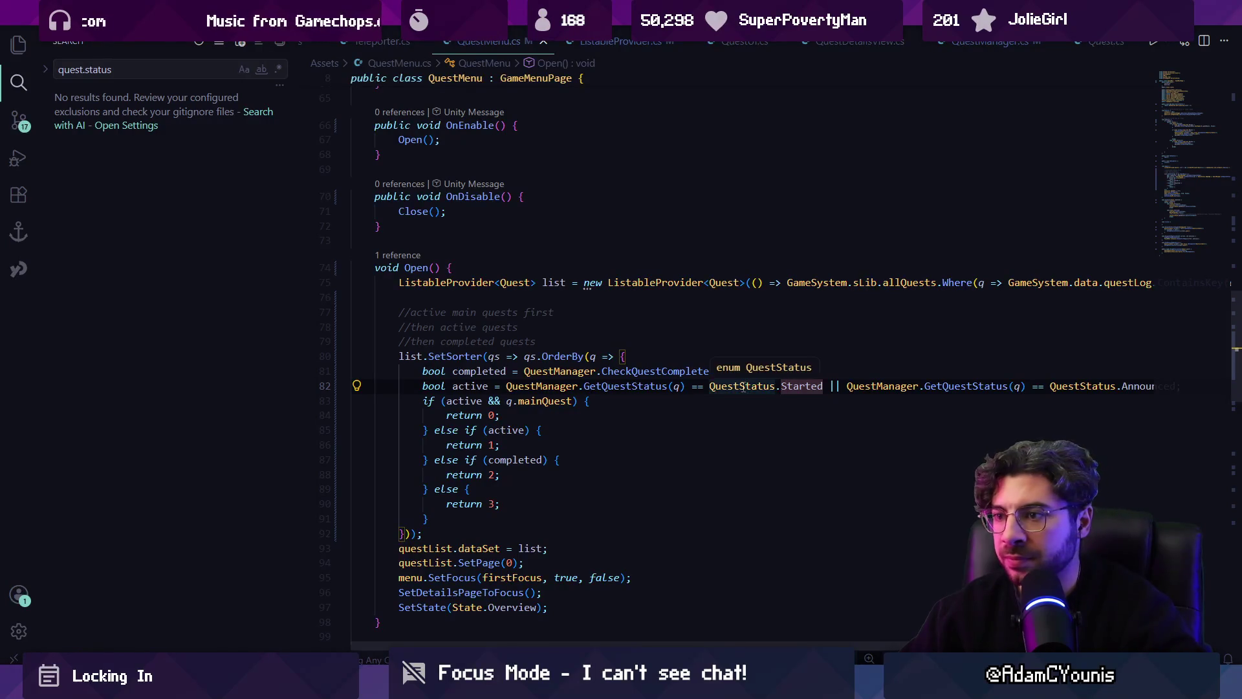
click(625, 386)
click(671, 400)
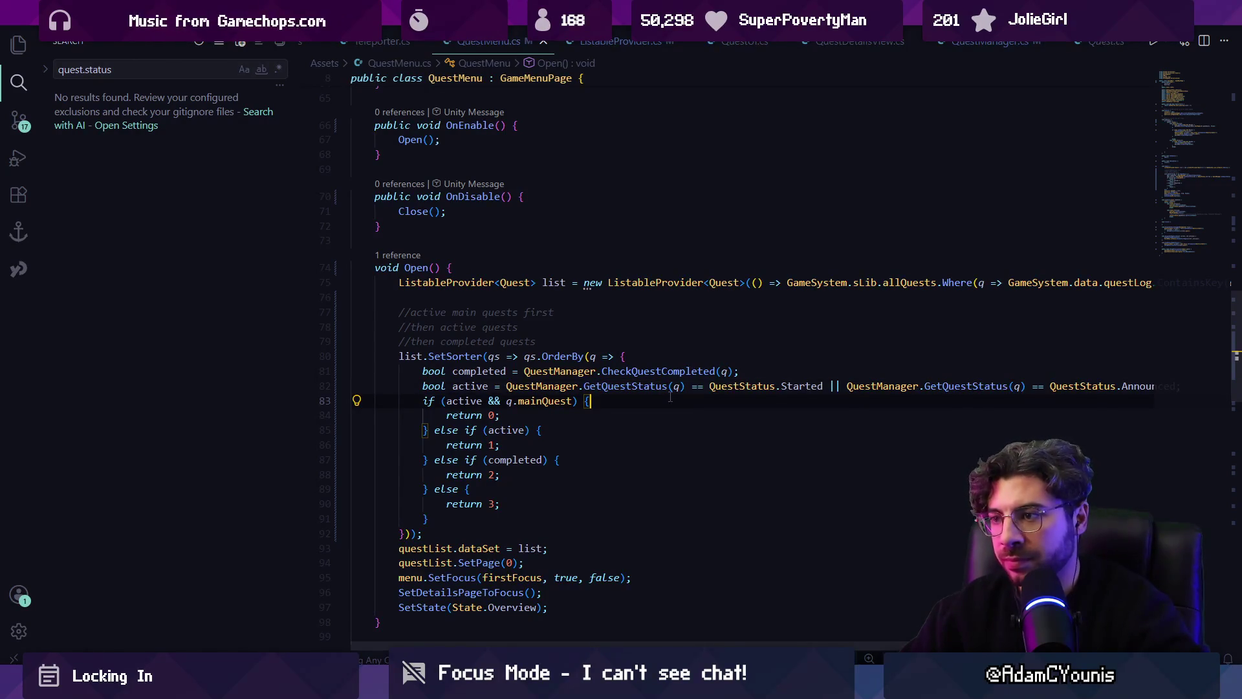
click(490, 386)
Declare QuestStatus status = QuestManager.GetQuestStatus(q), rewrite active and completed to compare status, and save
click(639, 356)
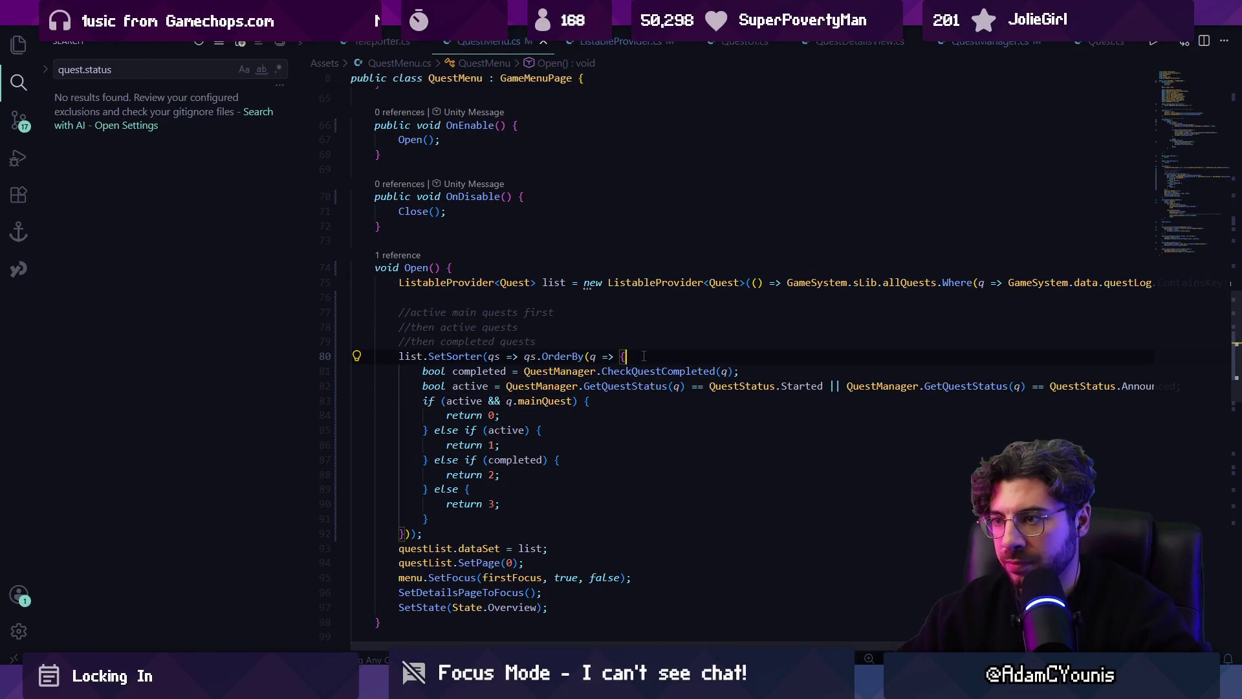
key(Return)
text(QuestStatus status = QuestManager.GetQuestStatus(q);q)
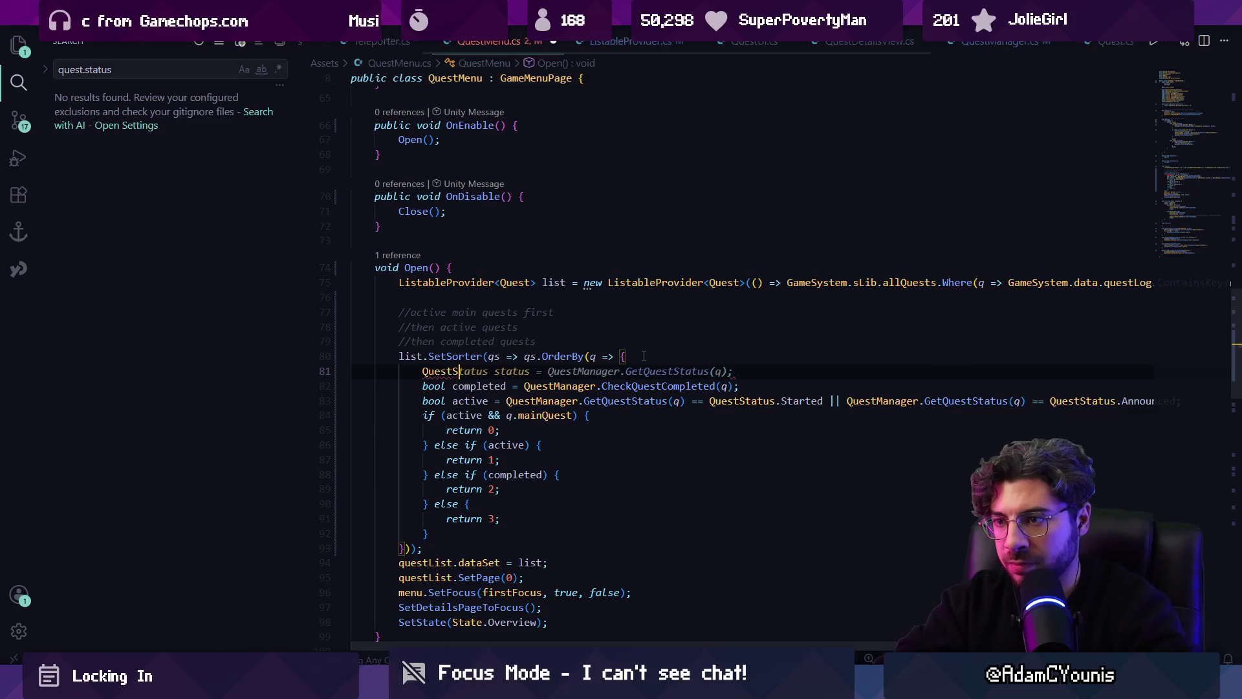
key(BackSpace)
key(Down)
key(Tab)
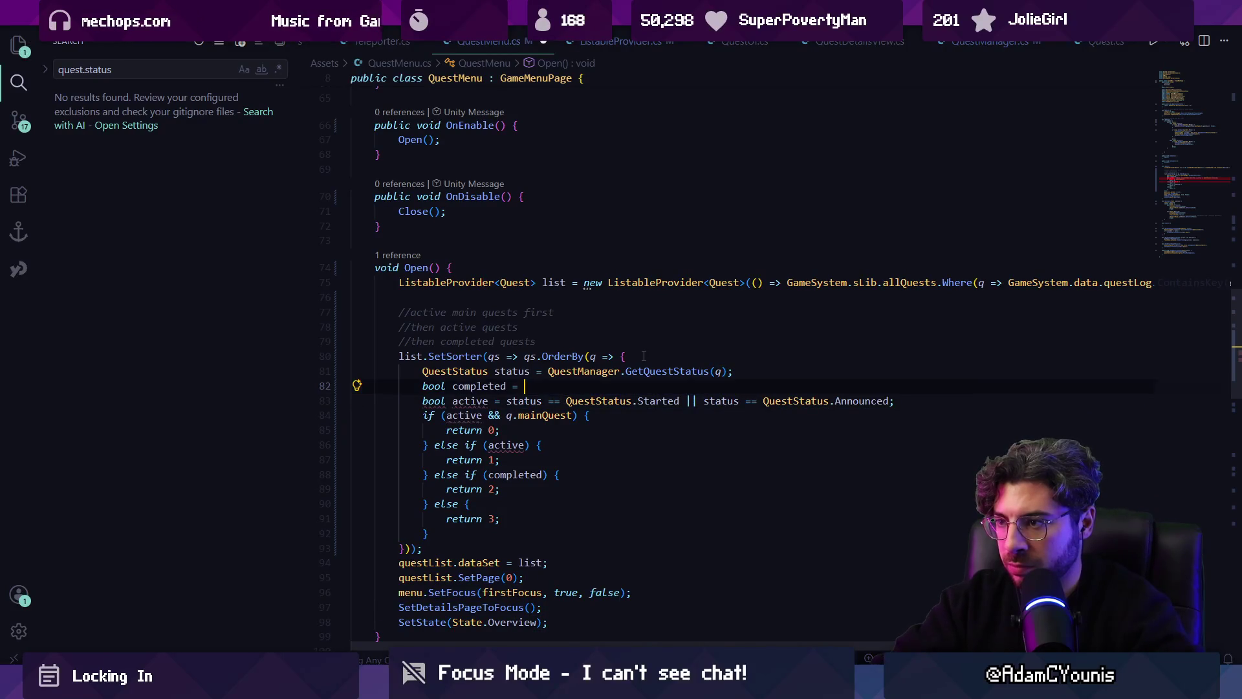
key(ctrl+shift+Left)
key(ctrl+shift+Left)
key(ctrl+shift+Left)
text(status)
key(Tab)
key(ctrl+s)
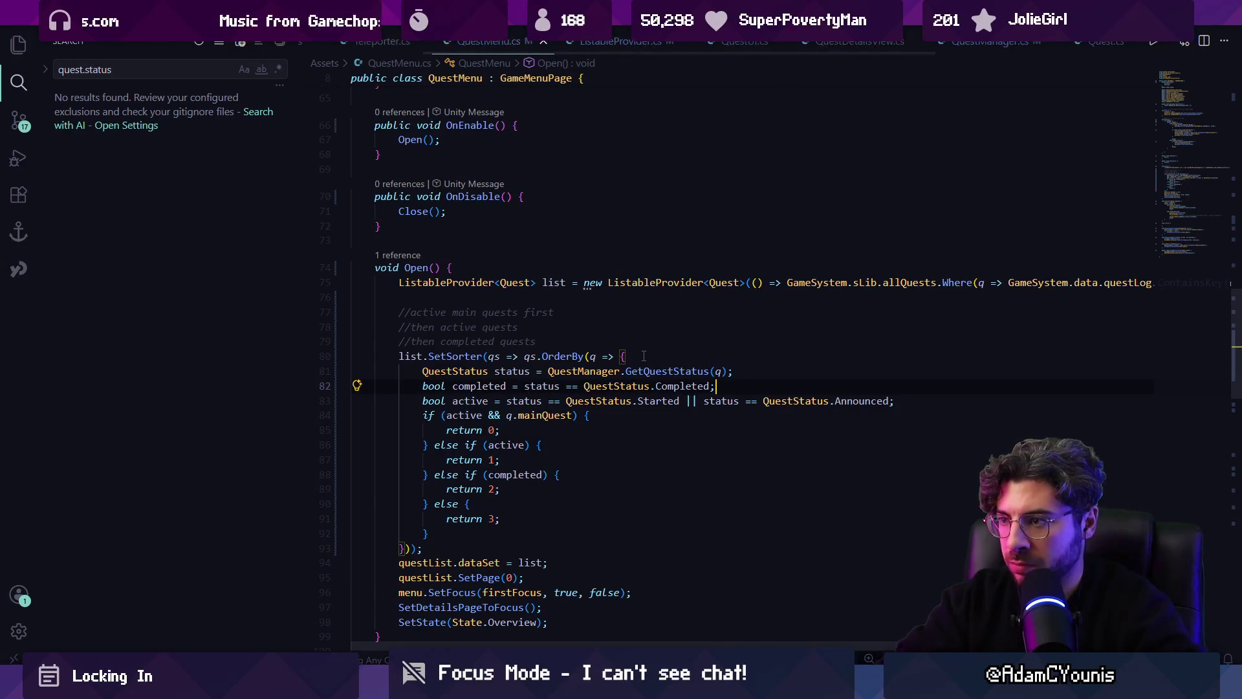
key(Down)
key(Down)
key(Down)
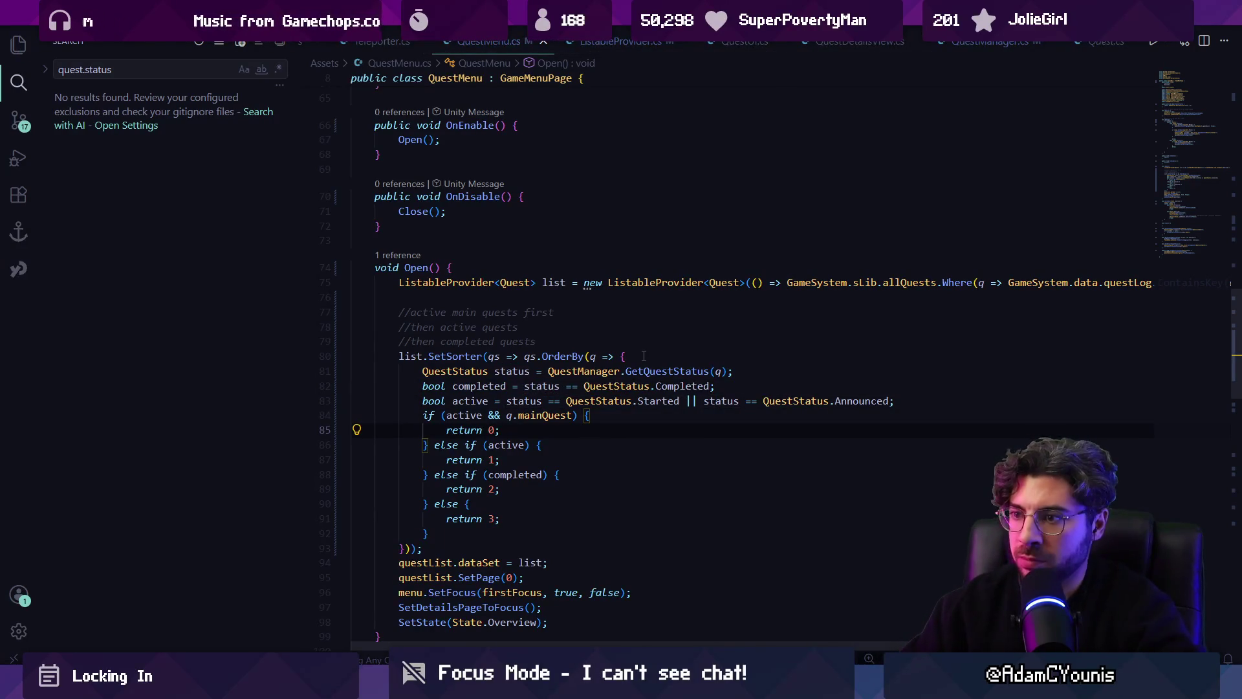
Switch to Unity, start the game and open the journal's Quest Log
mouse_move(439, 633)
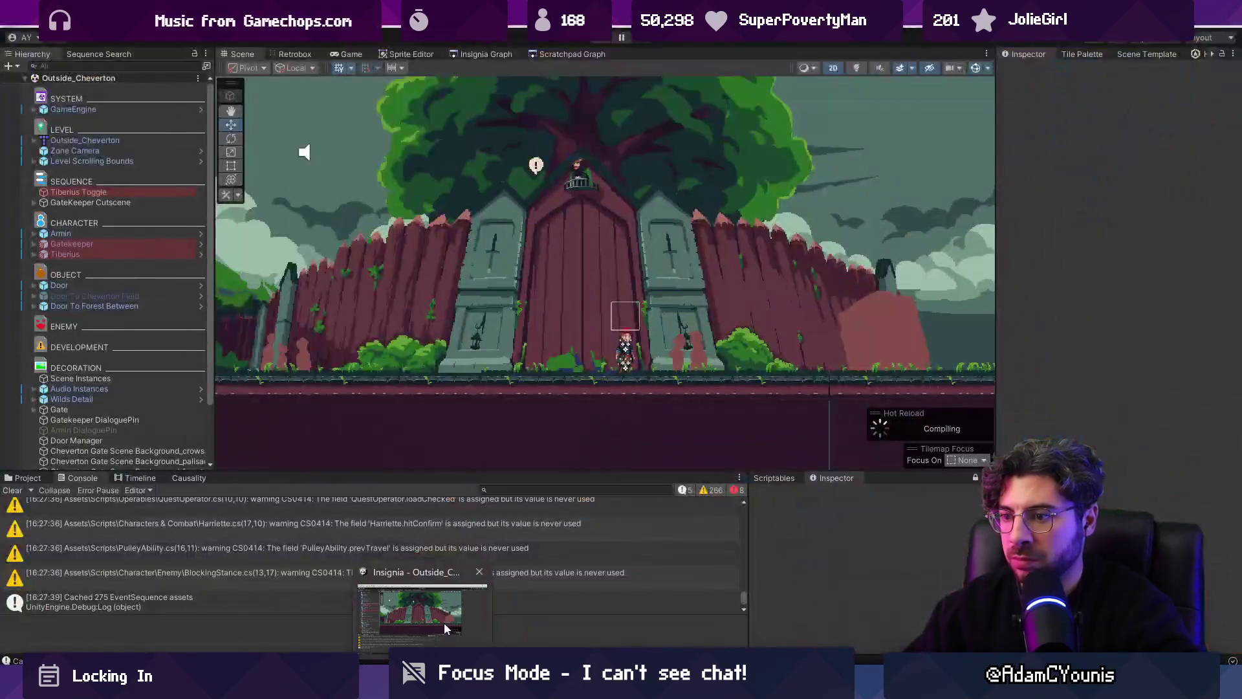
click(443, 622)
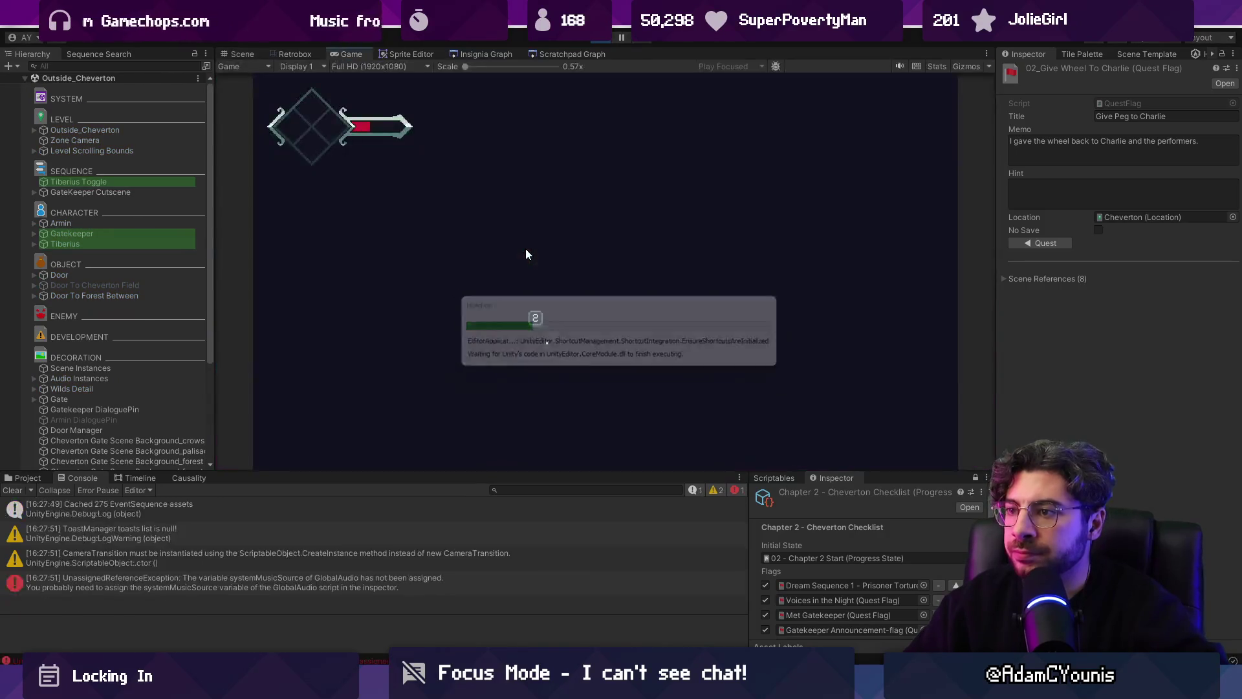
key(Tab)
key(Right)
key(a)
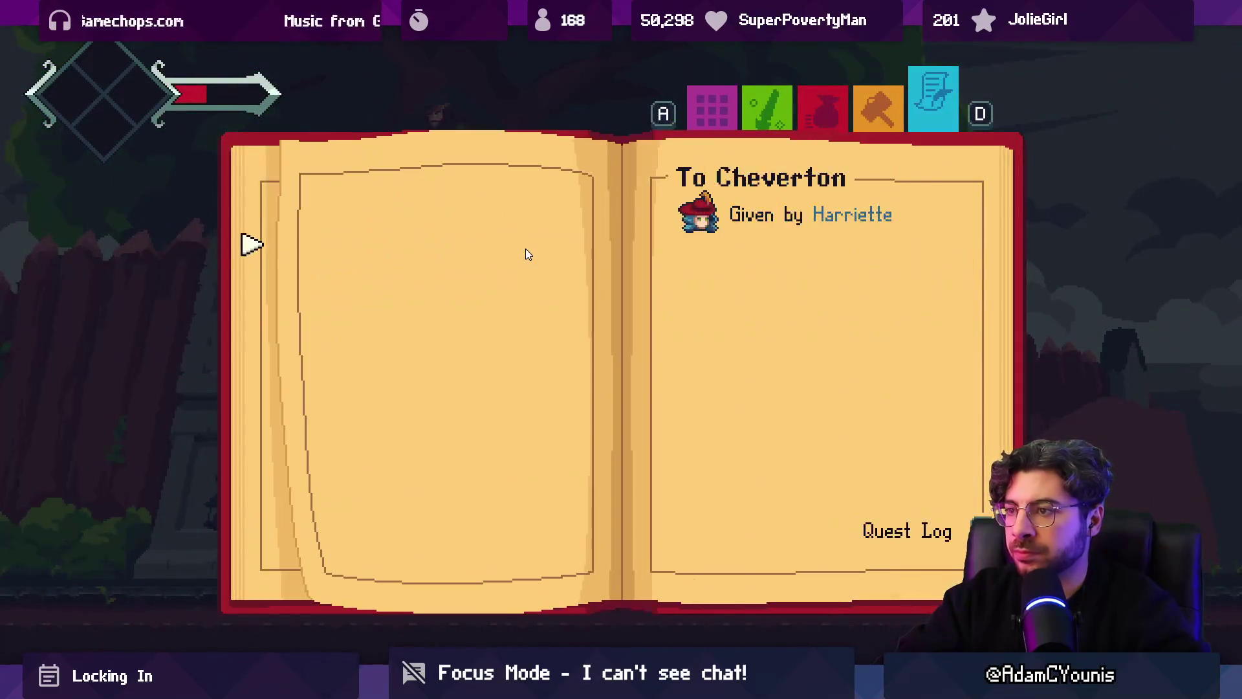
Step through quests To Cheverton, To The Athenaeum and No Dogs Allowed, clear the console, return to code
key(Down)
key(Down)
key(Up)
key(Up)
key(Right)
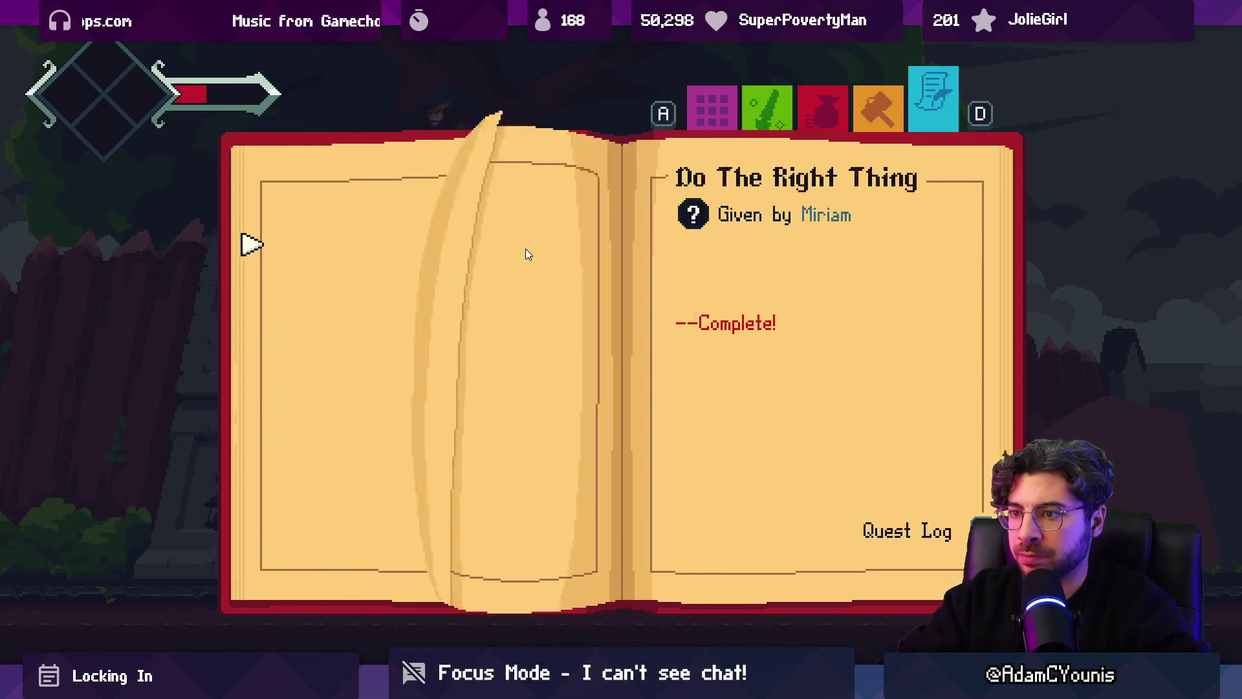
key(Left)
key(Down)
key(Down)
key(Down)
key(Up)
key(Up)
key(Up)
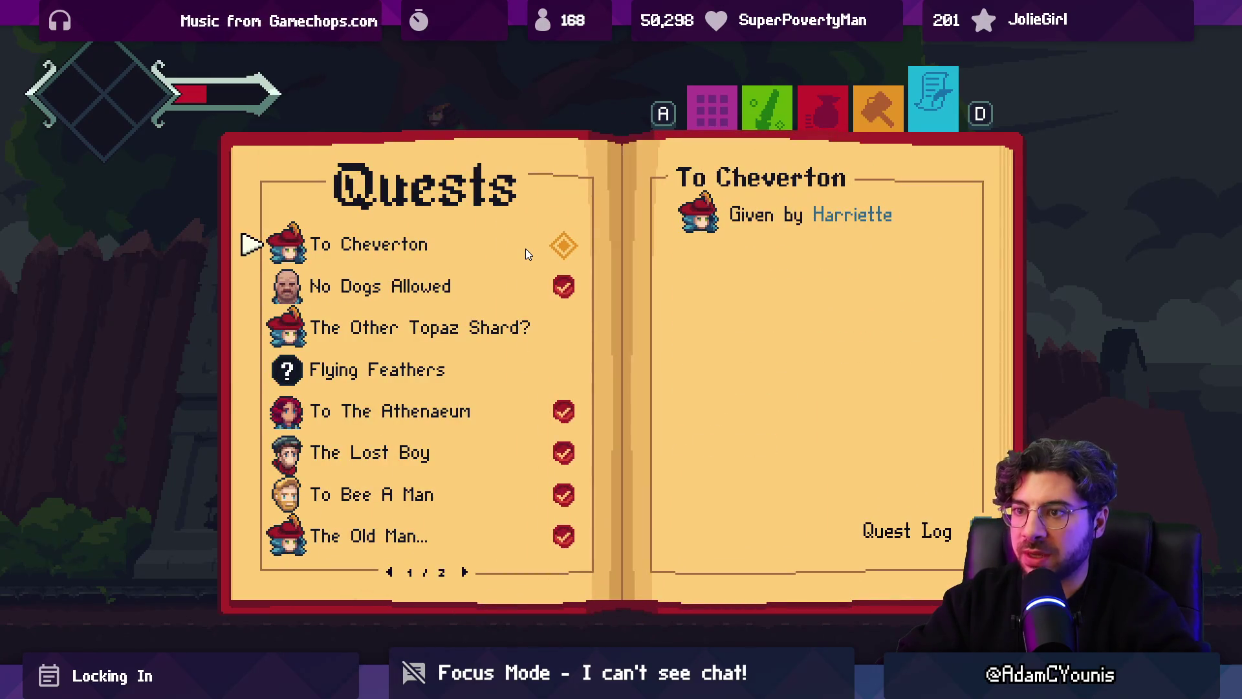
key(Down)
key(Down)
key(Up)
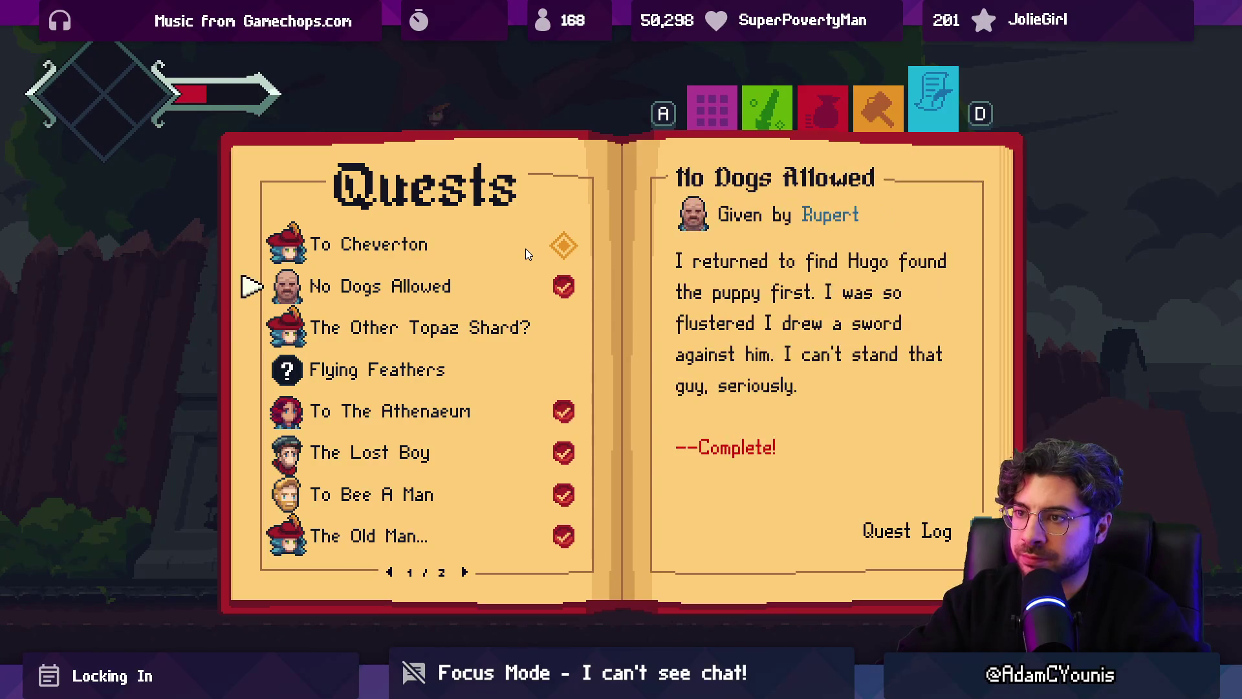
key(Down)
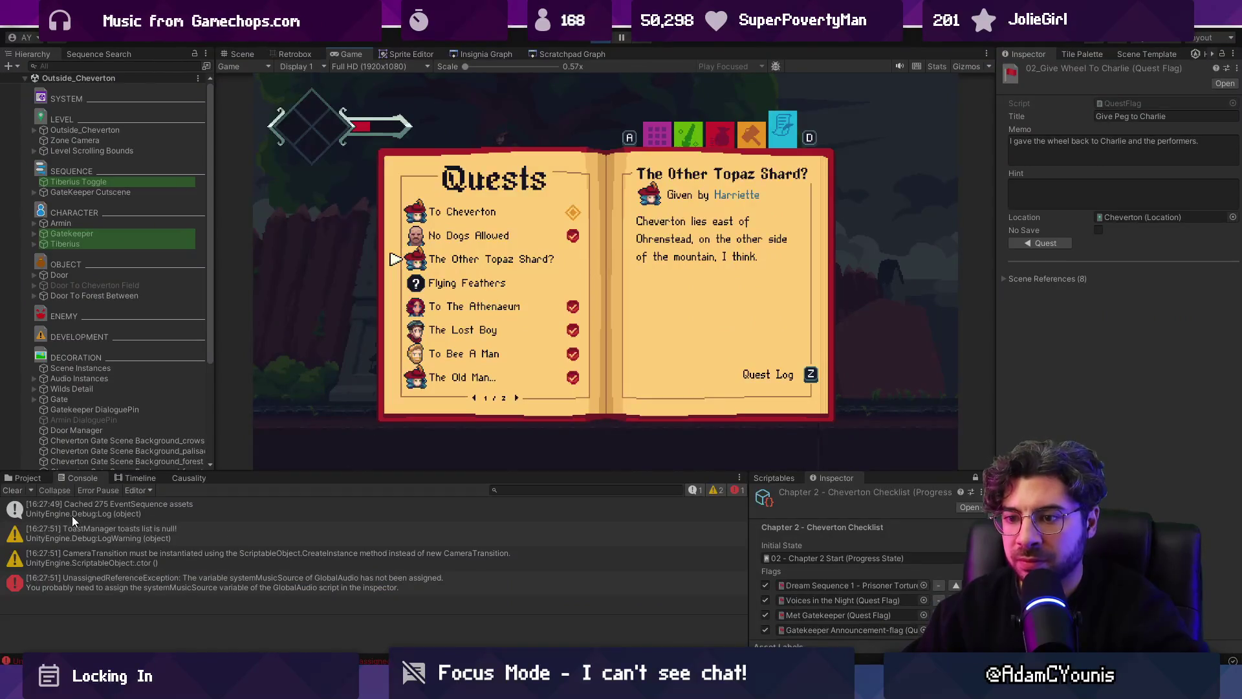
click(17, 488)
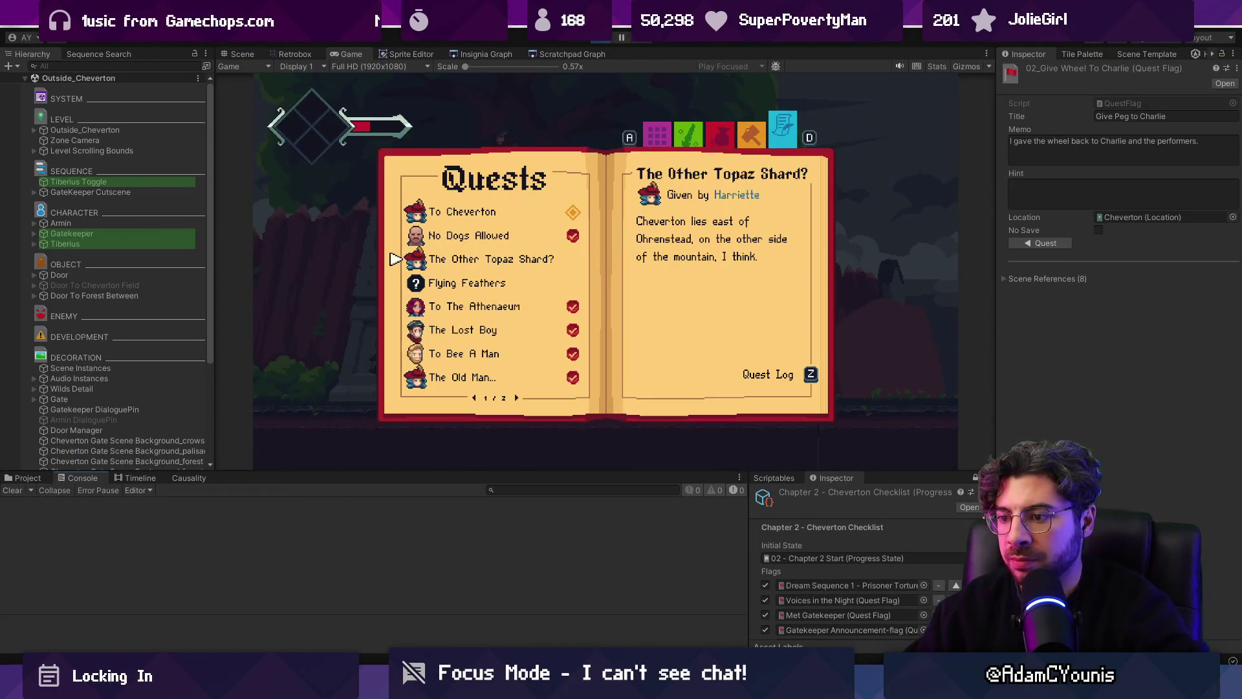
key(alt+Tab)
click(537, 339)
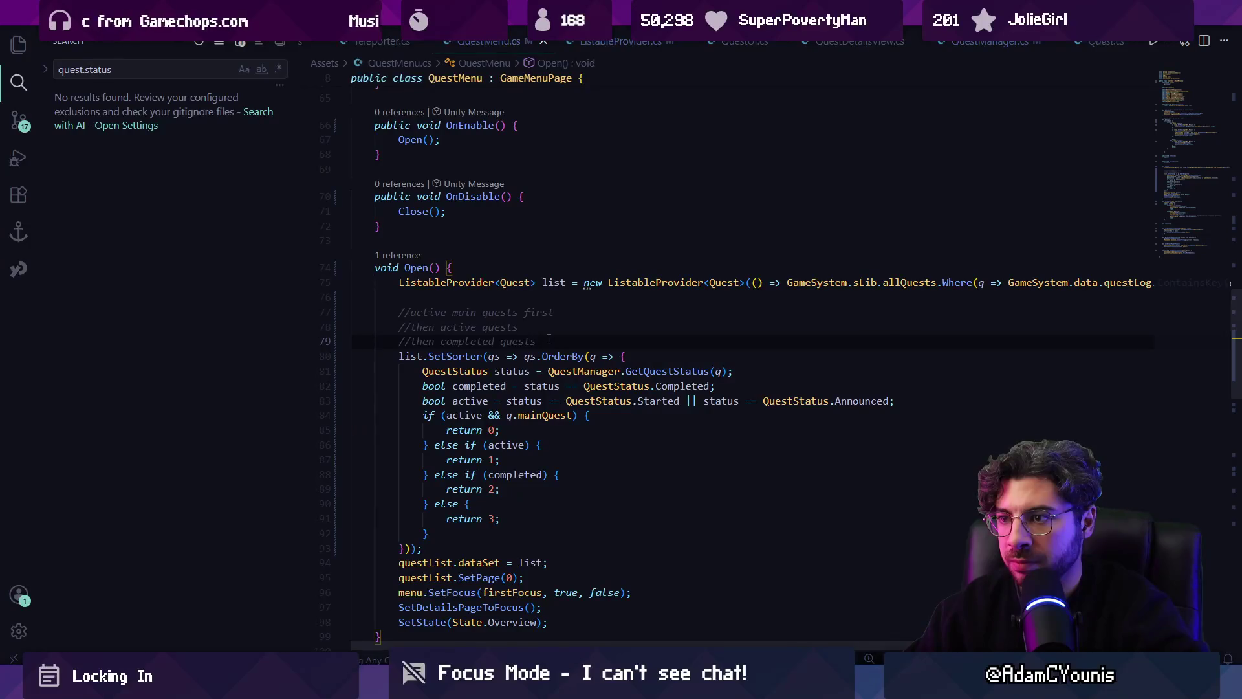
click(543, 327)
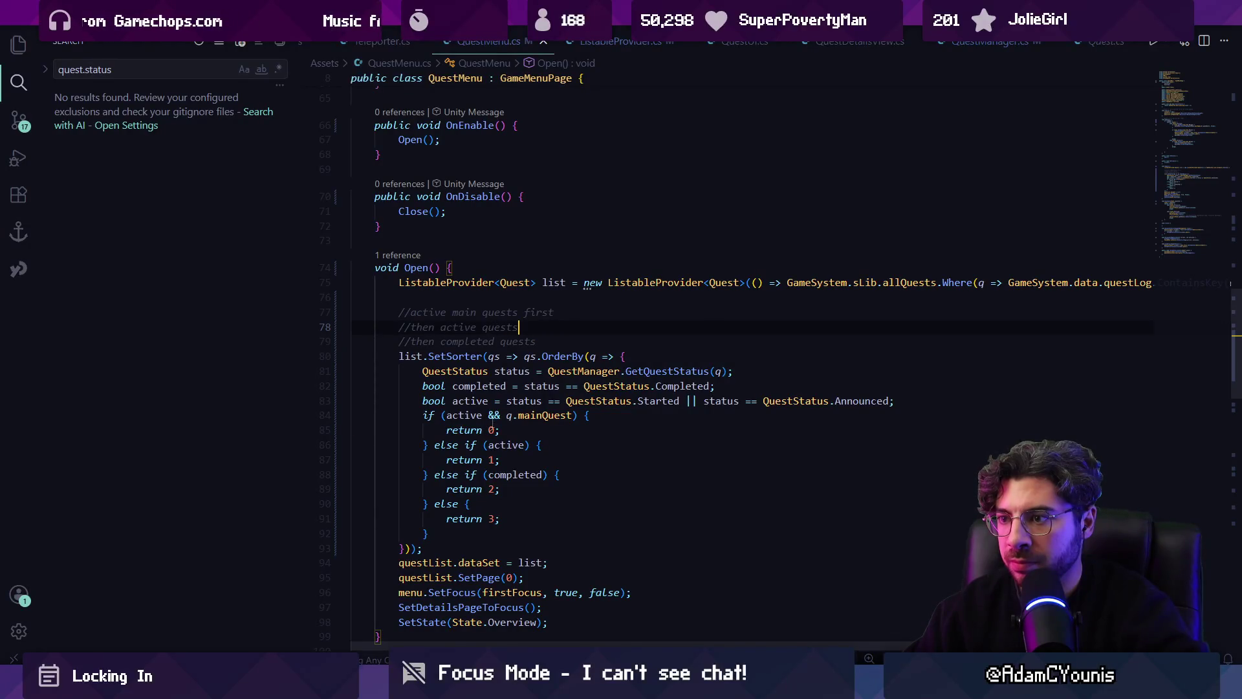
click(562, 457)
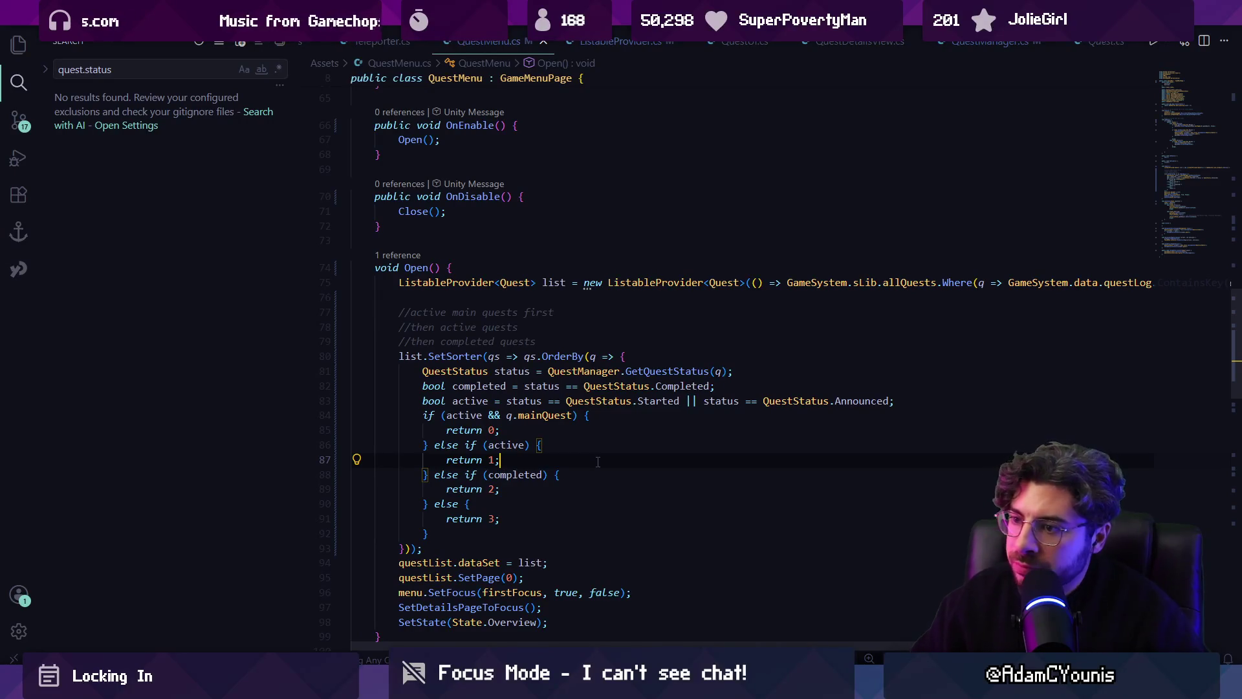
key(alt+Tab)
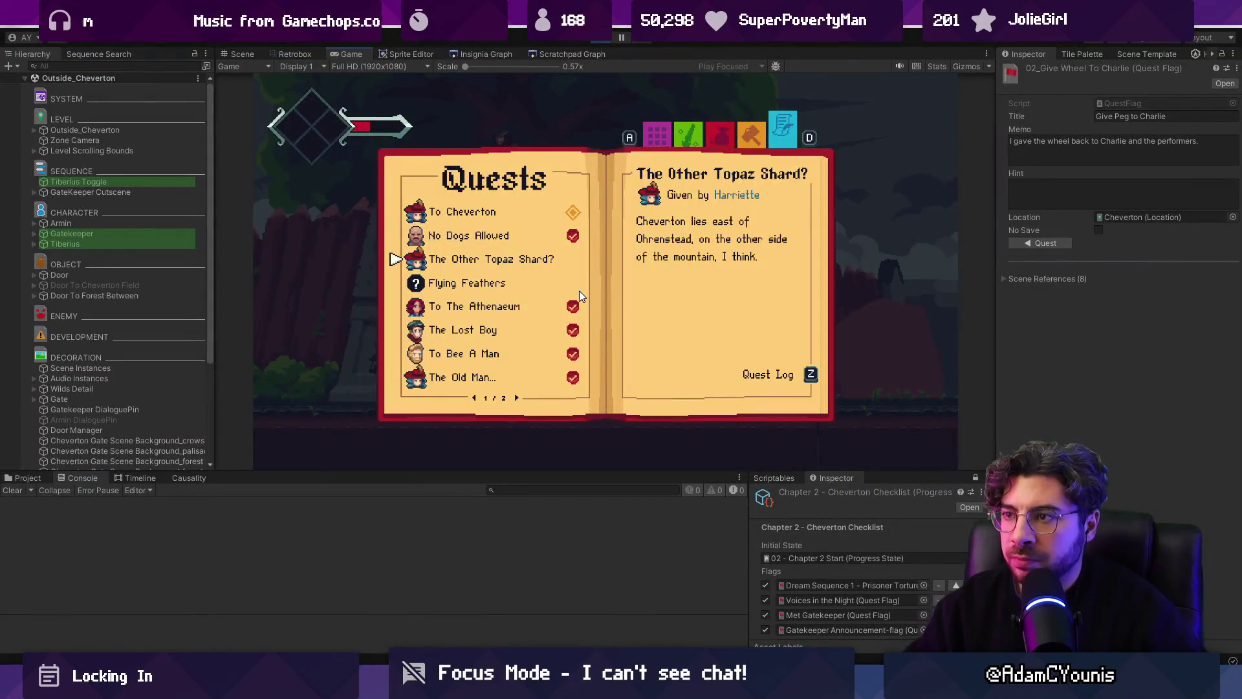
Move up and down the Quests list from To Cheverton to check the order, then return to QuestMenu.cs
key(Up)
key(Up)
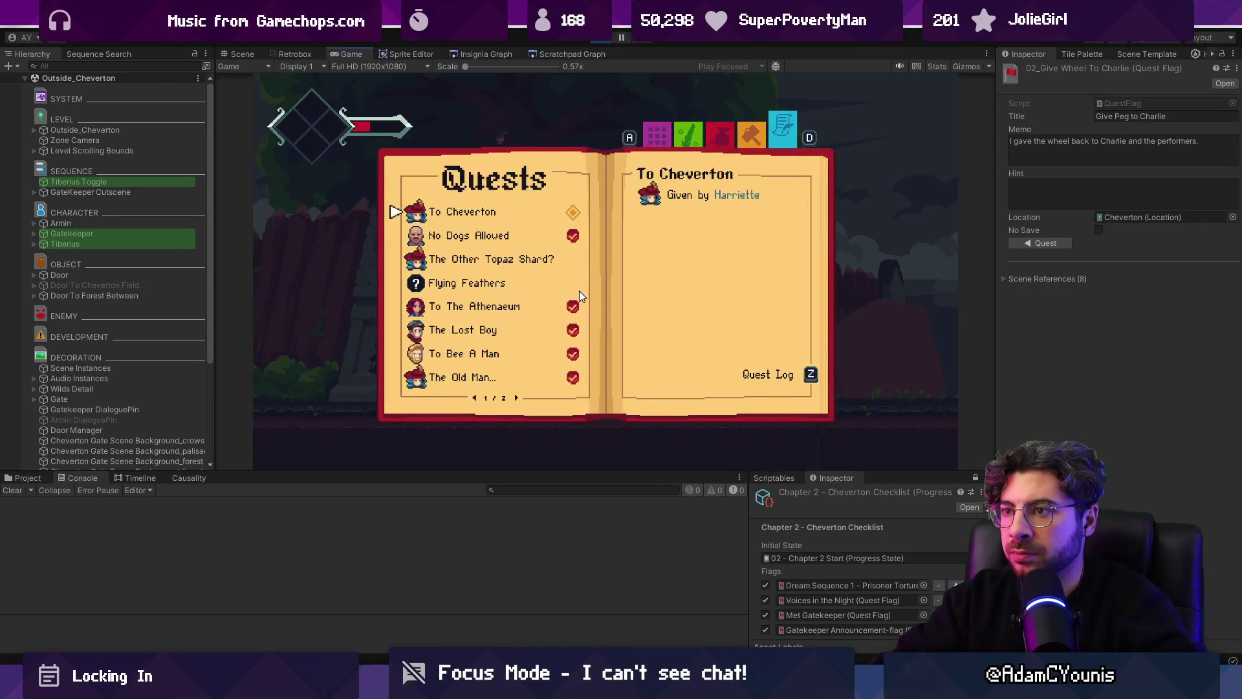
key(Down)
key(Down)
key(Down)
key(Up)
key(Up)
key(Up)
key(Down)
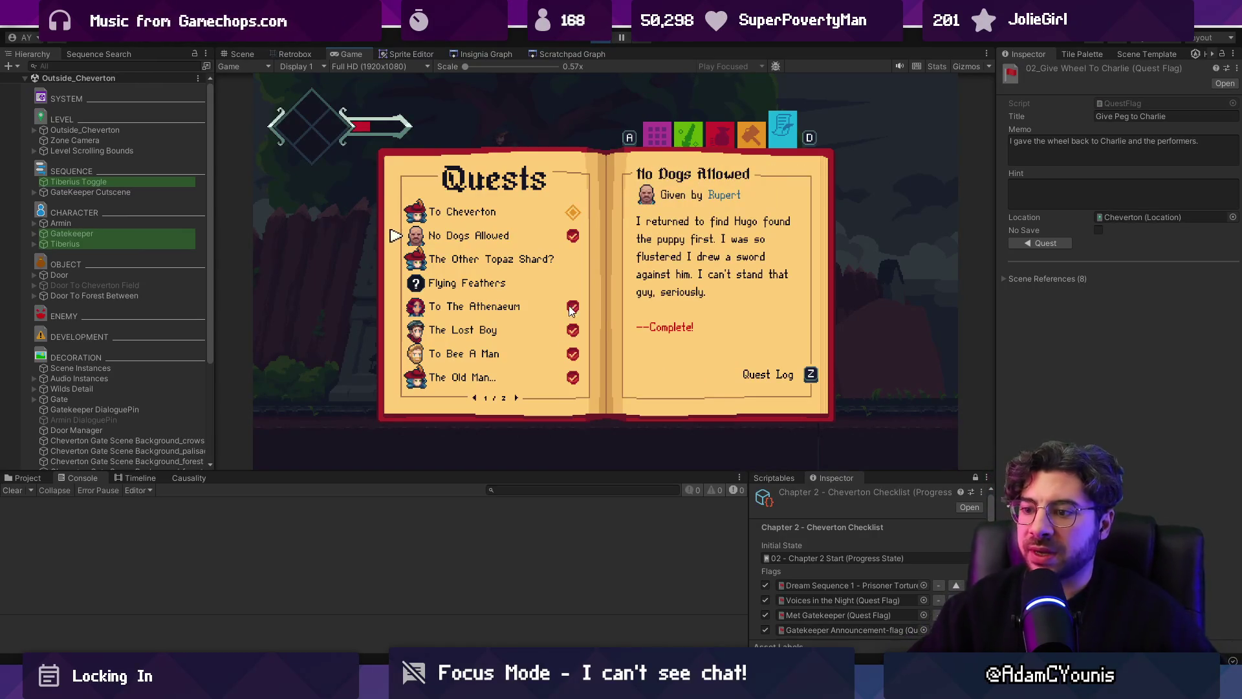
click(448, 685)
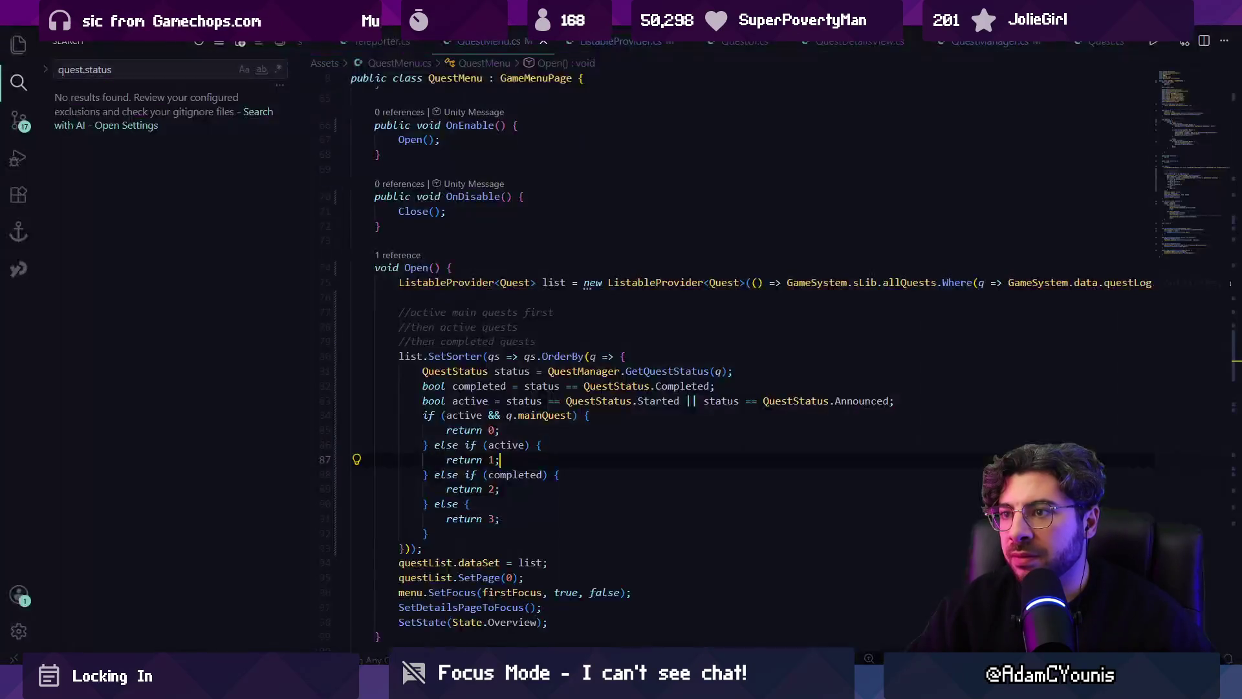
Append 'or otherwise' to the completed-quests ordering comment and save
click(539, 329)
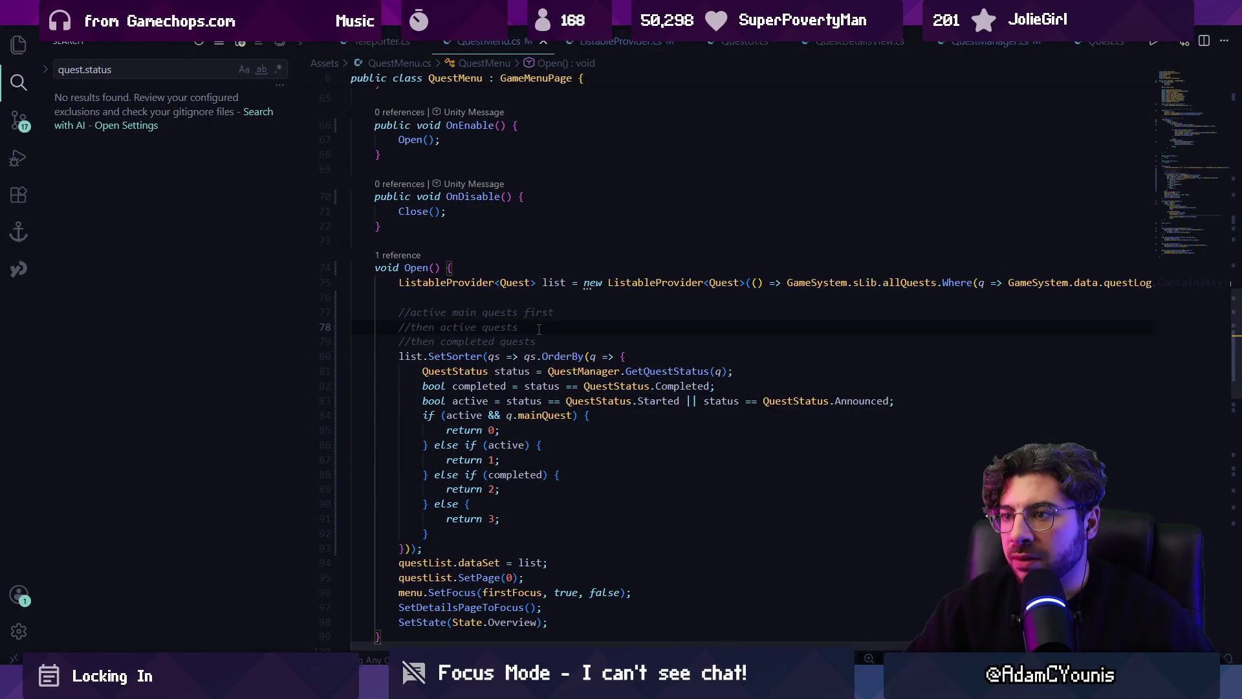
click(536, 340)
text(or)
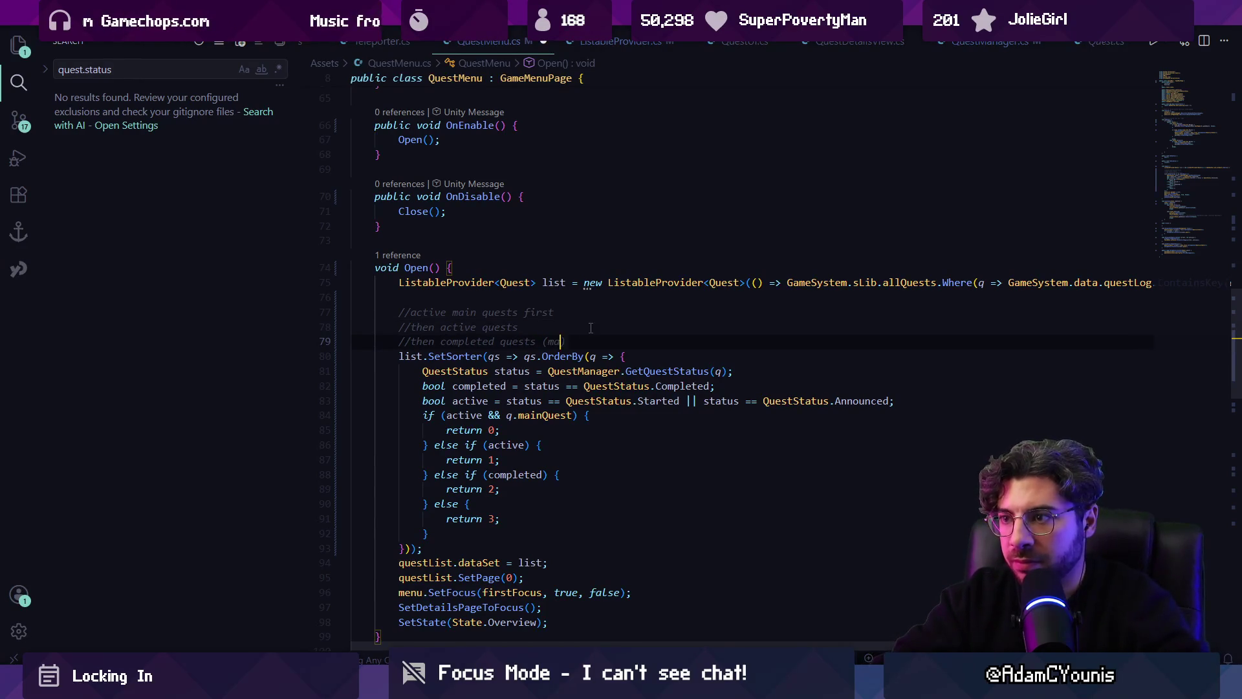
text( otherwise)
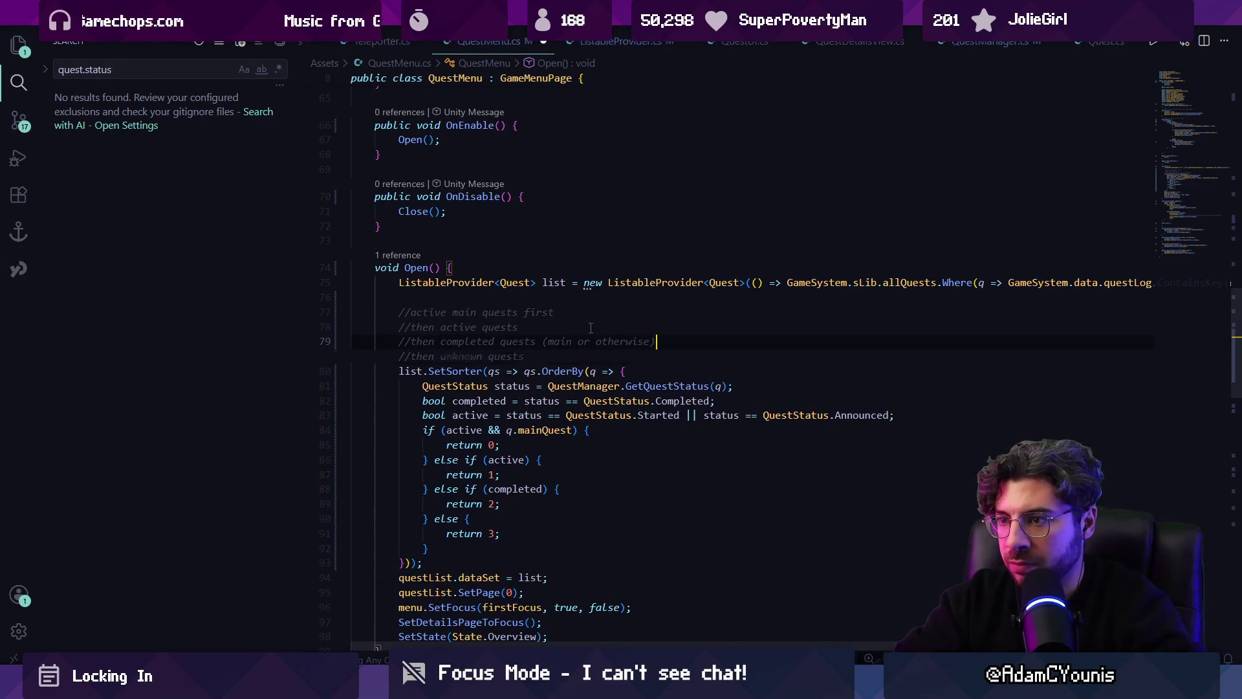
key(Down)
key(Down)
key(ctrl+s)
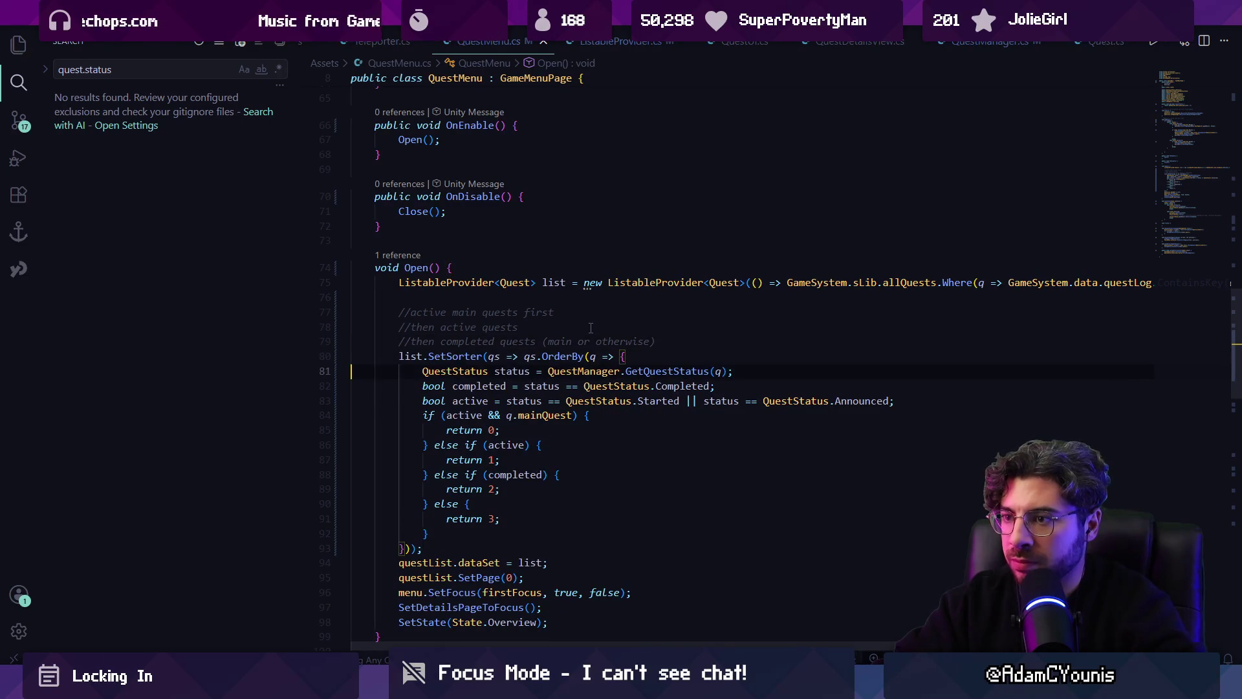
Replace the old if/else ranking block with suggested main-quest and status priority lines and a combined return, then save
key(Down)
key(shift+Down)
key(shift+Down)
key(shift+Down)
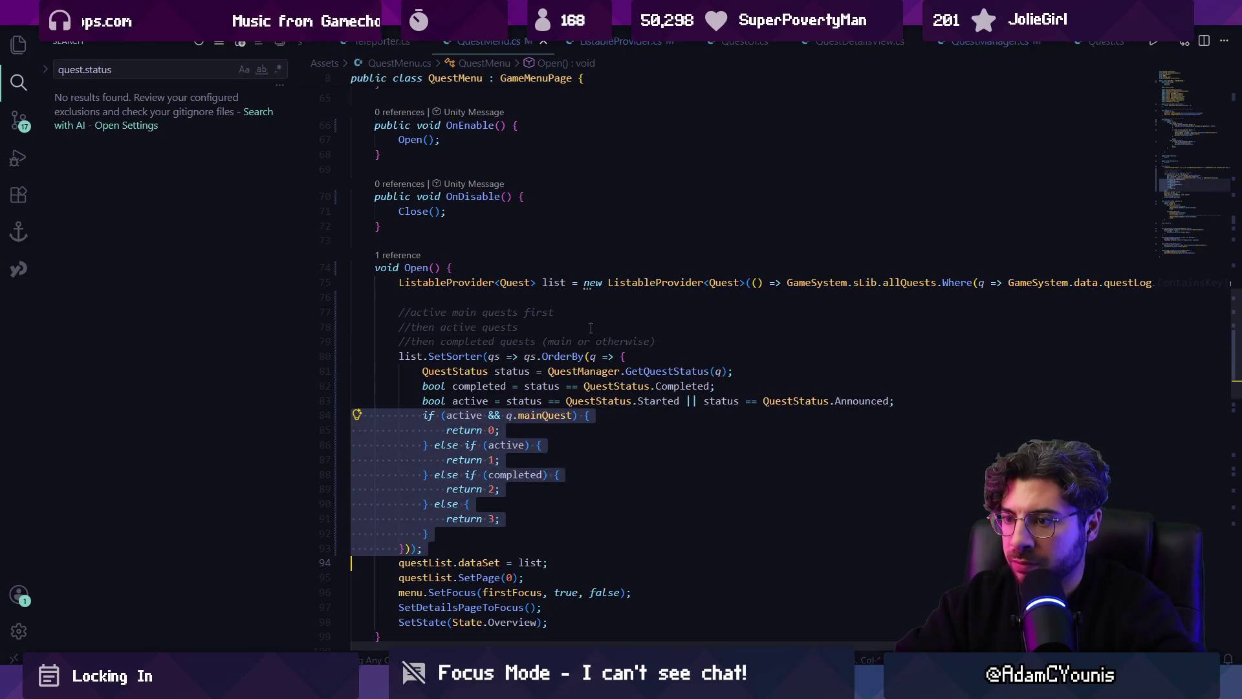
key(BackSpace)
key(ctrl+shift+Return)
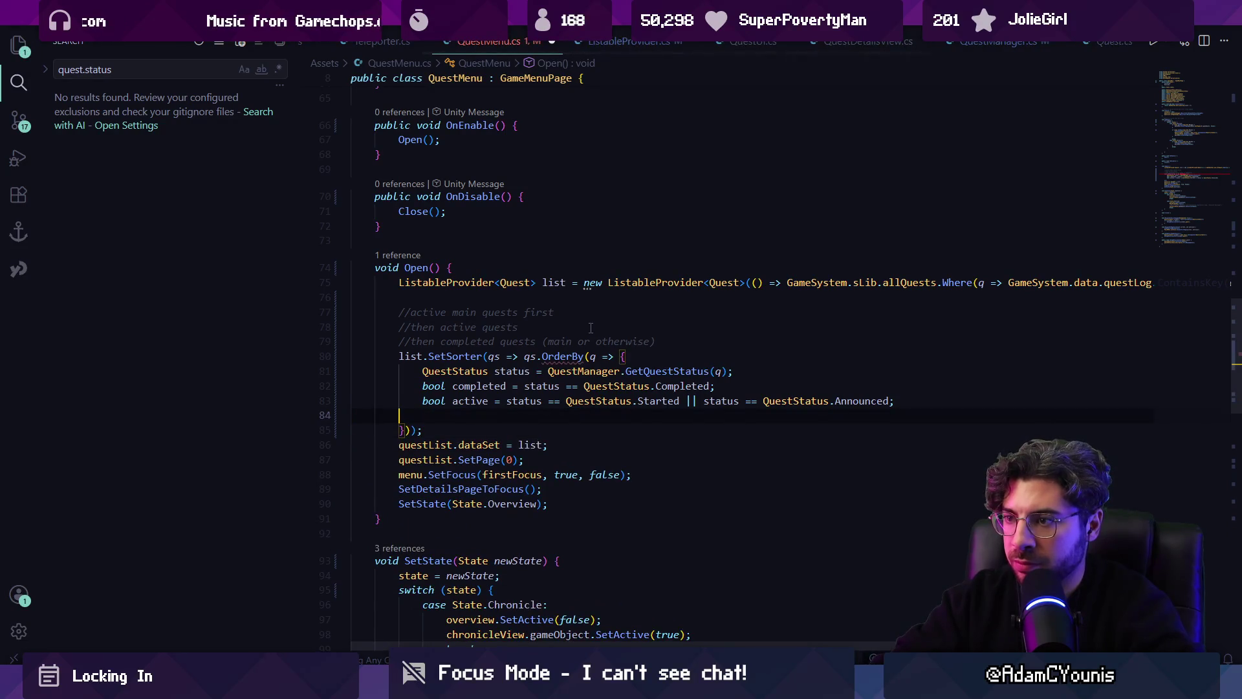
key(Tab)
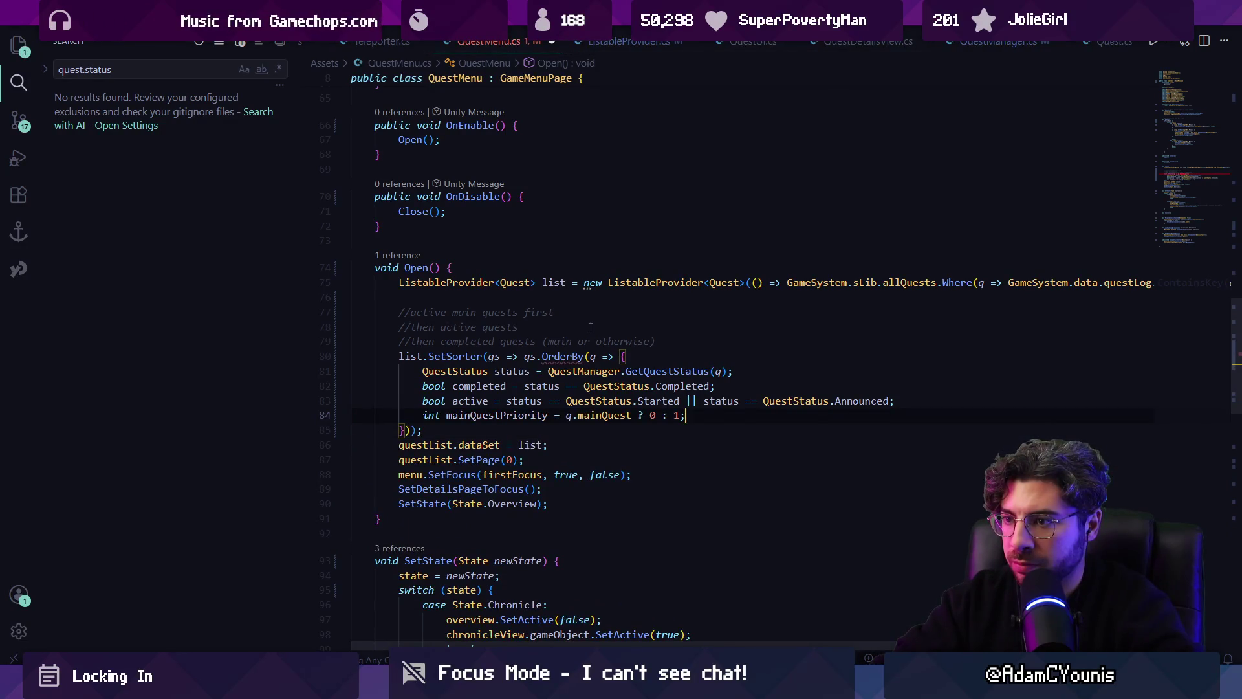
key(Return)
key(Tab)
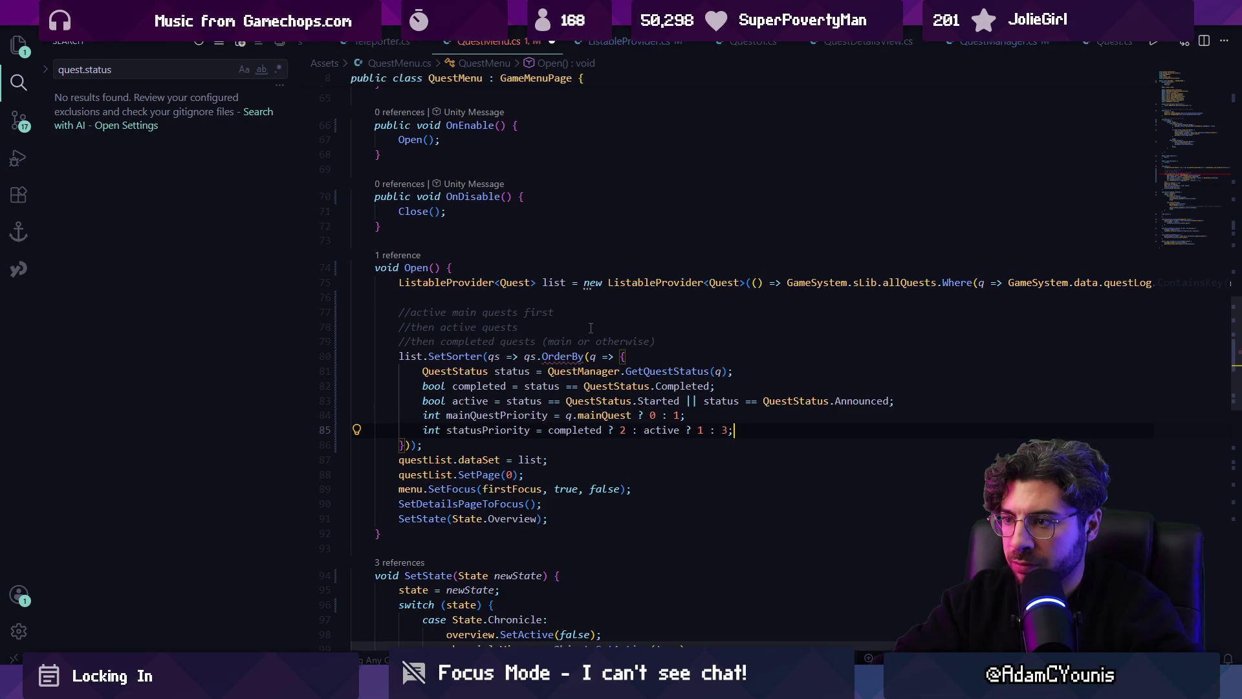
key(Return)
key(Tab)
key(ctrl+s)
Delete the priority lines, leaving only the status, completed and active declarations
key(shift+Up)
key(shift+Up)
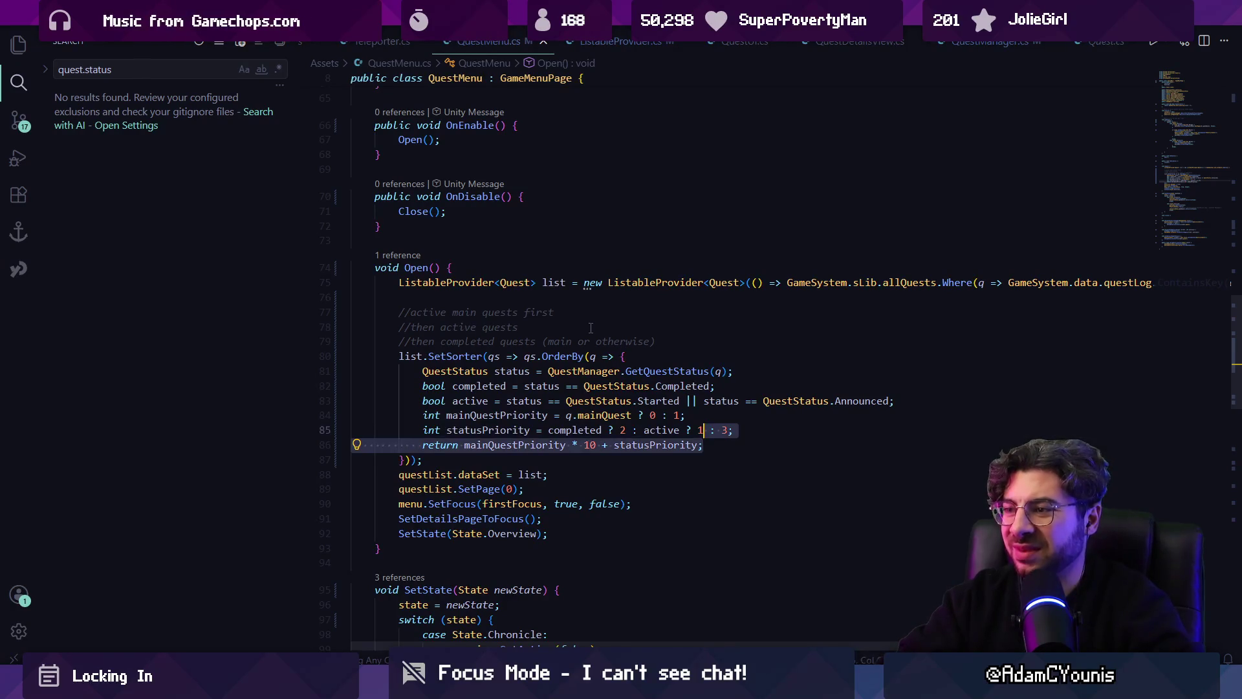
key(shift+Left)
key(shift+Left)
key(shift+Left)
key(shift+Home)
key(BackSpace)
text(swi)
key(BackSpace)
key(BackSpace)
key(BackSpace)
Replace the suggested completed/active if-chain with 'bool main = q.mainQuest;' and save
text(if()
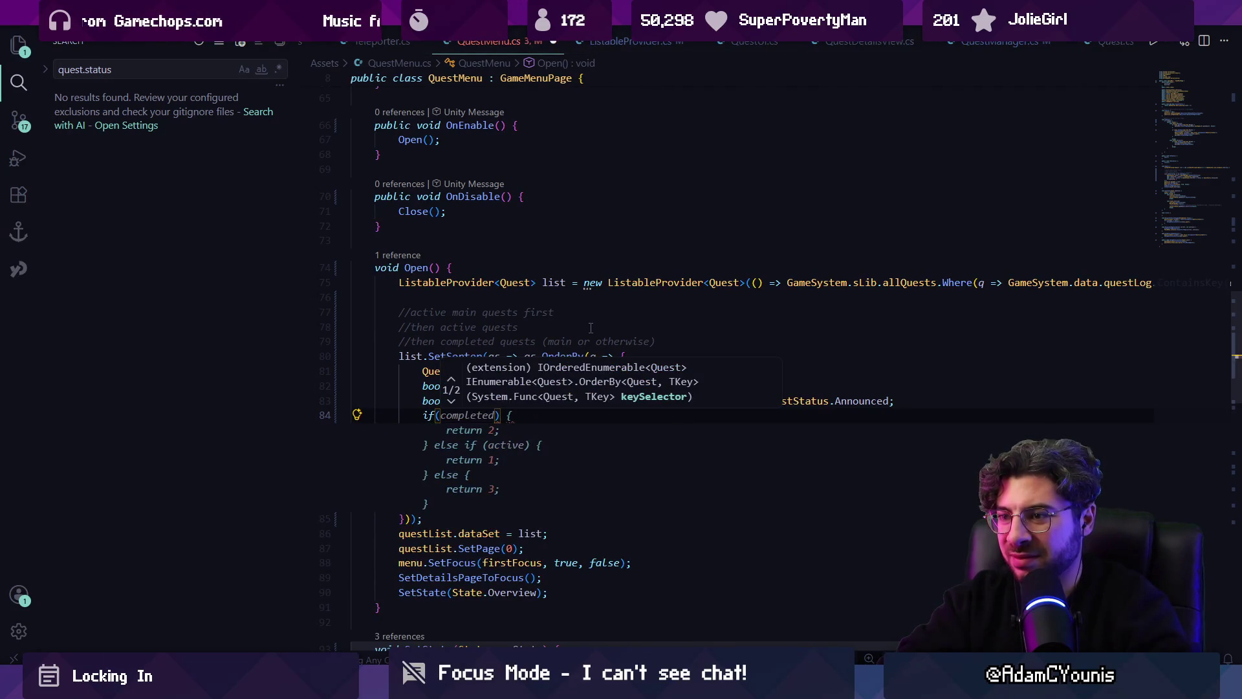
key(Tab)
key(Escape)
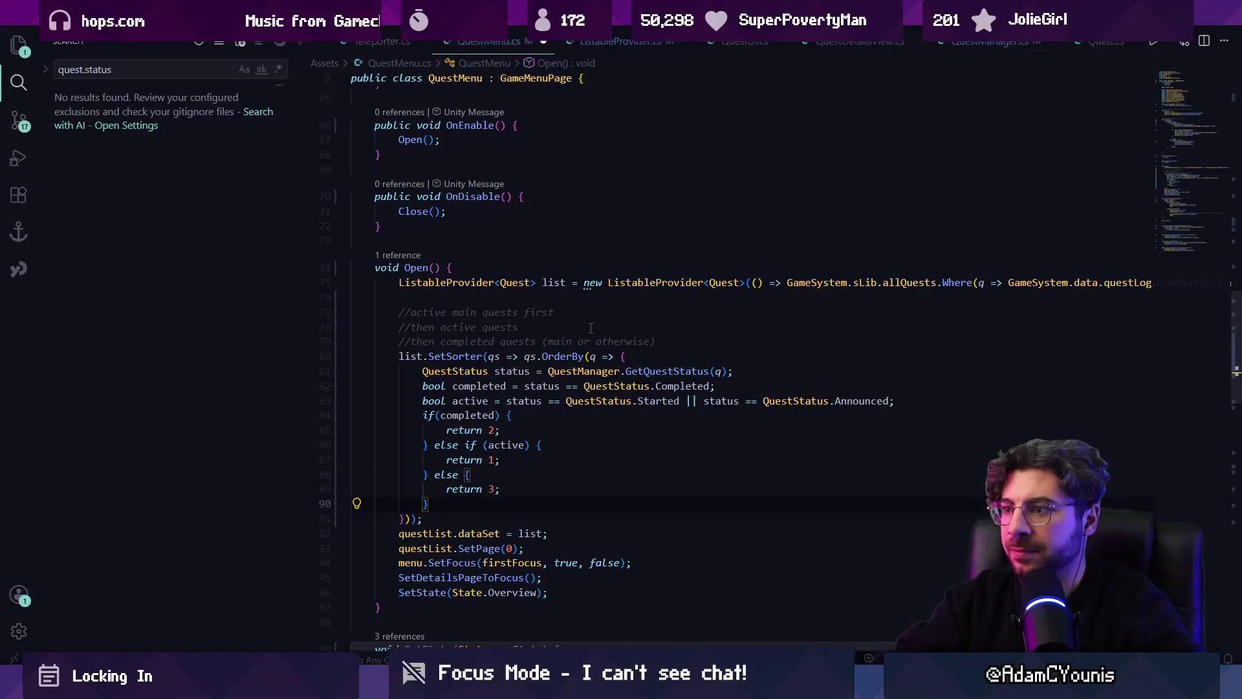
key(shift+Up)
key(shift+Up)
key(shift+Up)
key(shift+Home)
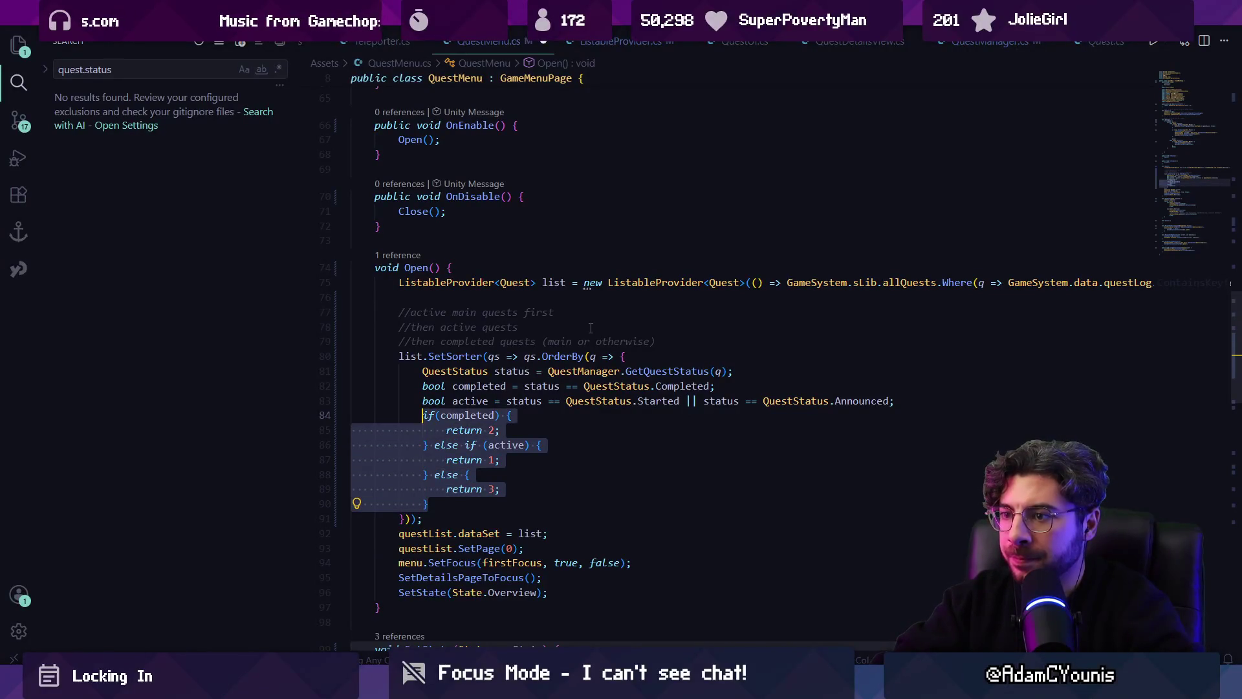
text(bool main = q.mainQuest;)
key(ctrl+s)
Accept the Copilot ranking if-chain and delete its main-and-completed branch
key(Return)
text(if()
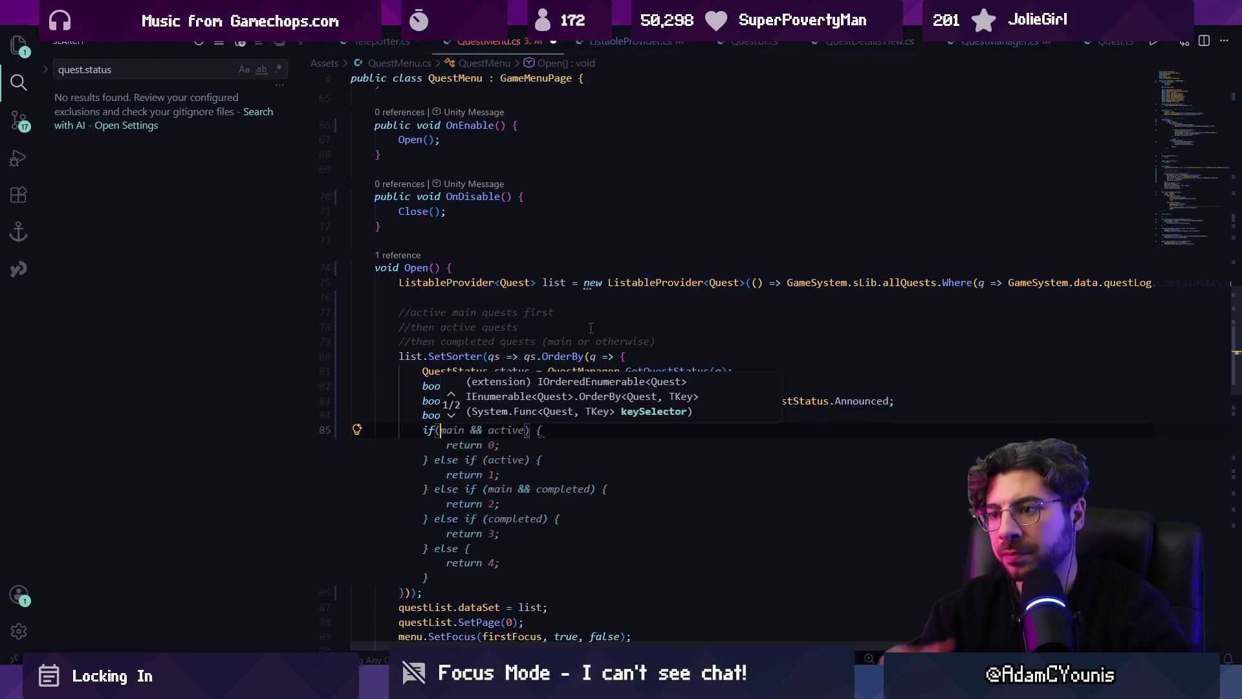
key(Tab)
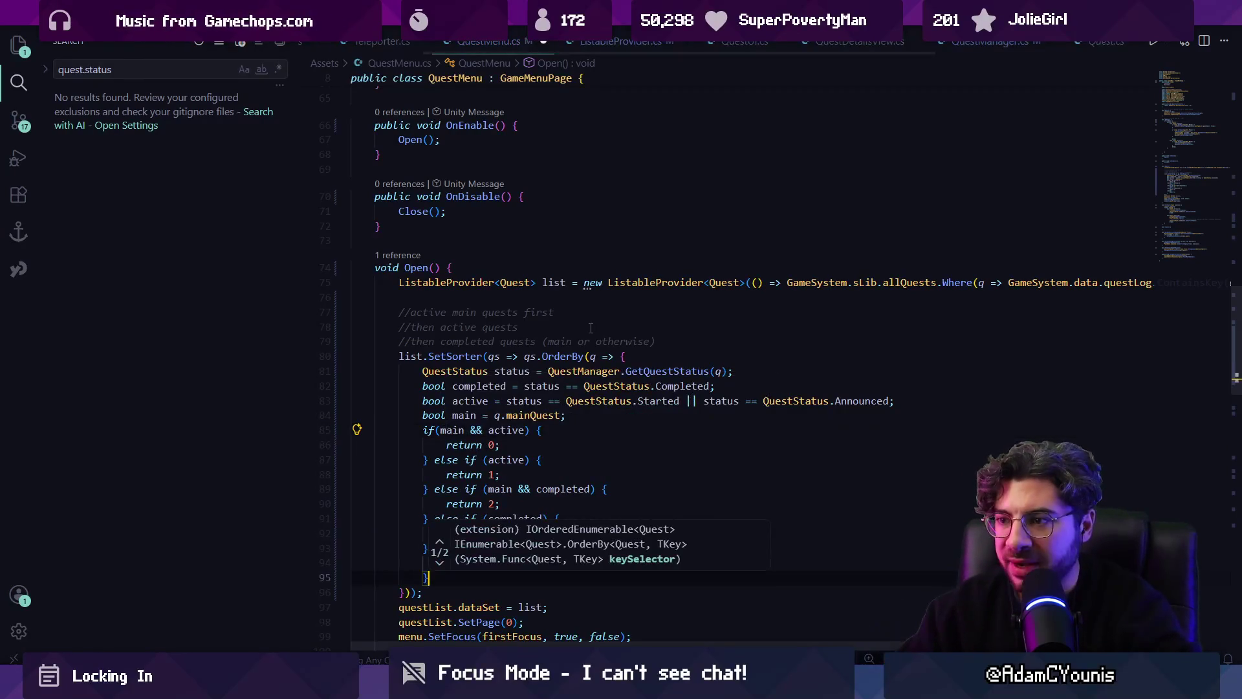
click(491, 459)
click(500, 488)
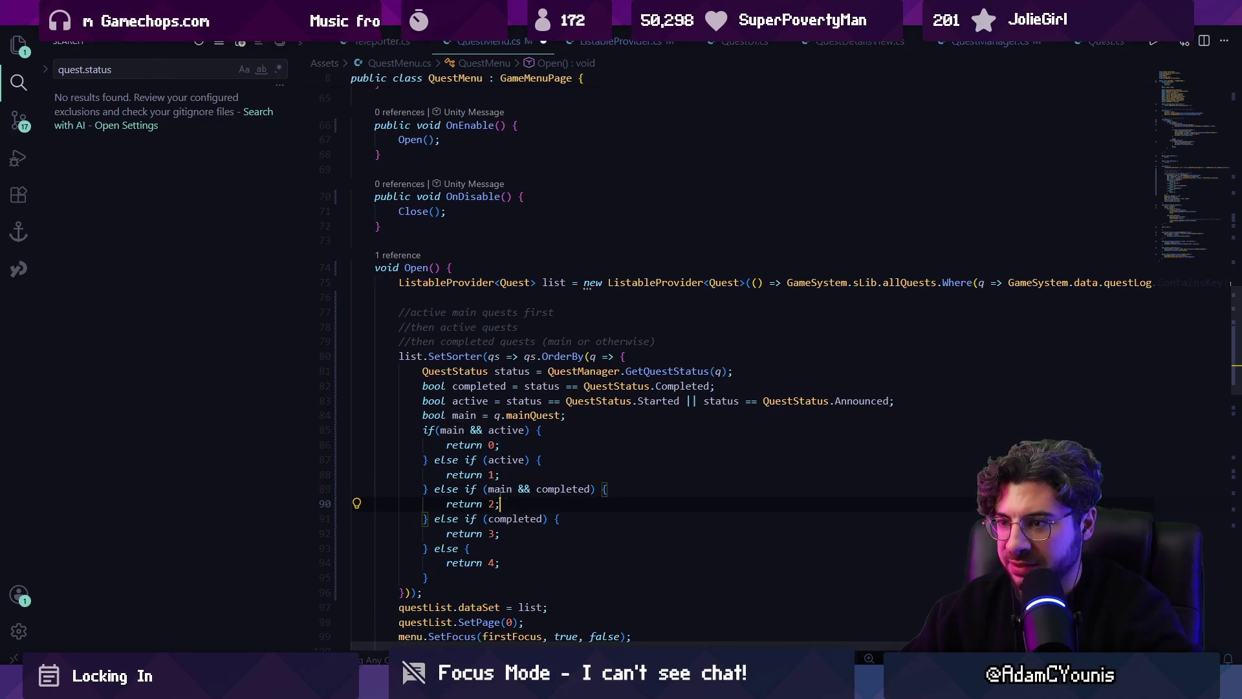
drag(432, 489, 428, 518)
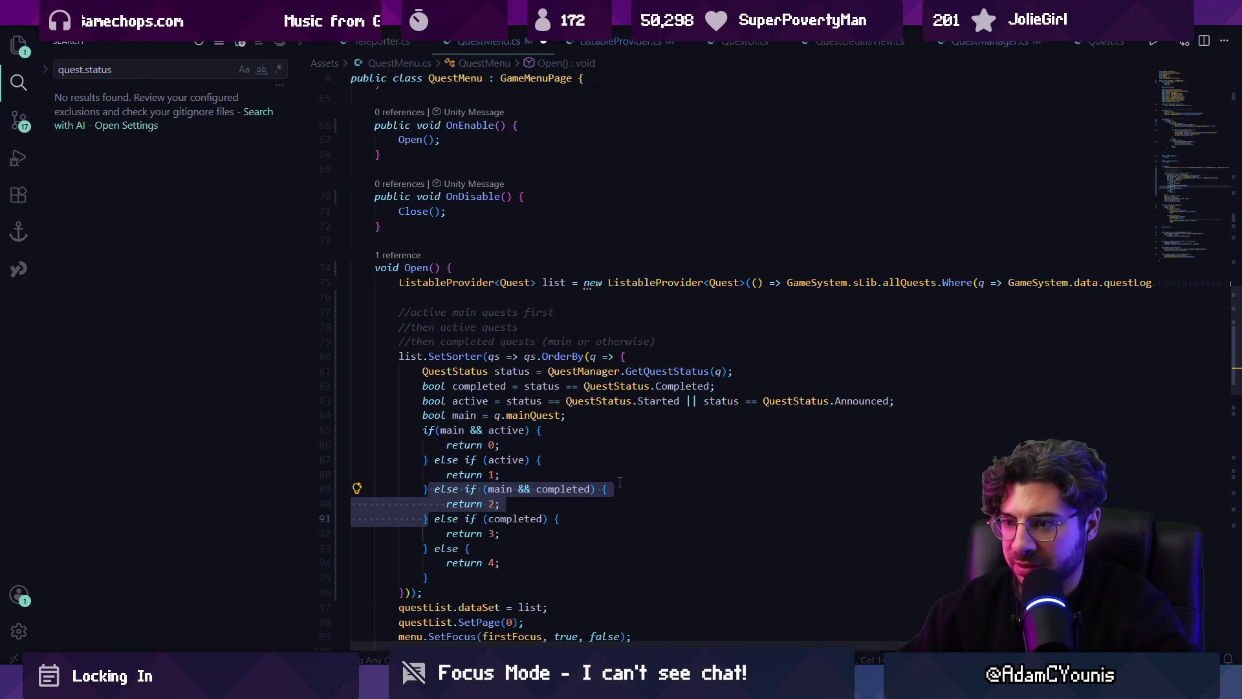
key(BackSpace)
Renumber the completed return to 2 and the fallback else to 3, then save
key(Down)
key(End)
key(Left)
key(BackSpace)
text(2)
key(Down)
key(Down)
key(End)
key(Left)
key(BackSpace)
text(3)
key(ctrl+s)
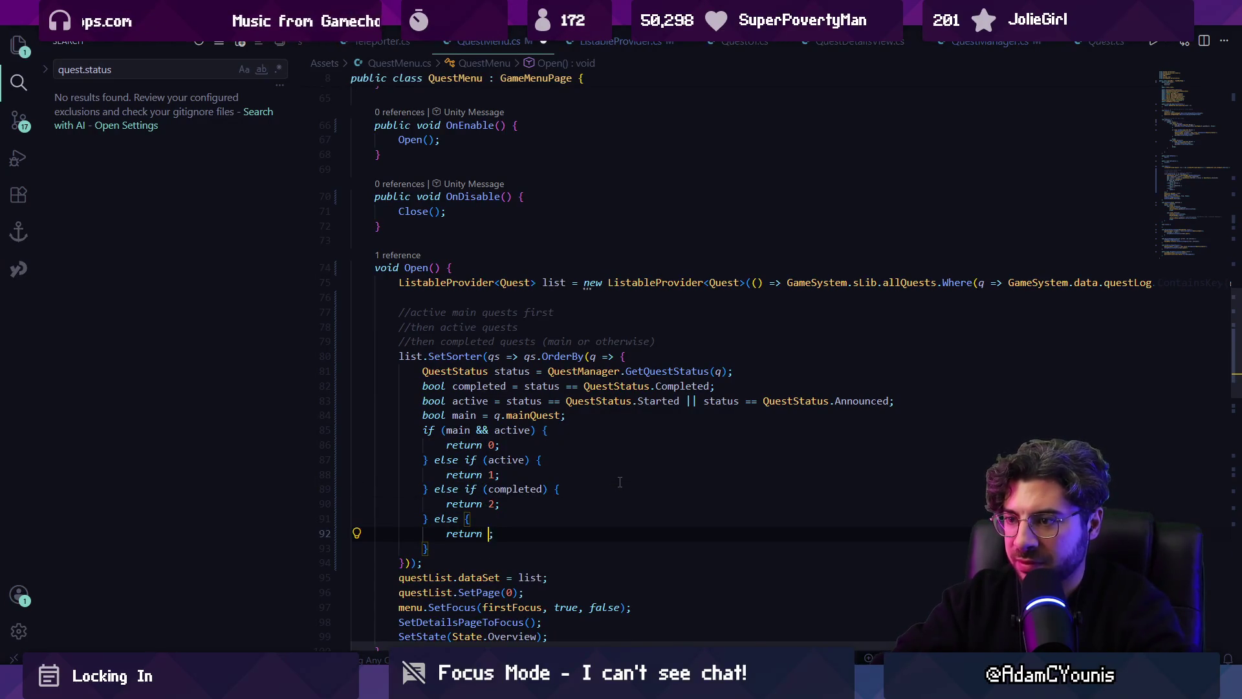
Check the new quest order on Unity's Quests menu page, then return to the sorter code
key(alt+Tab)
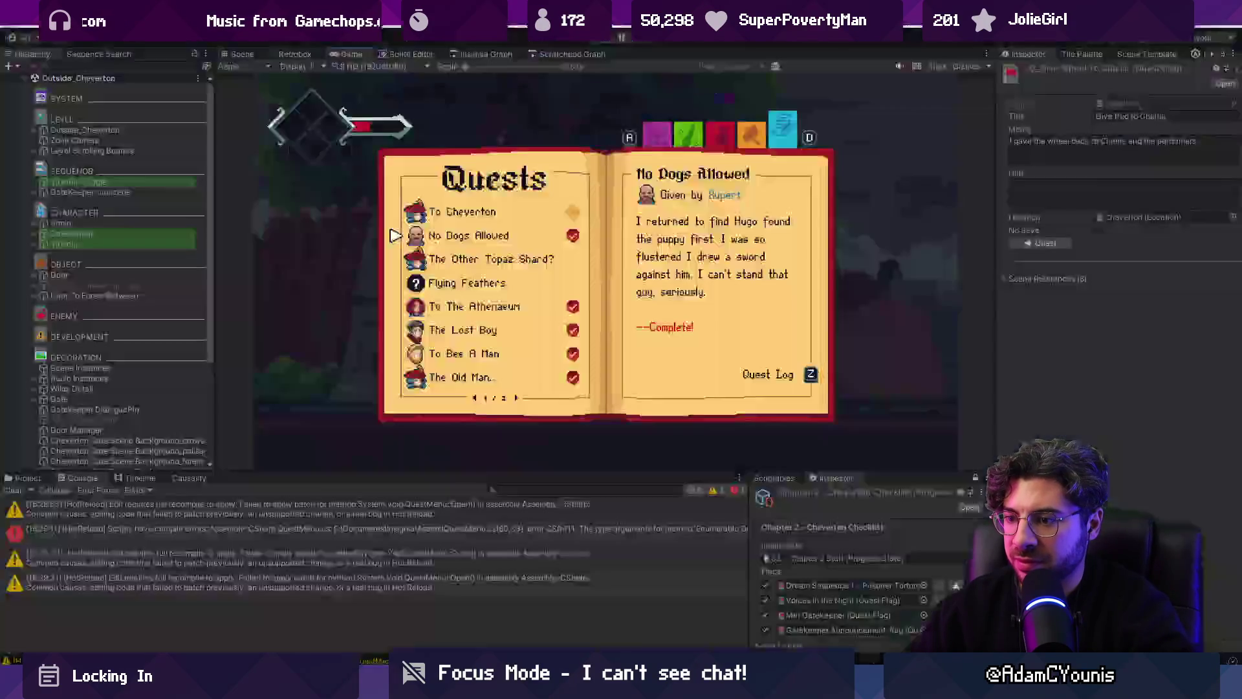
key(a)
key(d)
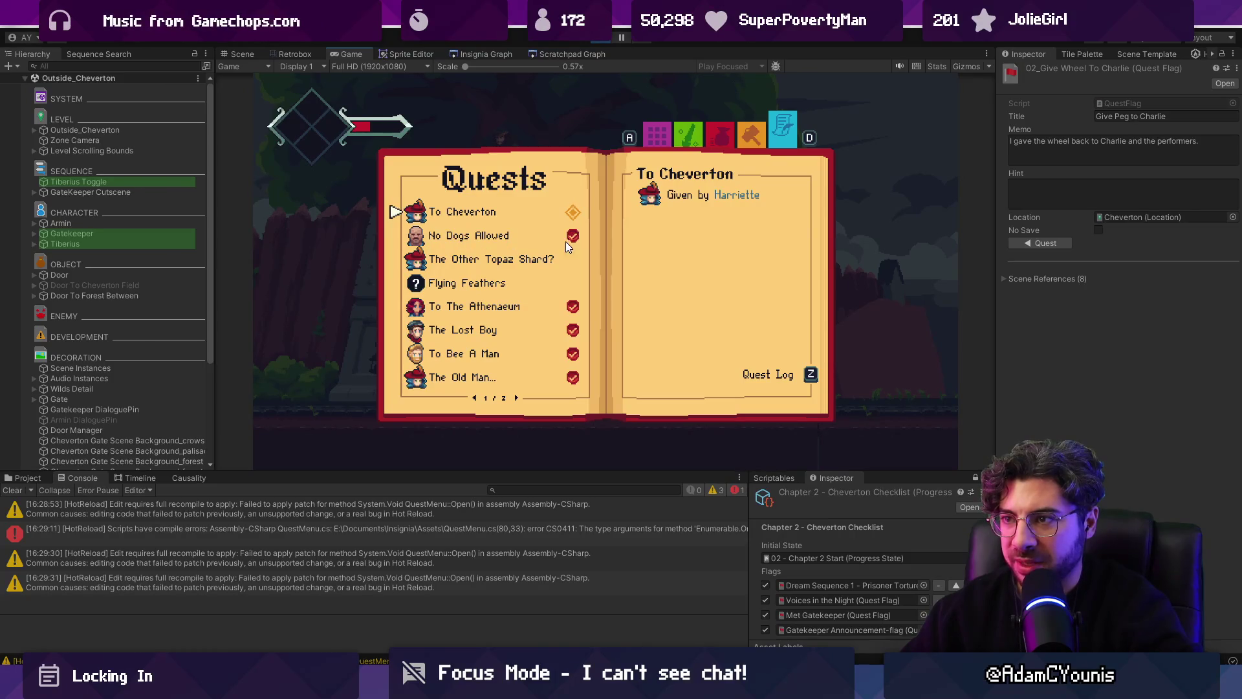
key(alt+Tab)
click(566, 432)
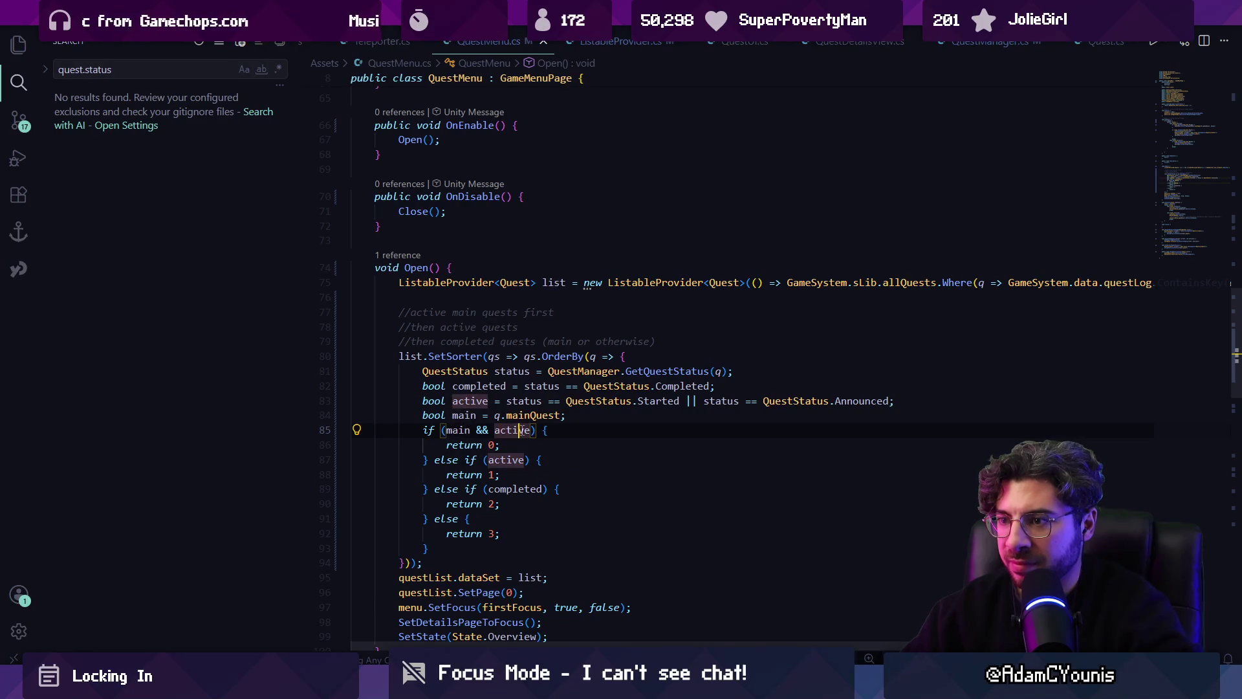
click(506, 459)
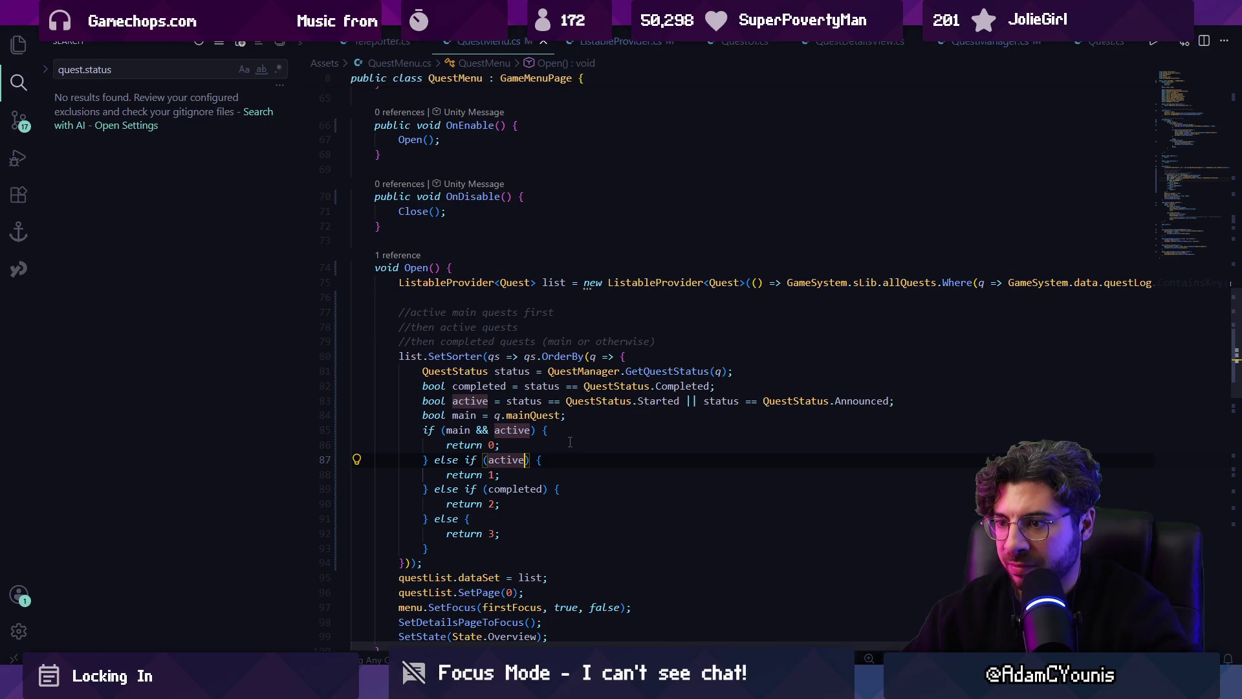
scroll(570, 442, down, 3)
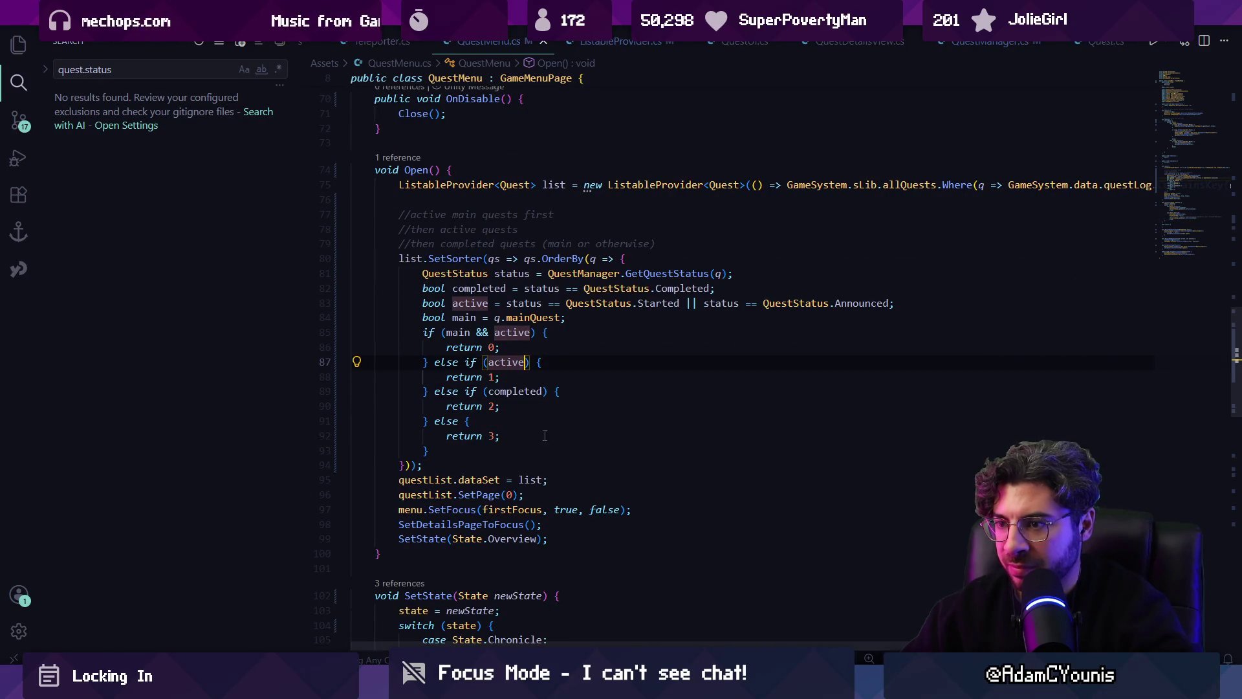
click(491, 451)
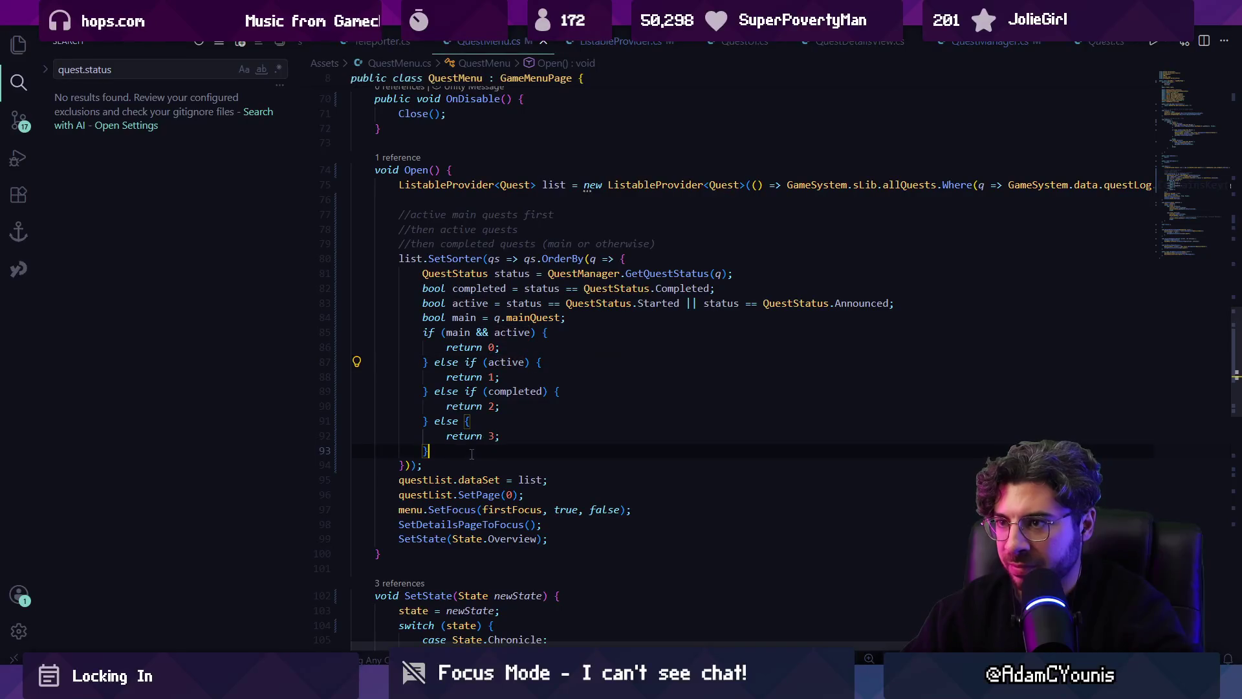
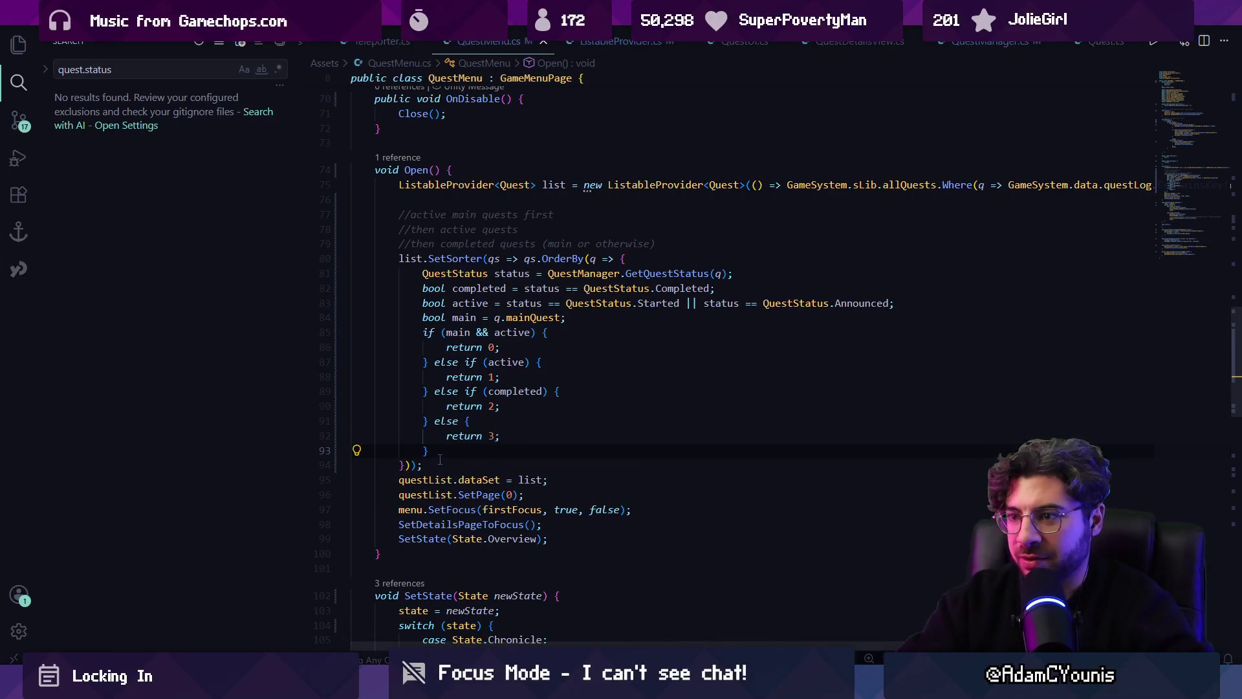
Attach the quest sorter code on lines 80–94 as context in Copilot Chat
click(502, 462)
key(ctrl+alt+i)
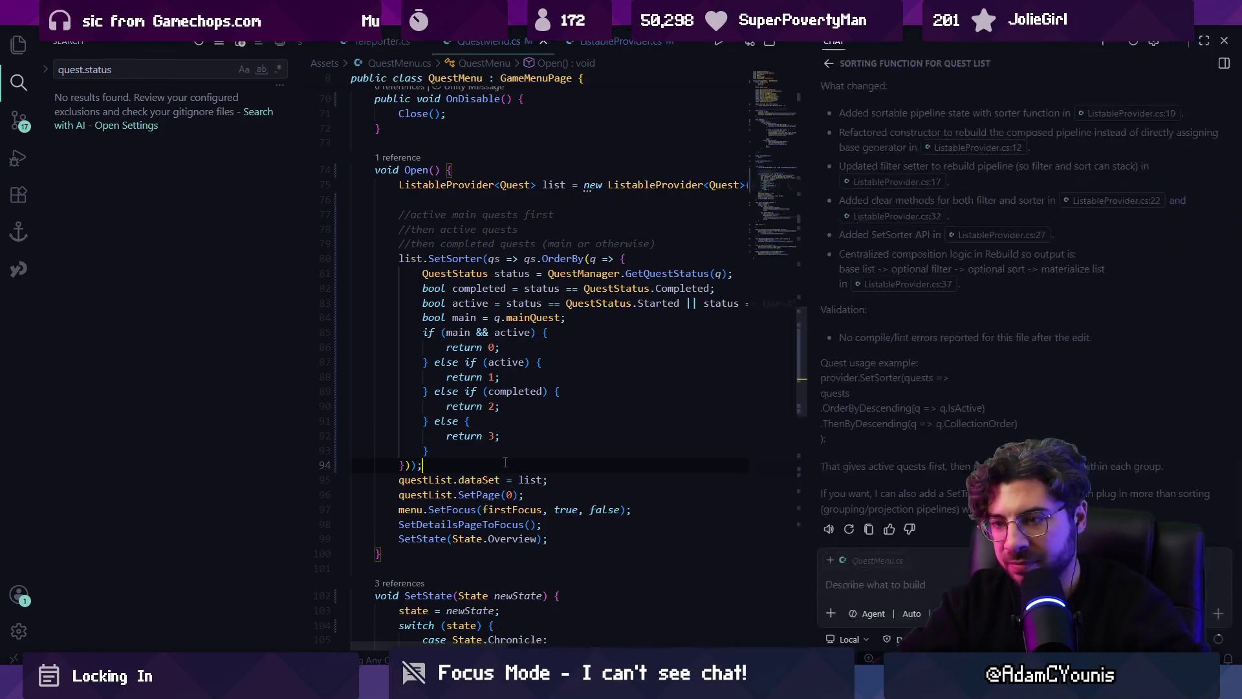
drag(474, 465, 354, 258)
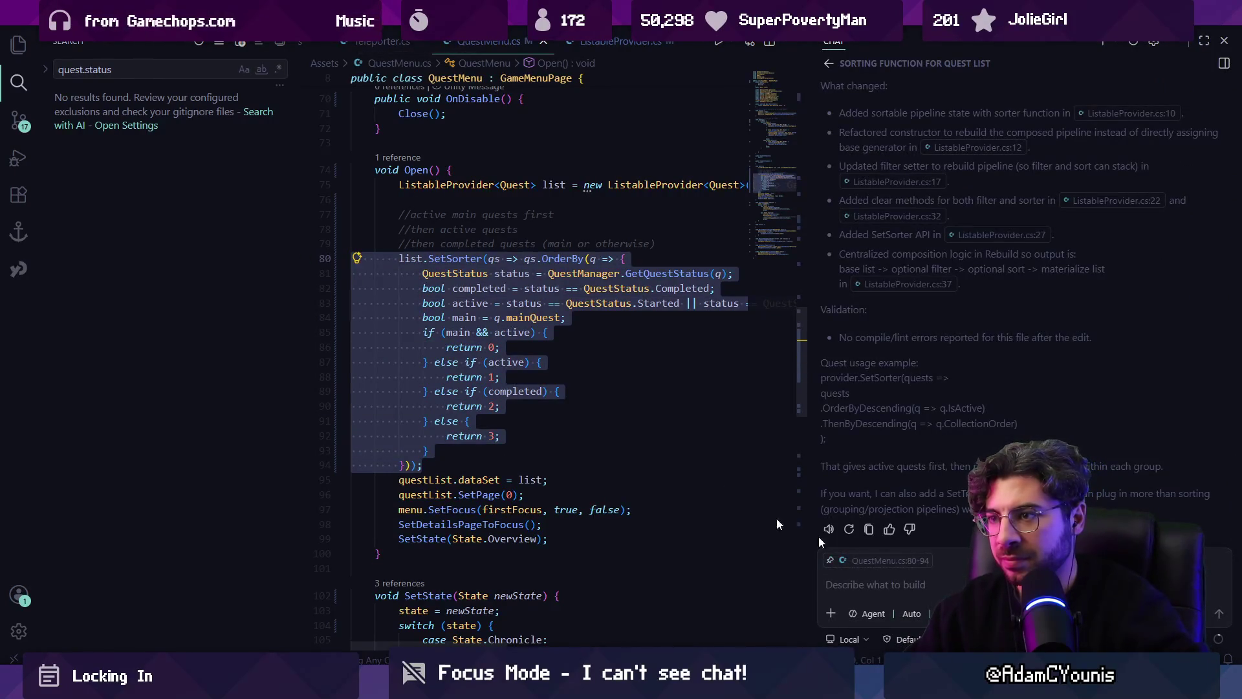
click(893, 584)
key(alt+Tab)
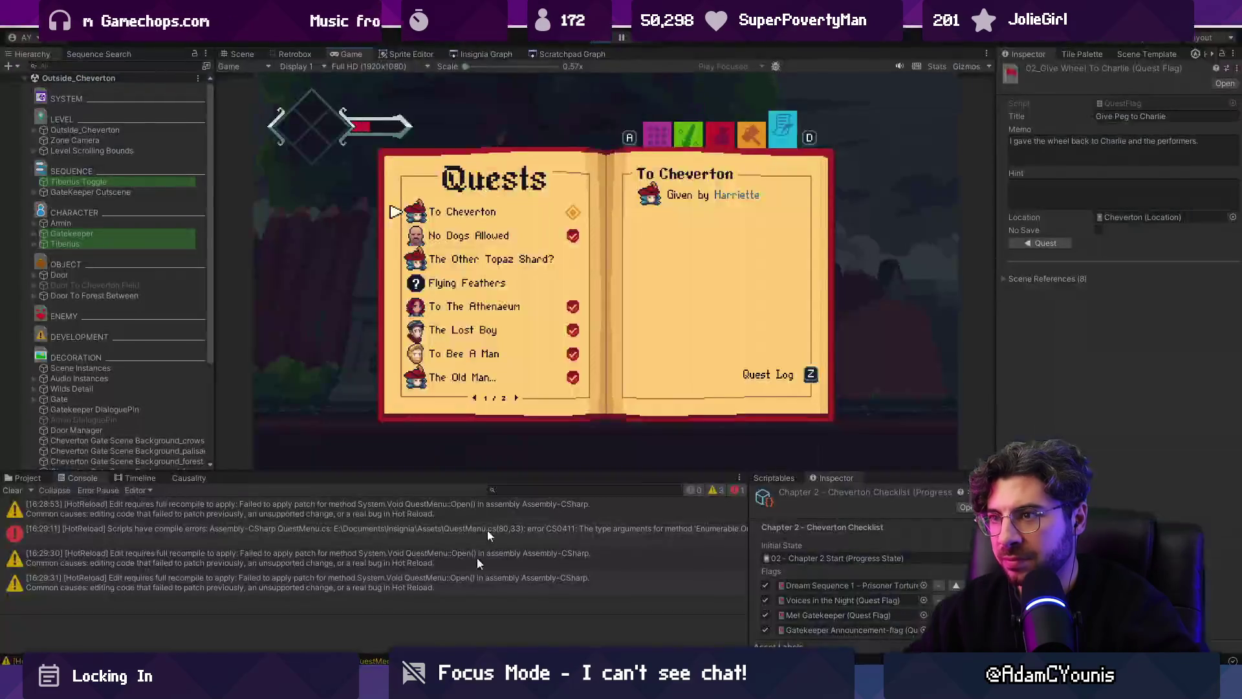
Stop and restart Play mode so Unity recompiles without the CS0411 error
click(605, 40)
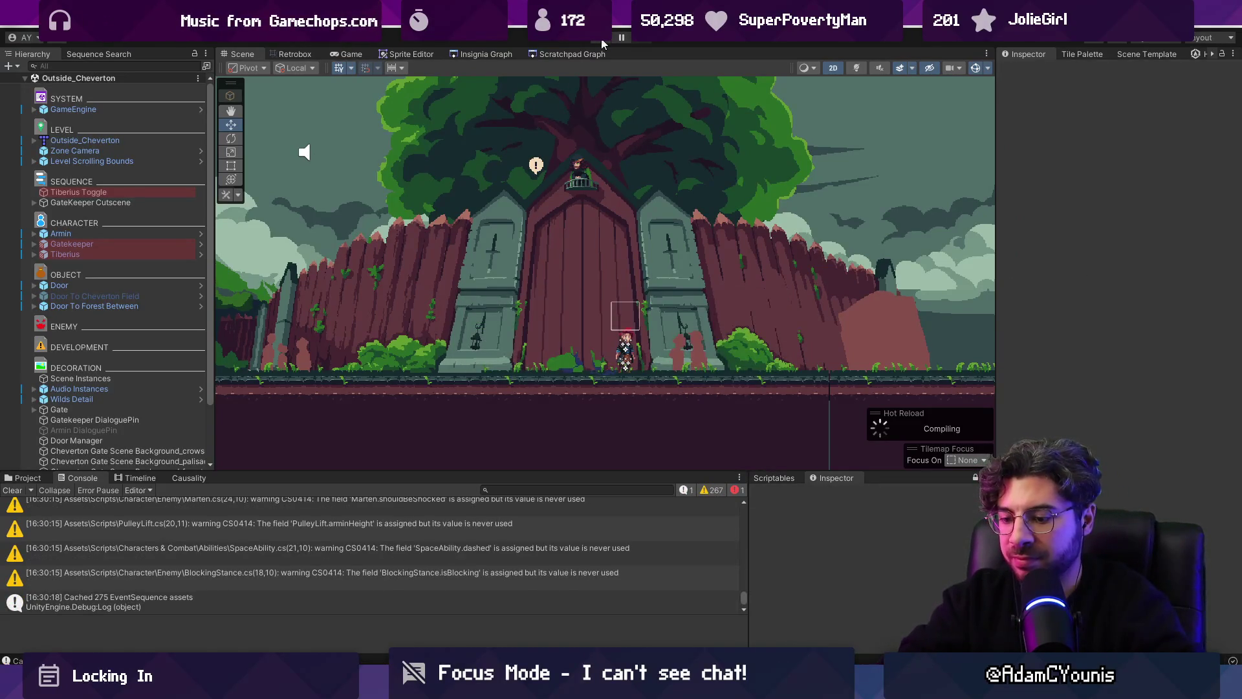
click(601, 43)
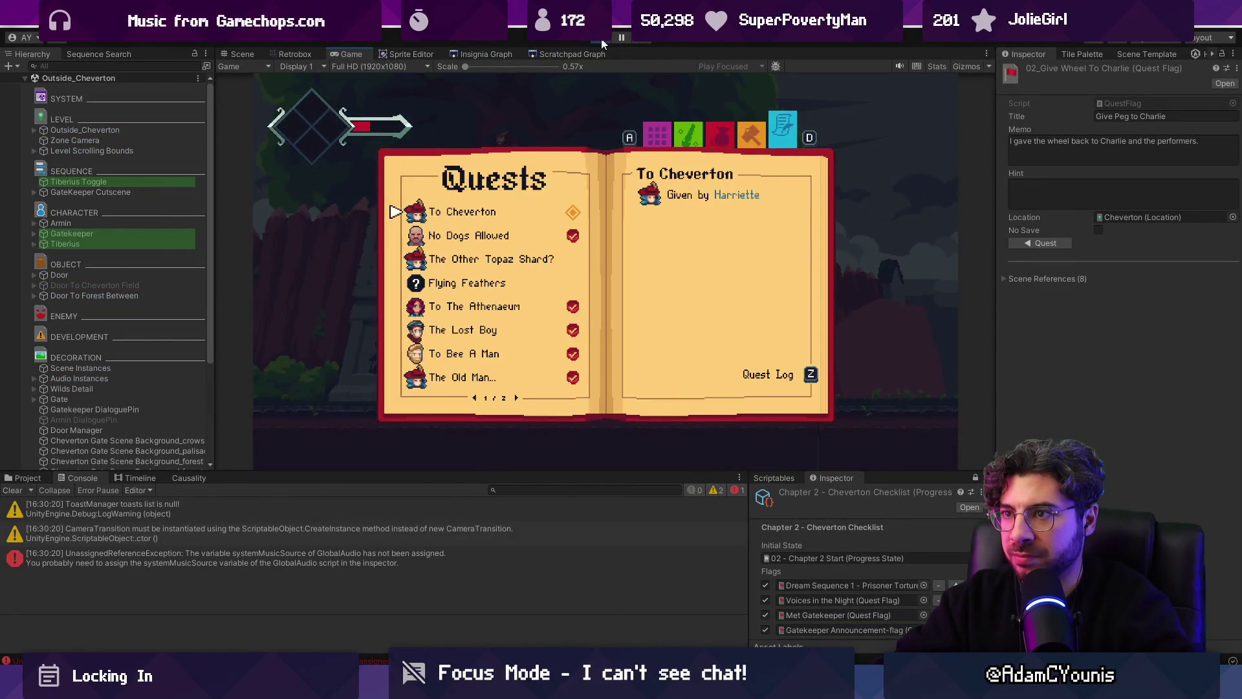
key(alt+Tab)
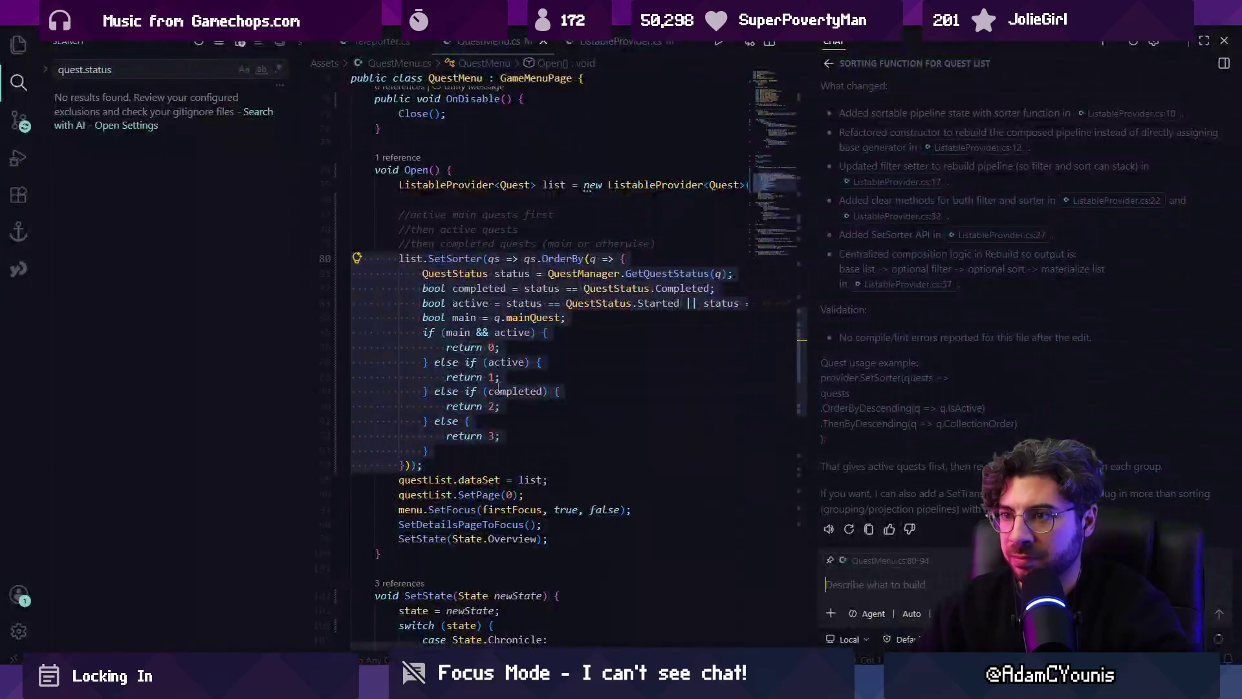
In Ask mode, ask Copilot 'wi this do what I want it ?' about the quest sorter code
click(874, 613)
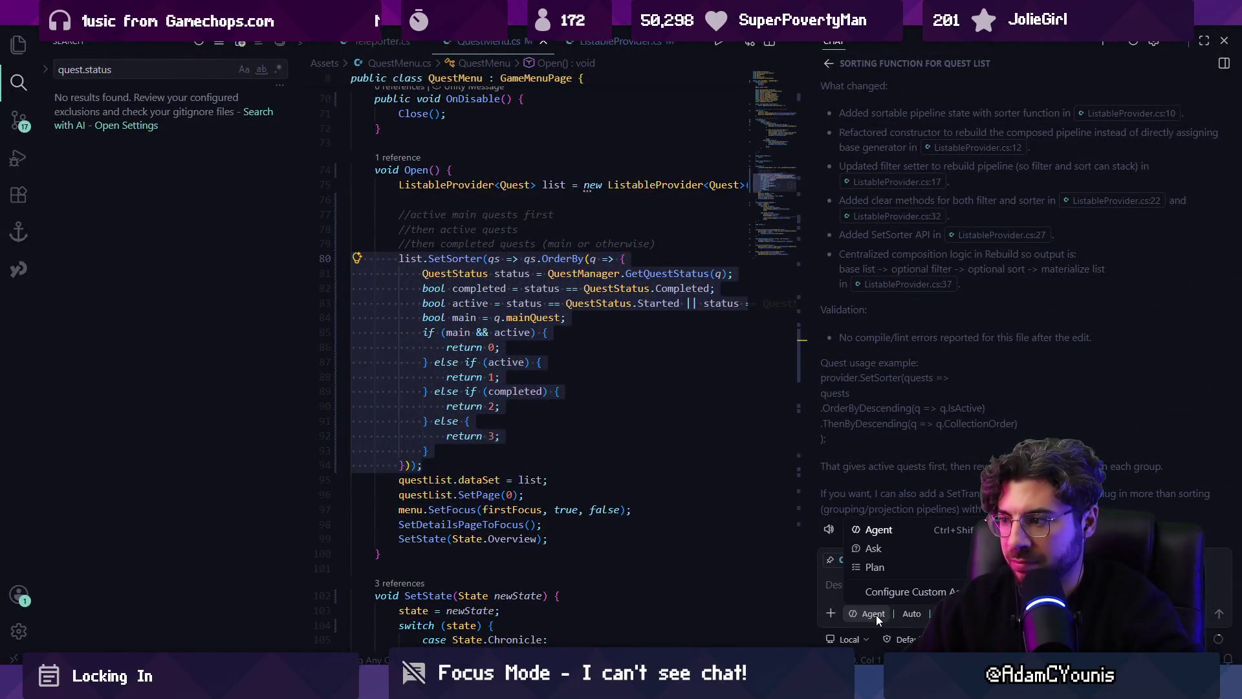
click(875, 568)
text(will this do what I want it)
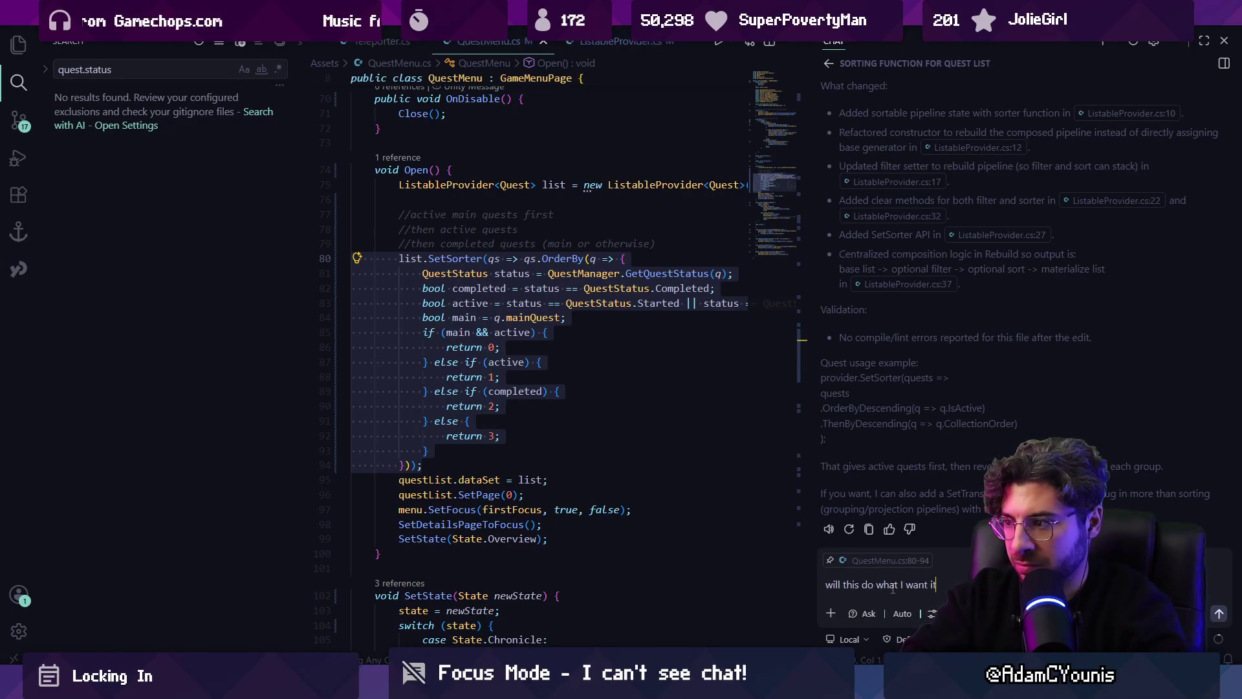
text(?)
key(Return)
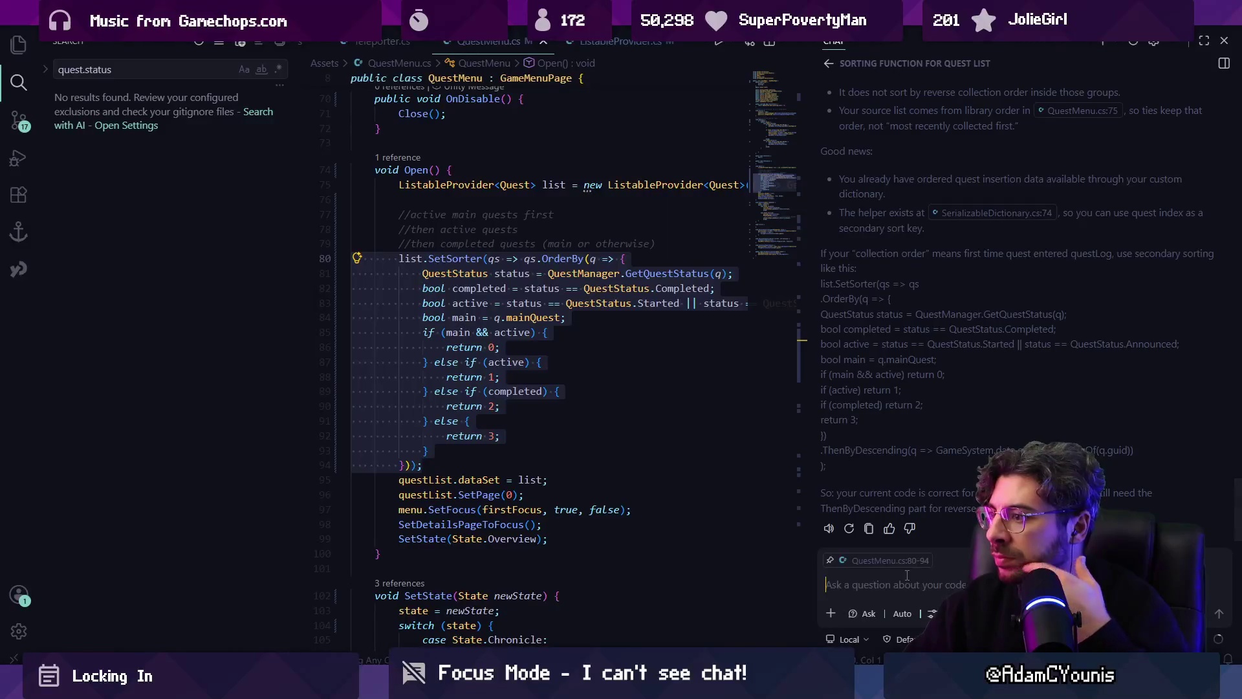
In Agent mode, ask Copilot 'it do that' to add the ThenByDescending secondary sort
click(869, 613)
click(867, 536)
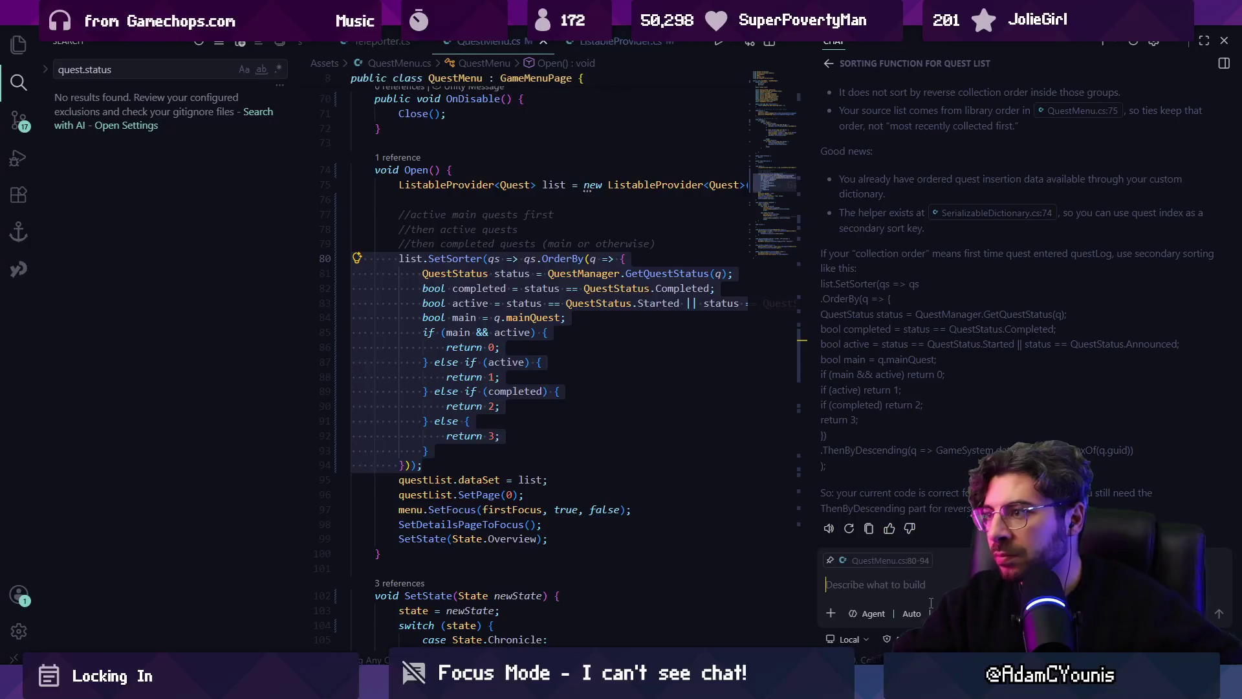
text(makeit do that)
key(Return)
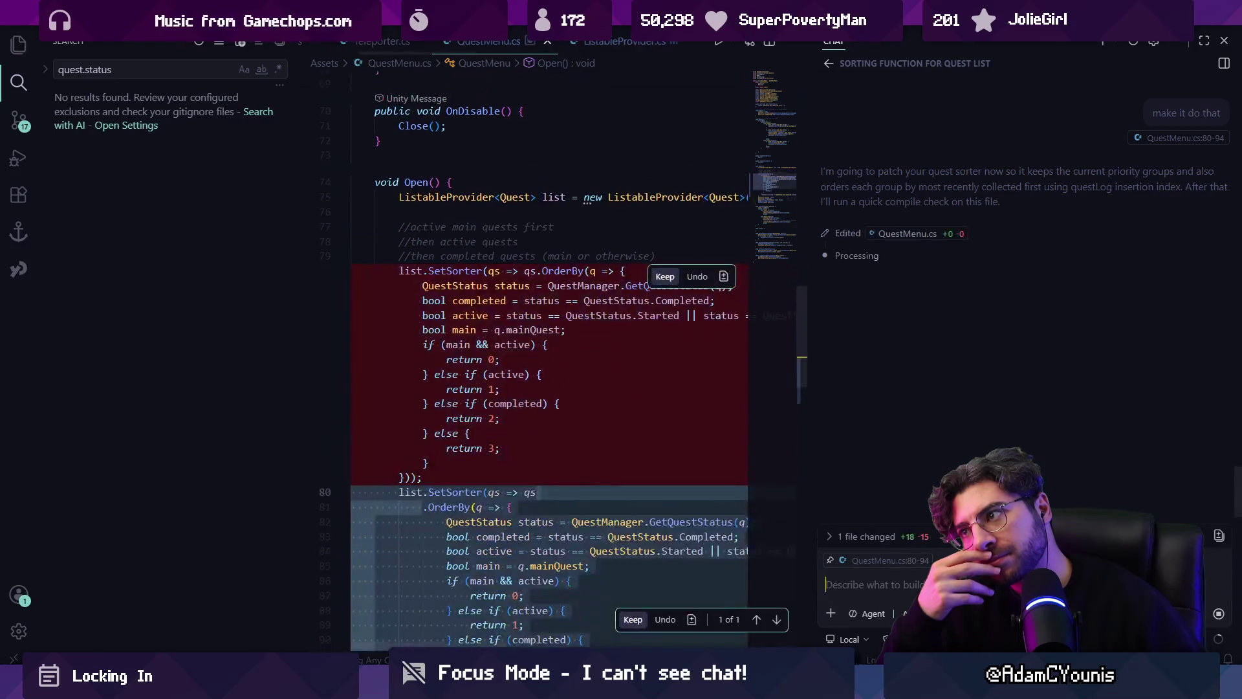
Keep the agent's ThenByDescending questLog-index edit in QuestMenu.cs and return to Unity
click(633, 620)
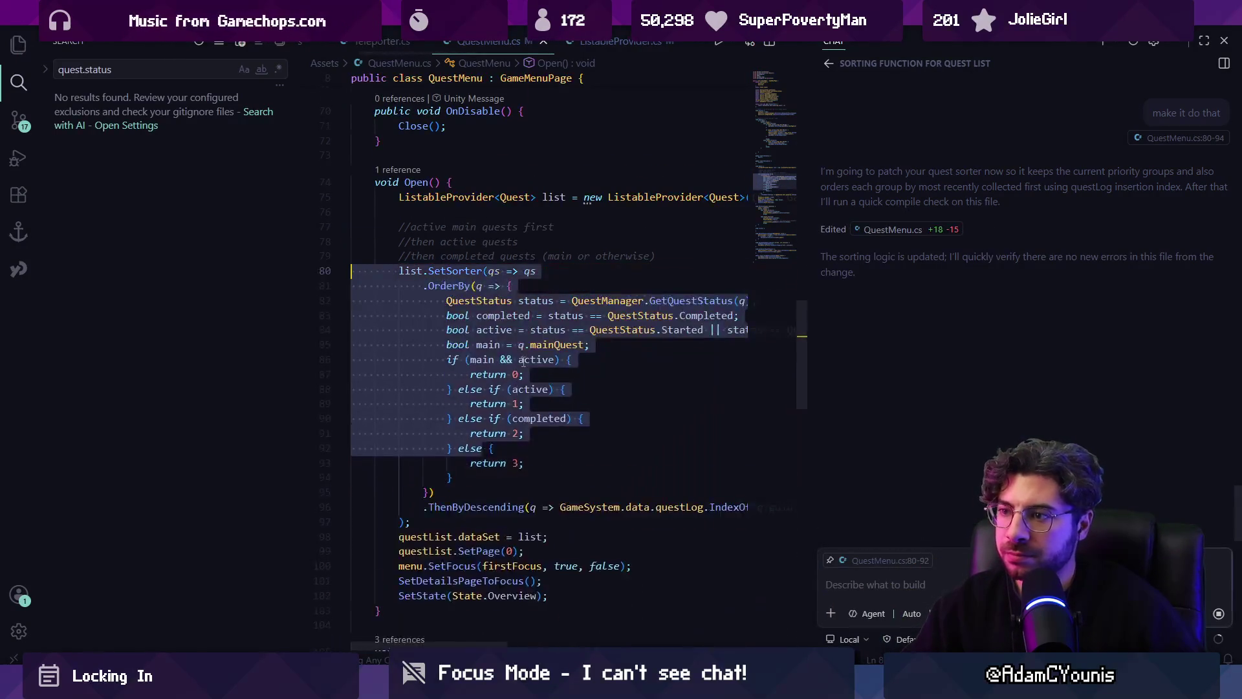
scroll(555, 361, down, 2)
click(584, 380)
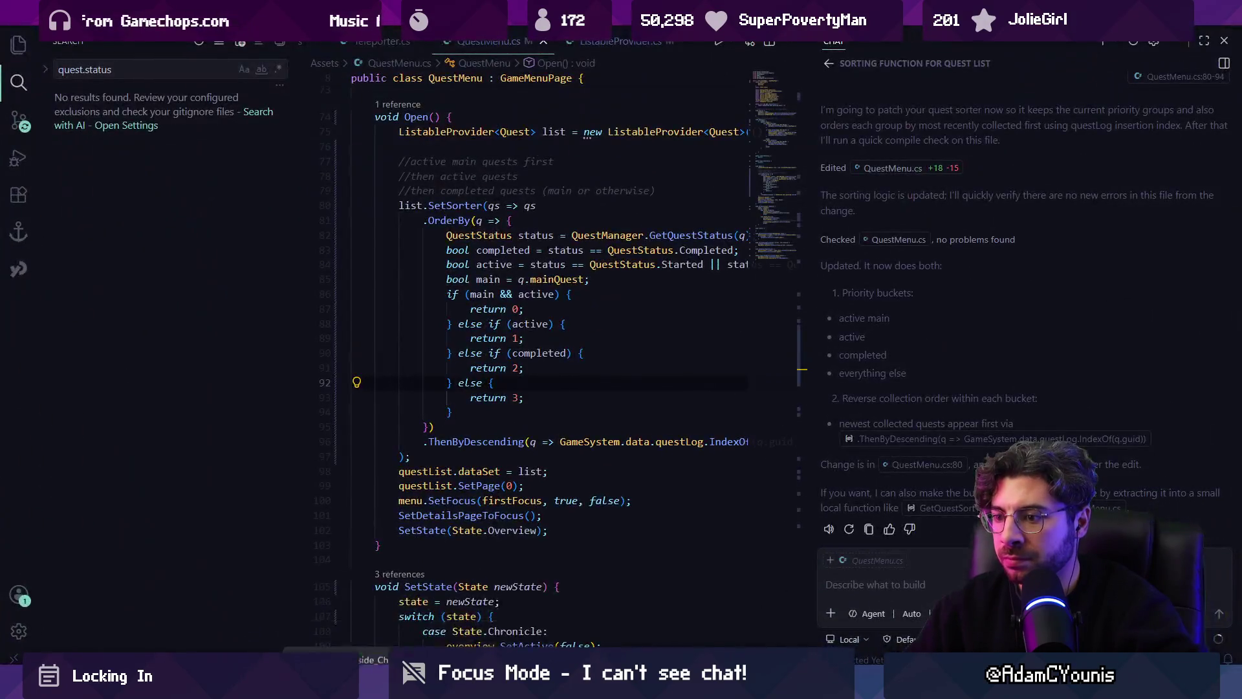
mouse_move(424, 676)
click(353, 615)
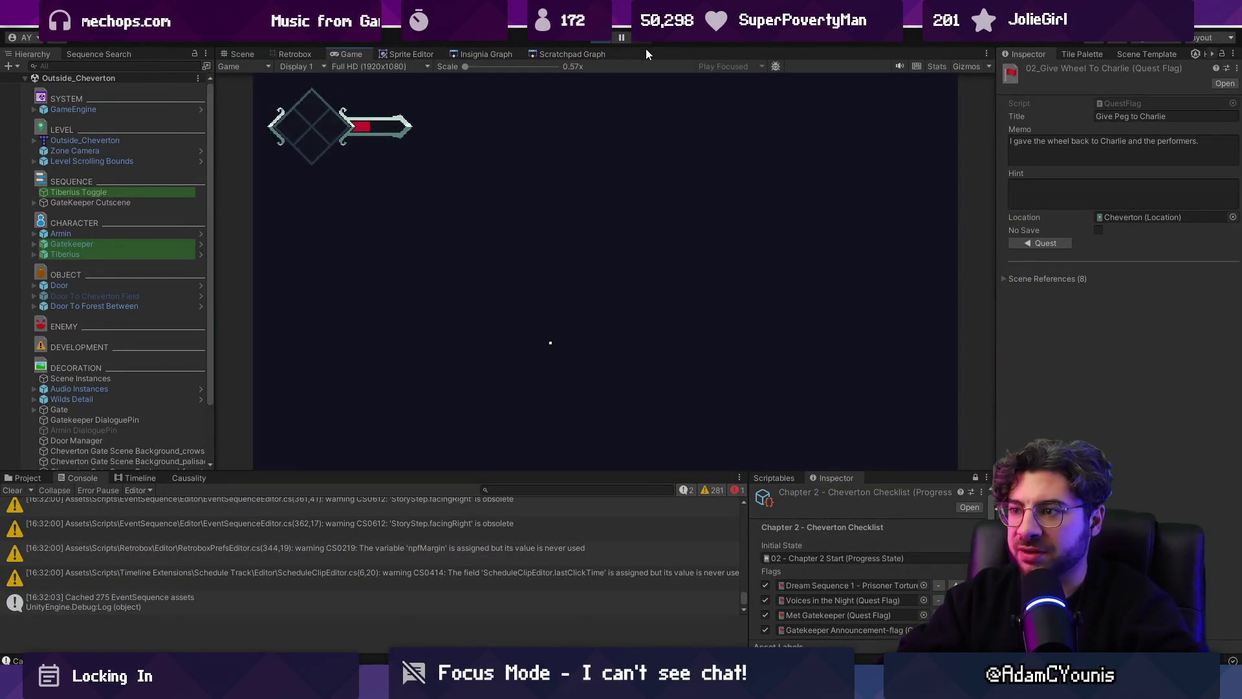
Open the journal's Quests page and check the second page of quests
key(a)
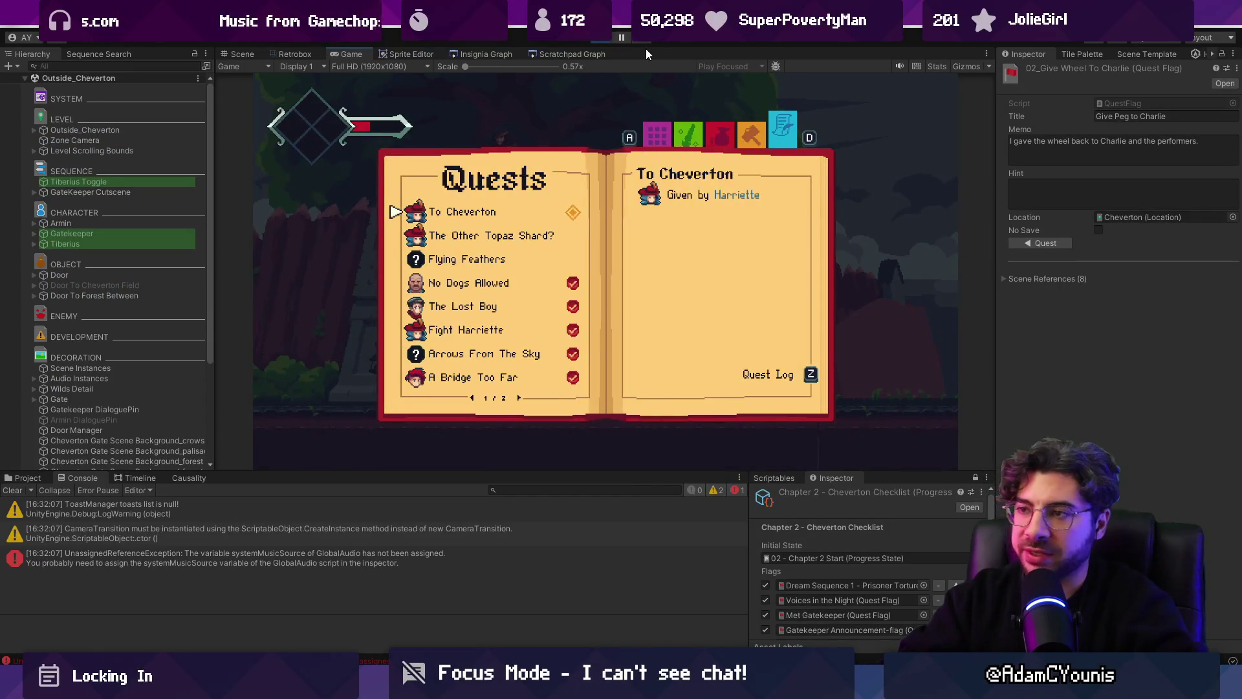
key(d)
key(a)
key(Right)
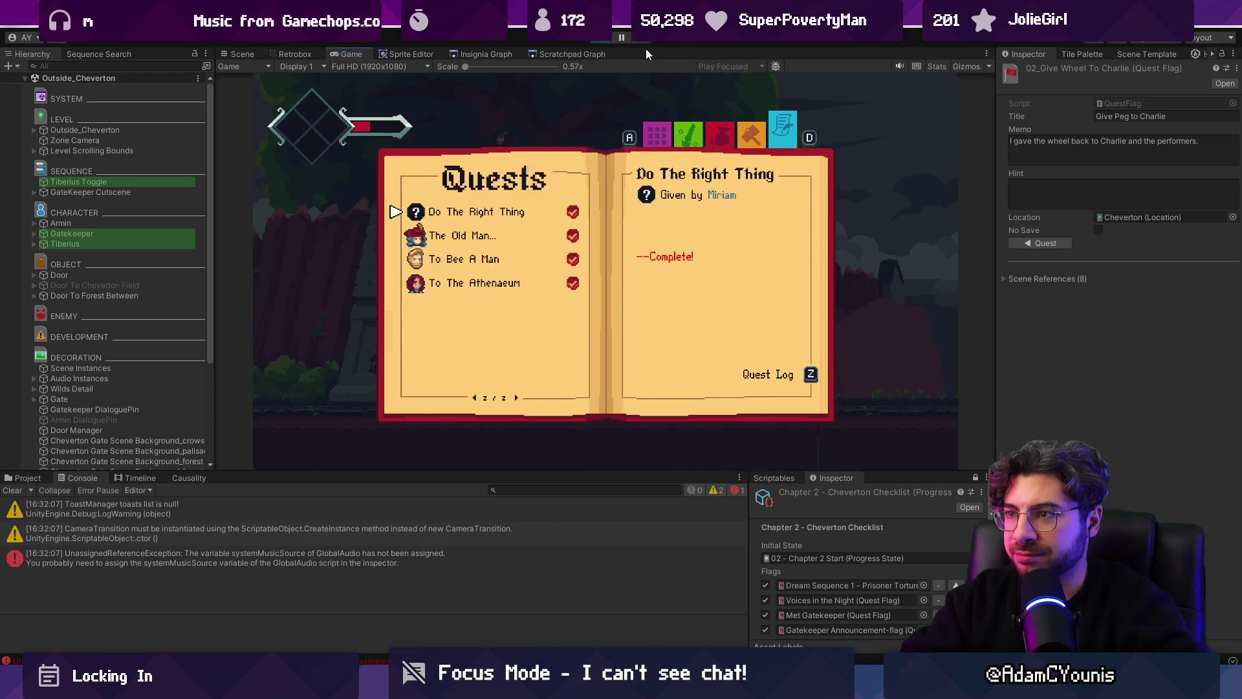
key(Down)
key(Down)
key(Down)
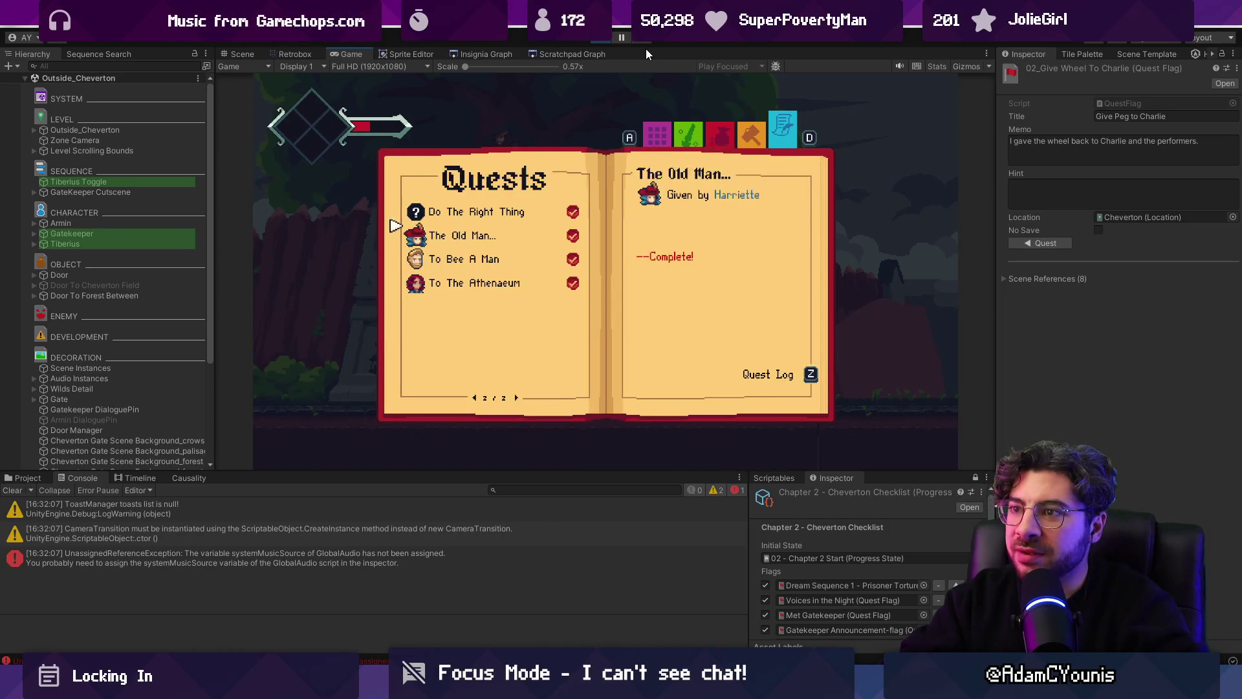
key(Left)
Browse first-page quests, confirming To Cheverton and active quests precede completed ones
key(Down)
key(Down)
key(Down)
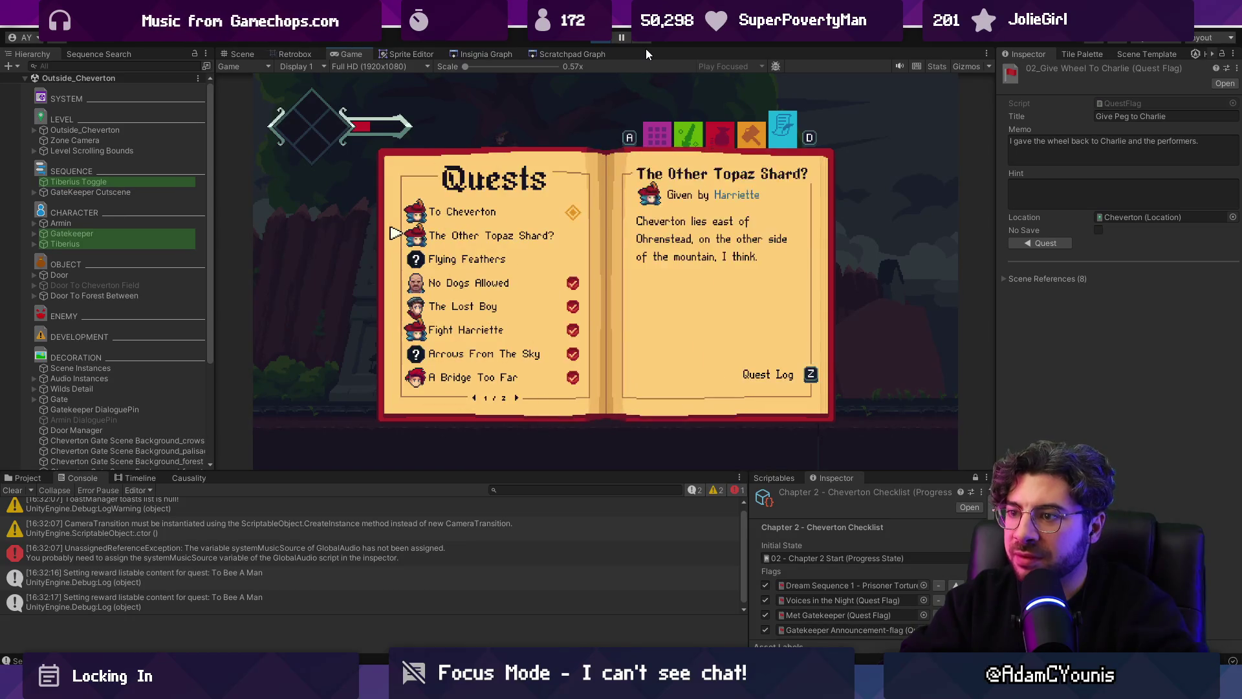
key(Up)
key(Up)
key(Up)
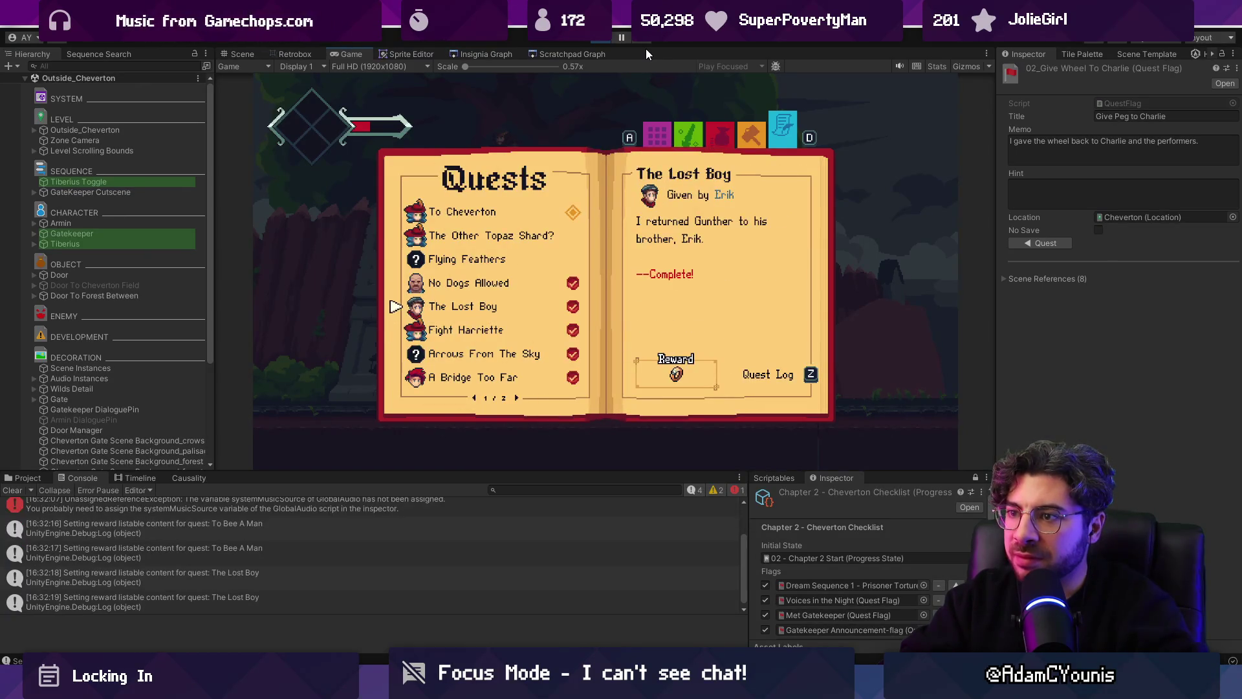
key(Down)
key(Up)
key(Up)
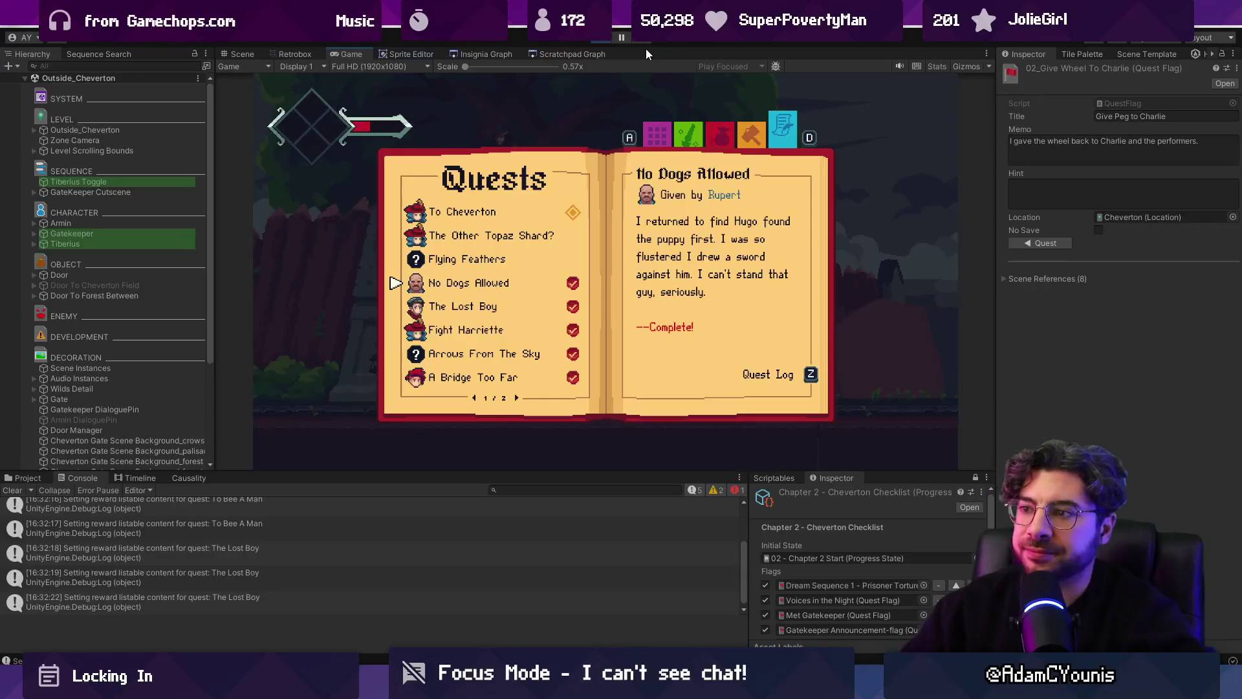
key(Up)
key(Up)
key(Up)
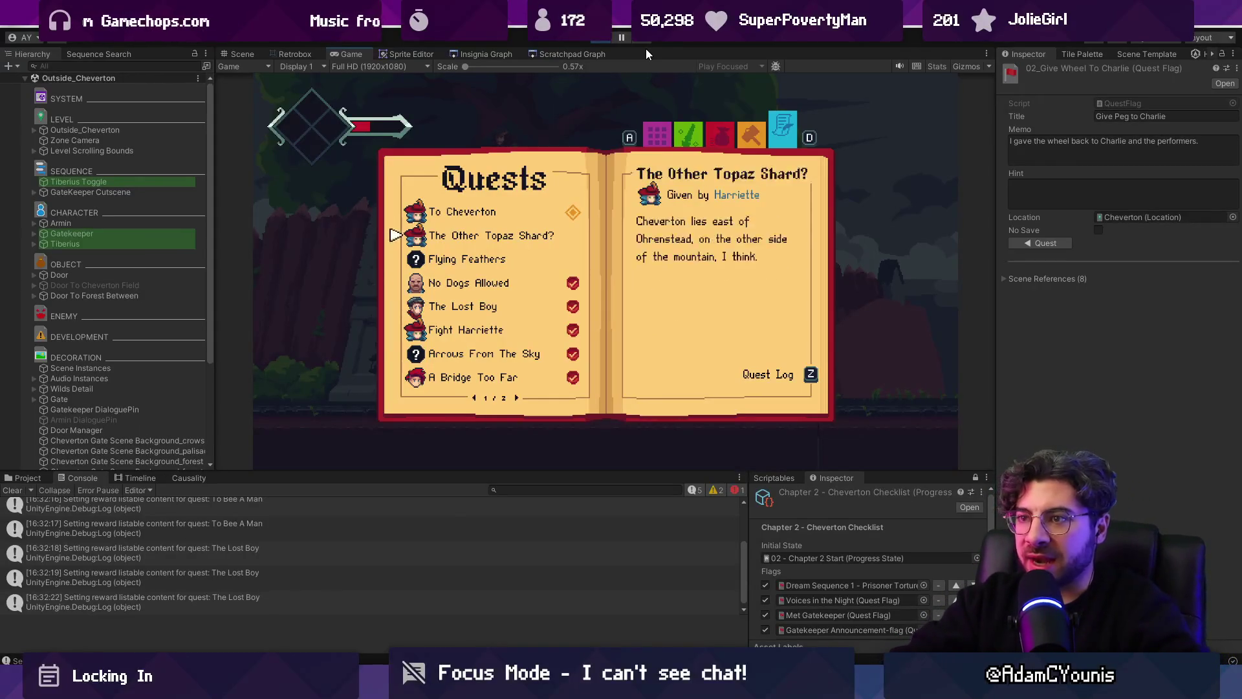
key(Down)
key(Down)
key(Up)
key(Down)
key(Up)
key(Up)
key(alt+Tab)
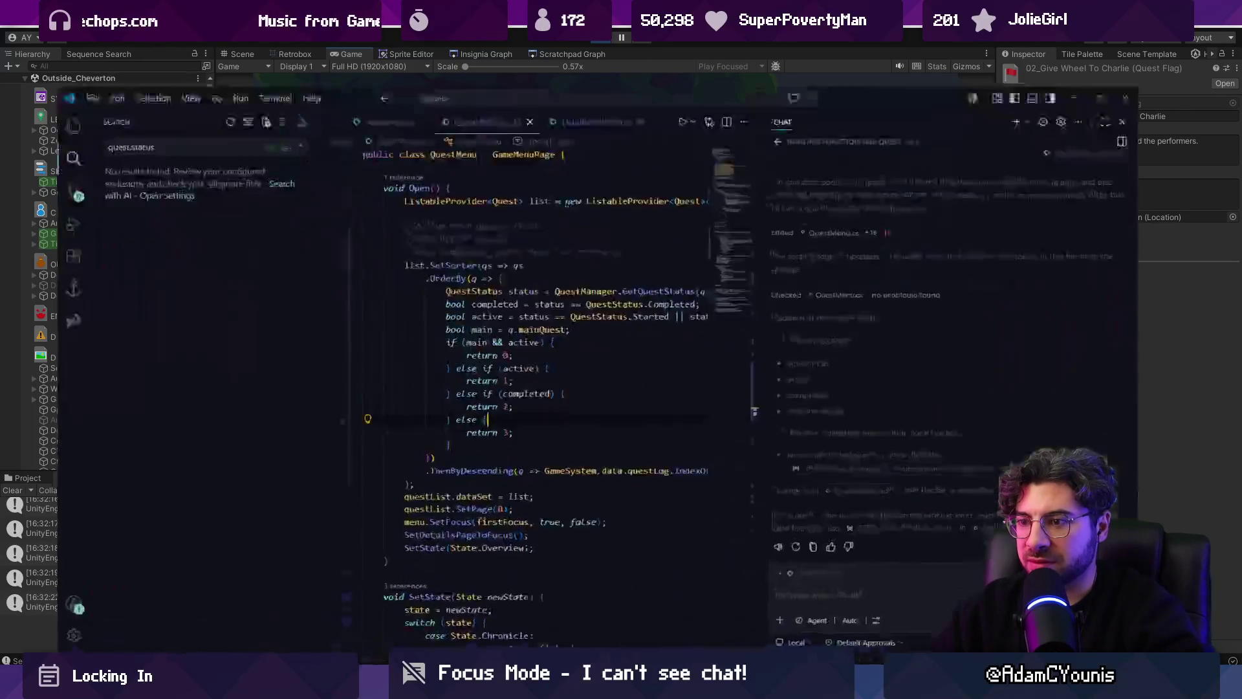
key(alt+Tab)
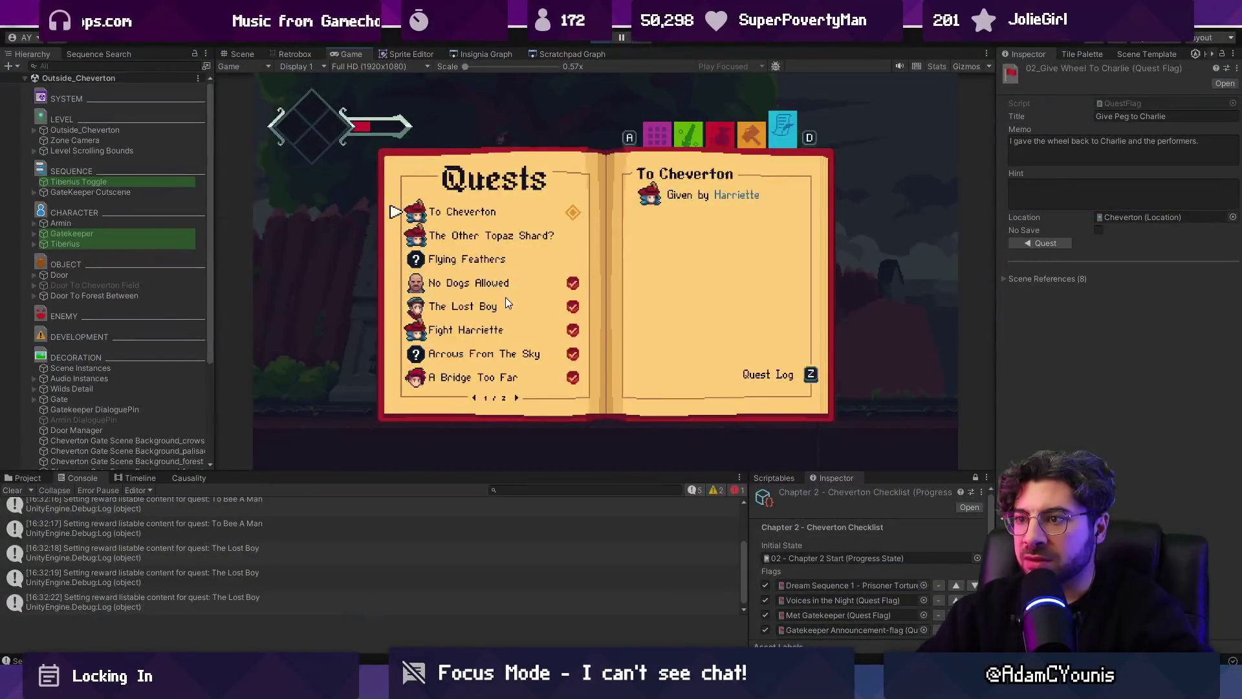
Close the quest menu and walk the player left through the tunnel into Cheverton
key(Escape)
key(Escape)
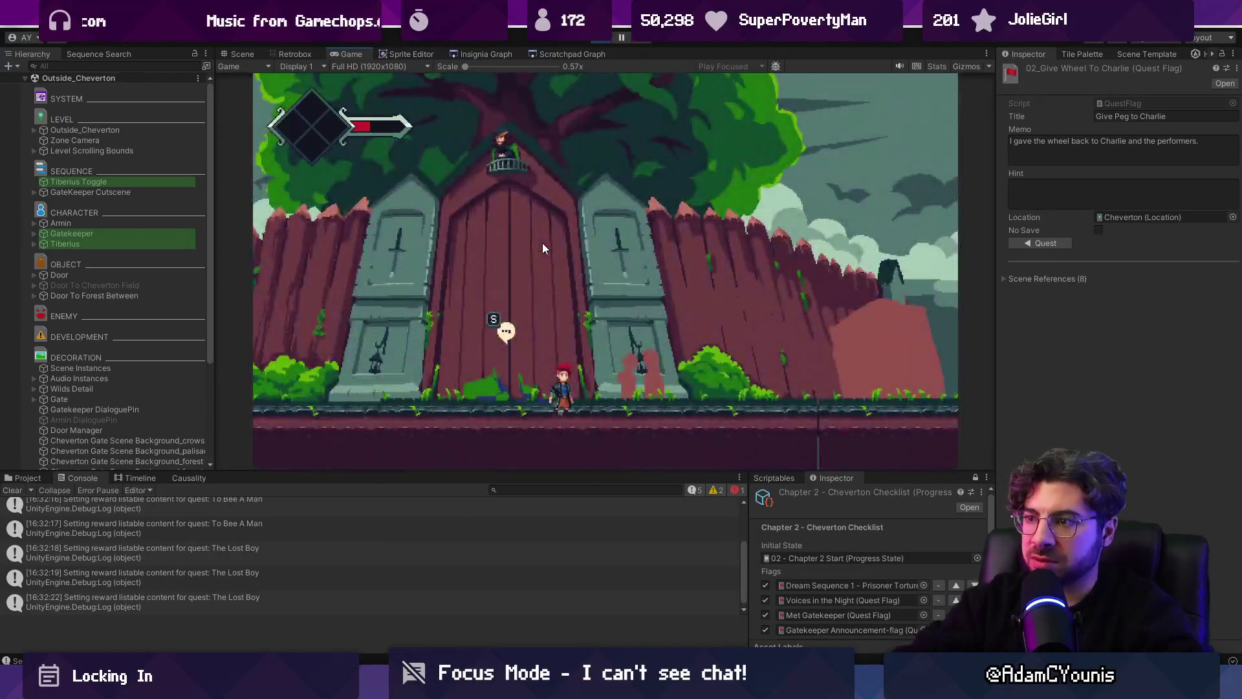
key(Left)
drag(770, 473, 769, 363)
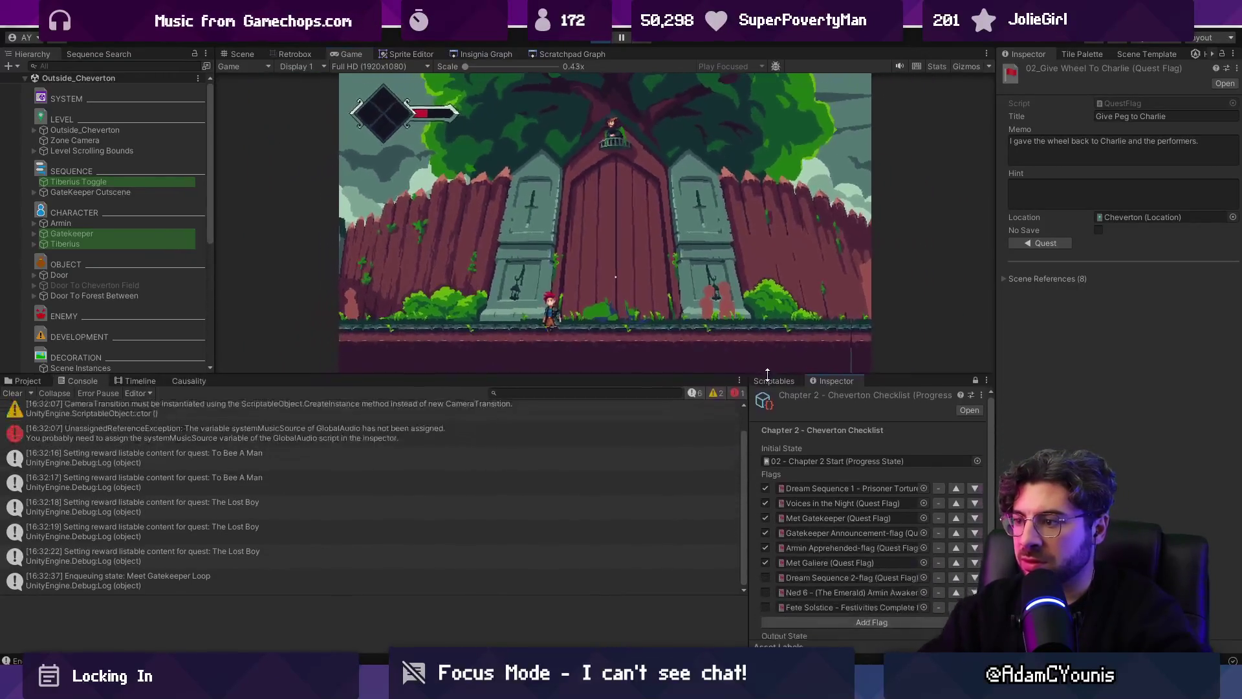
click(373, 285)
key(Left)
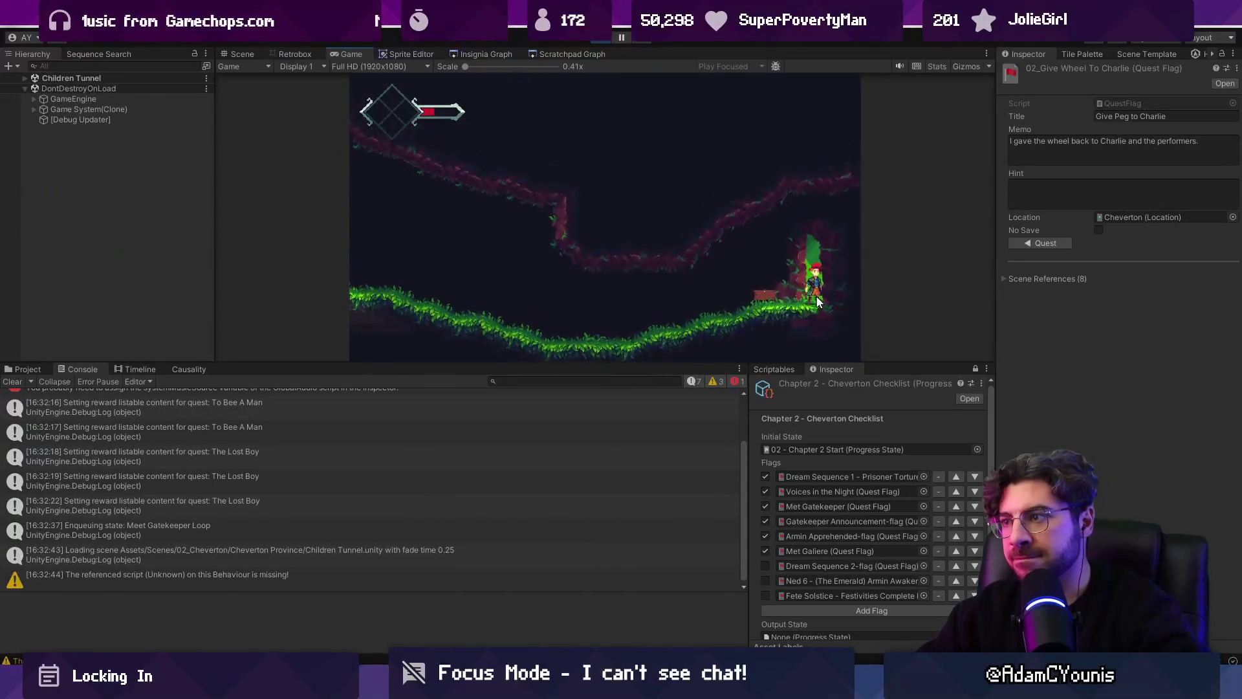
key(Right)
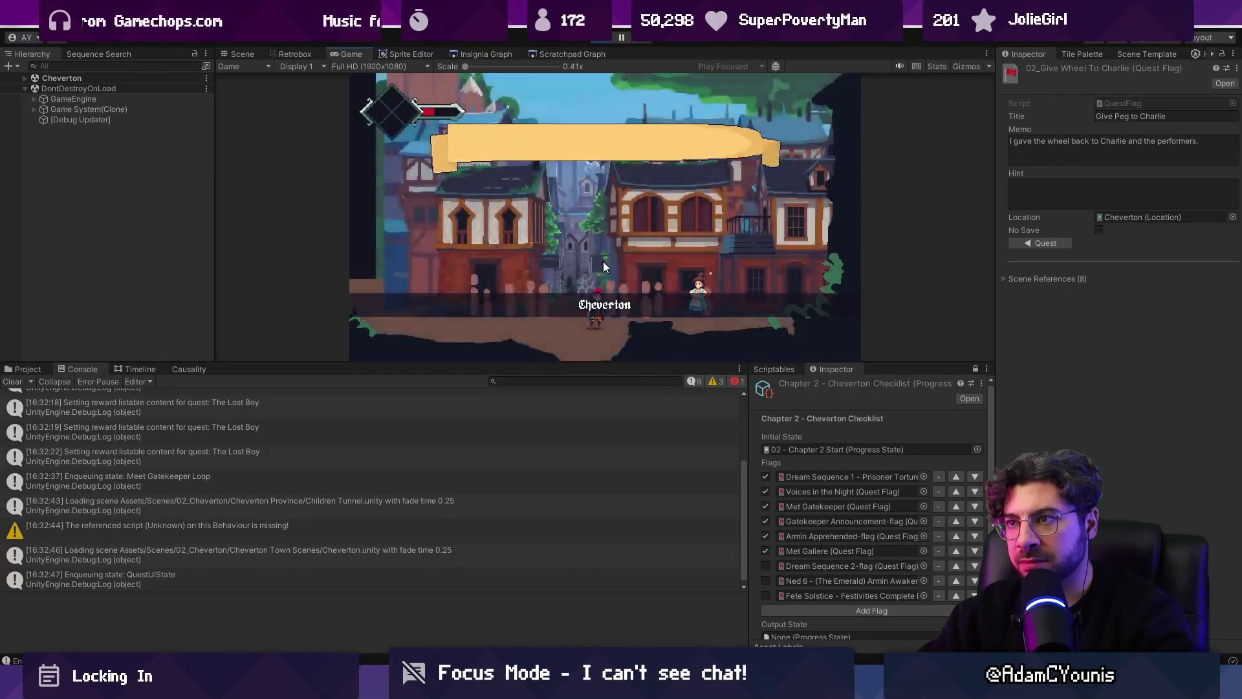
key(Left)
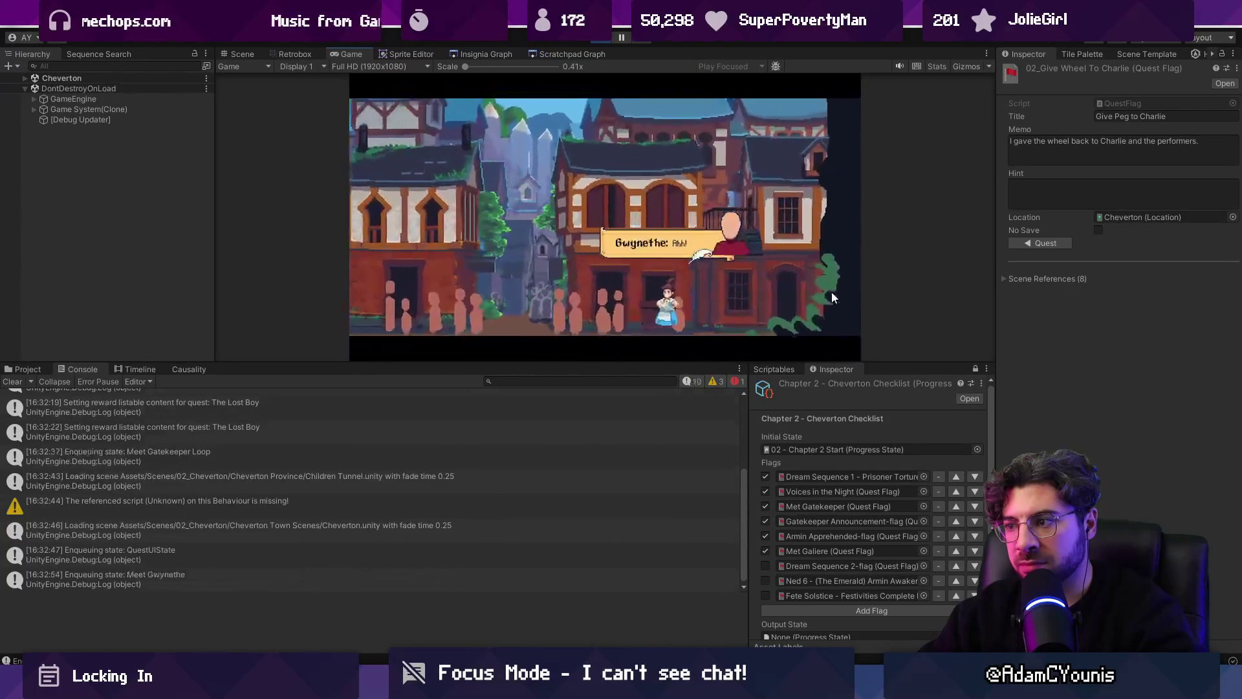
Skip through the cutscene dialogue, glance at the journal, then close it
click(751, 287)
click(863, 296)
click(862, 296)
click(862, 296)
click(863, 297)
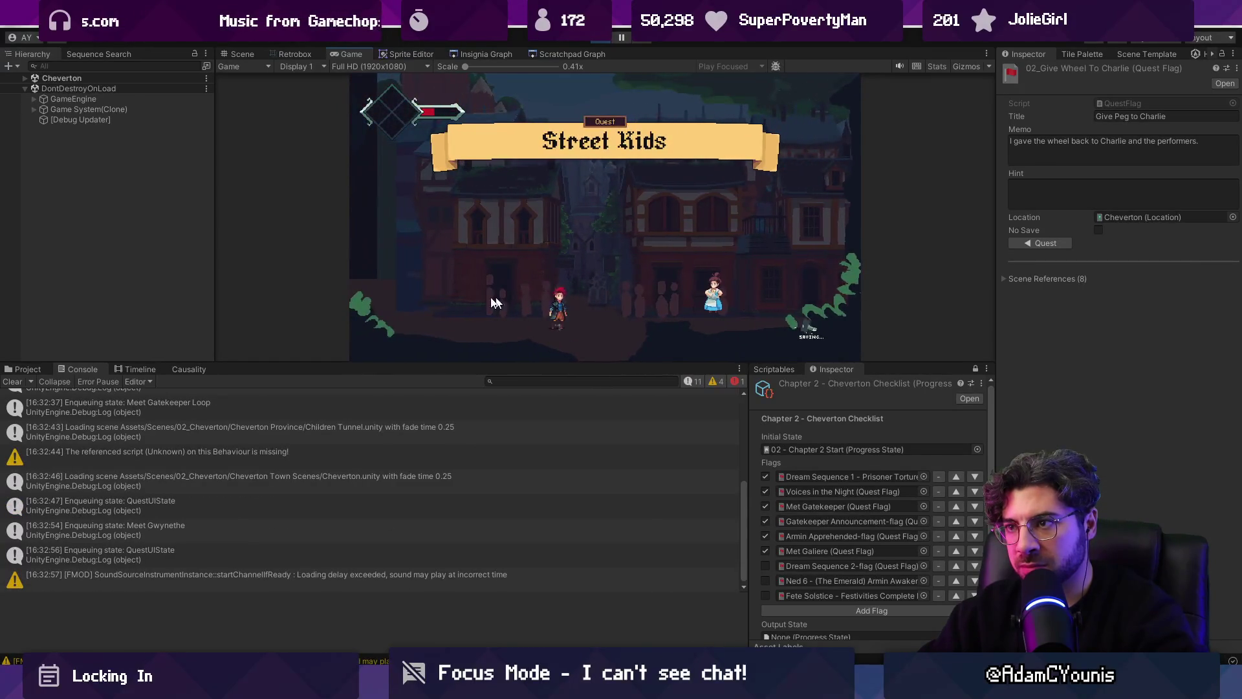
key(Escape)
key(d)
key(d)
key(d)
key(d)
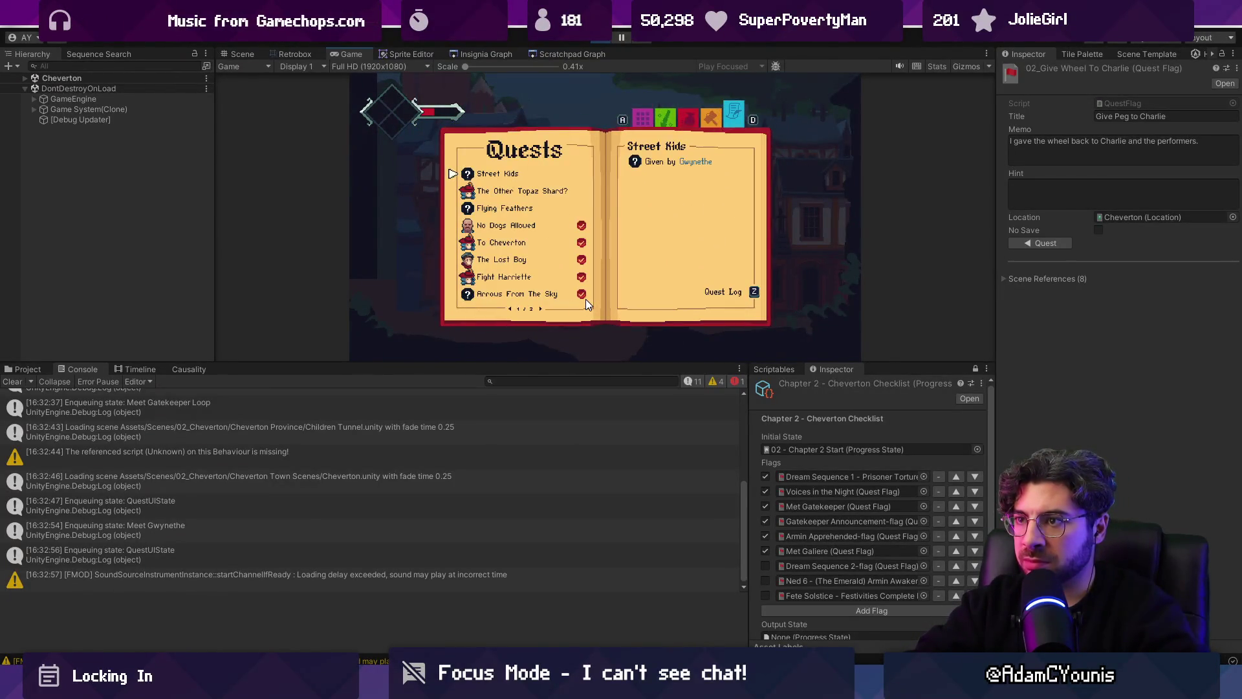
key(shift+space)
key(shift+space)
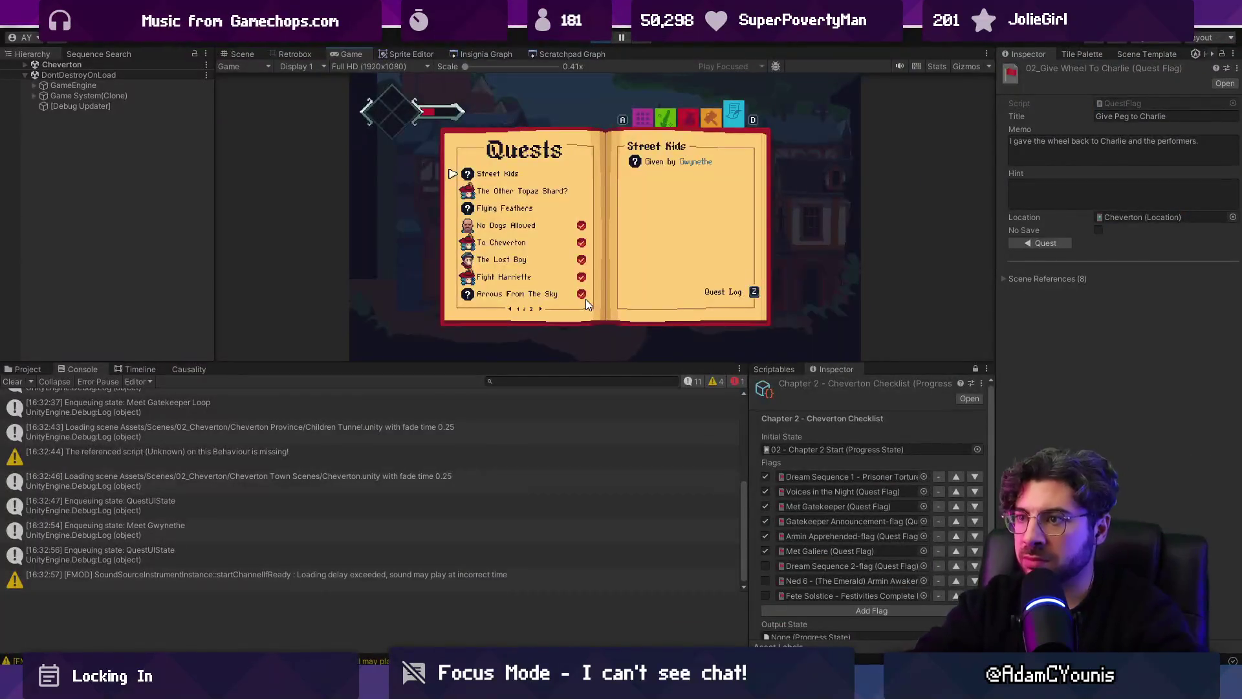
key(Escape)
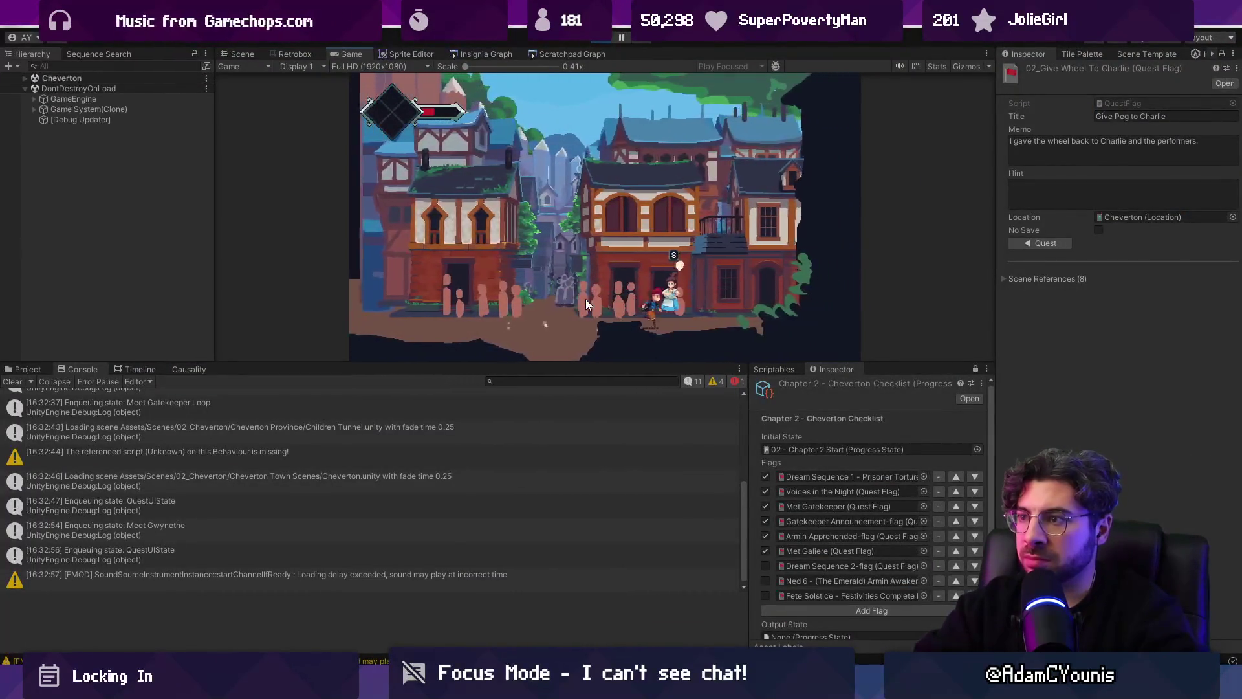
Run through Blacksmith Street and Window Street to Cheverton Square, then stop the game
key(d)
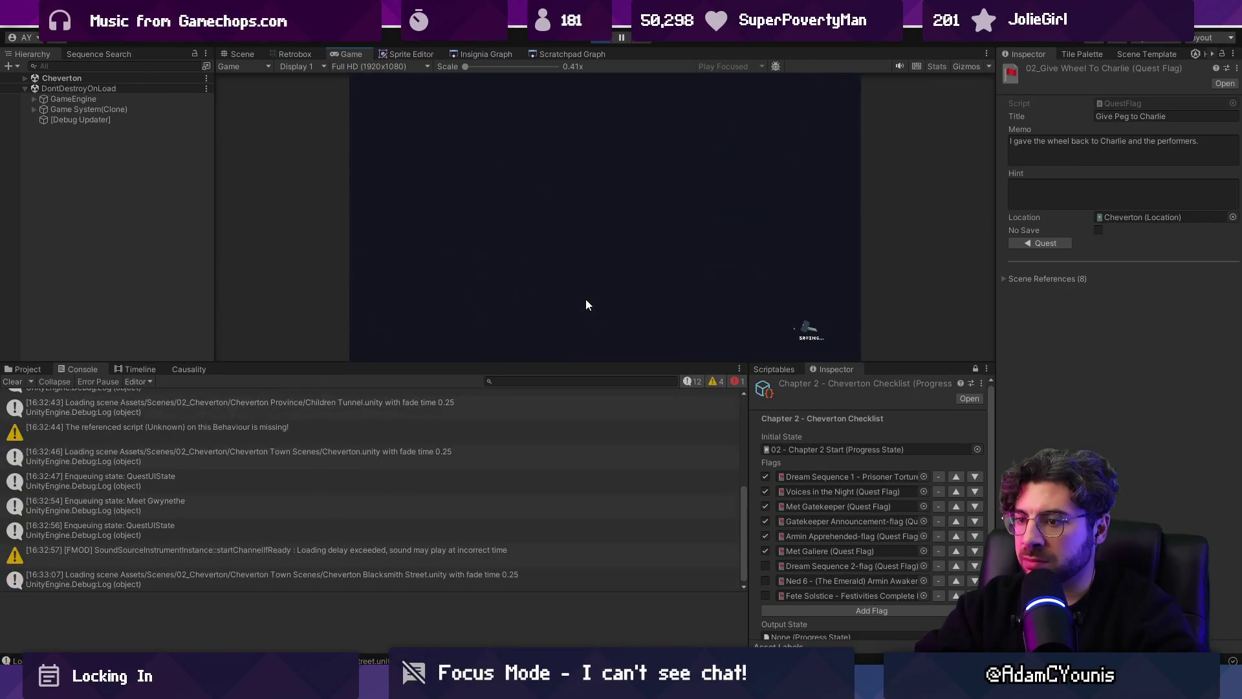
key(d)
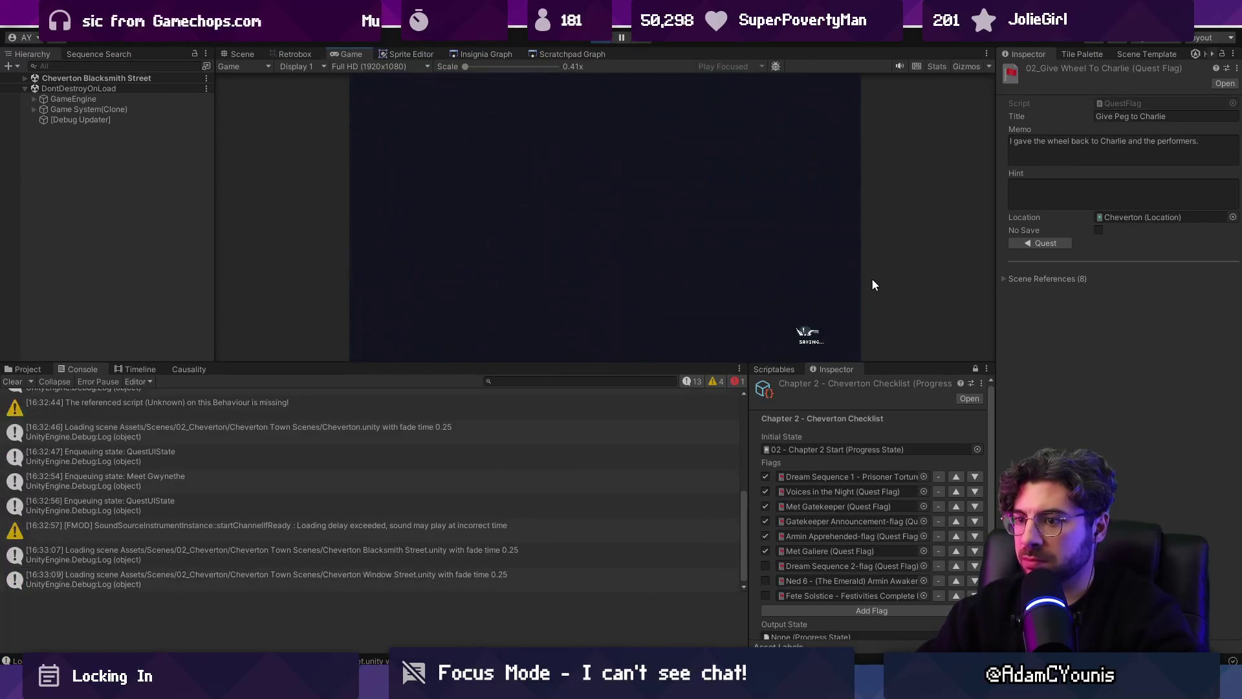
key(d)
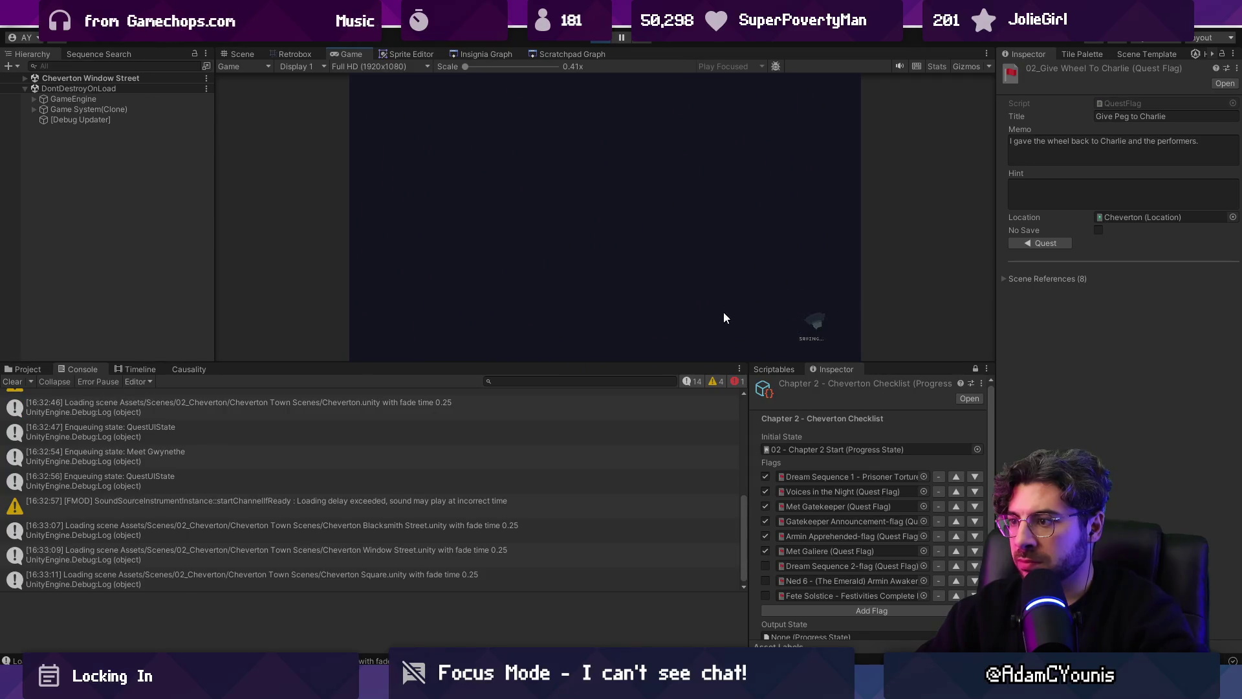
key(d)
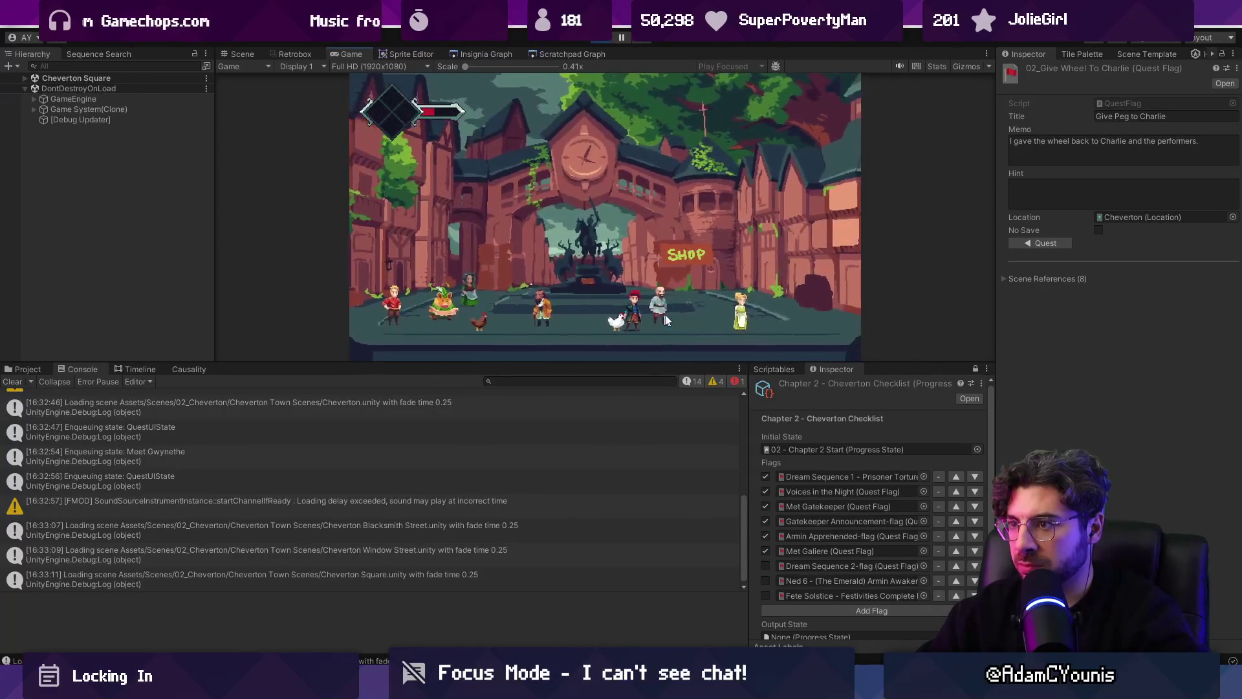
click(601, 38)
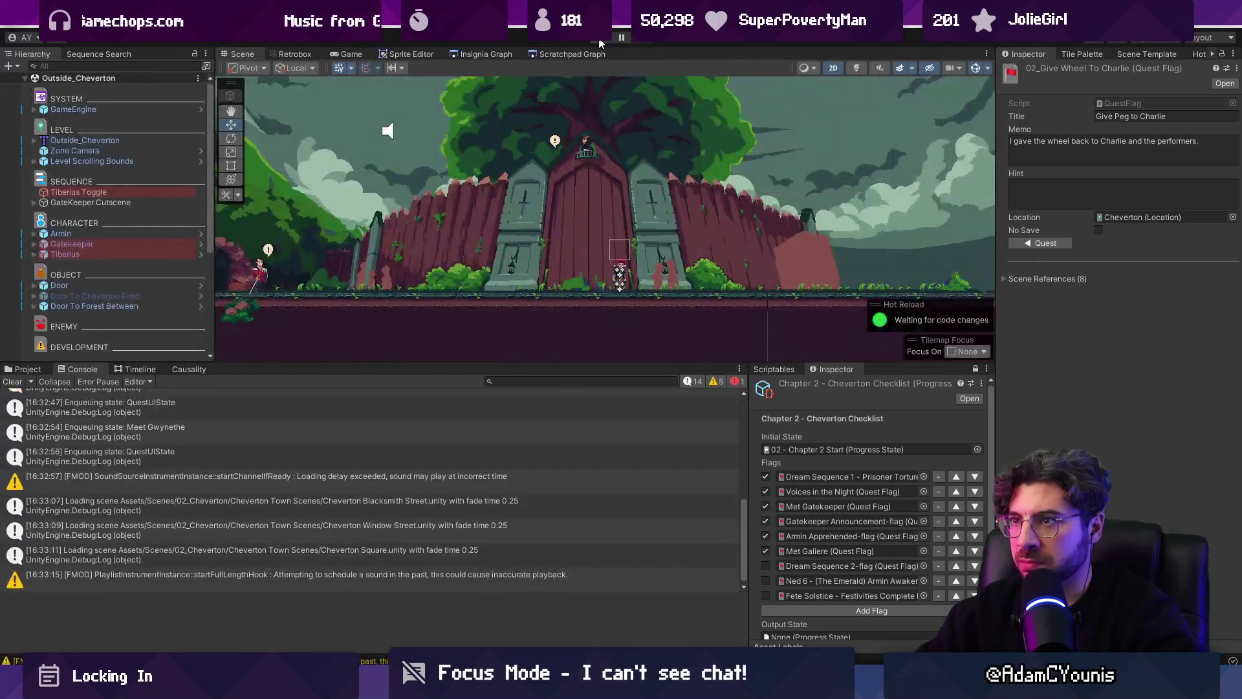
In Test Progress, untick the Gatekeeper Announcement and Met Galiere flags
key(Down)
key(Down)
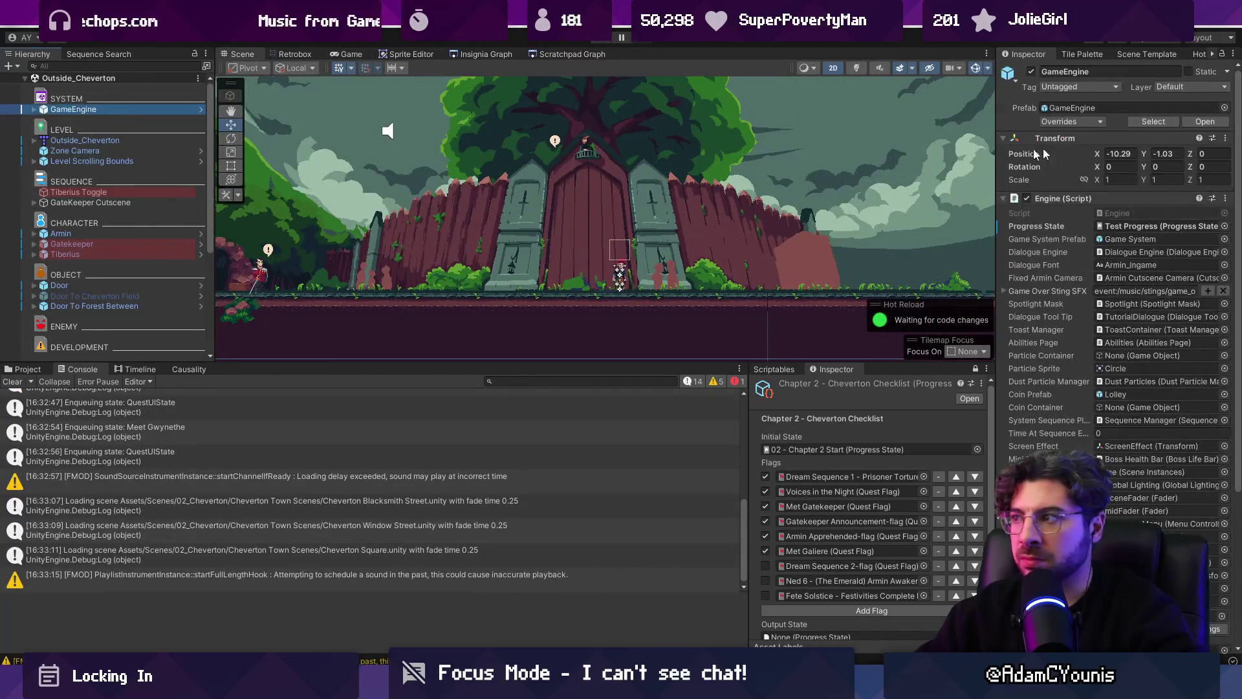
double_click(1128, 226)
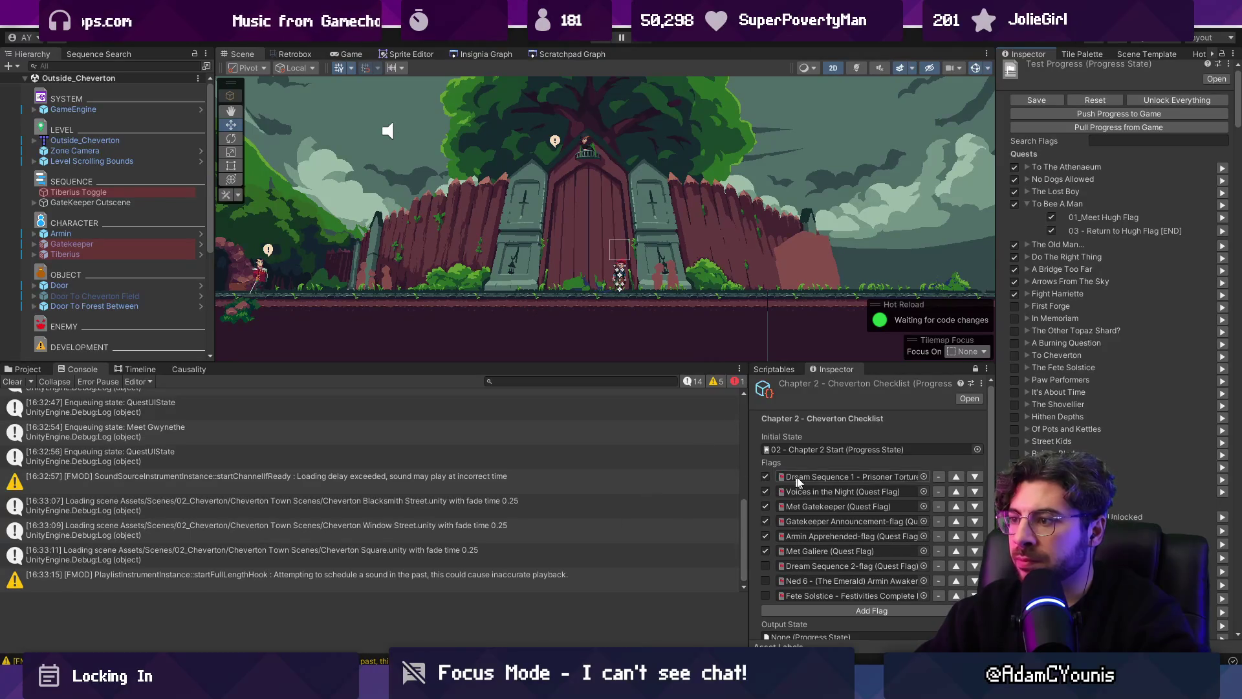
scroll(839, 591, down, 1)
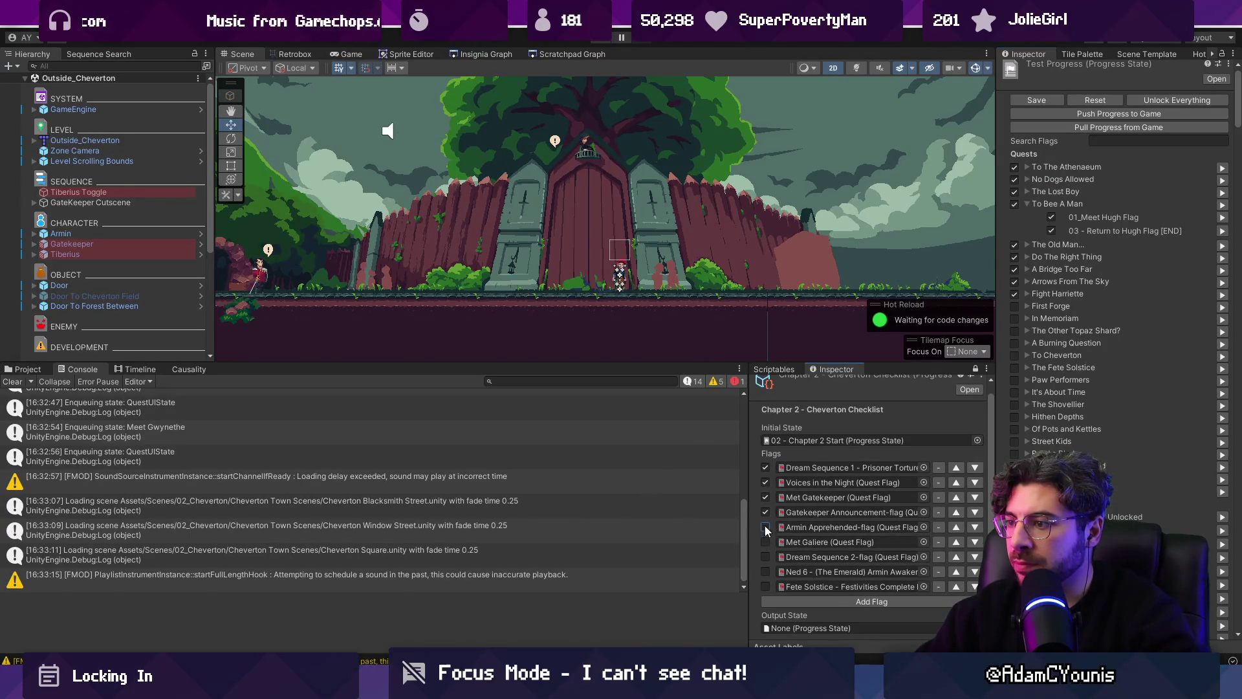
click(765, 511)
click(765, 541)
click(812, 601)
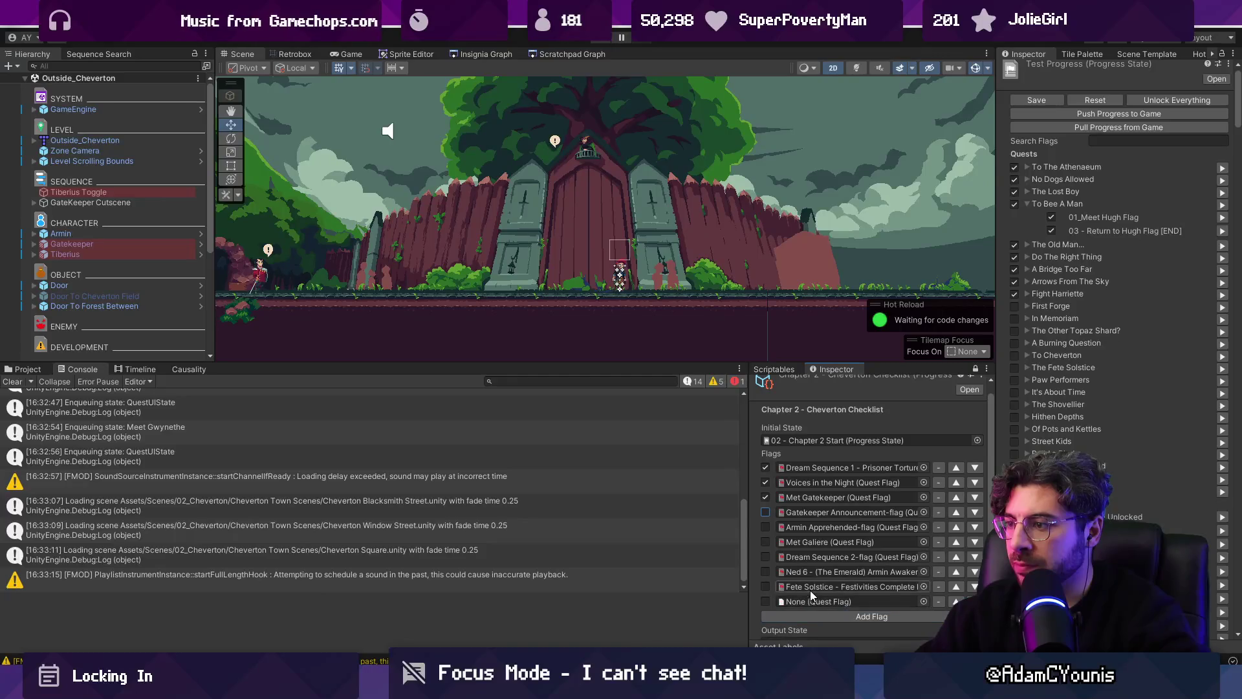
click(938, 600)
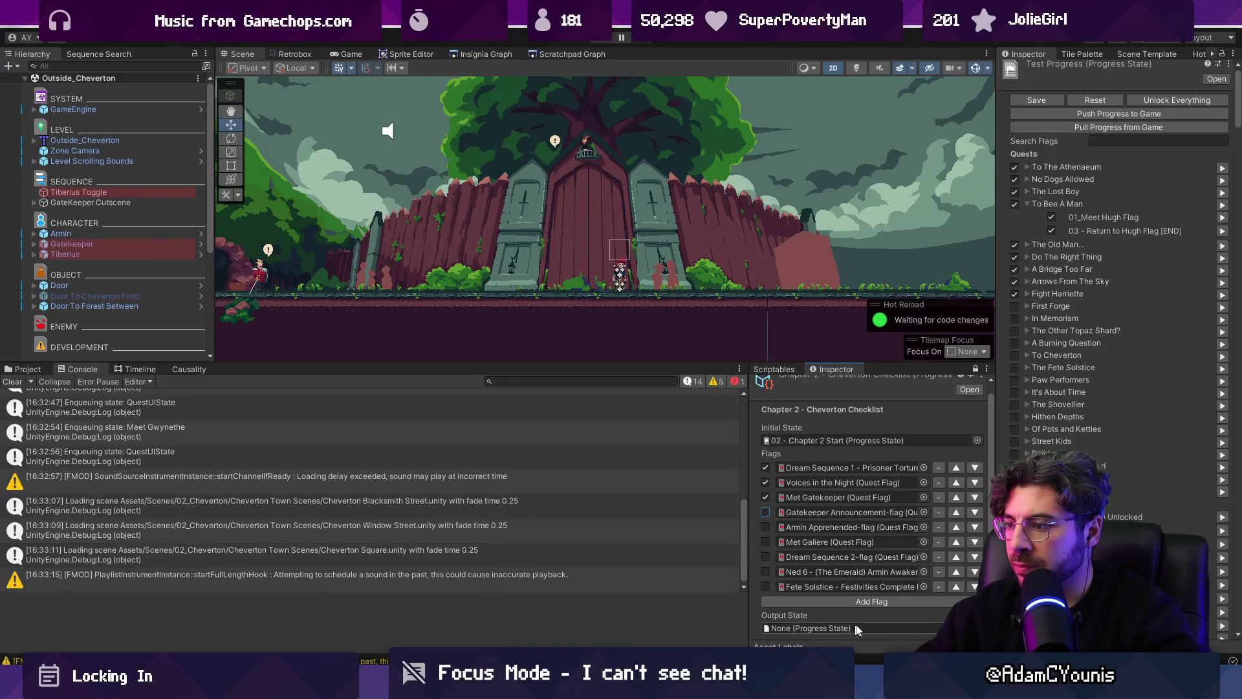
Set Output State to Test Progress, assign to output and engine, and start the game
click(977, 627)
text(test)
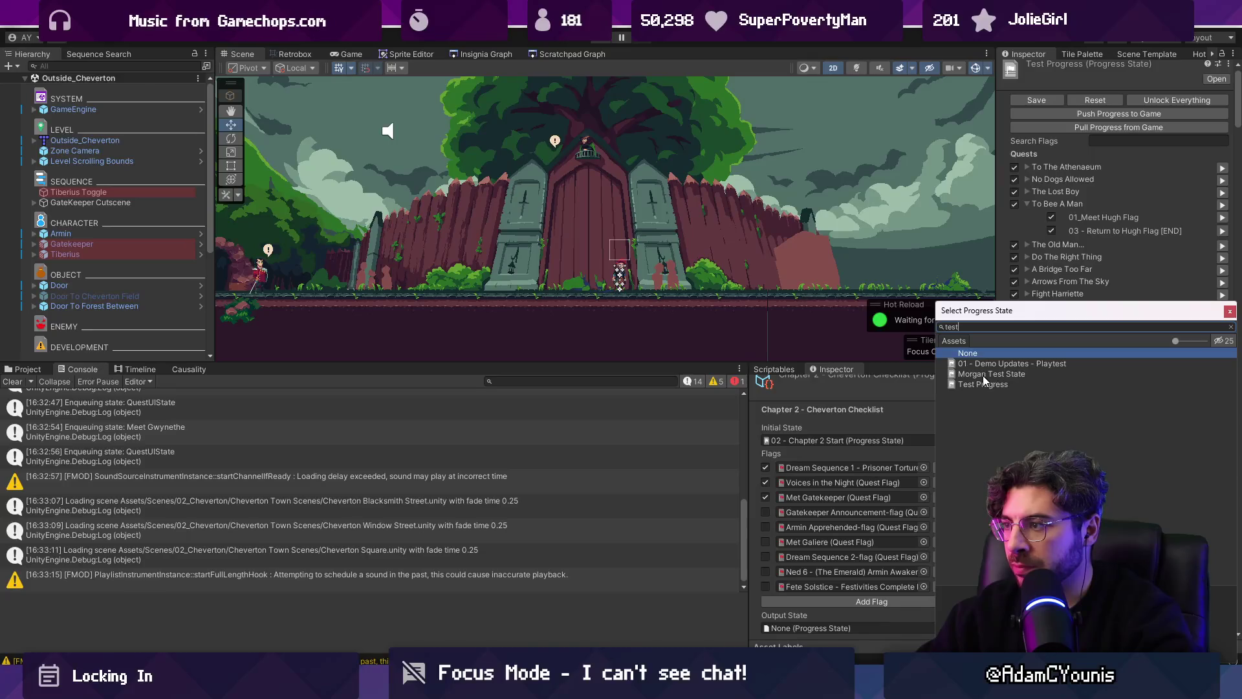
double_click(984, 384)
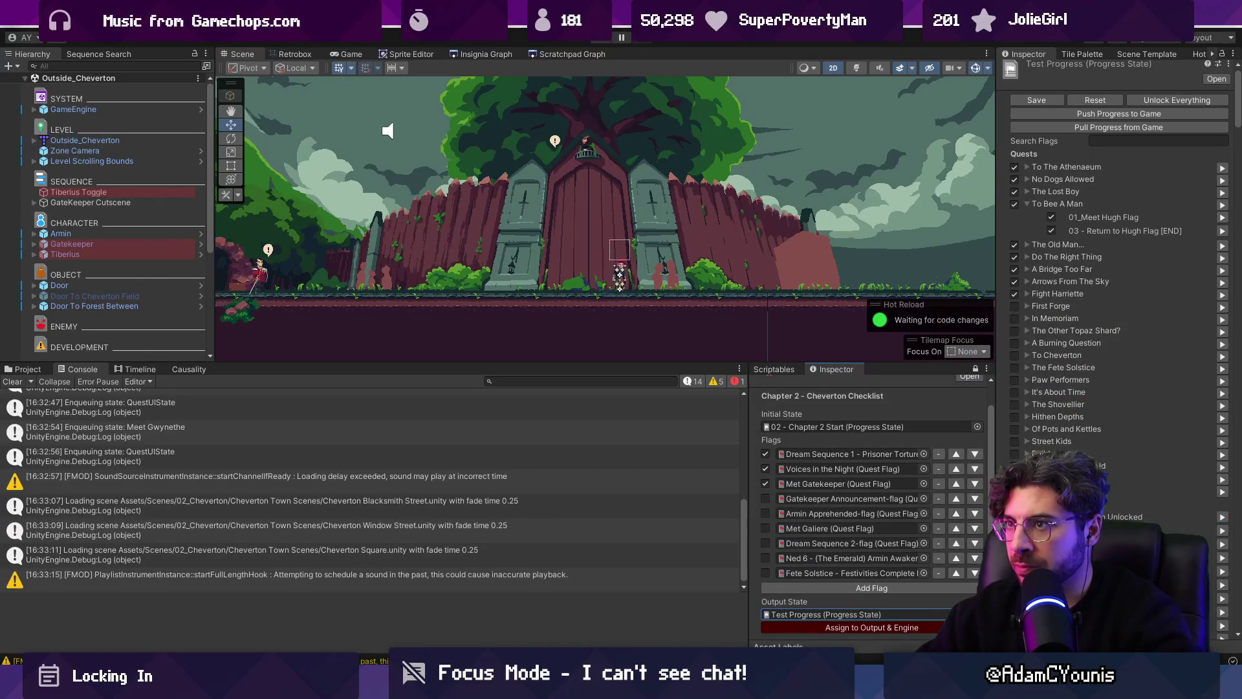
click(871, 627)
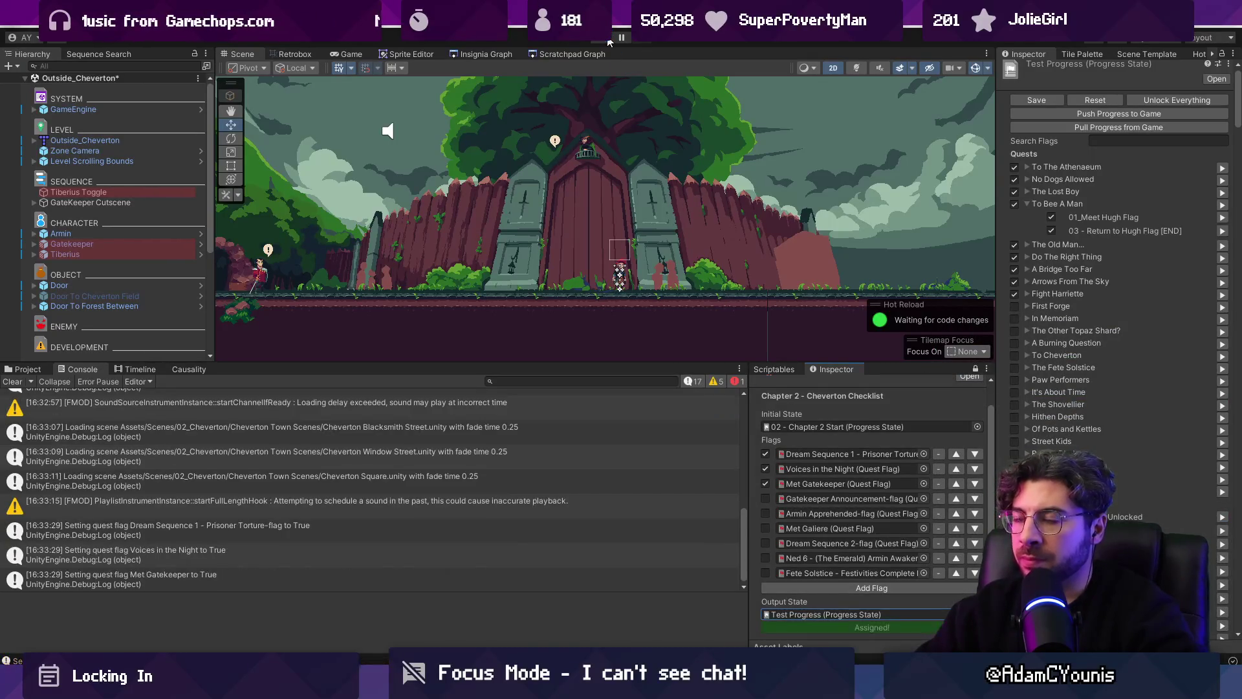
click(609, 42)
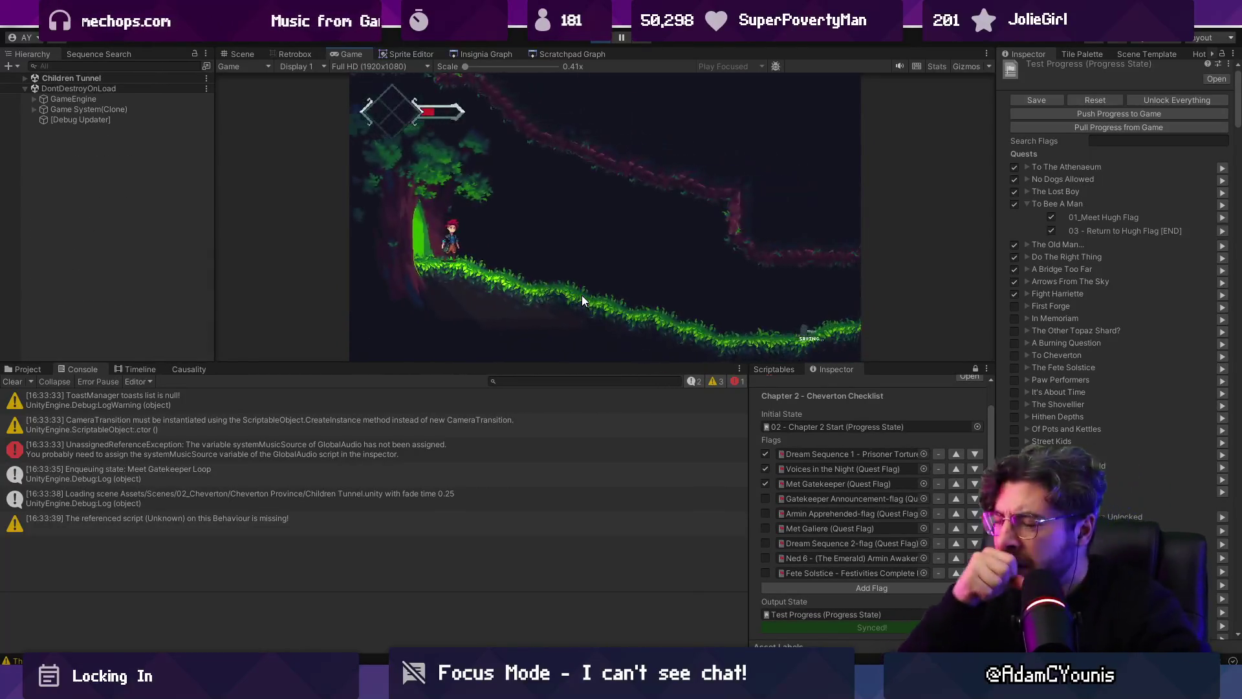
Run into Cheverton, then compare The Other Topaz Shard? and Flying Feathers quest entries
key(Right)
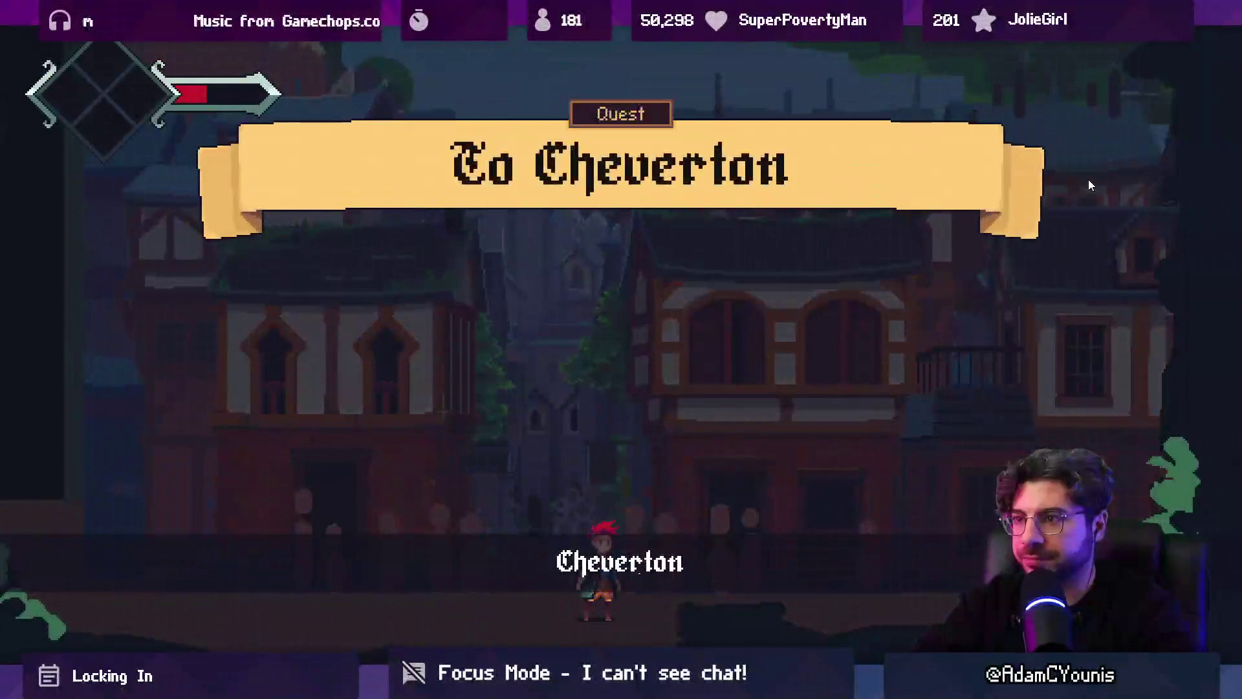
key(Right)
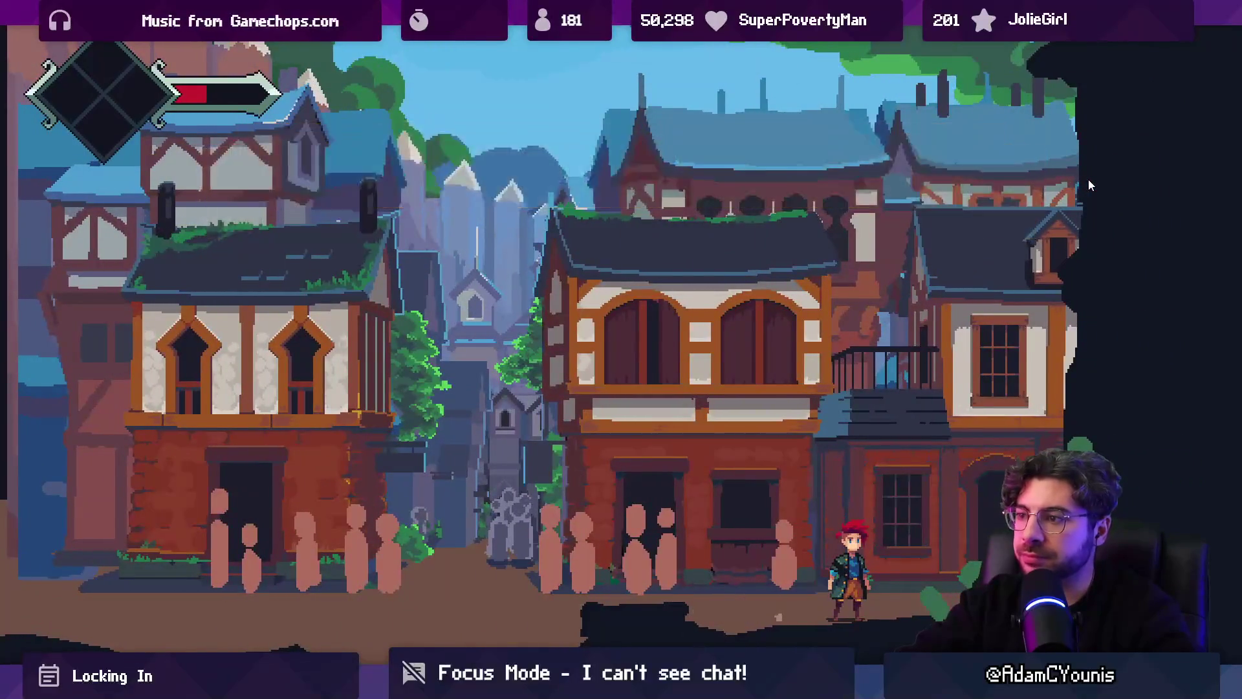
key(Down)
key(Up)
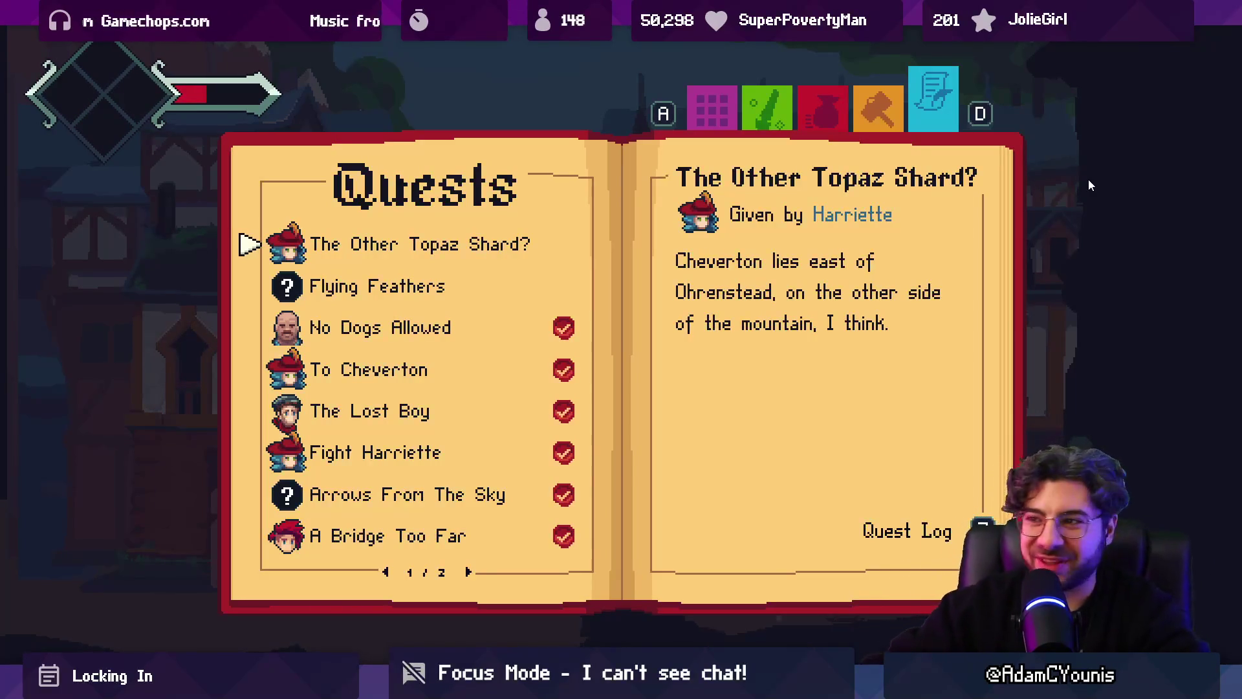
key(Down)
key(Up)
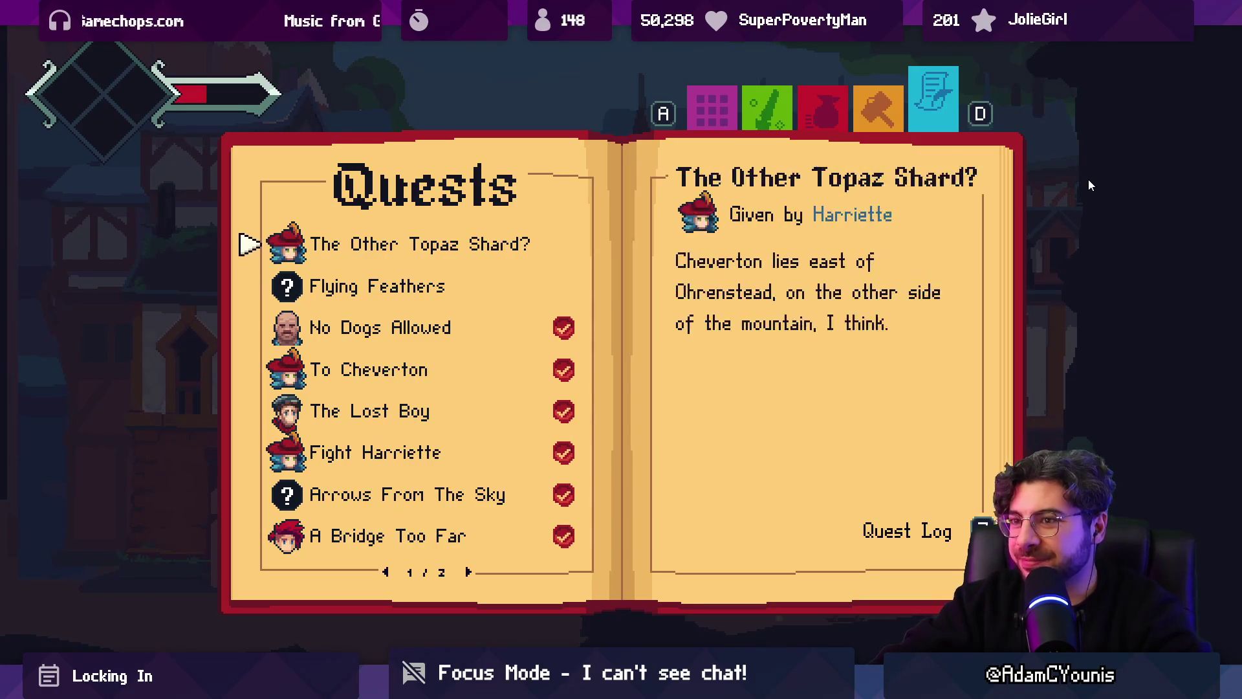
key(Down)
key(Escape)
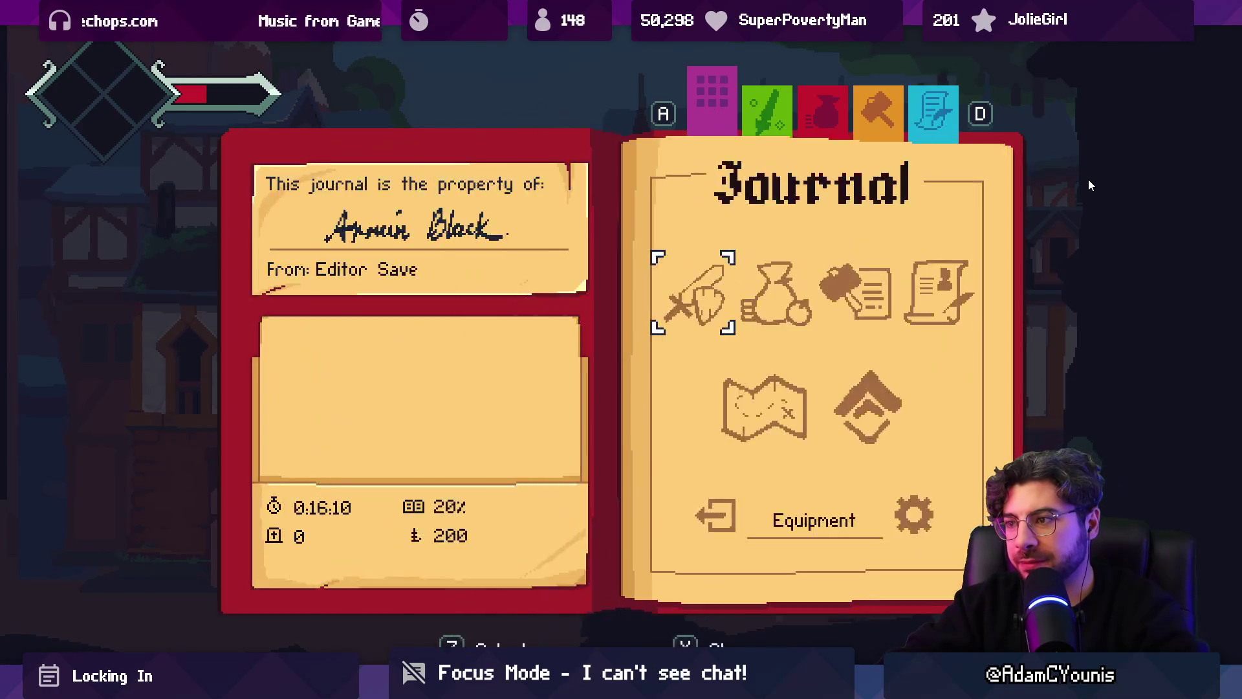
key(Escape)
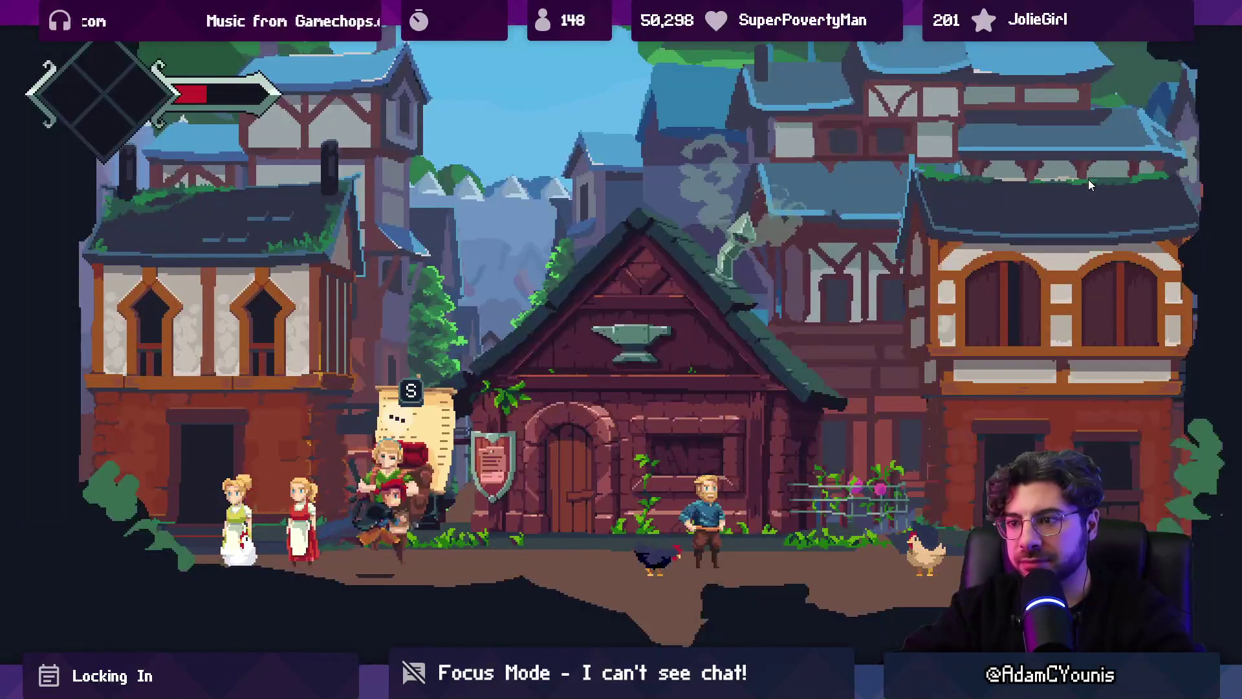
View the world map, then open the Flying Feathers entry in the journal's Quests page
key(m)
key(m)
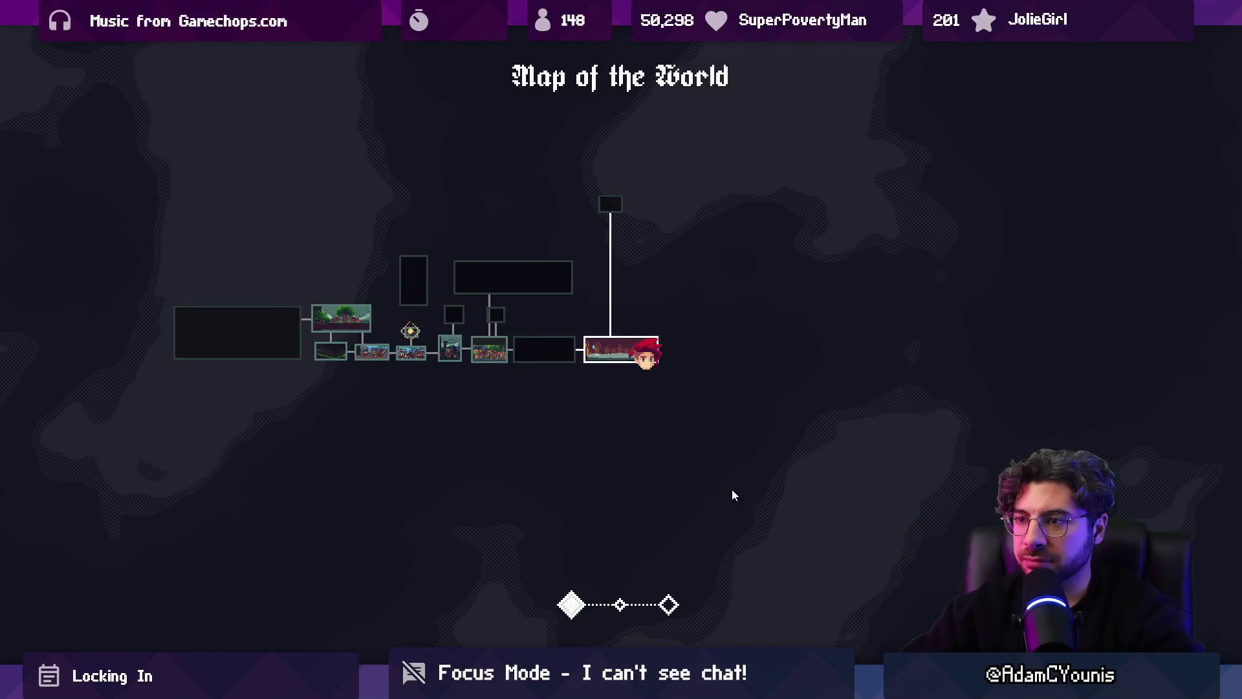
key(Escape)
key(Tab)
key(space)
key(s)
key(s)
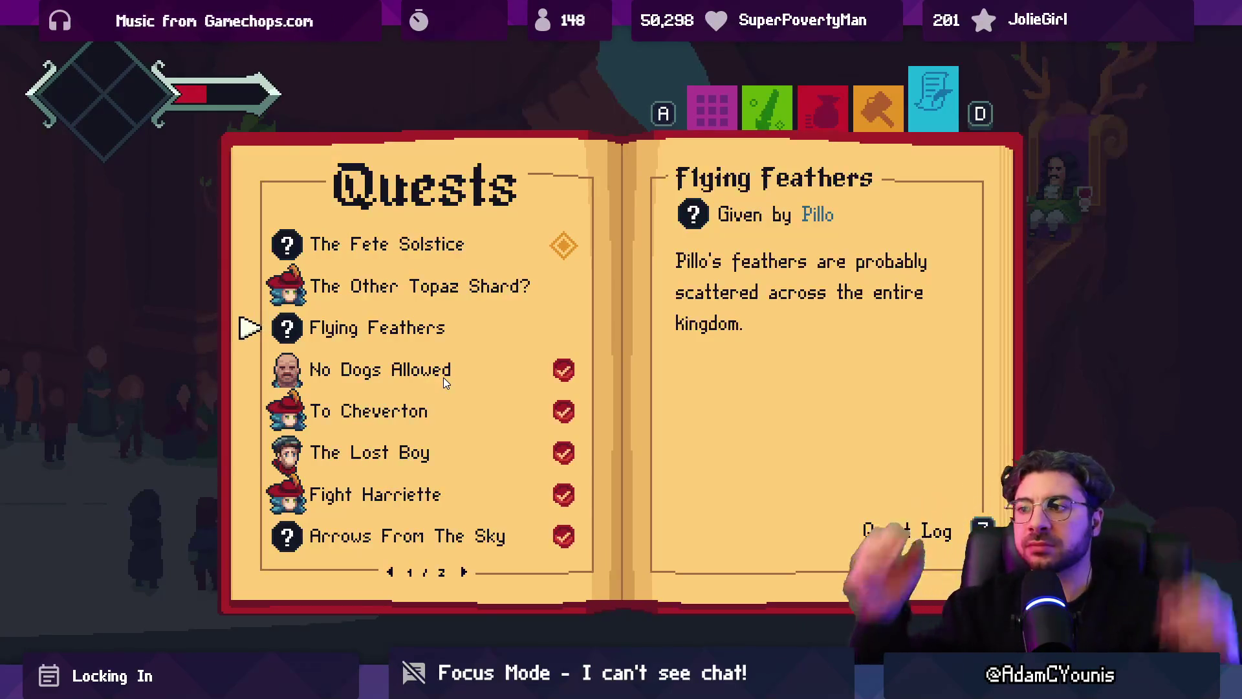
key(space)
Close the journal and run left through the town square and inn street
key(Escape)
key(Escape)
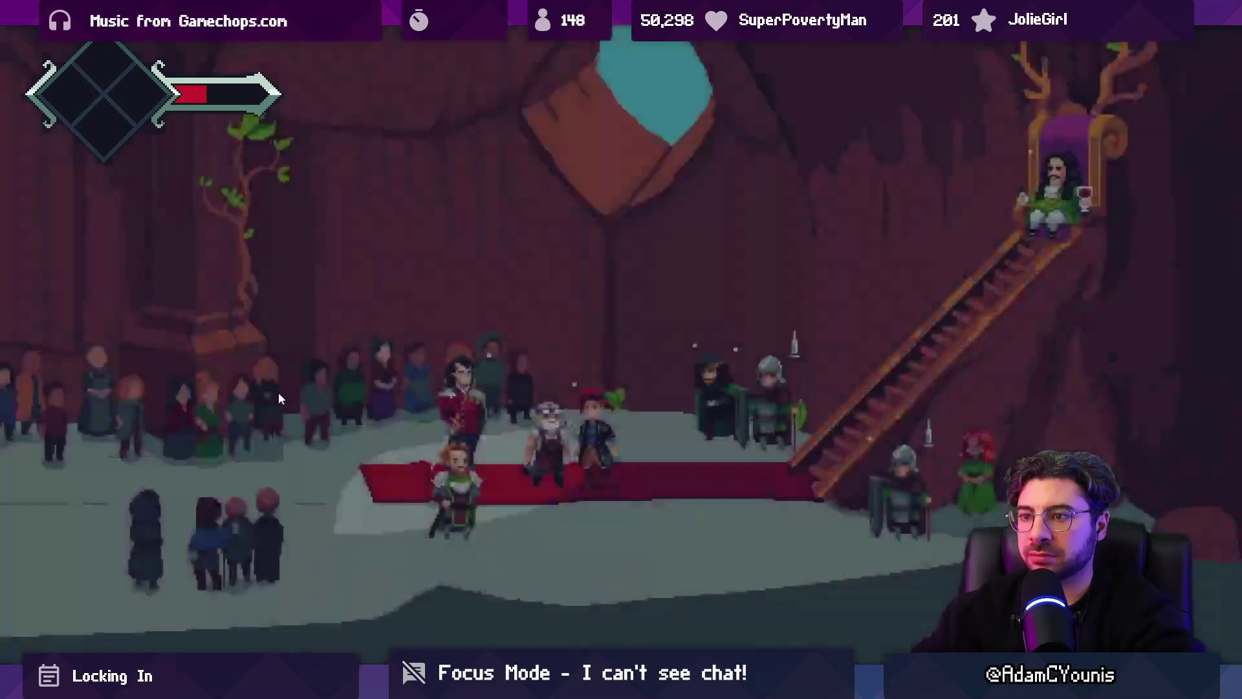
key(Left)
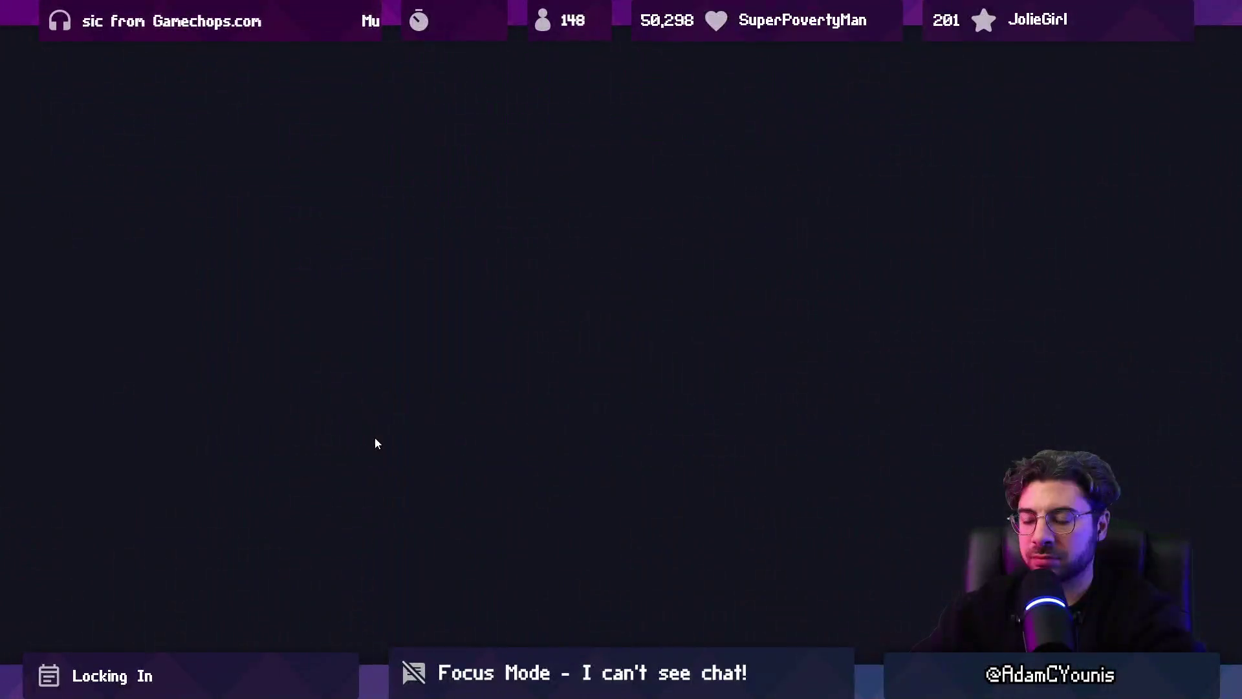
key(Left)
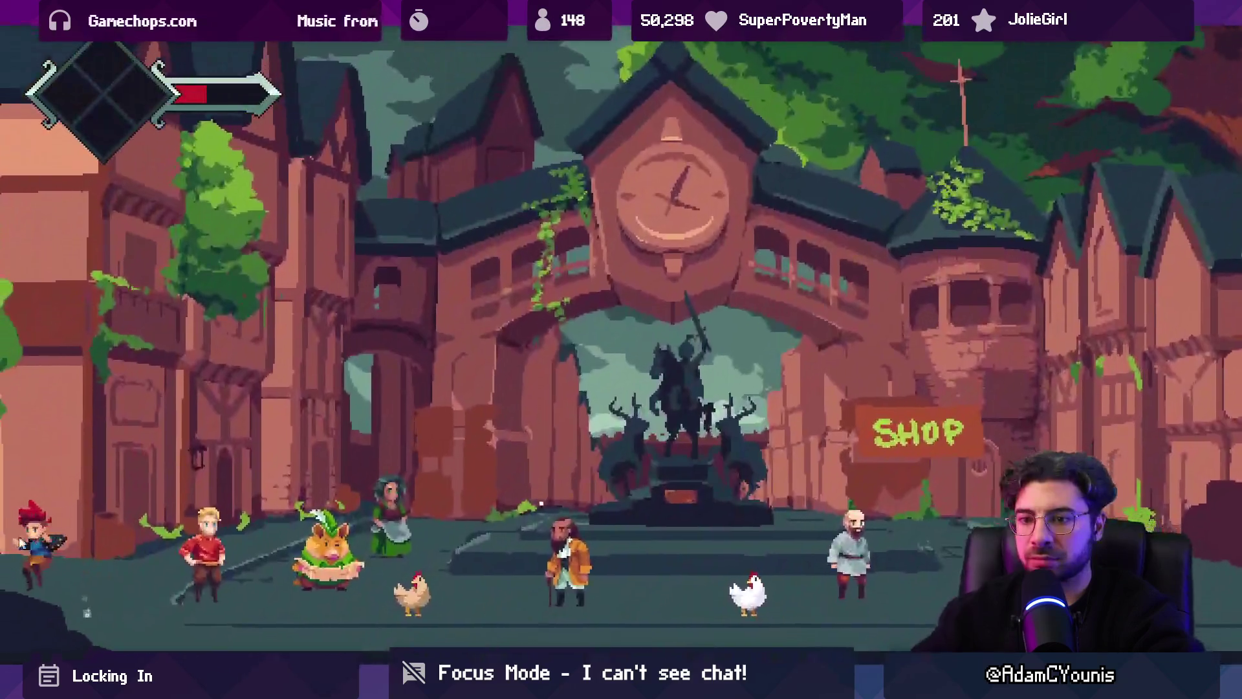
key(Left)
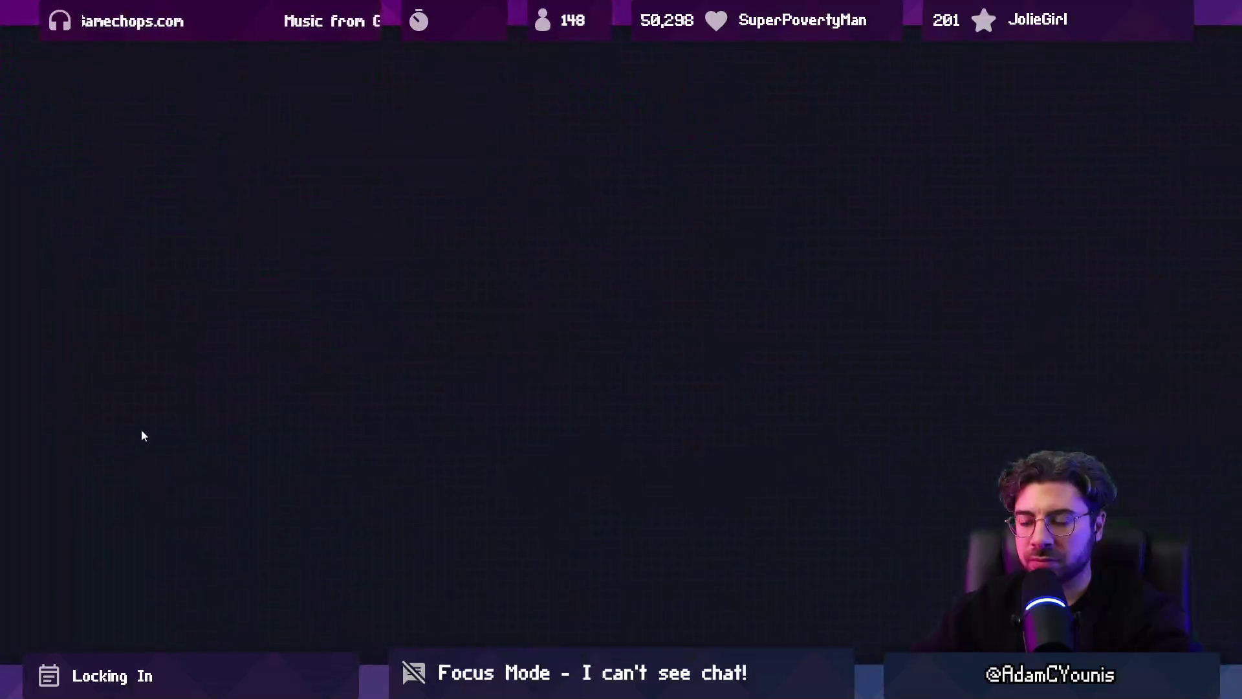
key(Left)
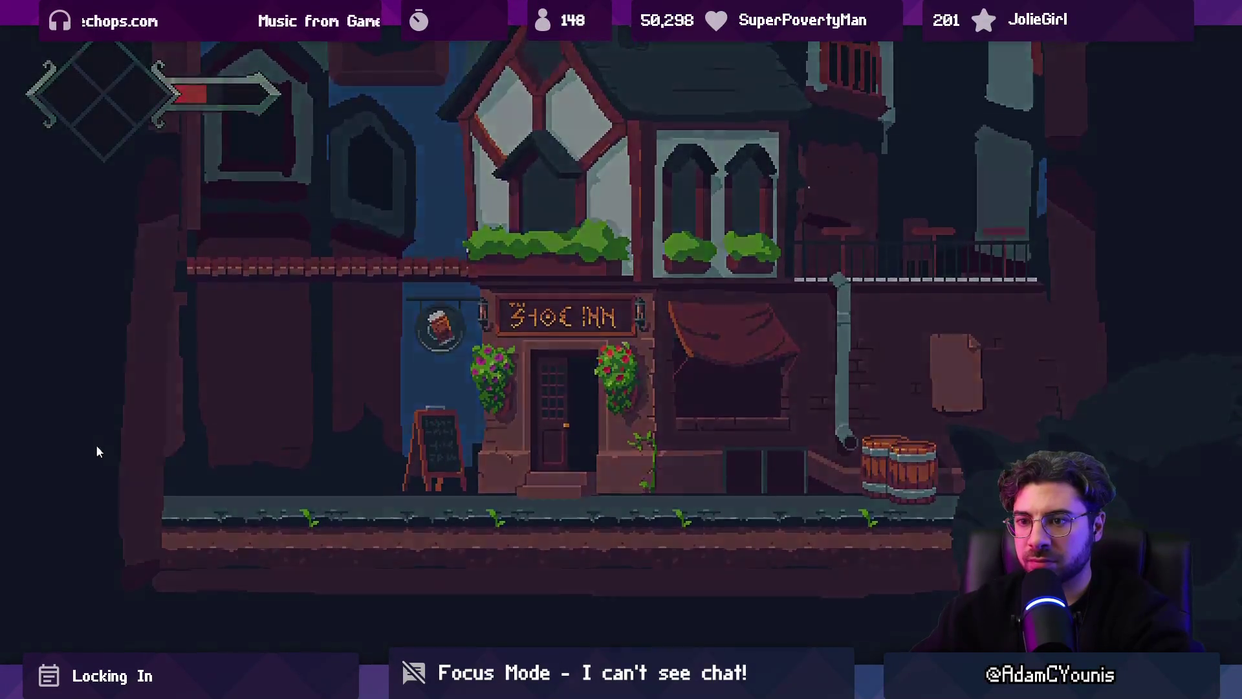
key(Right)
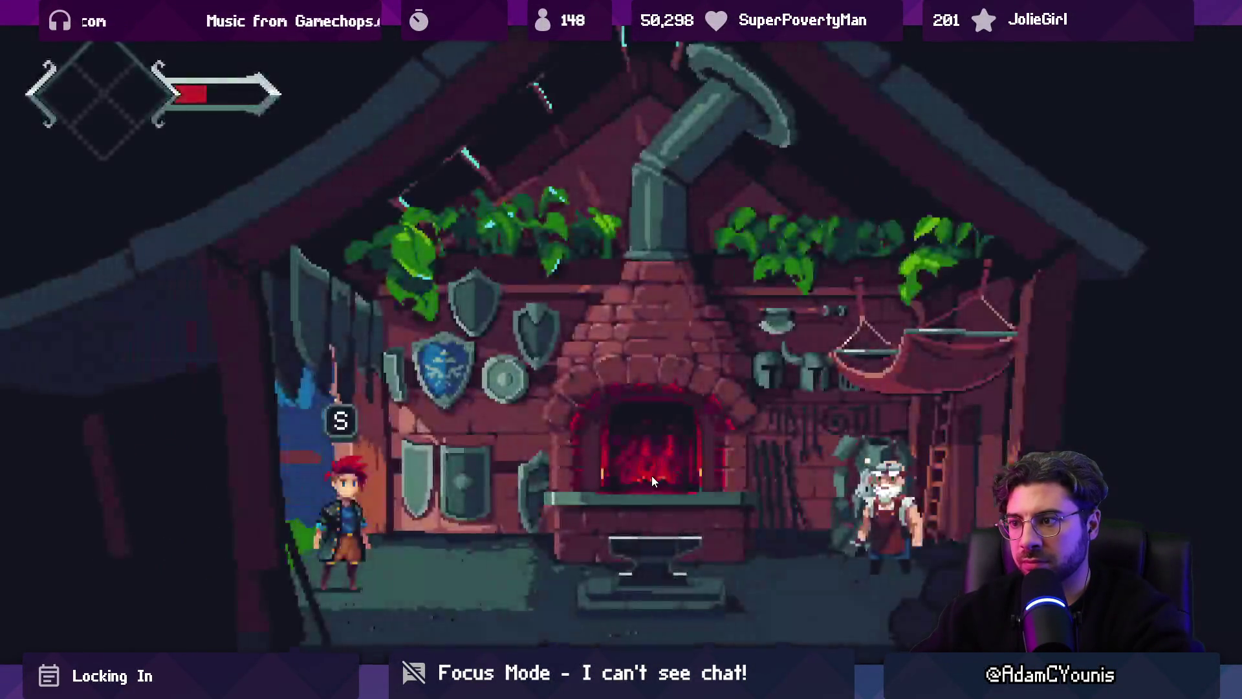
Talk with the blacksmith to start the Paw Performers quest, then open the map
key(m)
key(m)
key(Right)
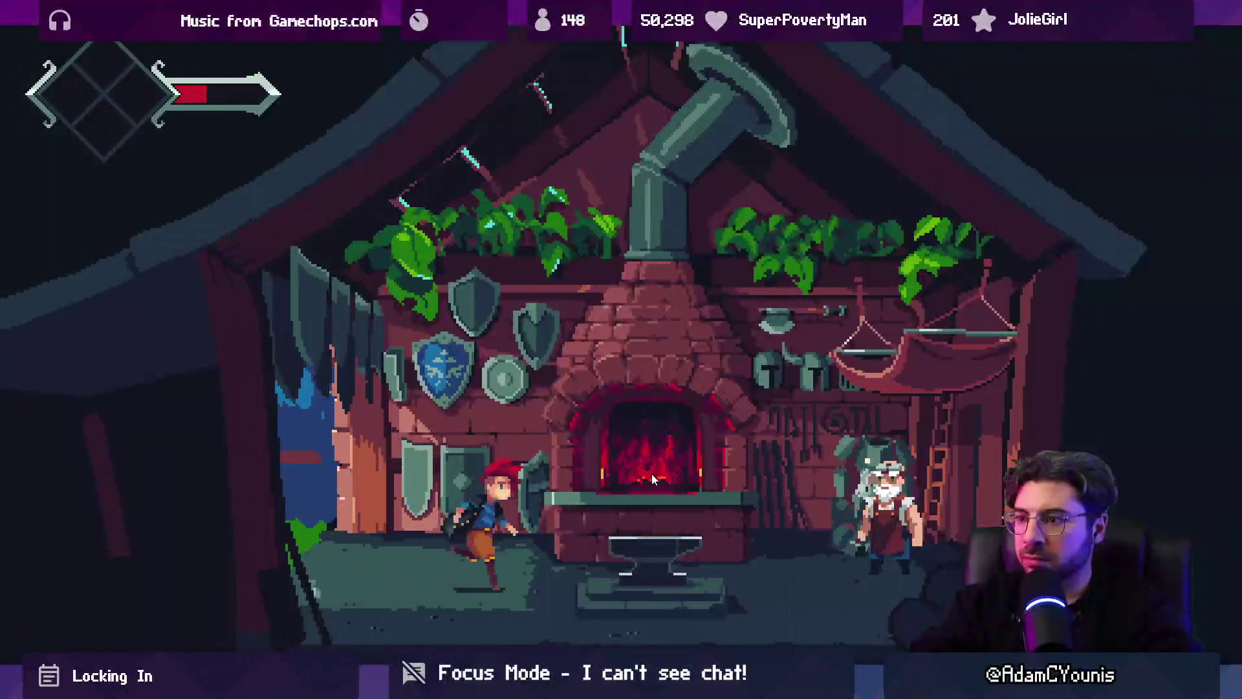
key(s)
key(s)
key(s)
key(s)
key(s)
key(s)
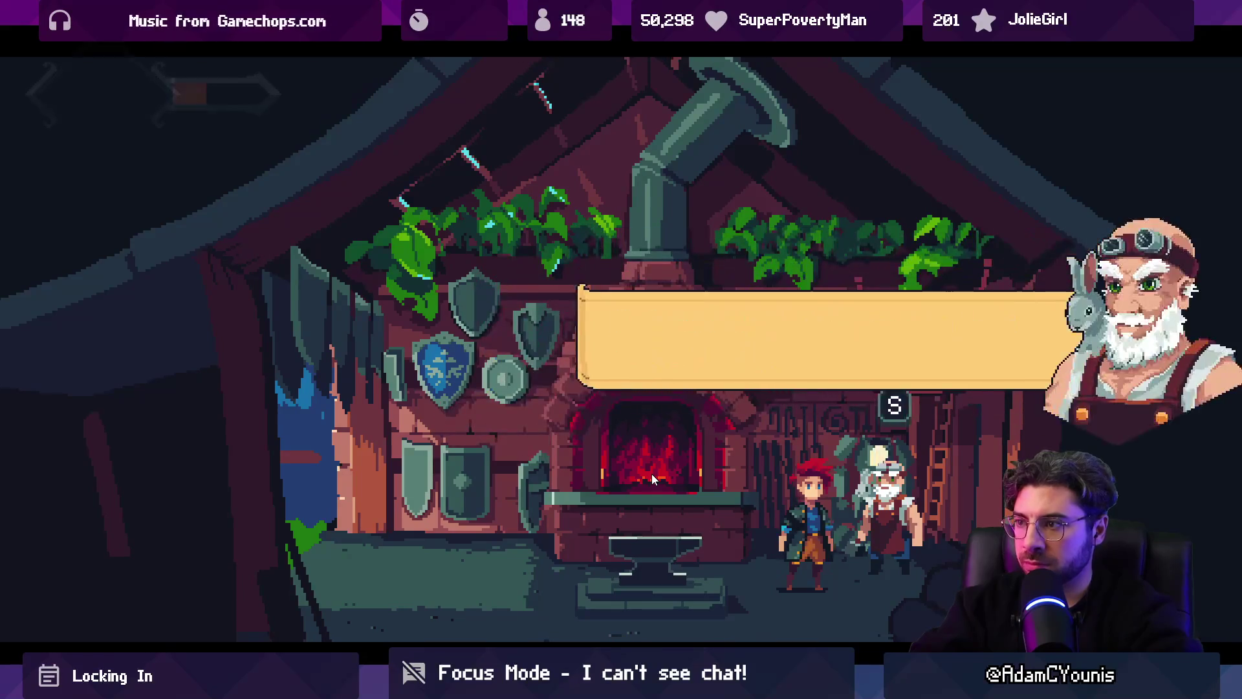
key(Right)
key(s)
key(s)
key(s)
key(s)
key(s)
key(s)
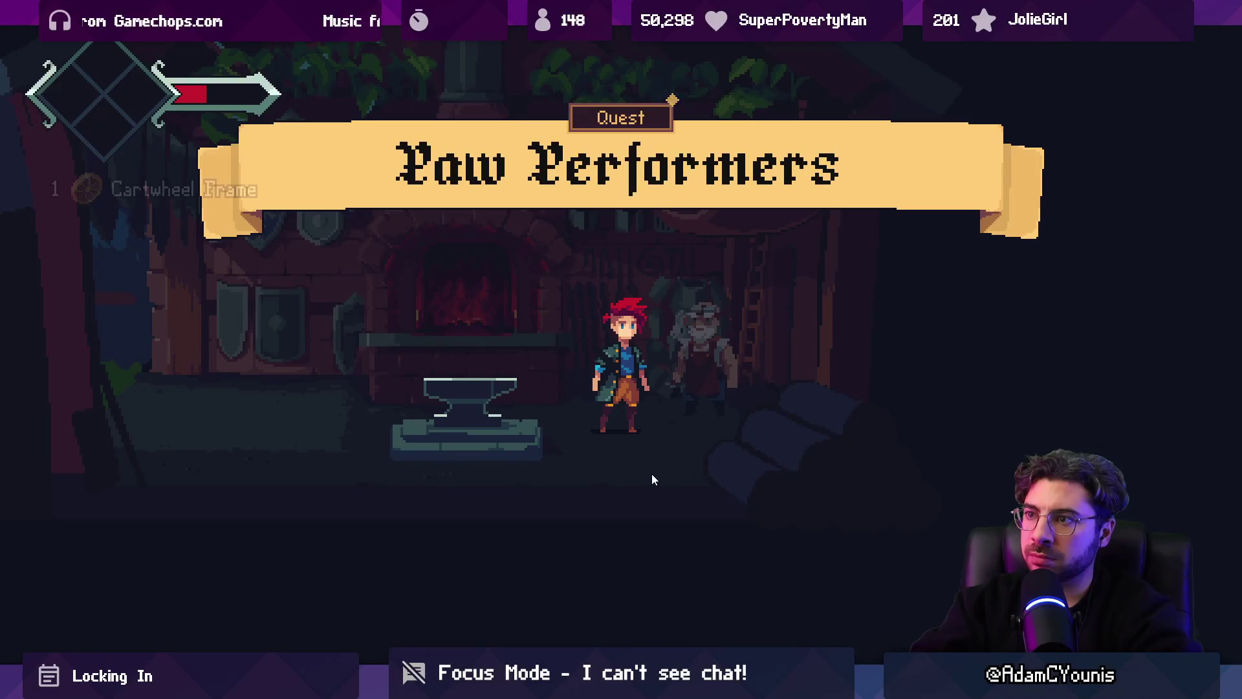
key(m)
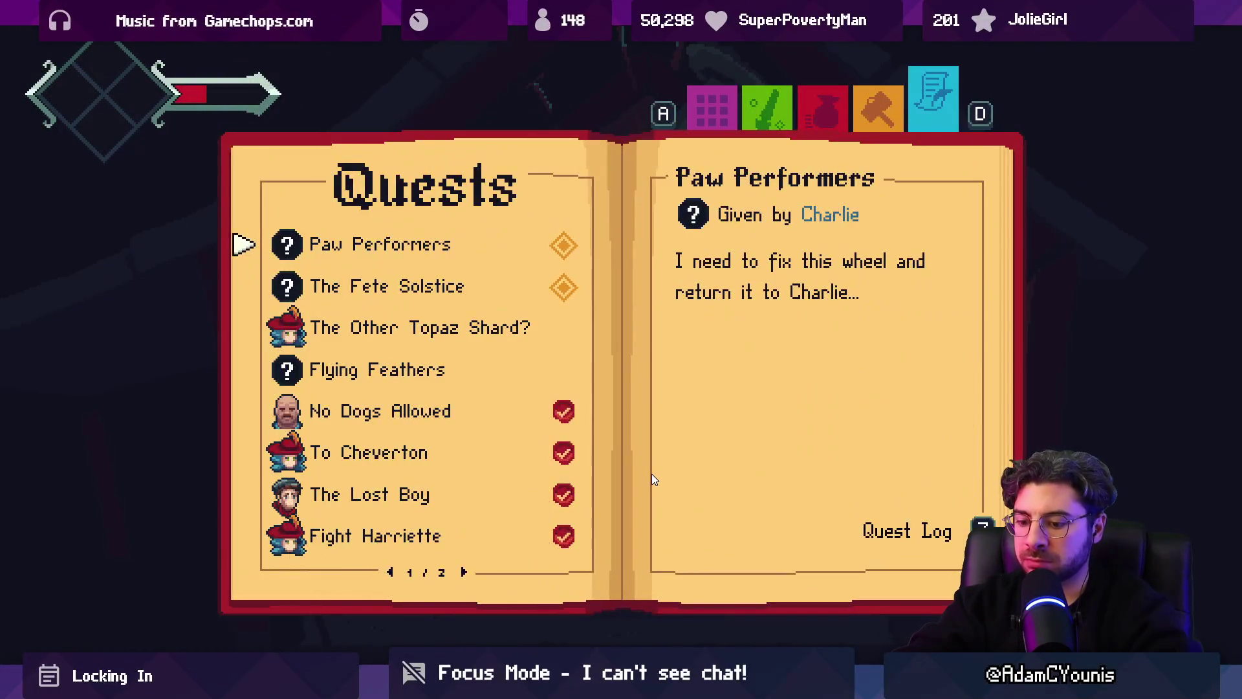
Glance at the world map, then open the journal's quest log and compare Paw Performers and The Fete Solstice
key(d)
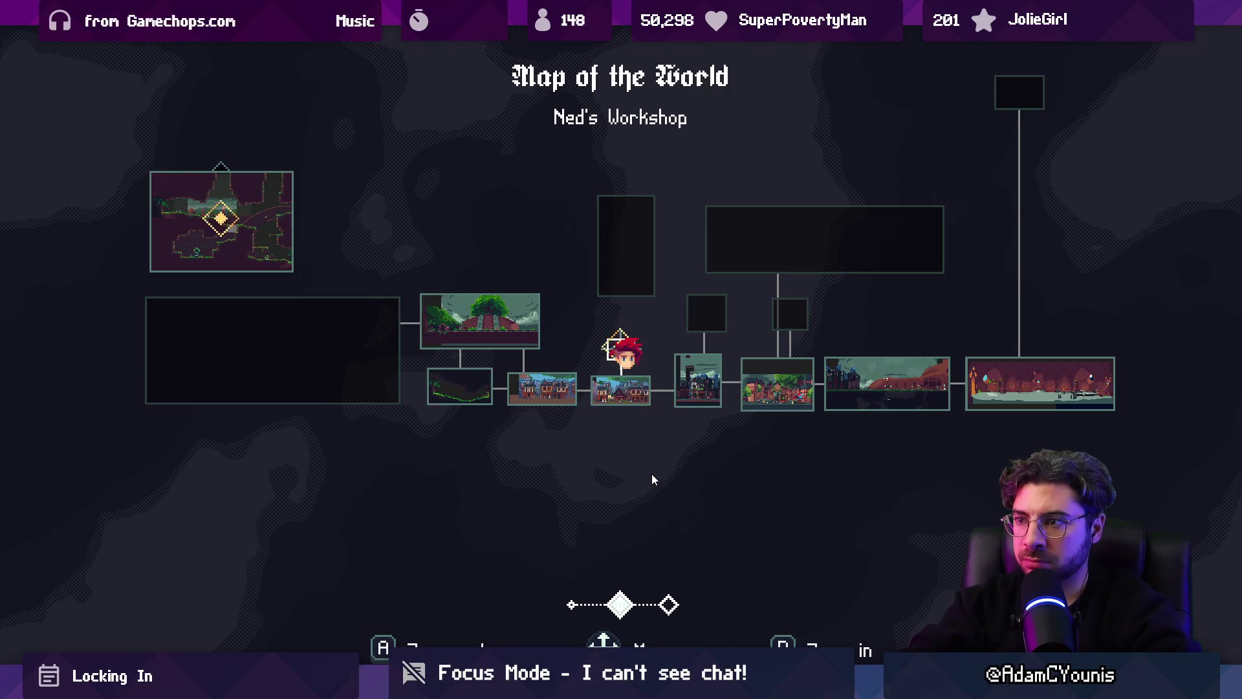
key(Escape)
key(Tab)
key(d)
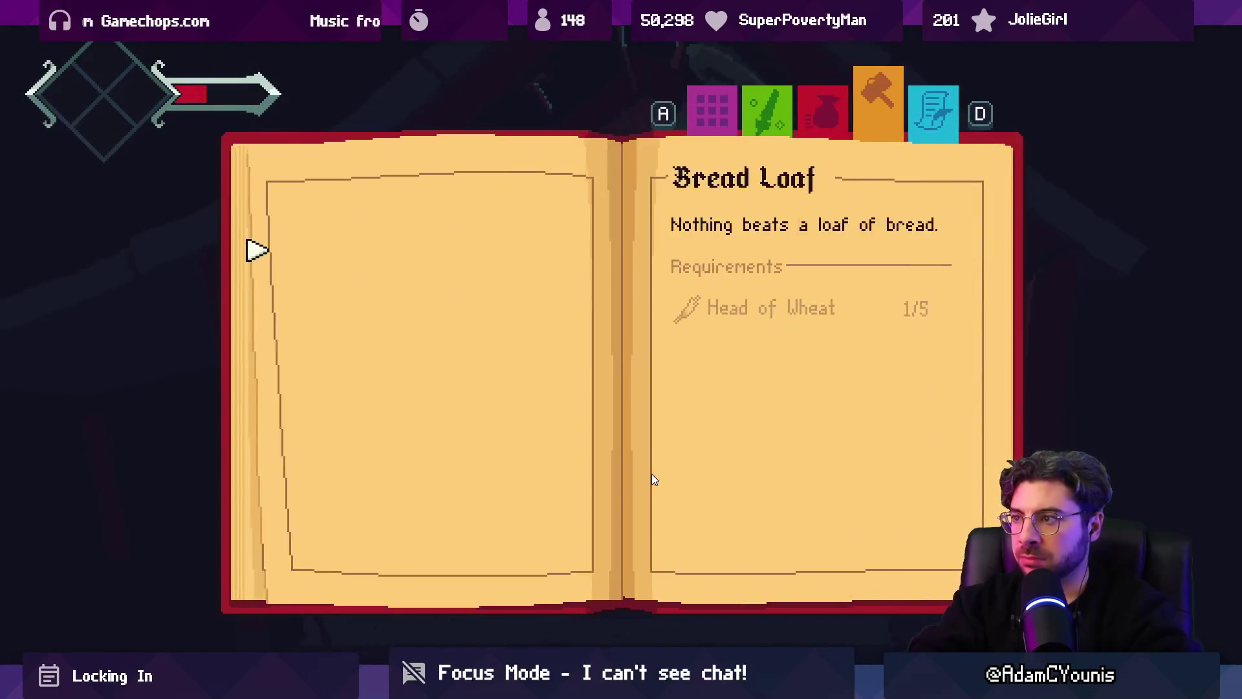
key(d)
key(s)
key(w)
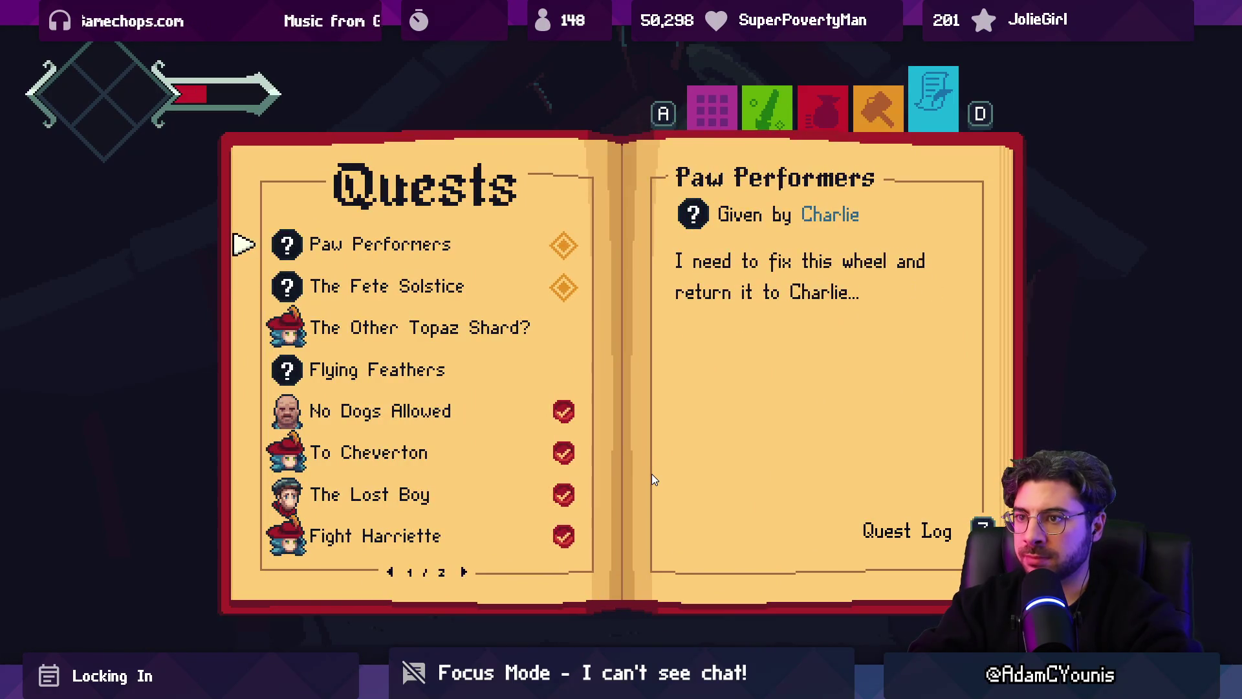
key(s)
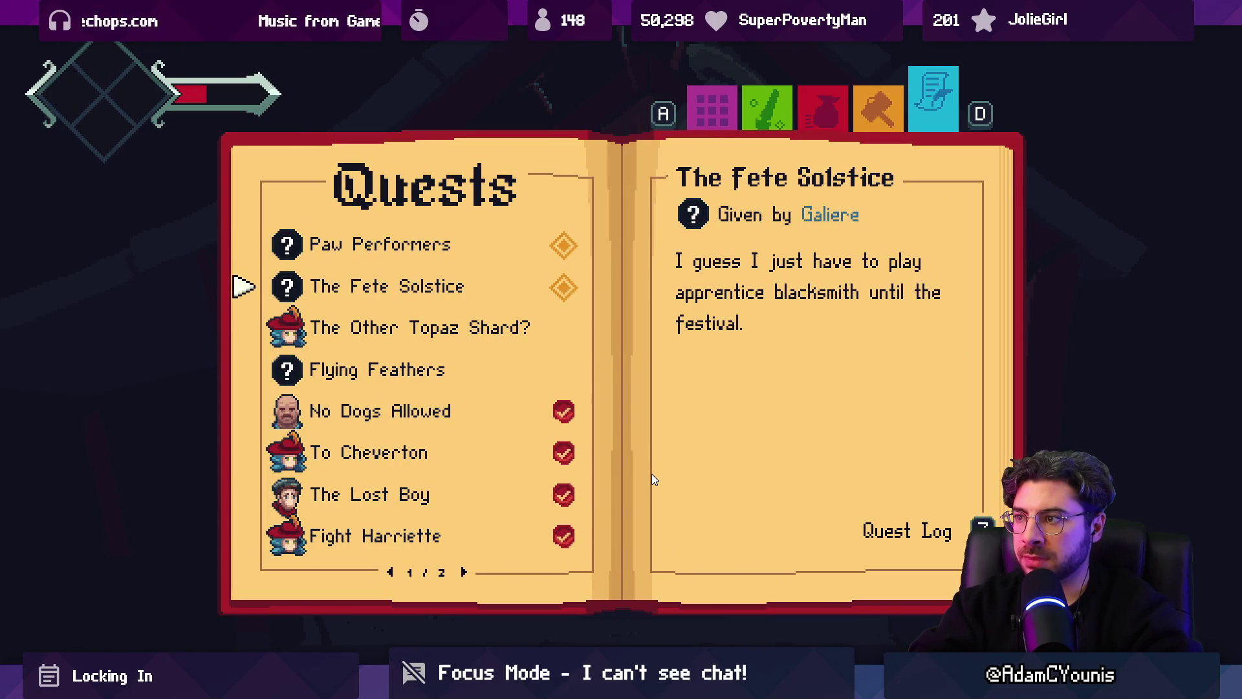
key(w)
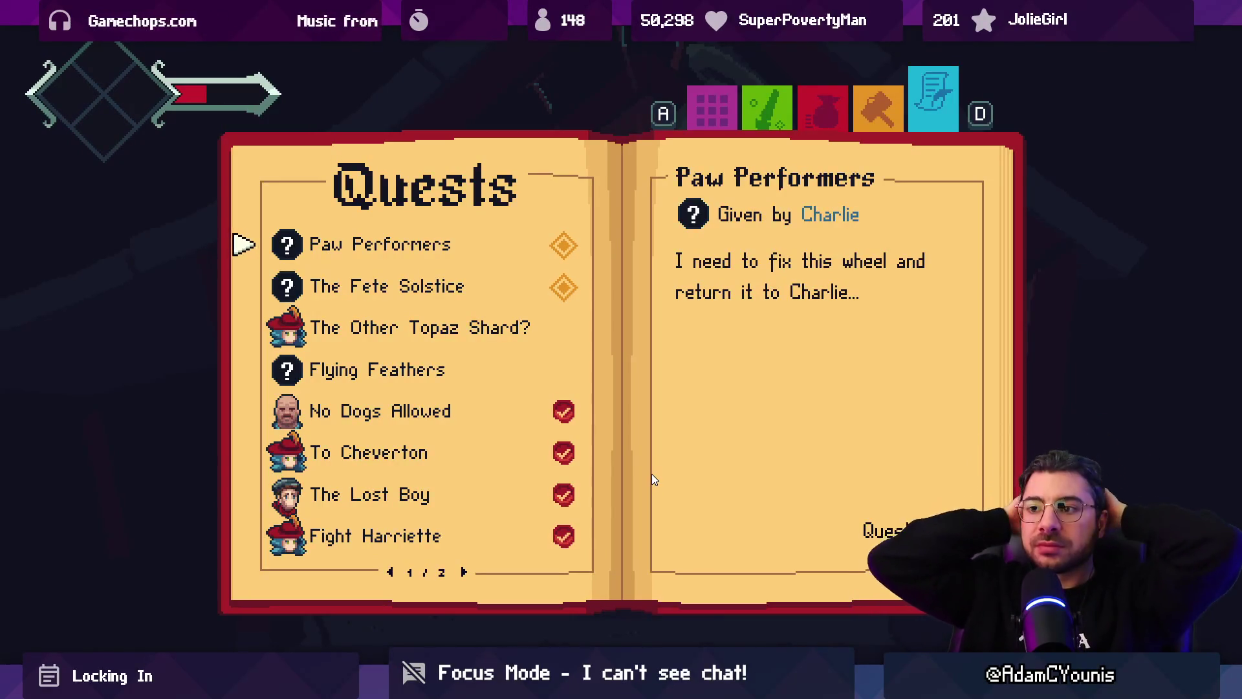
Browse further down the quest list through The Other Topaz Shard? and Flying Feathers
key(s)
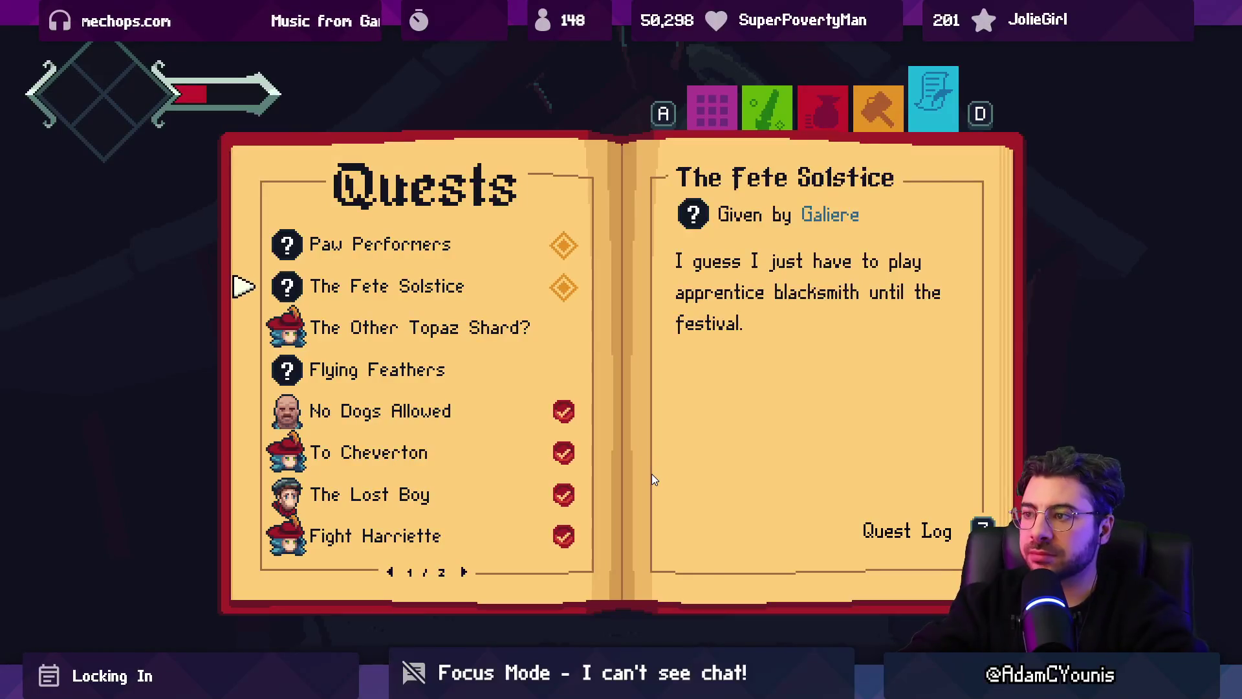
key(s)
key(s)
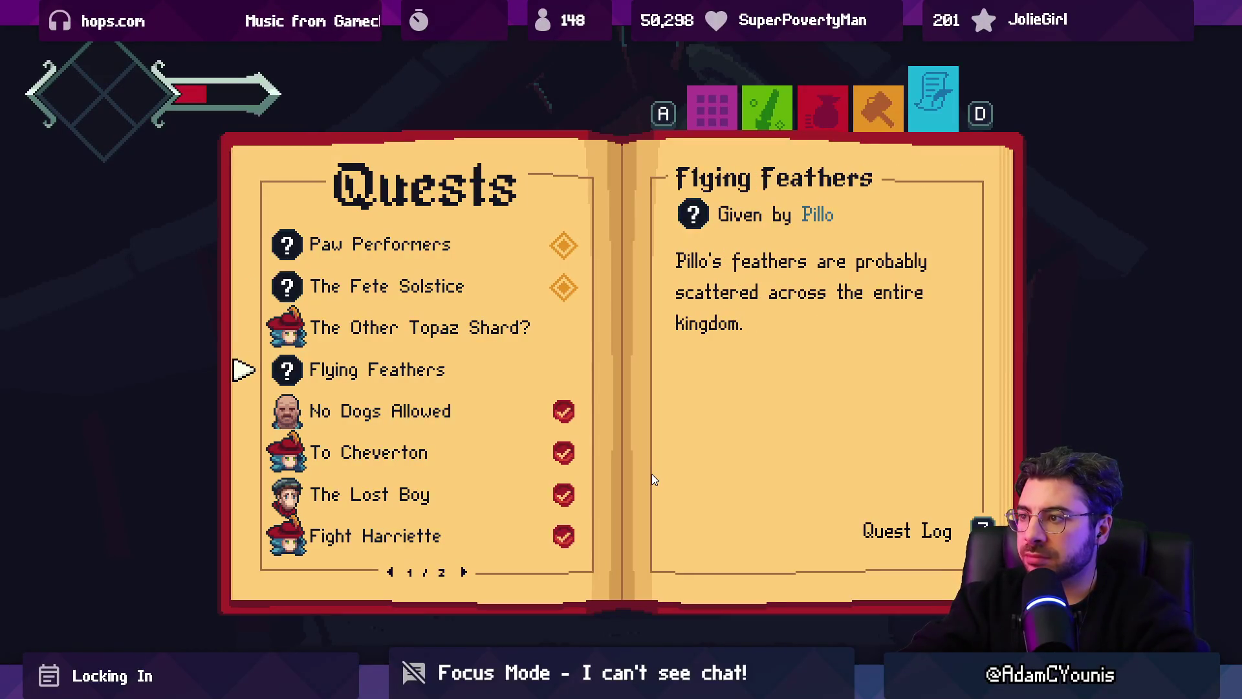
key(w)
key(w)
key(w)
key(s)
key(s)
key(s)
key(w)
key(w)
key(w)
key(s)
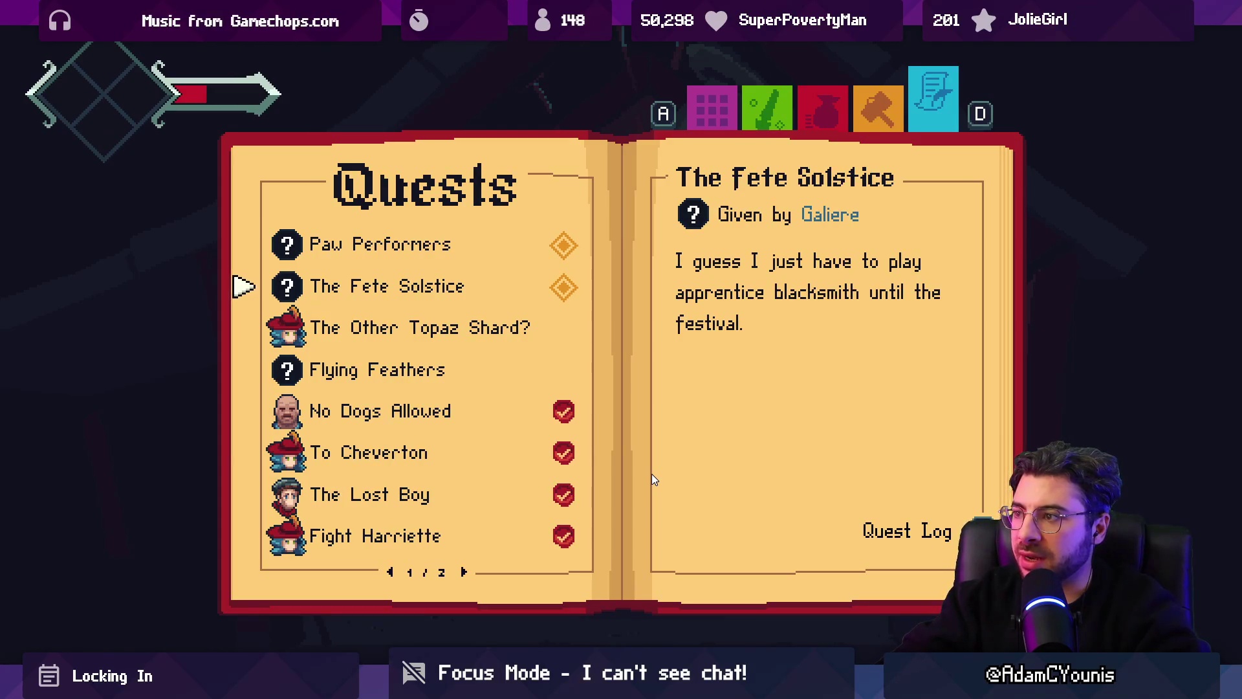
Recheck The Fete Solstice in the quest log, close the journal, and restore the full editor layout
key(d)
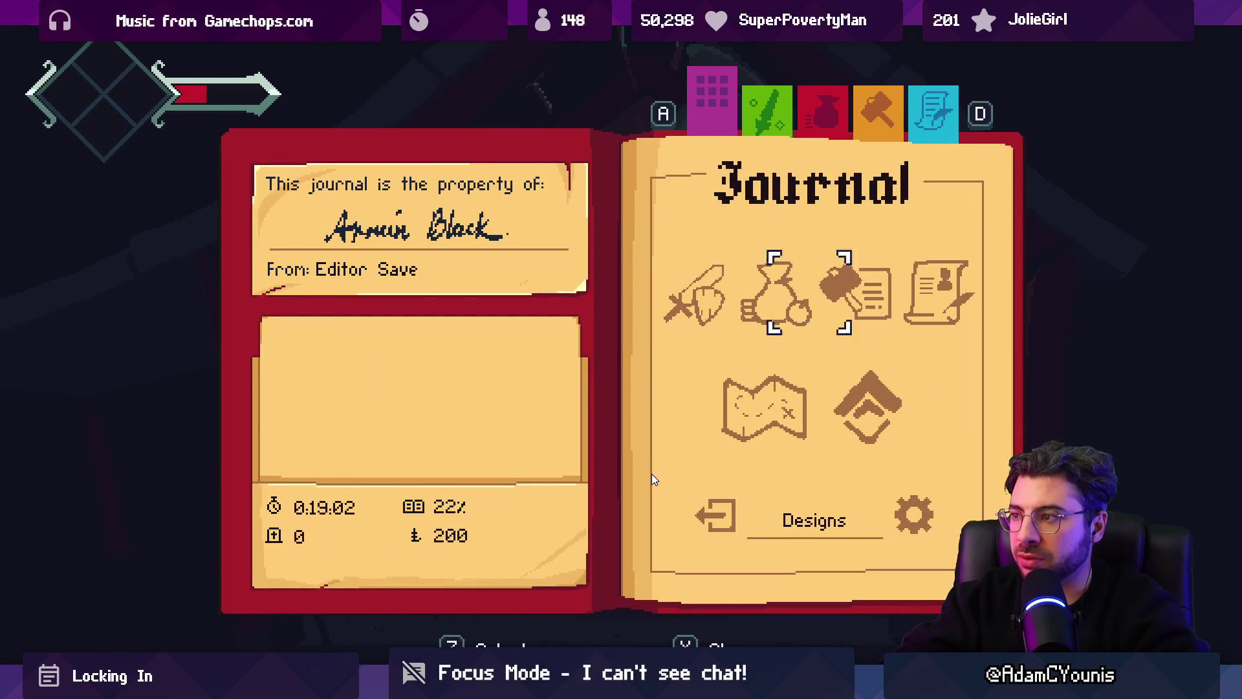
key(z)
key(d)
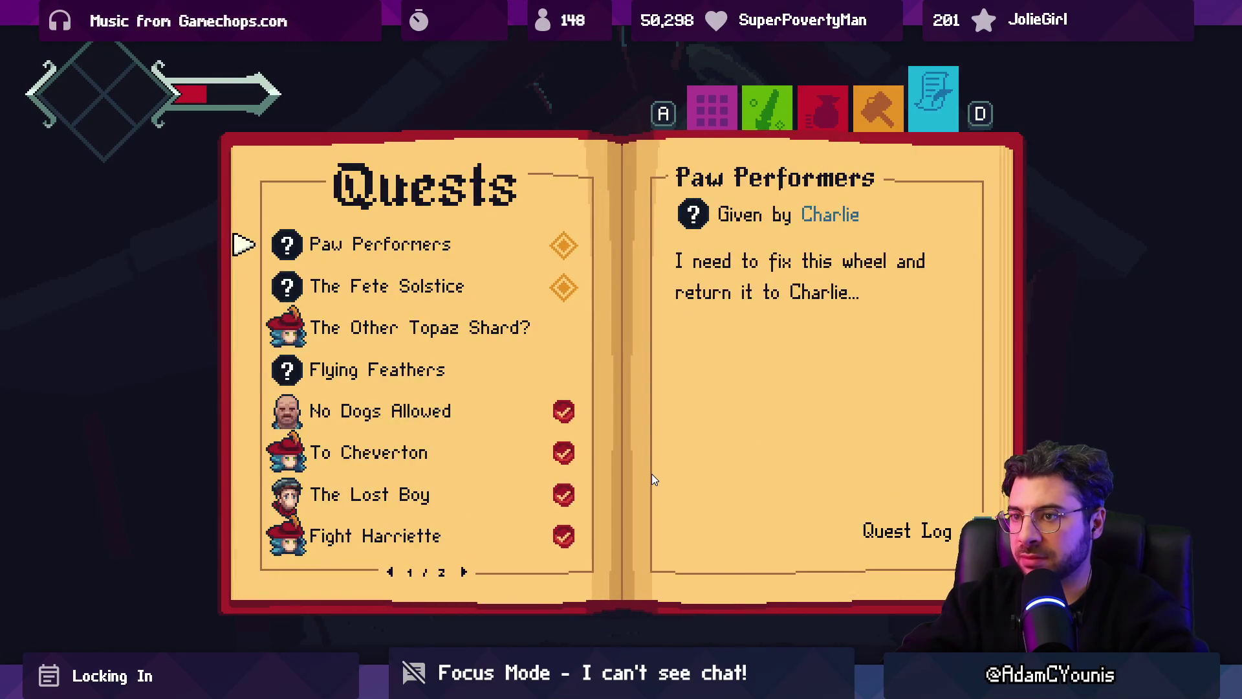
key(s)
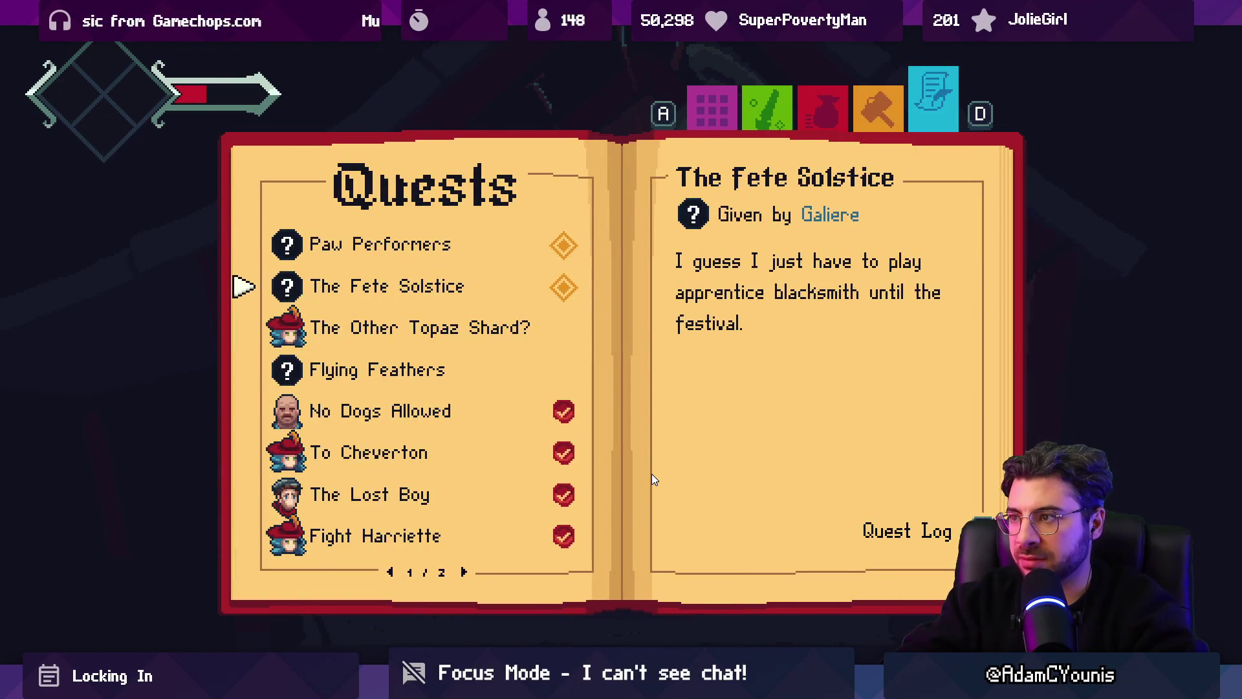
key(s)
key(s)
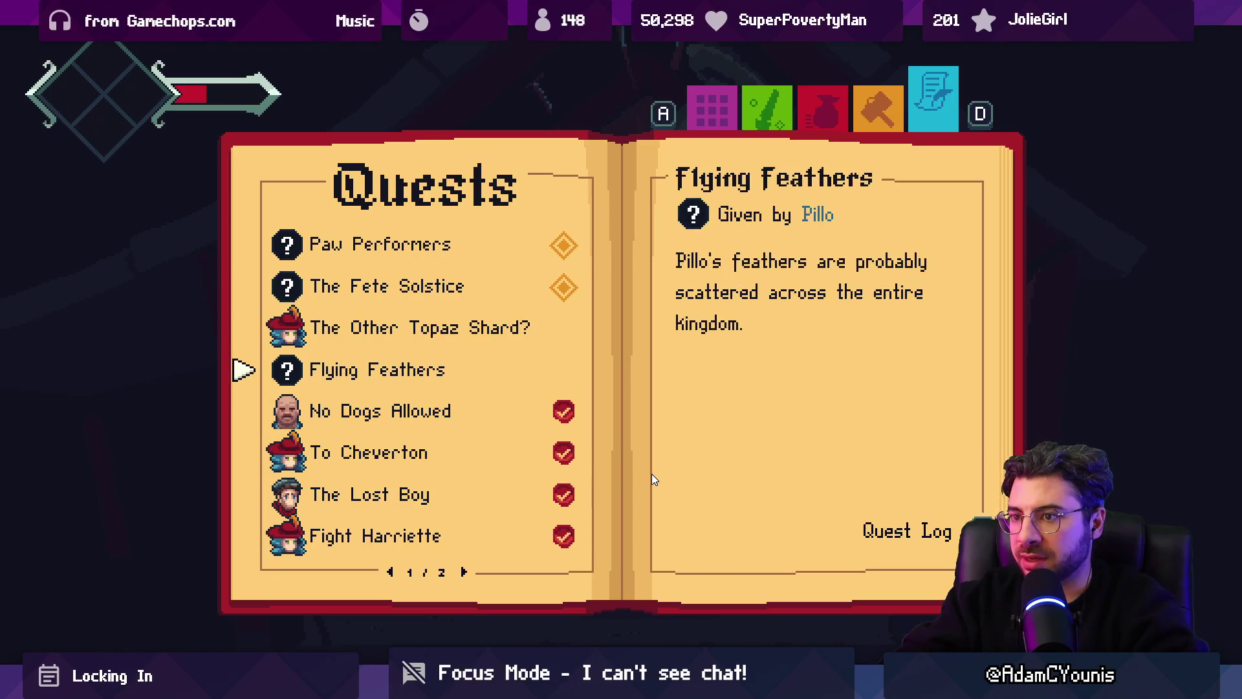
key(w)
key(w)
key(w)
key(s)
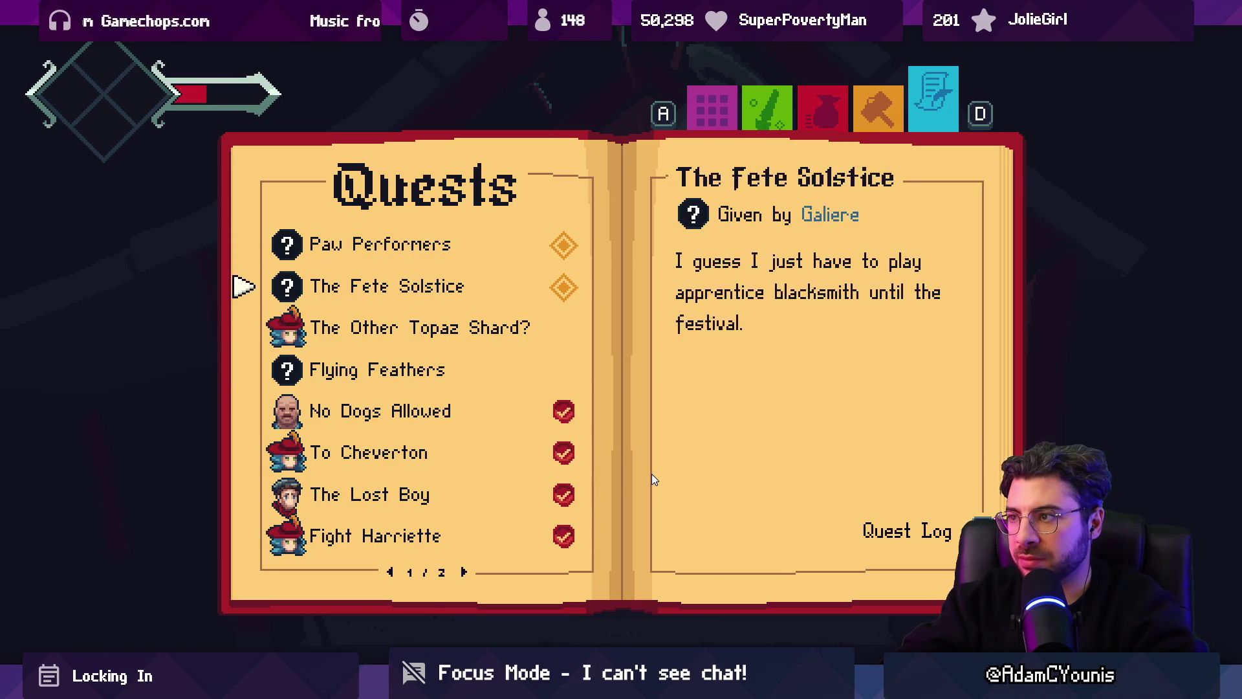
key(Escape)
key(shift+space)
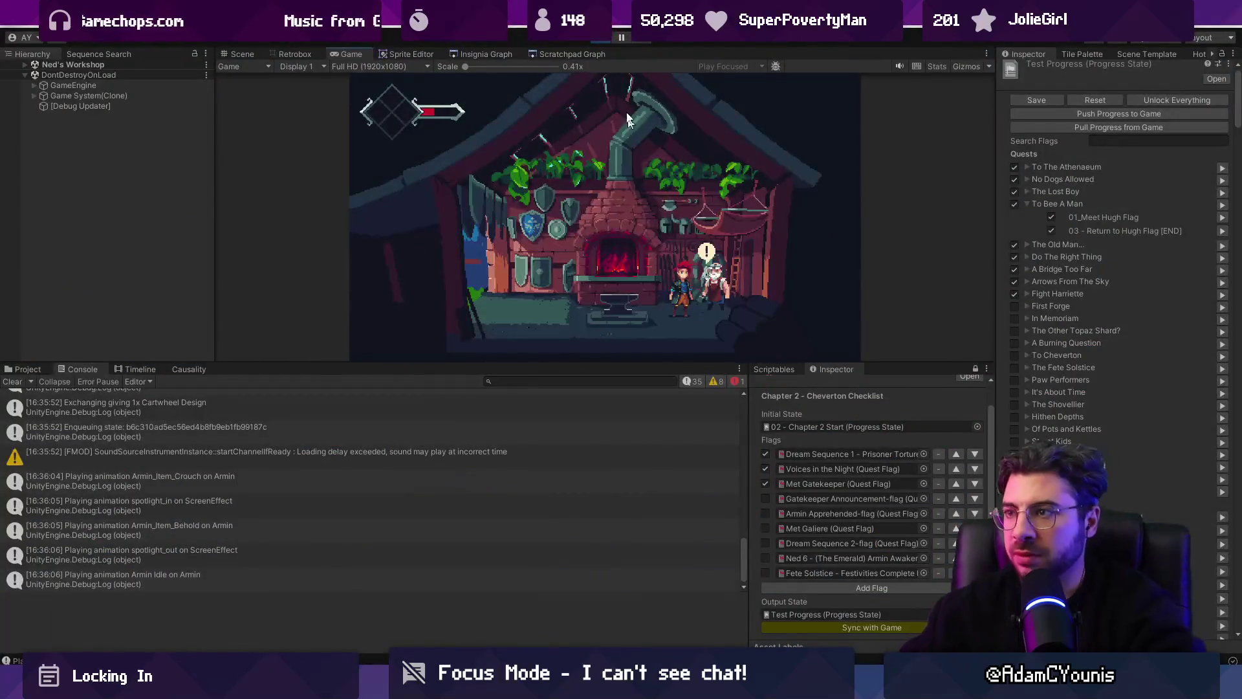
In Fork, commit the staged changes as 'Adds sorting function to Listables and sorts Quests', then return to Unity
key(alt+Tab)
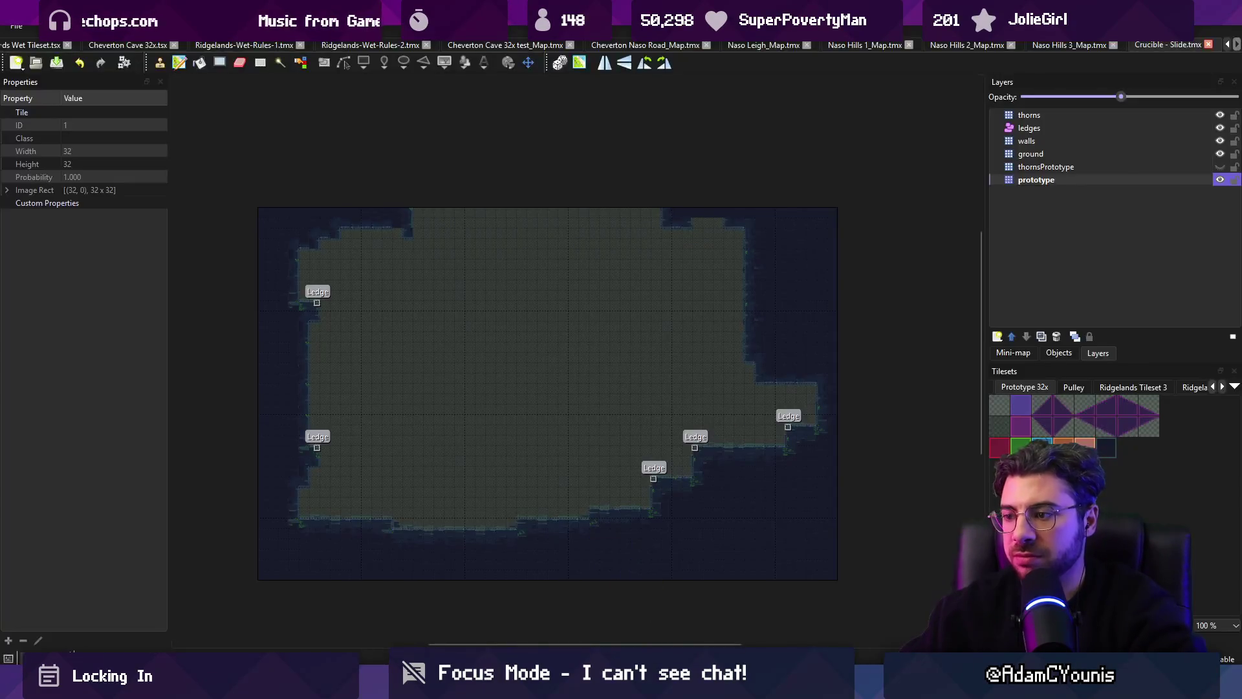
key(alt+Tab)
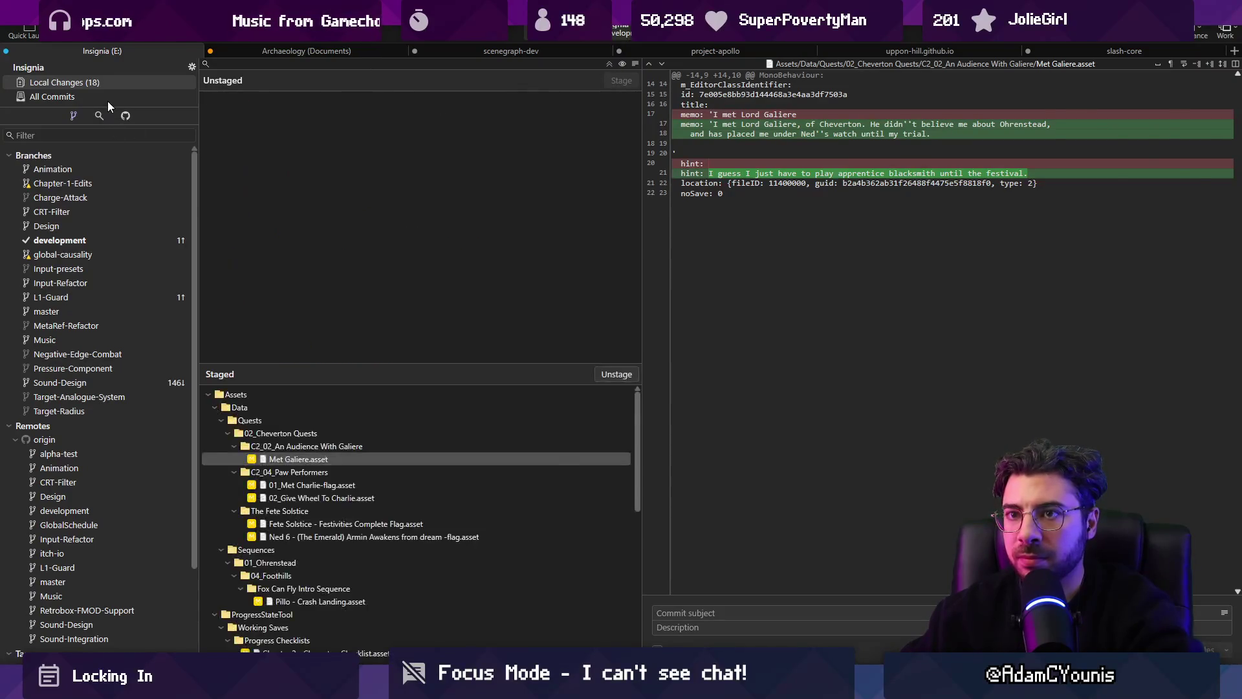
click(108, 97)
click(119, 84)
click(712, 612)
text(Adds sorting function to List)
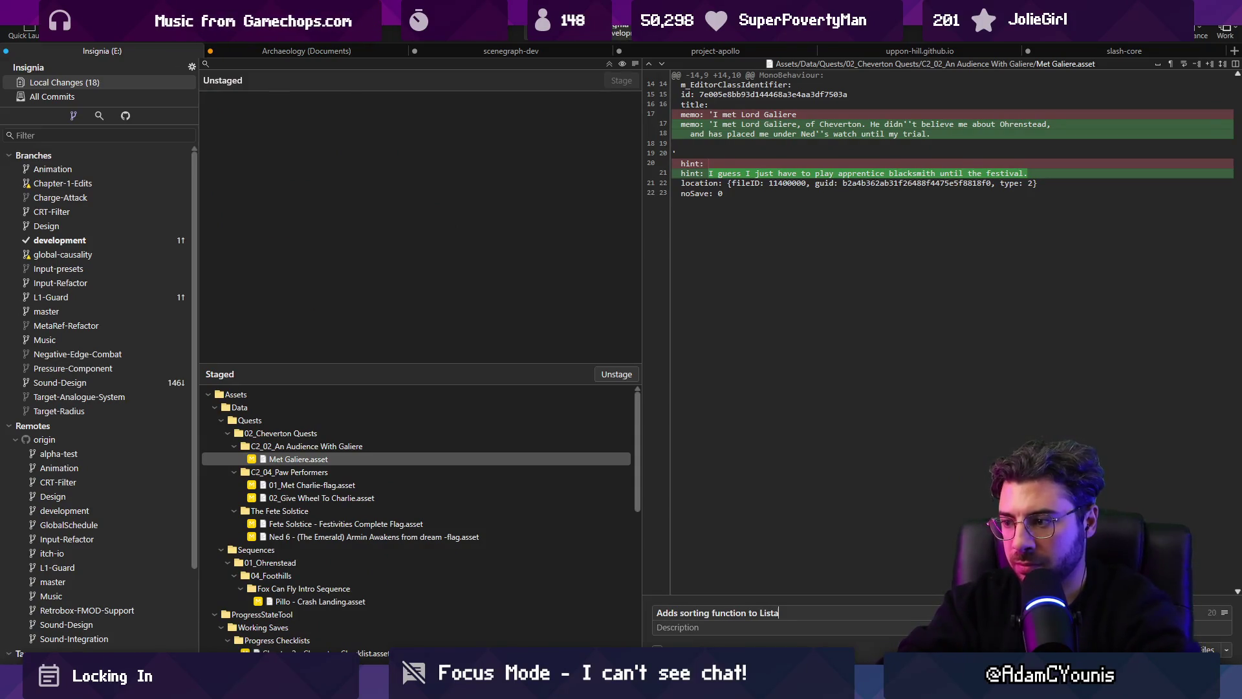
text( and sorts Quests)
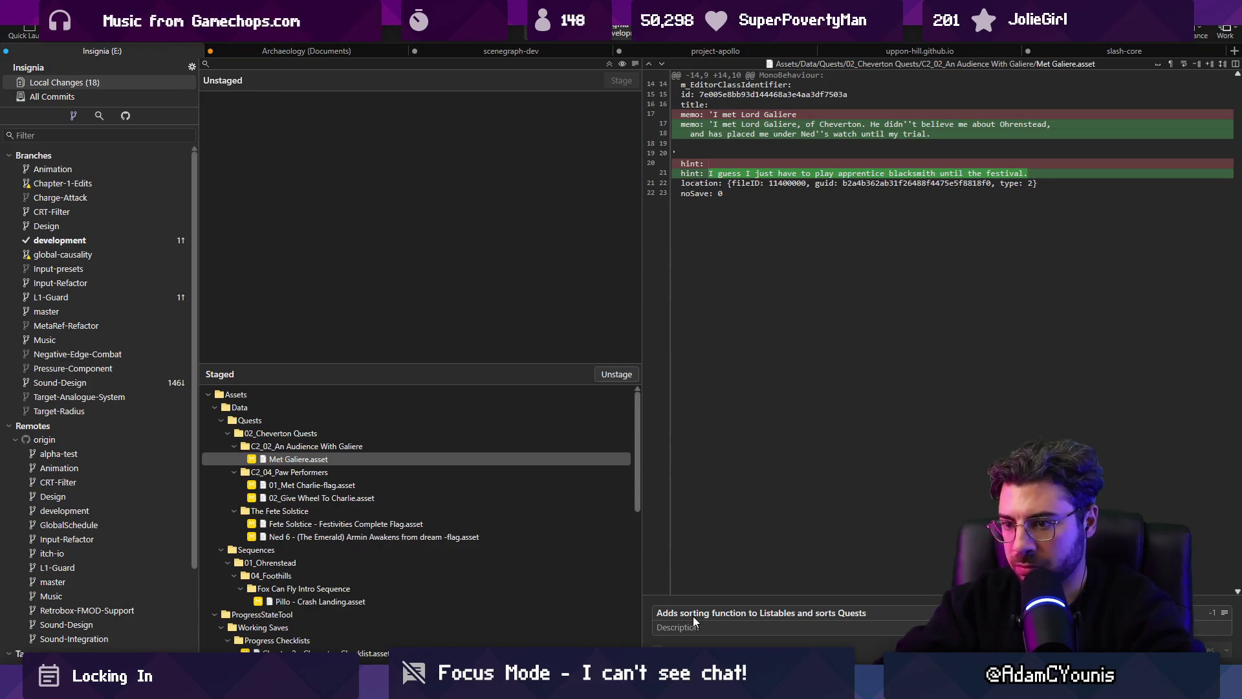
key(ctrl+Return)
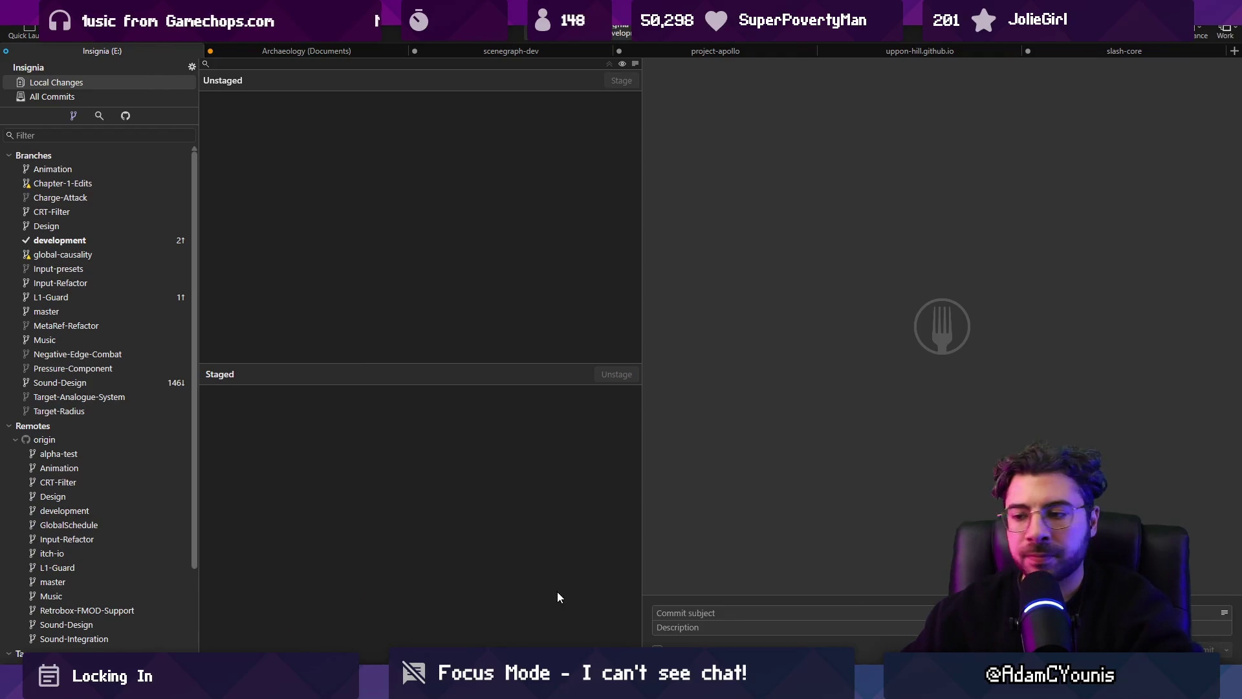
mouse_move(423, 686)
click(423, 614)
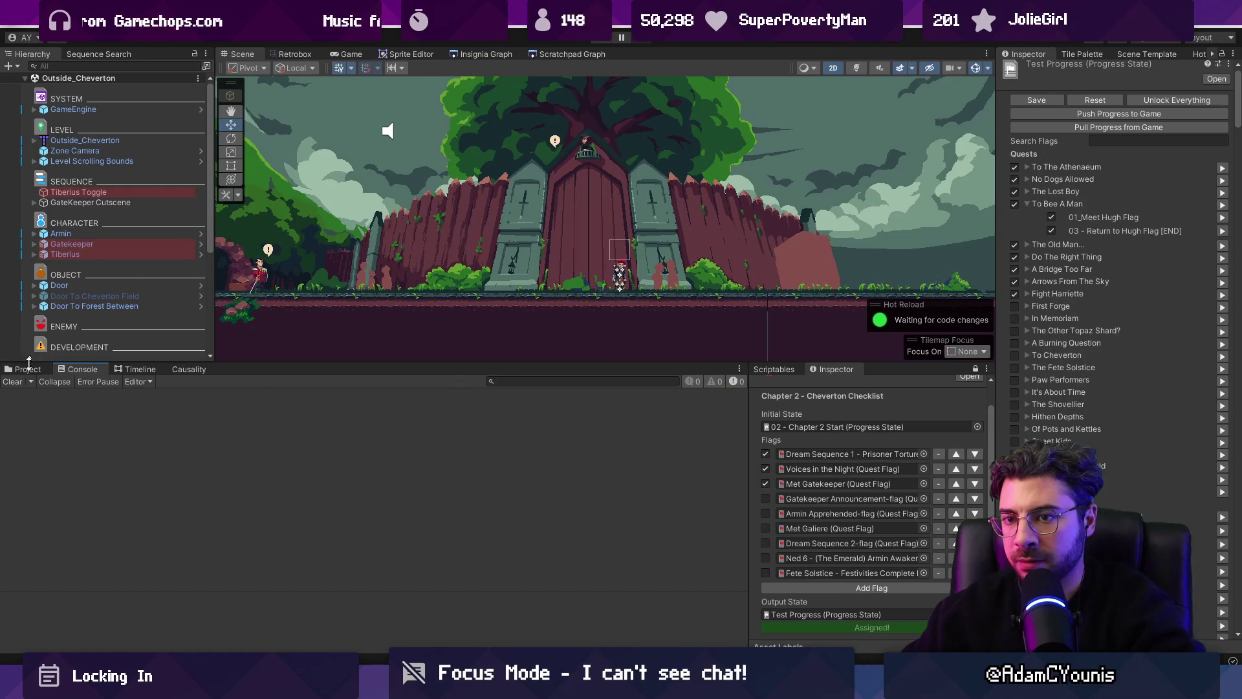
Search the Project for 'charlie', select Charlie's NPC data, and open his sprite sheet in the pixel editor
click(26, 369)
click(562, 382)
text(charlie)
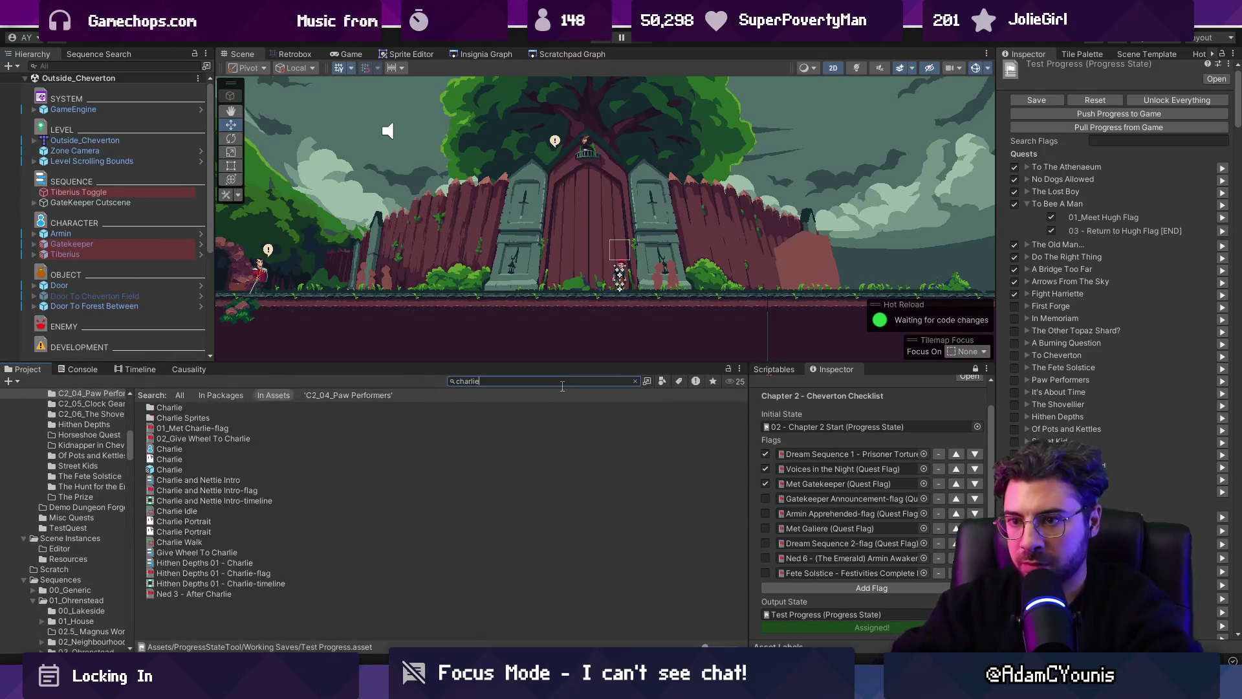
key(Down)
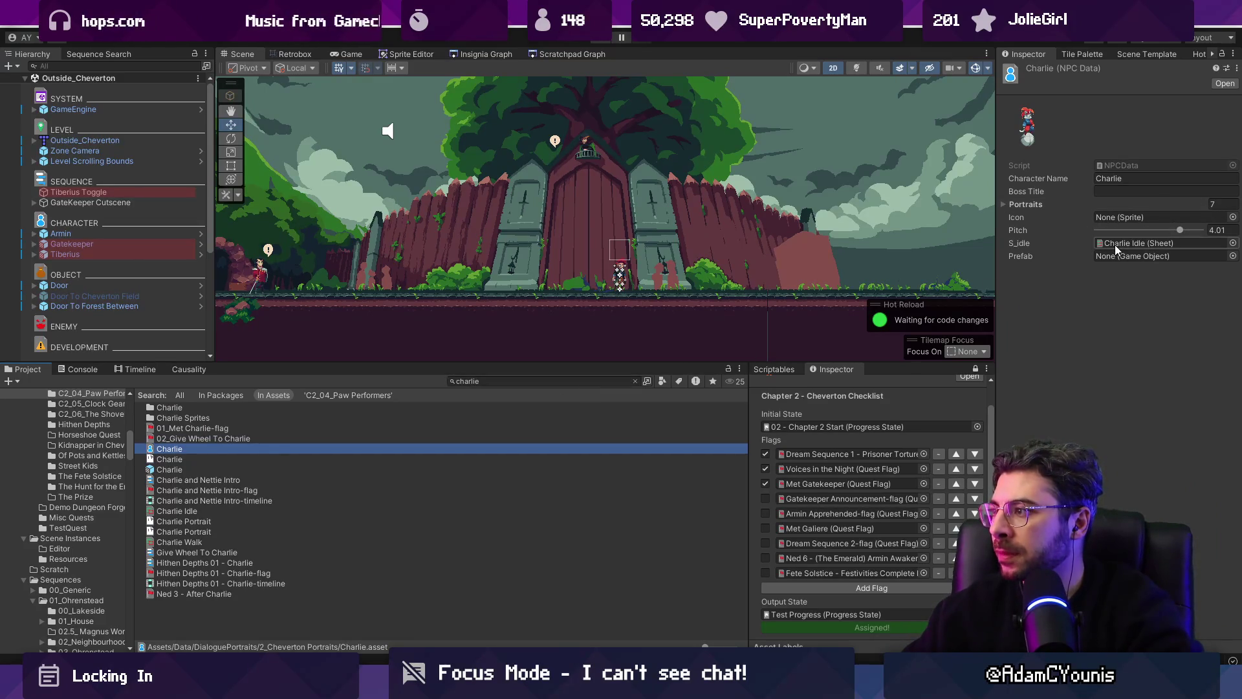
double_click(231, 460)
Lasso-select the red jester's head and paste it into a new blank sprite
key(q)
mouse_move(398, 206)
mouse_down()
mouse_move(406, 325)
mouse_move(495, 217)
mouse_up()
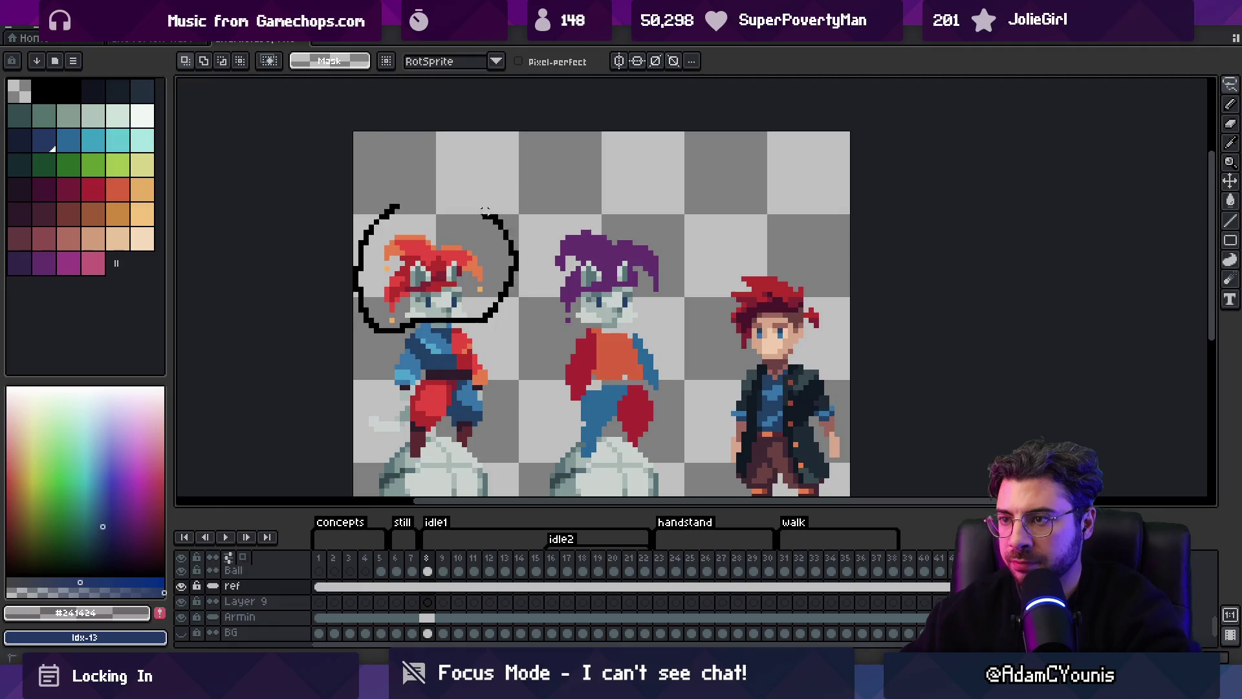
click(304, 149)
click(13, 38)
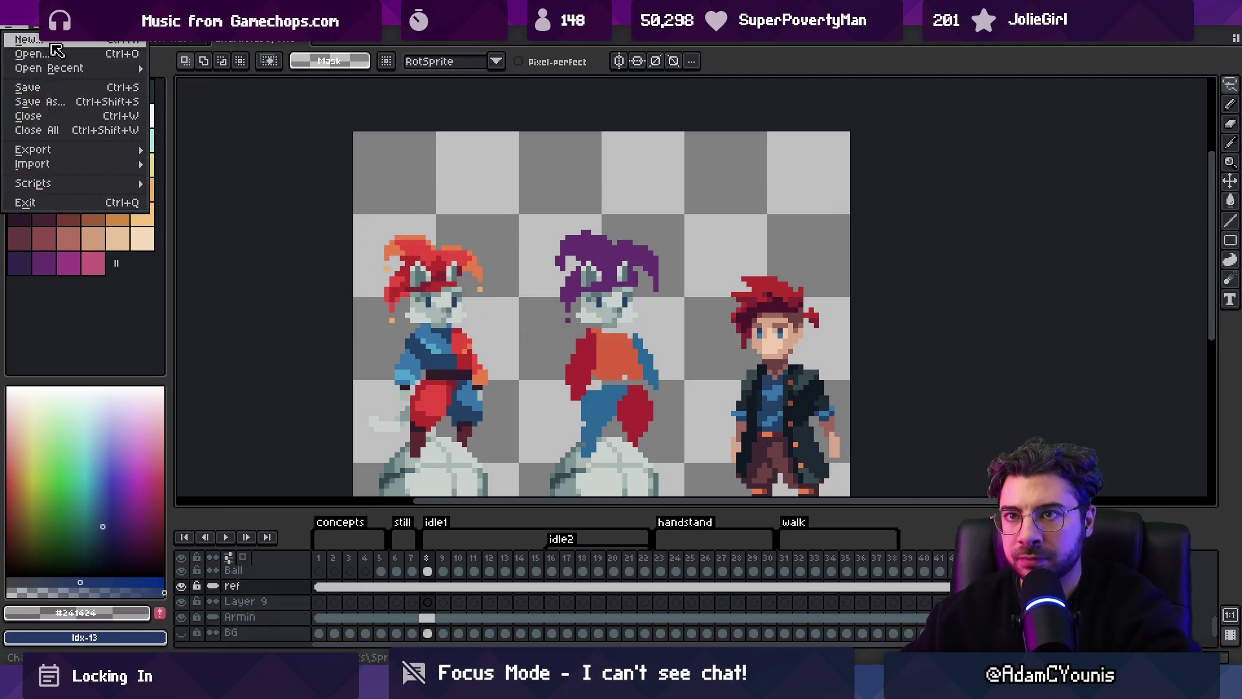
click(19, 49)
click(581, 471)
key(ctrl+v)
Resize the new sprite's canvas to 32×32
scroll(676, 286, up, 3)
scroll(677, 286, down, 3)
click(84, 29)
click(109, 107)
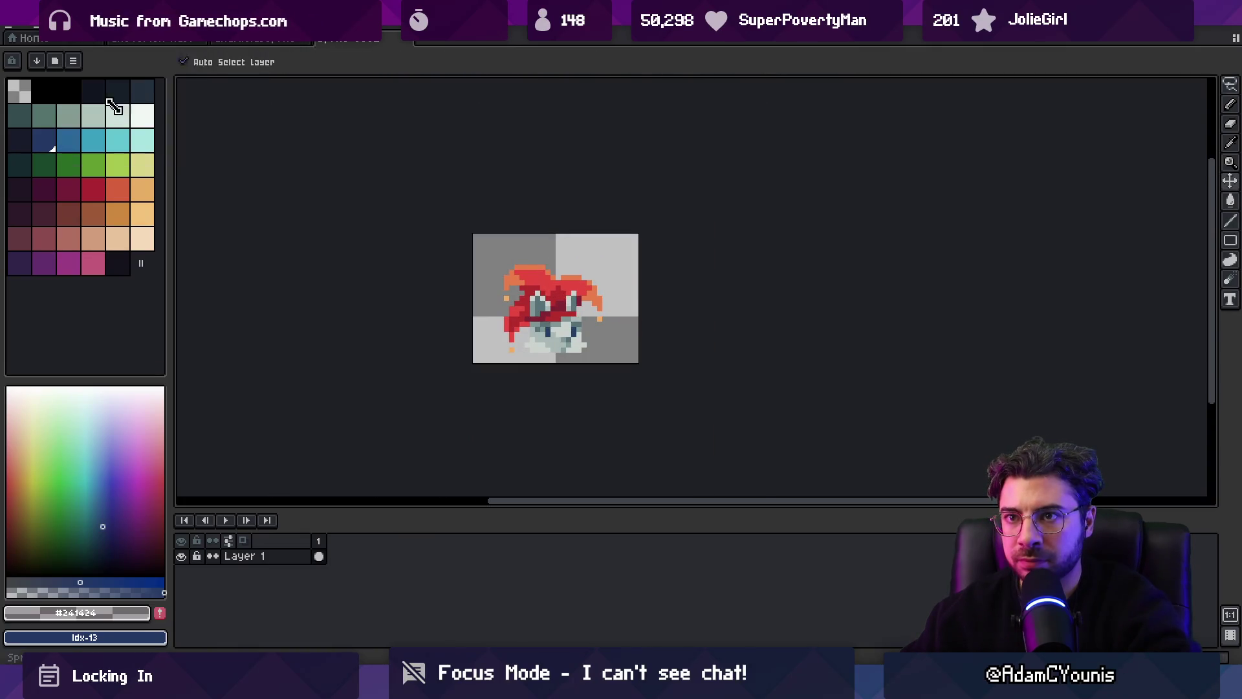
key(Tab)
text(32)
key(Return)
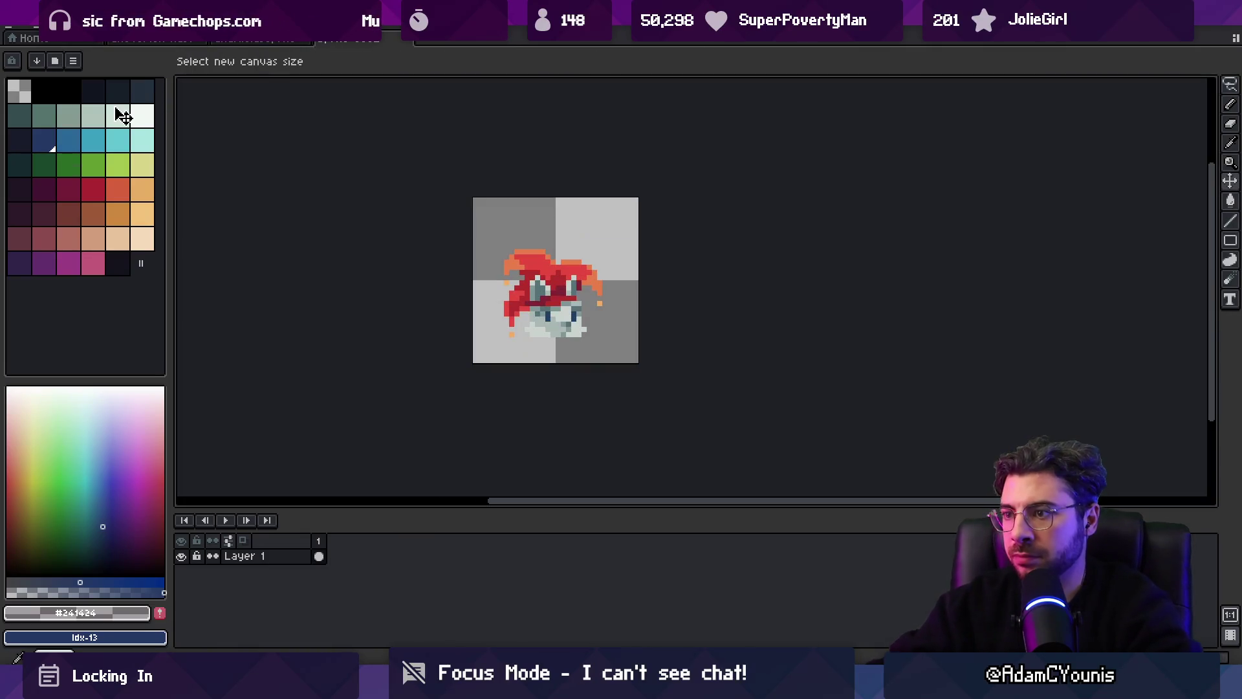
Search files for 'rose .ase' and open Rose Portraits 3
text(rose .)
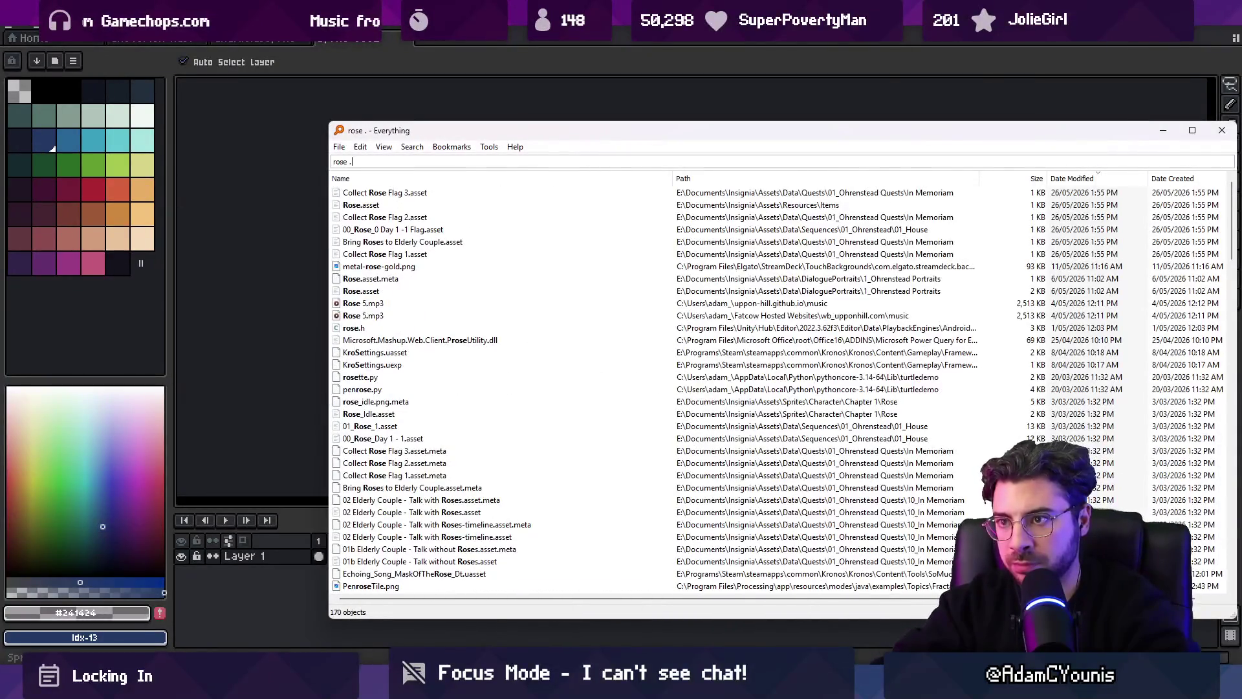
text(ase)
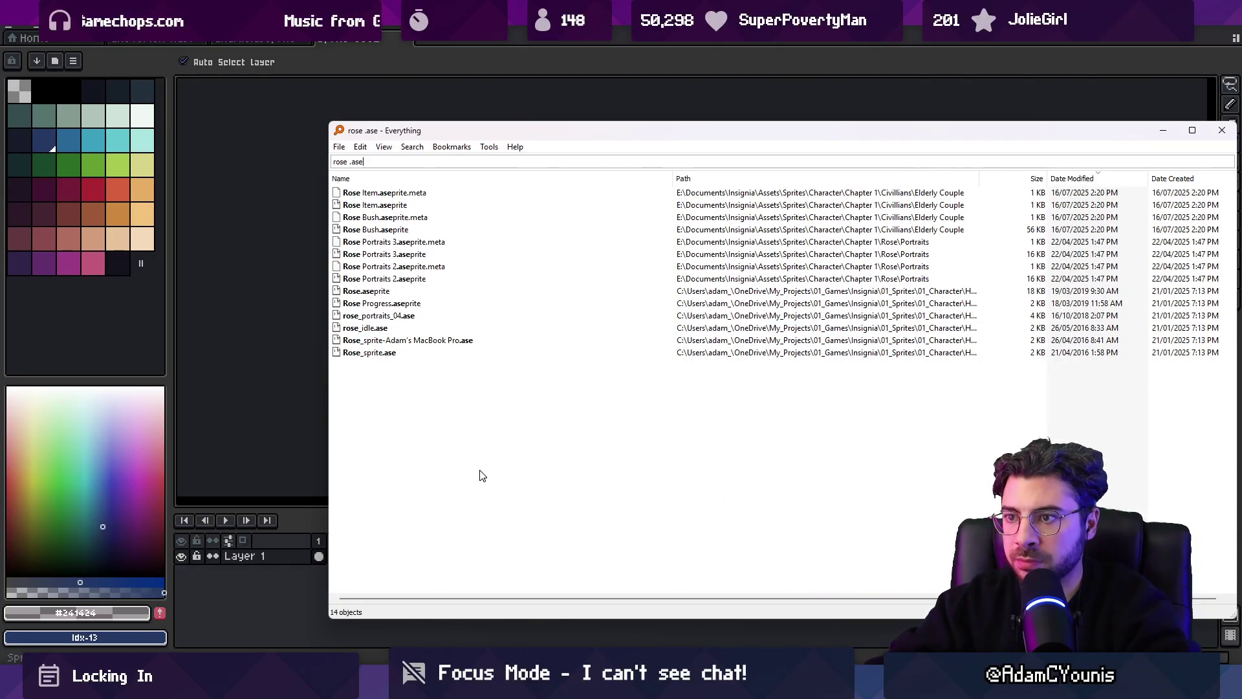
key(Down)
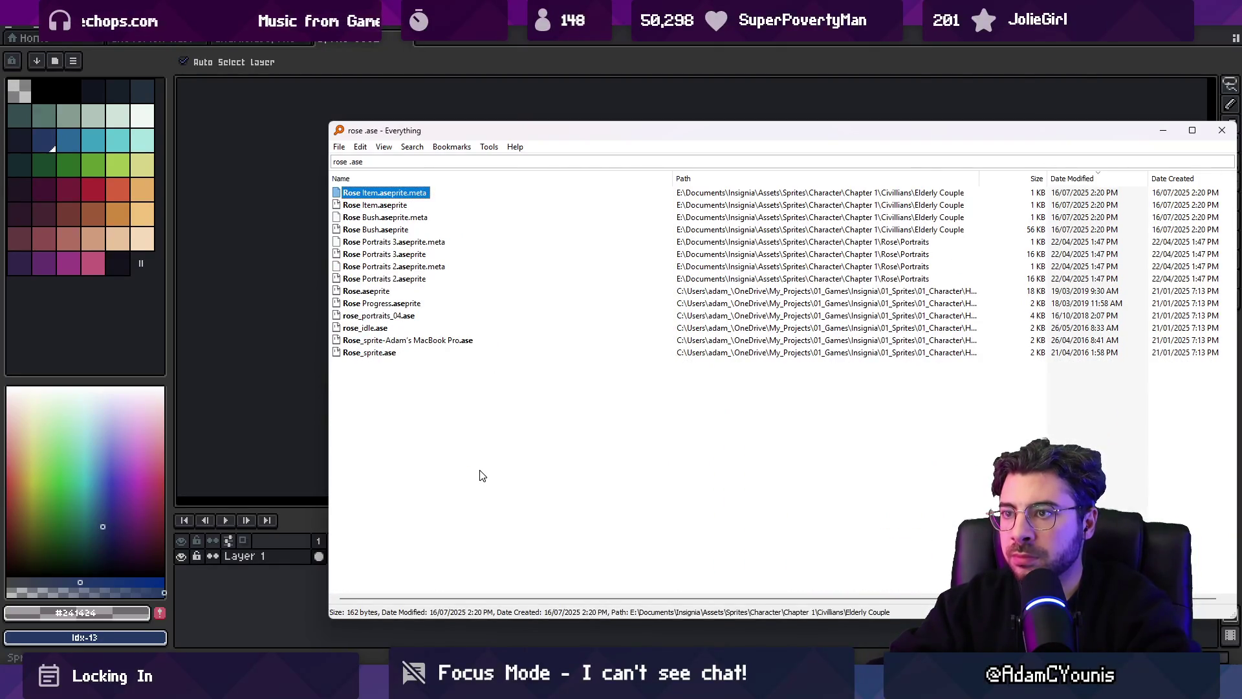
key(Down)
key(Down)
key(Down)
key(Return)
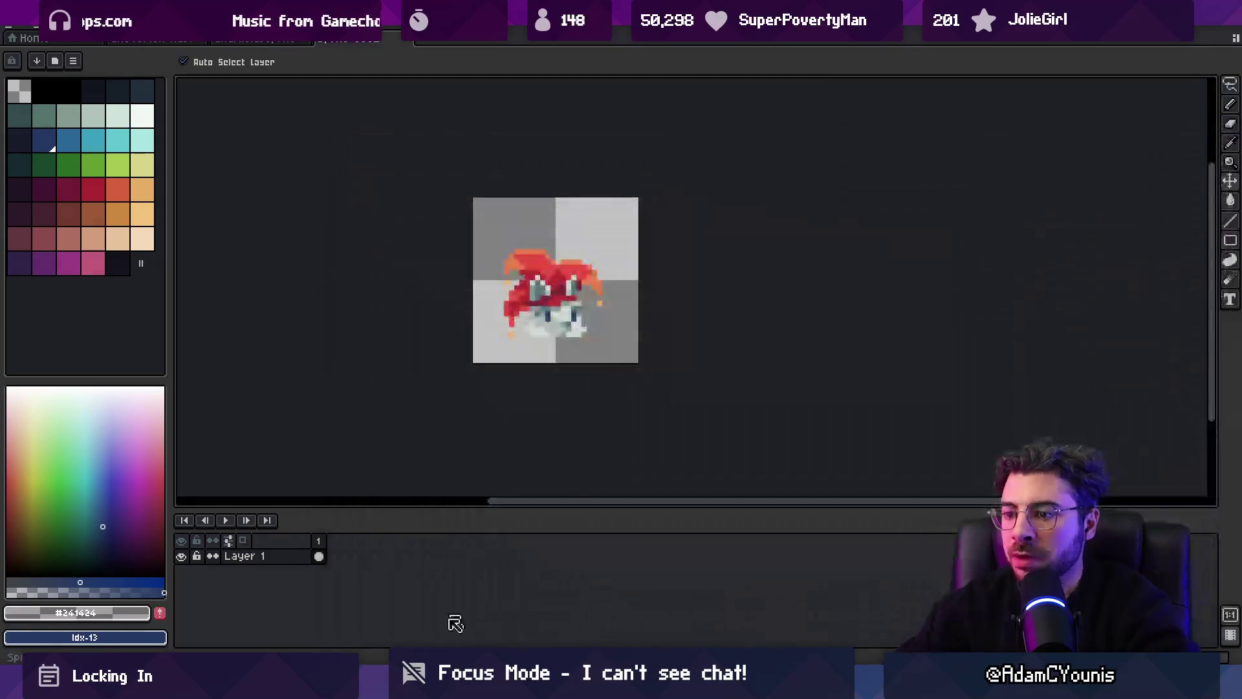
Close Sprite-0002 with Don't Save and return to Unity's project search
click(409, 39)
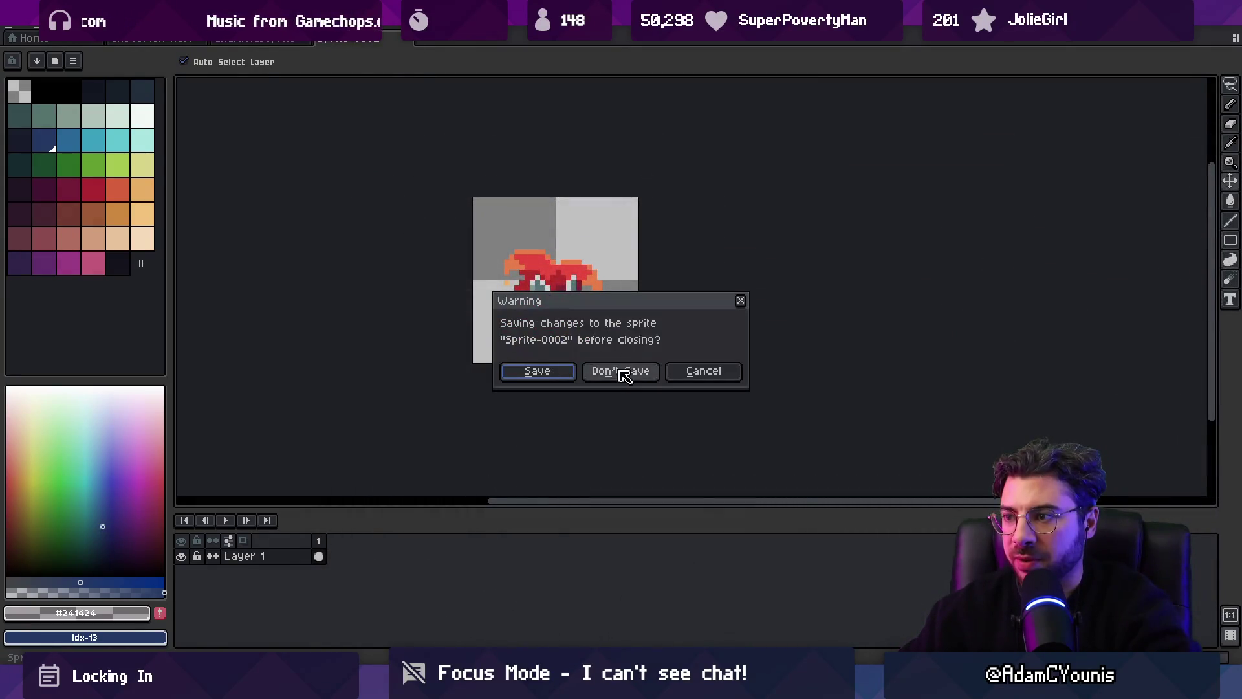
click(624, 372)
key(alt+Tab)
click(491, 381)
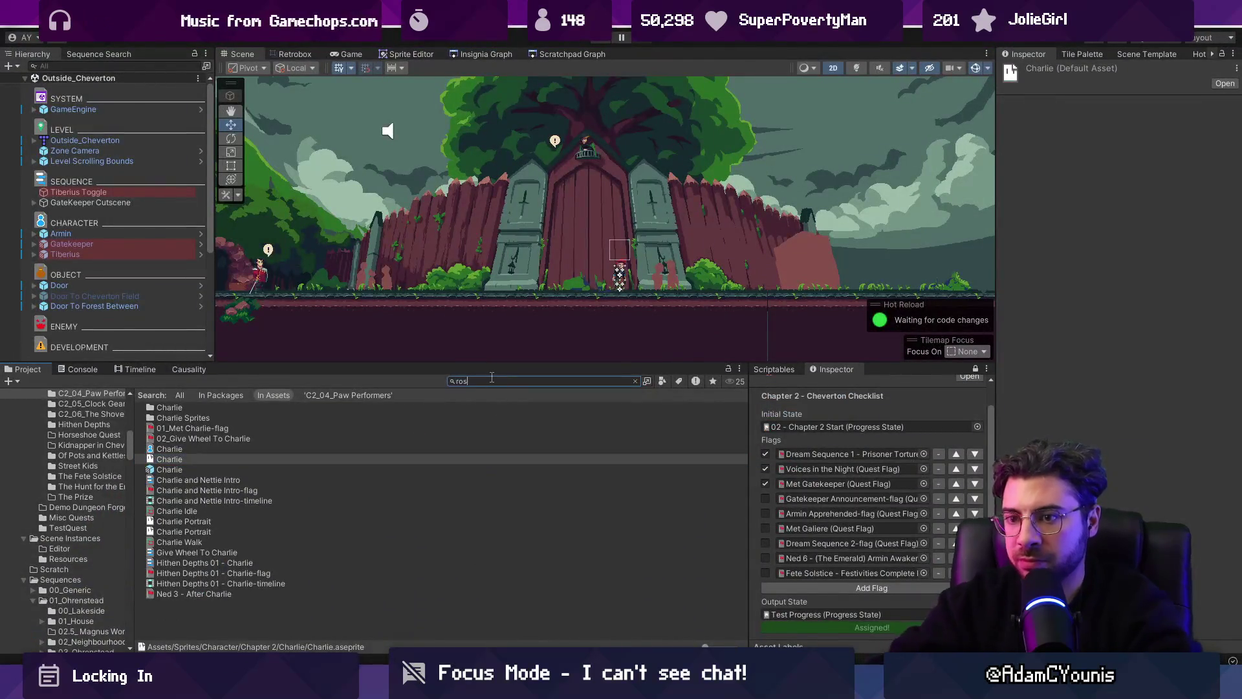
Search 'rose' and inspect Rose's NPC data and its rose_idle icon texture
text(e)
click(195, 429)
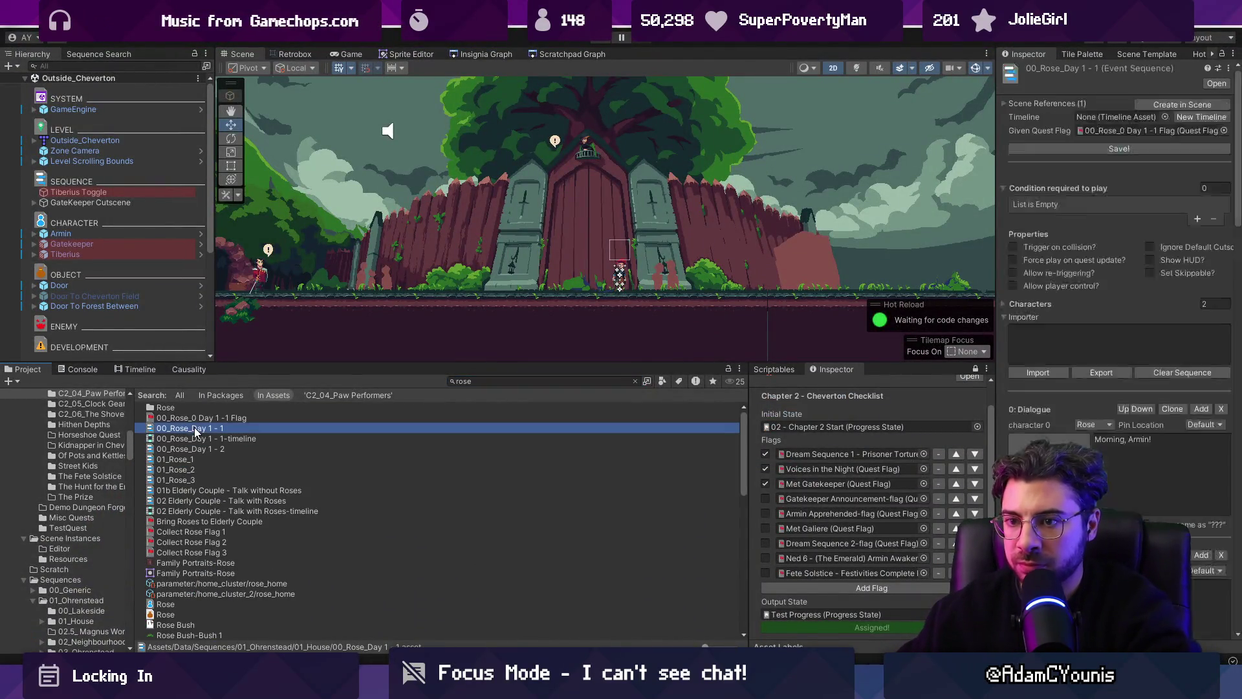
scroll(213, 520, down, 3)
click(206, 489)
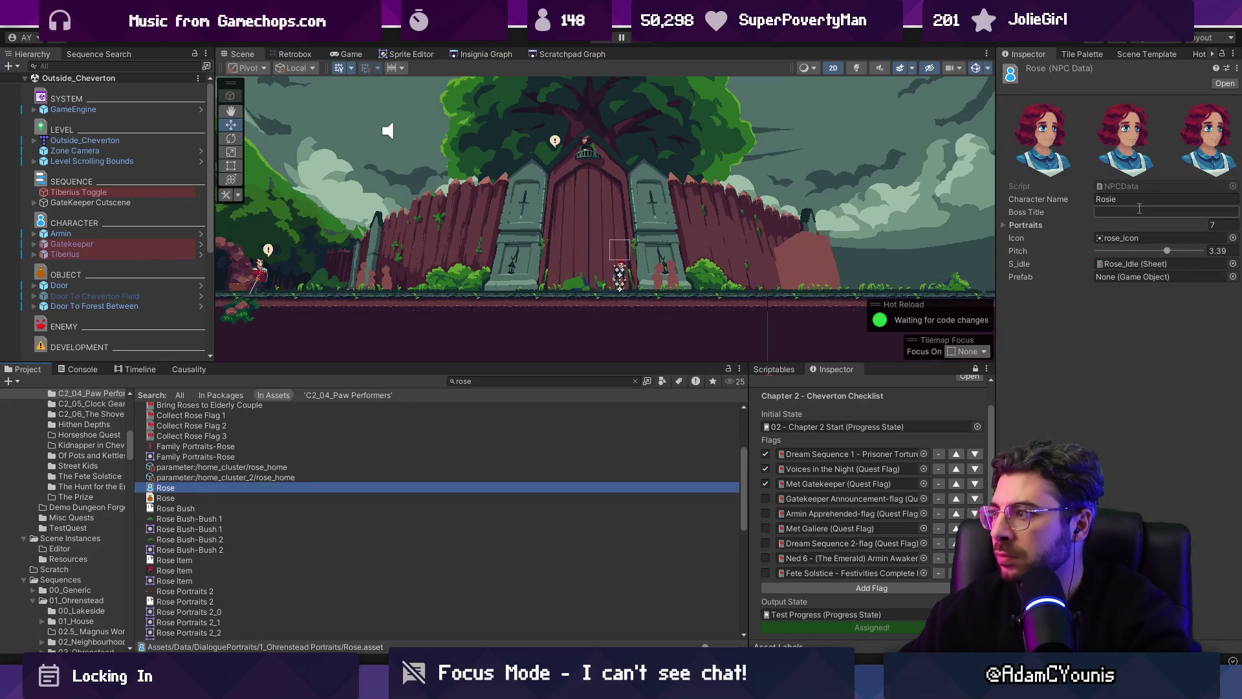
click(1141, 238)
click(185, 429)
Search 'juggler', select the Hithen Juggler-Idle sprite, and open it in the Sprite Editor
click(513, 380)
text(ch)
key(BackSpace)
key(BackSpace)
key(BackSpace)
text(dle)
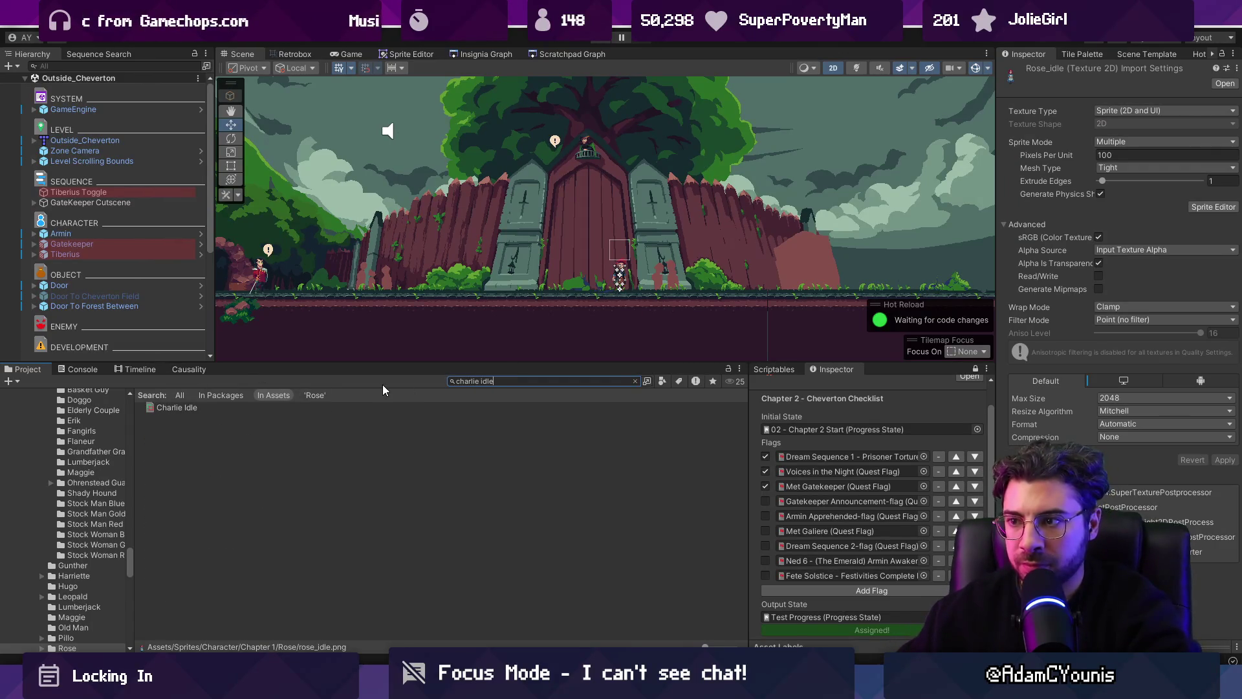
key(BackSpace)
key(BackSpace)
key(BackSpace)
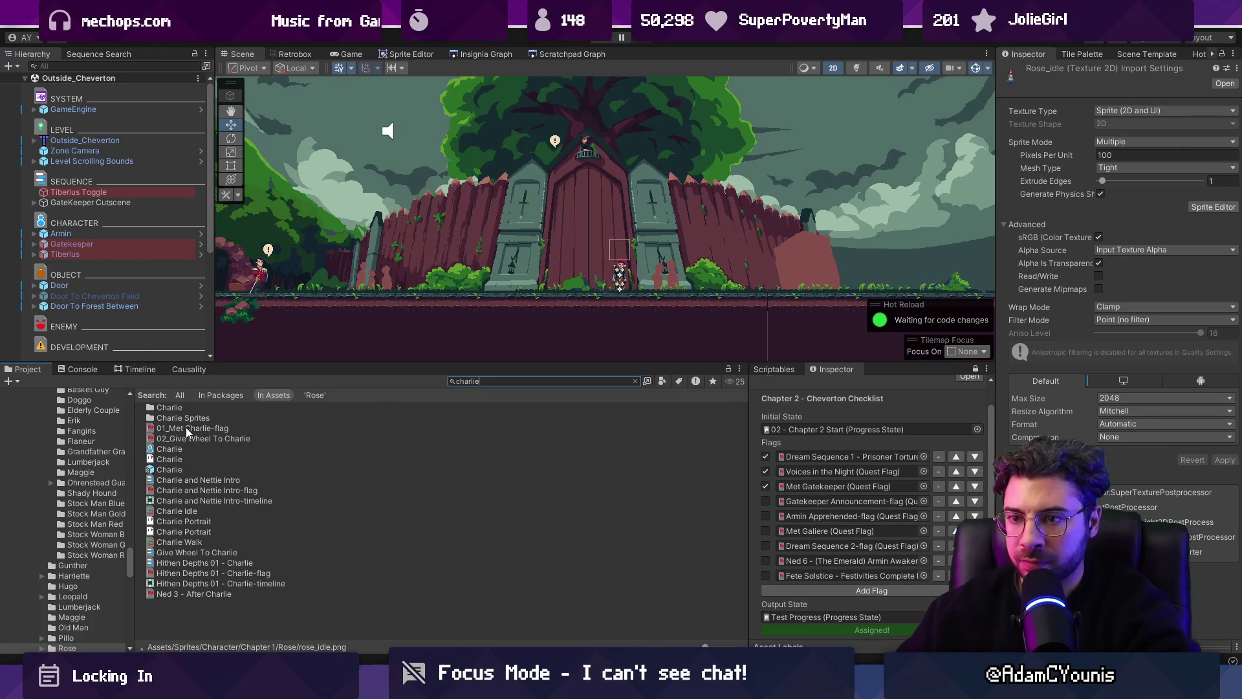
double_click(487, 382)
text(juggler)
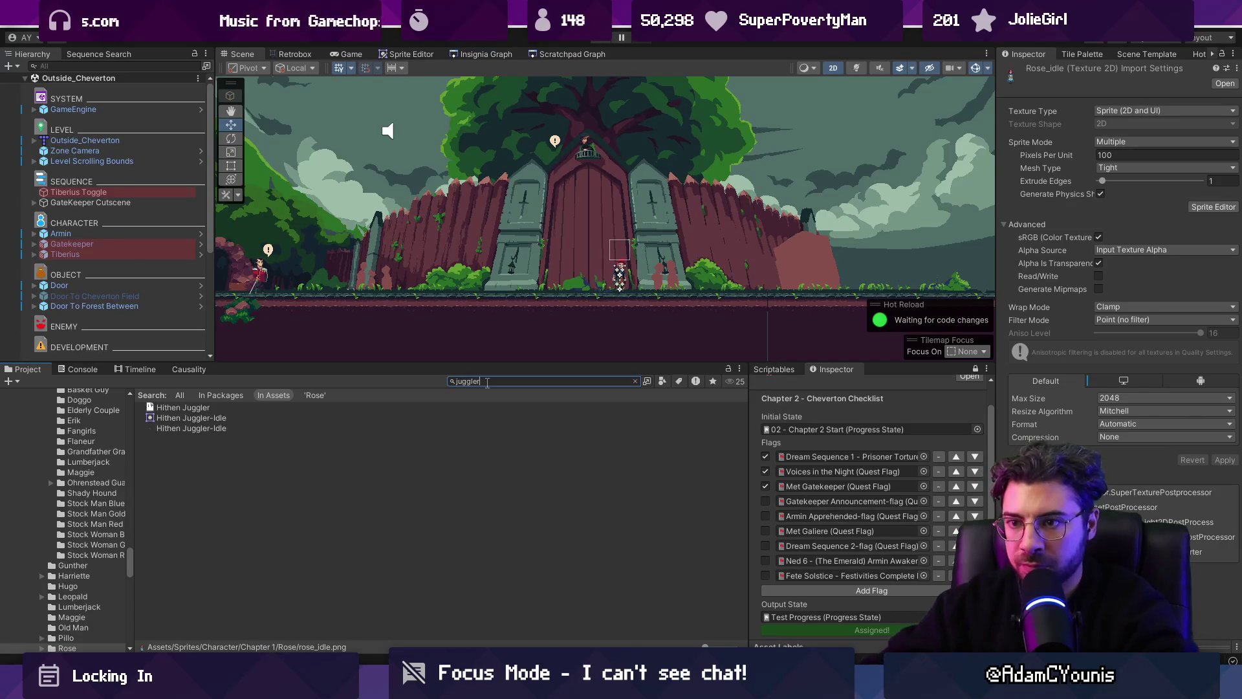
key(Down)
key(Down)
key(Up)
click(421, 55)
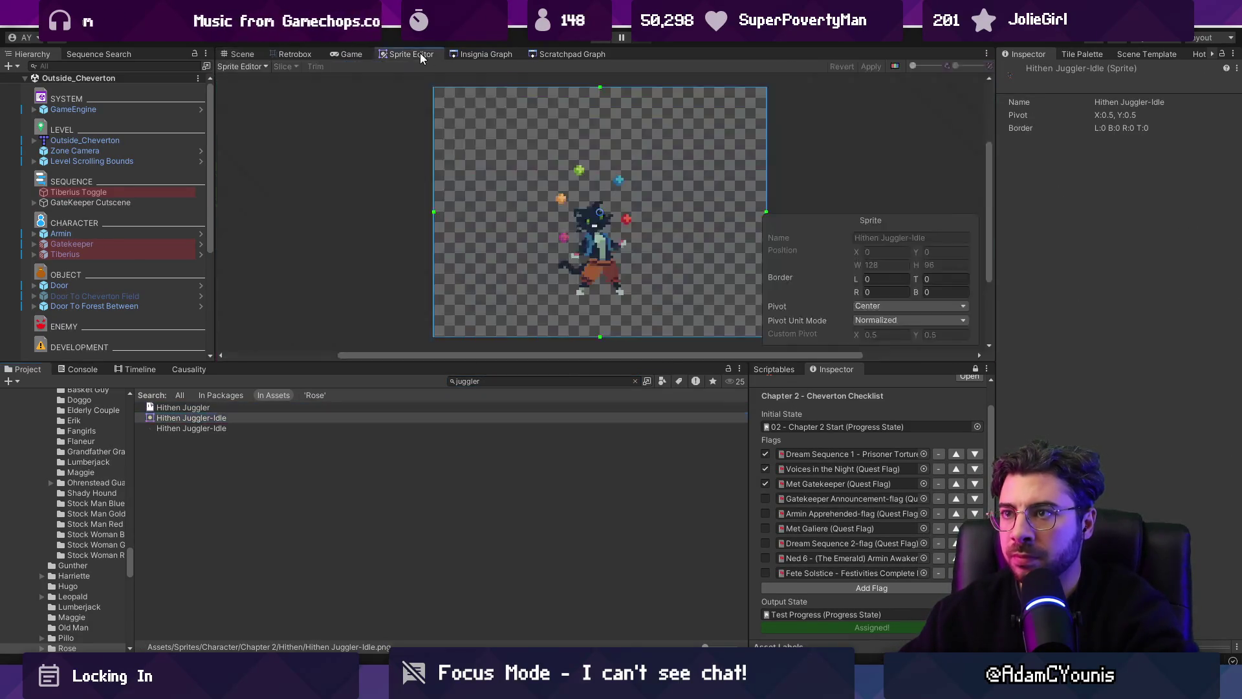
Search the Project for 'hithen' and load the Hithen Bard sheet into the Sprite Editor
click(519, 380)
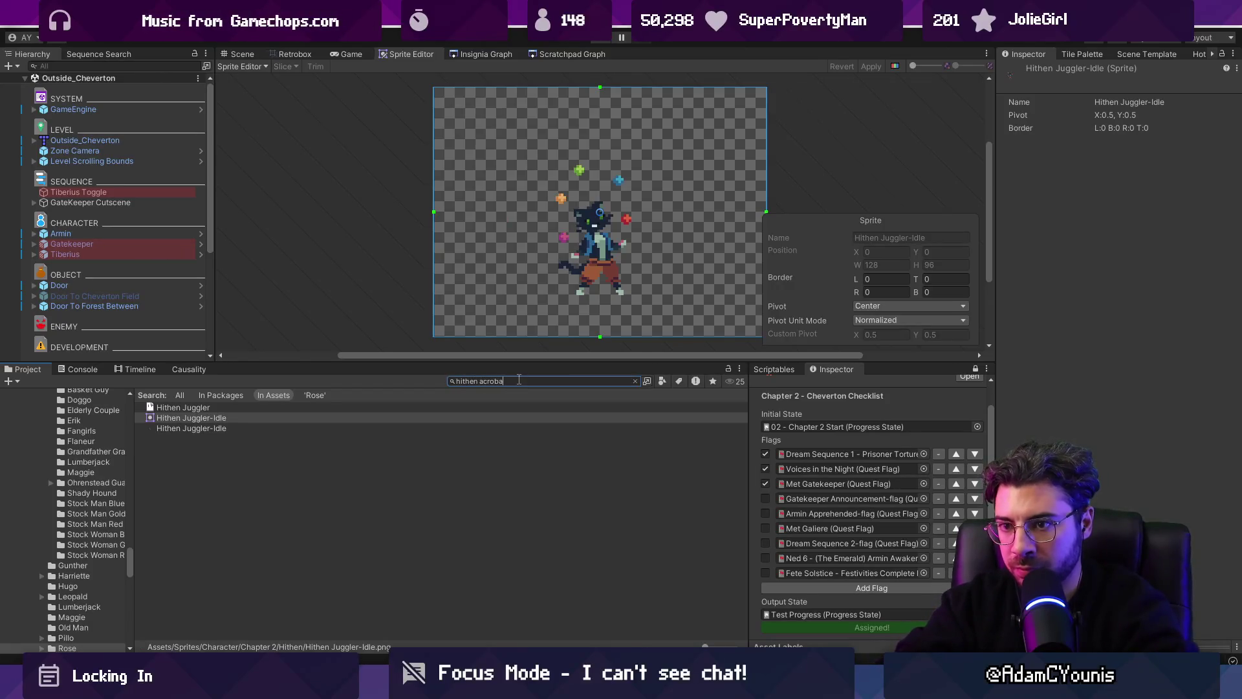
text(t)
key(BackSpace)
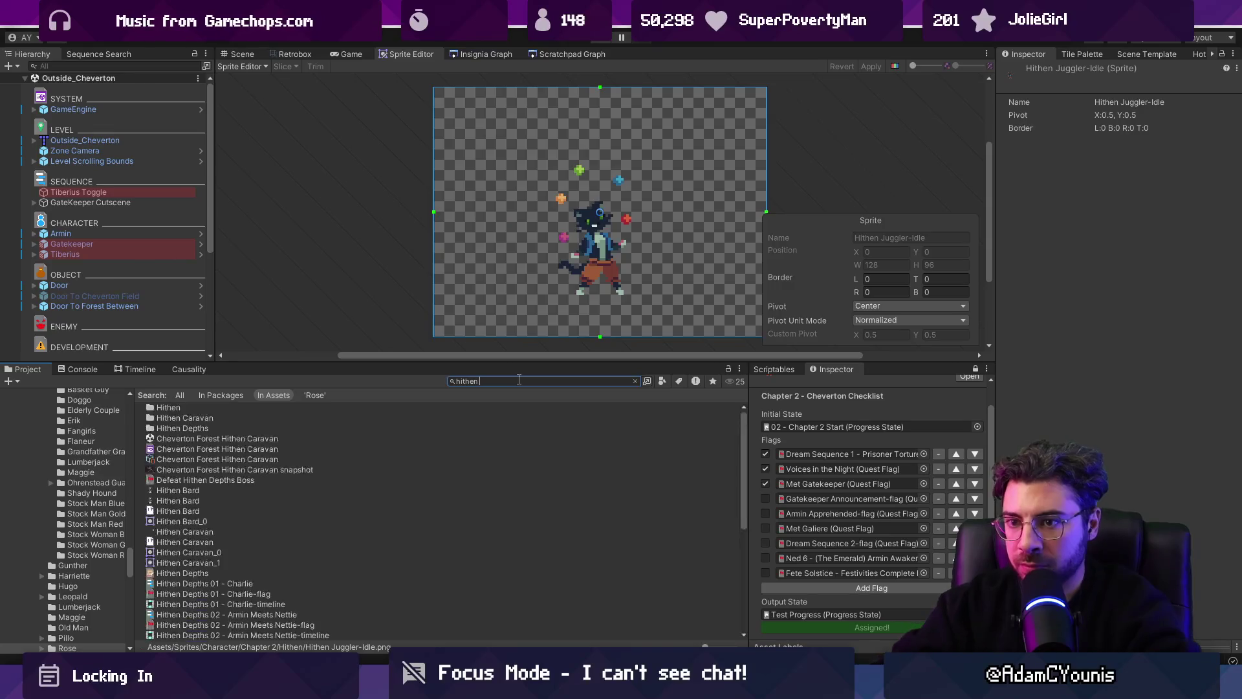
scroll(219, 475, down, 3)
ctrl+scroll(219, 474, up, 2)
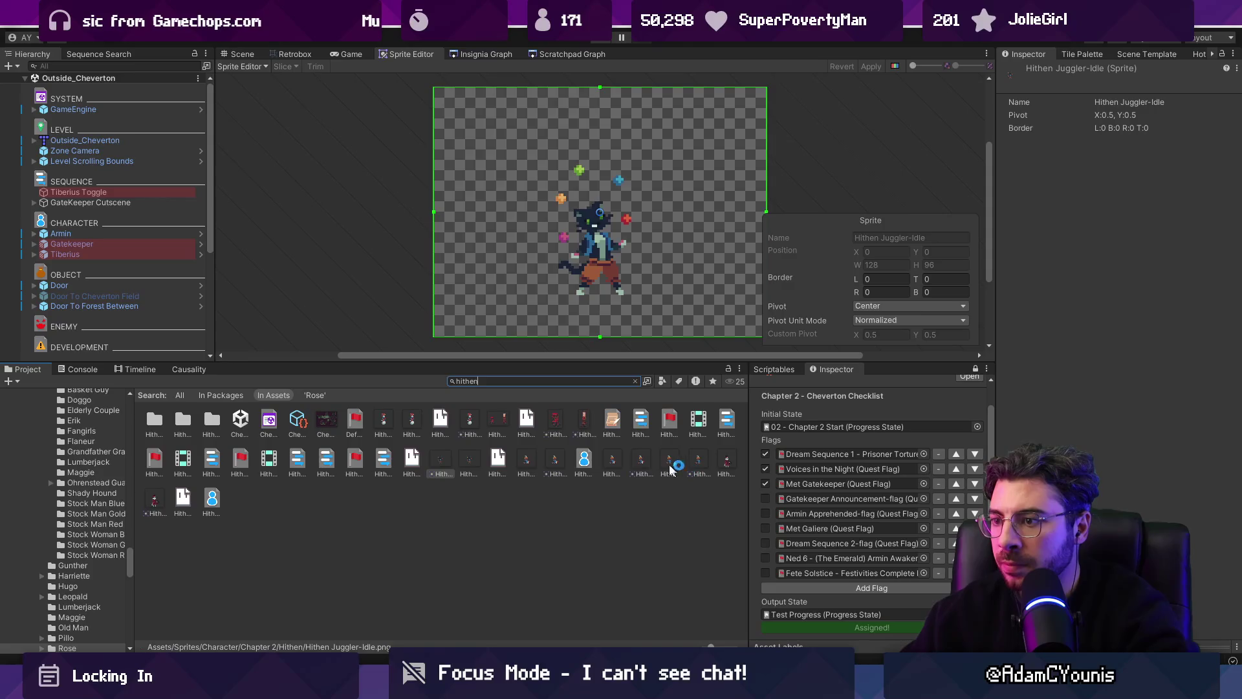
click(388, 420)
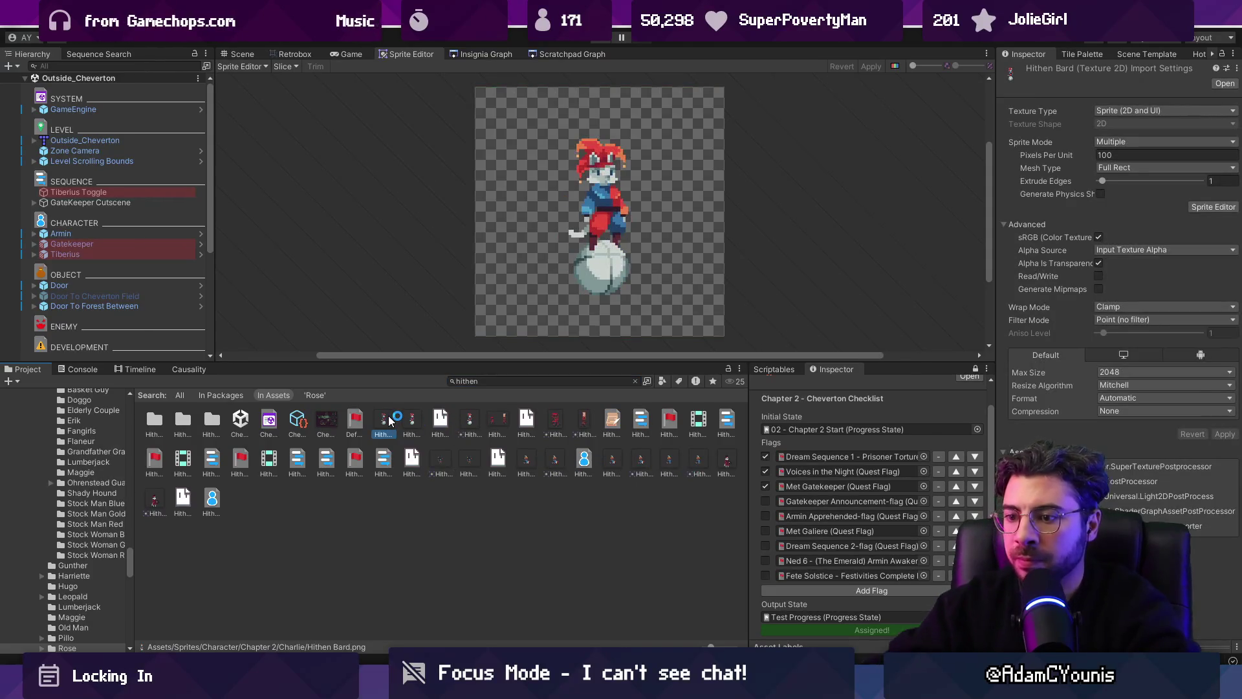
Draw a new 16×16 rectangle over the Hithen Bard's head, keeping the full-body slice intact
key(Right)
key(Right)
key(Right)
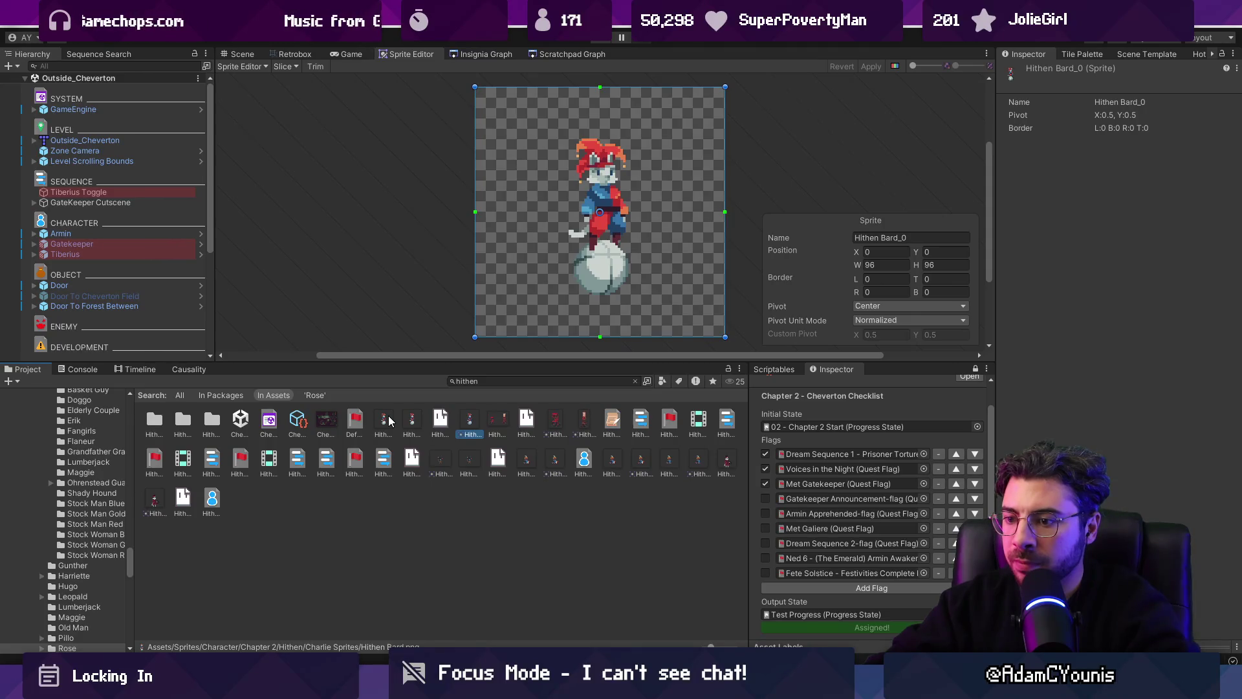
scroll(636, 129, up, 2)
click(388, 173)
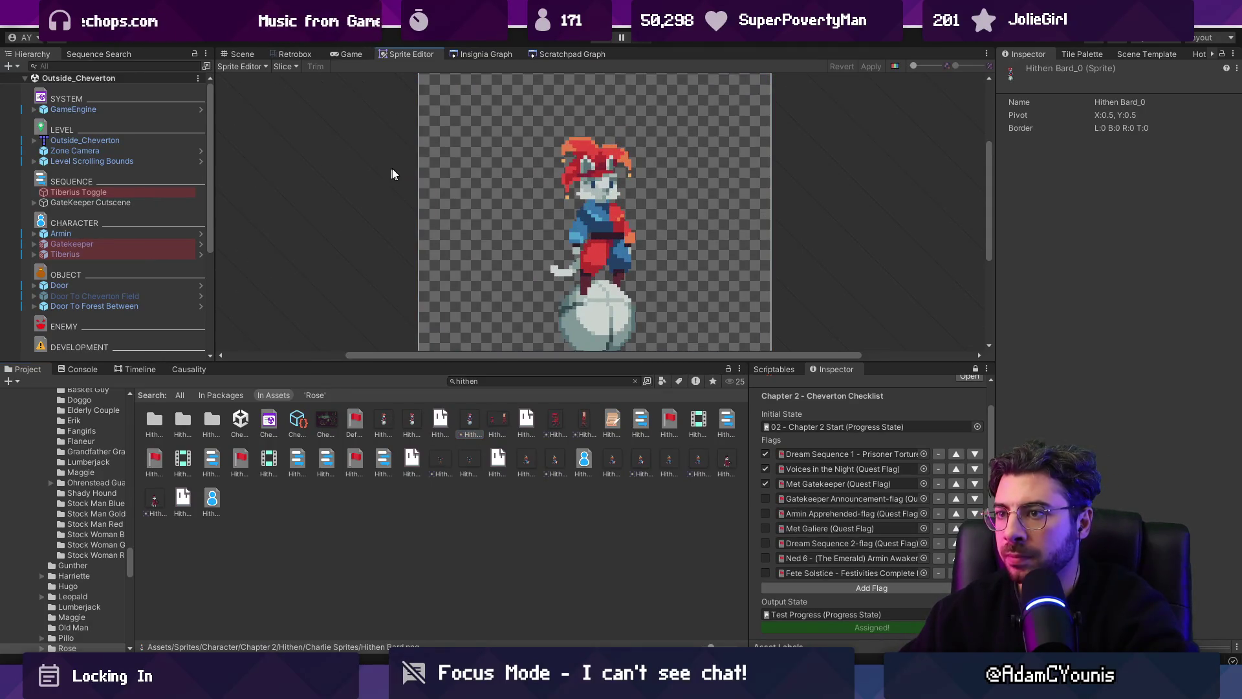
click(431, 159)
drag(426, 201, 445, 196)
click(473, 199)
drag(508, 226, 511, 228)
drag(479, 212, 587, 180)
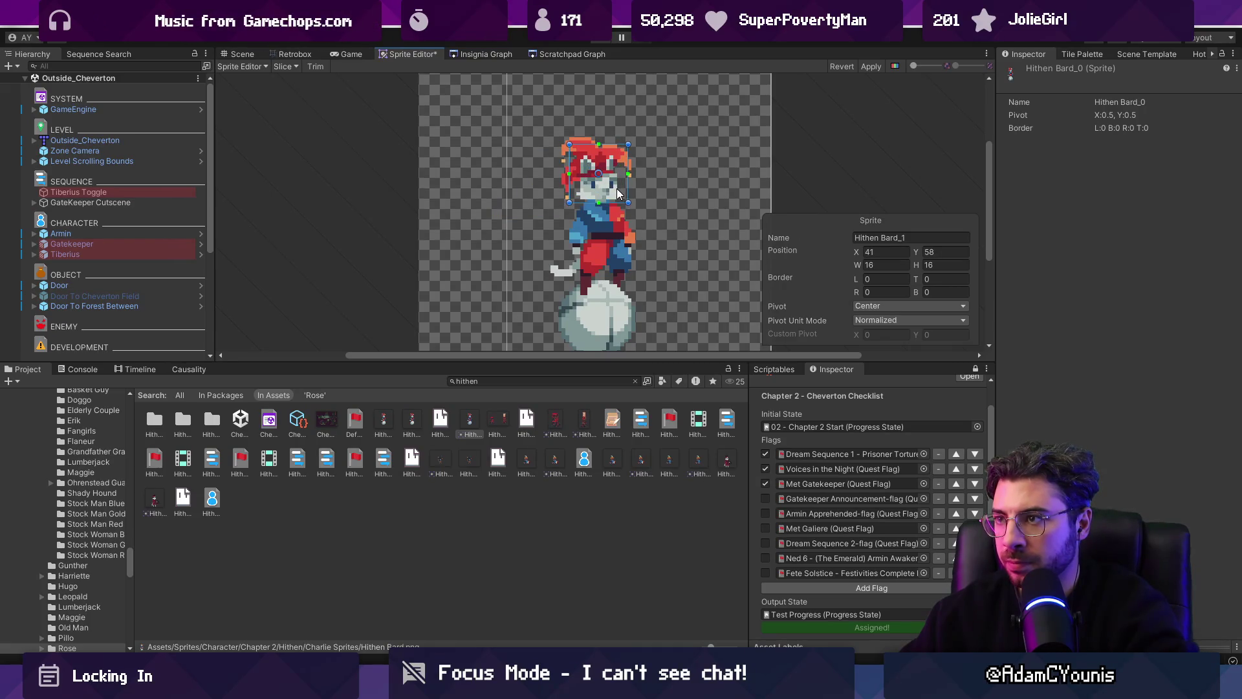
drag(615, 188, 618, 185)
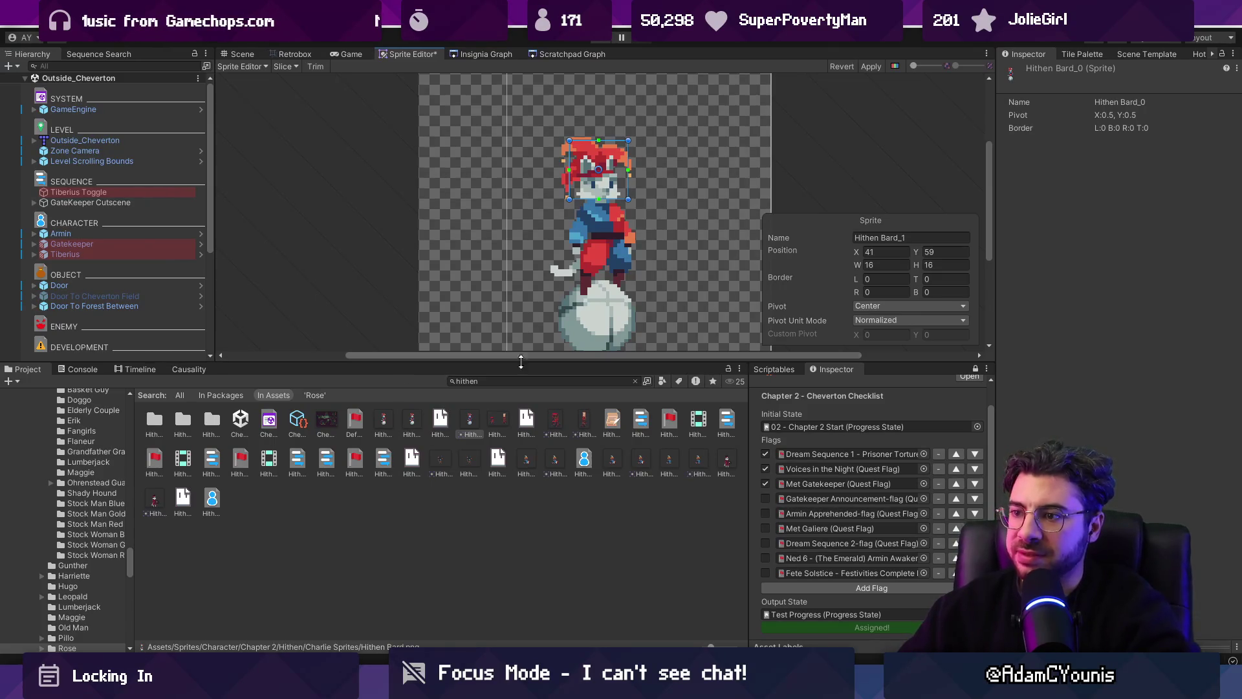
click(534, 288)
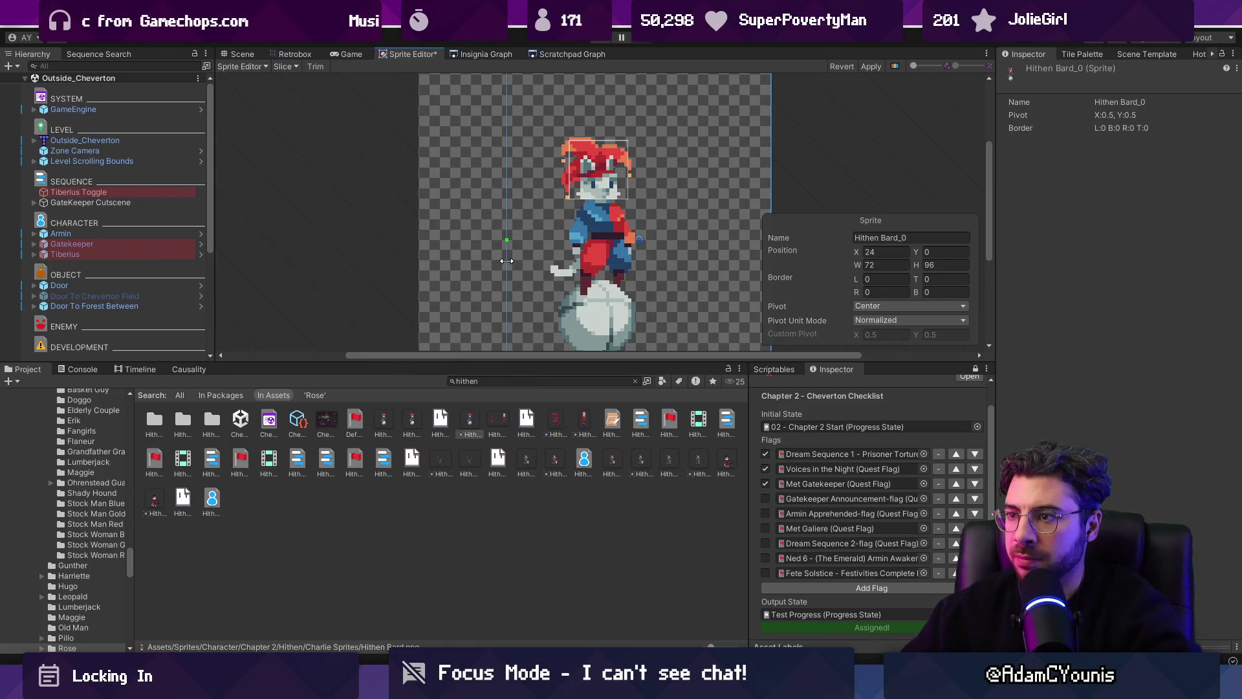
drag(426, 260, 420, 257)
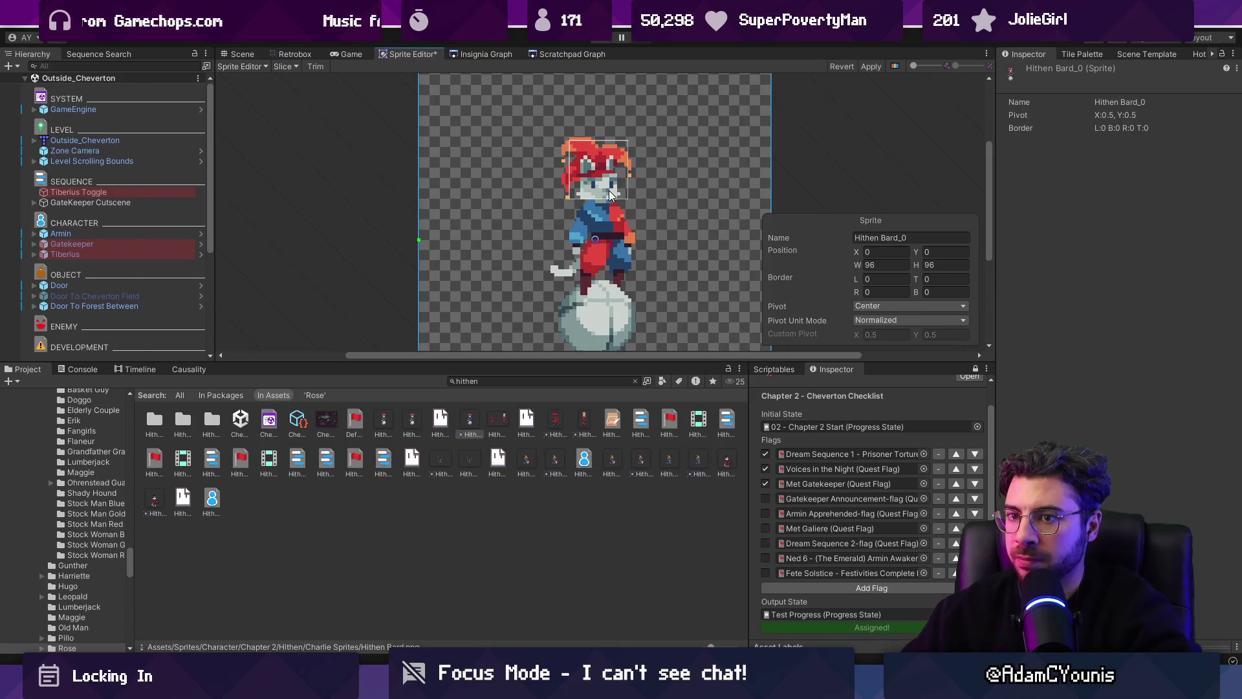
drag(418, 267, 616, 256)
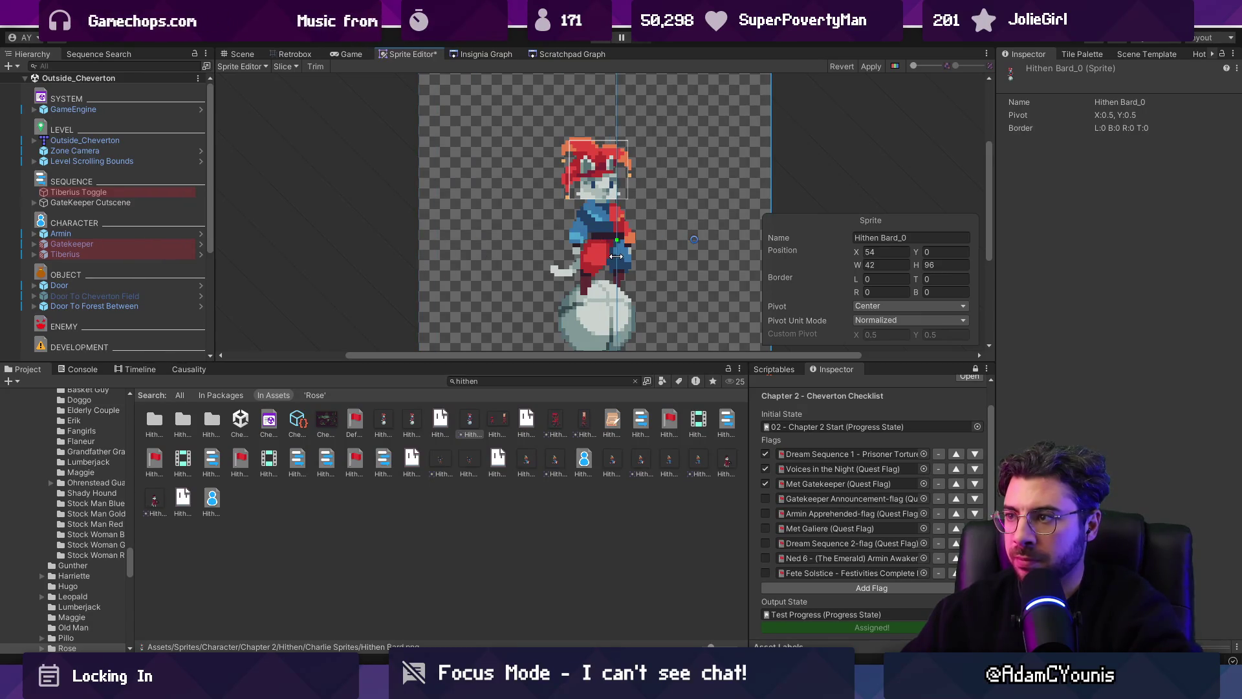
Rename the head slice to 'Charlie Icon' and apply the sprite slicing
click(589, 191)
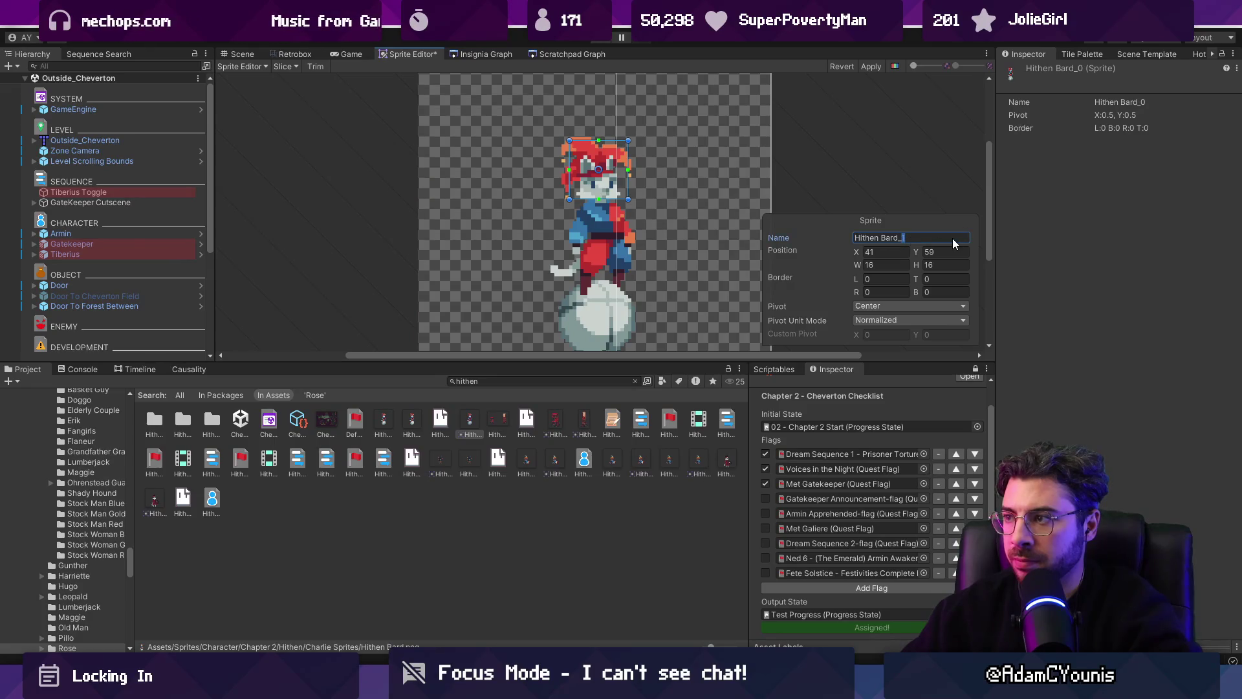
key(ctrl+a)
text(Charliue)
key(BackSpace)
key(BackSpace)
key(BackSpace)
text(e Icon)
click(646, 238)
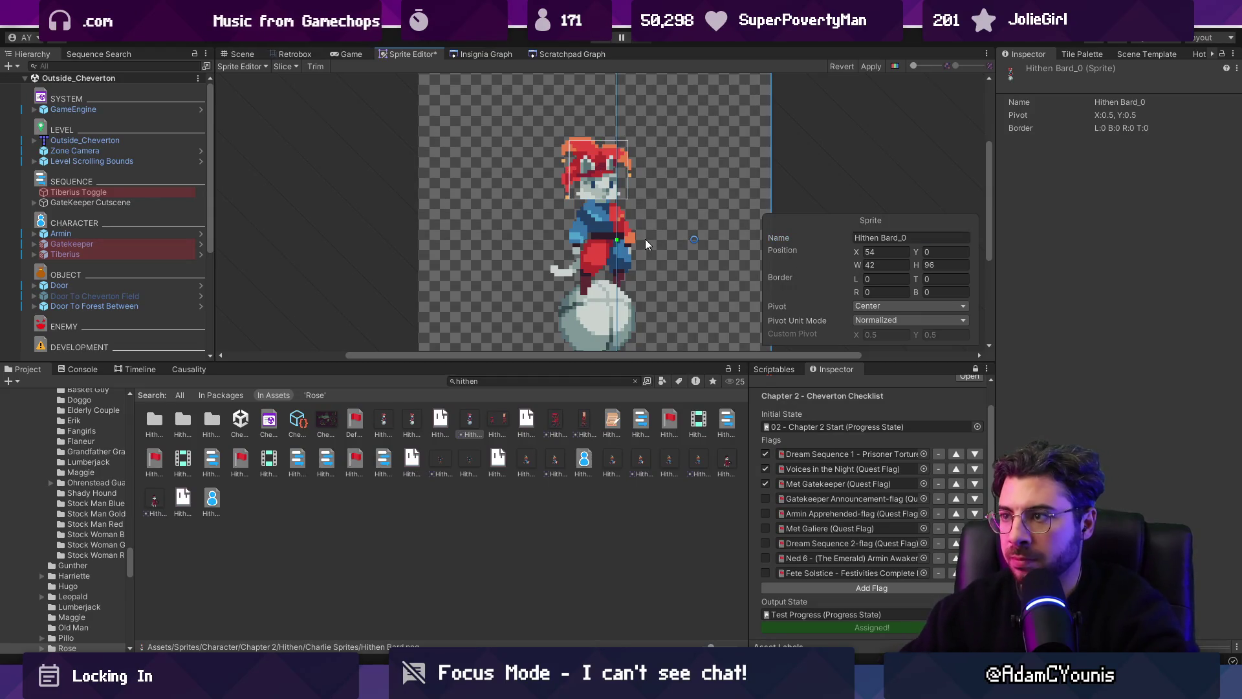
click(410, 208)
key(ctrl+s)
key(Escape)
click(870, 68)
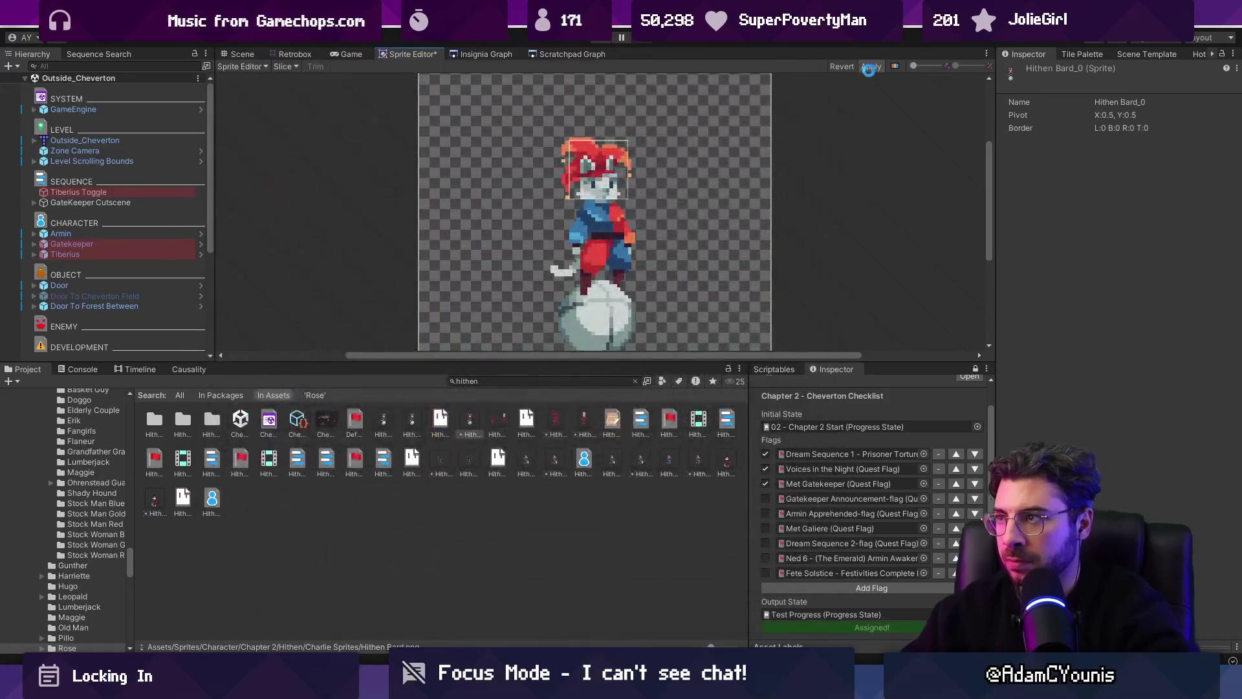
Search 'charlie' and open Charlie's NPC data asset
double_click(478, 381)
text(charlie)
click(268, 420)
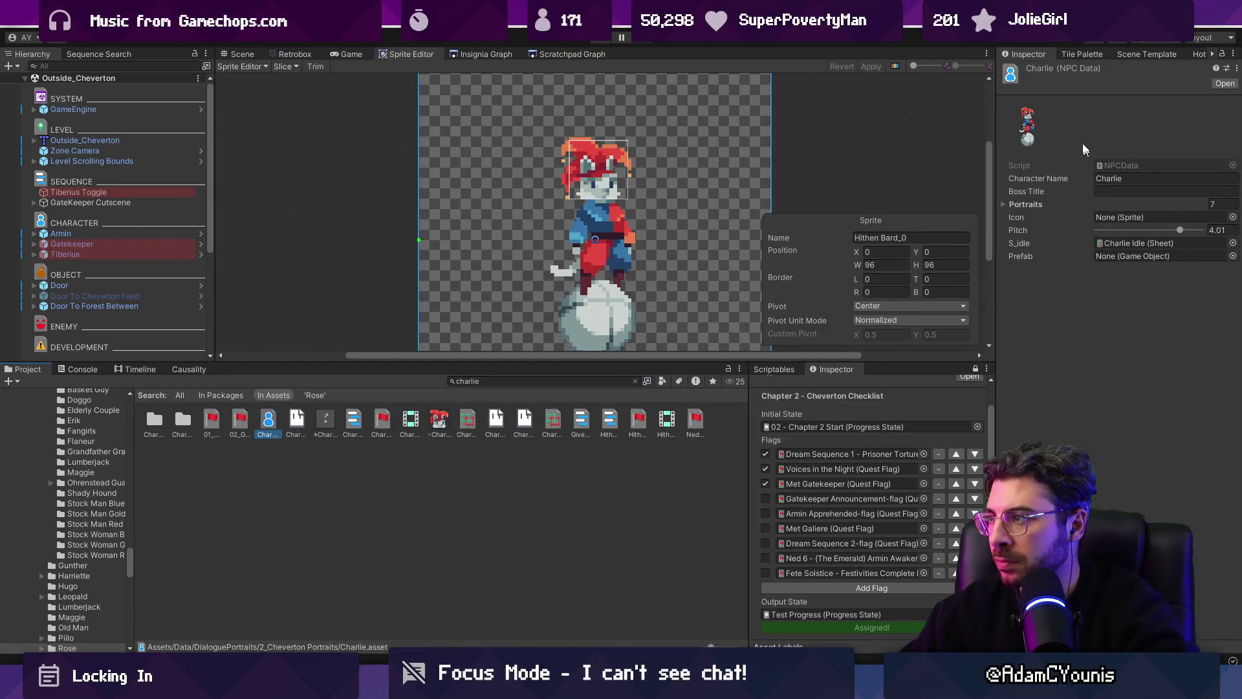
Assign the Charlie Icon sprite as Charlie's NPC icon
click(1233, 218)
text(charlie ico)
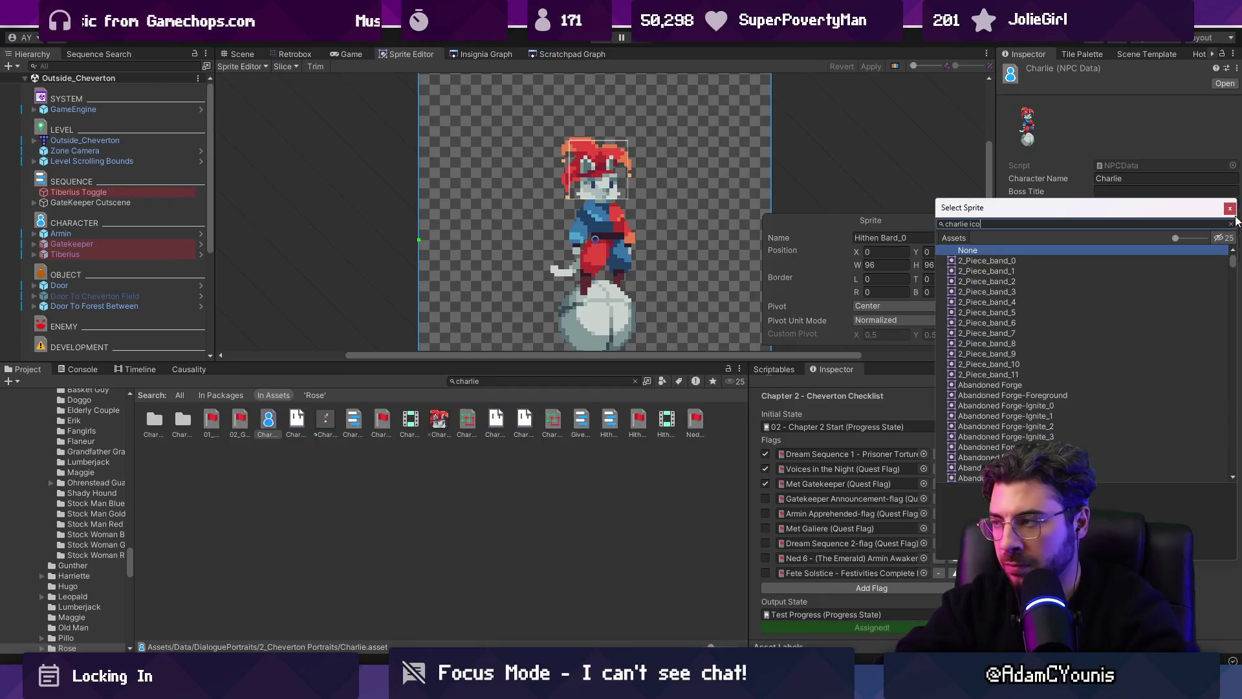
text(n)
key(Down)
key(Return)
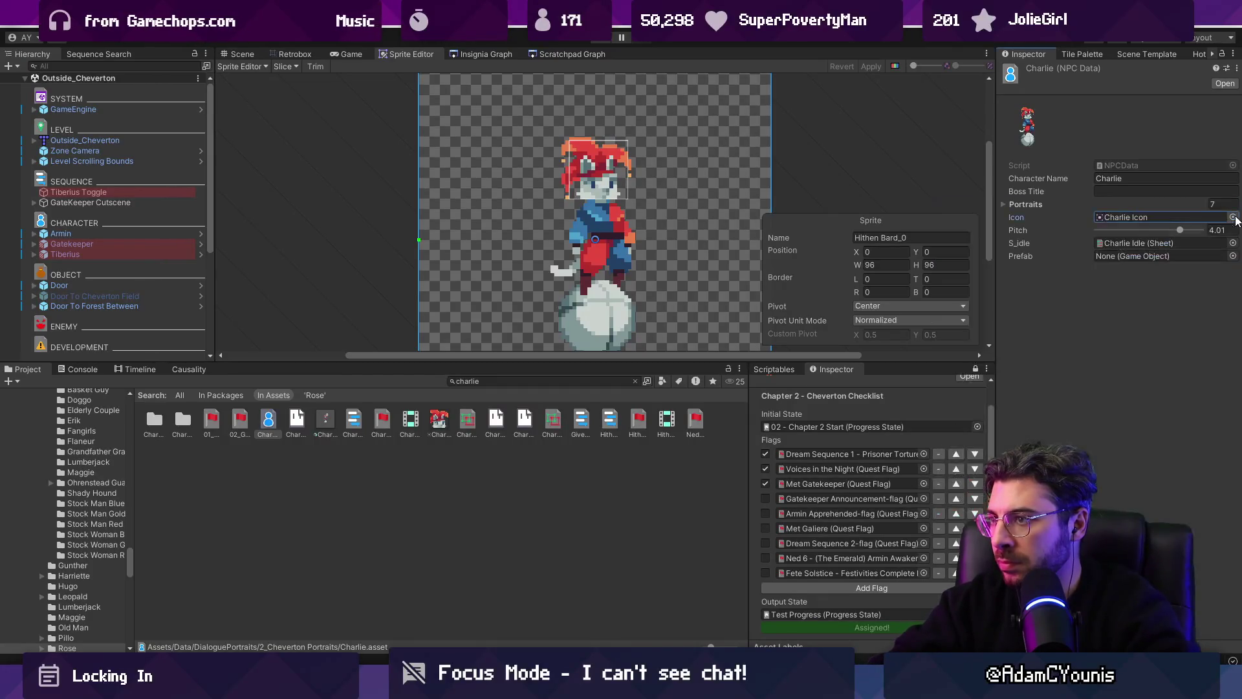
Look up the rose icon sprite to check its size for reference
text(rose ico)
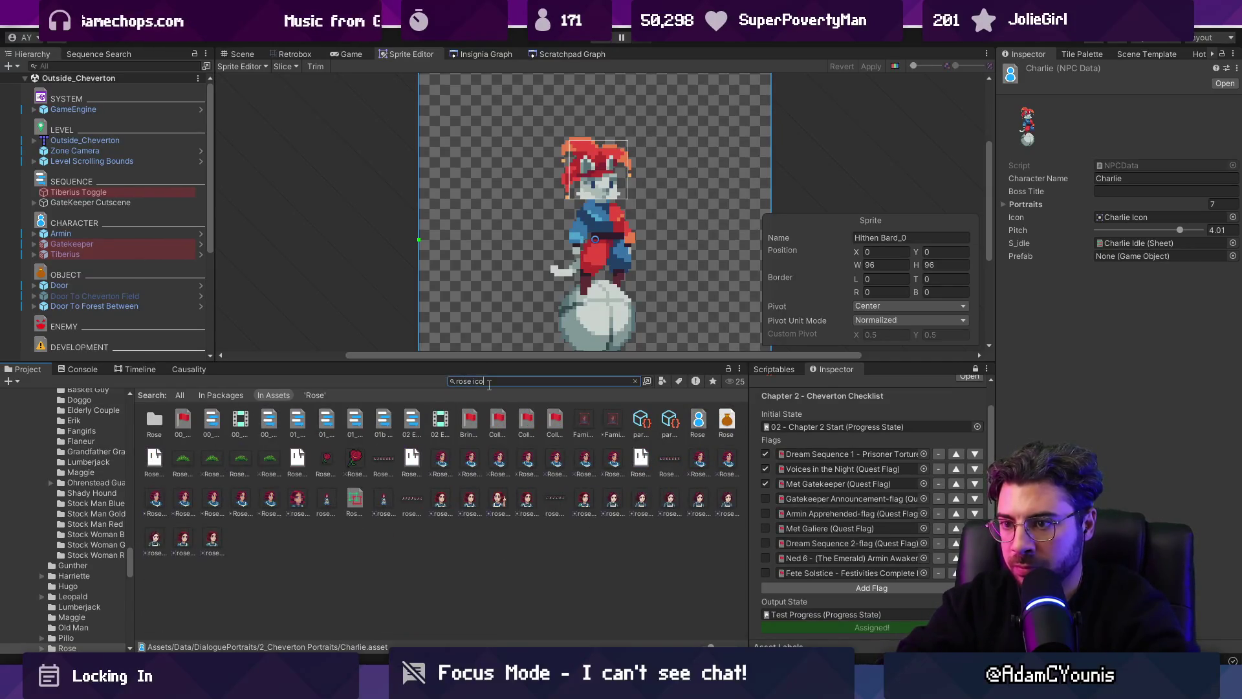
text(n)
click(155, 421)
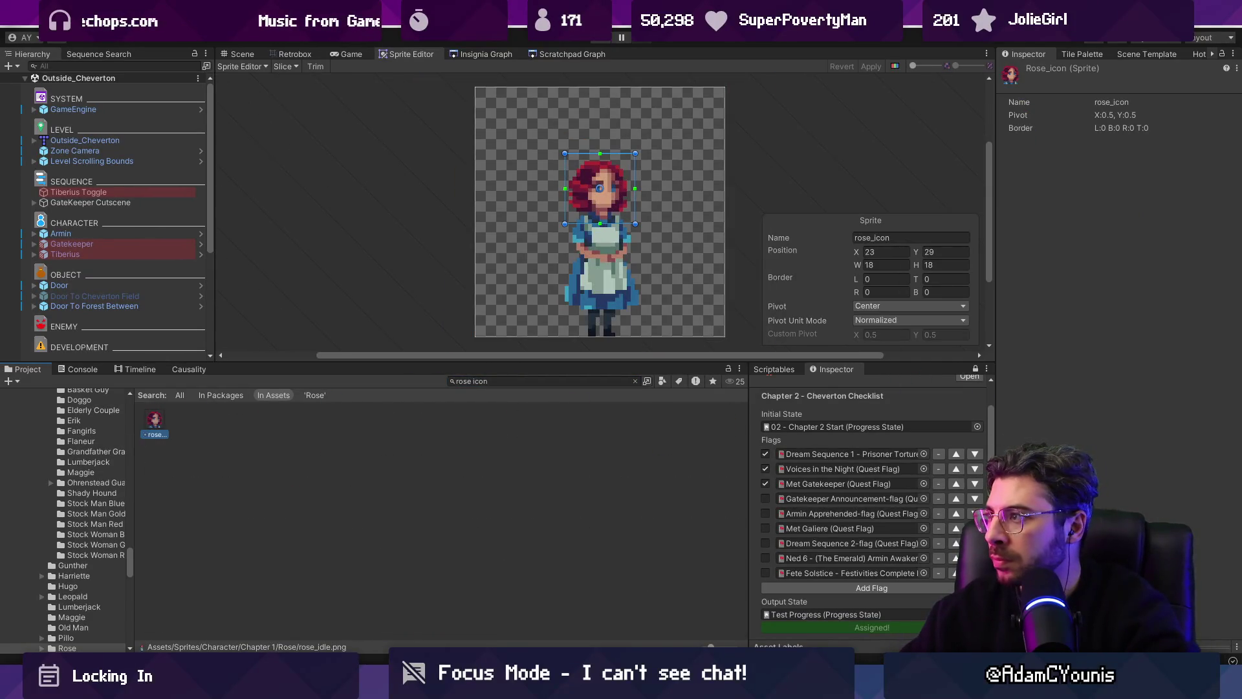
drag(1096, 646, 1096, 310)
click(1096, 313)
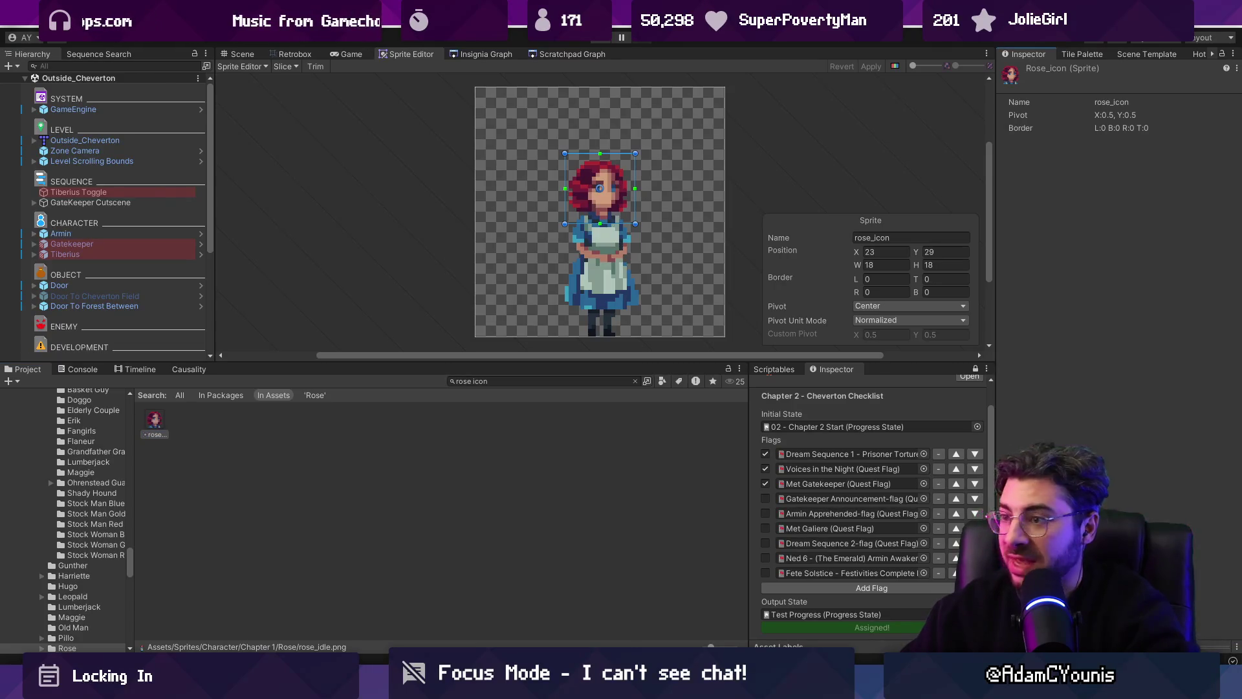
Enlarge the Charlie Icon crop to 18×18 at 40, 59, then play the game from the Scene view
text(charli)
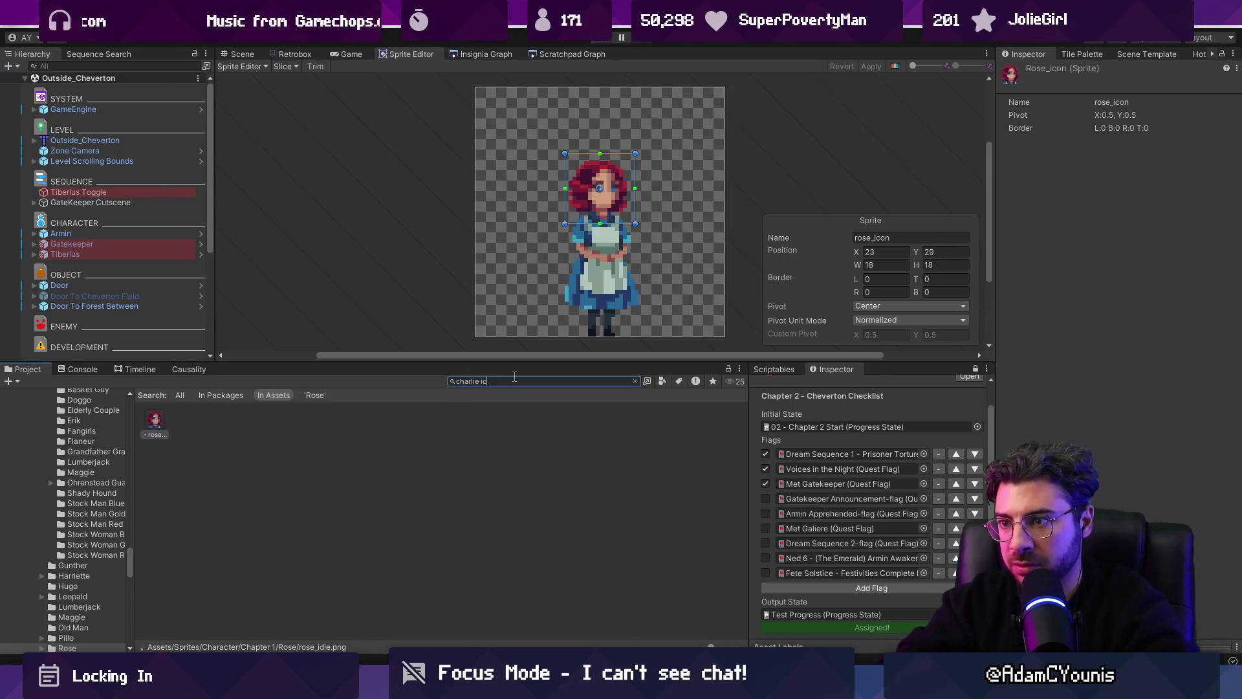
text(on)
click(151, 423)
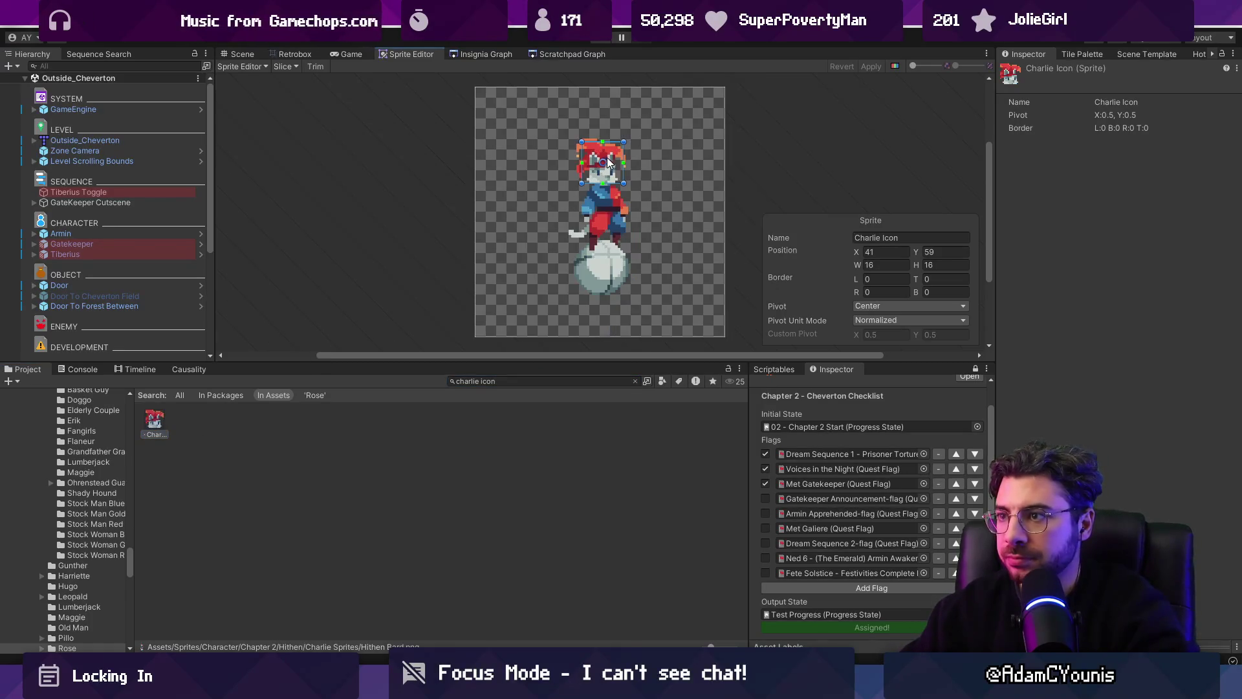
scroll(552, 150, up, 3)
drag(551, 150, 542, 138)
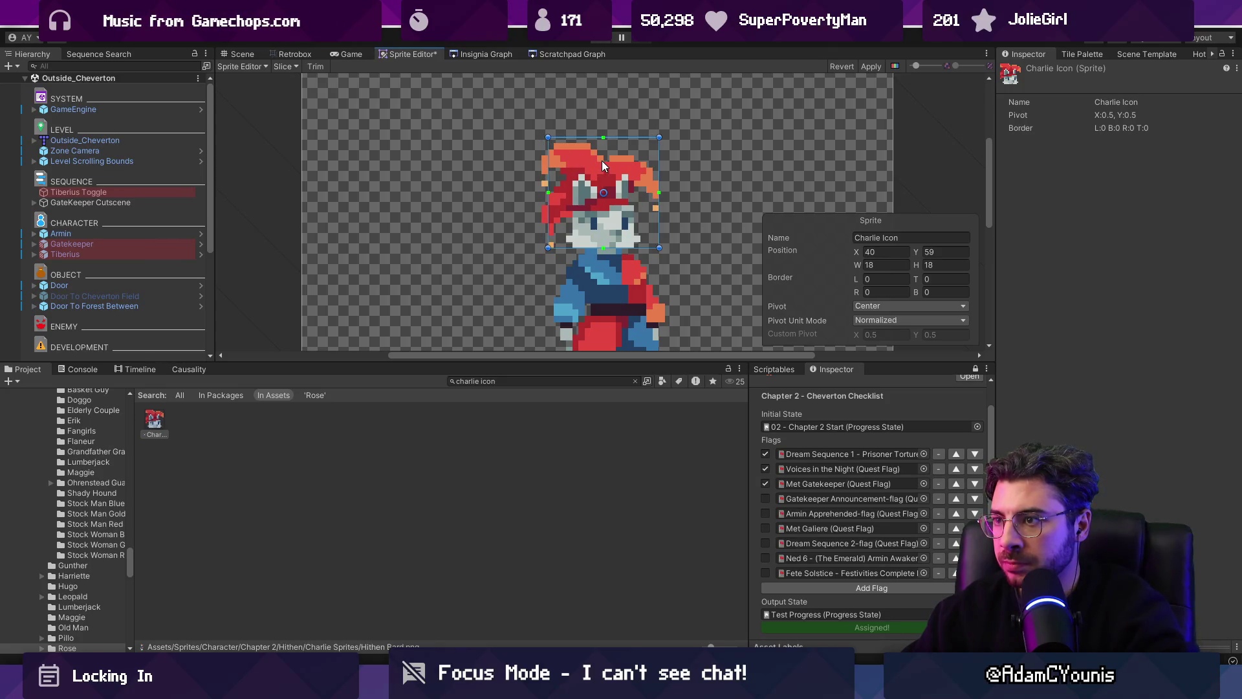
scroll(601, 161, down, 1)
scroll(591, 162, down, 2)
key(ctrl+s)
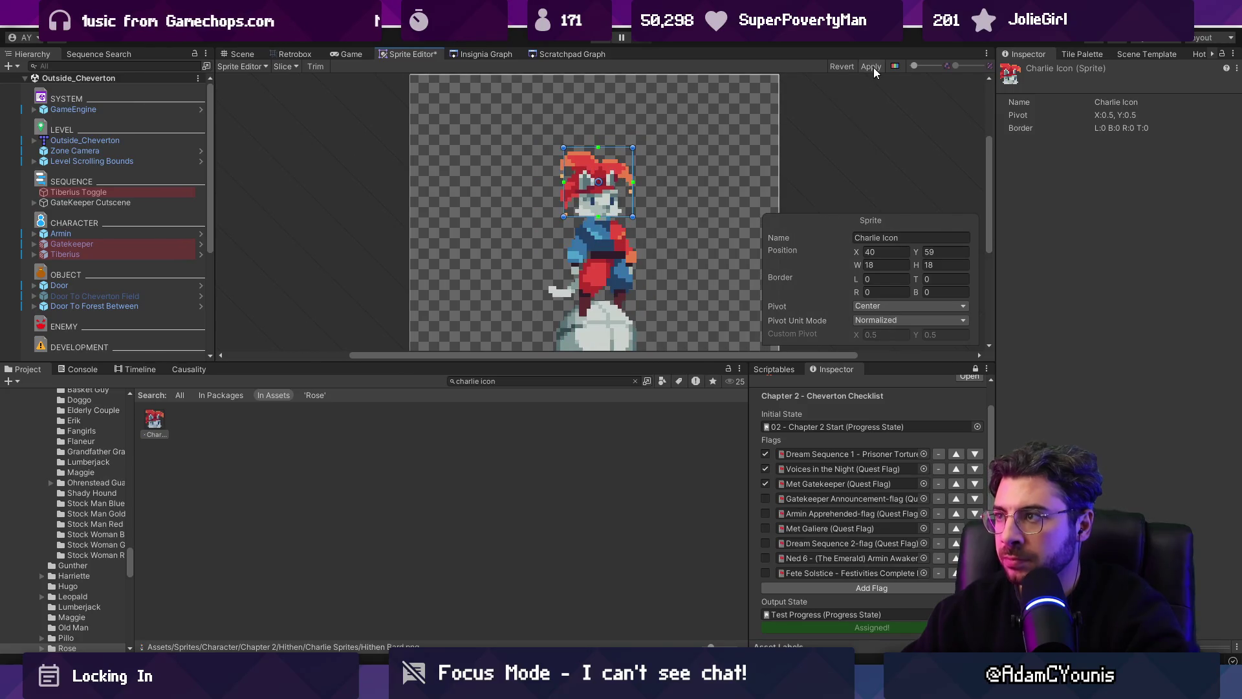
scroll(592, 161, up, 2)
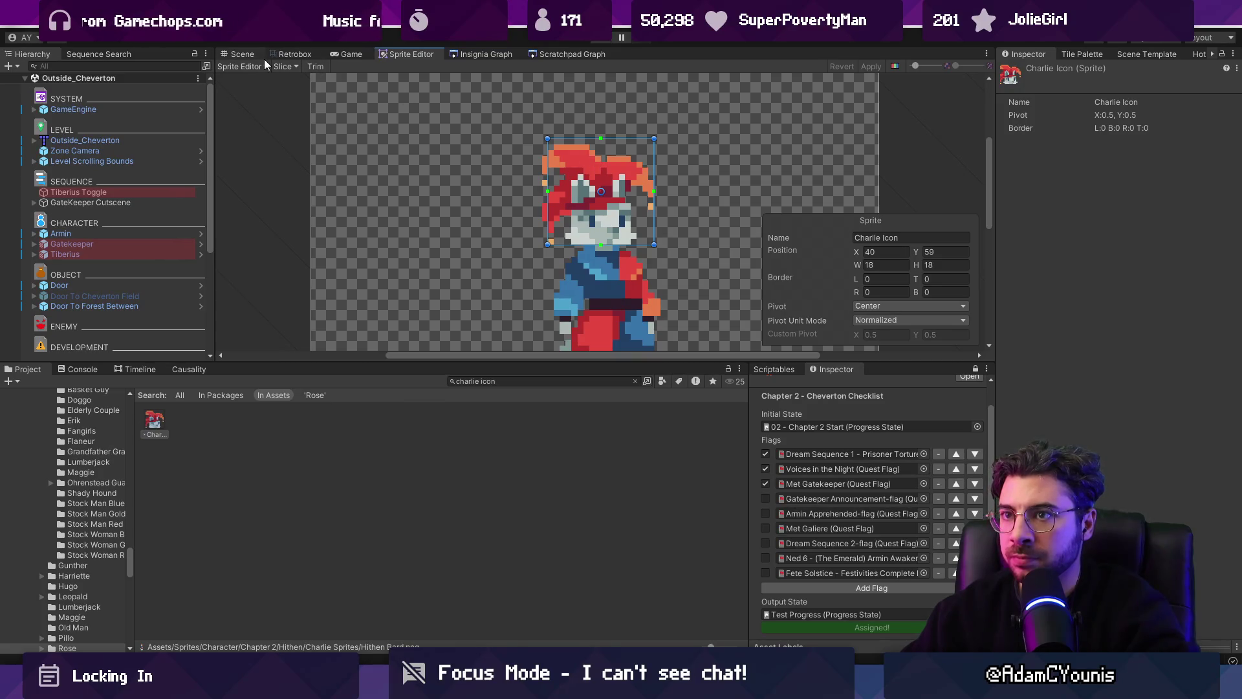
drag(583, 170, 582, 168)
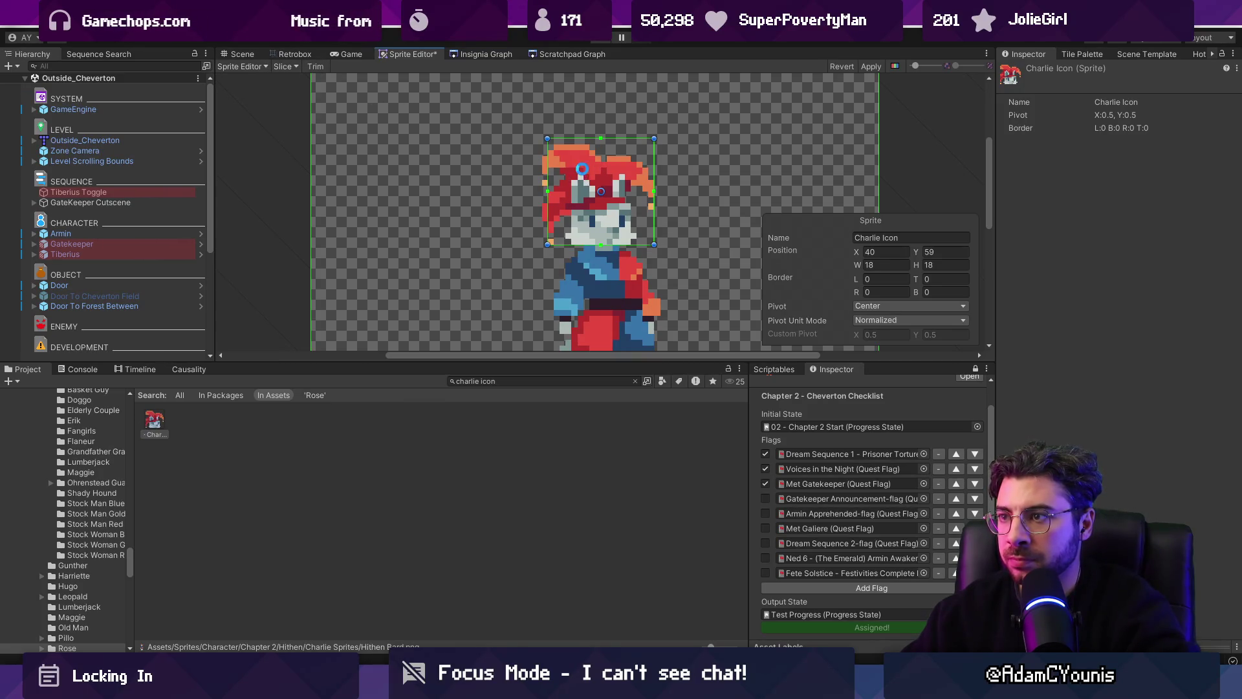
click(240, 54)
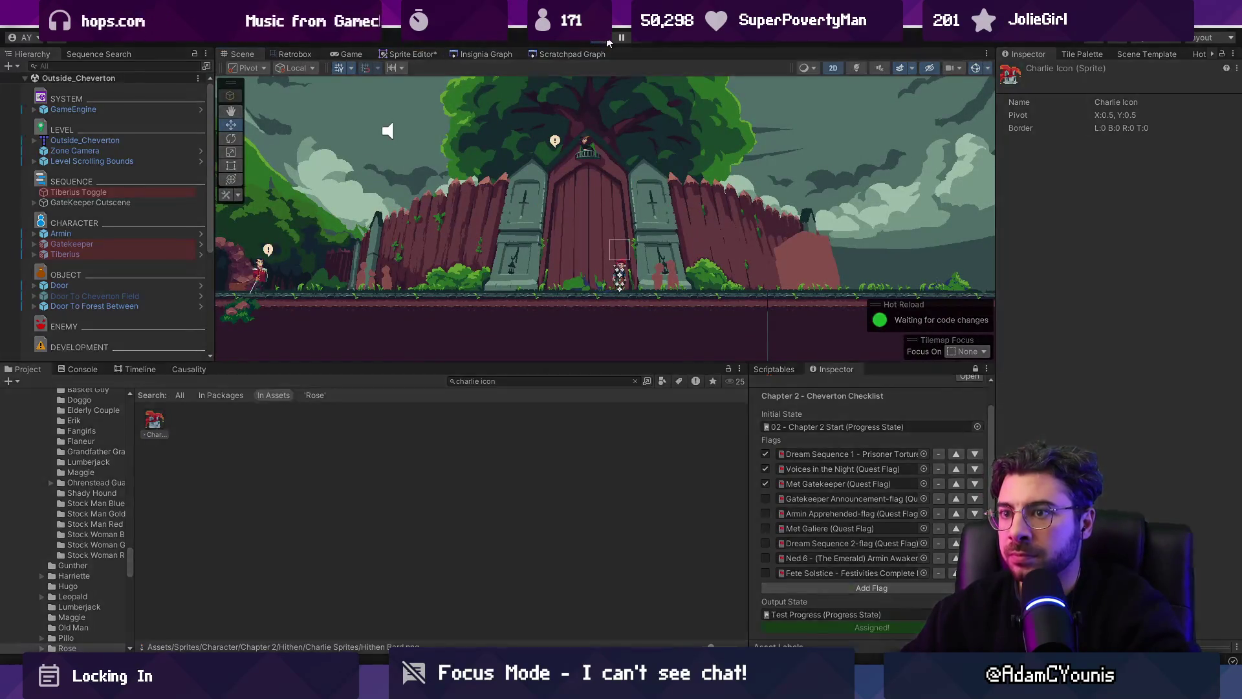
click(599, 39)
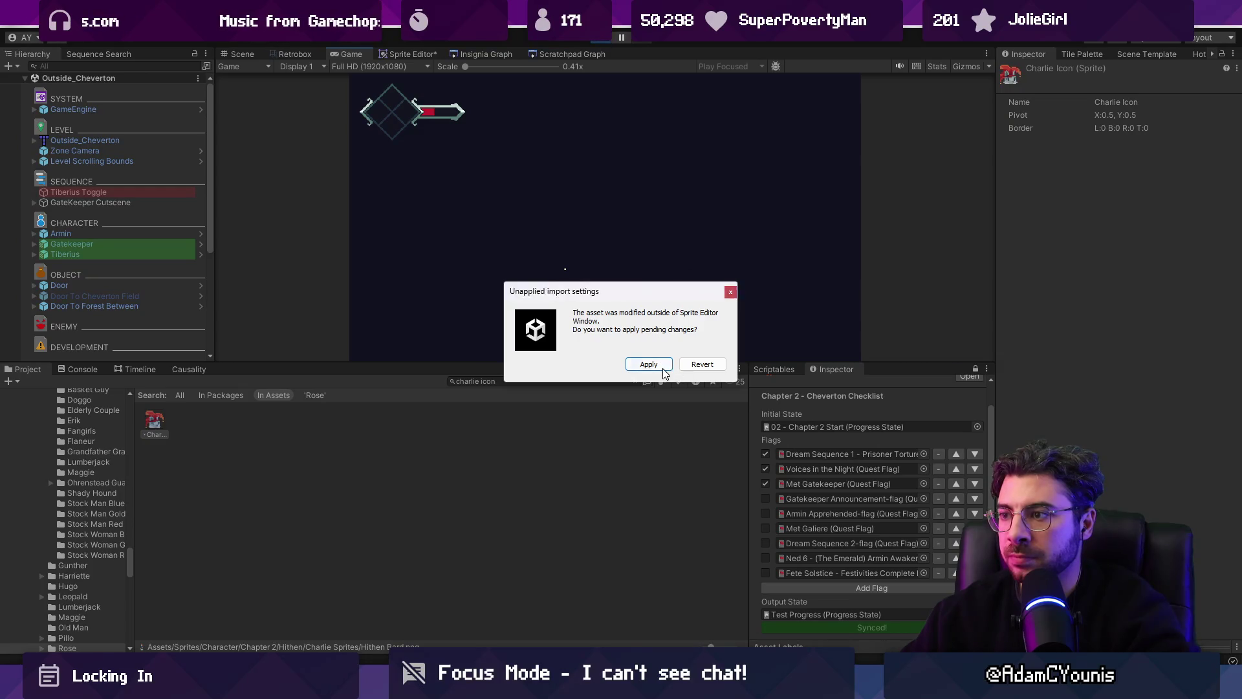
Apply the pending Charlie Icon import settings, stop Play mode, and select the first 'galiere idle' frame
click(647, 363)
click(602, 44)
click(517, 381)
text(galiere )
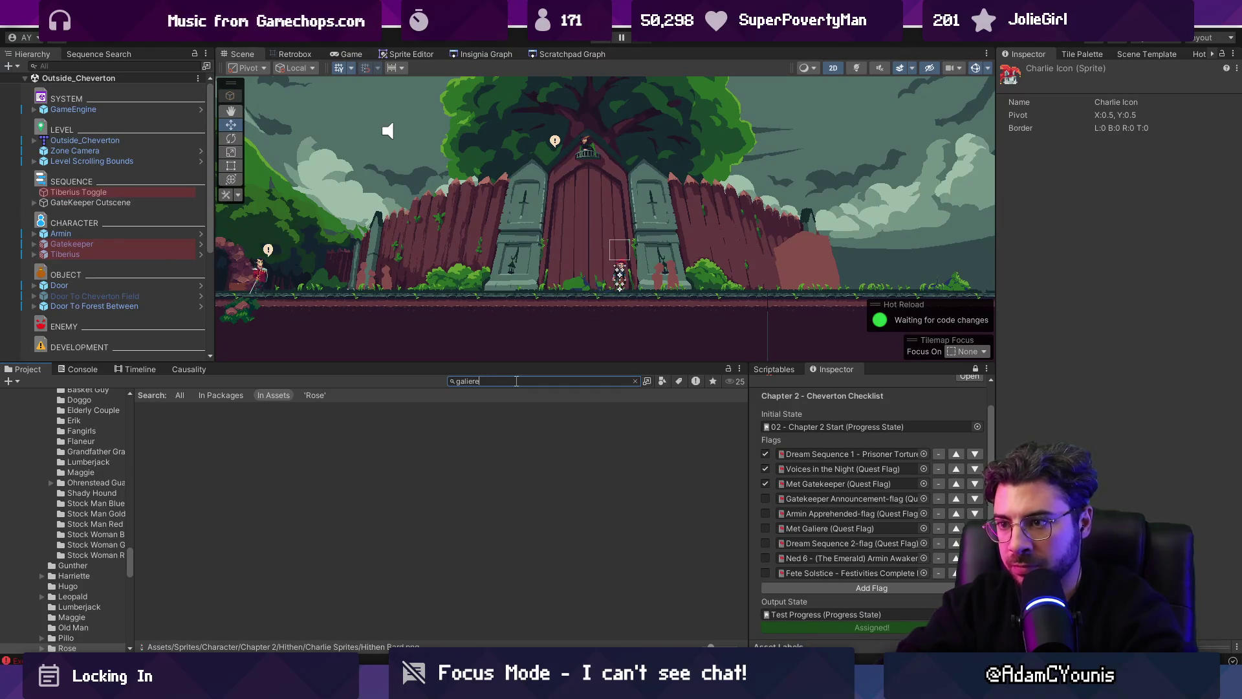
text(idle)
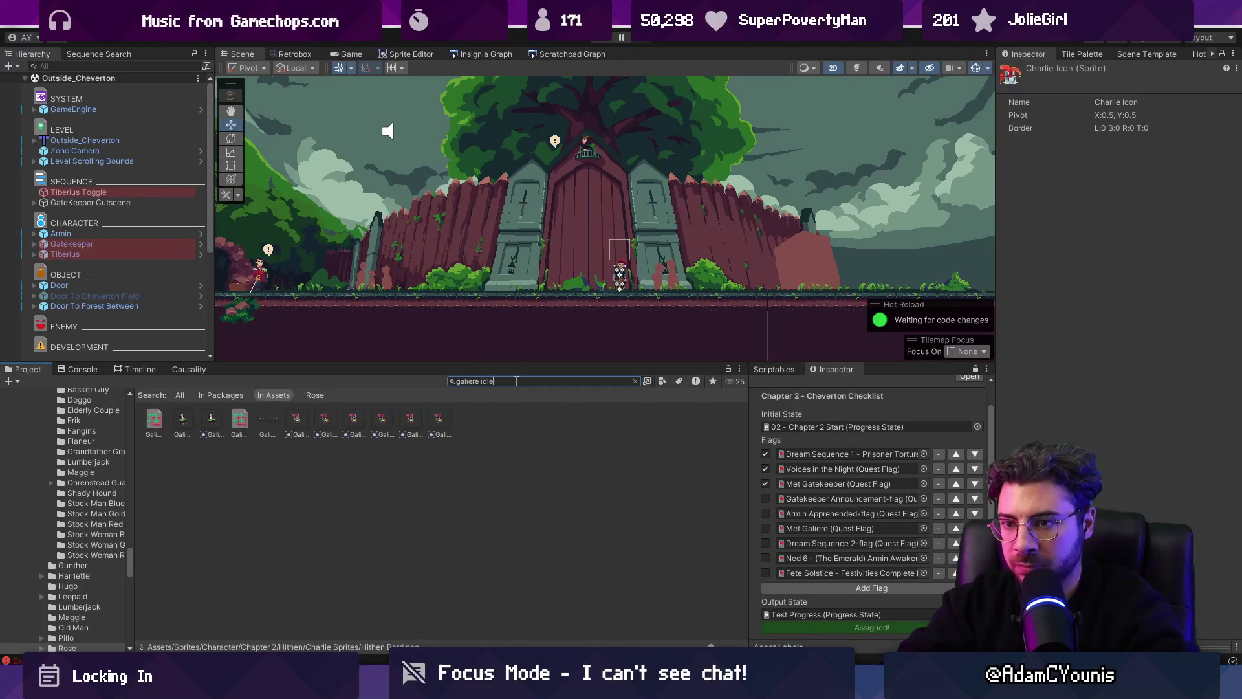
click(296, 419)
Select the Galiere-Idle texture and view its idle strip in the Sprite Editor
scroll(374, 430, up, 3)
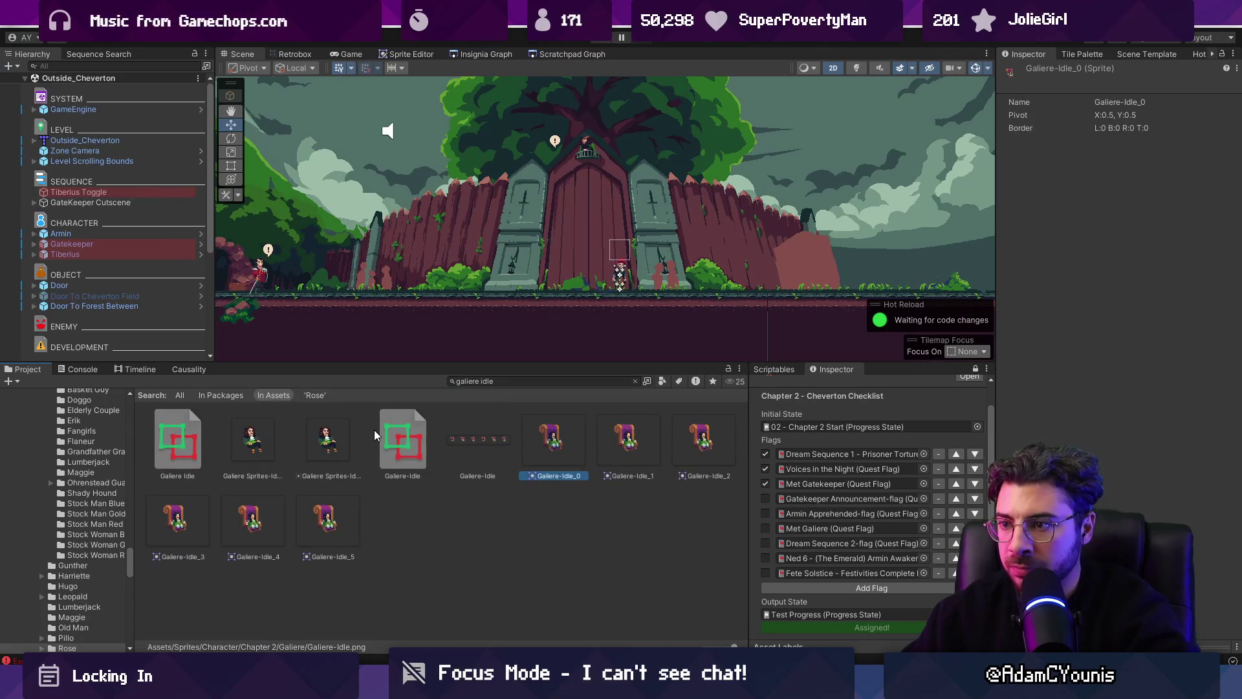
click(499, 442)
click(405, 55)
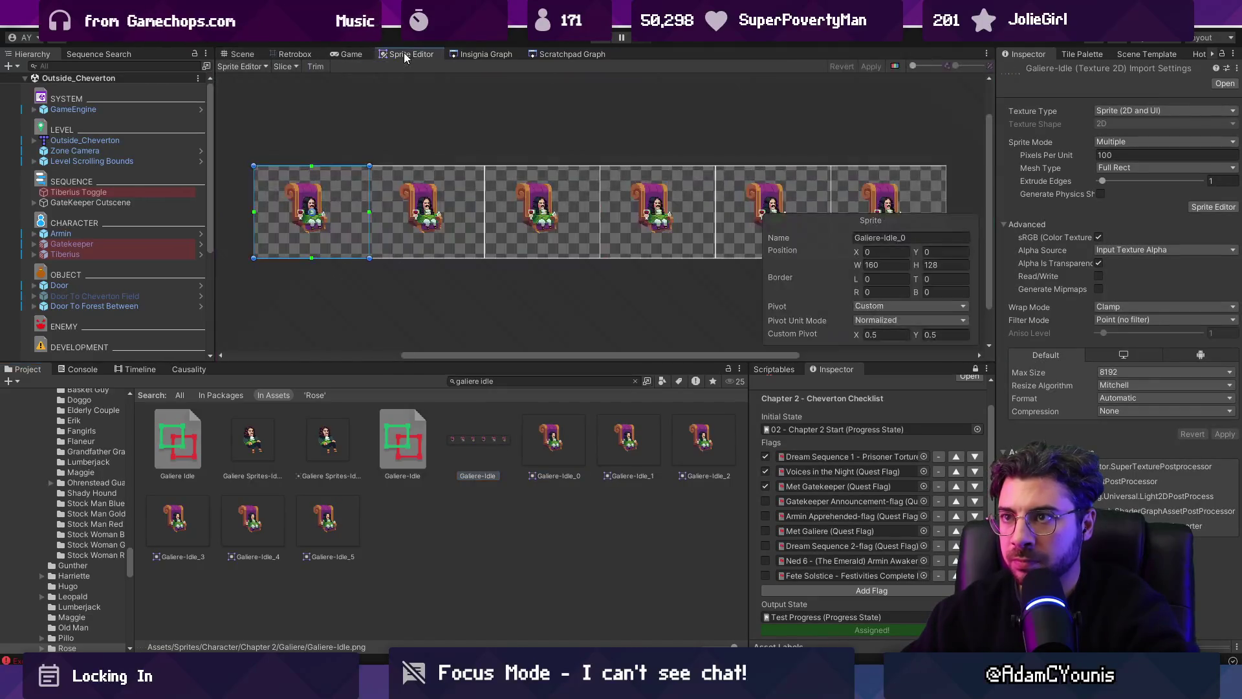
scroll(309, 205, up, 5)
Search the project for Galiere assets, browse the results, then switch to Aseprite
click(496, 374)
click(497, 377)
text(ga)
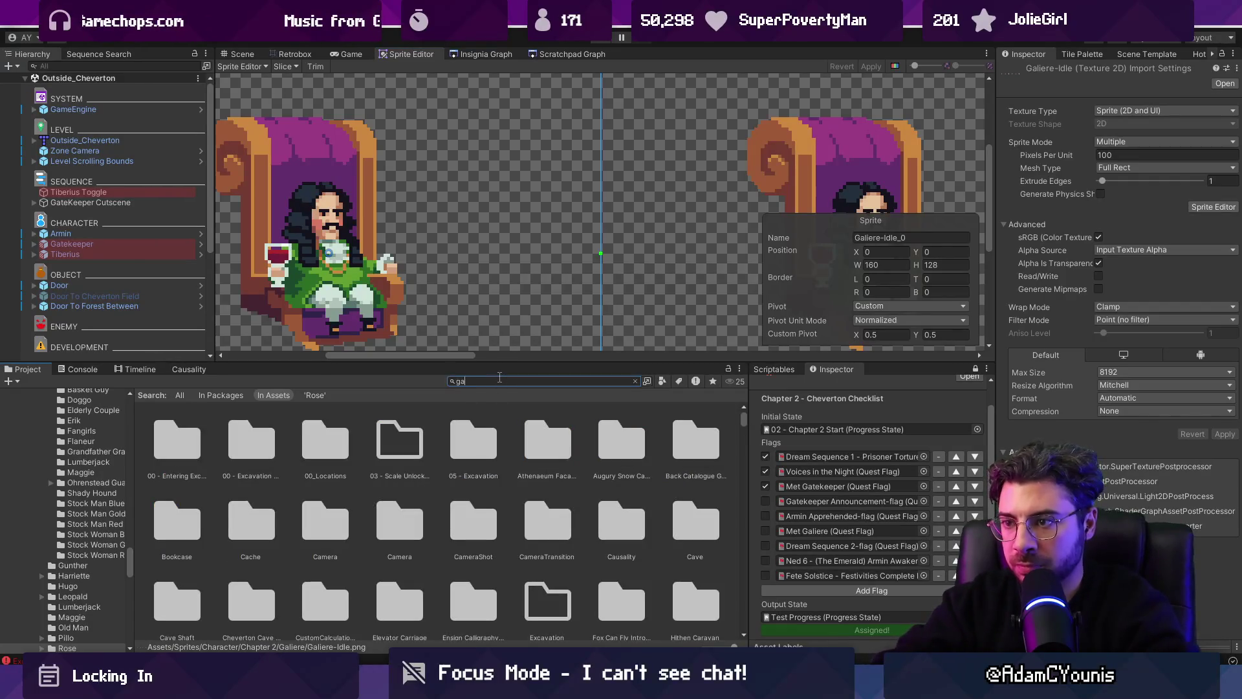
scroll(427, 413, down, 10)
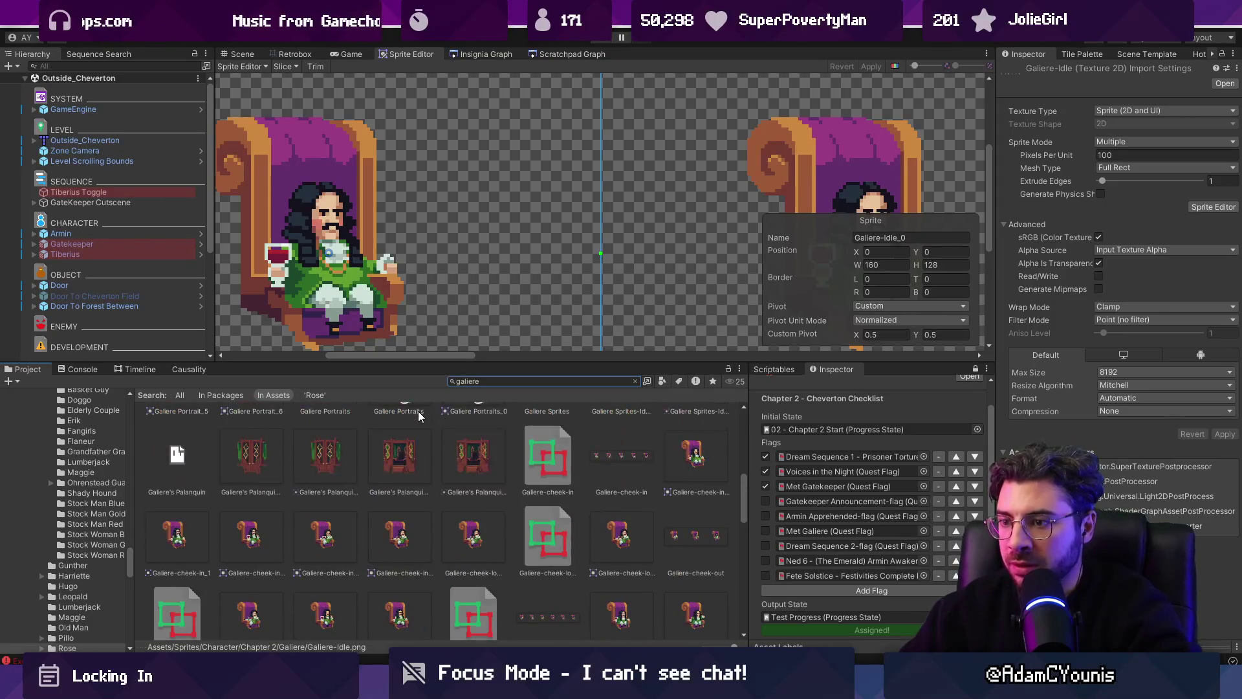
scroll(457, 424, down, 10)
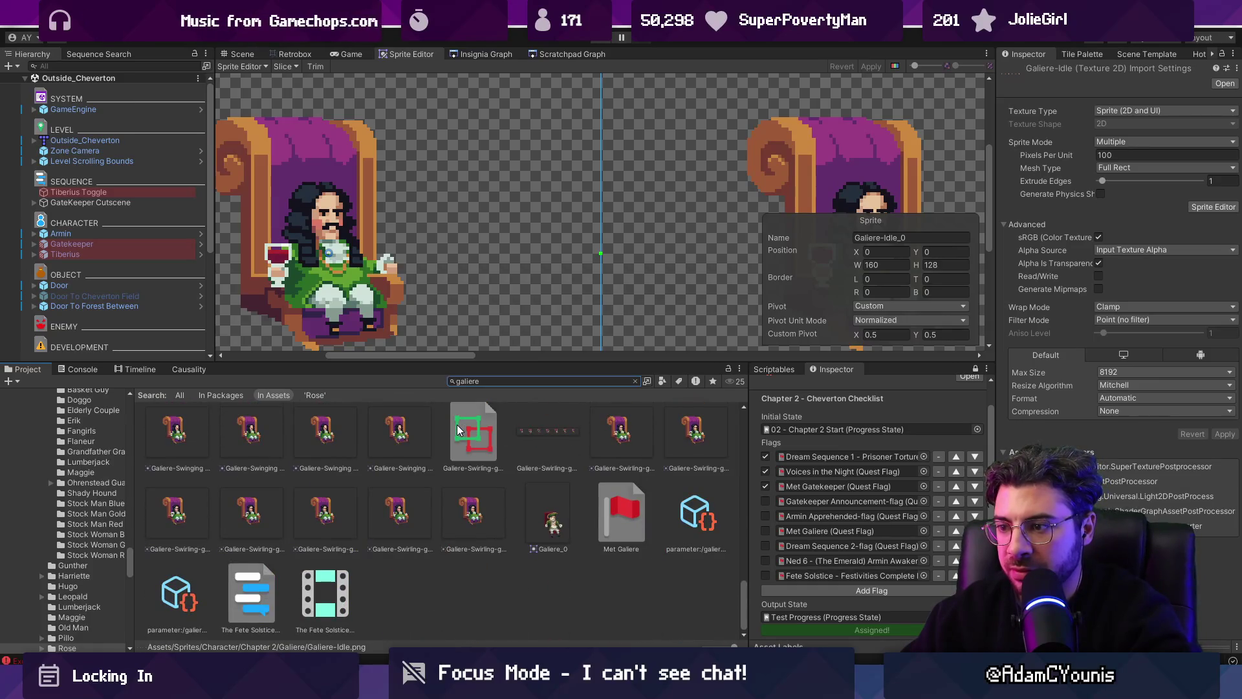
key(alt+Tab)
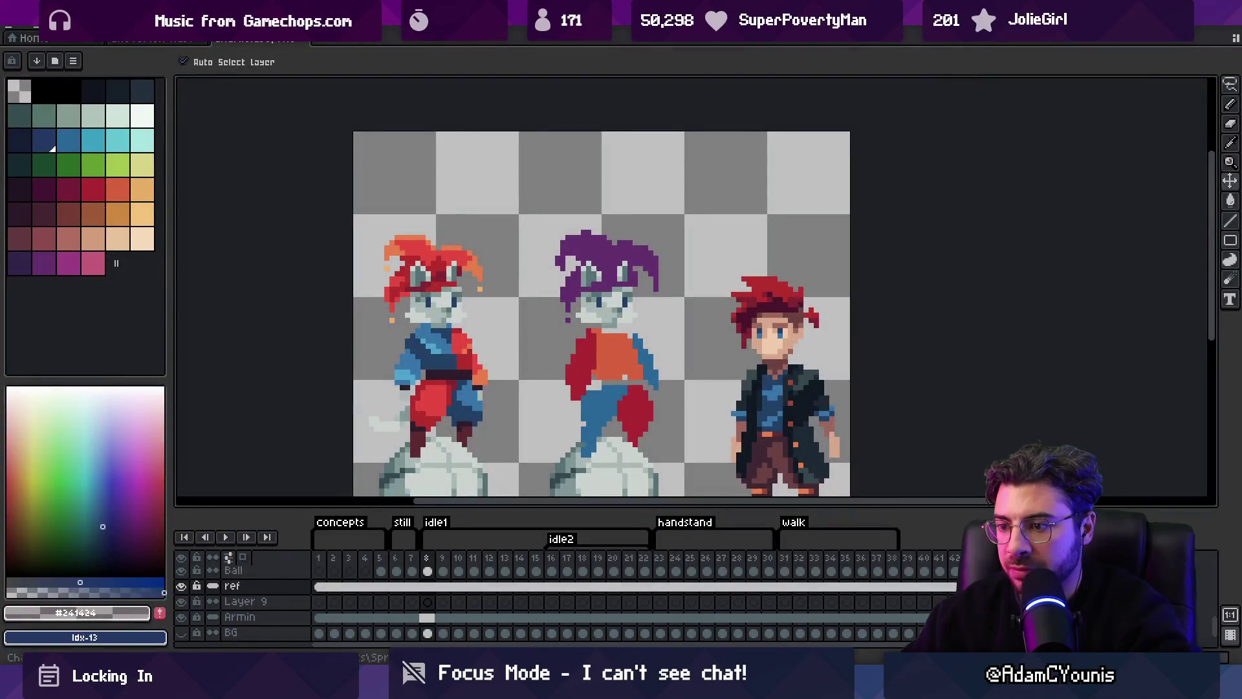
Find and open Galiere.aseprite through the system file search
key(ctrl+space)
text(g)
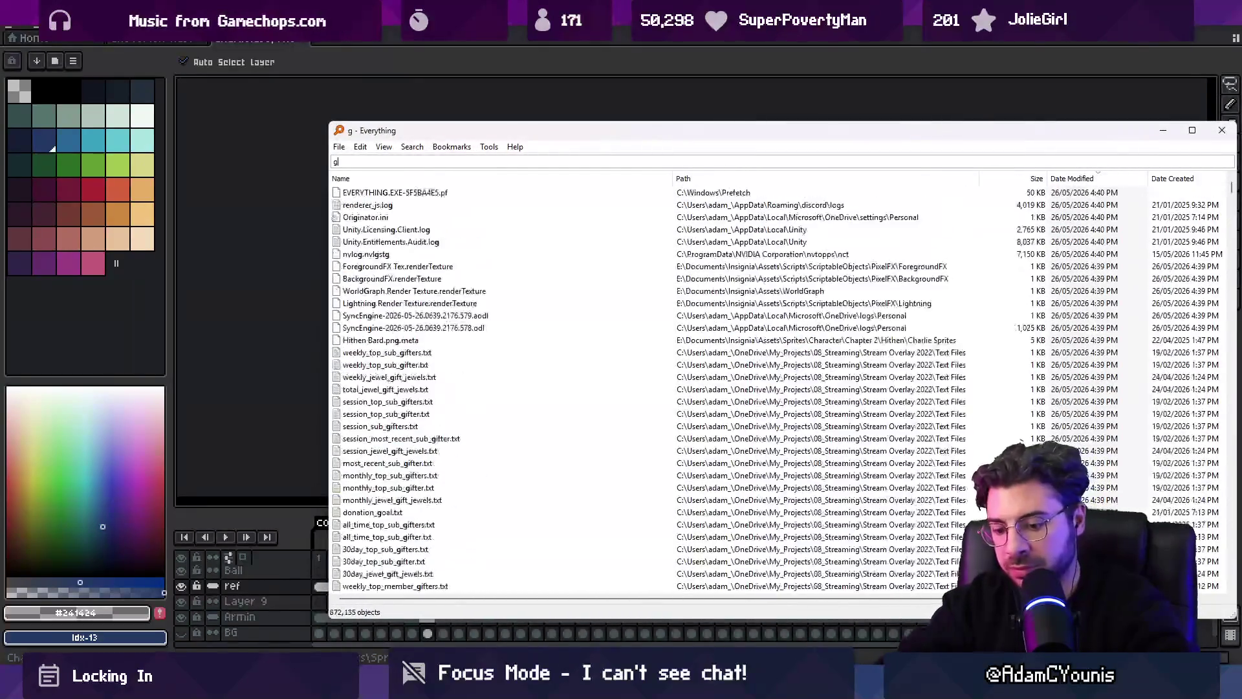
text(aliere .aseprite)
key(Down)
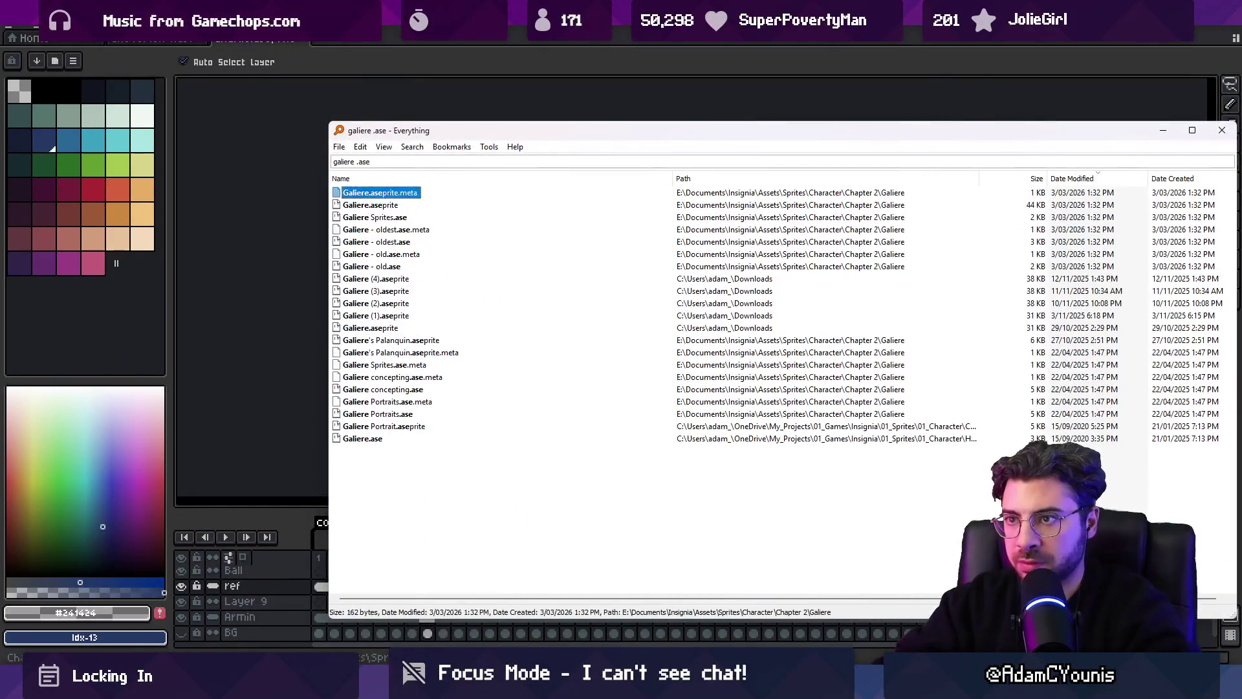
key(Return)
scroll(724, 246, up, 5)
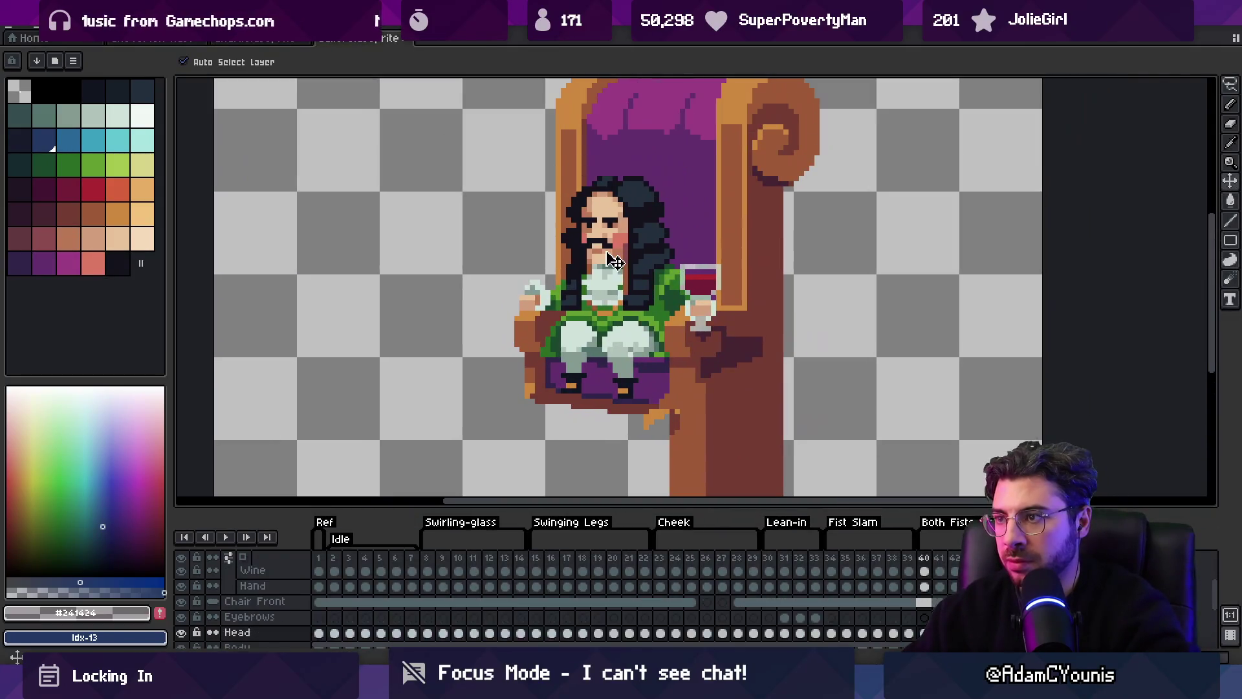
Create a new blank sprite and paste Galiere's head into it
click(25, 31)
click(25, 38)
key(Return)
key(ctrl+v)
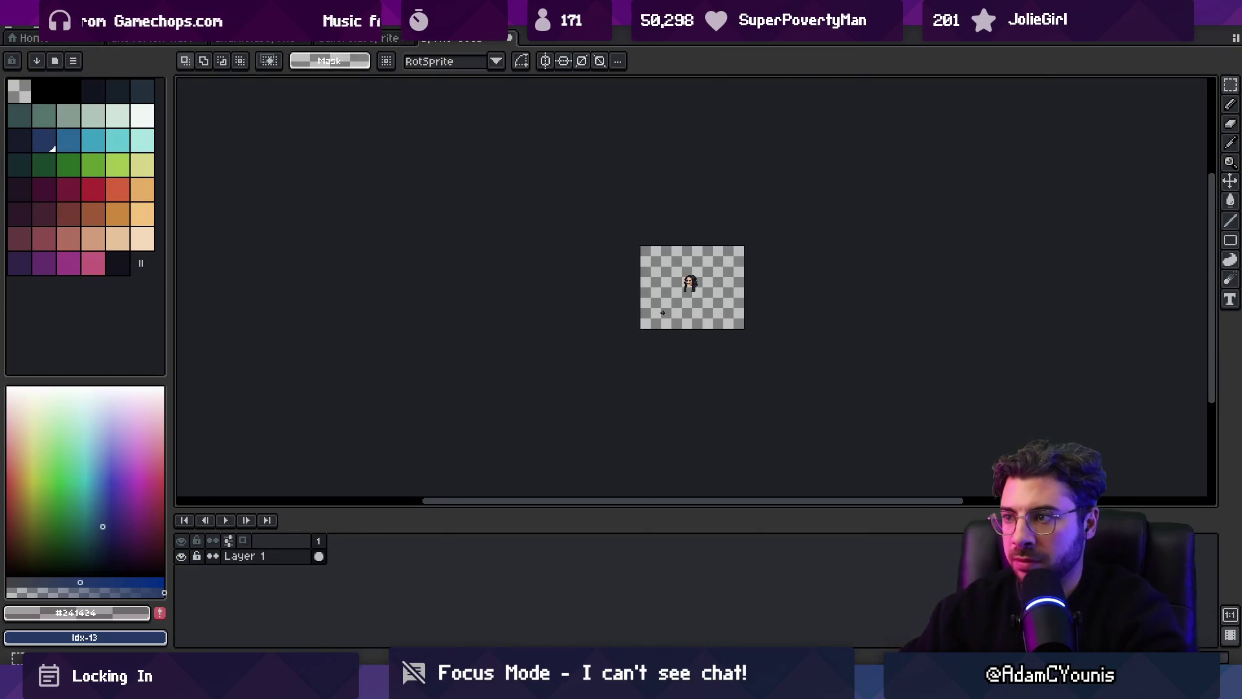
Commit and reposition the pasted head, then erase the hair strands hanging below it
scroll(613, 282, up, 4)
key(v)
mouse_move(618, 349)
mouse_down()
mouse_move(591, 351)
mouse_move(604, 359)
mouse_up()
key(e)
mouse_move(533, 393)
mouse_down()
mouse_move(543, 416)
mouse_move(611, 413)
mouse_move(658, 361)
mouse_up()
Marquee-select the face area, undo an accidental squash of it, and deselect
scroll(648, 351, up, 2)
key(m)
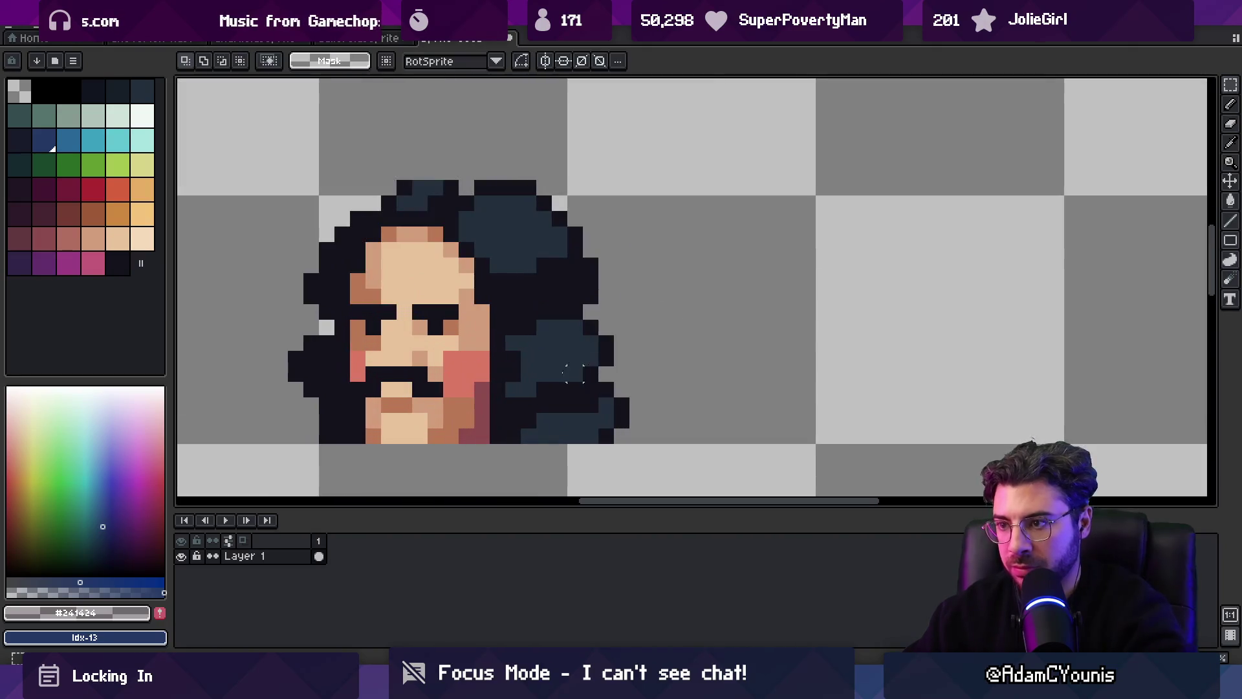
drag(307, 433, 553, 184)
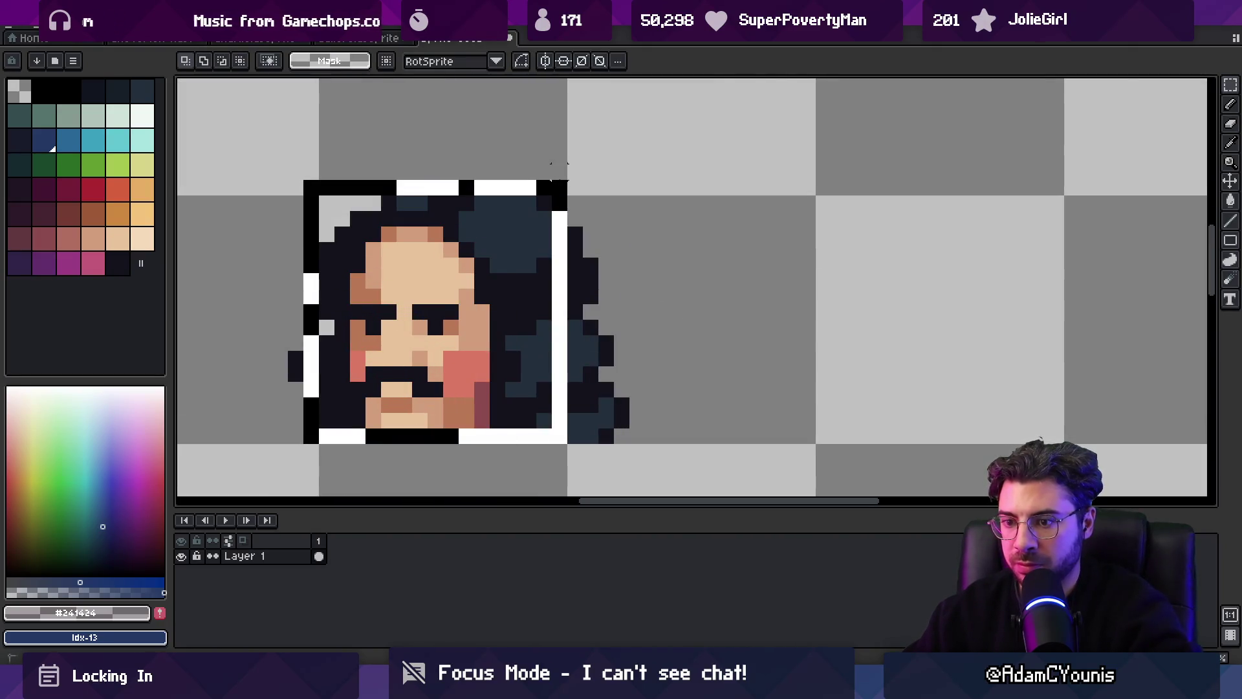
scroll(563, 291, down, 3)
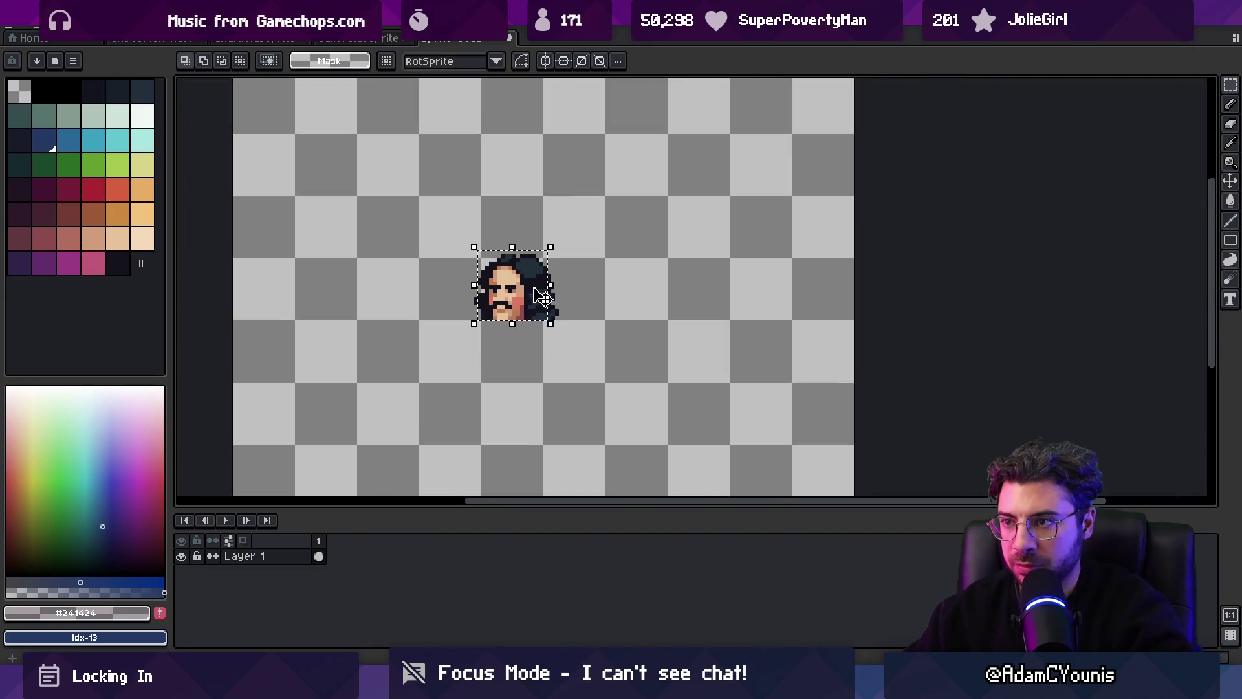
drag(561, 311, 549, 295)
key(ctrl+z)
key(ctrl+d)
Reselect the face, crop the canvas to it, and pick a dark pencil colour
scroll(510, 283, up, 3)
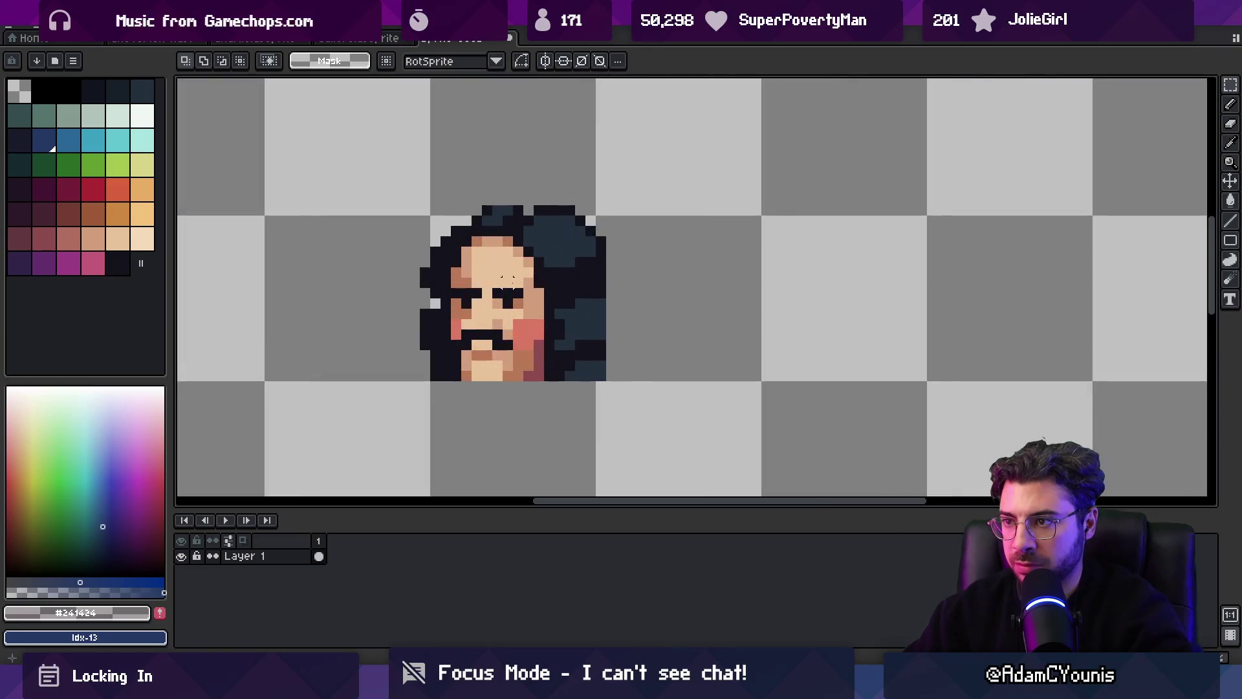
scroll(507, 279, down, 2)
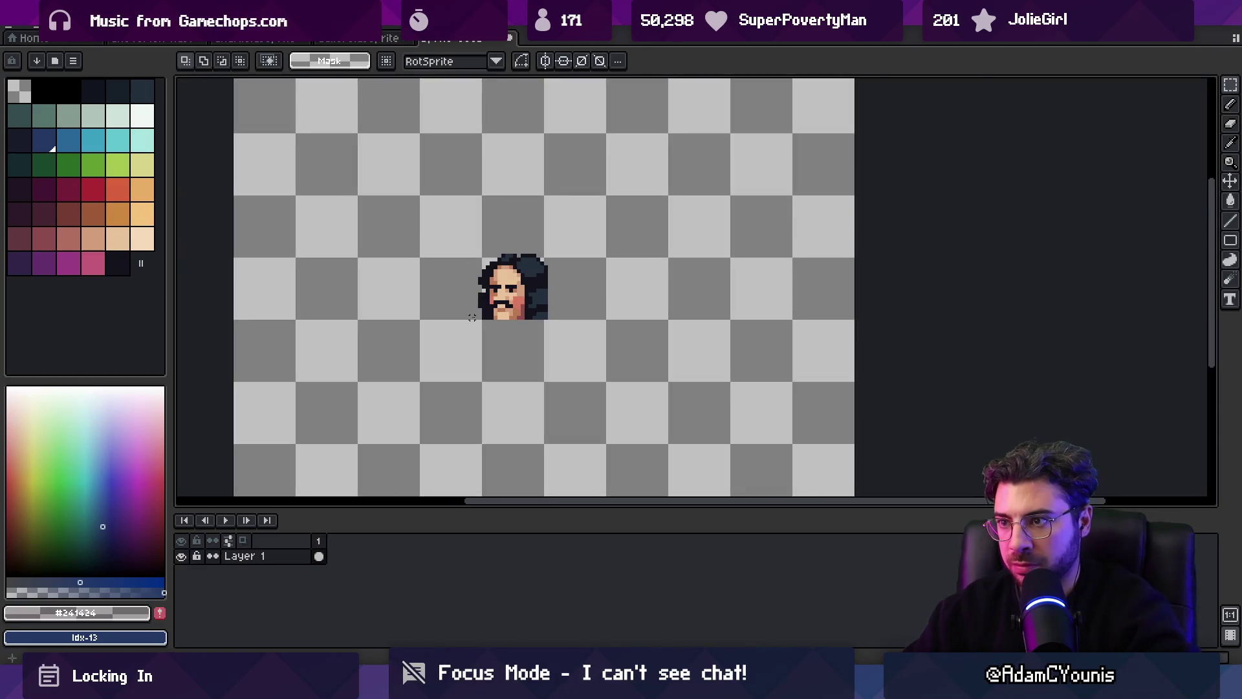
drag(478, 317, 545, 251)
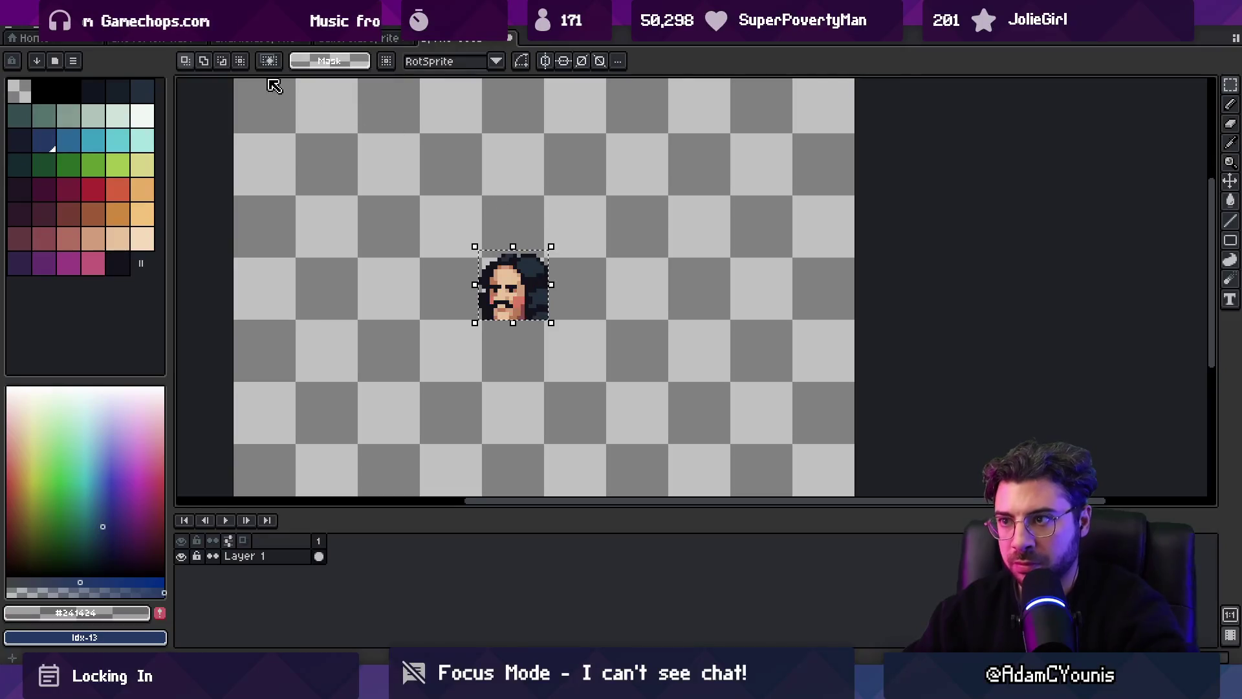
click(74, 30)
click(141, 143)
scroll(714, 251, up, 3)
key(b)
alt+click(406, 360)
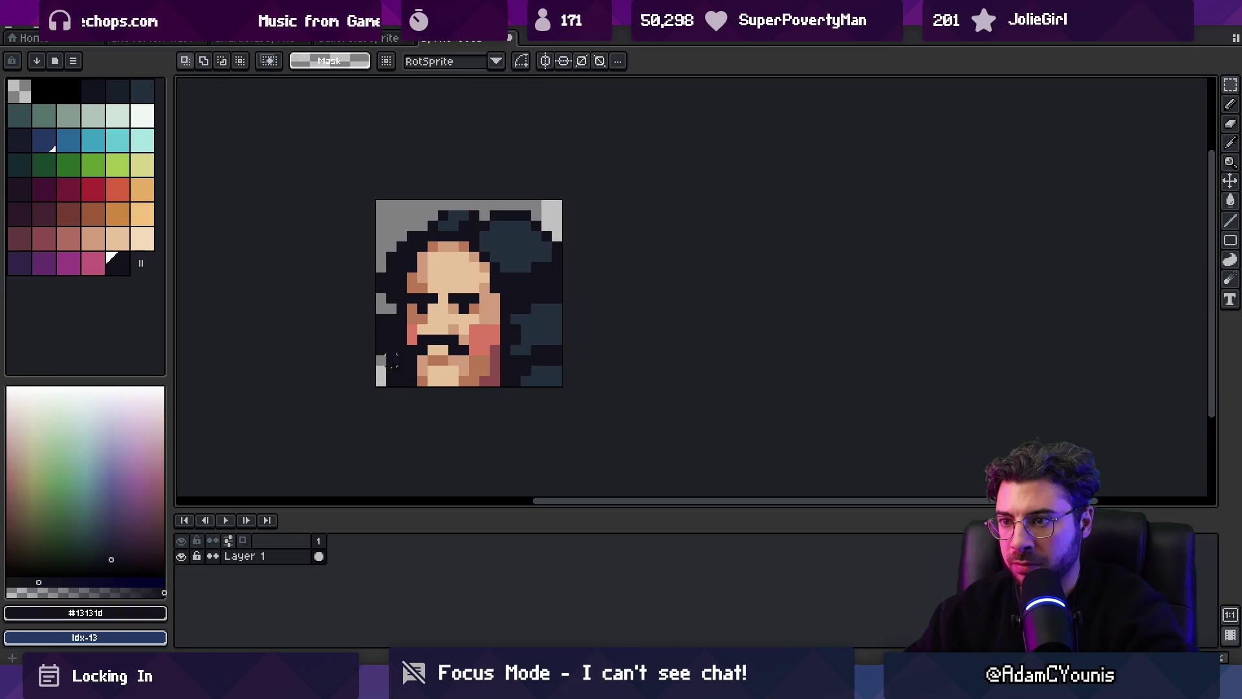
Switch to the eraser and look over the cropped Galiere face
key(e)
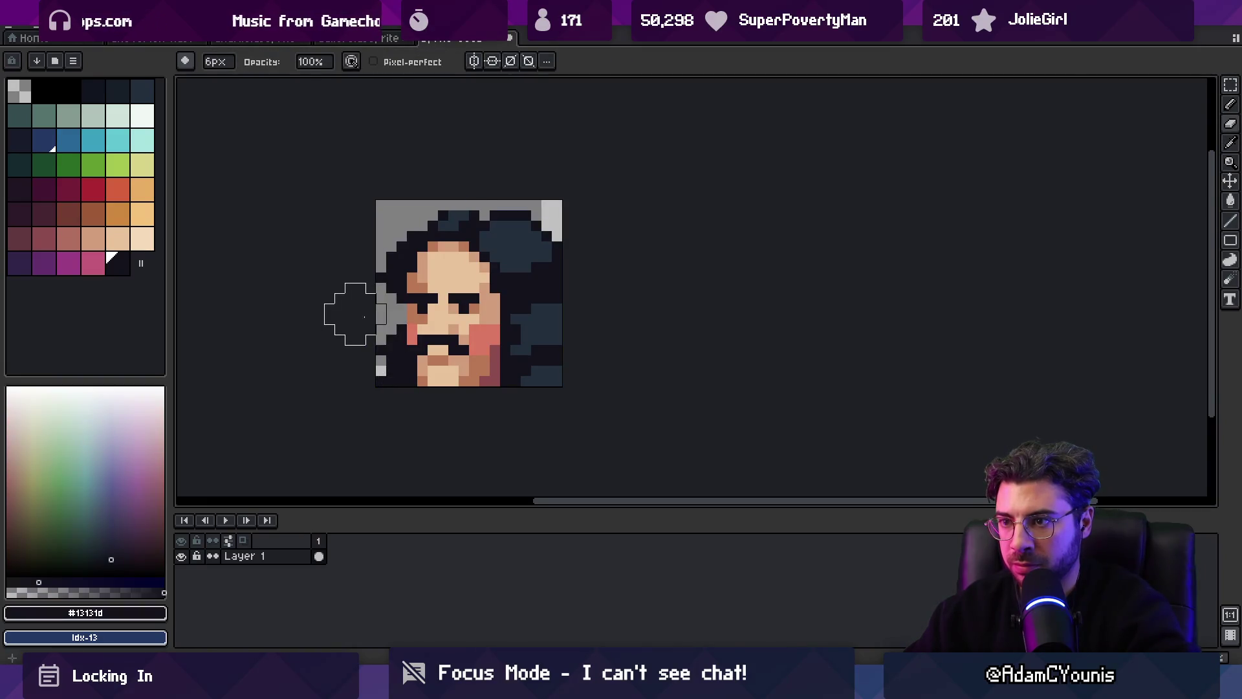
scroll(314, 295, down, 1)
scroll(435, 308, down, 2)
scroll(454, 319, up, 1)
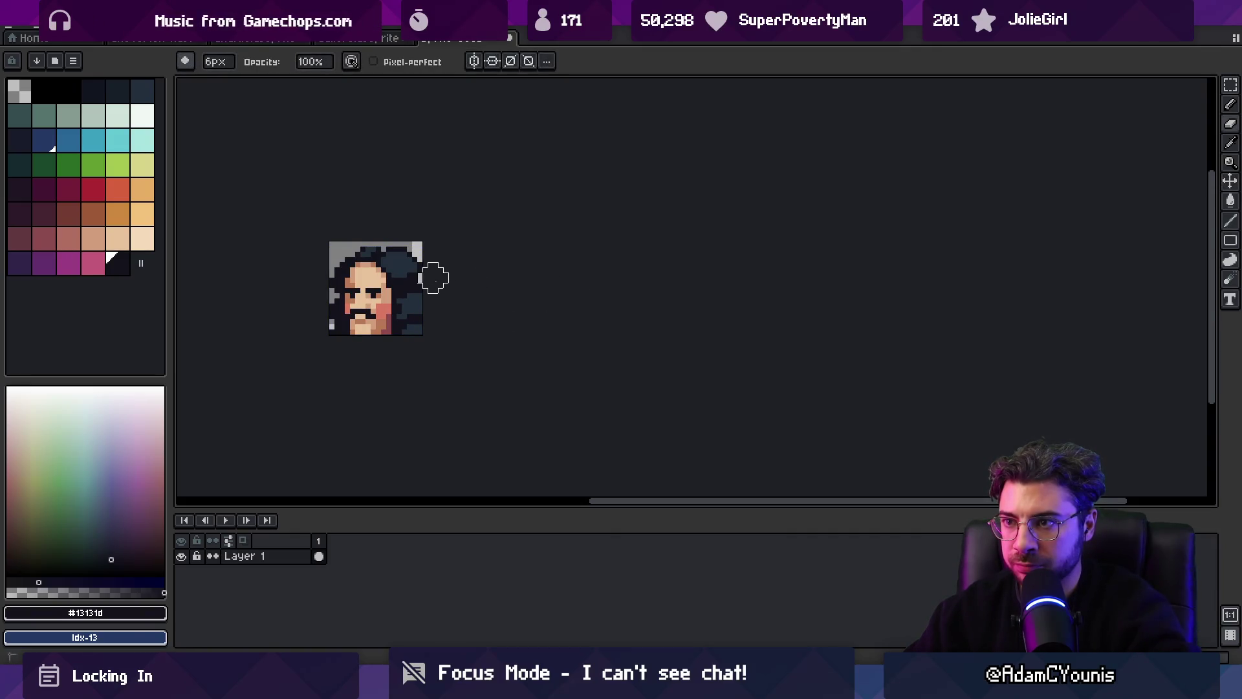
scroll(588, 269, down, 3)
scroll(418, 262, up, 4)
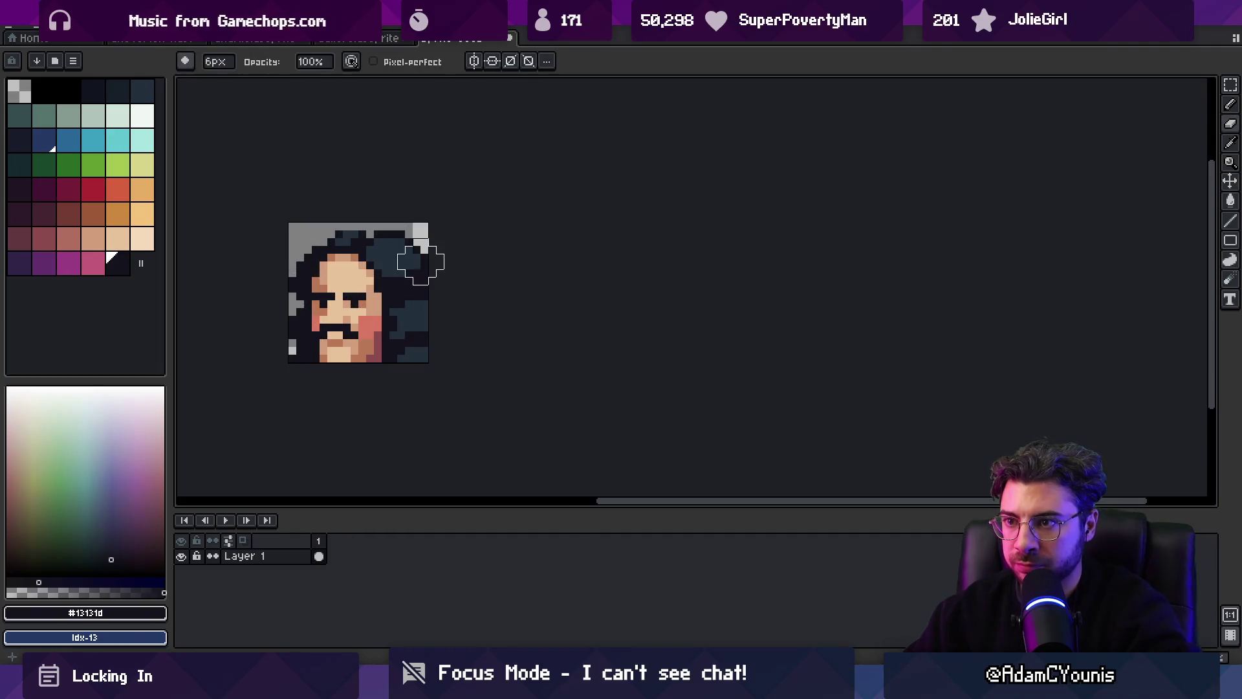
Search the Unity project for 'icon' and open the Rupert Icon sprite in Aseprite
key(alt+Tab)
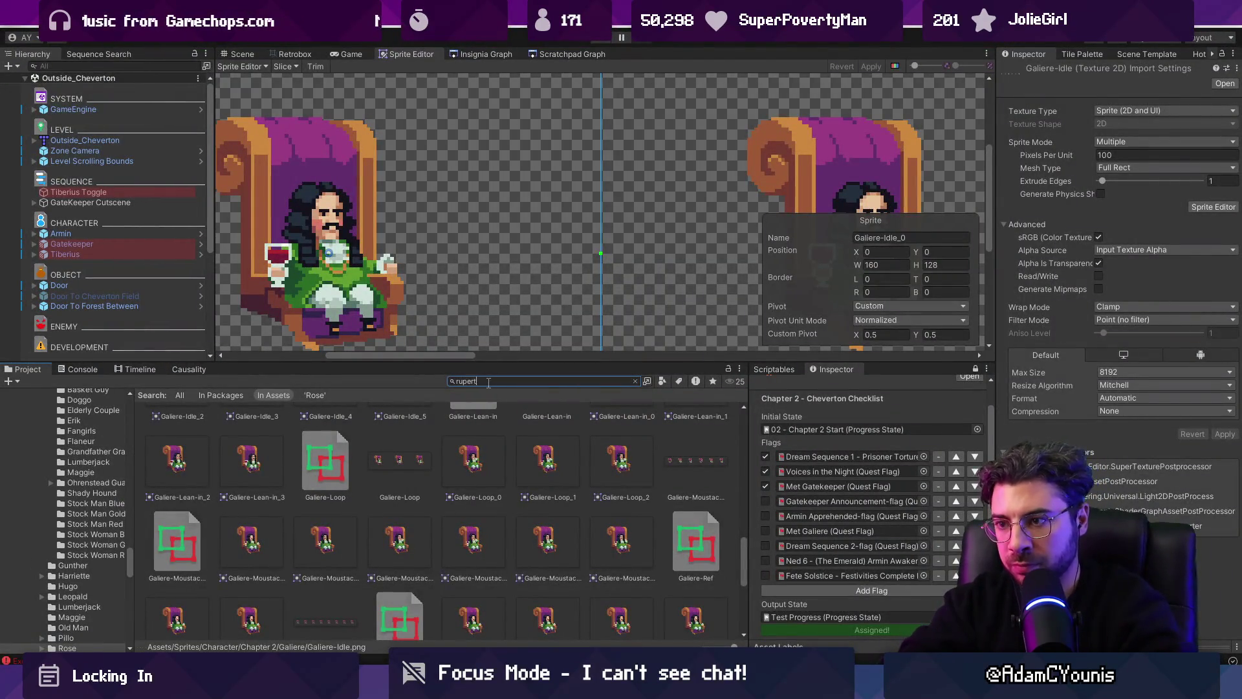
text(icon)
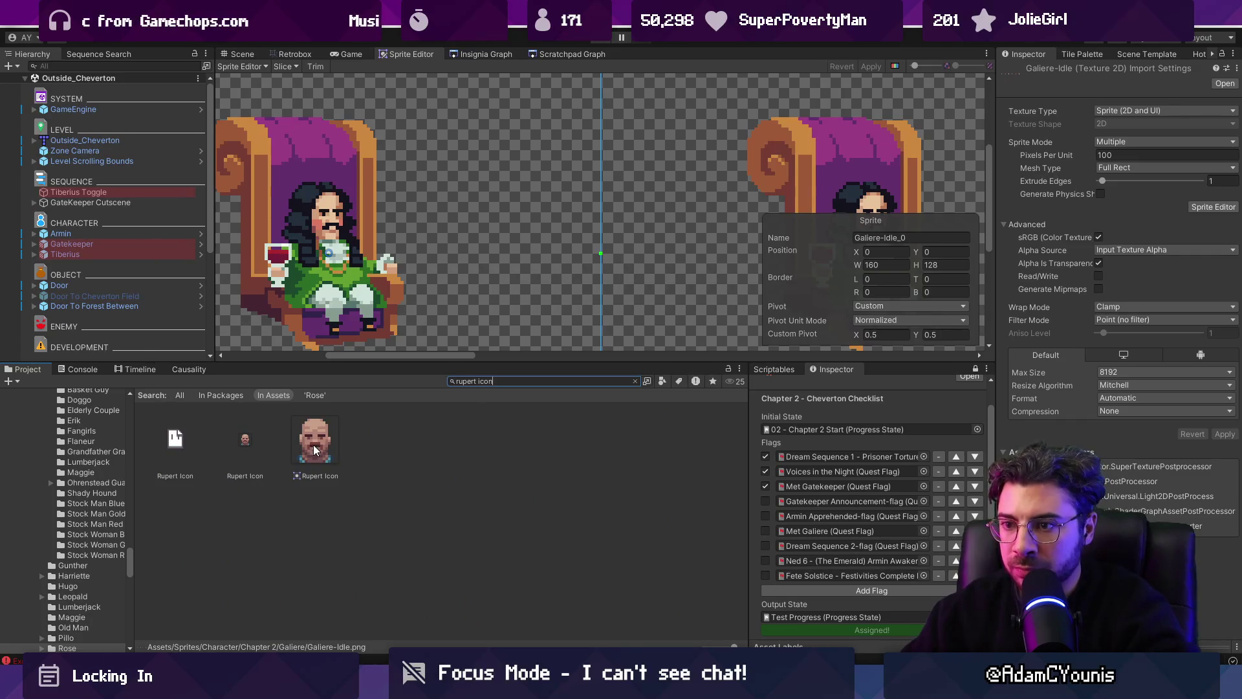
click(314, 445)
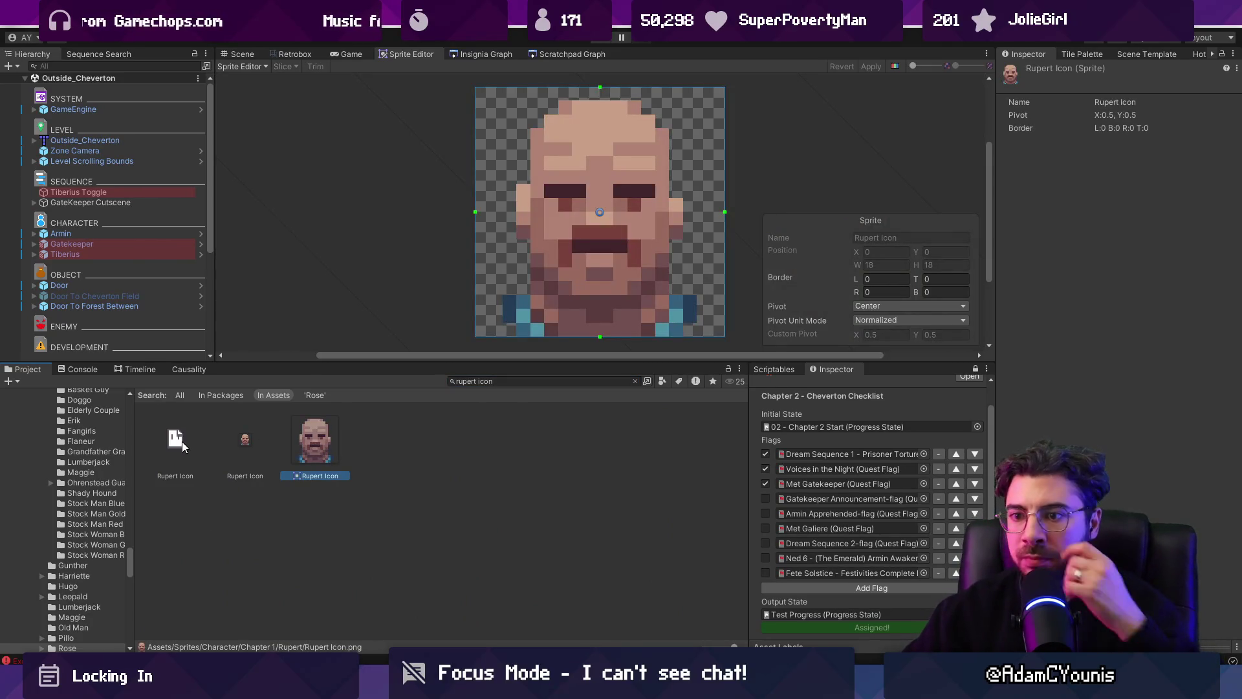
double_click(182, 441)
scroll(673, 284, up, 8)
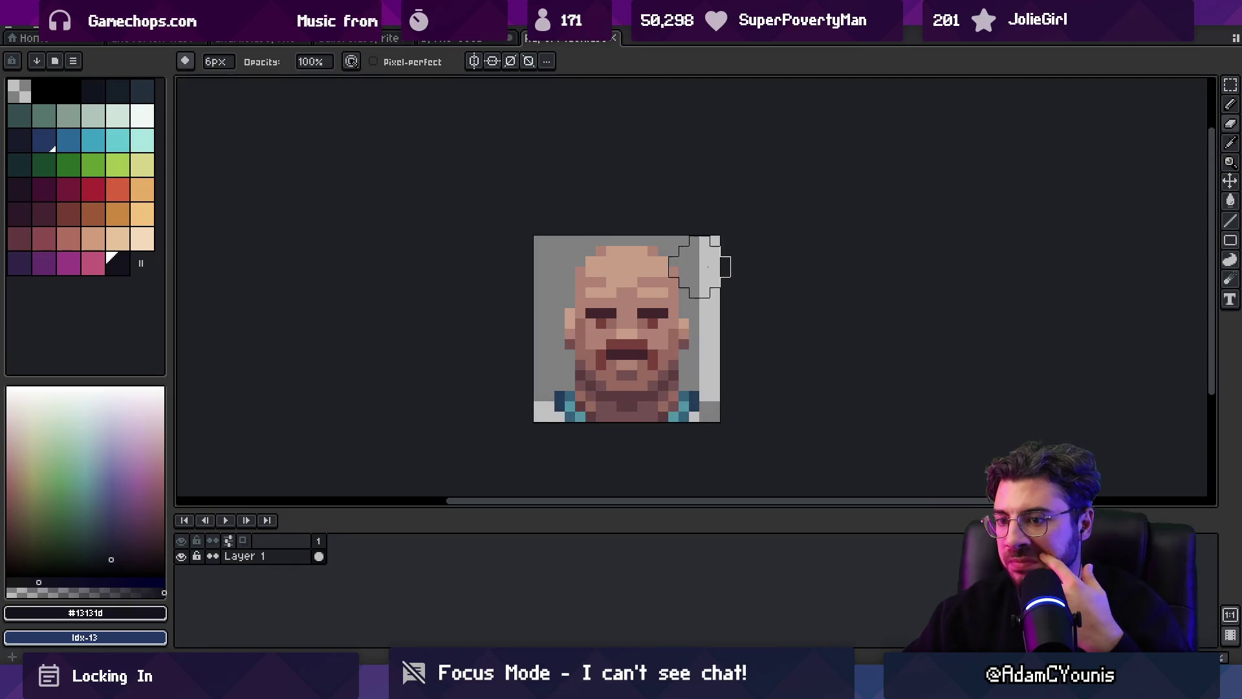
Return to the Galiere face sprite, pick the 1px pencil, and start saving it
key(ctrl+shift+Tab)
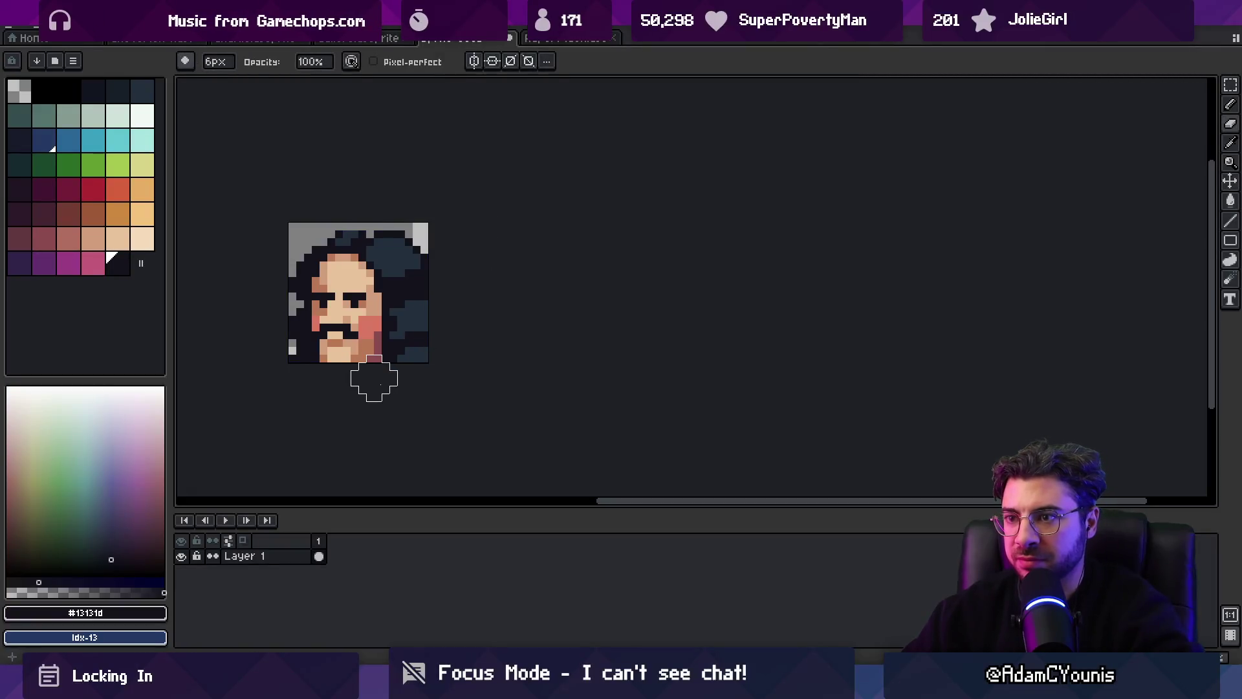
scroll(453, 336, down, 3)
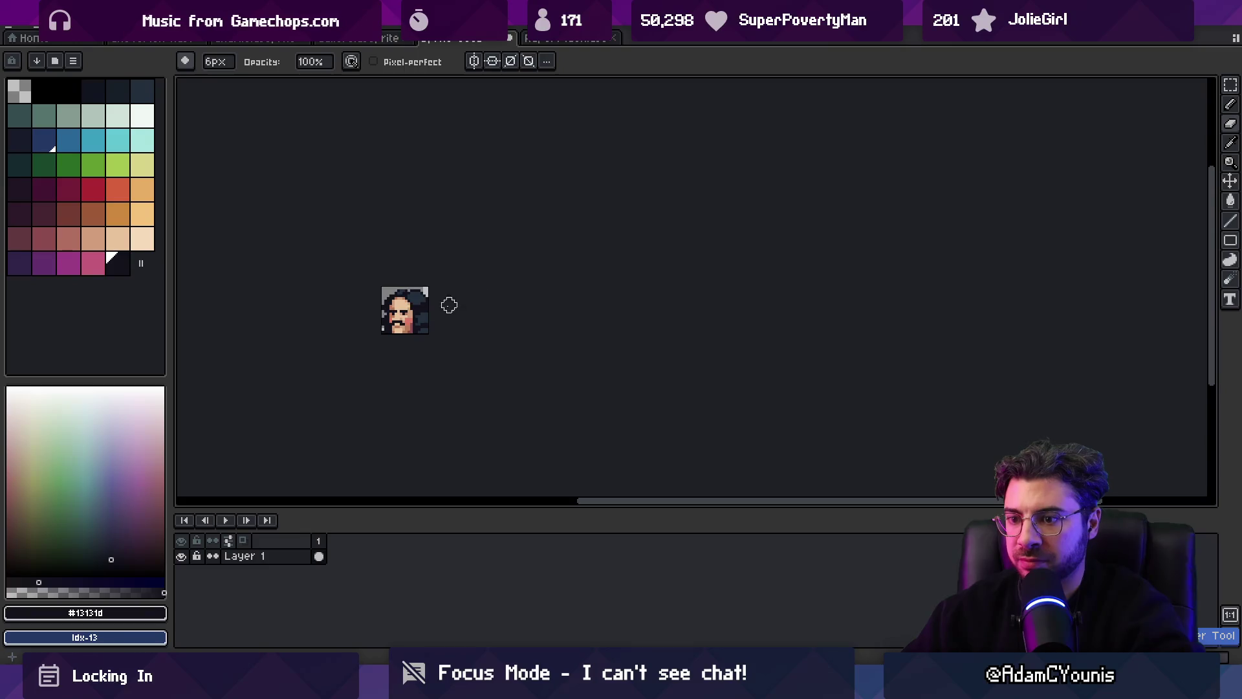
scroll(460, 302, up, 2)
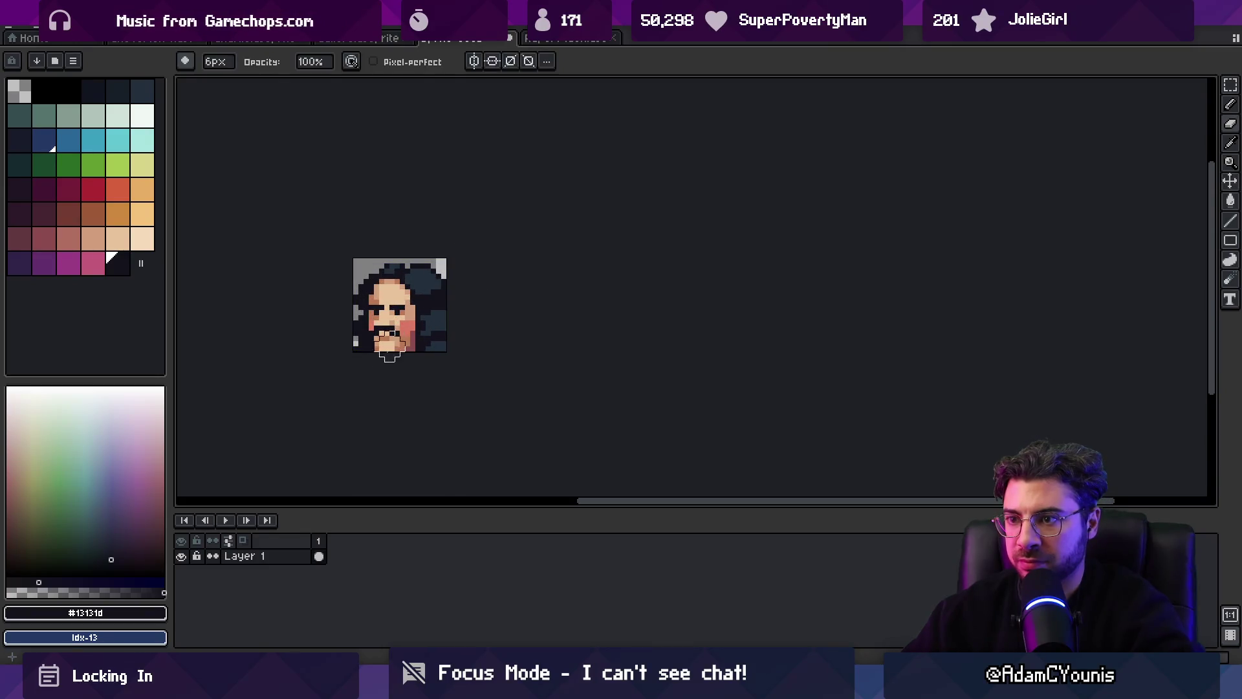
key(b)
scroll(441, 358, down, 5)
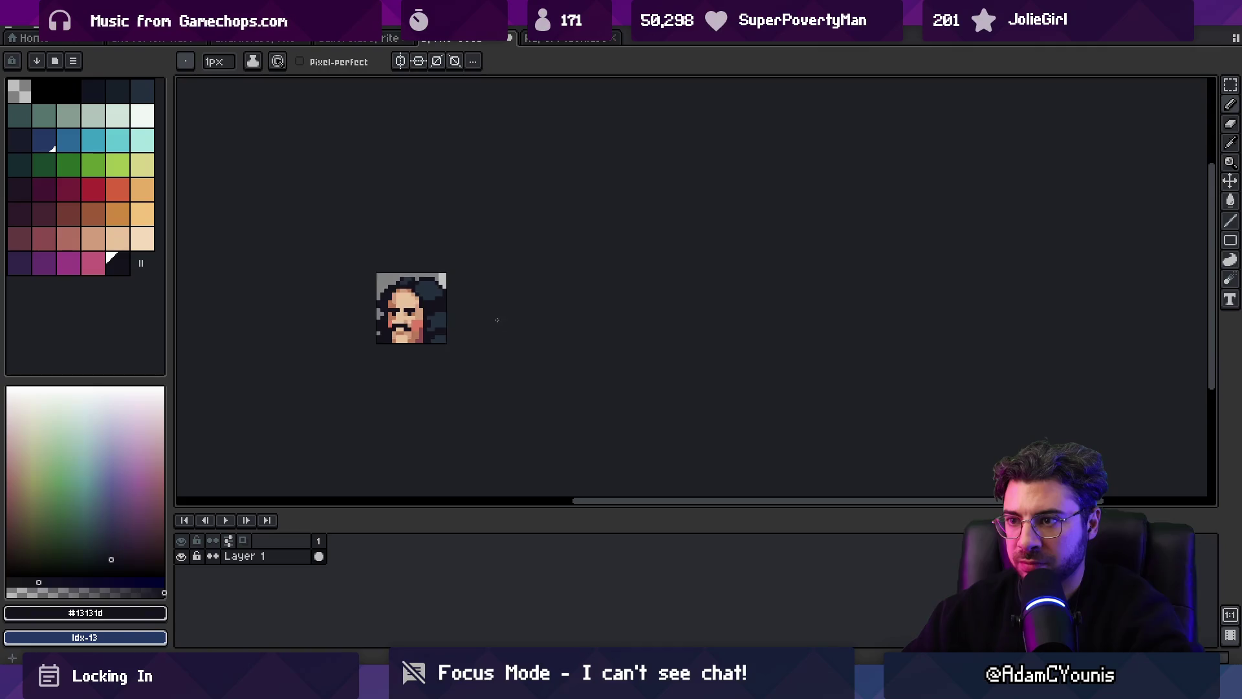
scroll(485, 307, up, 3)
scroll(434, 359, up, 3)
key(v)
key(ctrl+s)
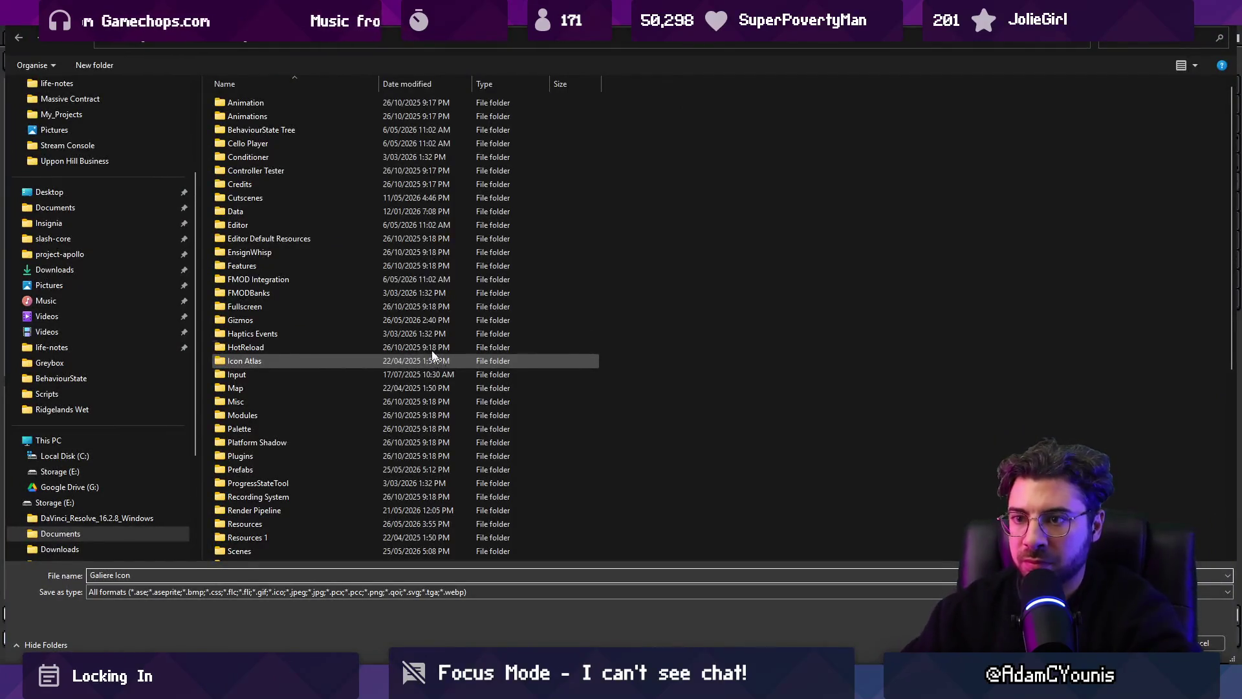
Save the face as Galiere Icon in Sprites > Character > Chapter 2 > Galiere
scroll(285, 293, down, 3)
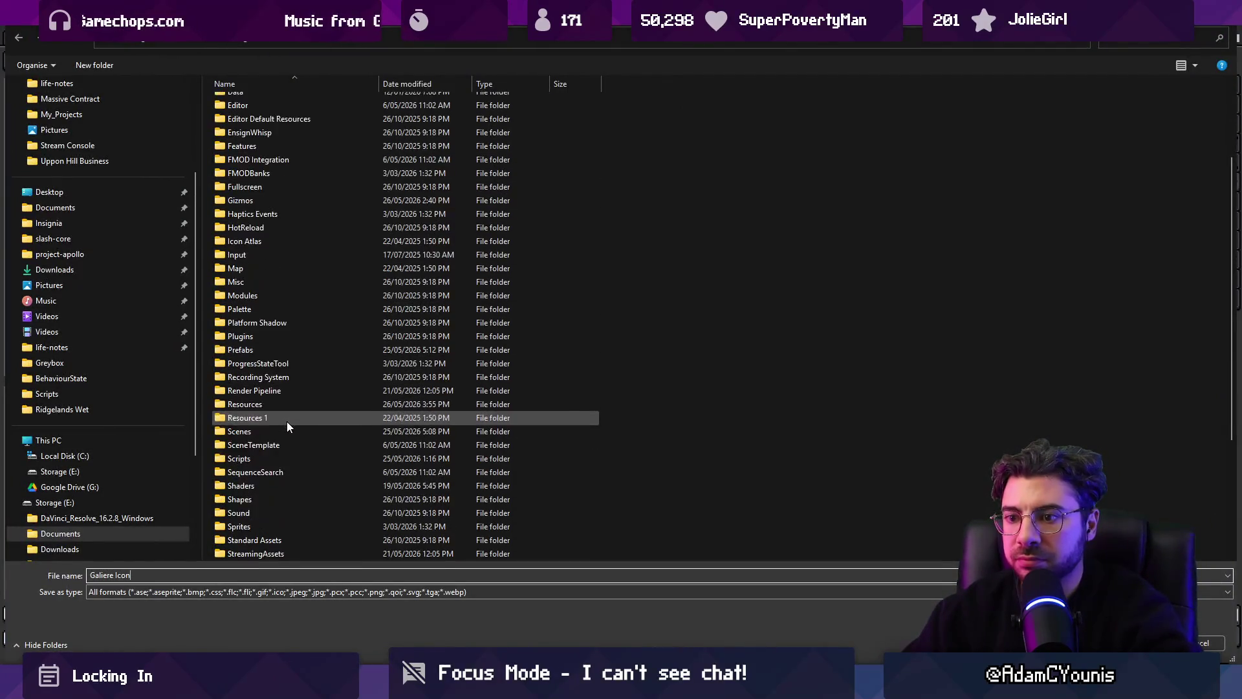
double_click(270, 524)
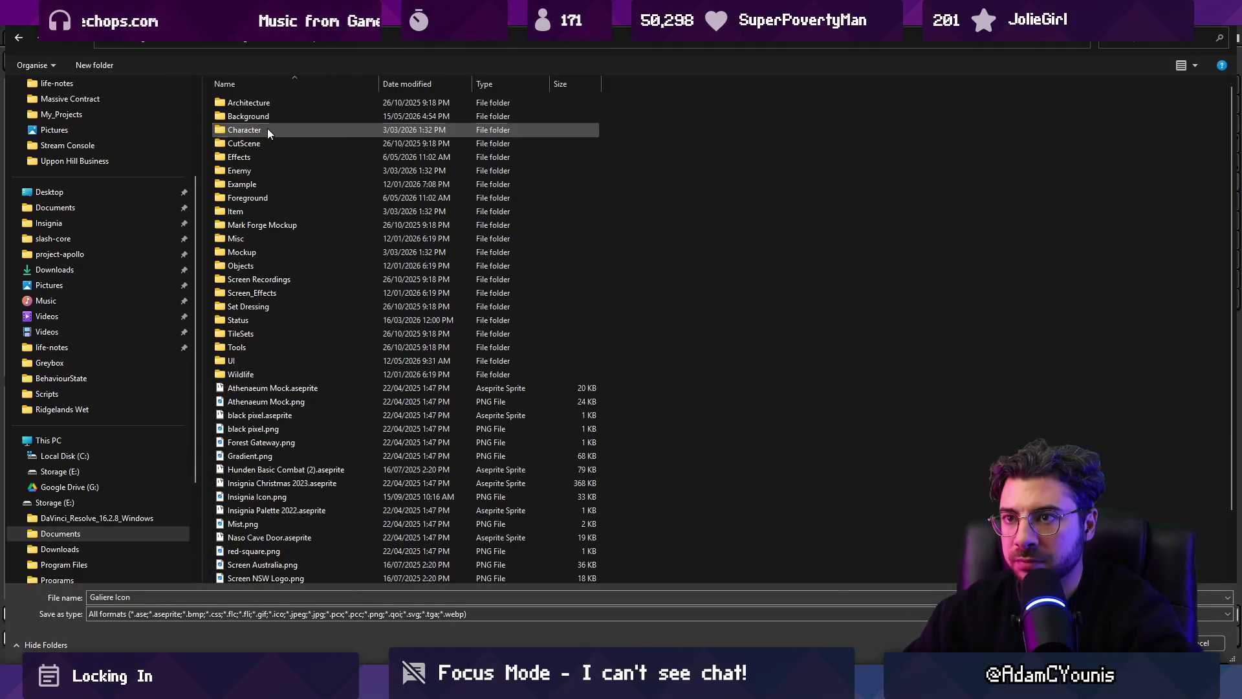
double_click(266, 129)
double_click(269, 129)
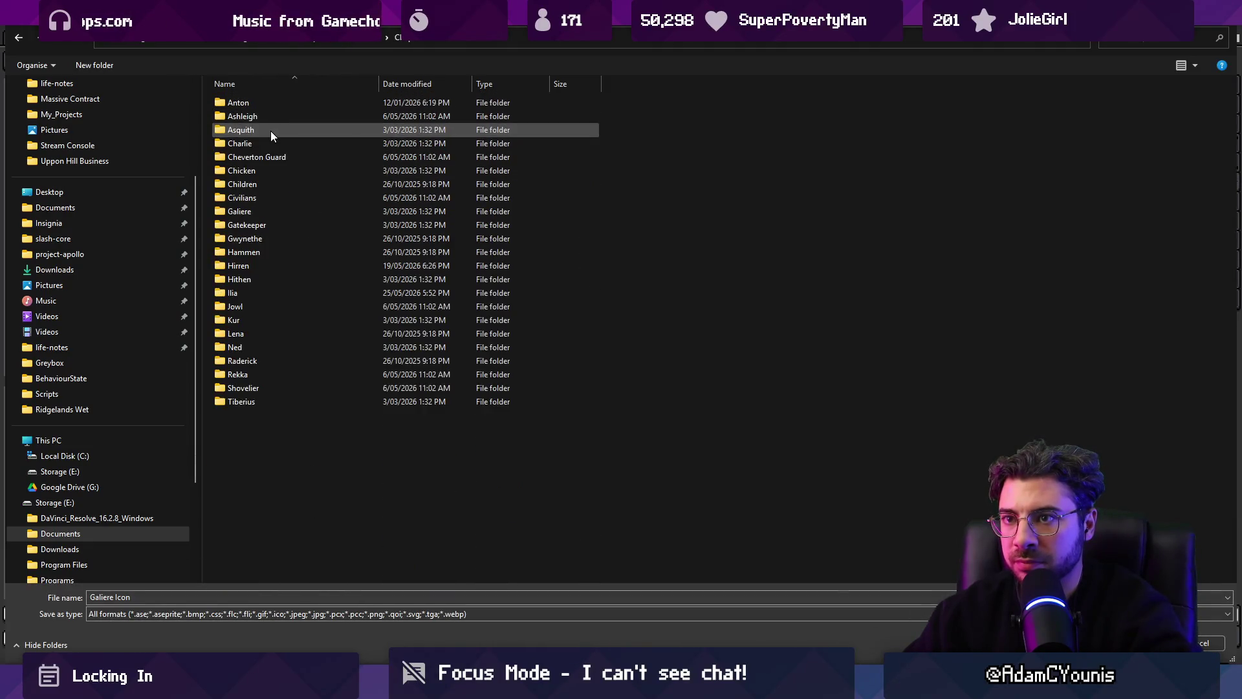
double_click(264, 207)
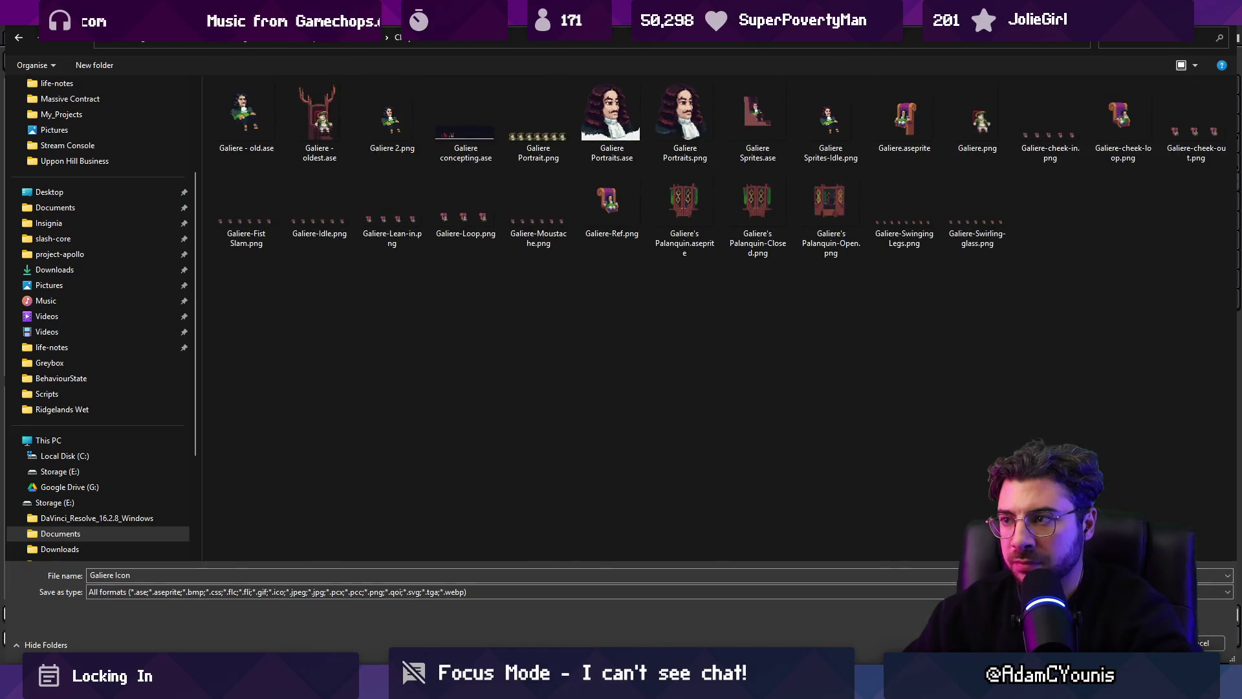
key(Return)
key(Return)
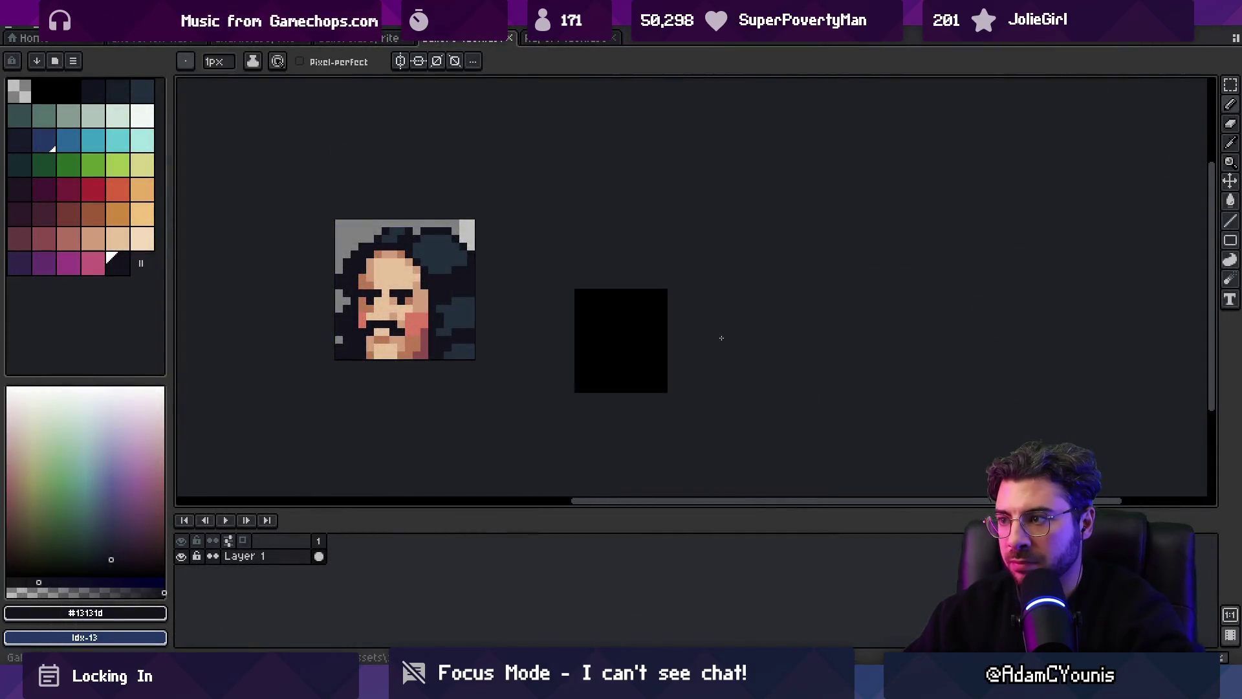
Confirm the PNG export, then look for a Galiere icon in Galiere NPC Data's sprite picker
key(alt+Tab)
key(ctrl+a)
text(galiere)
click(250, 602)
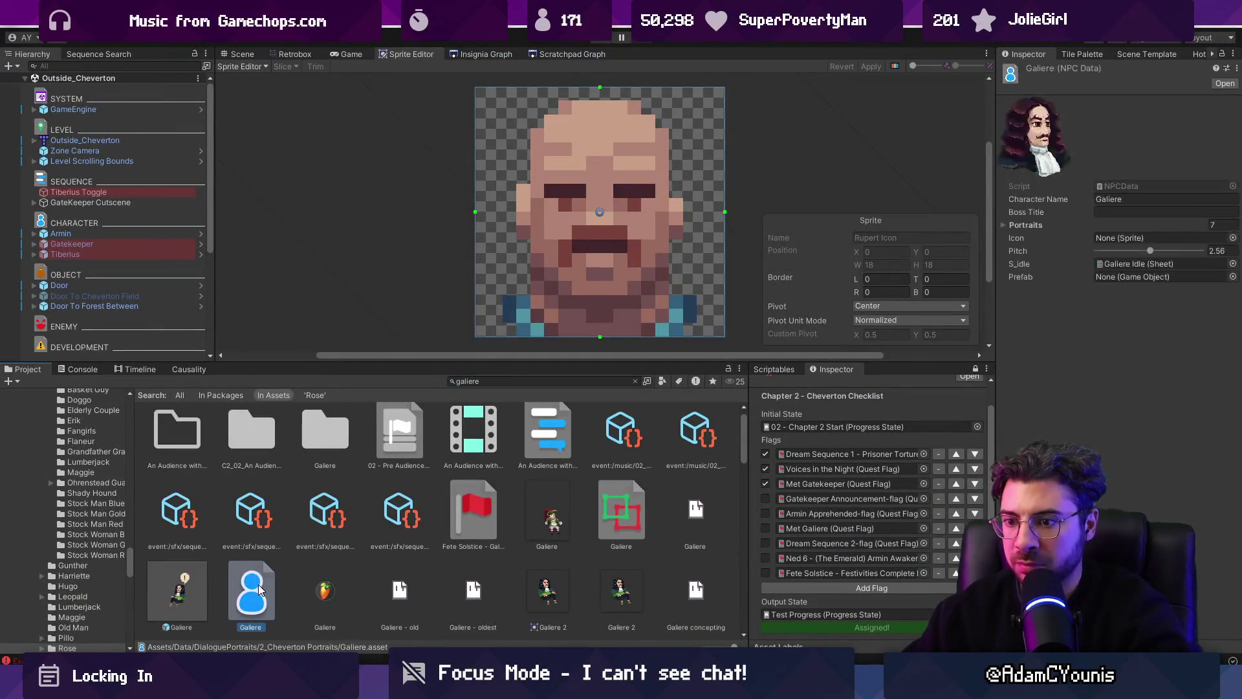
click(1232, 244)
text(icon)
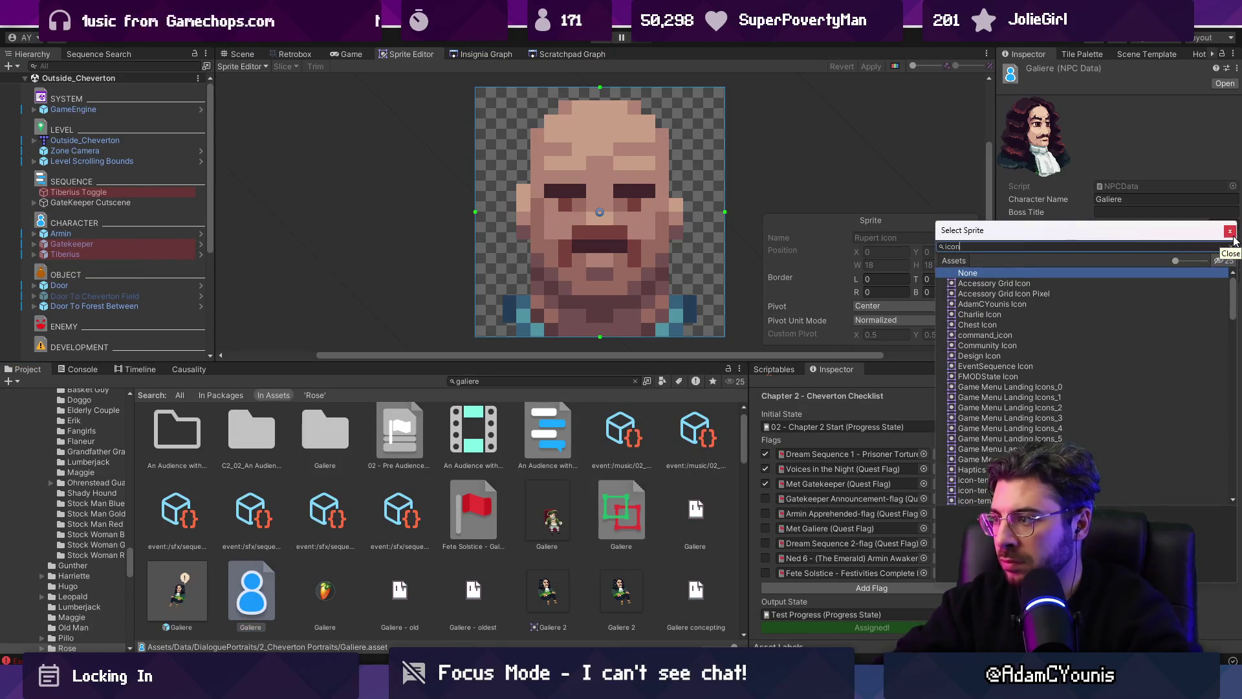
key(Down)
key(Down)
key(Down)
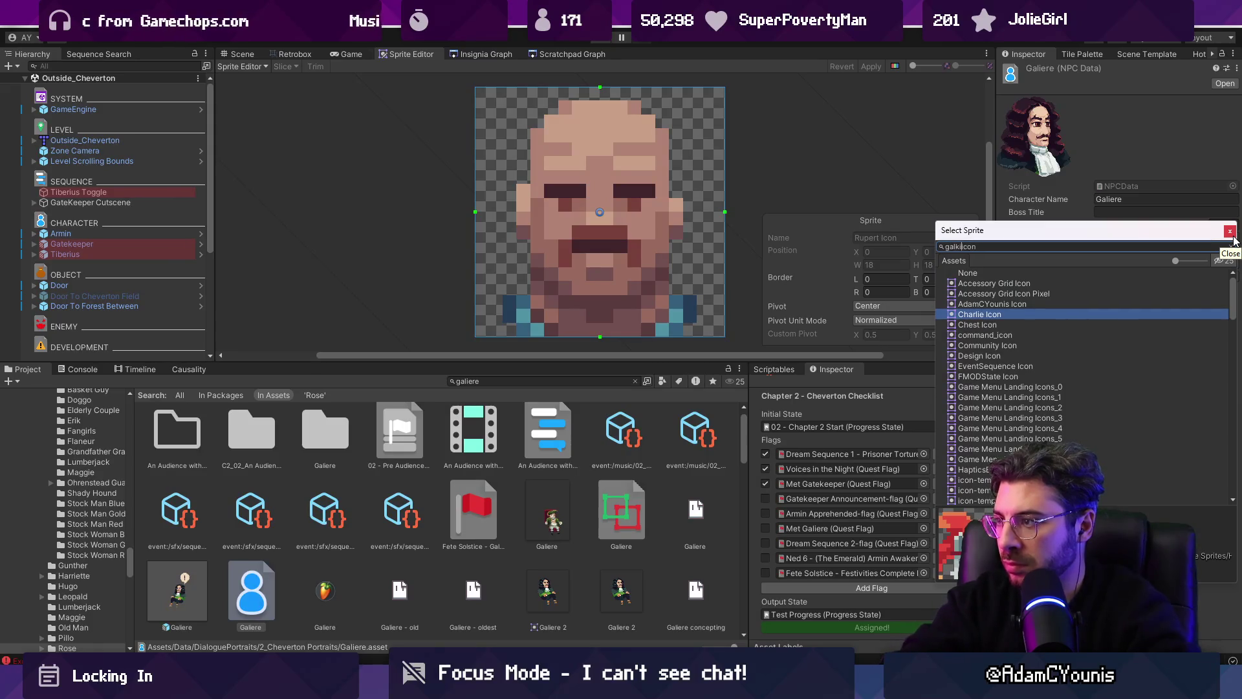
text(gal)
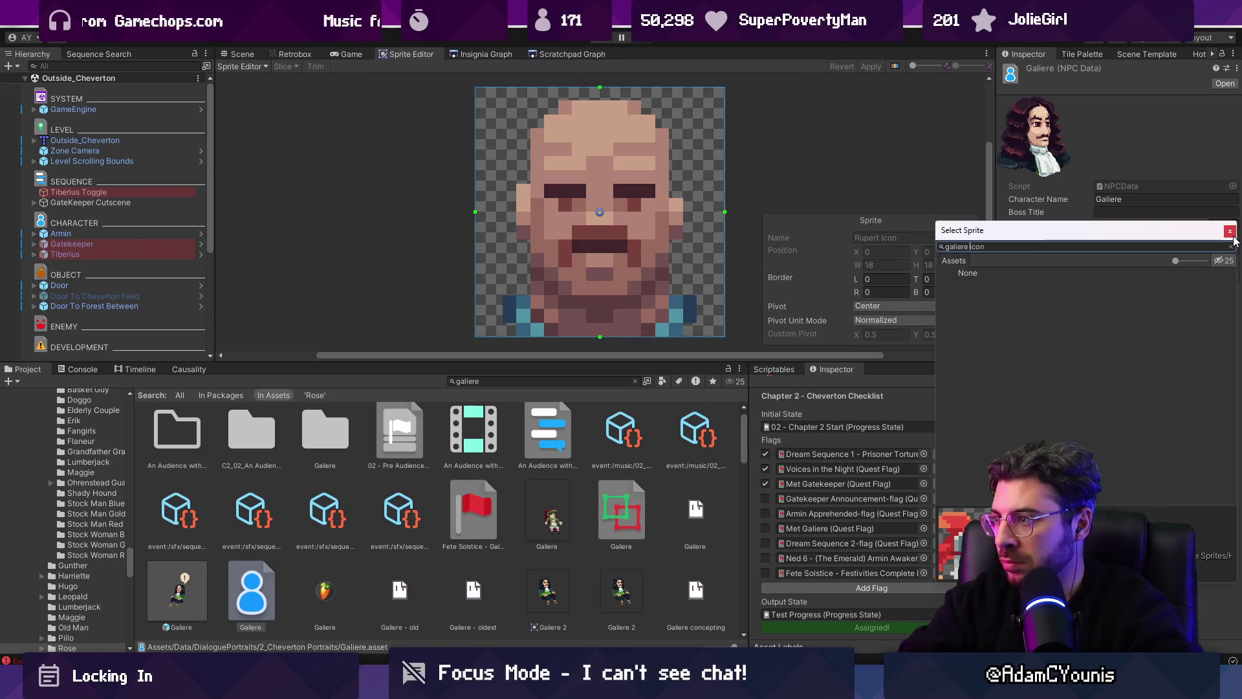
key(BackSpace)
key(BackSpace)
key(BackSpace)
click(1229, 231)
Set the exported Galiere Icon image to Single sprite mode and apply
click(564, 381)
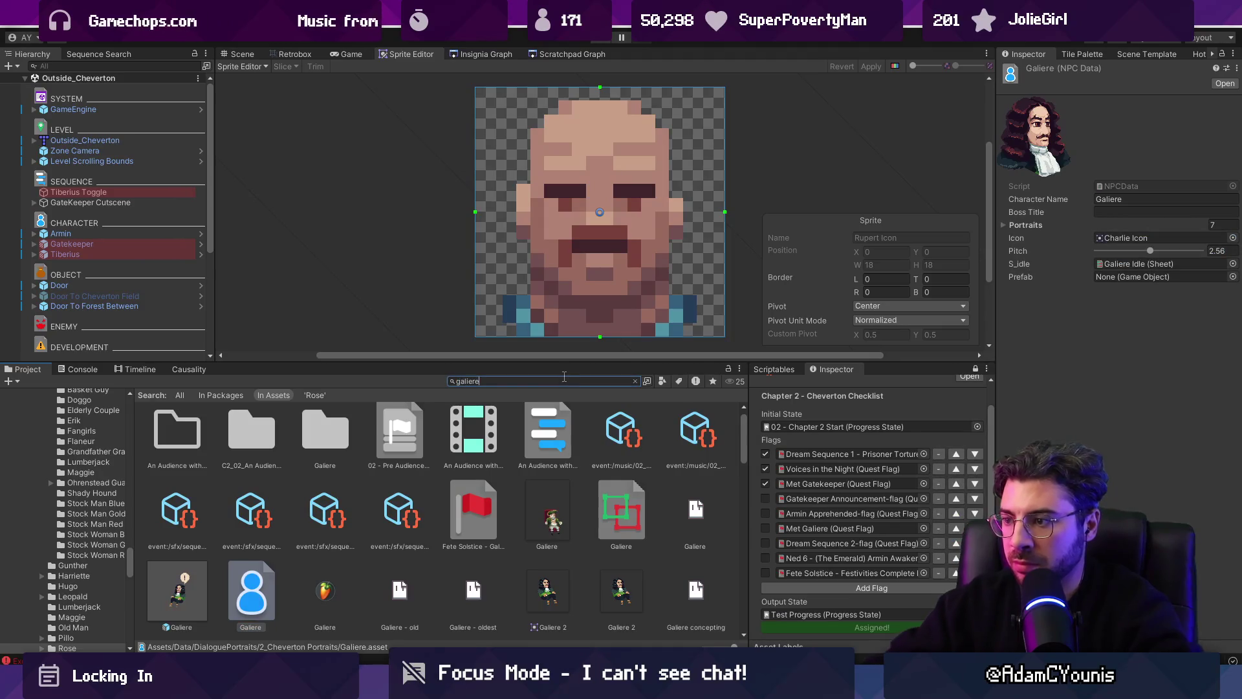
key(End)
text(icon)
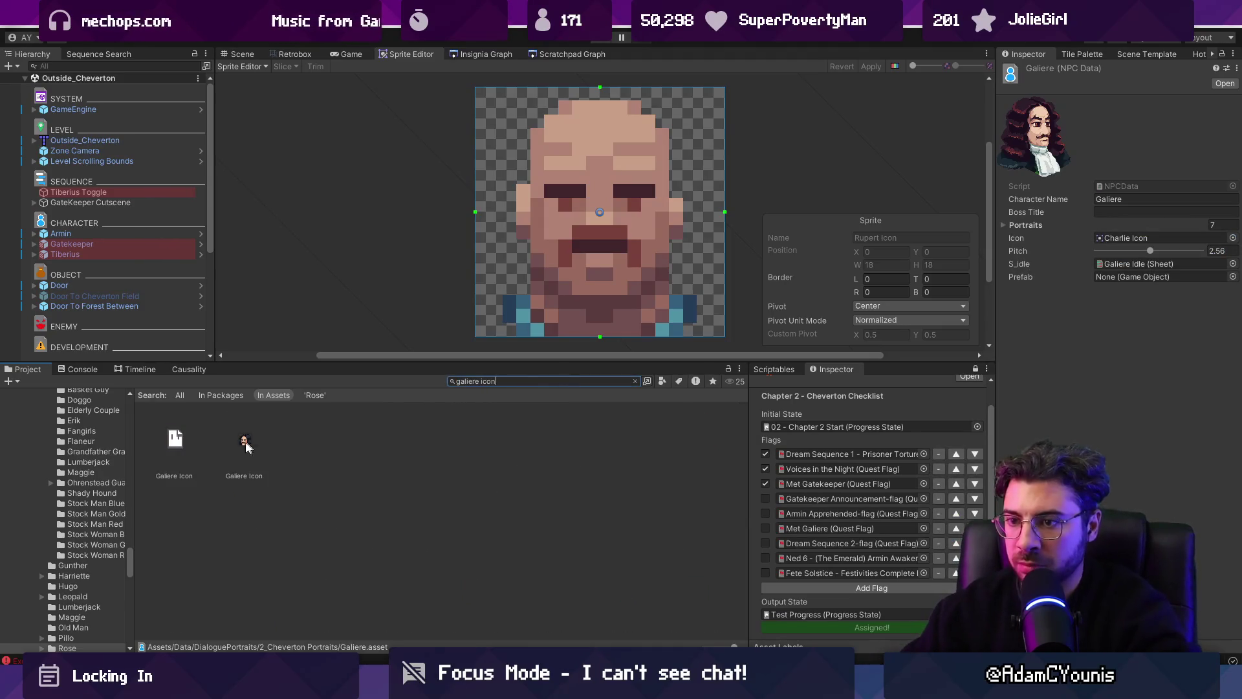
click(254, 441)
click(1139, 141)
click(1116, 156)
click(1224, 446)
Assign Galiere Icon to the Icon field of Galiere's NPC data
click(487, 380)
key(BackSpace)
key(BackSpace)
key(BackSpace)
click(259, 583)
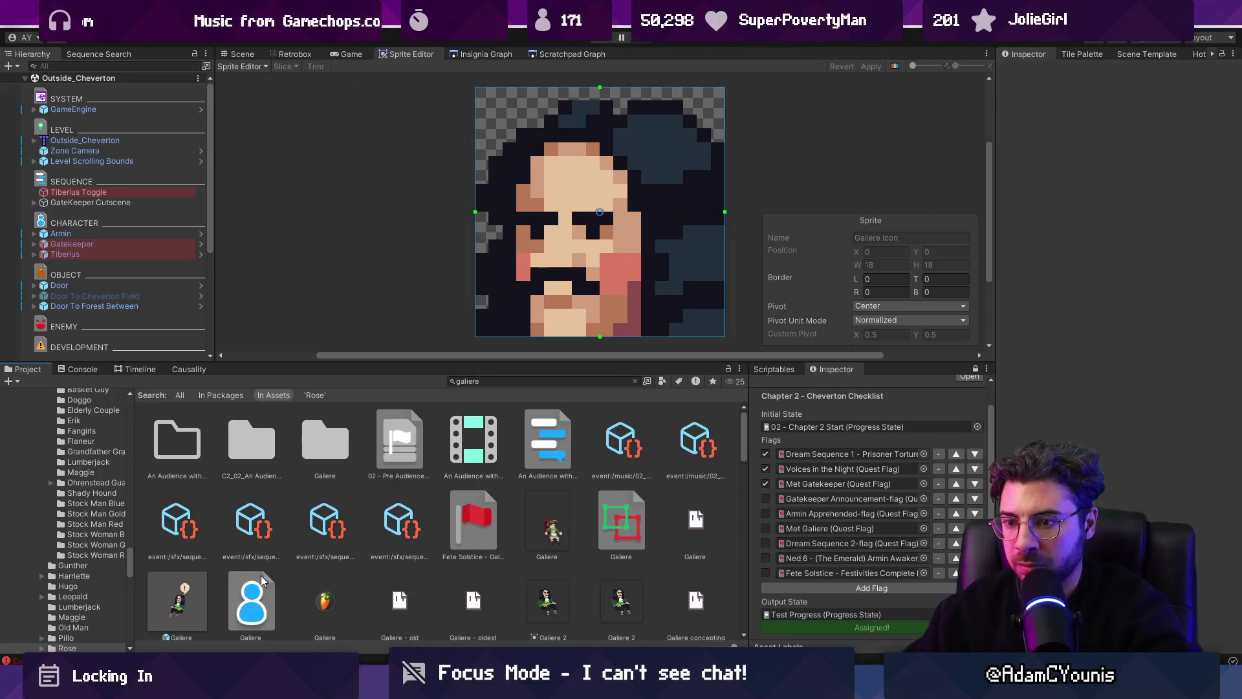
scroll(647, 505, down, 3)
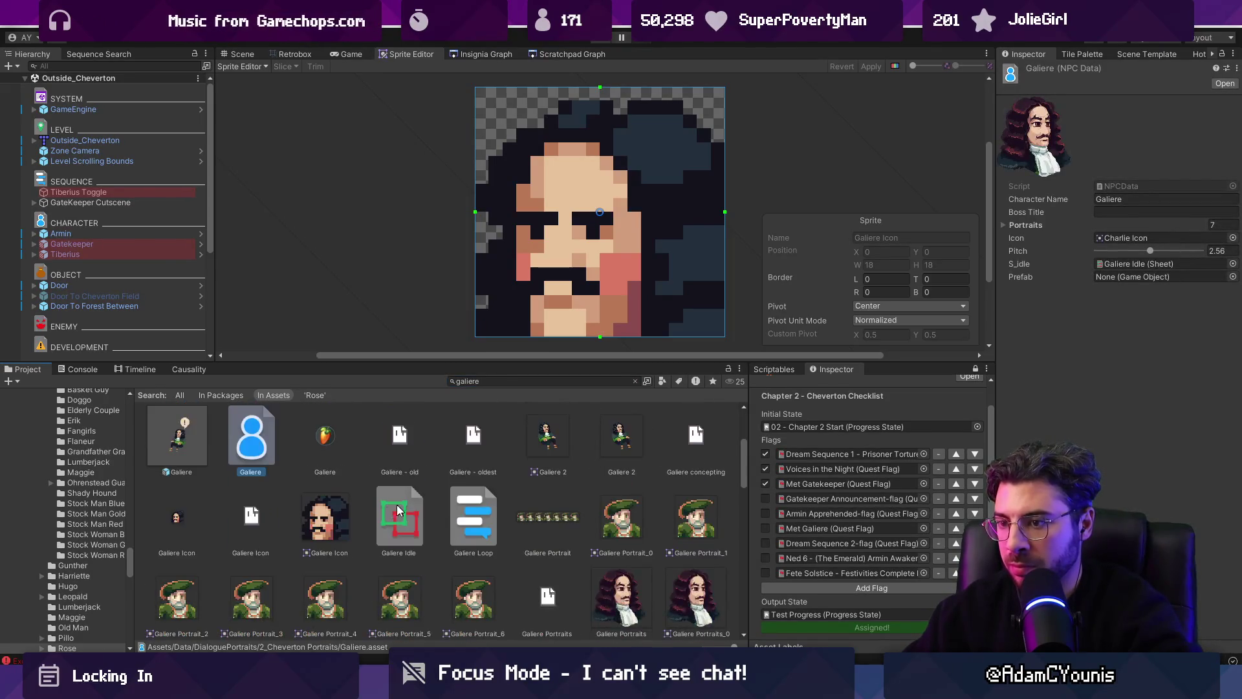
drag(1113, 234, 1121, 236)
Search for 'charlie' and open Charlie's NPC data
click(596, 380)
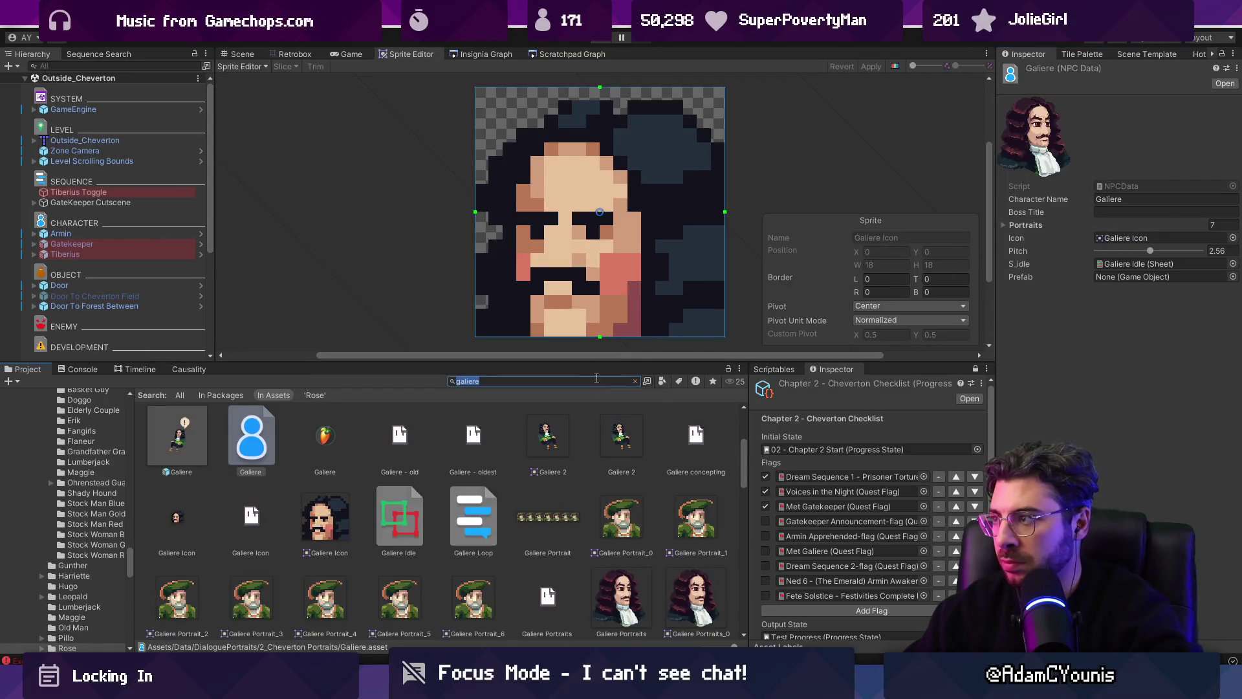
text(charlie)
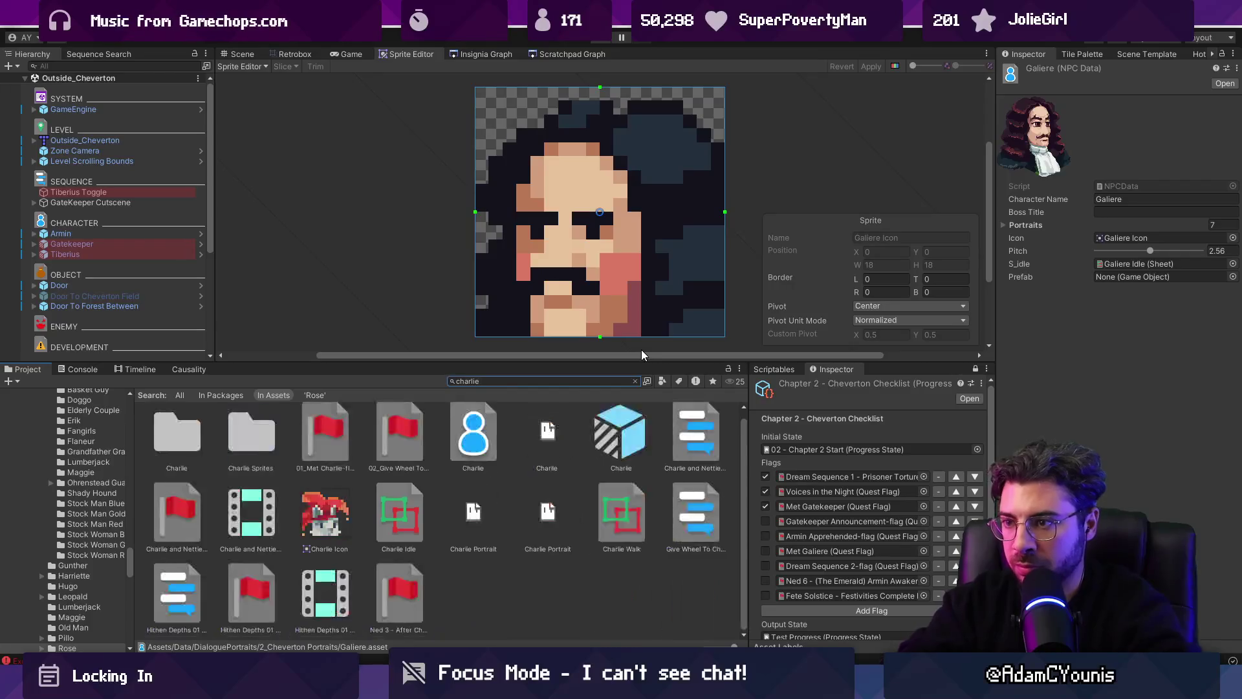
click(471, 440)
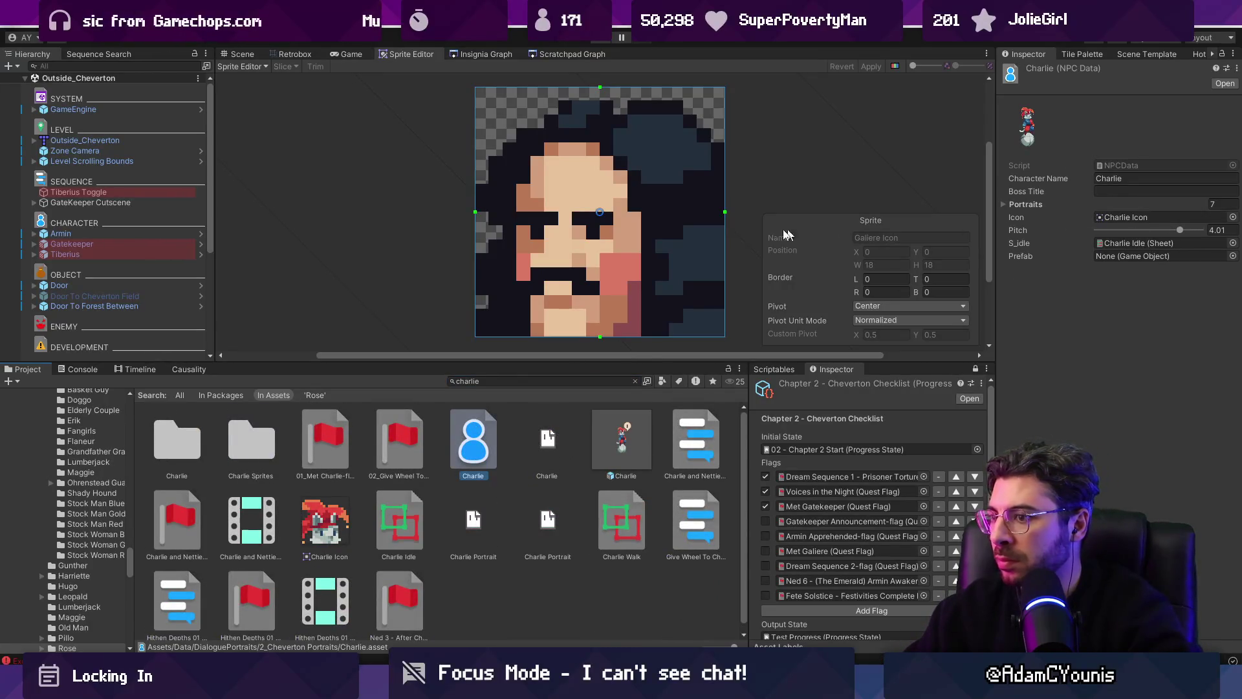
Find the Ned checklist asset and lock it in the Inspector
click(596, 43)
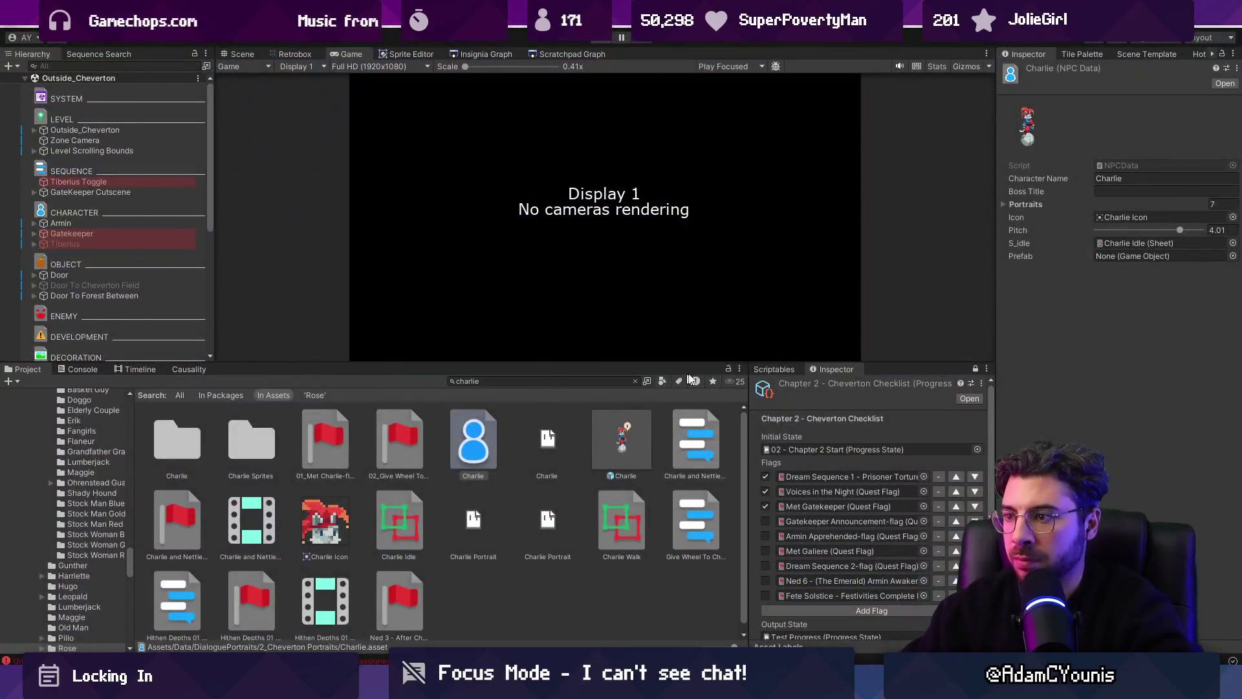
click(593, 382)
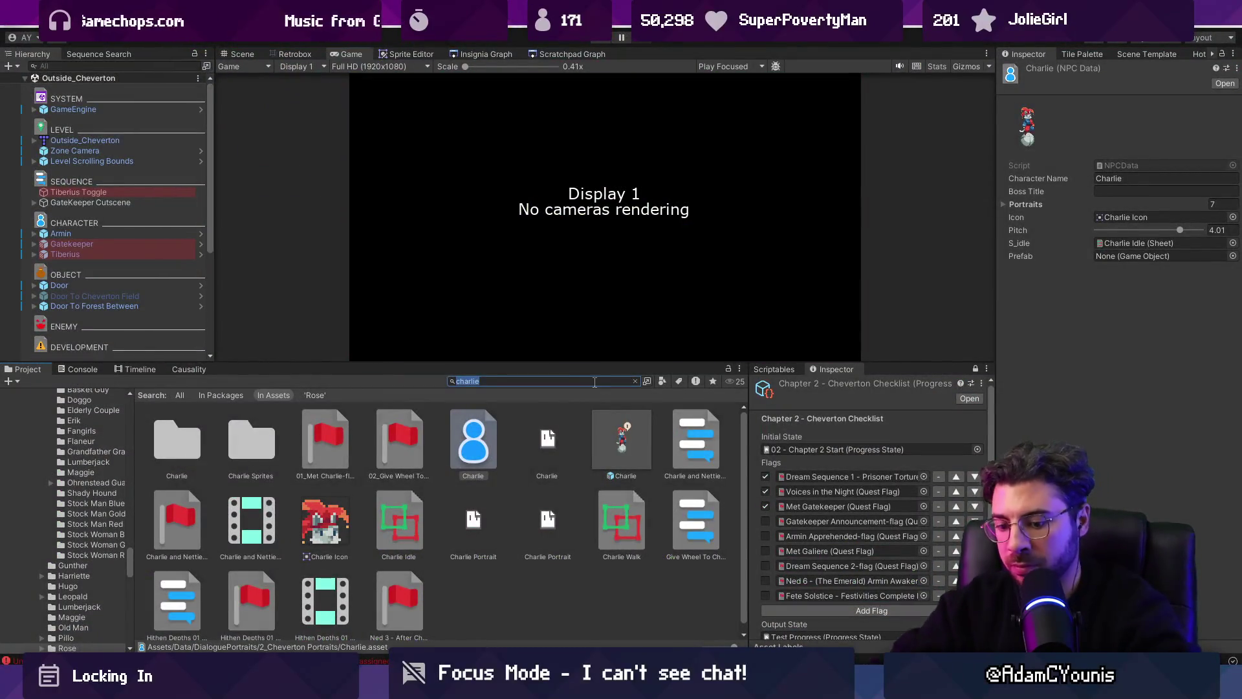
text(che)
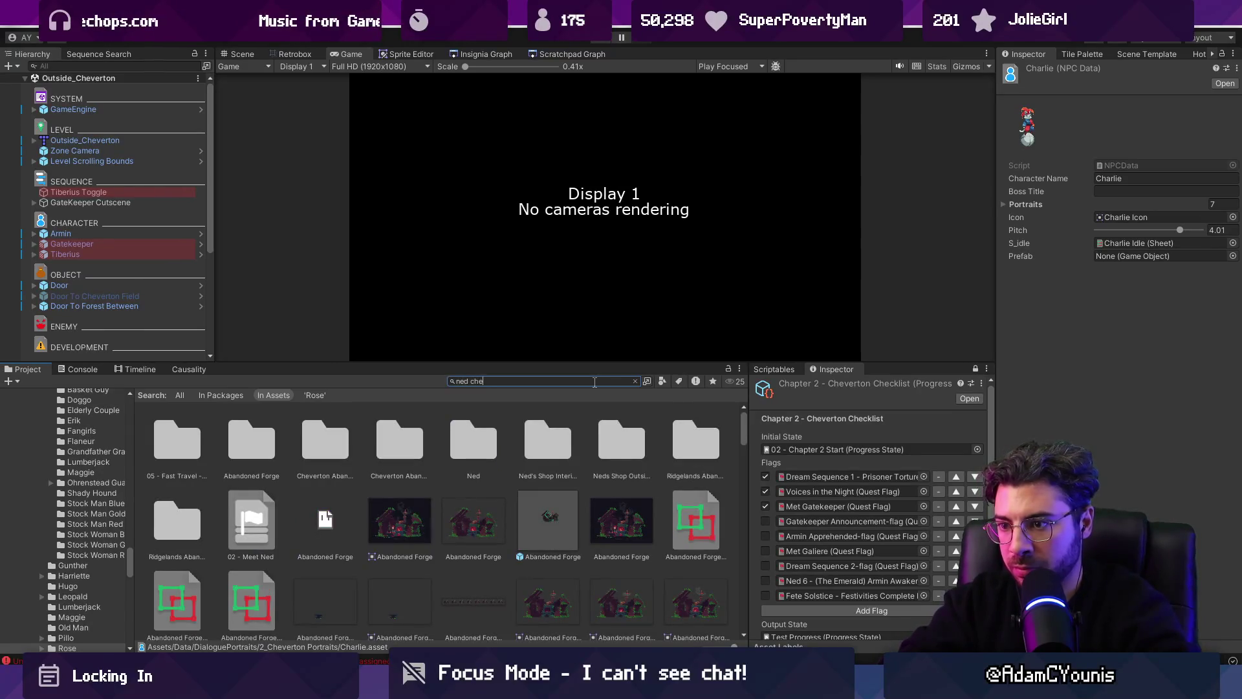
text(t)
click(175, 443)
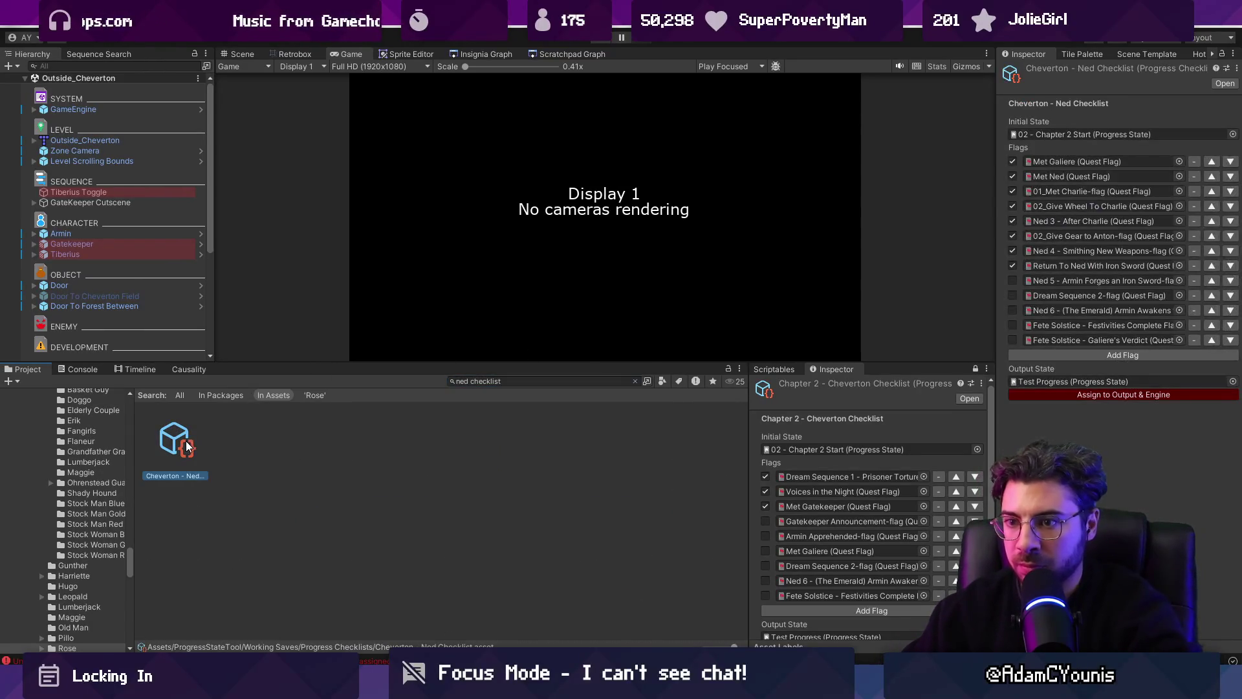
click(976, 370)
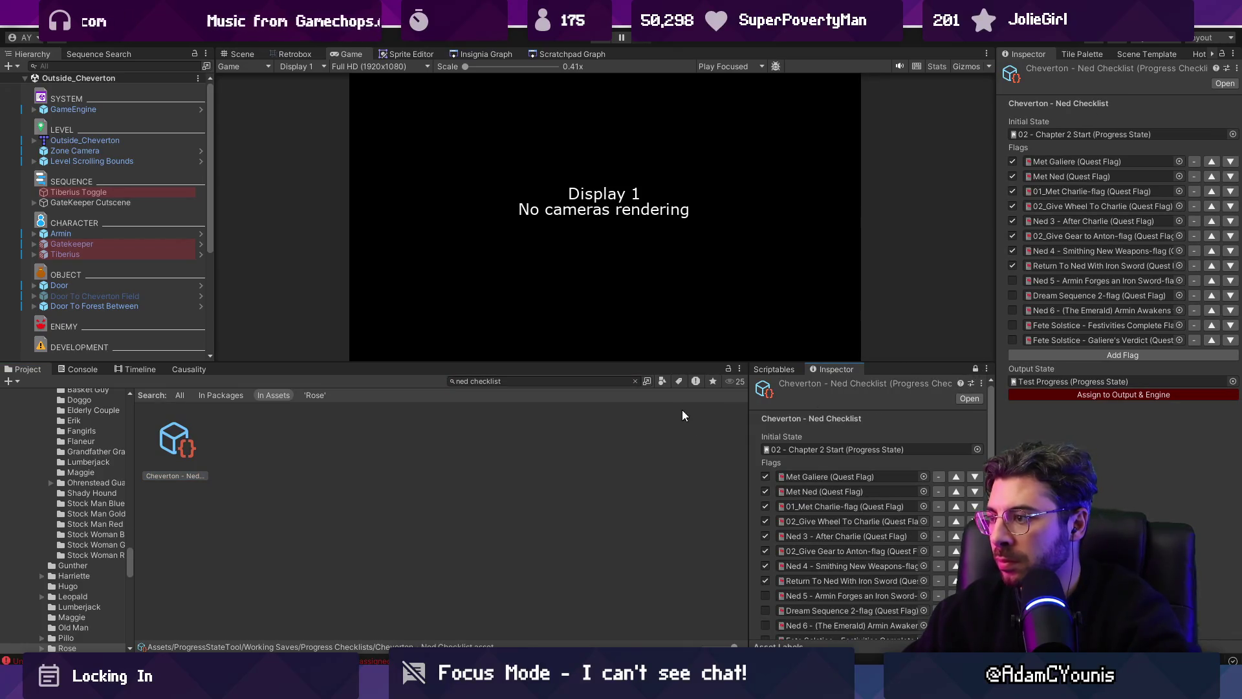
scroll(824, 453, down, 3)
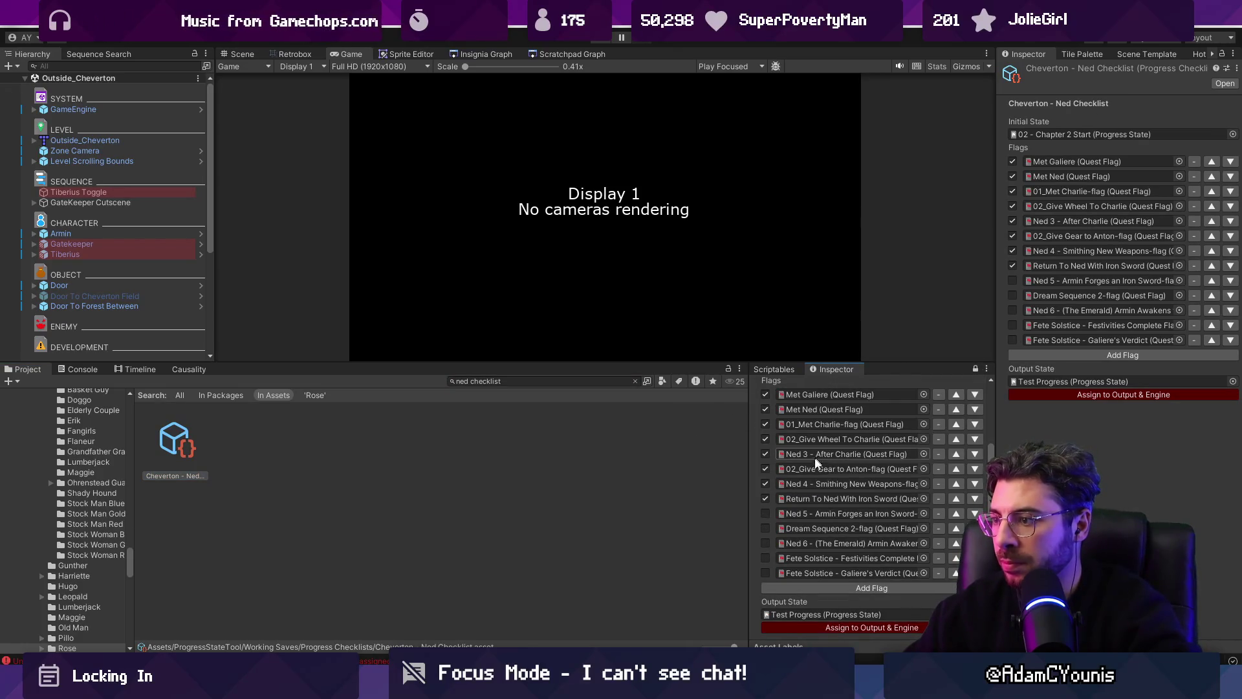
Run the game, sync Ned 5 and Dream Sequence 2 as done, and open the maximized journal
click(604, 43)
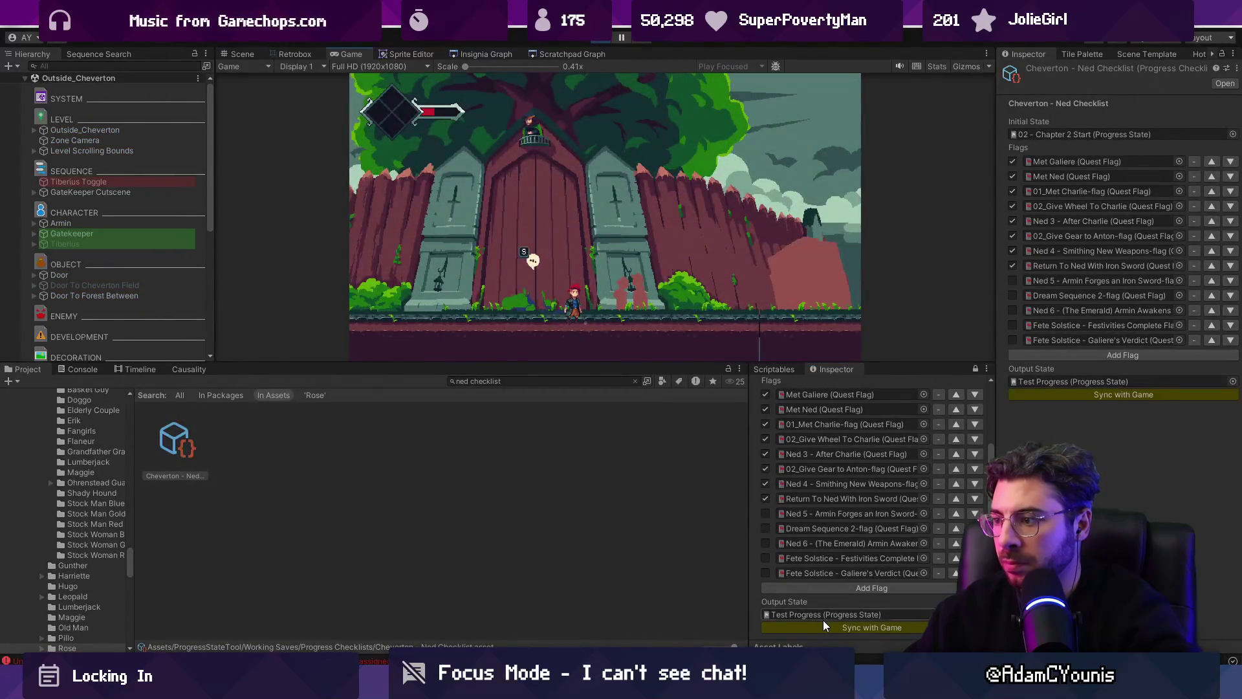
click(824, 627)
click(766, 513)
click(765, 527)
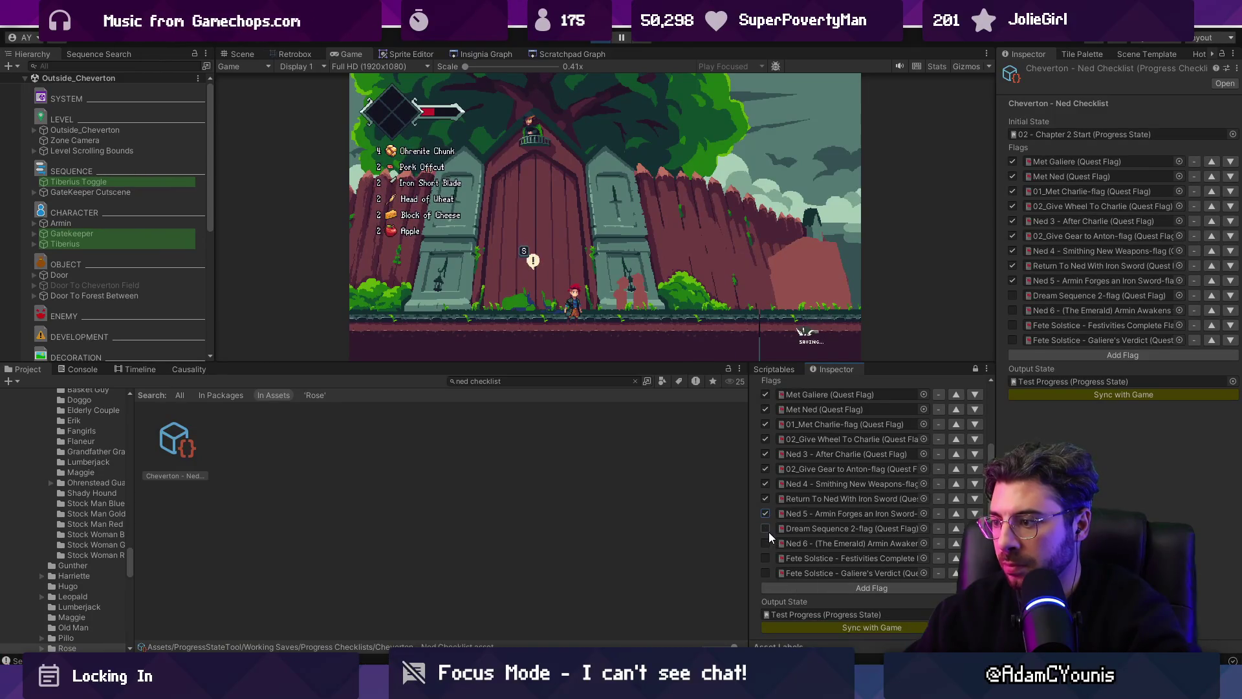
click(765, 543)
click(766, 543)
click(815, 626)
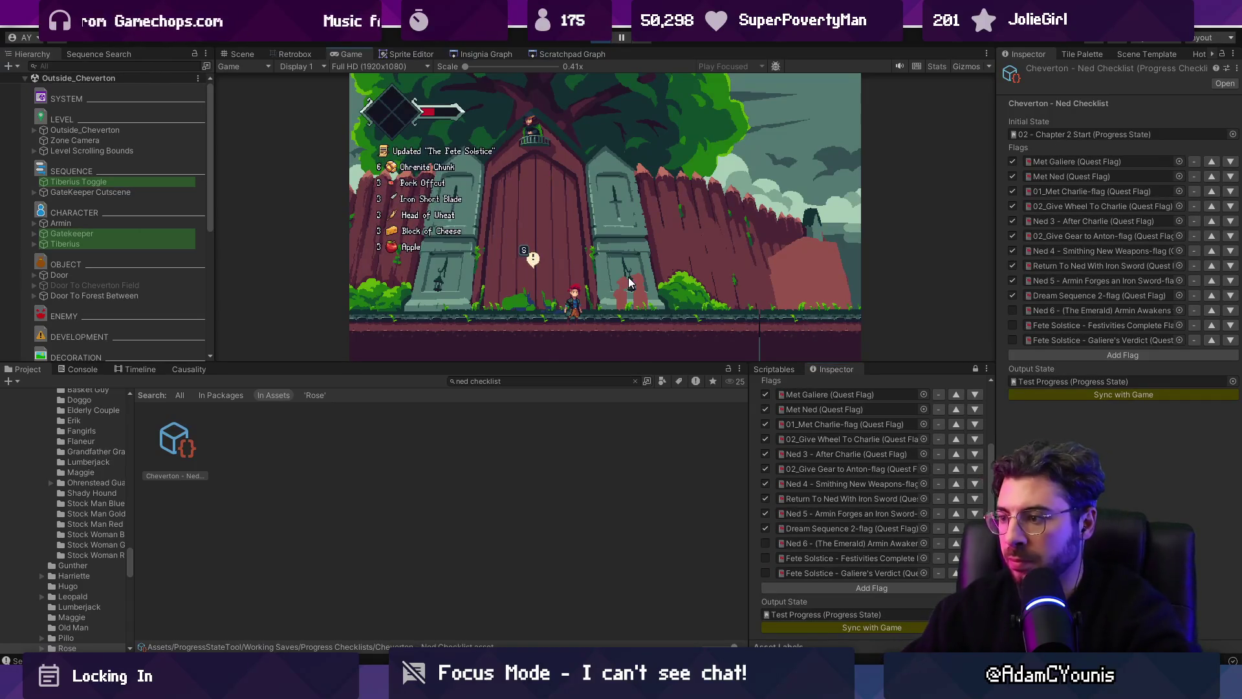
key(shift+space)
key(Tab)
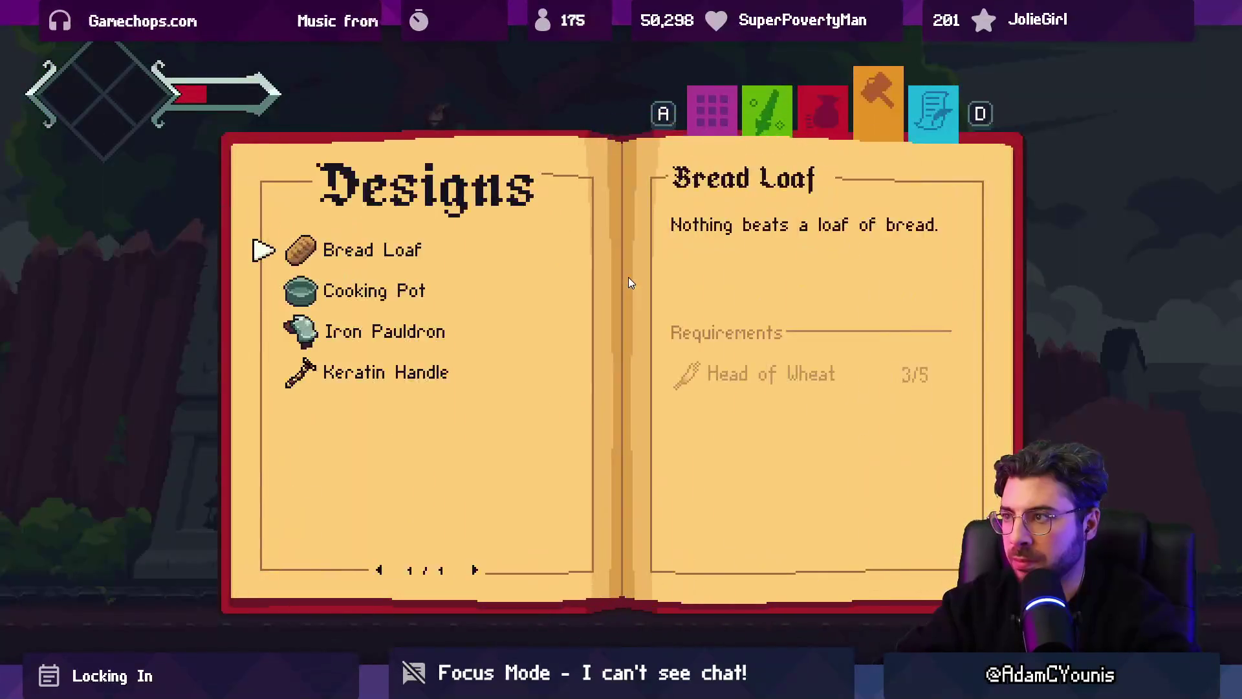
Browse the quest log from To Cheverton to It's About Time, then restore the layout and show the console
key(d)
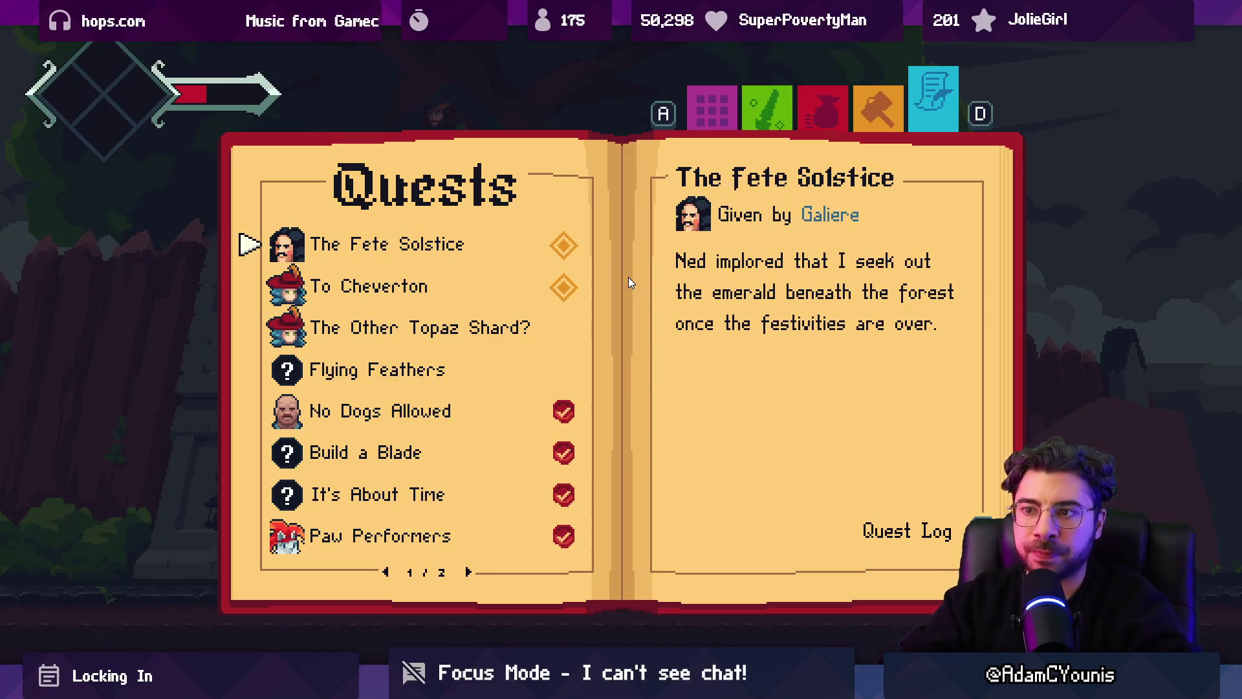
key(s)
key(s)
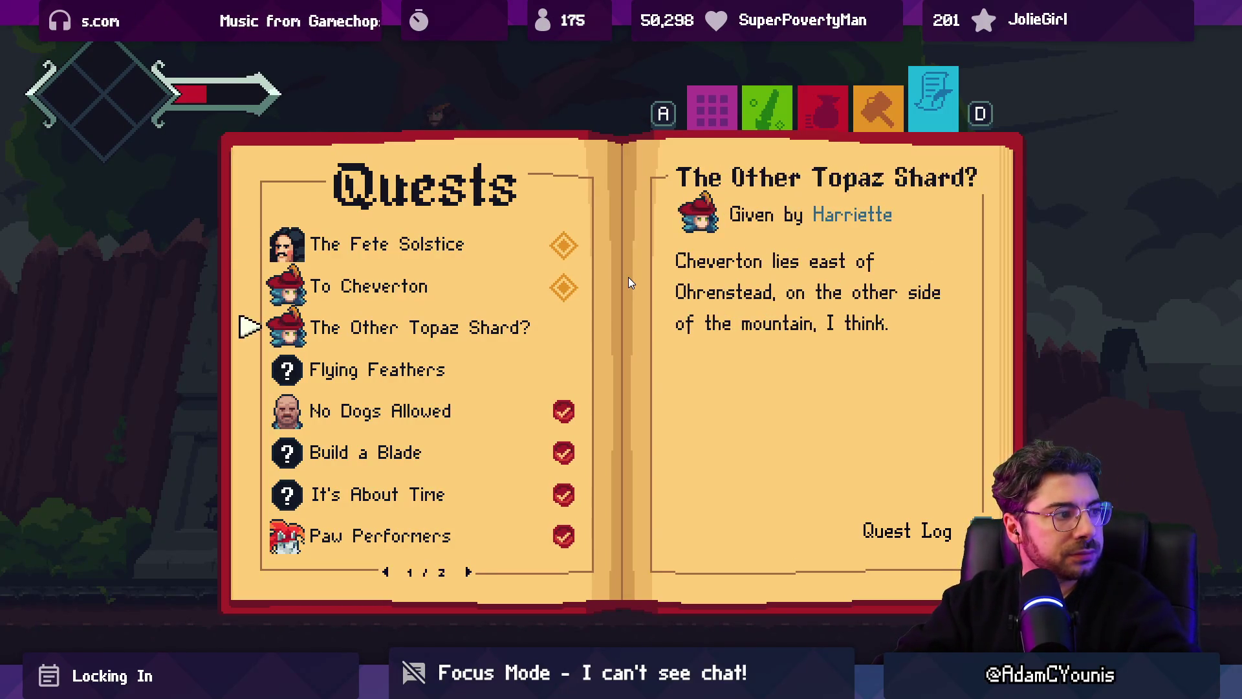
key(s)
key(s)
key(s)
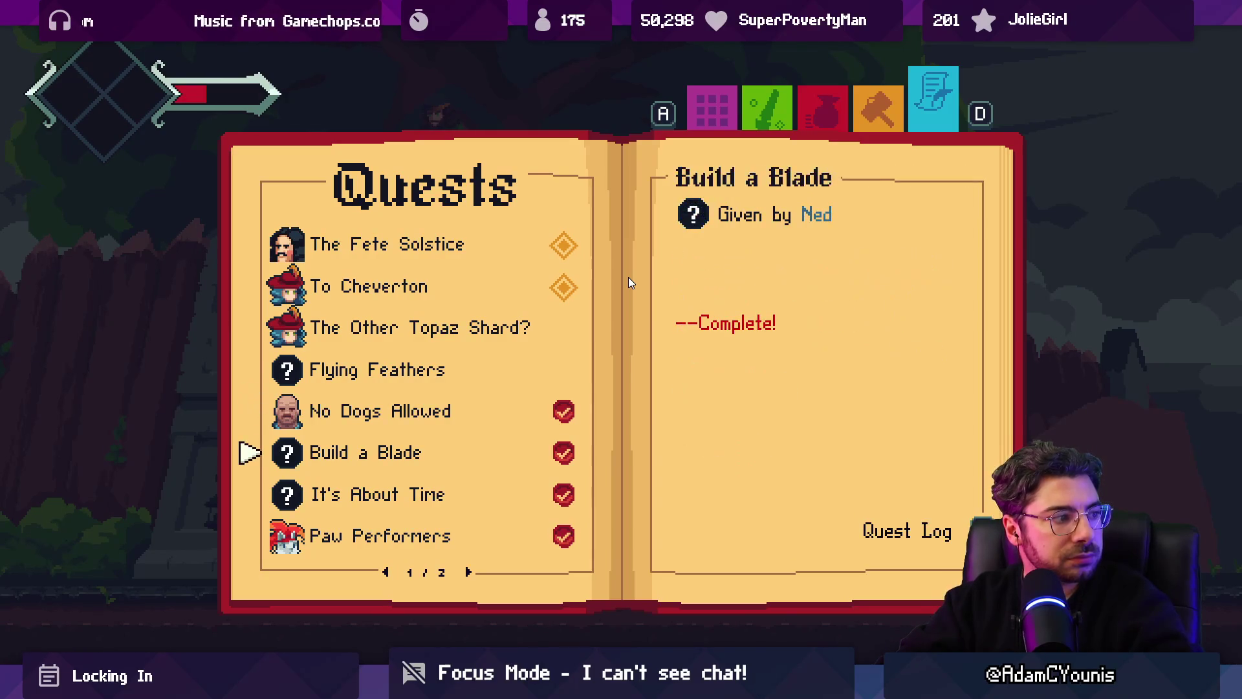
key(w)
key(s)
key(shift+space)
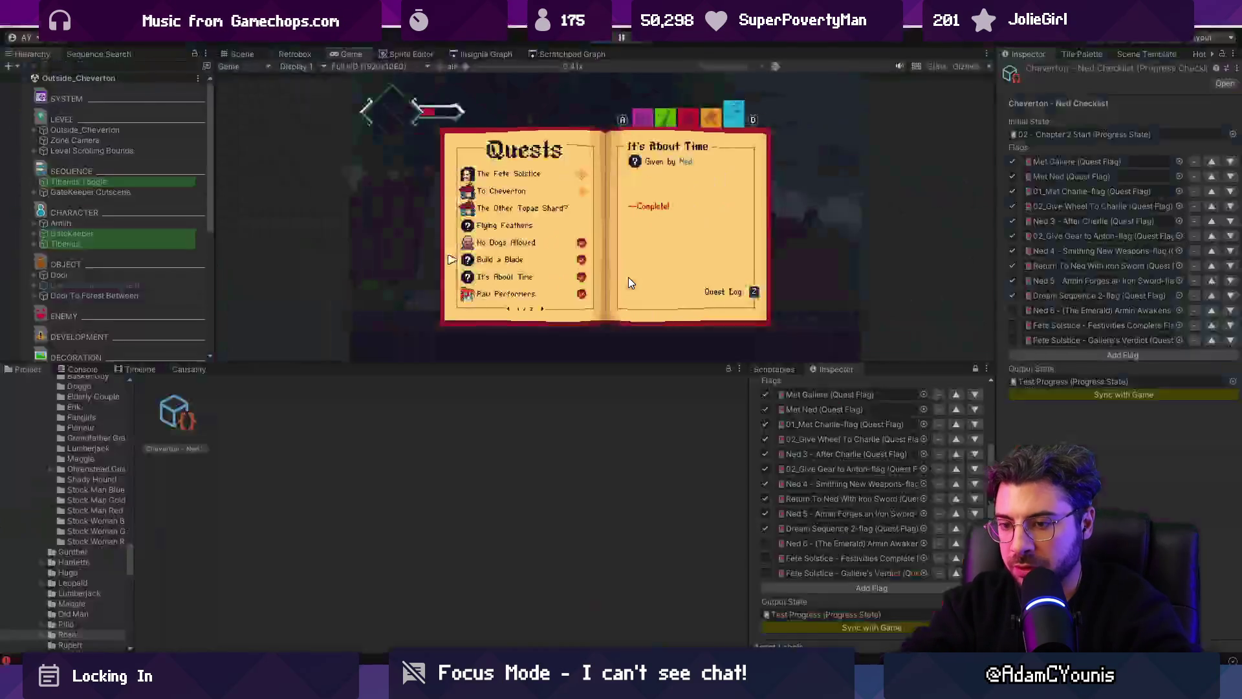
click(88, 368)
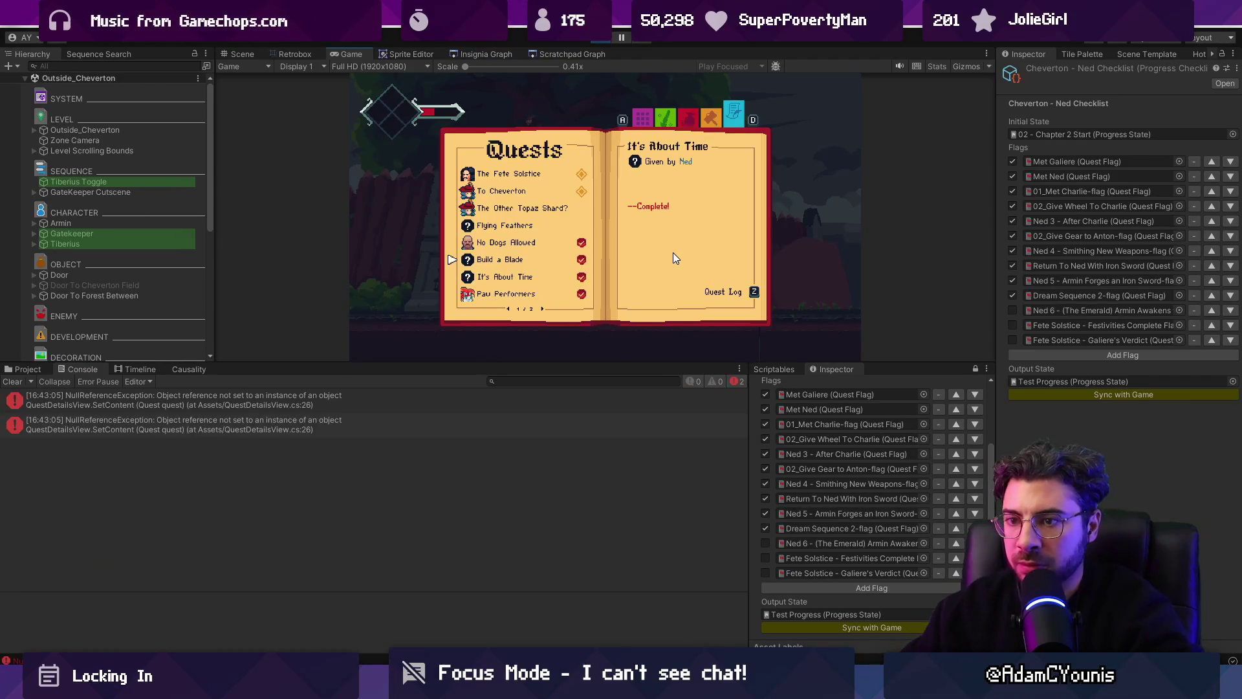
Open the NullReferenceException at line 26 and change it to currentFlag?.hint
click(284, 399)
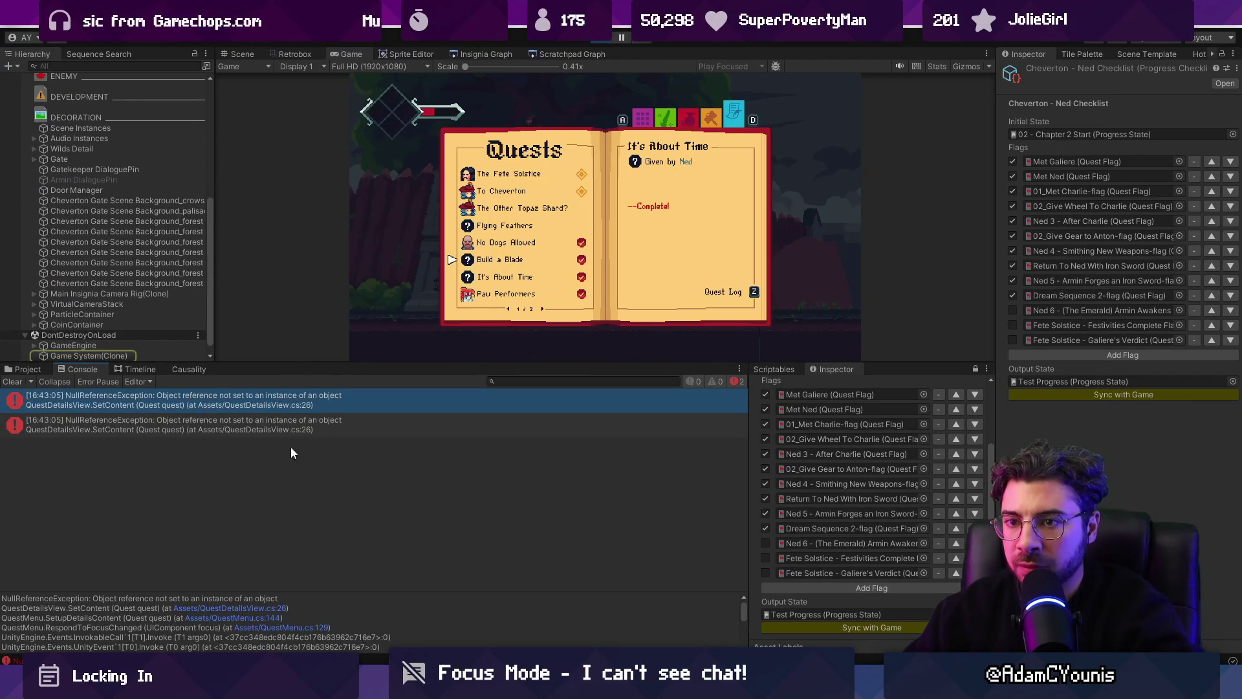
click(251, 609)
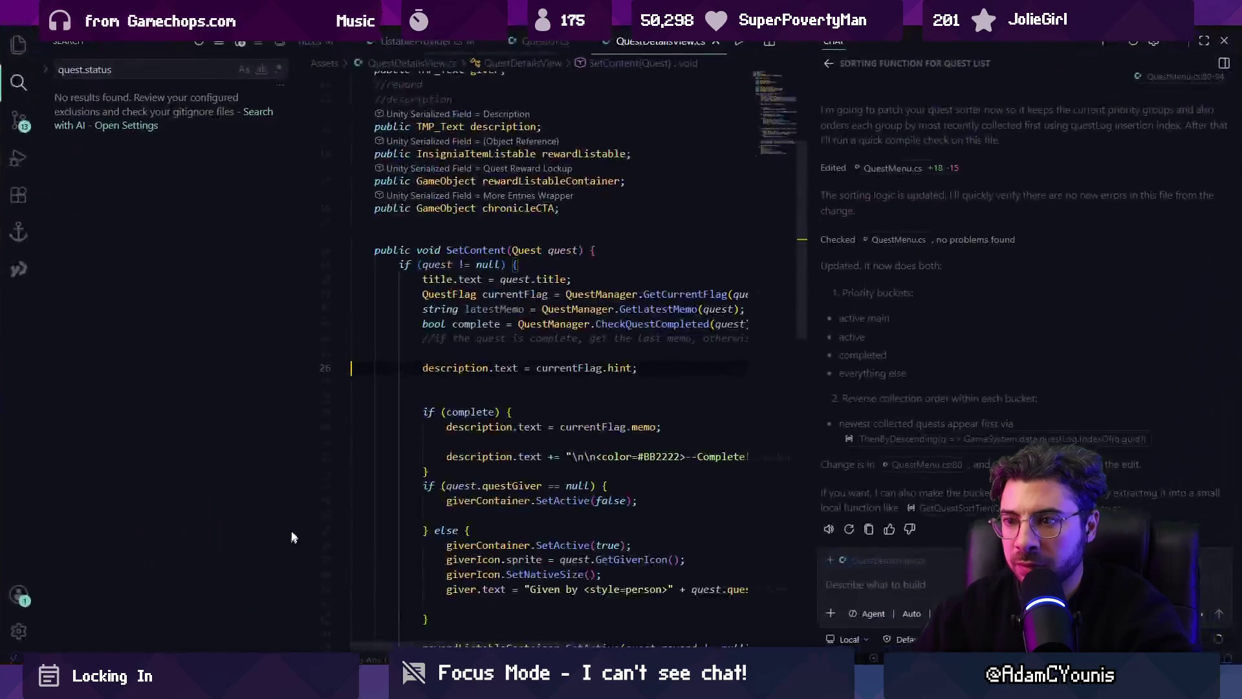
key(BackSpace)
key(Left)
key(Left)
key(Left)
text(?)
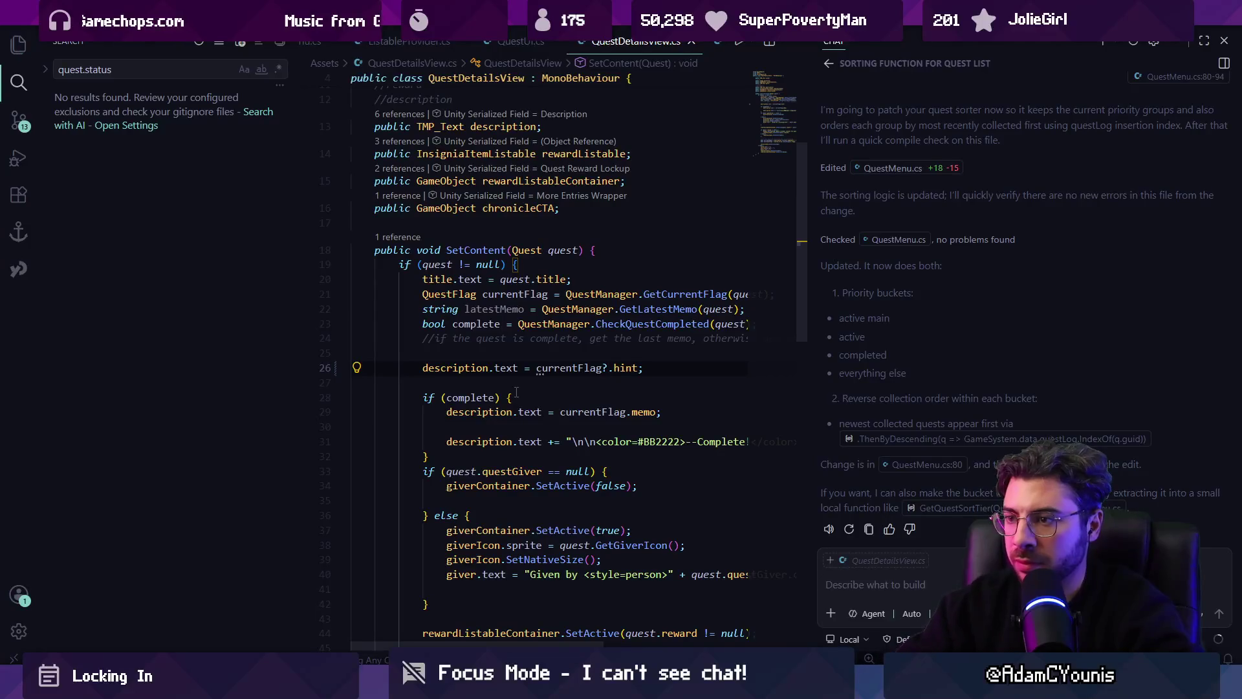
Retest the quest log, make line 29 read currentFlag?.memo, and check Build a Blade
key(alt+Tab)
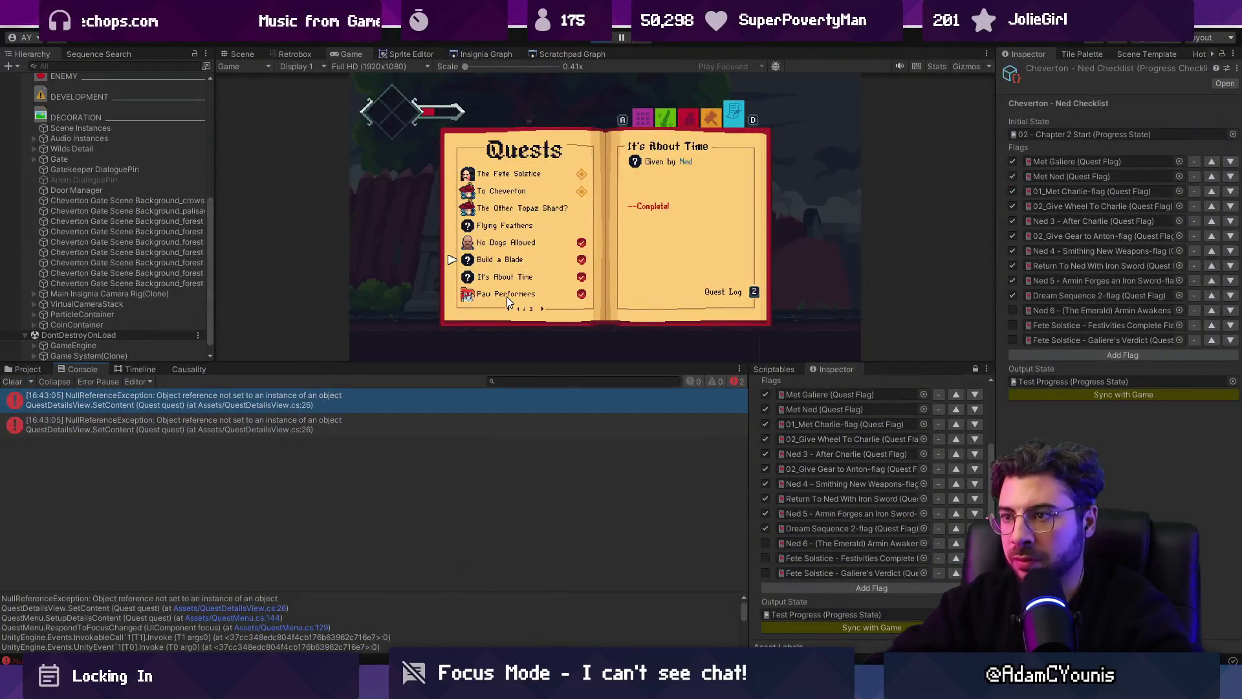
key(Up)
key(Down)
key(Down)
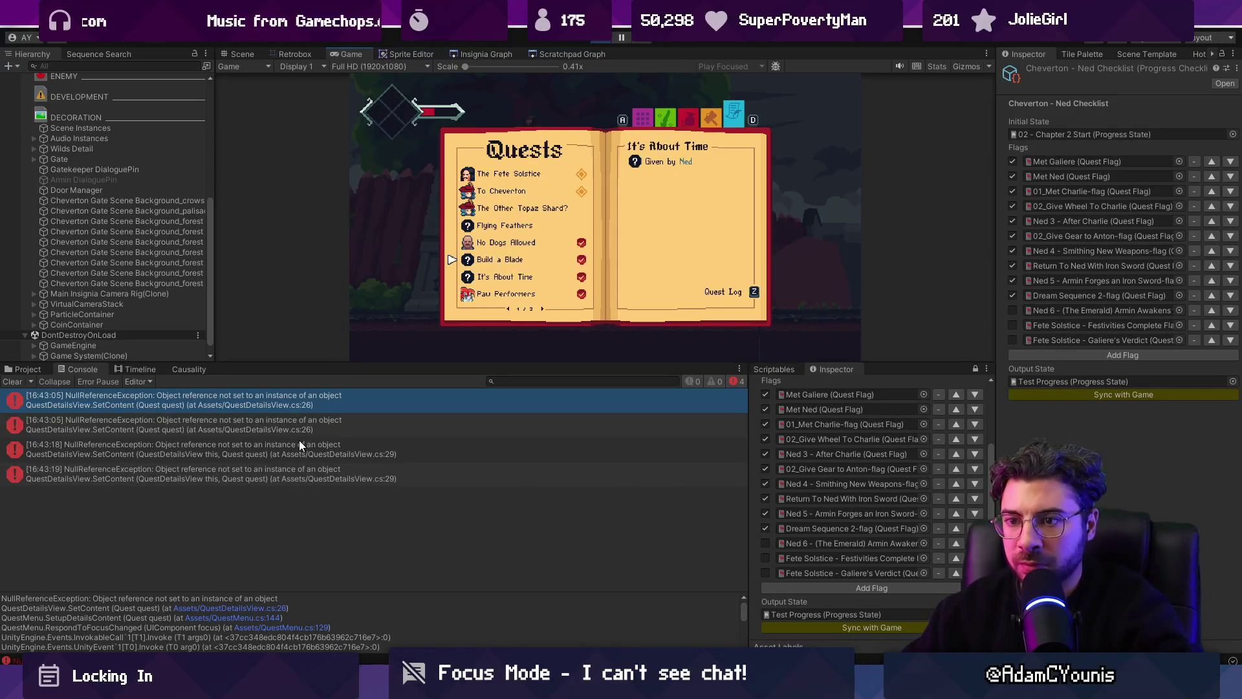
click(299, 443)
click(288, 606)
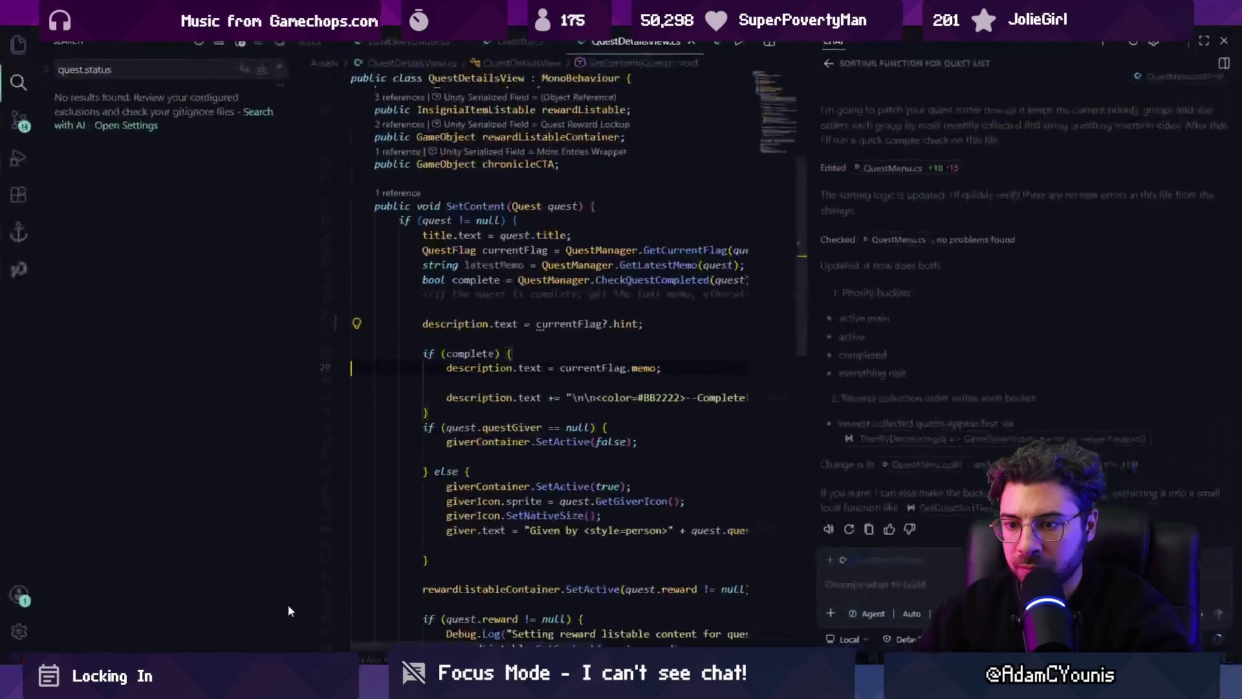
key(Tab)
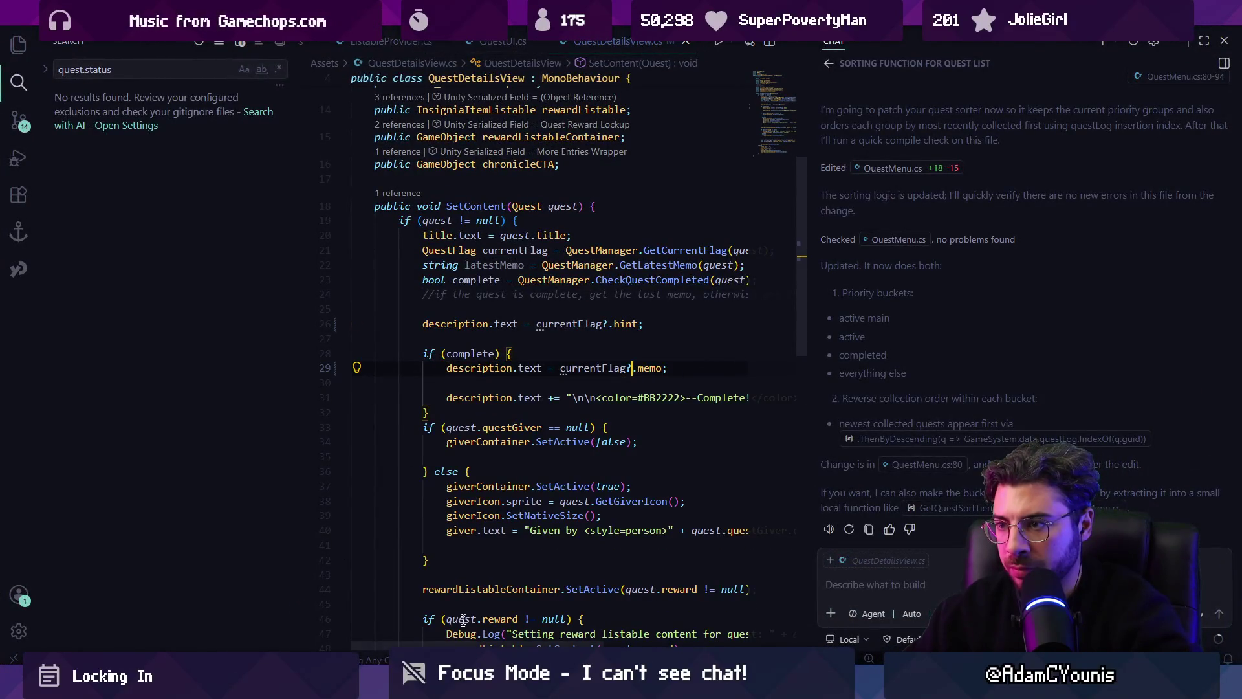
key(alt+Tab)
click(584, 252)
Compare Paw Performers (Charlie's icon) and It's About Time (Clockmaker Anton) in the quest log, then restore the editor
key(Down)
key(Down)
key(Up)
key(Down)
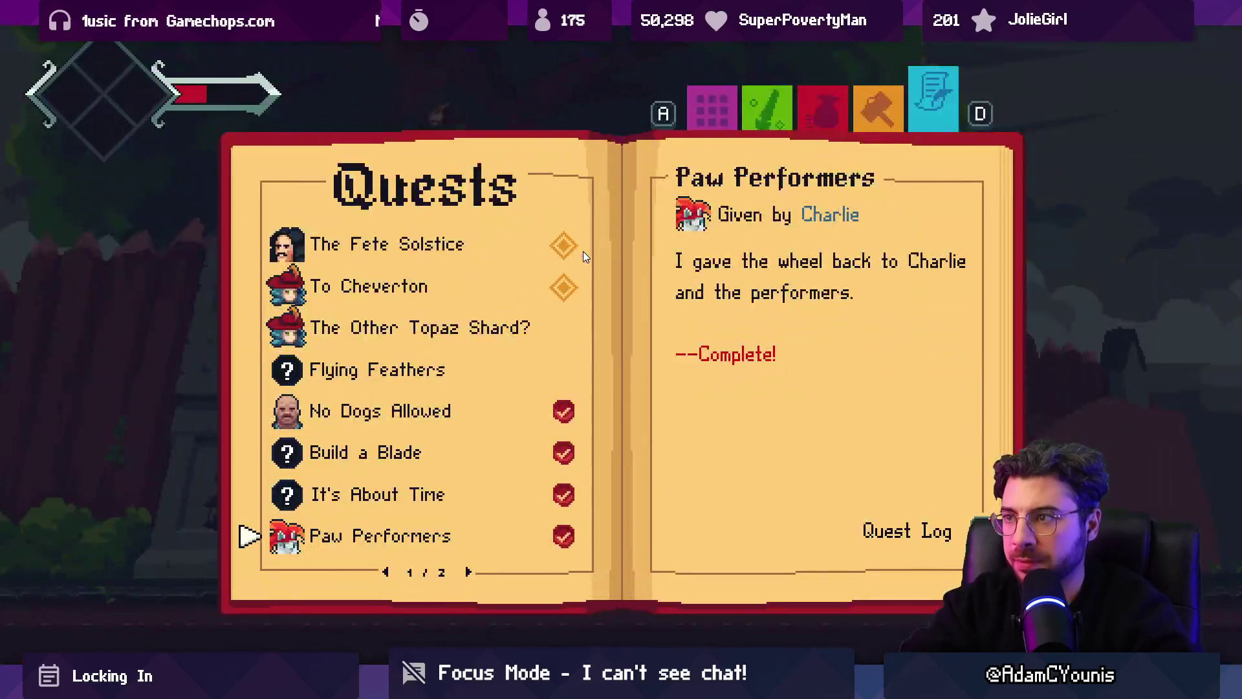
key(Up)
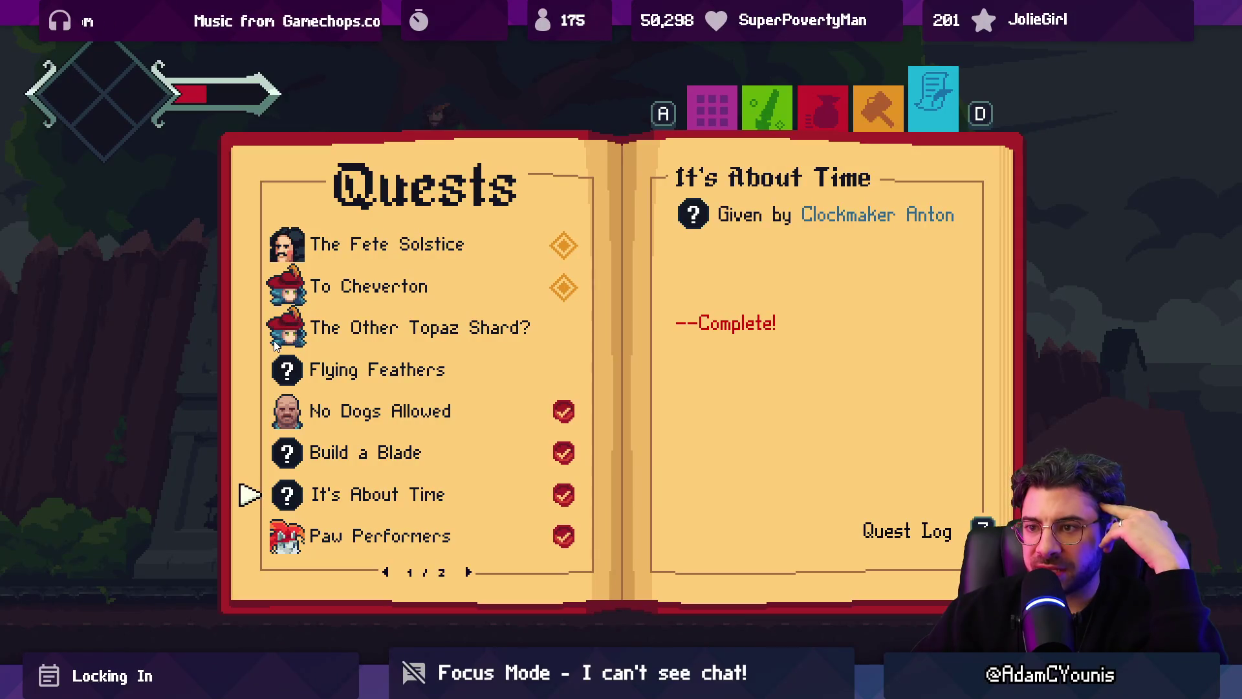
key(shift+space)
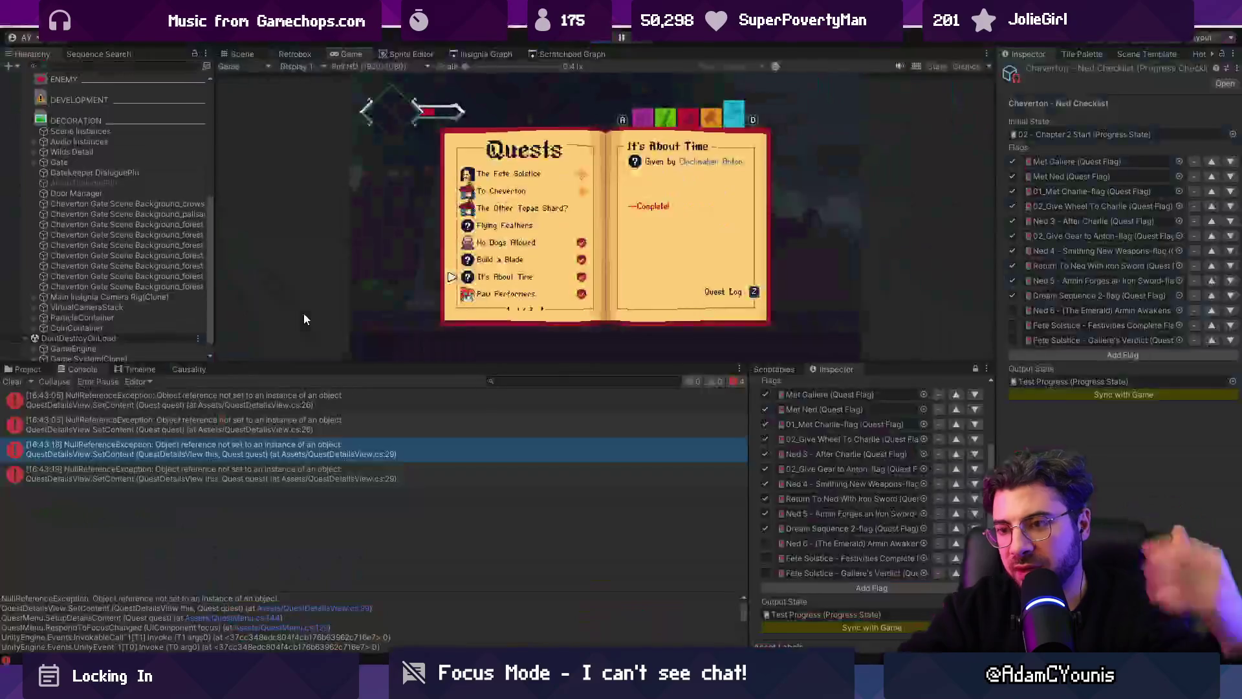
Search the Project for Harriette's icon and select NPCIcons-Harriette
click(23, 370)
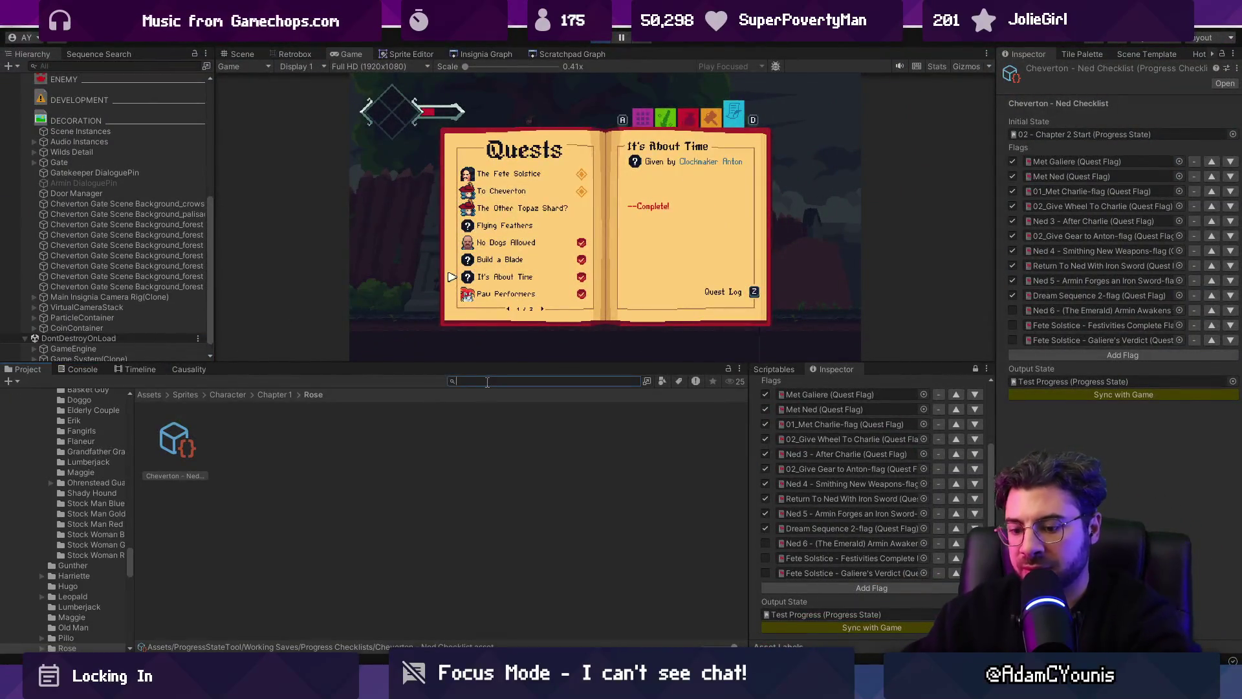
text(harriette icon)
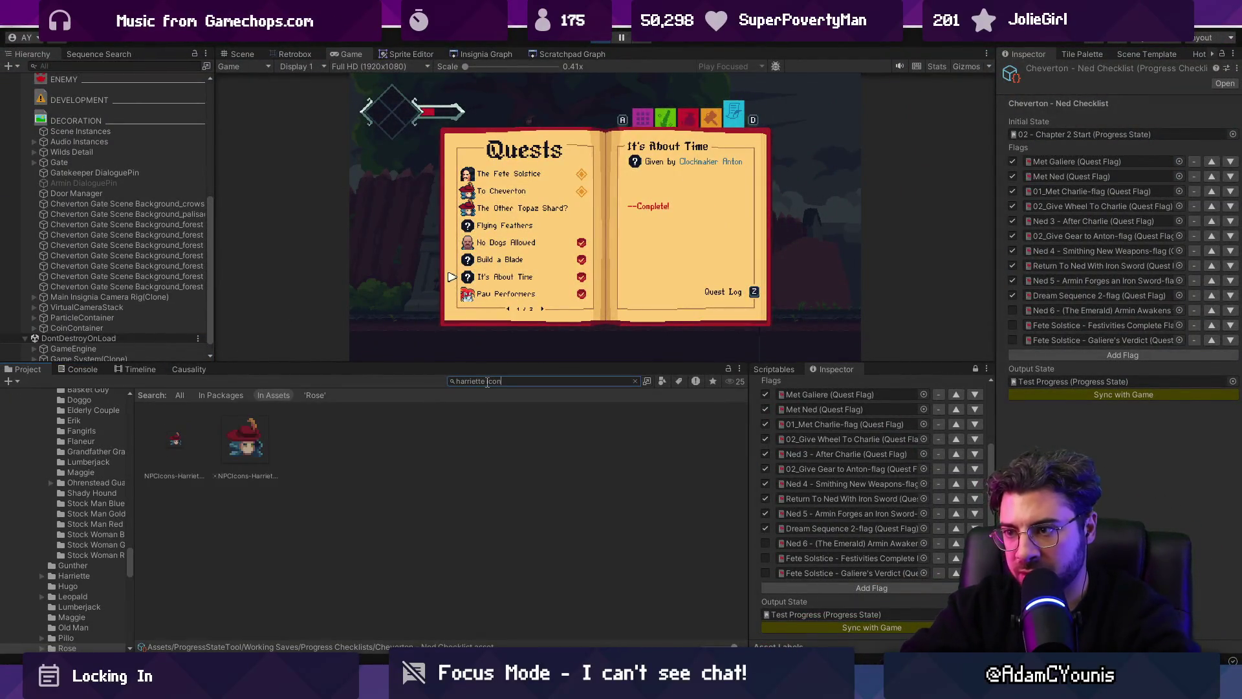
key(Down)
key(Right)
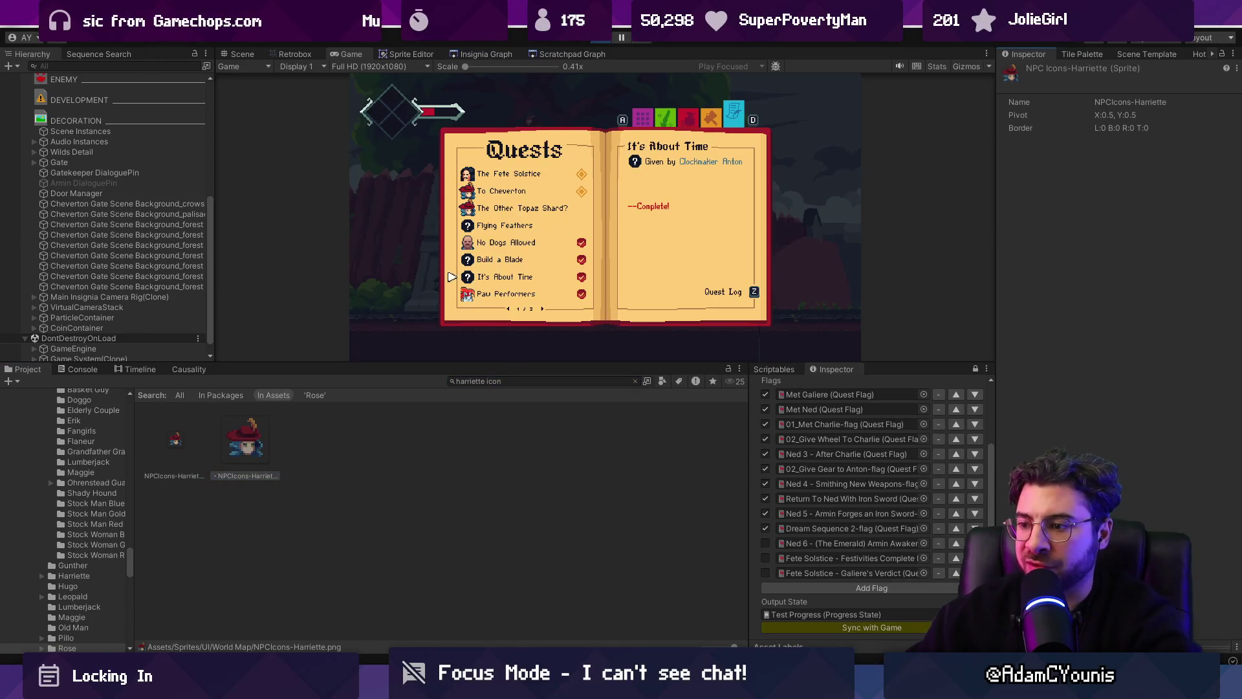
Switch to Aseprite and inspect the pasted dark-haired portrait canvas
key(alt+Tab)
scroll(485, 382, up, 5)
scroll(481, 371, down, 5)
scroll(506, 406, up, 3)
scroll(506, 406, down, 3)
Select the portrait's head area, clear around it, and undo the lower-body deletion
key(b)
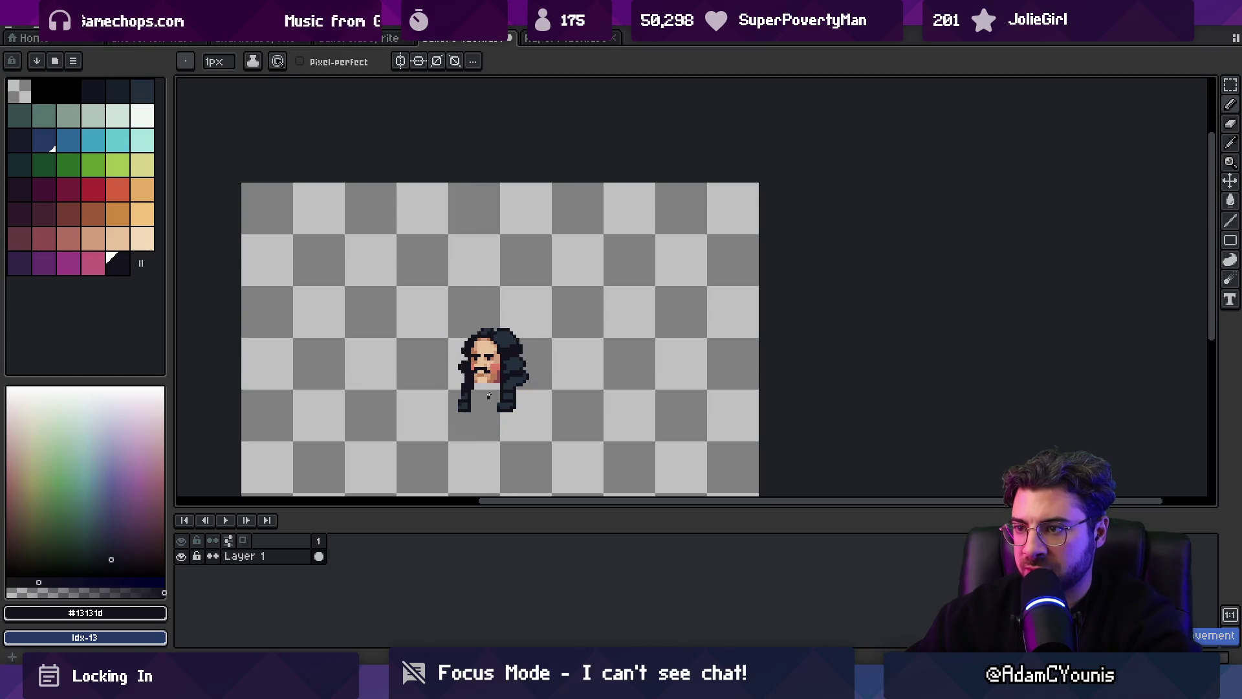
scroll(489, 388, up, 3)
key(m)
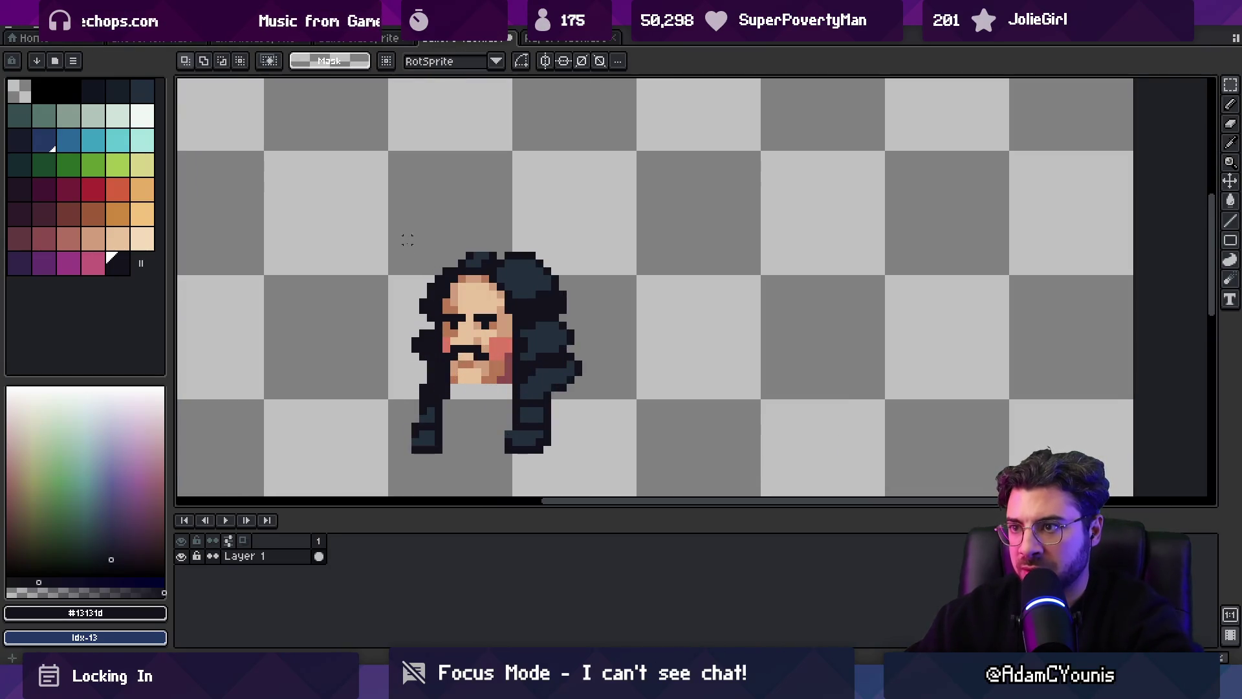
mouse_move(407, 247)
mouse_down()
mouse_move(495, 349)
mouse_move(579, 405)
mouse_up()
click(507, 388)
key(b)
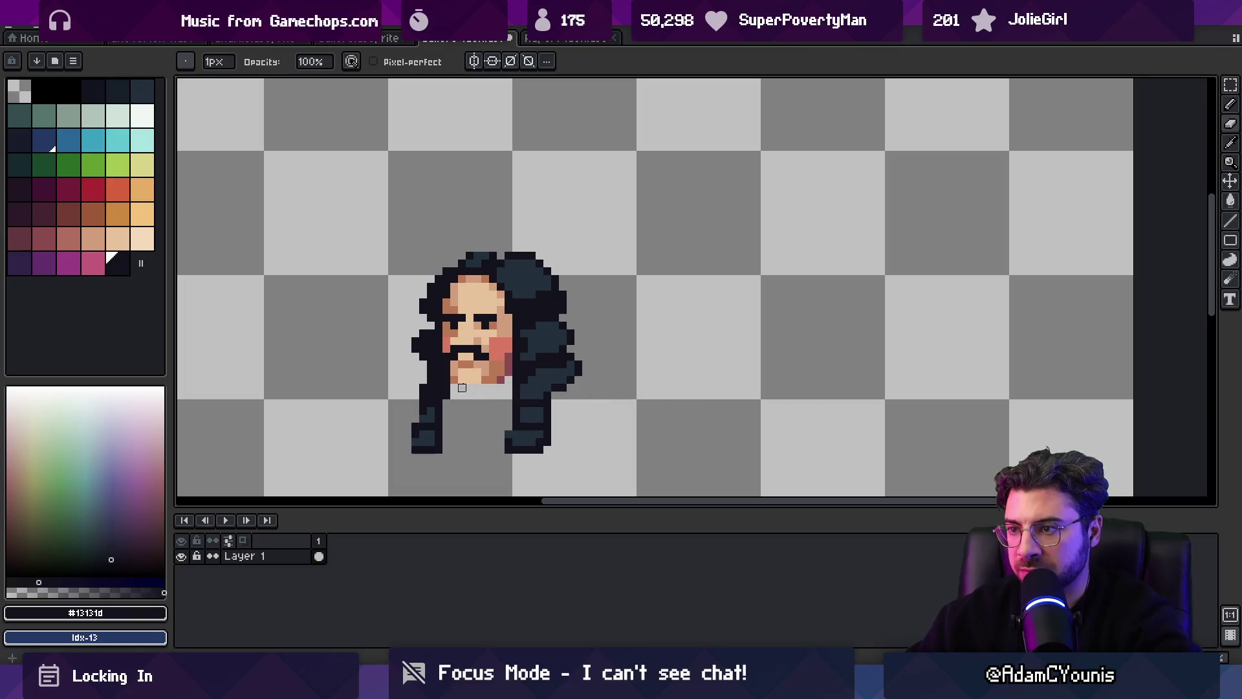
scroll(454, 379, down, 3)
scroll(427, 394, up, 3)
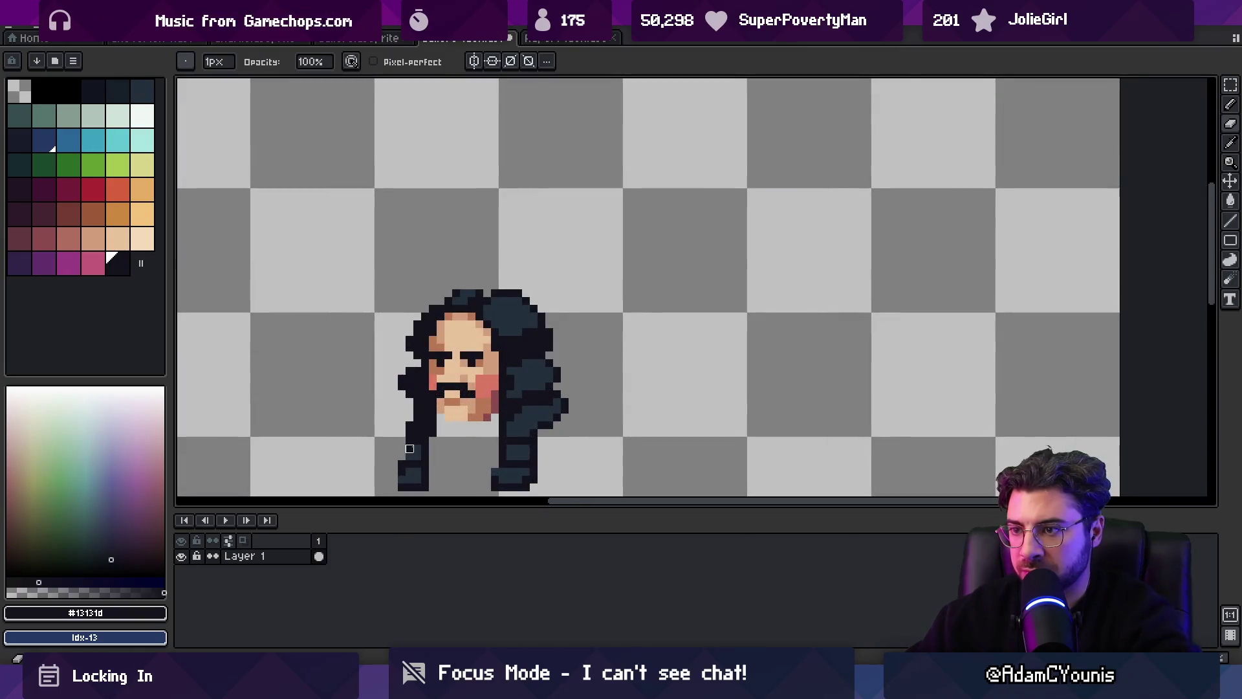
key(ctrl+z)
key(m)
key(e)
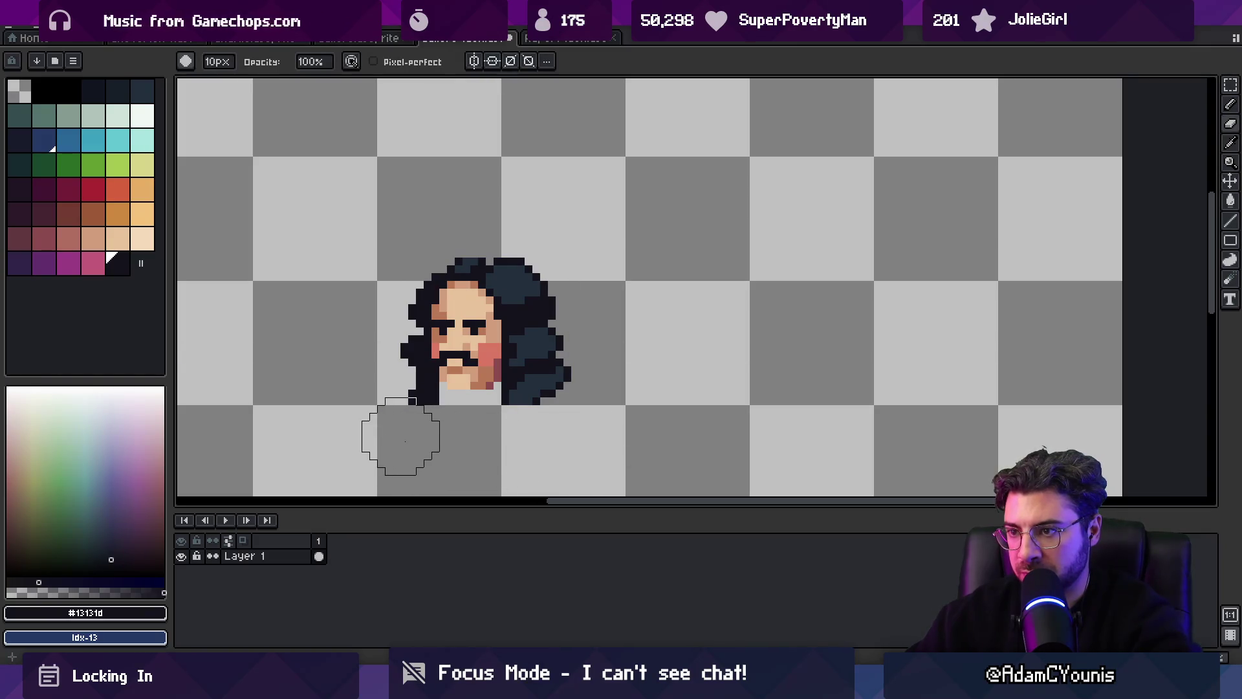
Reselect around the portrait, clear outside it, and erase stray dark pixels at its right edge
key(m)
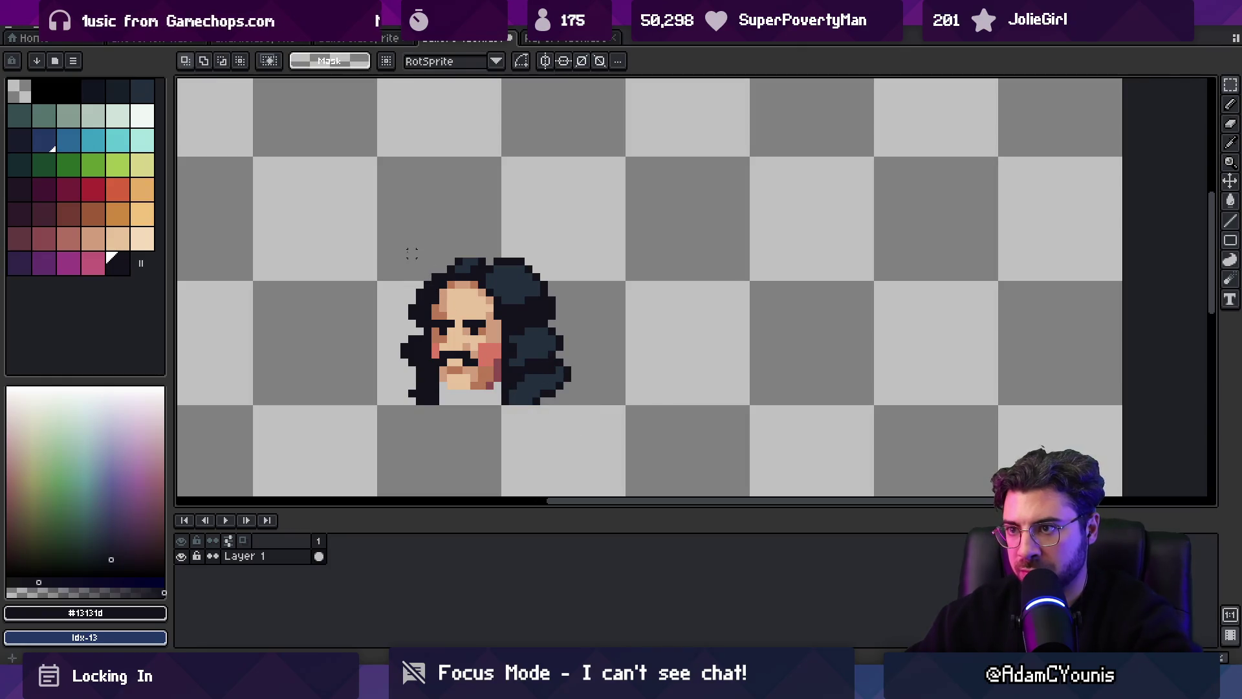
mouse_move(403, 252)
mouse_down()
mouse_move(569, 376)
mouse_move(575, 409)
mouse_up()
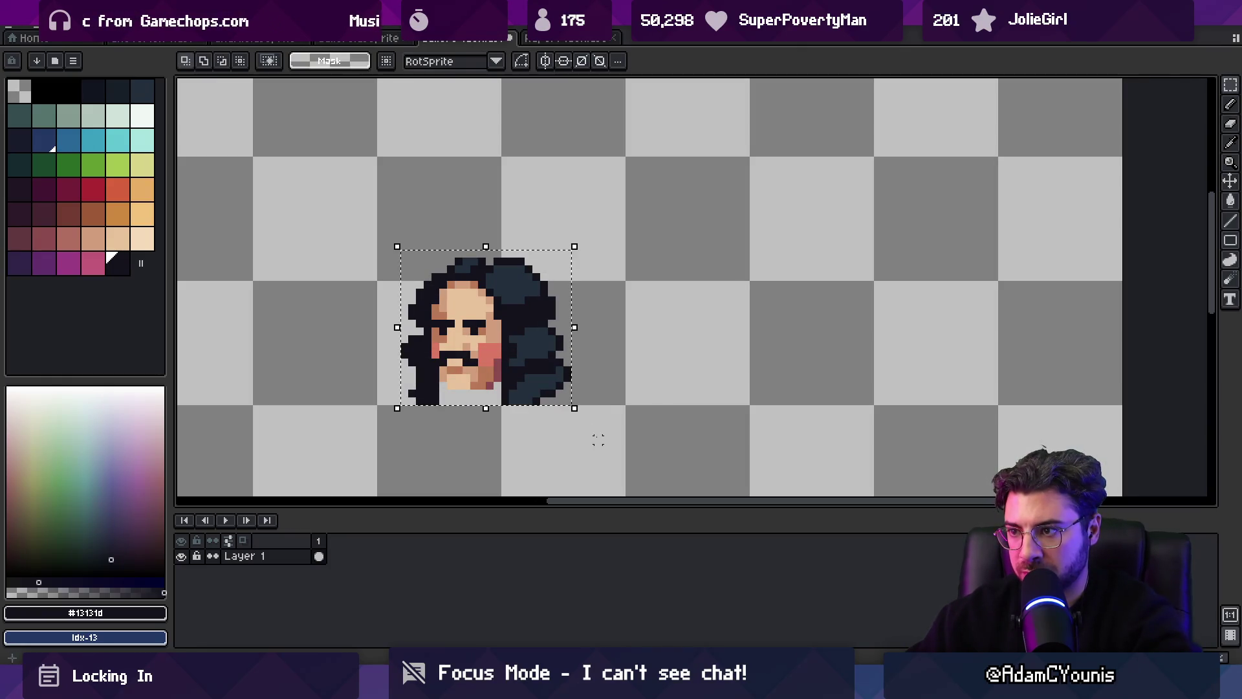
click(575, 401)
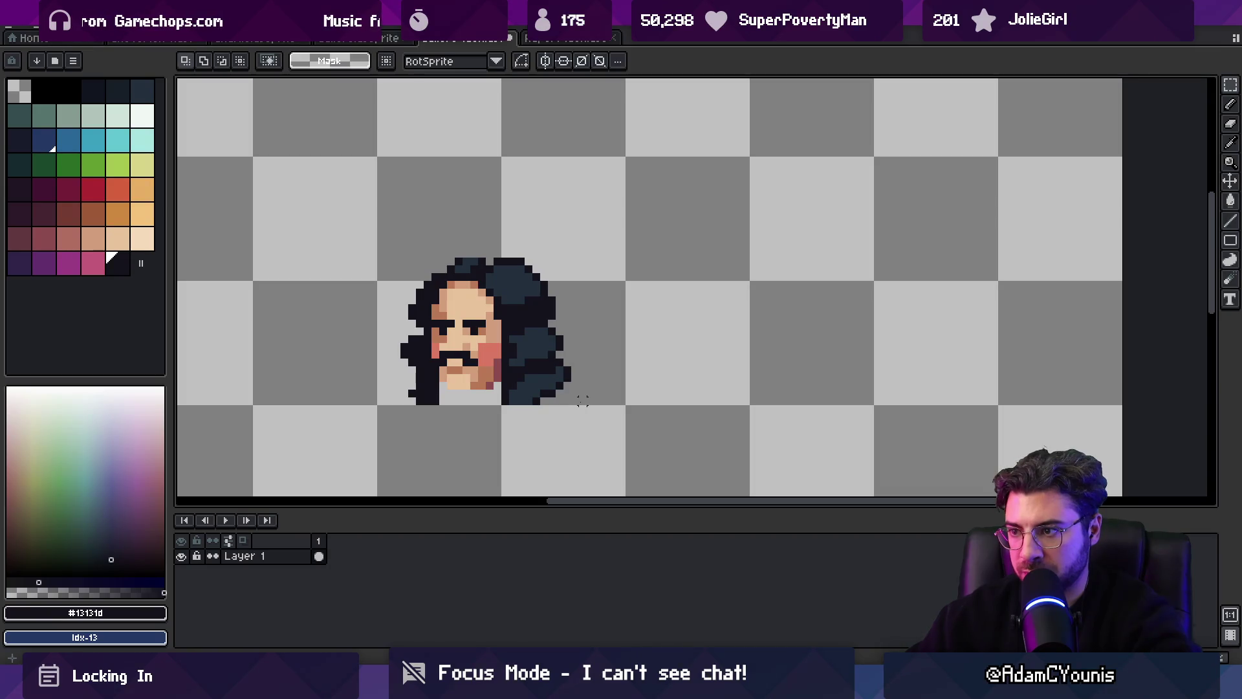
key(e)
drag(564, 371, 572, 385)
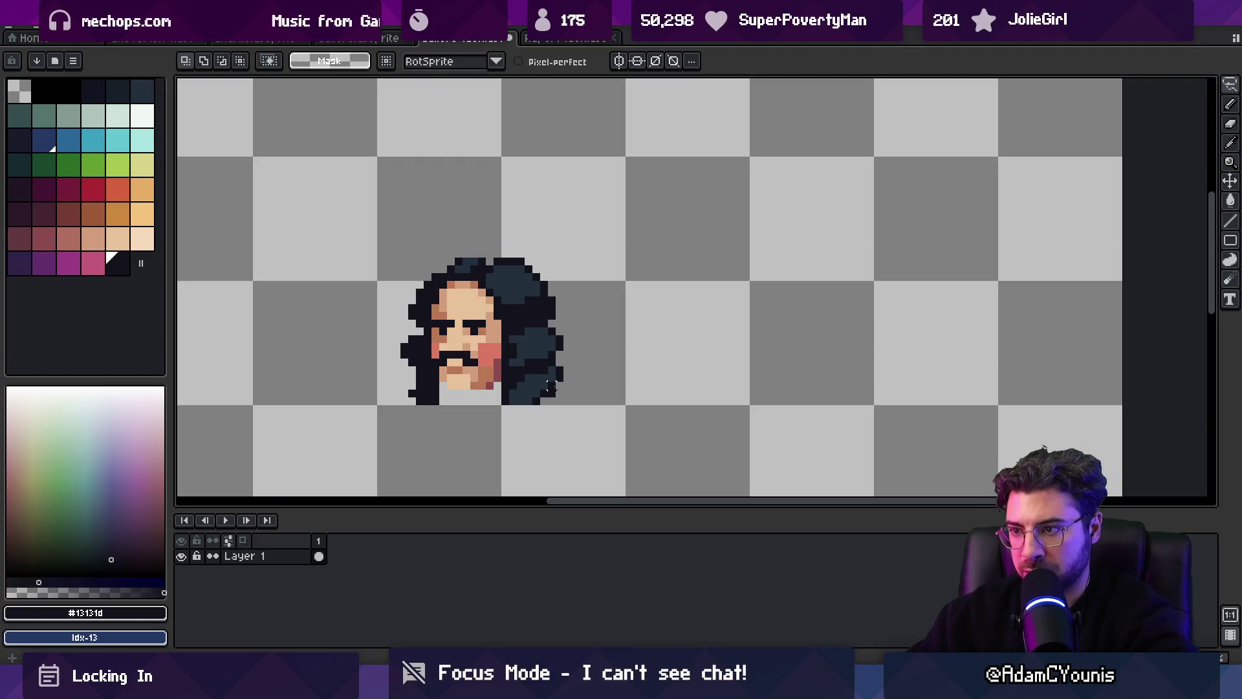
Select the whole face and crop the sprite to that selection
key(m)
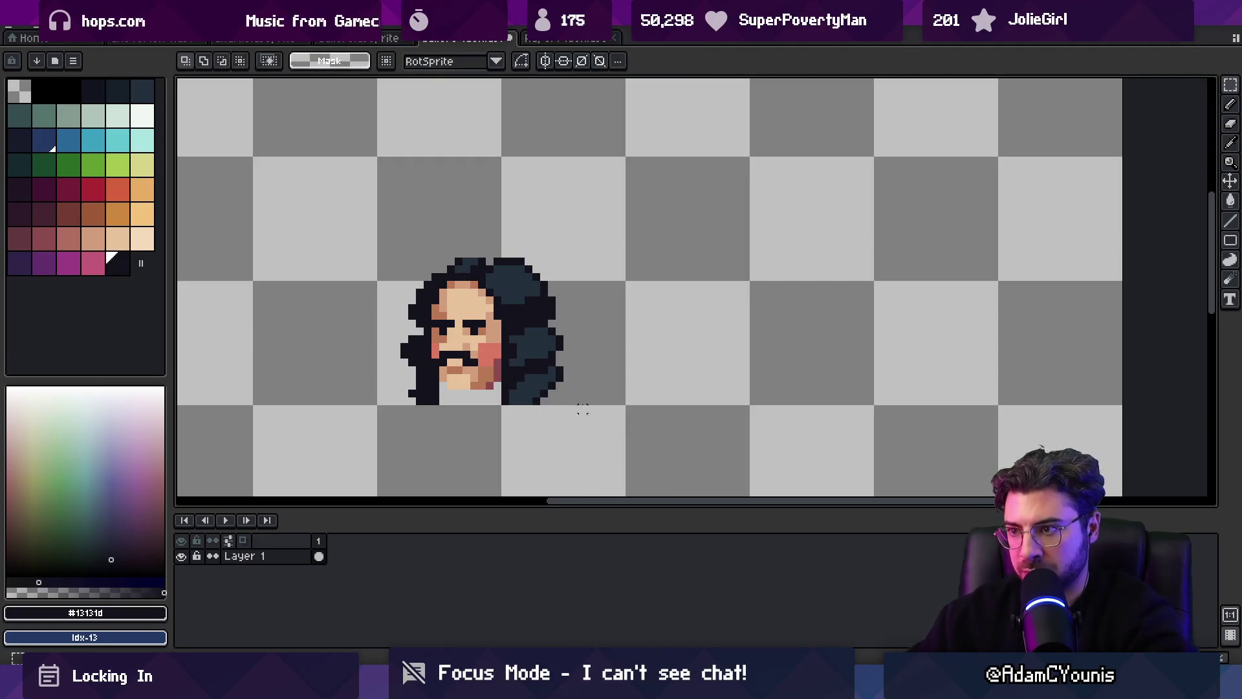
drag(568, 401, 393, 250)
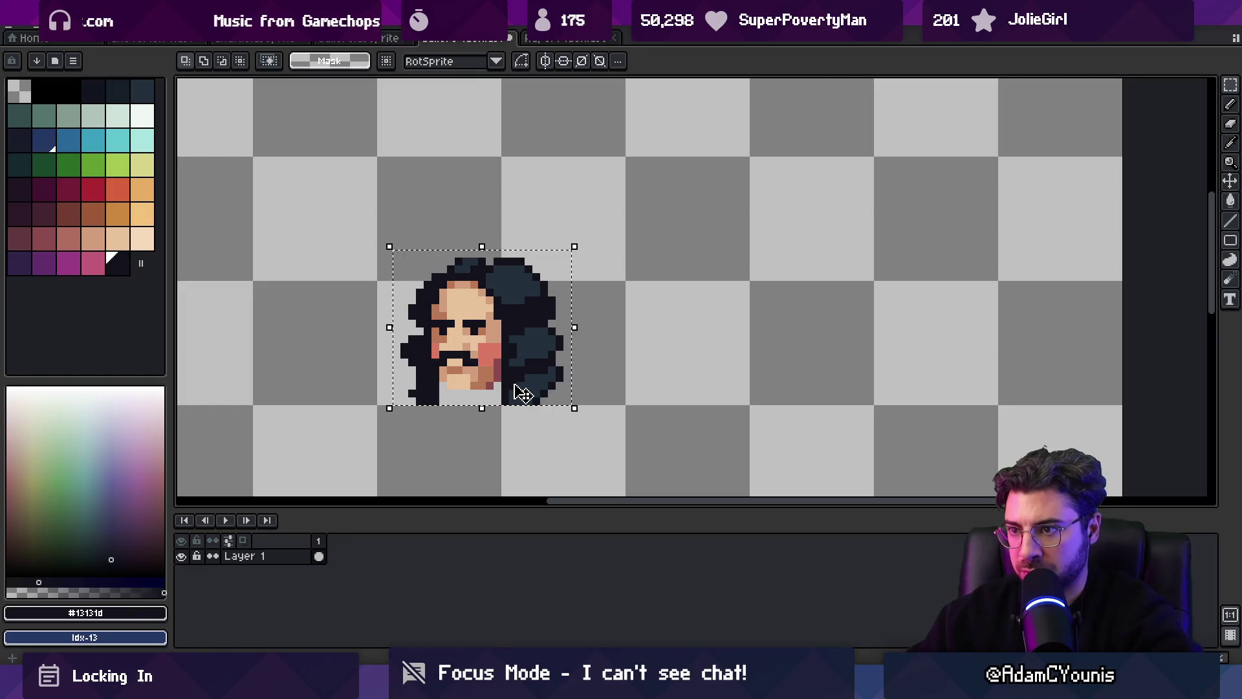
click(84, 27)
click(154, 139)
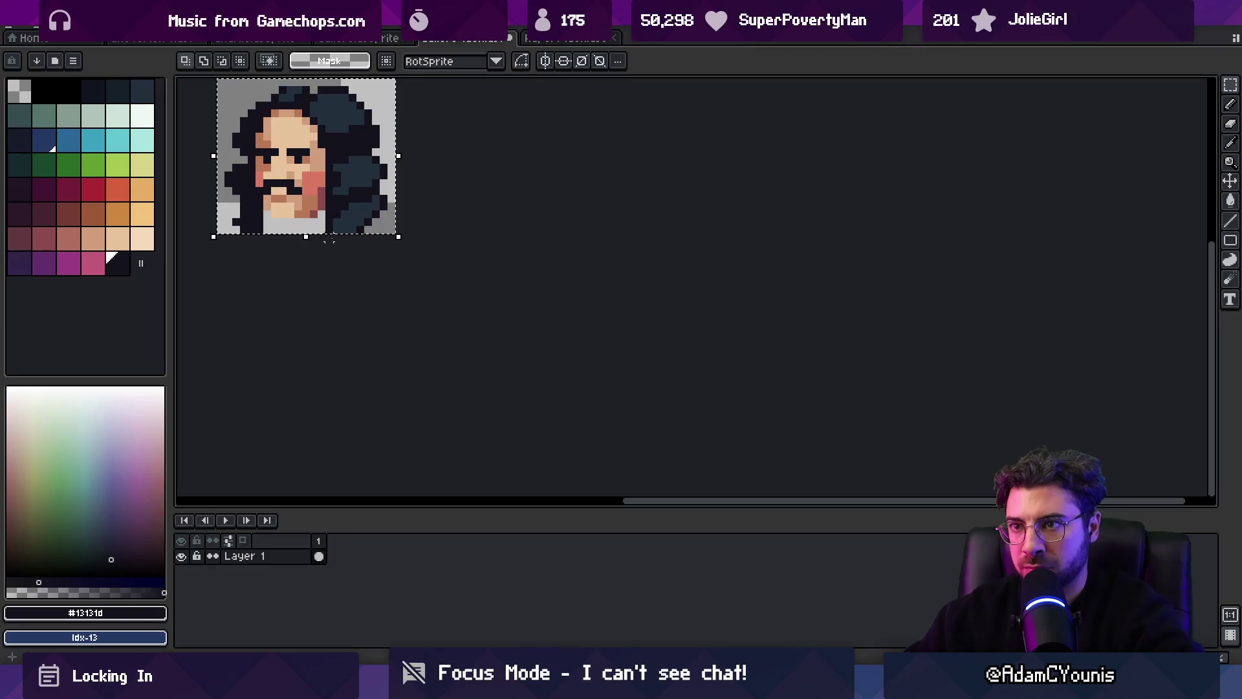
Export the cropped portrait as Galiere Icon.png at 100%
key(ctrl+alt+shift+s)
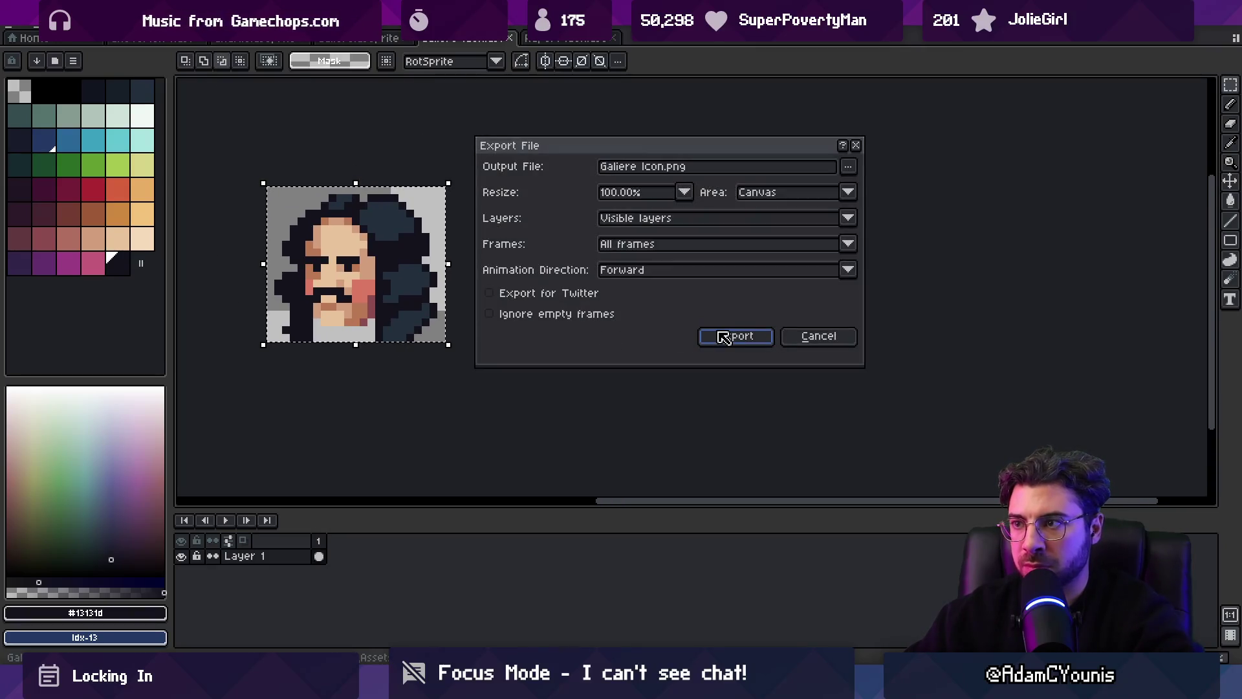
click(723, 336)
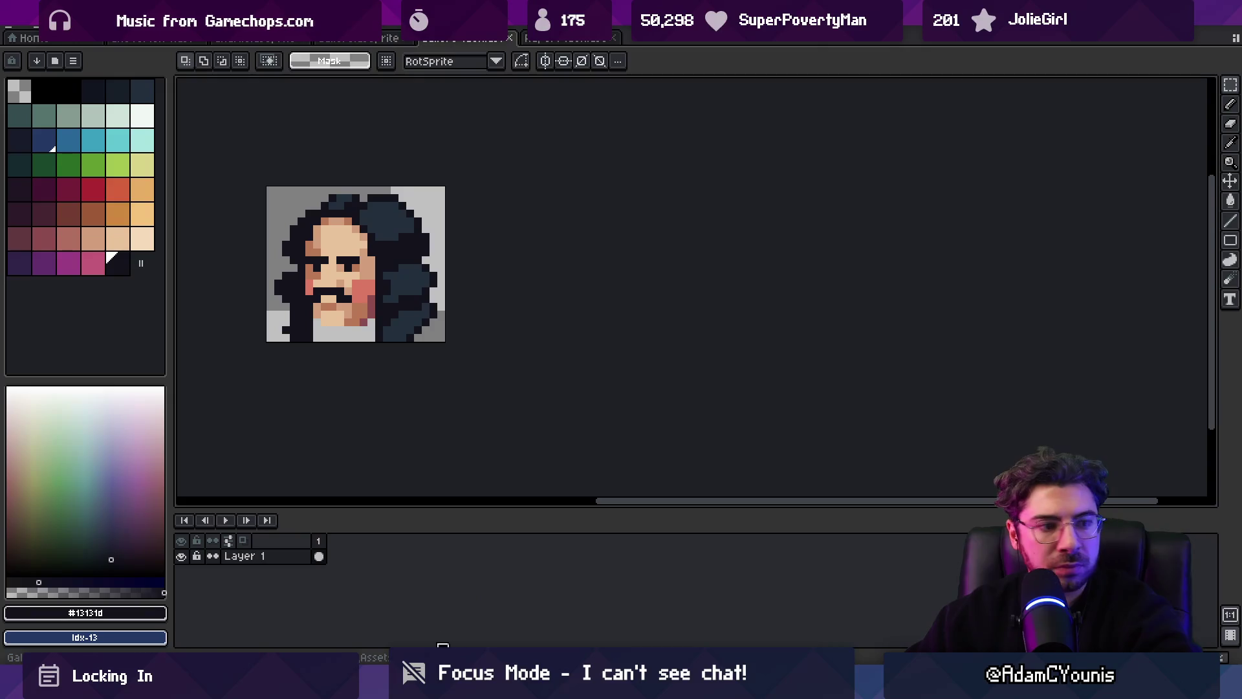
key(alt+Tab)
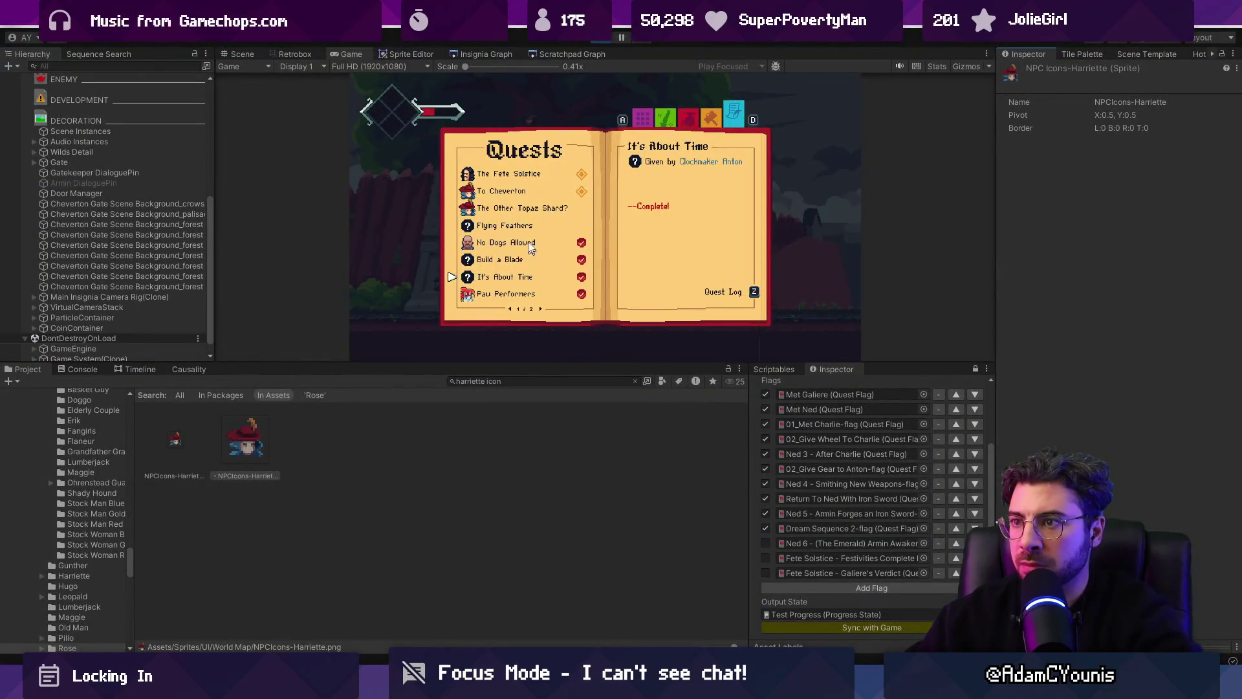
Show The Fete Solstice in the game's quest log to check Galiere's new icon
click(491, 173)
key(a)
key(d)
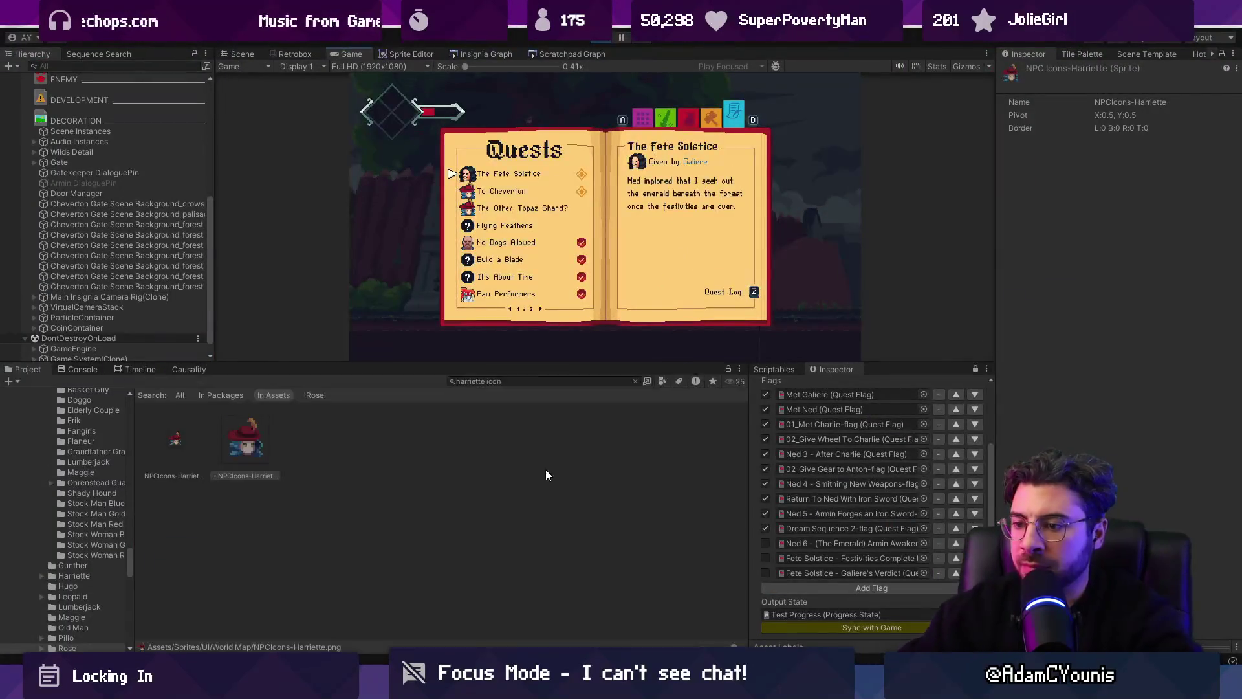
Search the Project for the Charlie Icon sprite and exit Play mode
key(alt+Tab)
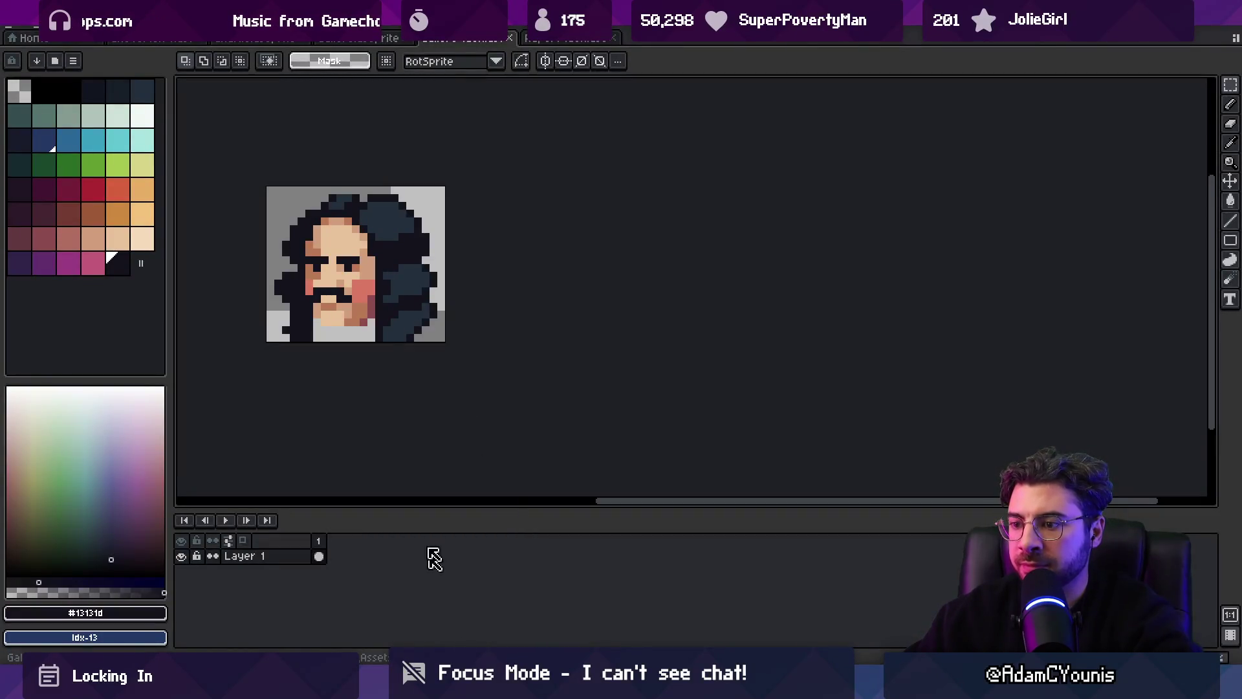
key(alt+Tab)
text(cha)
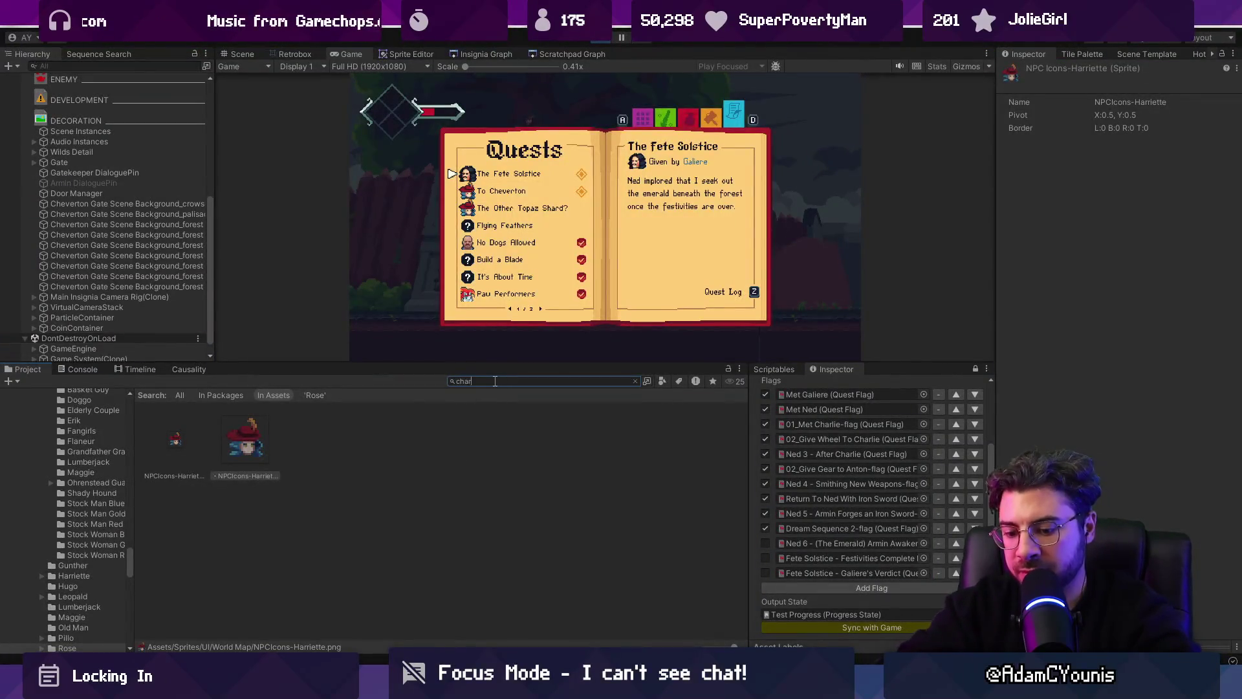
text(n)
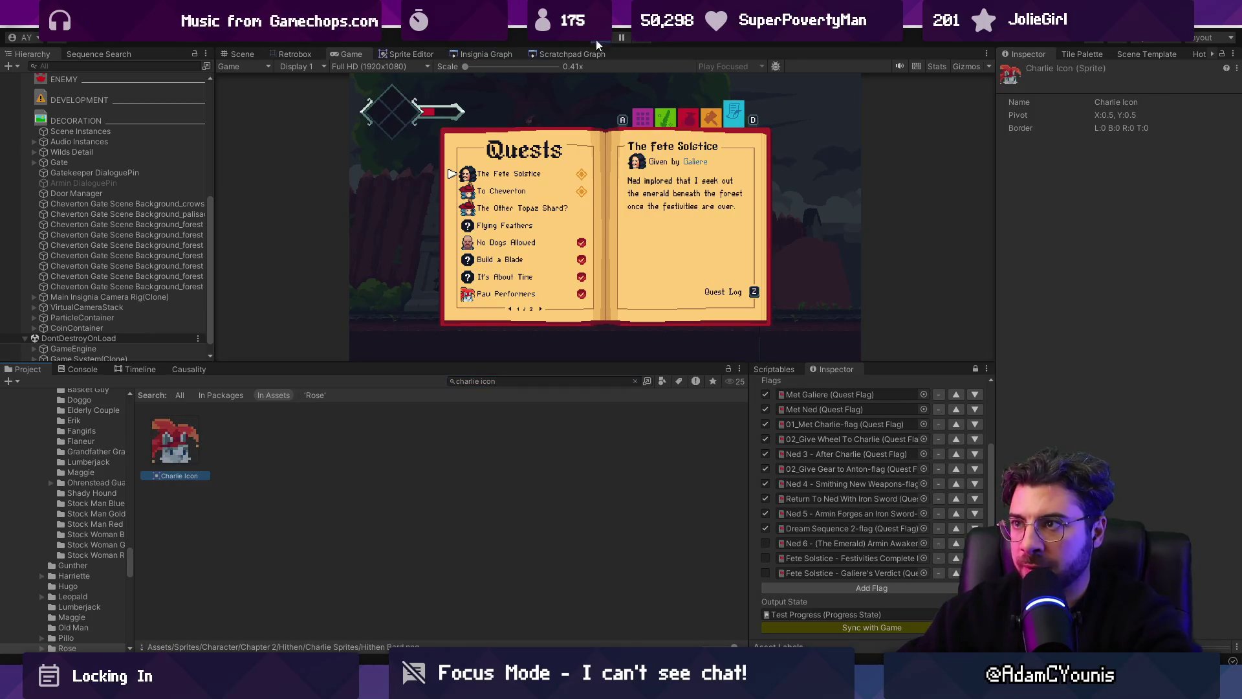
key(ctrl+p)
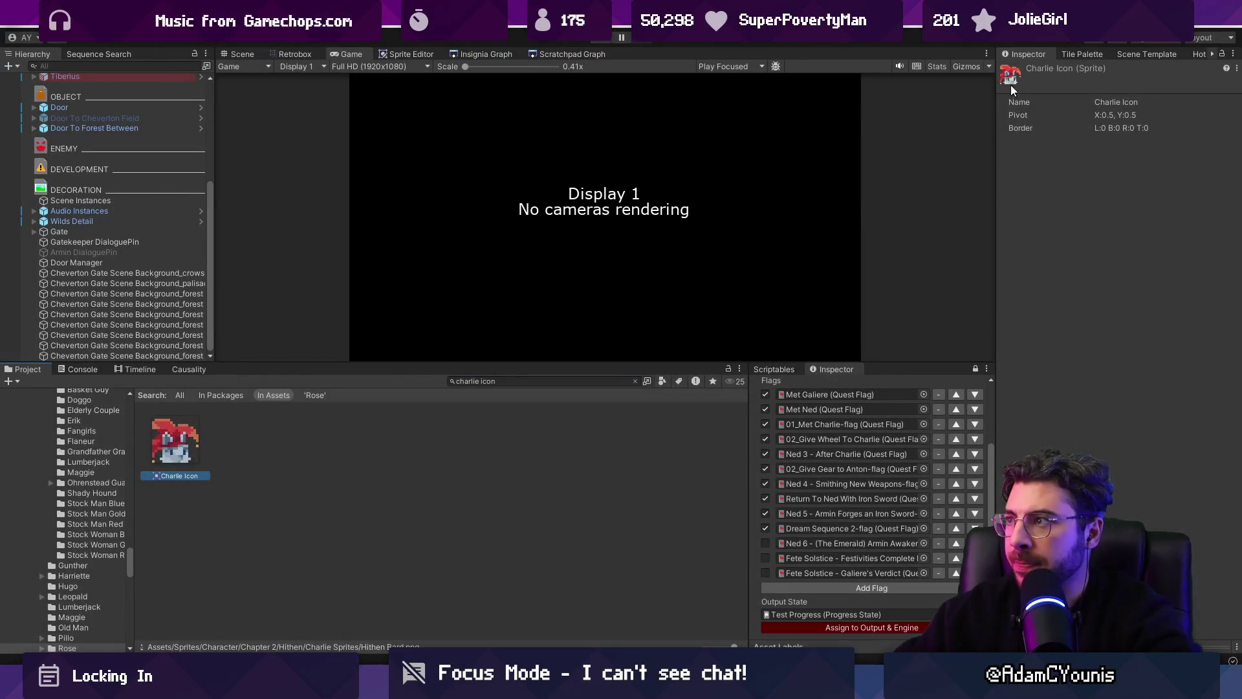
Extend Charlie Icon's rect one pixel left, right and down to 21×19 at 38, 58, apply, and play
click(417, 54)
scroll(619, 175, up, 3)
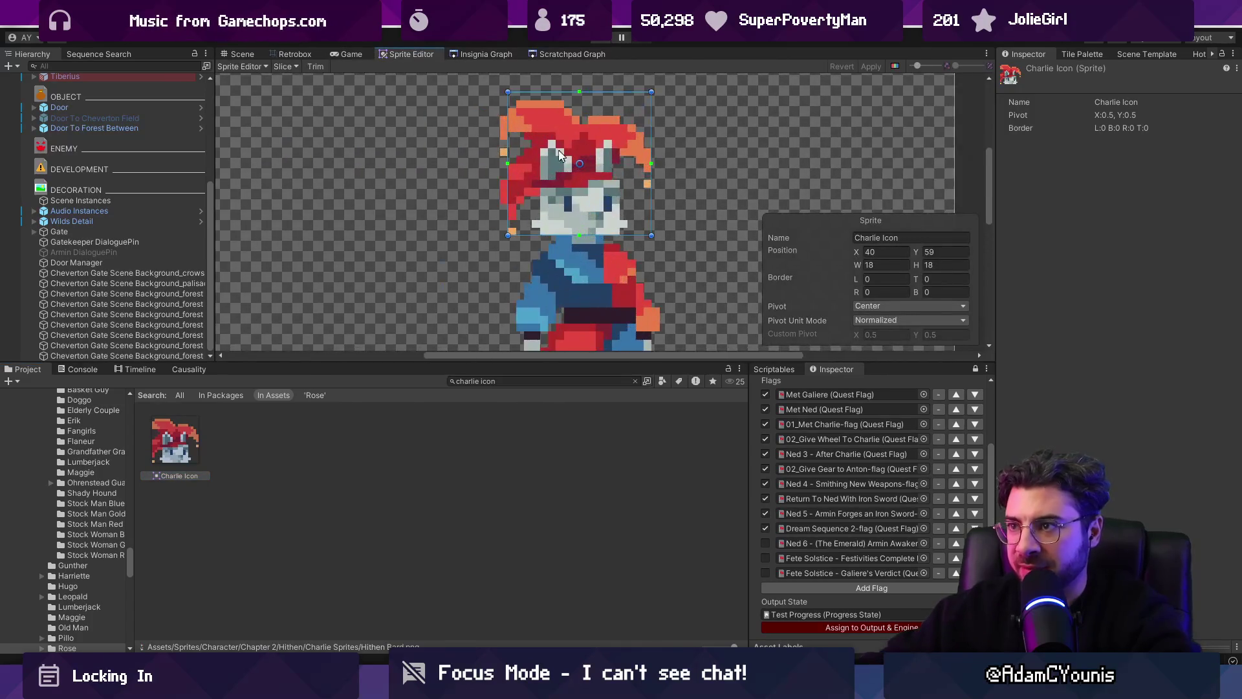
drag(508, 160, 500, 151)
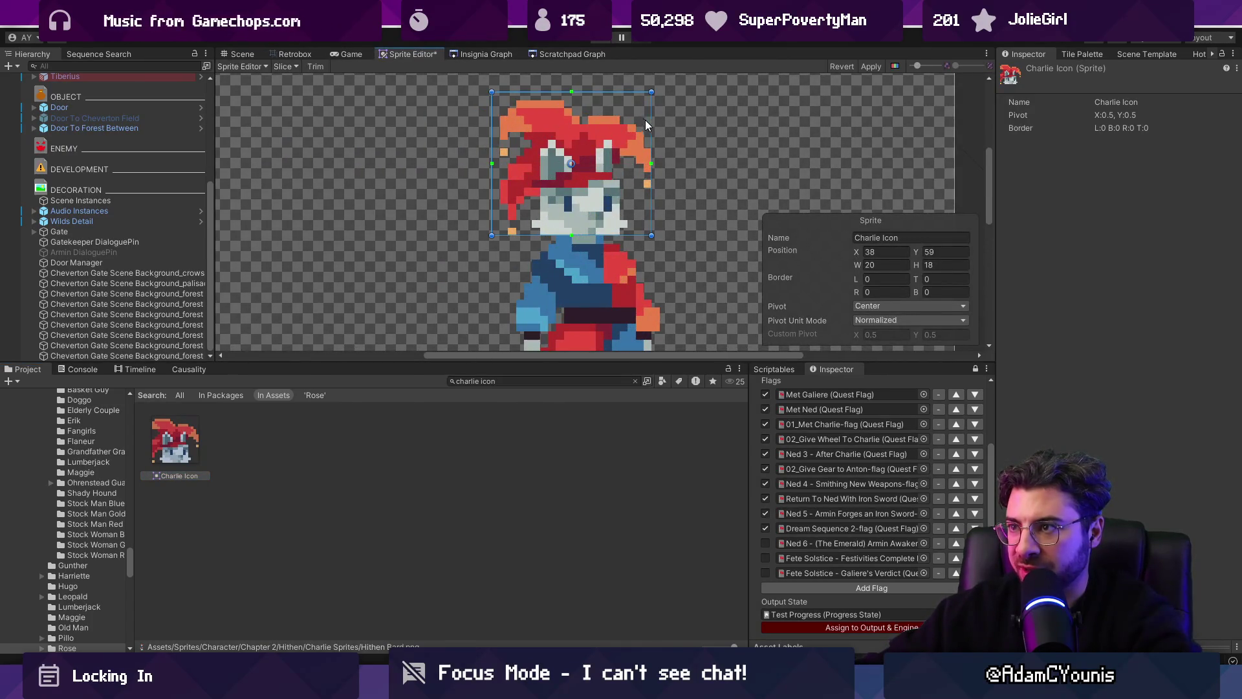
drag(652, 122, 658, 133)
drag(610, 239, 611, 243)
click(868, 66)
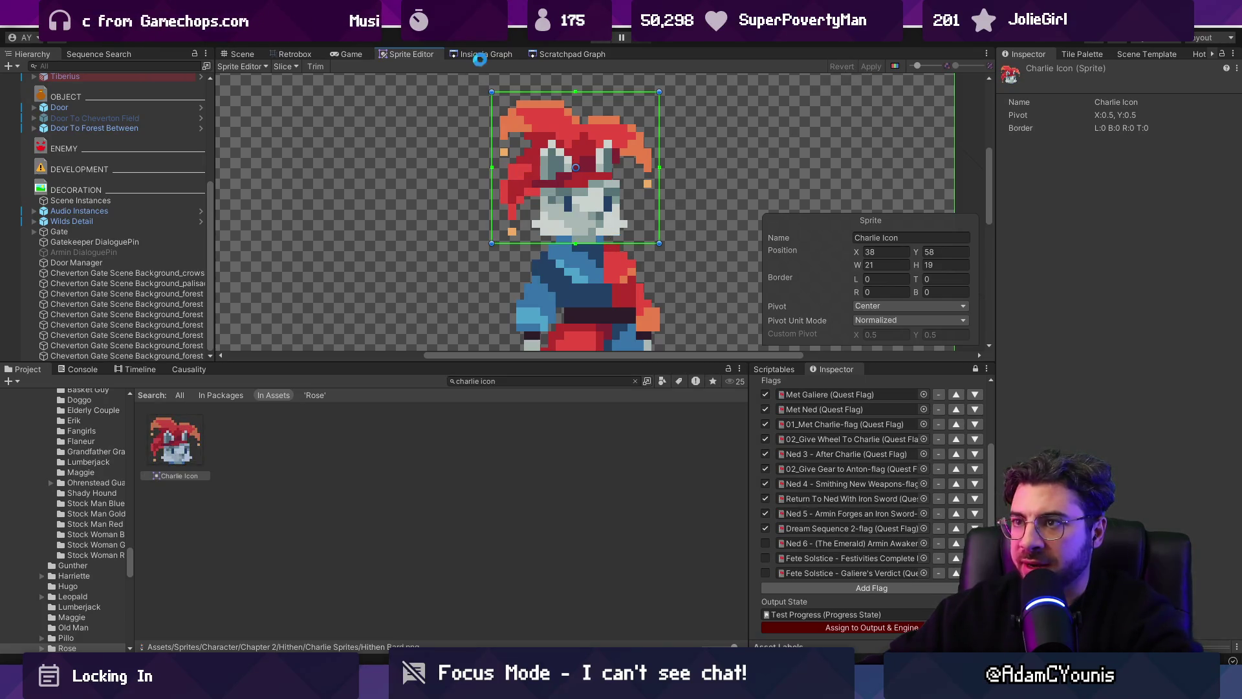
click(608, 42)
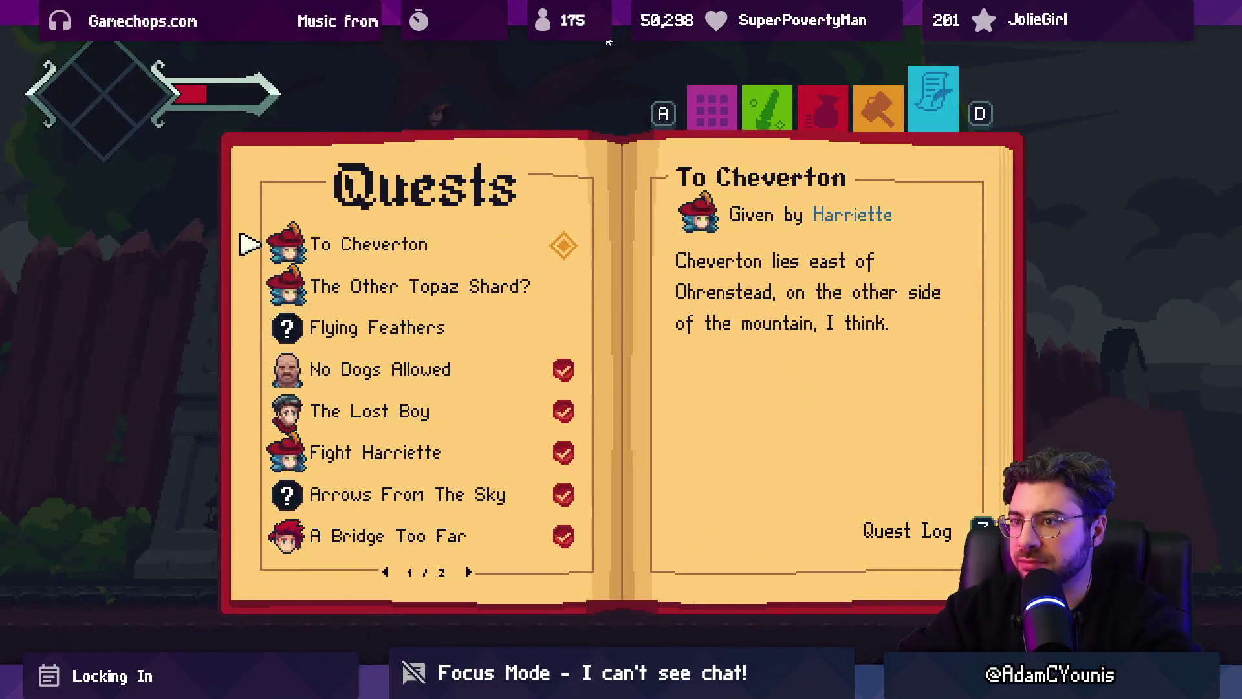
Restart the game, browse the quest list, then leave full screen and stop Play mode
click(608, 41)
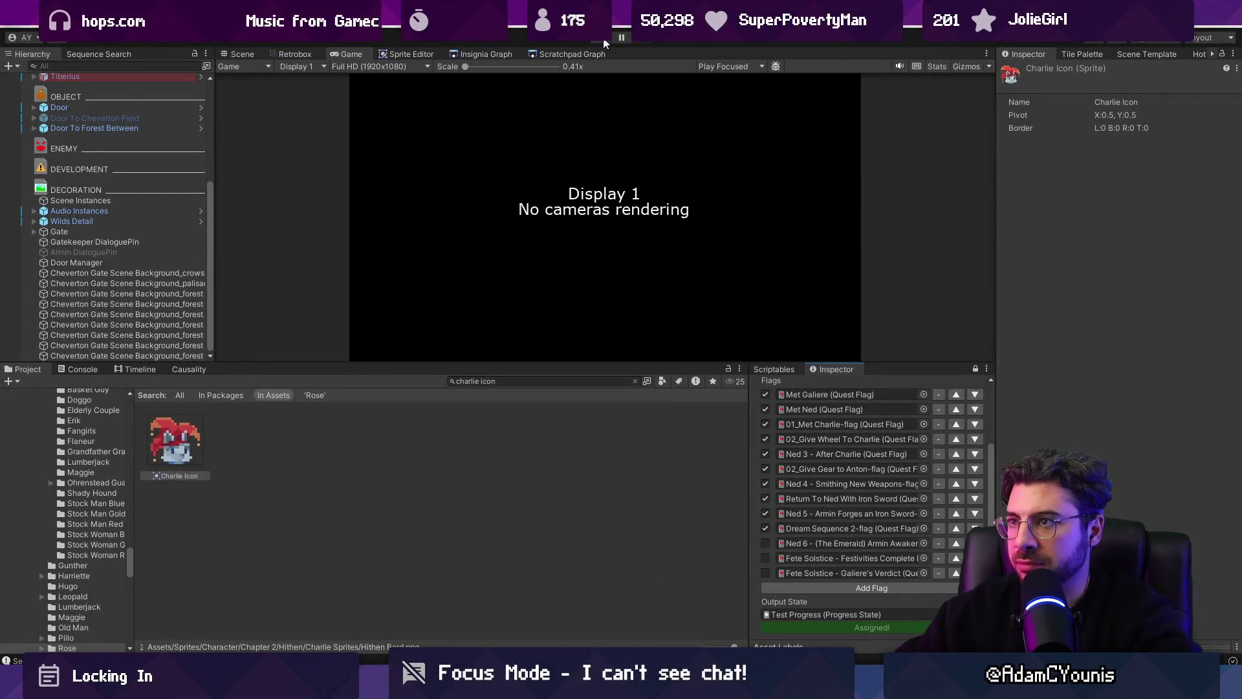
click(605, 43)
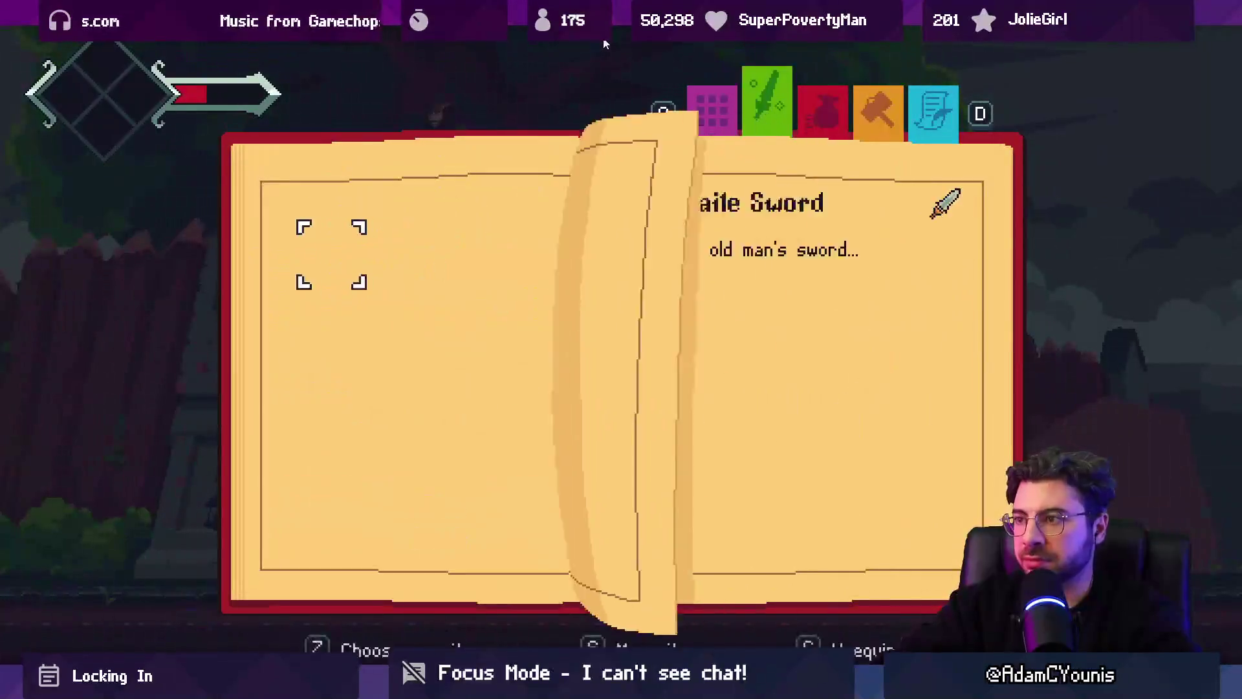
key(Right)
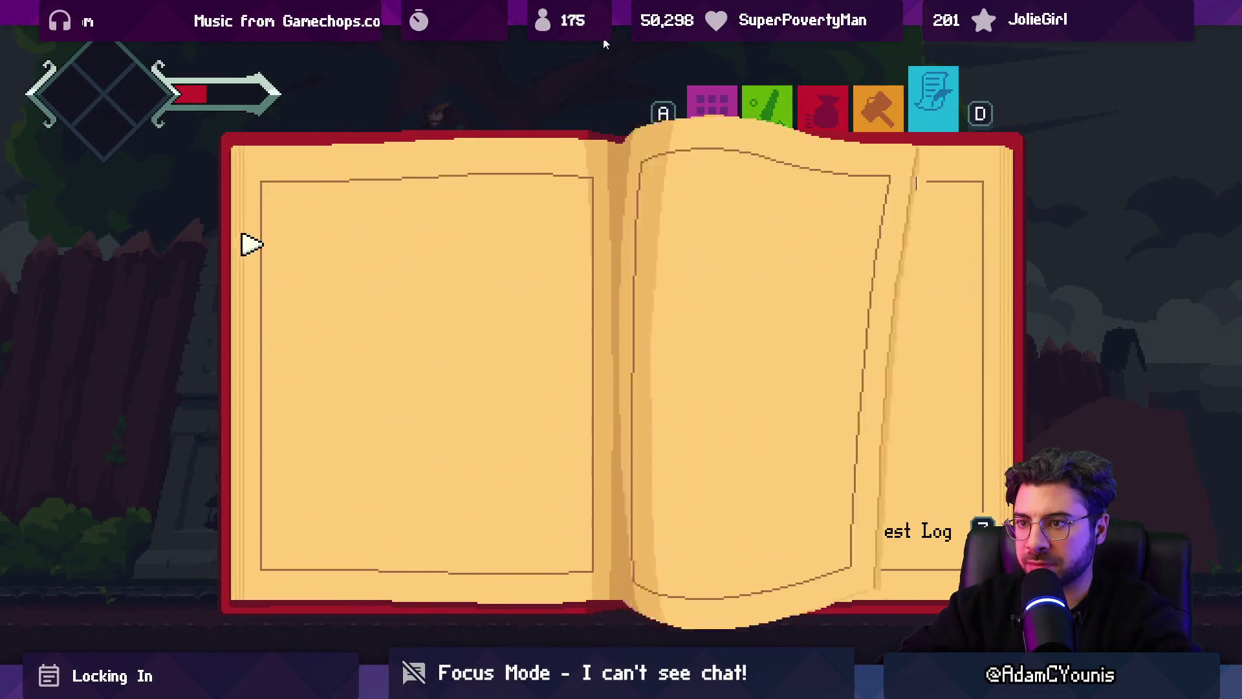
key(Left)
key(Down)
key(Down)
key(Down)
key(Escape)
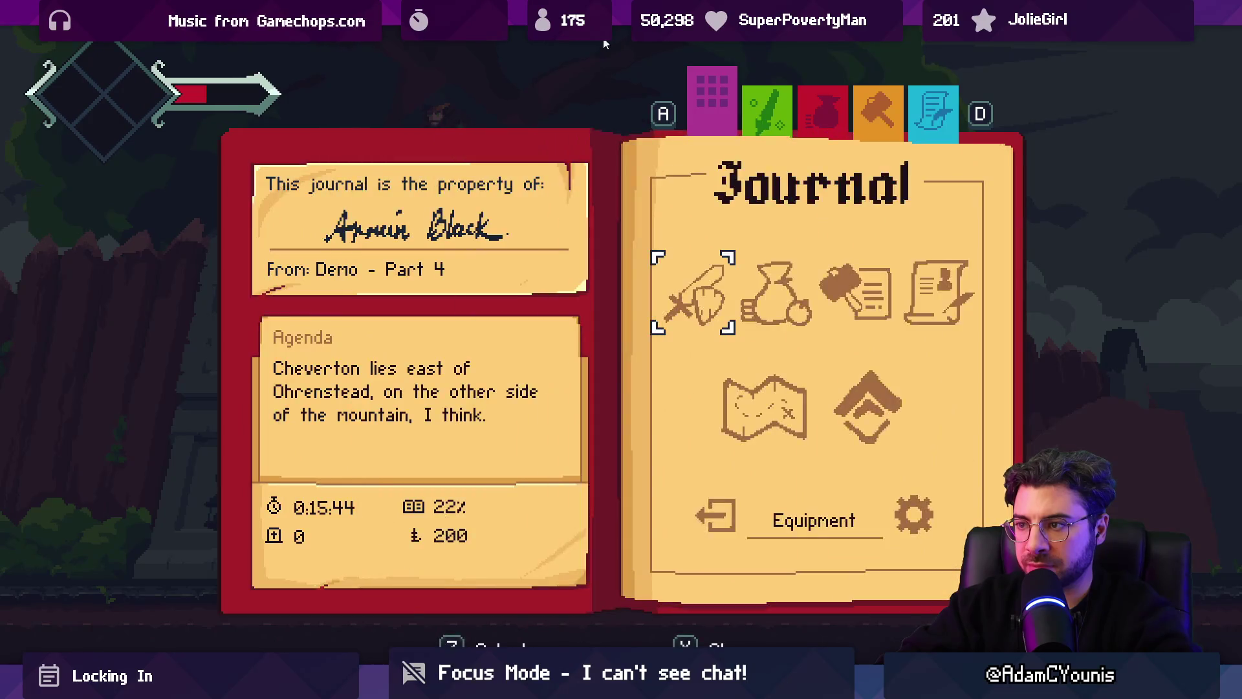
key(Escape)
key(ctrl+shift+F7)
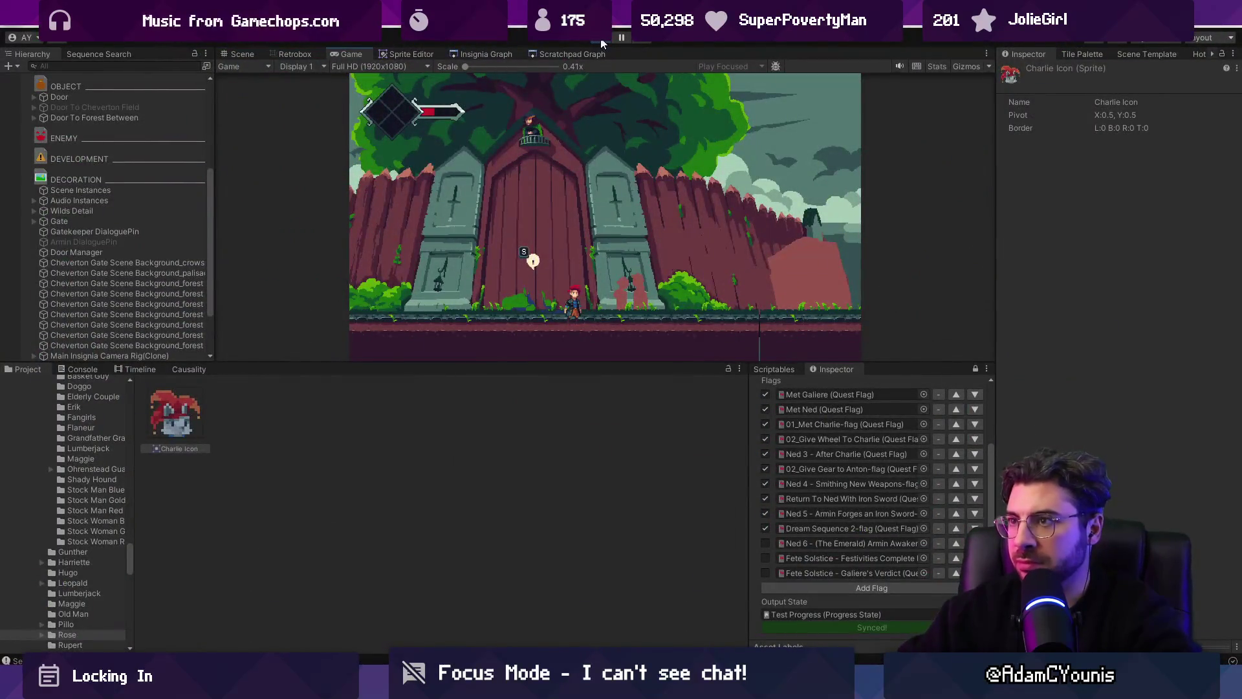
click(601, 43)
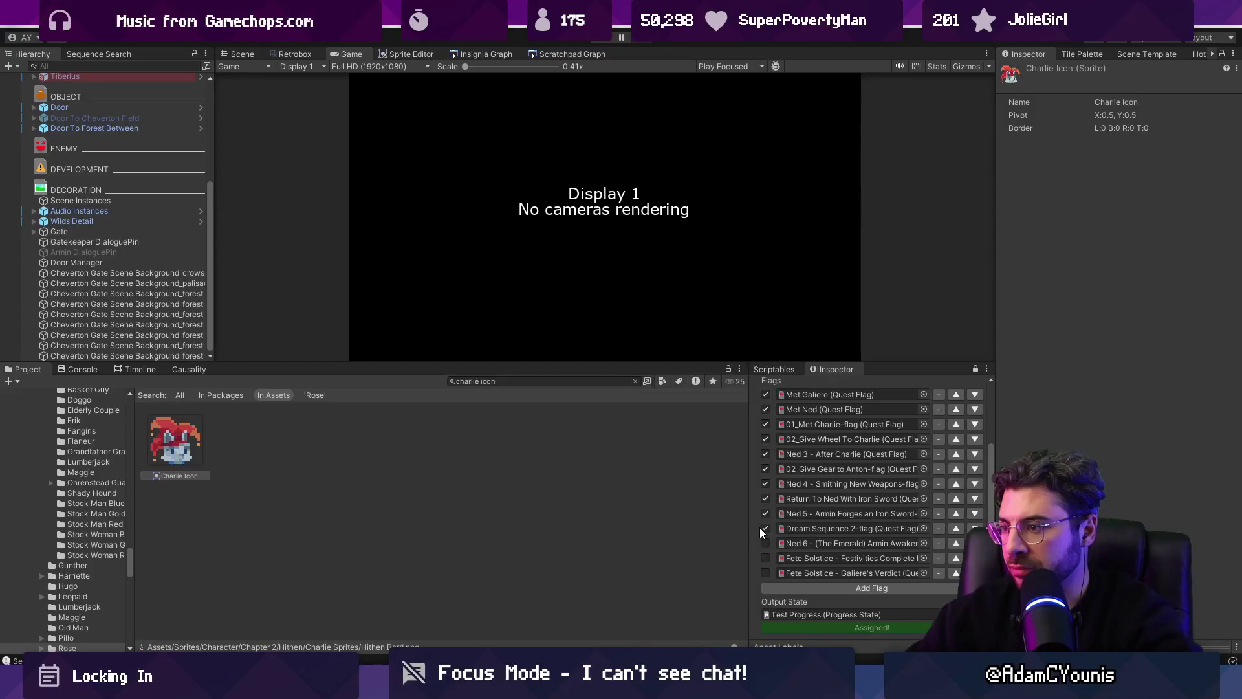
Untick the Ned checklist flags after 01_Met Charlie-flag, such as Ned 5 and Dream Sequence, and replay
scroll(760, 527, up, 2)
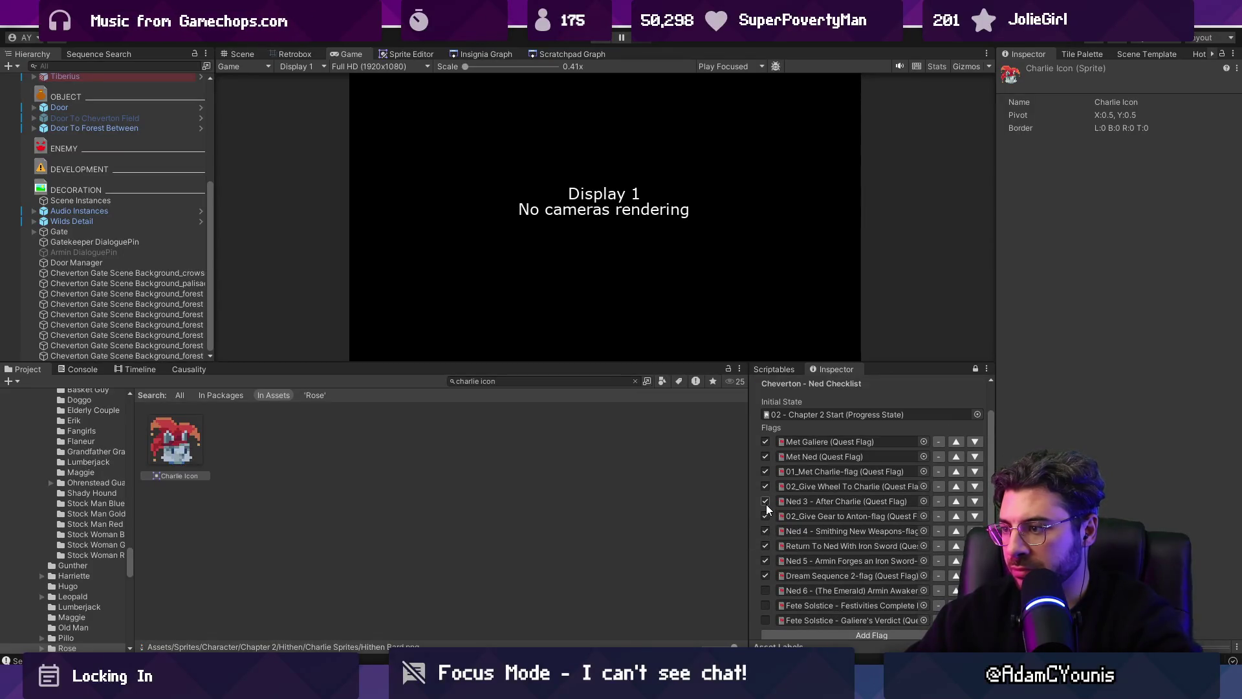
click(764, 576)
click(765, 560)
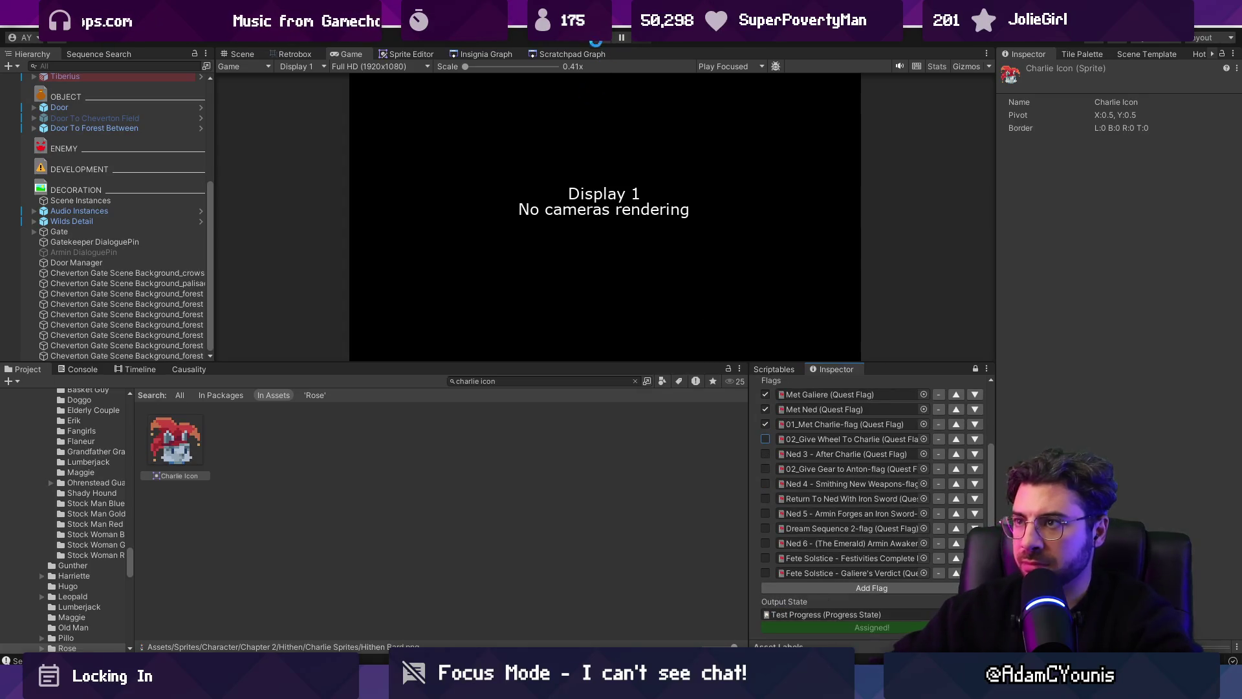
click(600, 42)
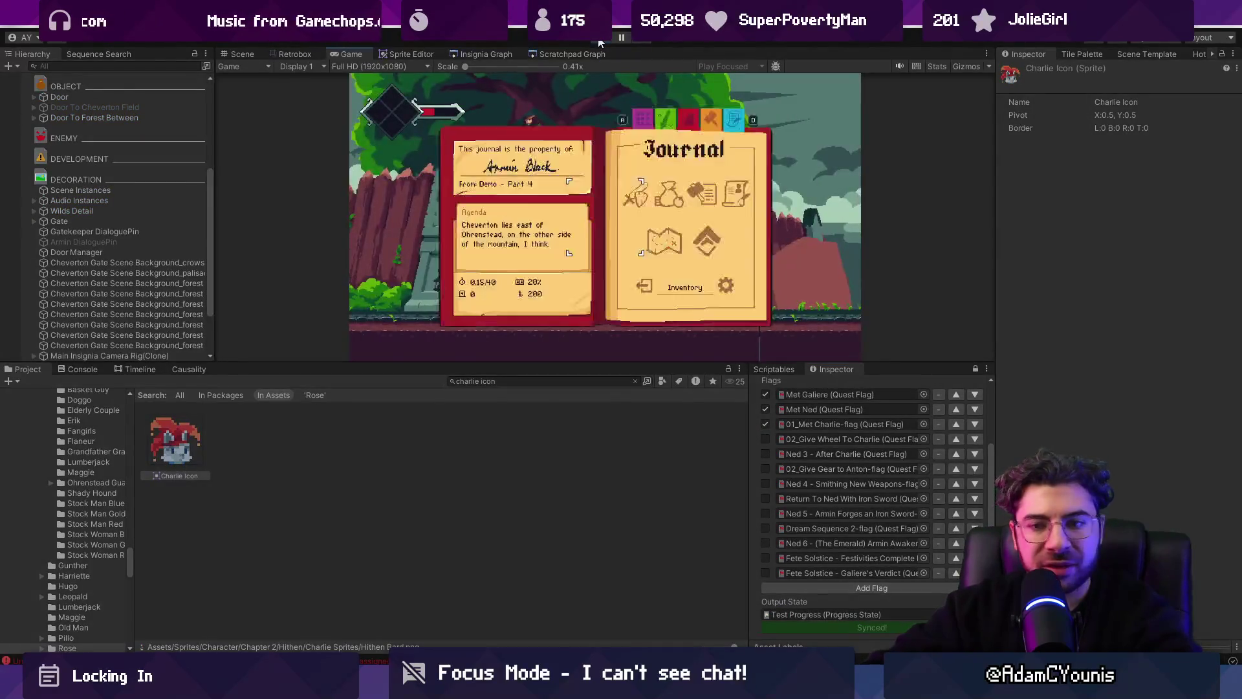
Browse both pages of the journal's quest list, then close it and restore the editor layout
key(d)
key(d)
key(d)
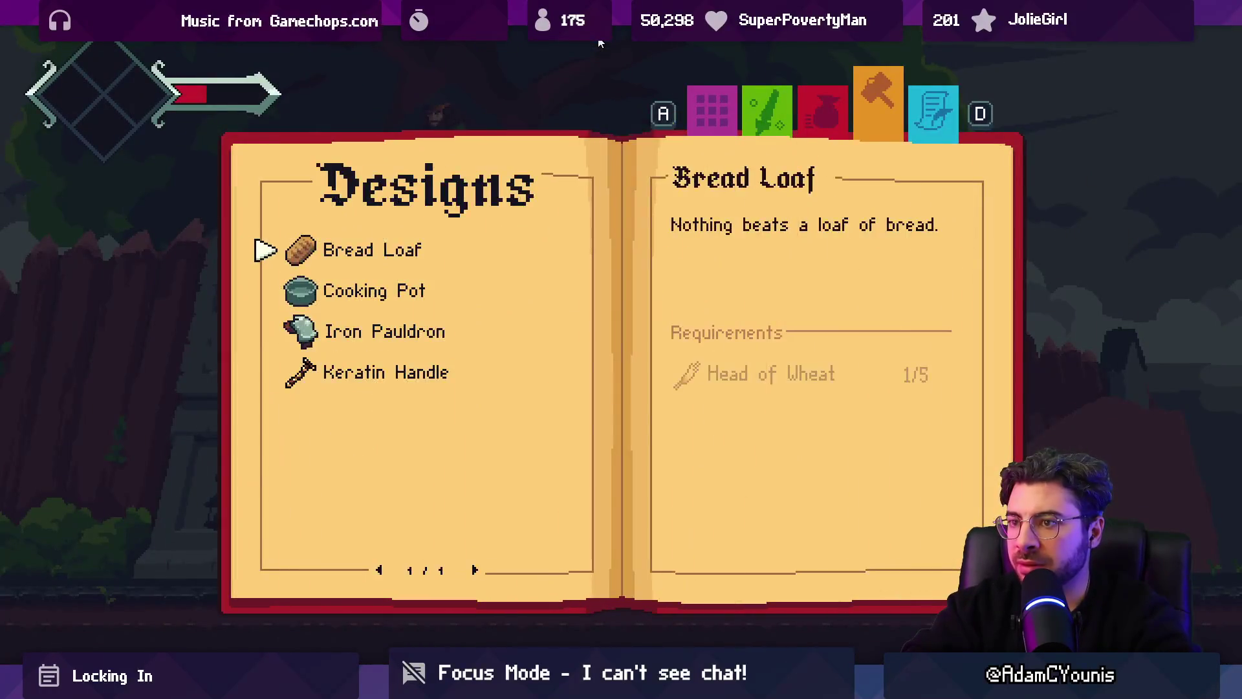
key(Right)
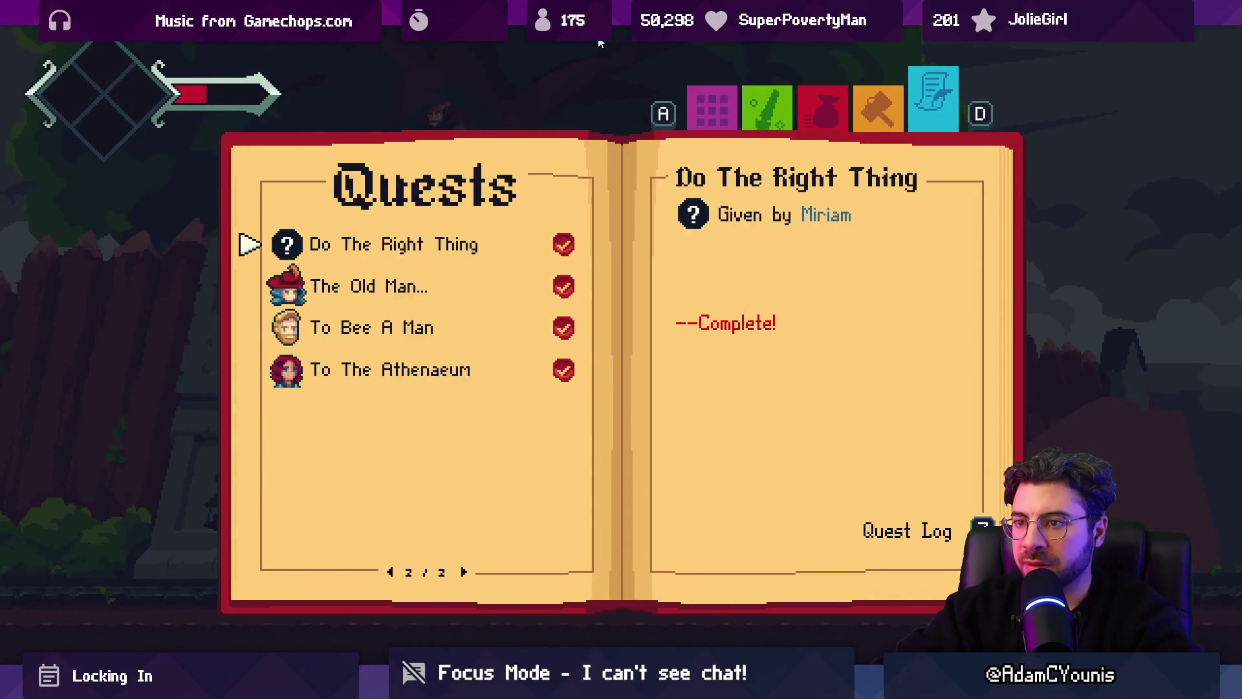
key(Left)
key(Down)
key(Down)
key(Up)
key(Up)
key(Down)
key(Down)
key(Down)
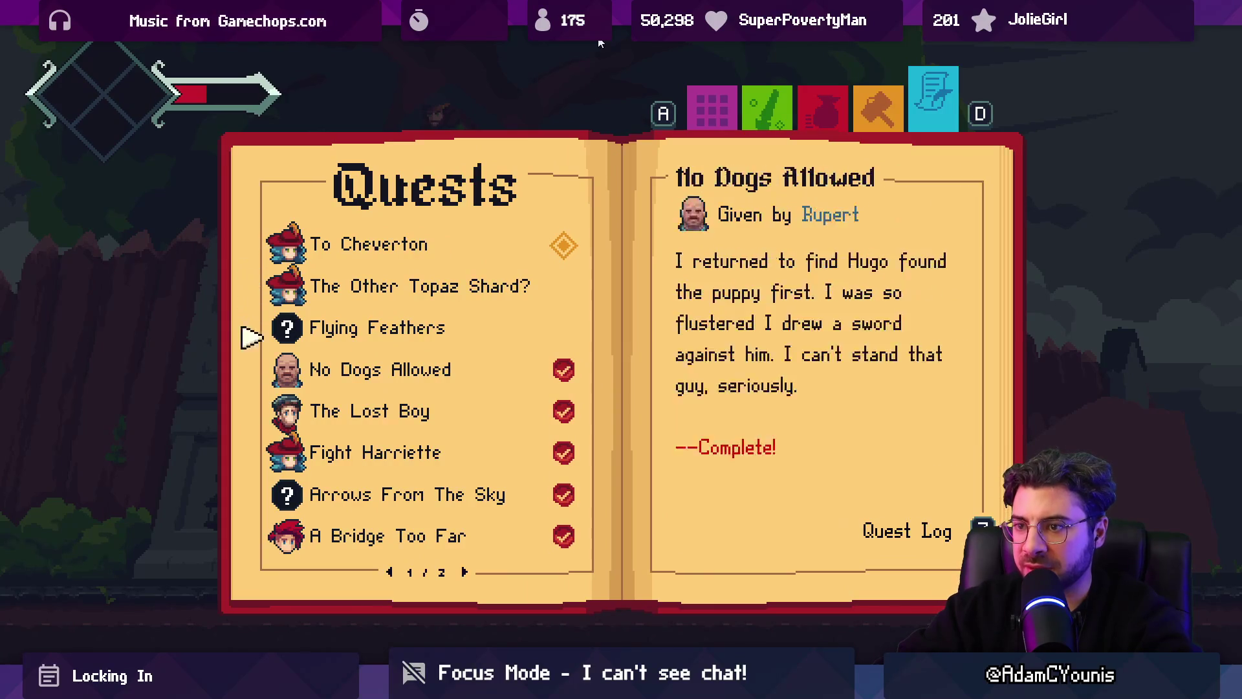
key(Right)
key(Left)
key(Escape)
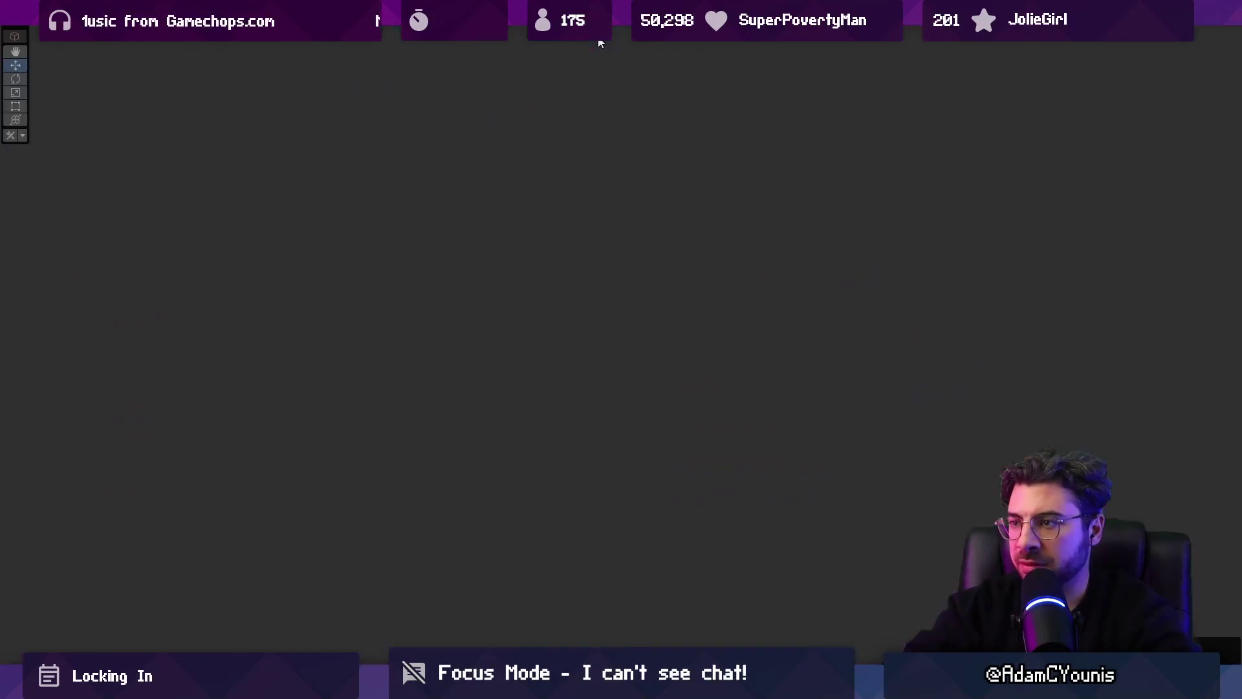
key(shift+space)
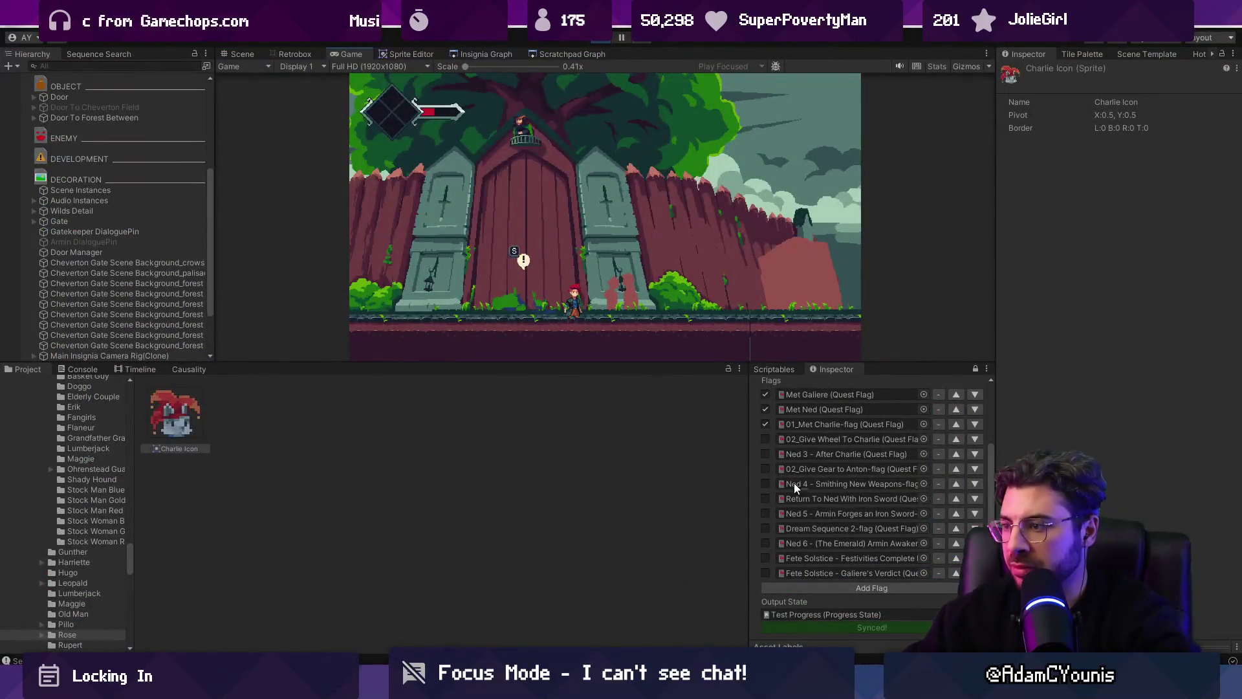
Tick 02_Give Wheel To Charlie, sync with the game, and view Paw Performers in the quest log
click(771, 440)
click(810, 627)
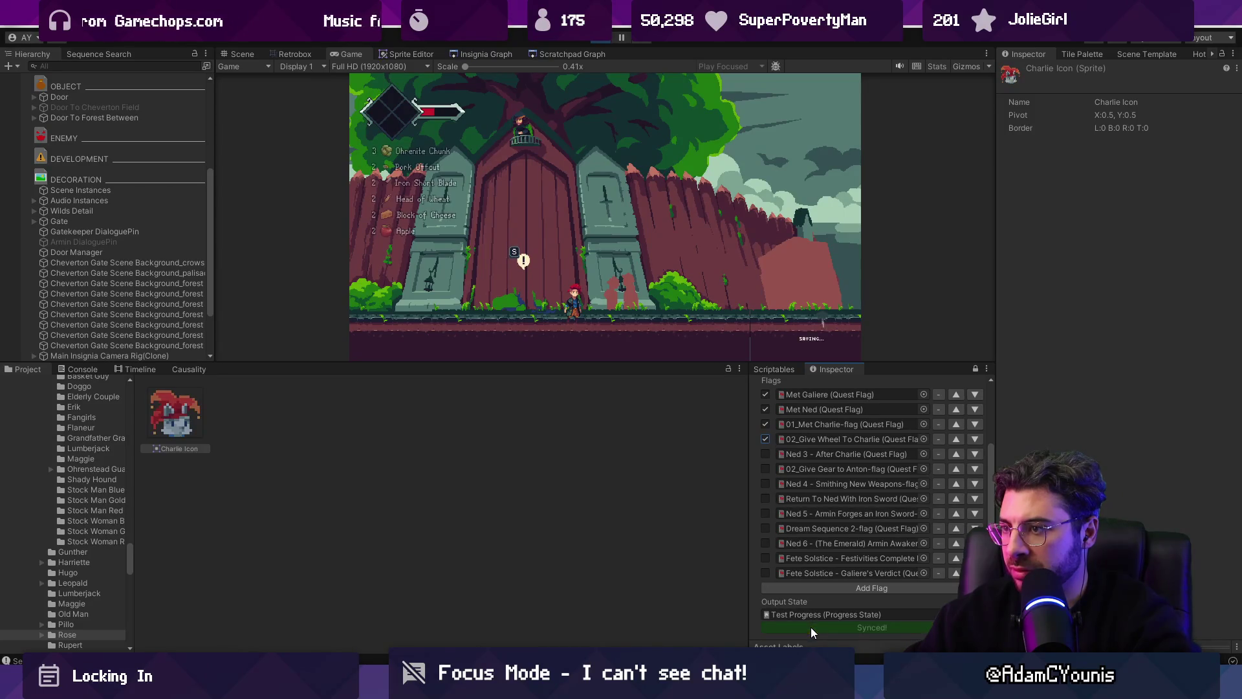
key(shift+space)
key(Tab)
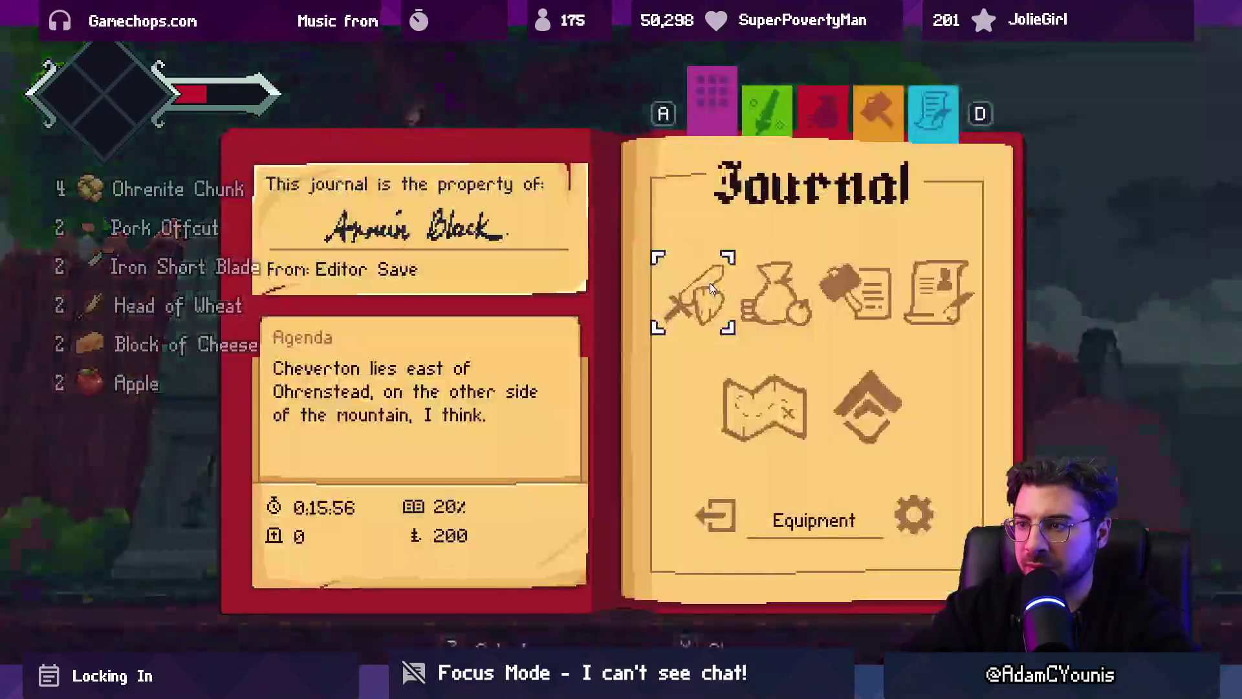
key(Return)
key(s)
key(s)
key(s)
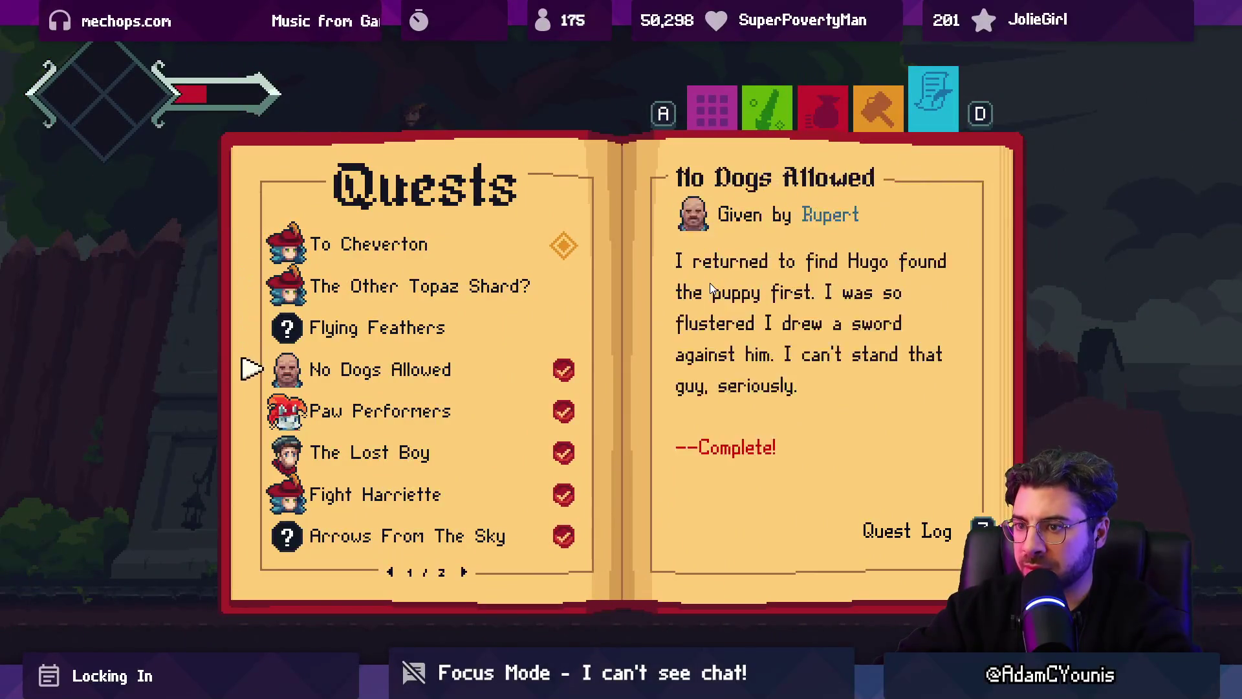
key(w)
key(w)
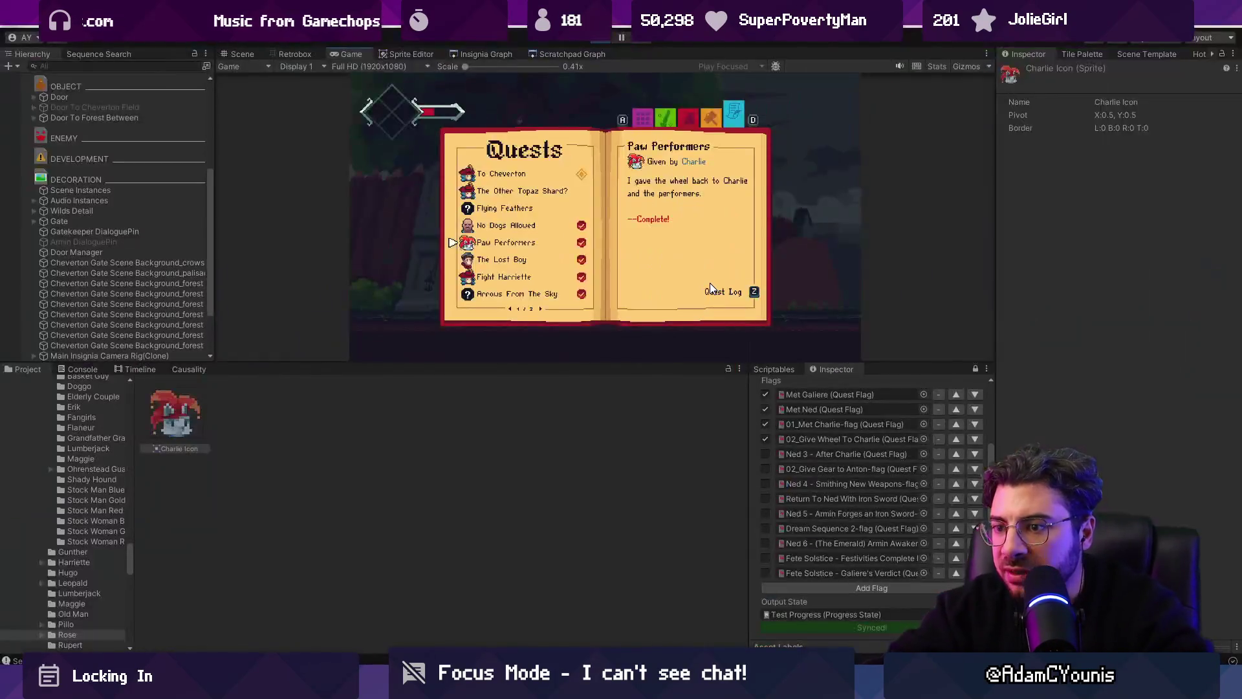
Return to the editor, select the Charlie Icon sprite asset, and stop the game
key(shift+space)
click(194, 435)
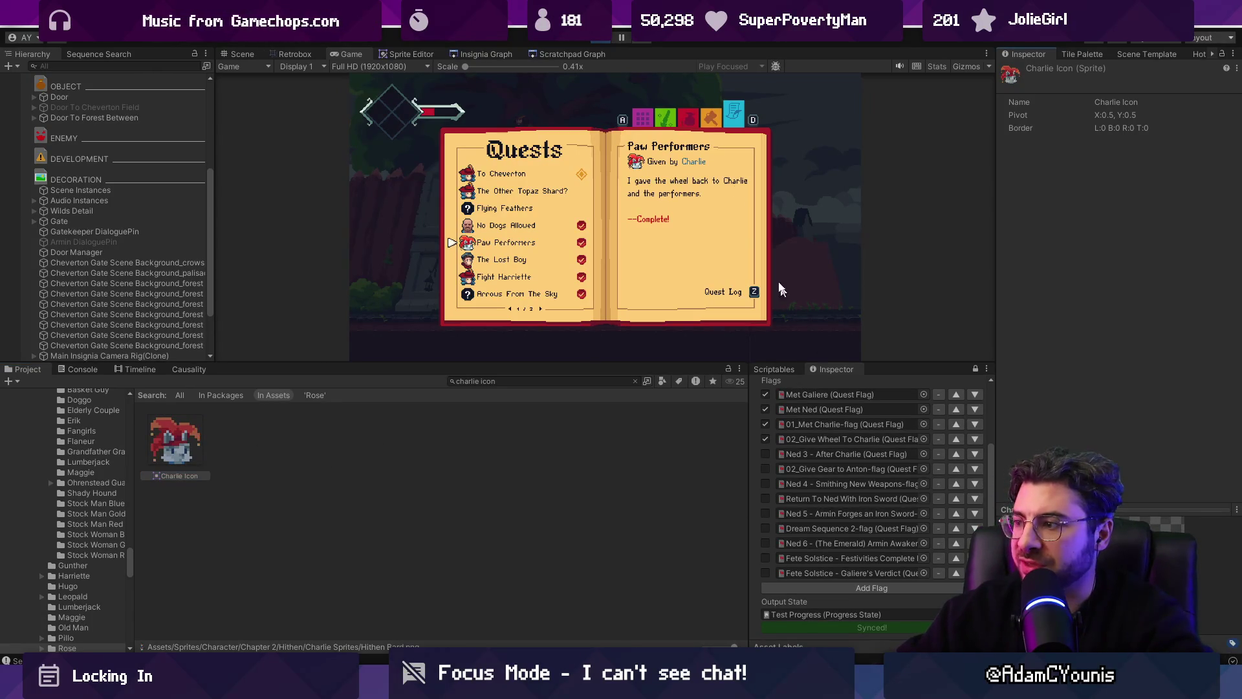
key(ctrl+p)
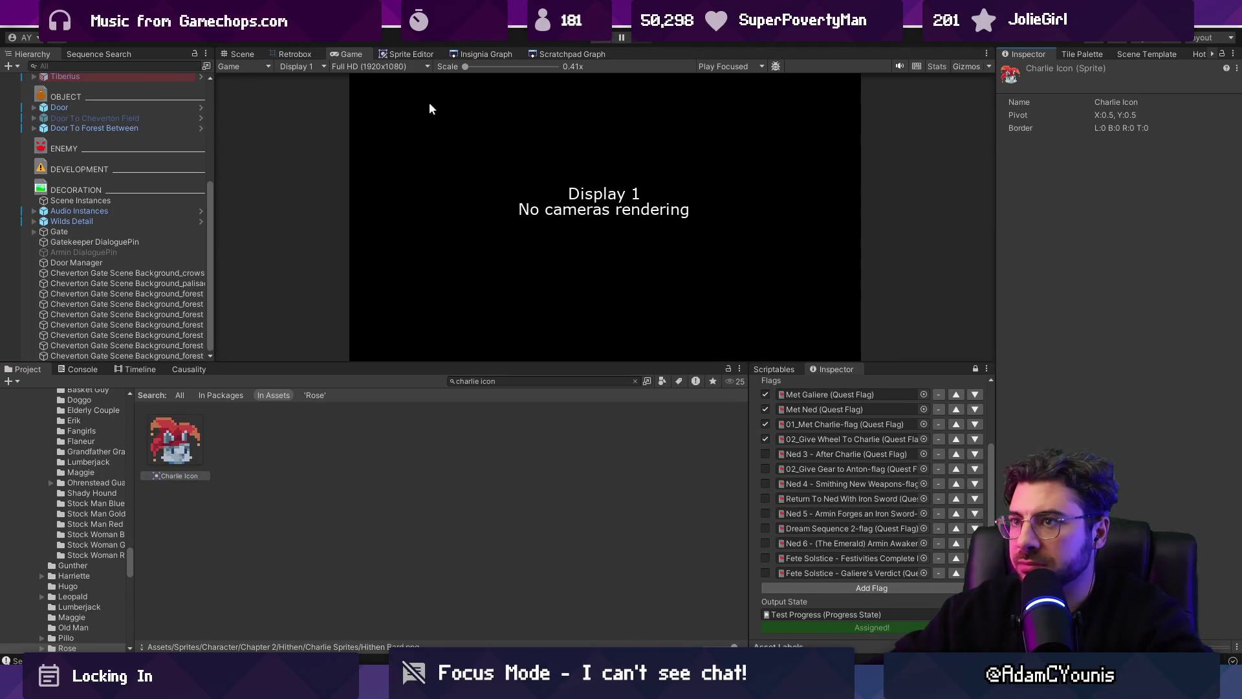
Extend Charlie Icon's crop one pixel up and left to 22×20 at 37, 58, apply, and play
click(419, 54)
scroll(570, 196, up, 4)
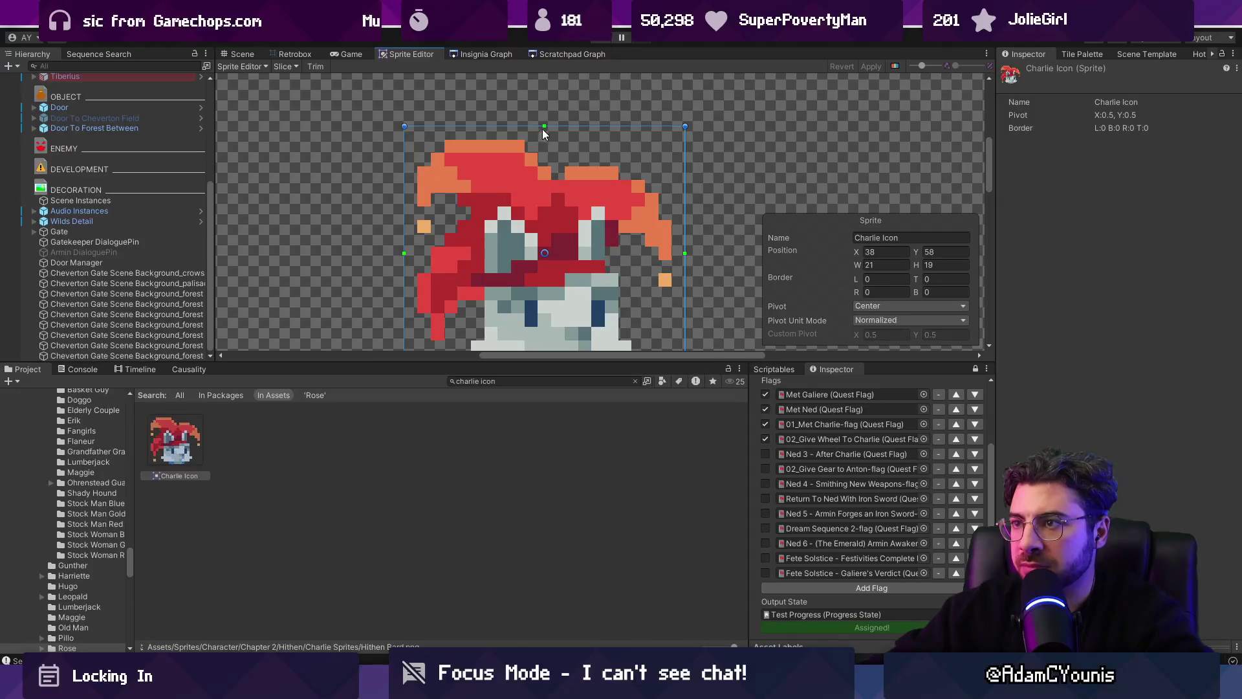
drag(527, 127, 528, 114)
drag(404, 219, 392, 220)
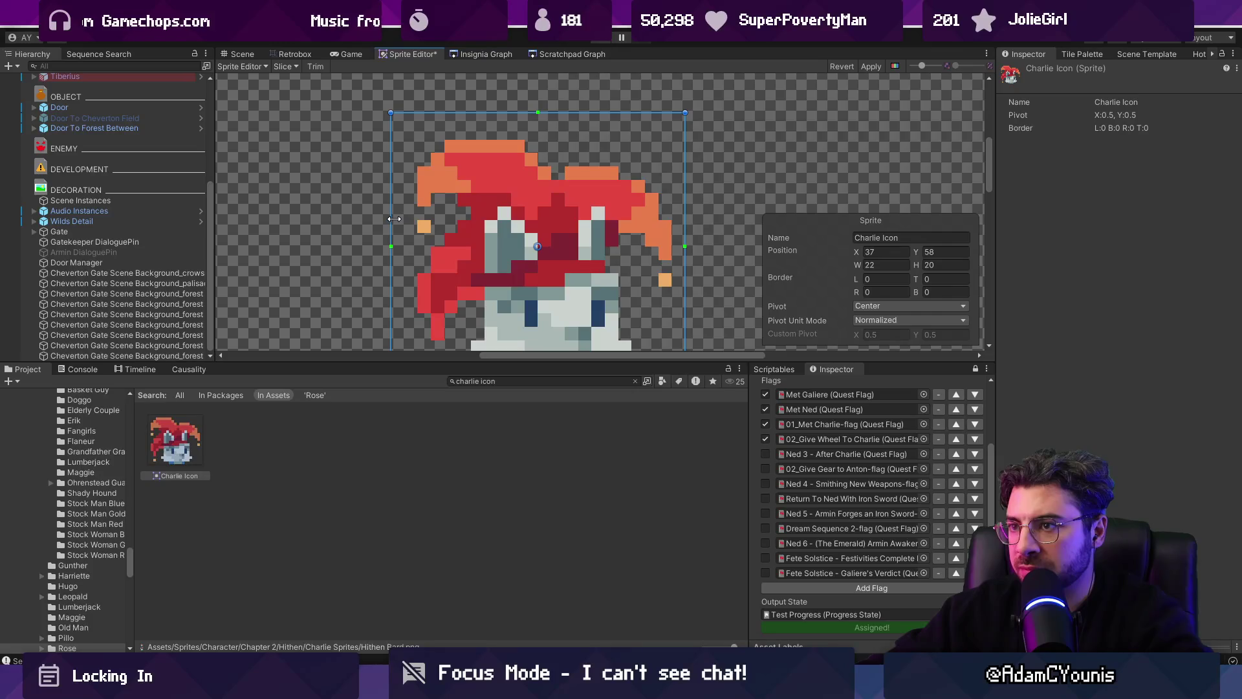
scroll(394, 219, down, 2)
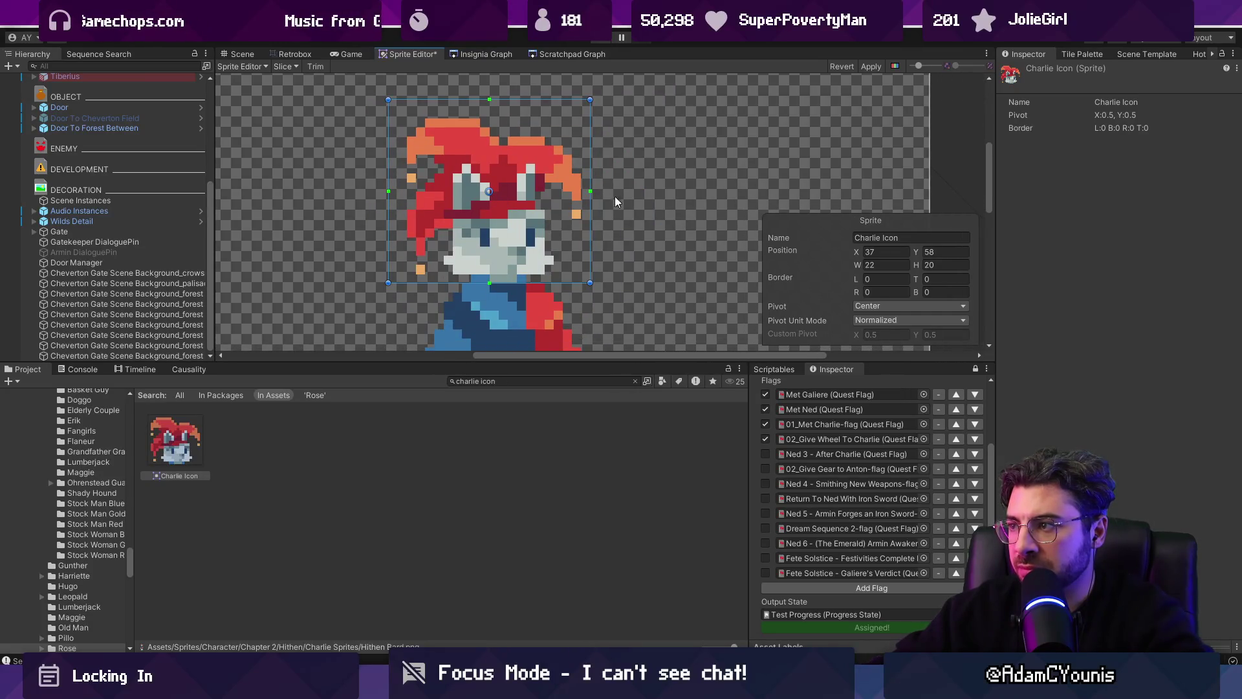
click(871, 66)
click(601, 39)
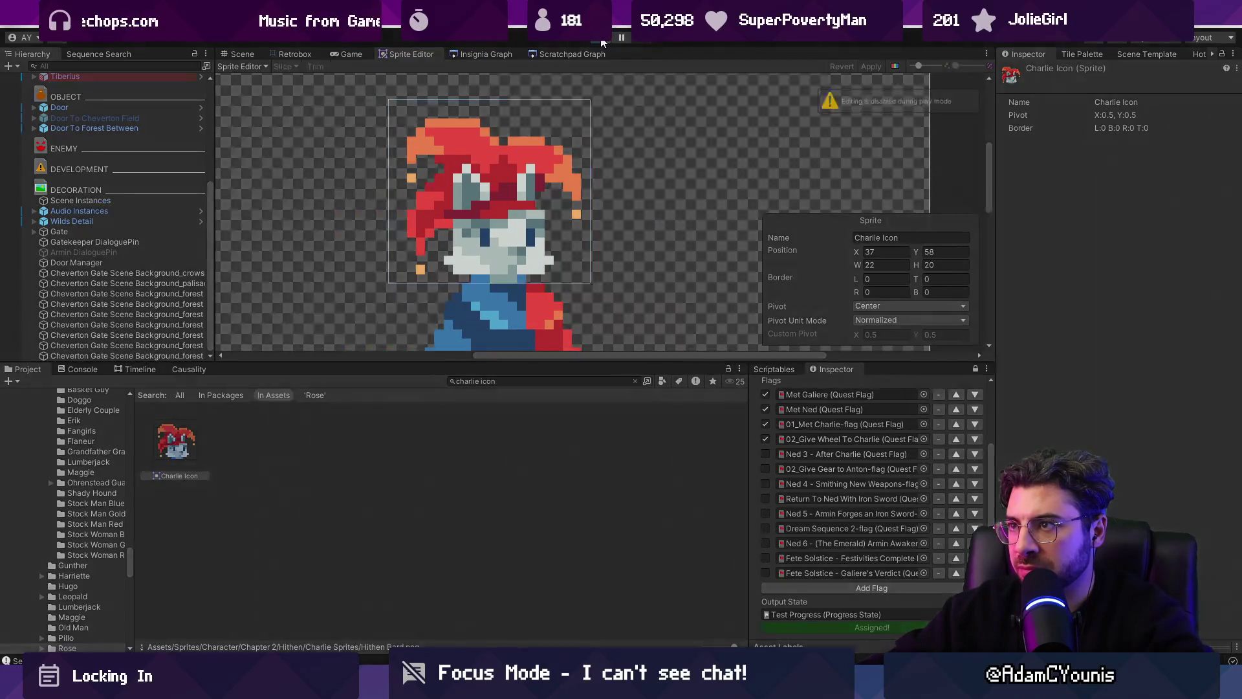
Browse the journal's quest pages, then close it and restore the editor layout
key(Escape)
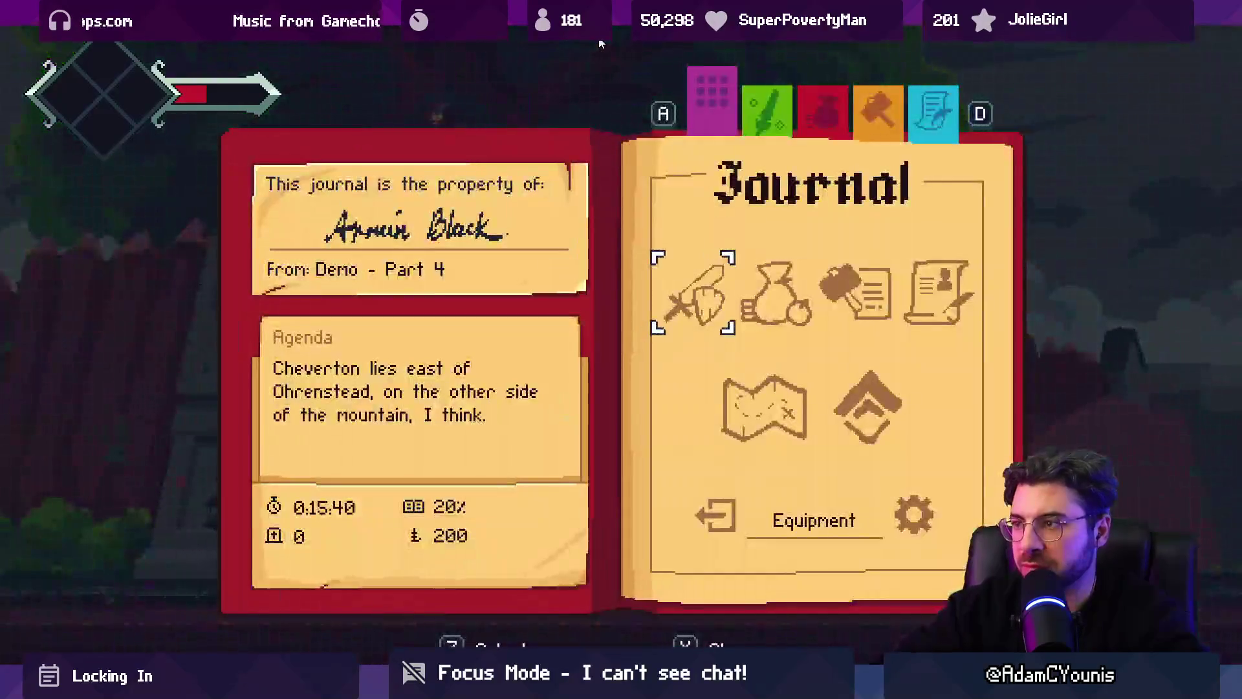
key(d)
key(d)
key(d)
key(Down)
key(Up)
key(Right)
key(Left)
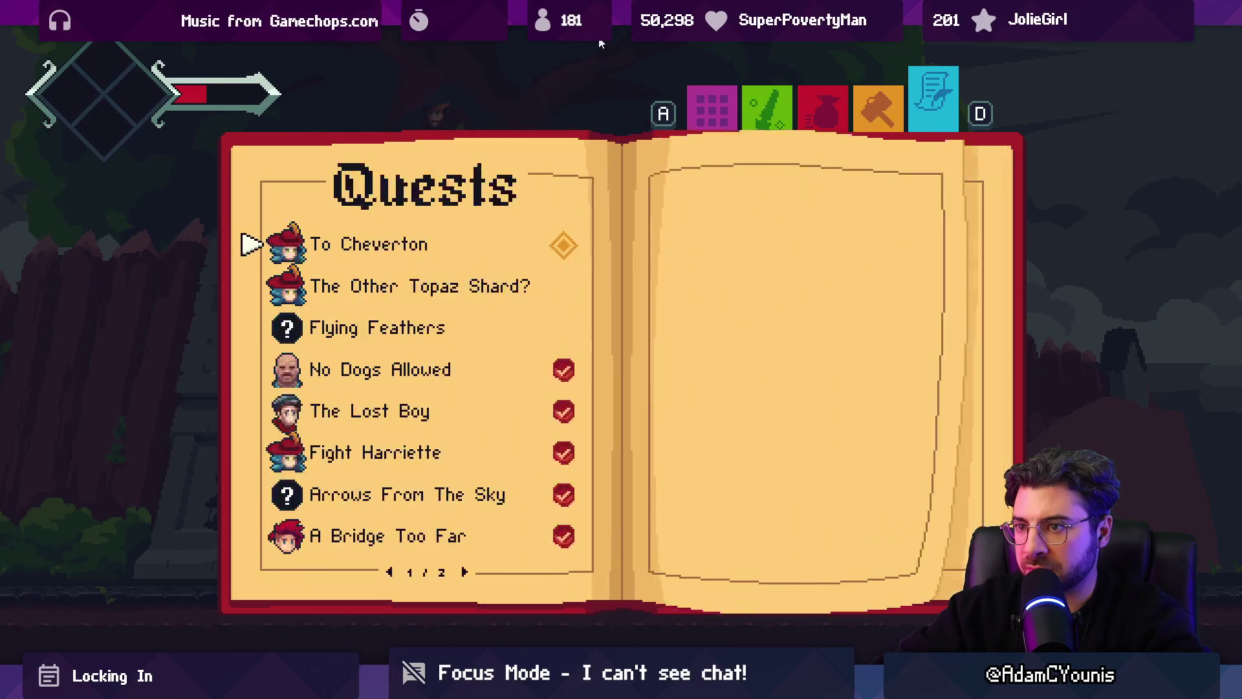
key(Escape)
key(shift+space)
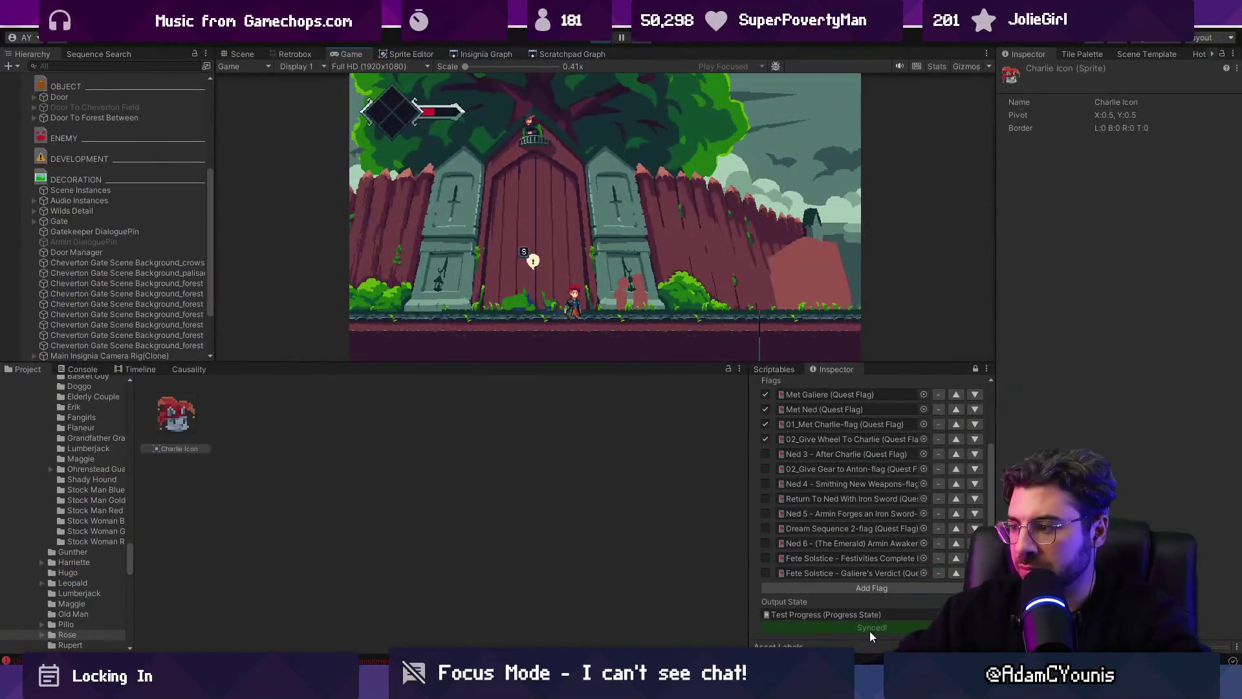
Tick Ned 3 - After Charlie, sync with the game, and recheck the quest journal
click(766, 452)
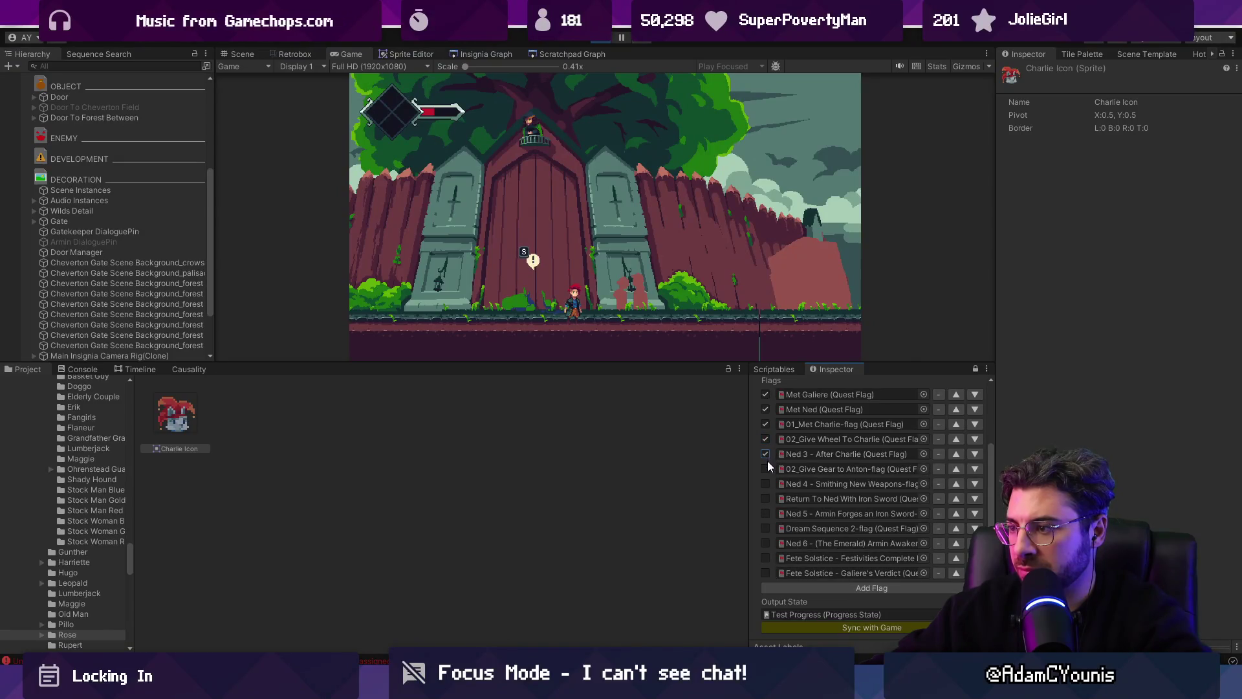
click(839, 628)
key(shift+space)
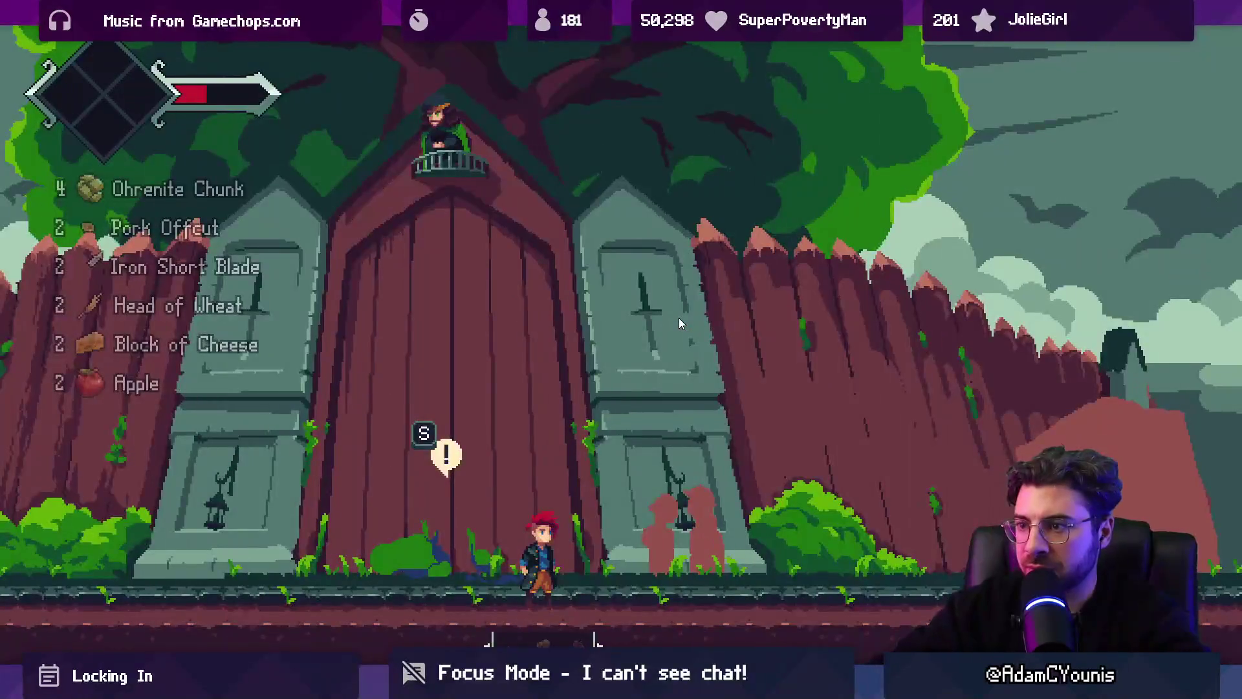
key(Escape)
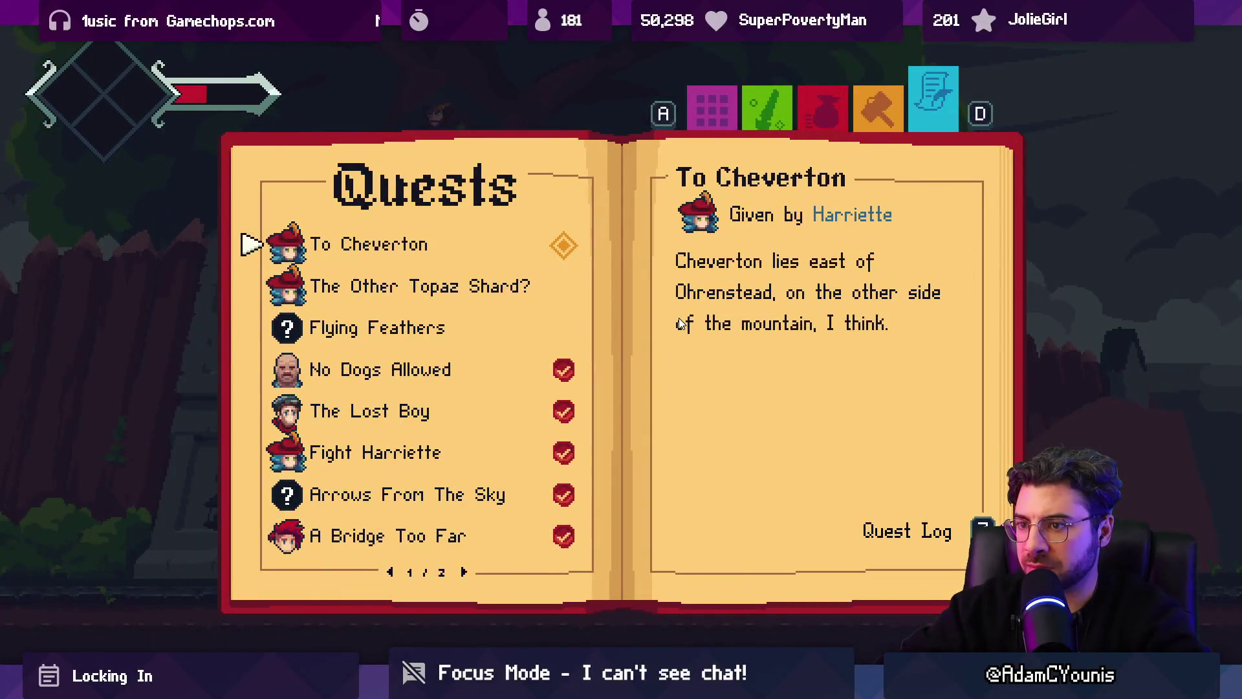
key(Right)
key(Escape)
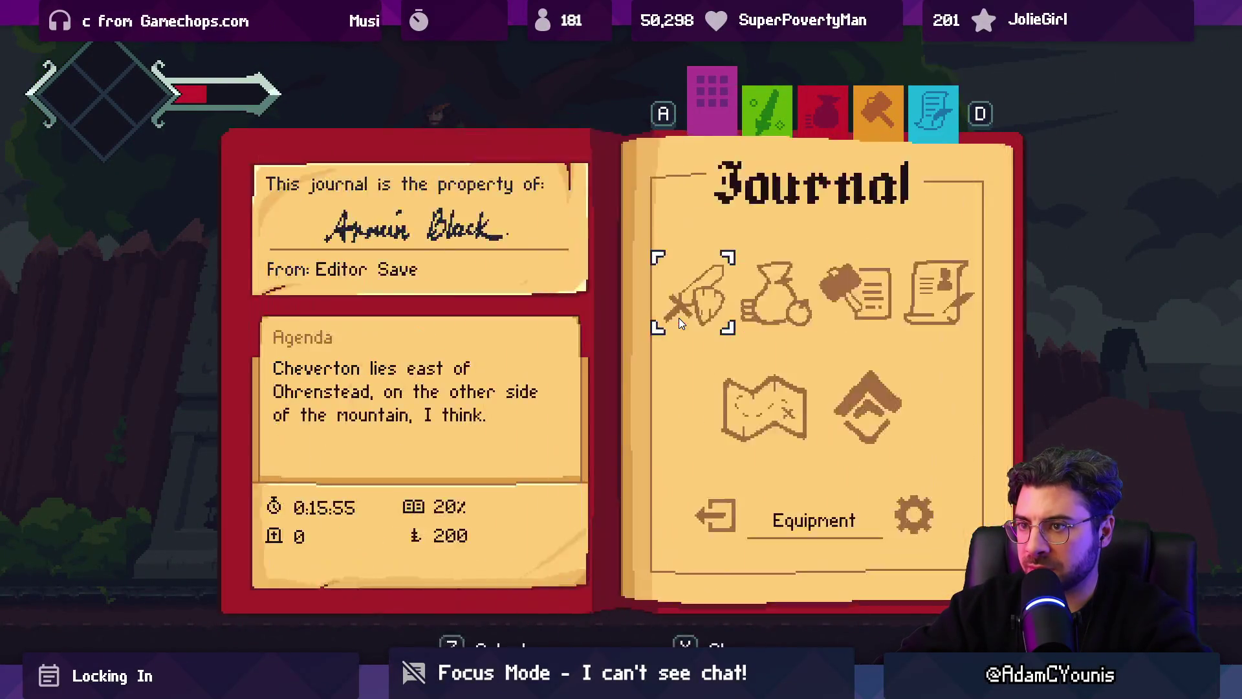
key(Escape)
key(shift+space)
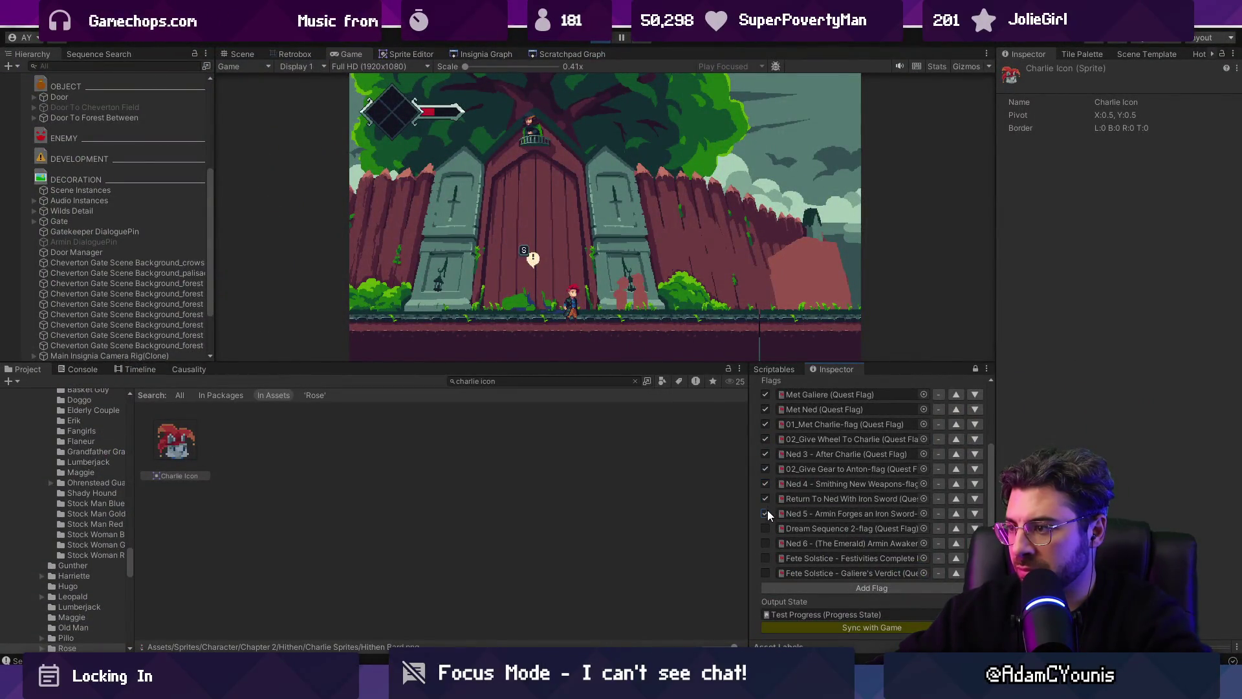
Clear flags from the wheel onward, re-tick 02_Give Wheel To Charlie, sync, and select Paw Performers
click(765, 439)
click(814, 625)
click(764, 440)
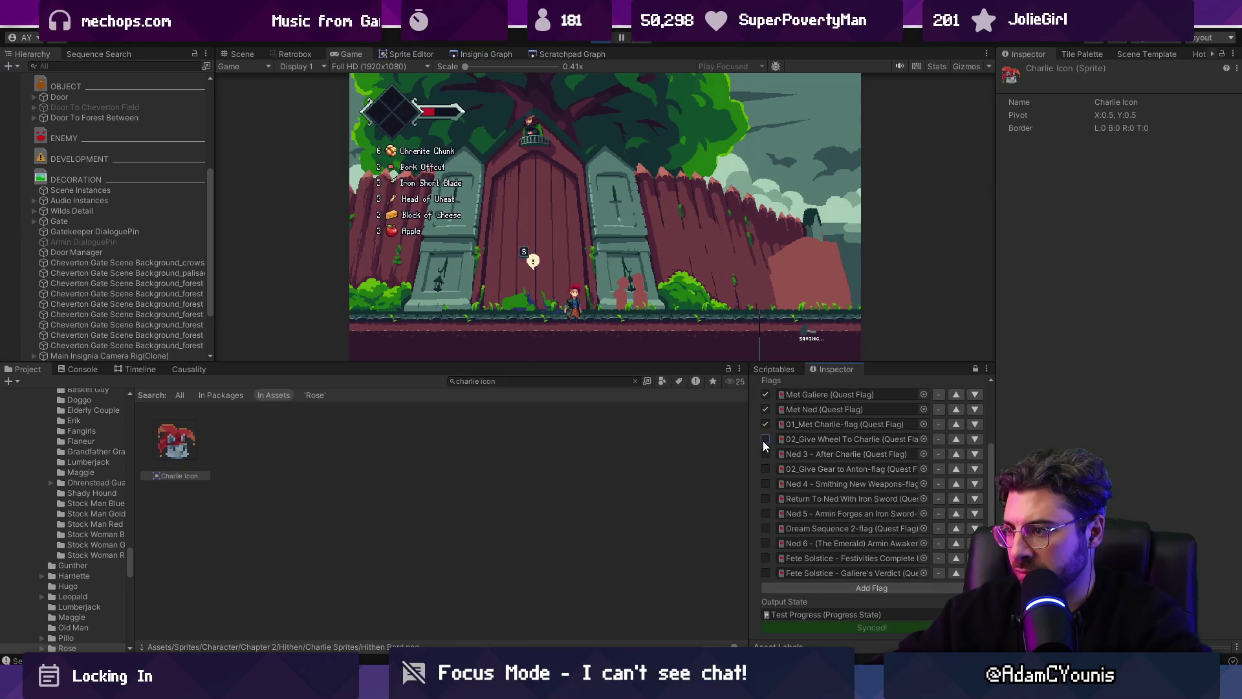
click(813, 625)
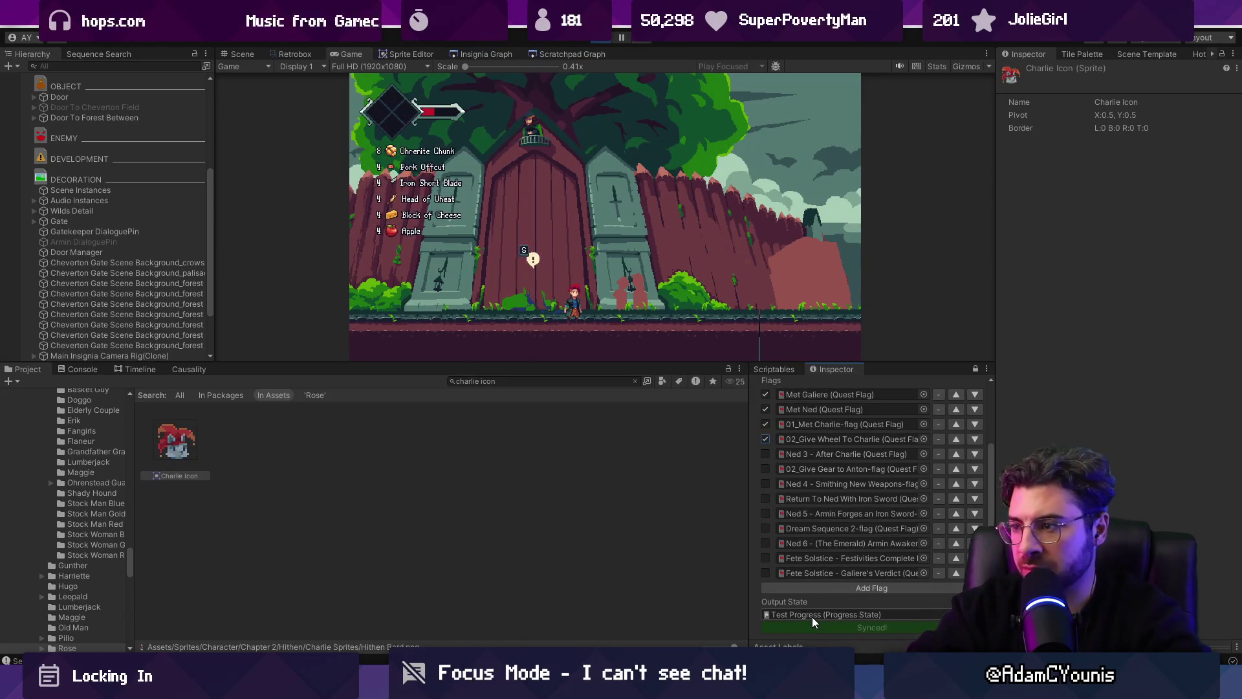
key(shift+space)
key(Tab)
key(s)
key(s)
key(s)
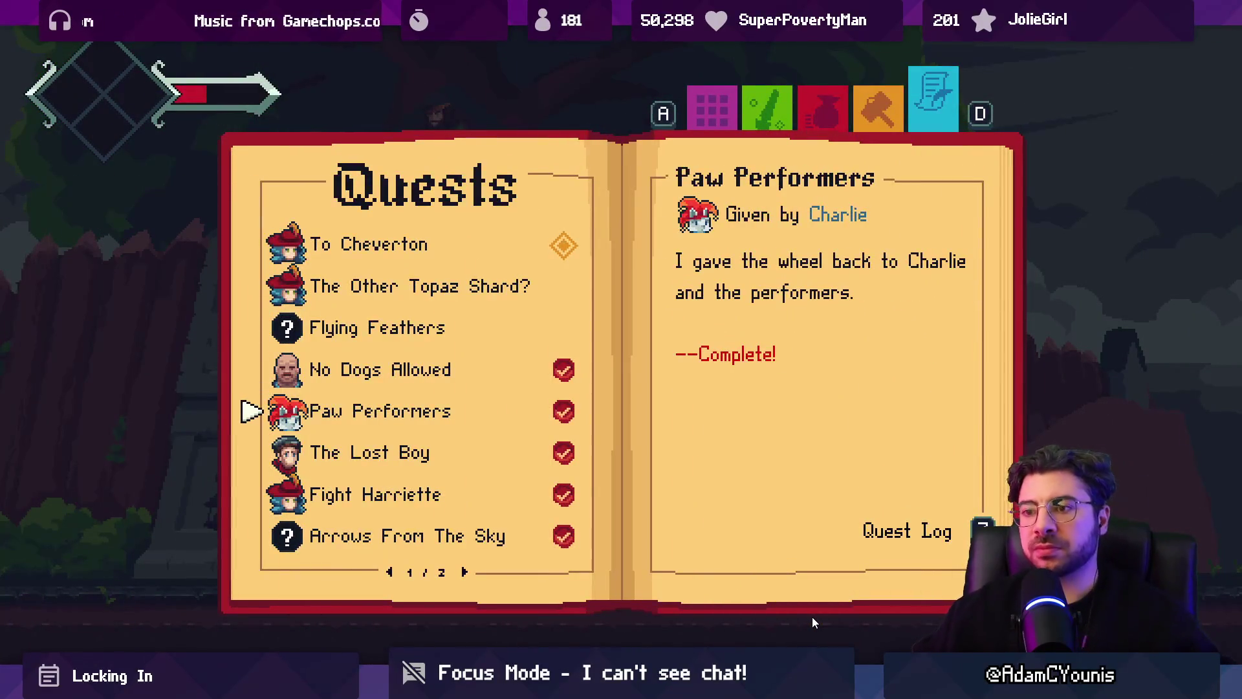
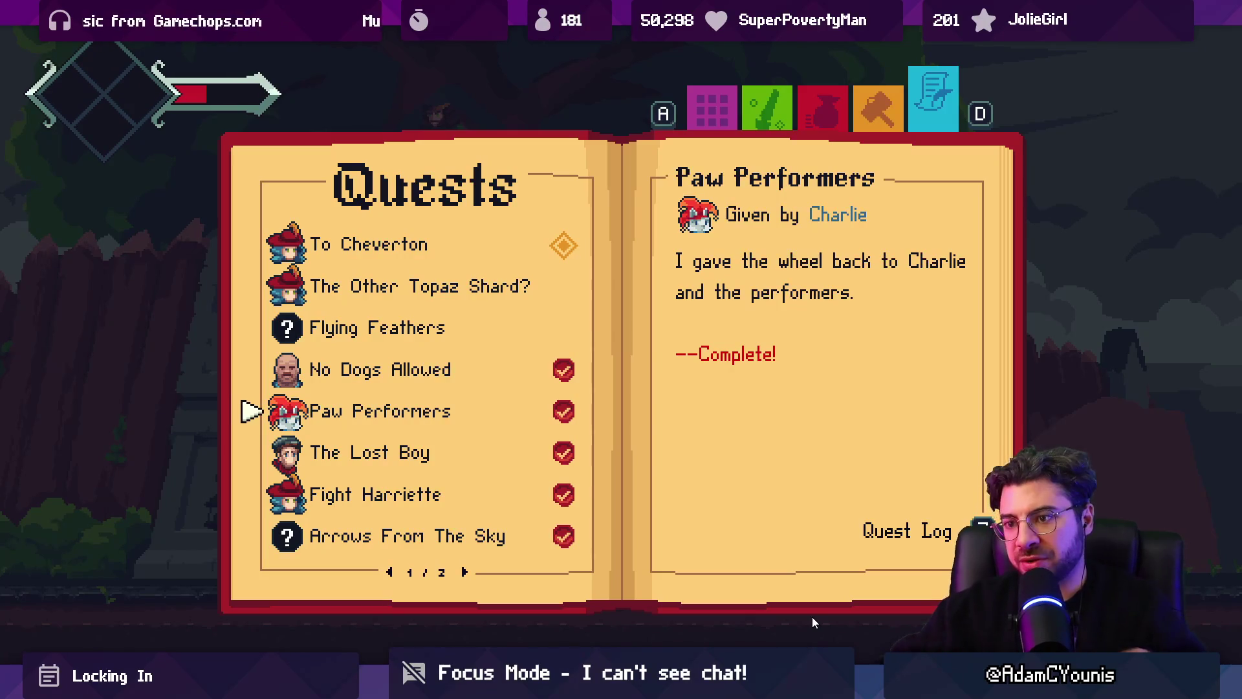
Browse the quest log between page 1 at To Cheverton and page 2 at A Bridge Too Far
key(s)
key(s)
key(Right)
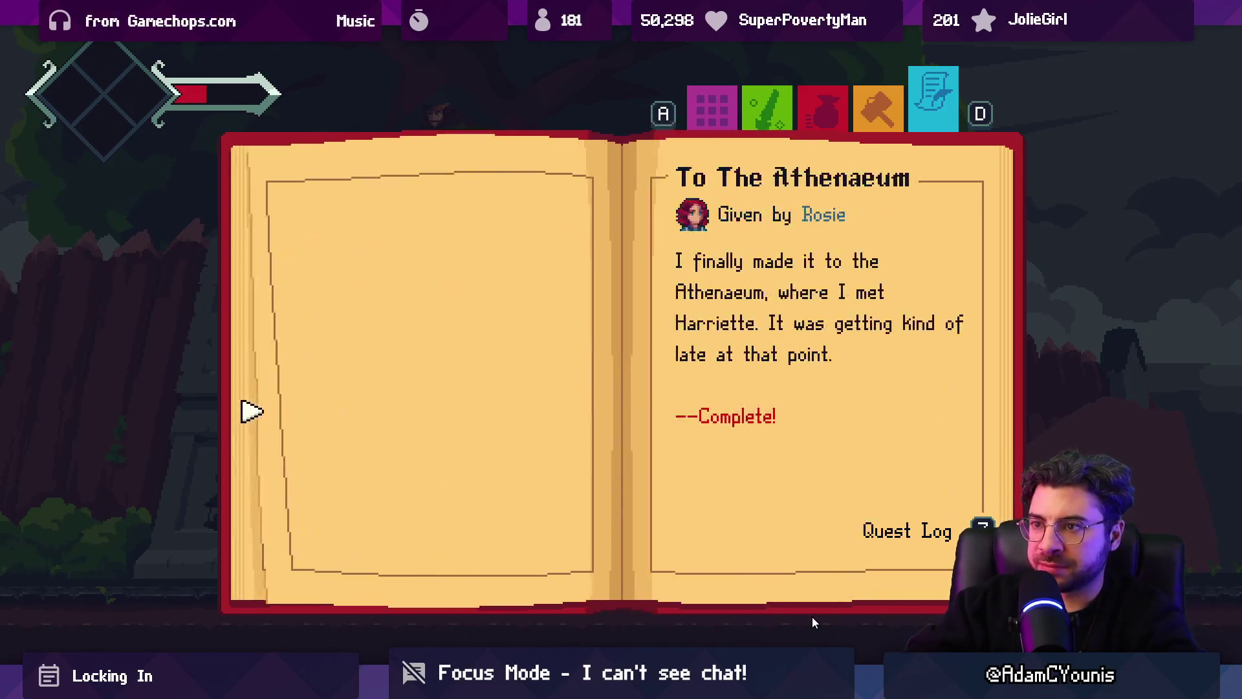
key(w)
key(w)
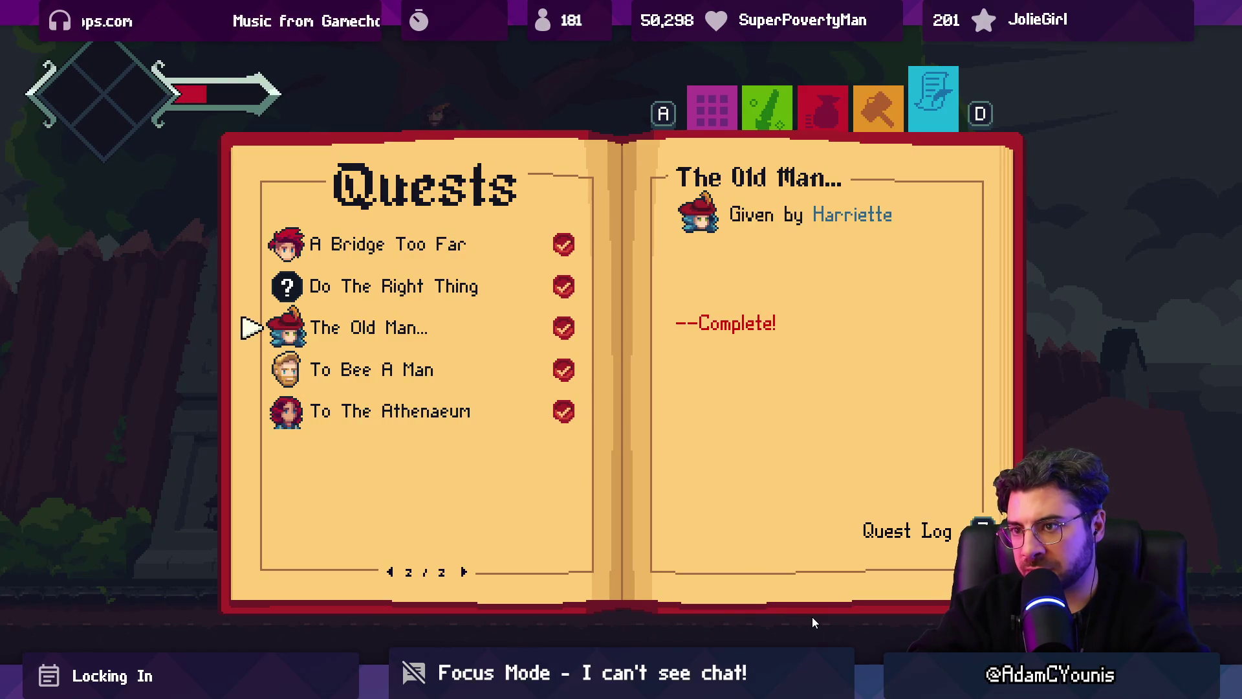
key(Left)
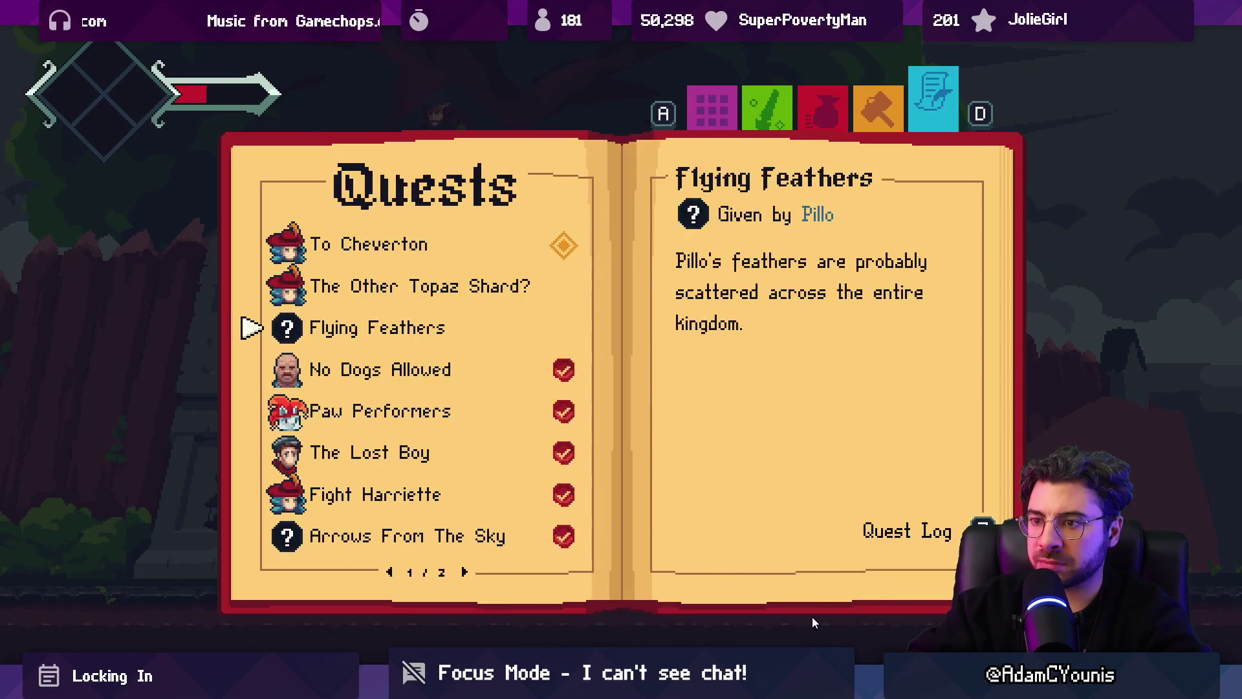
key(Right)
key(w)
key(w)
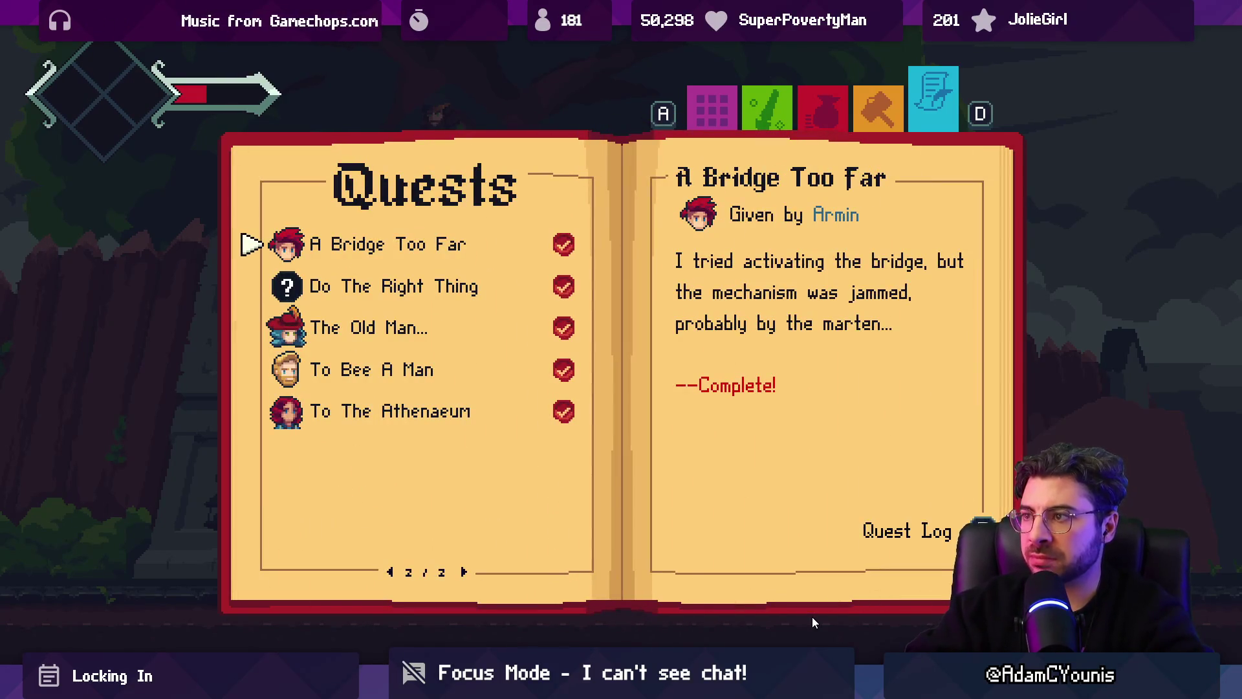
key(Left)
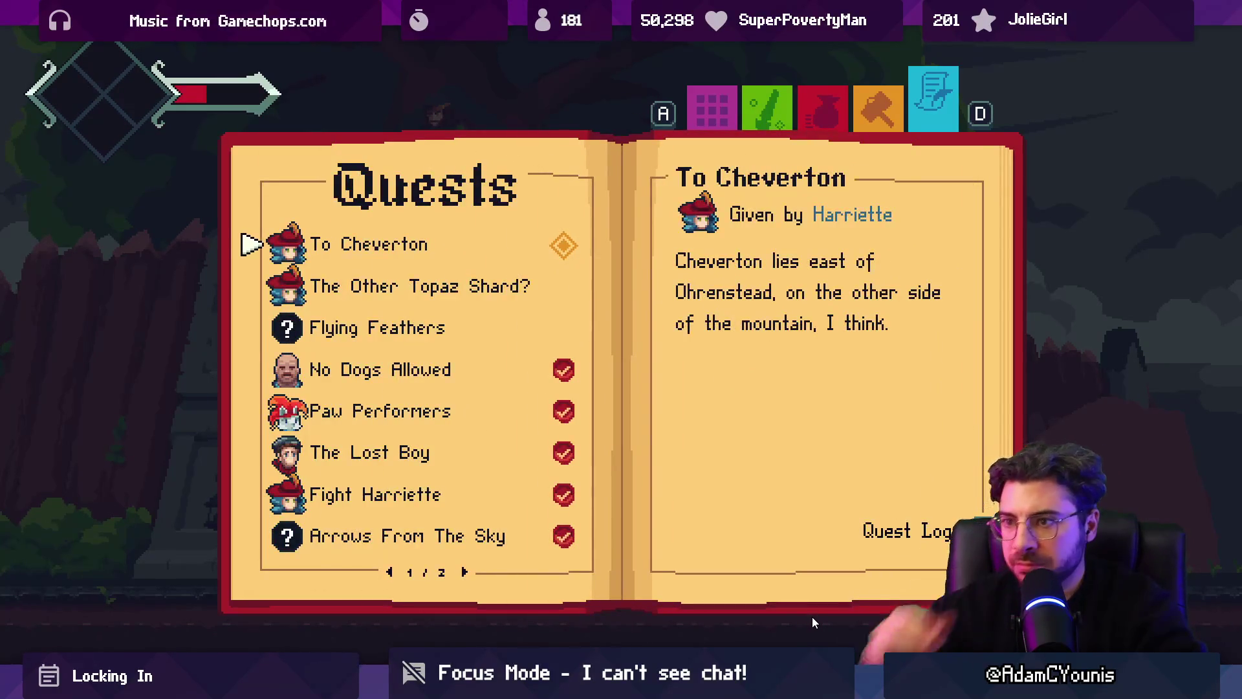
key(Right)
key(Left)
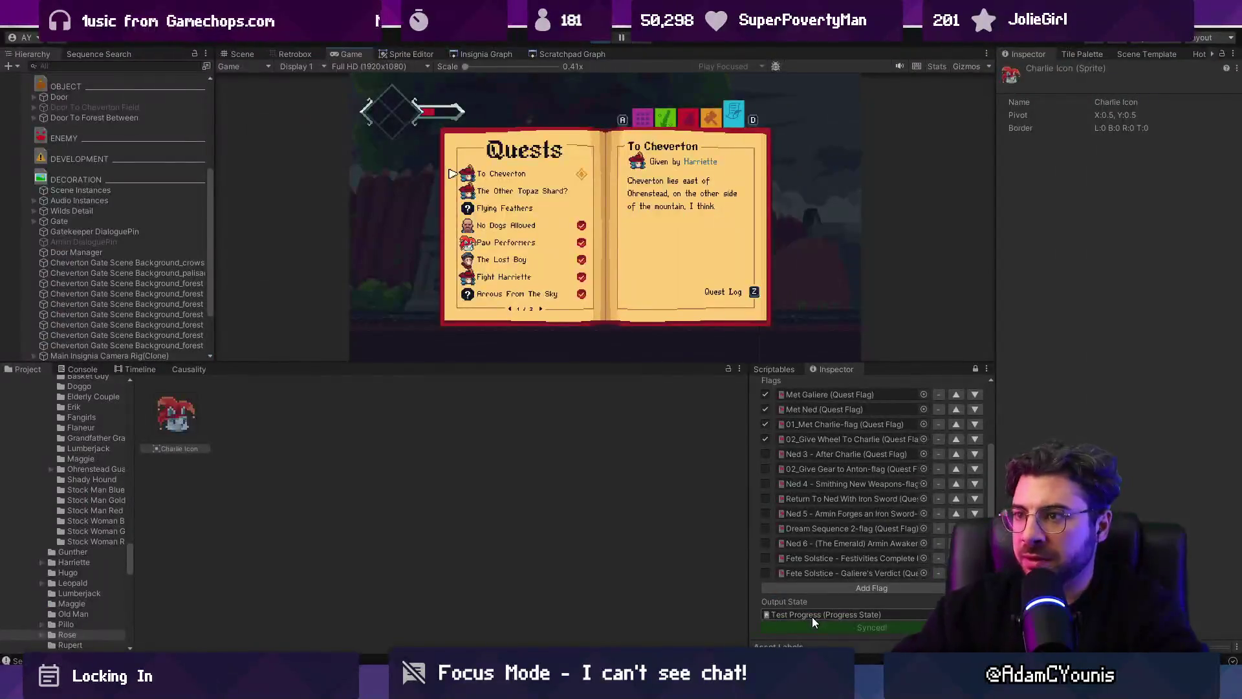
Stop the playtest, clear the Project search and enlarge the game view
click(604, 37)
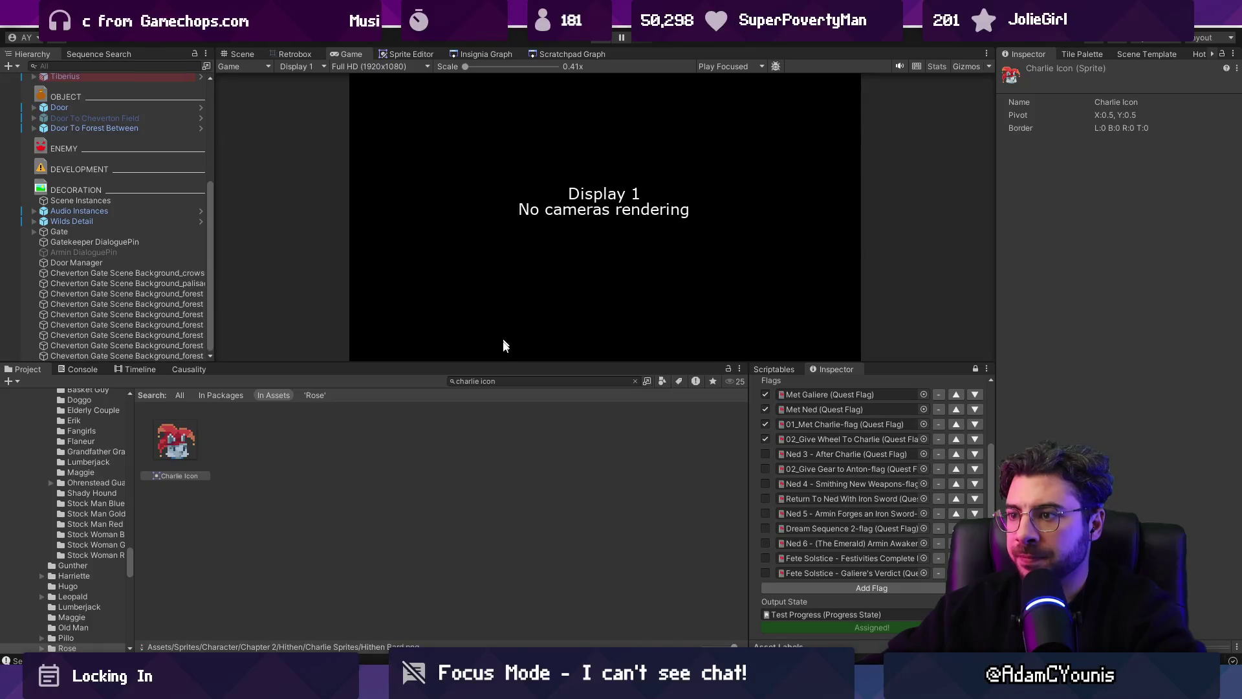
click(634, 380)
drag(608, 363, 609, 416)
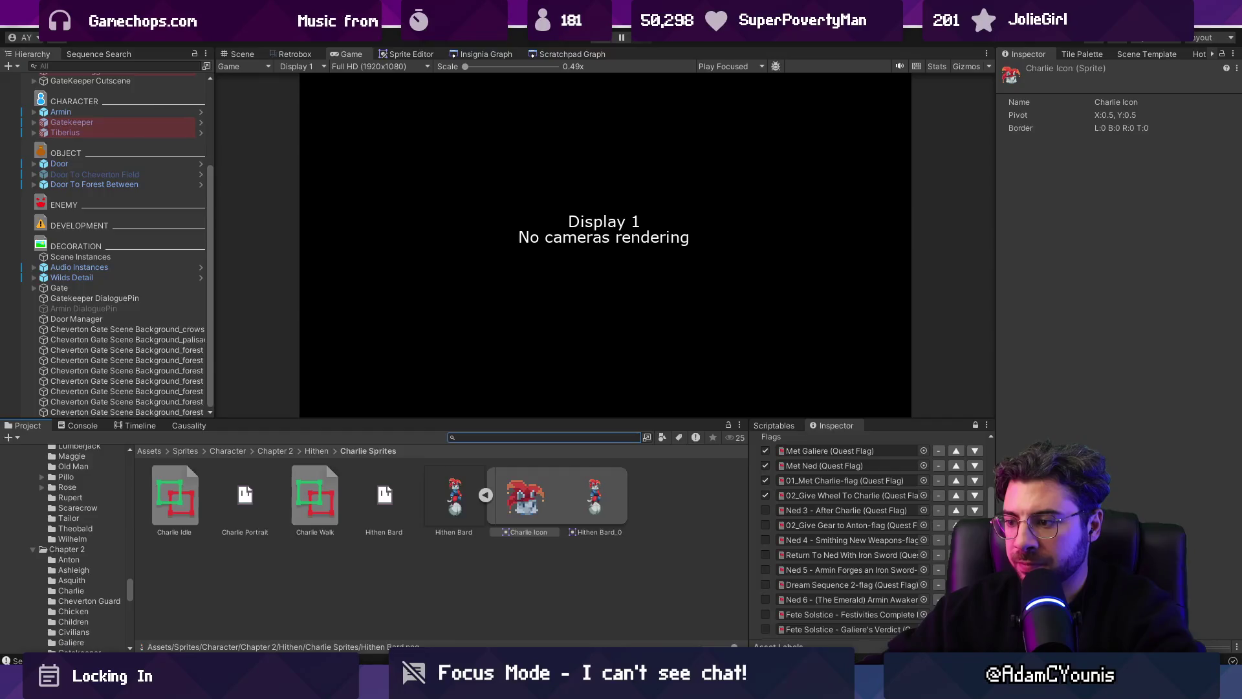
In Fork, stage all changed files and begin the commit subject 'Ad…'
key(alt+Tab)
click(606, 64)
click(710, 613)
text(Ad)
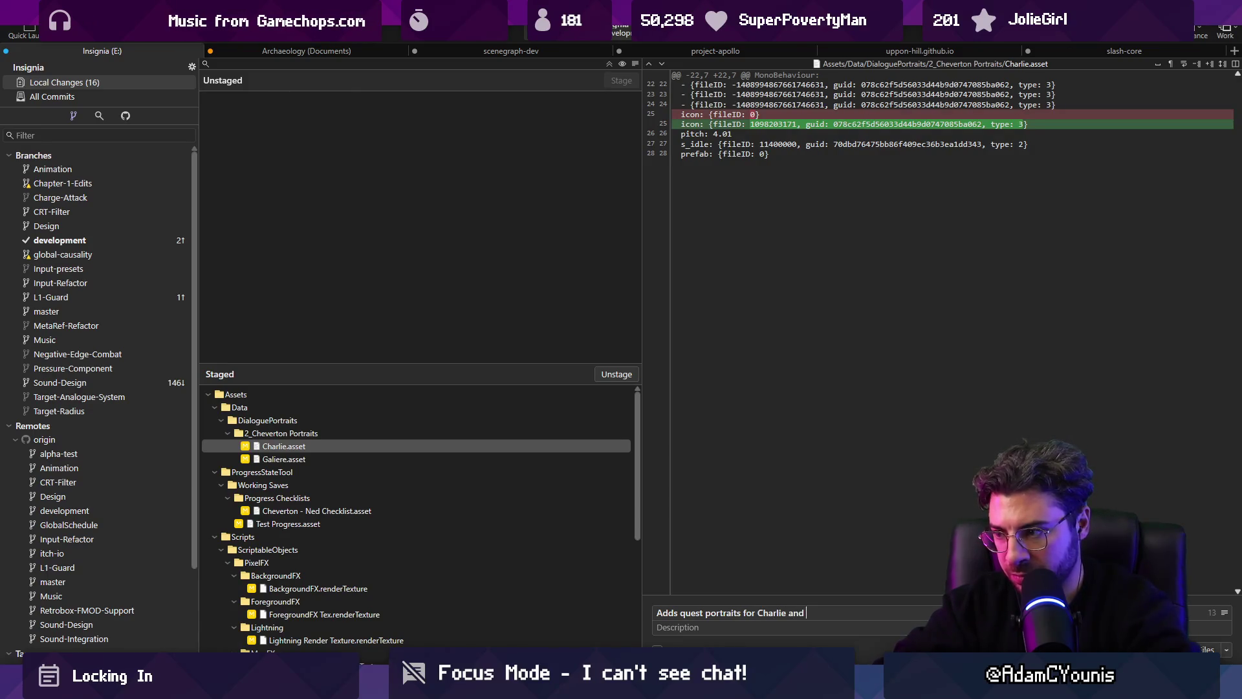
Commit the staged quest portrait changes and return to Unity
key(ctrl+Return)
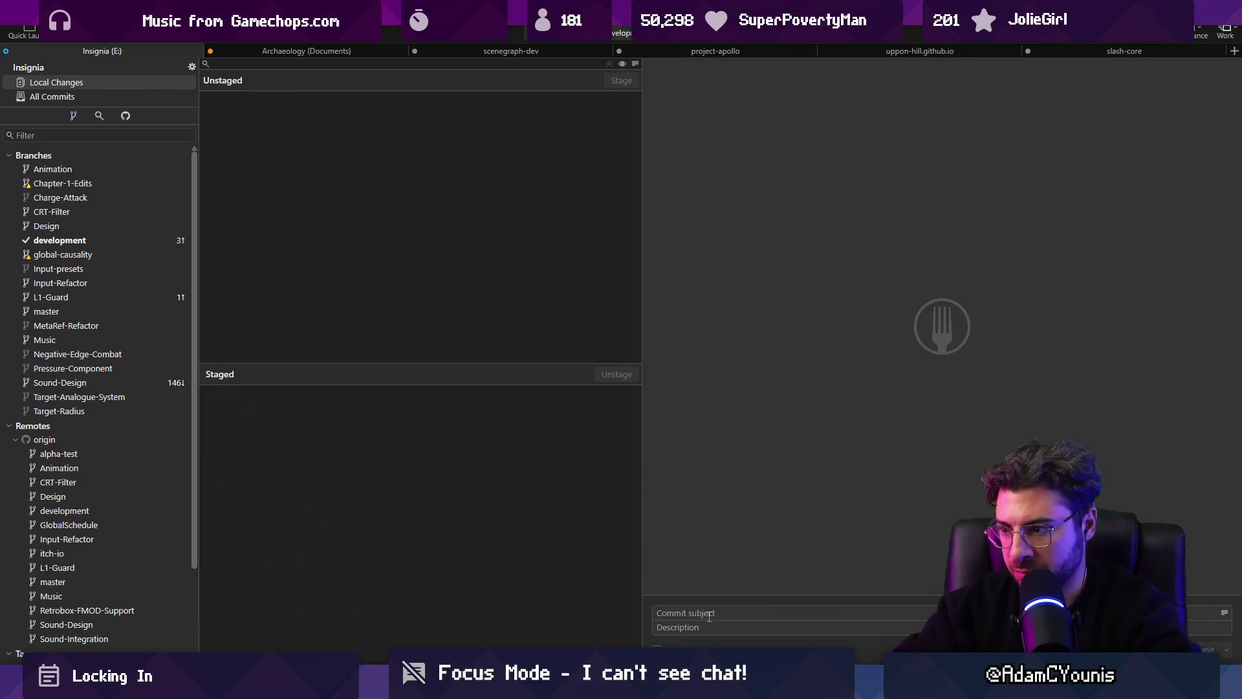
key(alt+Tab)
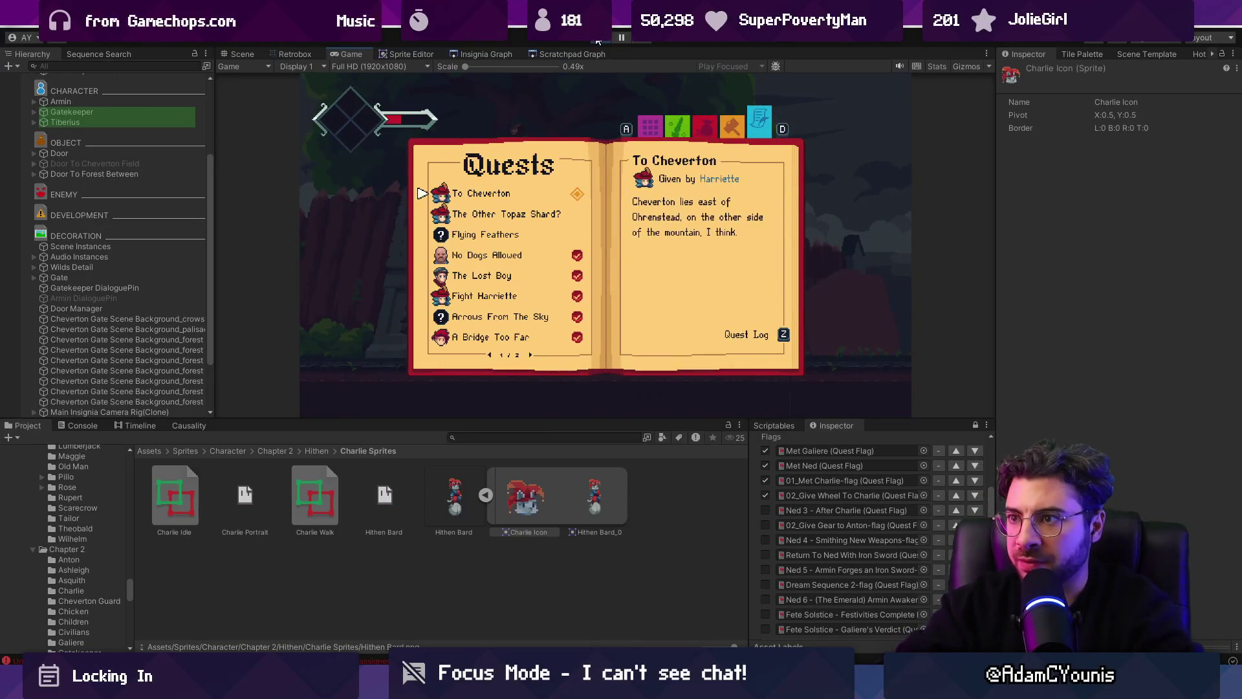
Stop the playtest and search the project for 'pillo' to find Pillo's sprites
click(596, 40)
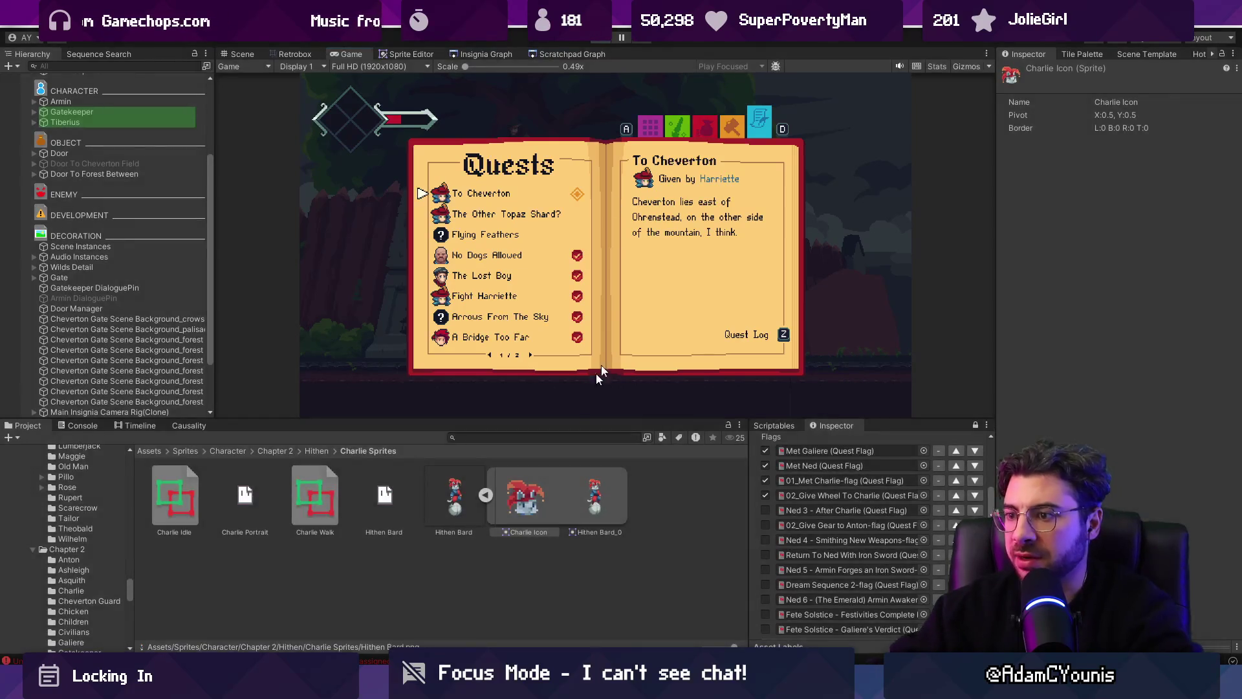
click(552, 436)
text(pillo)
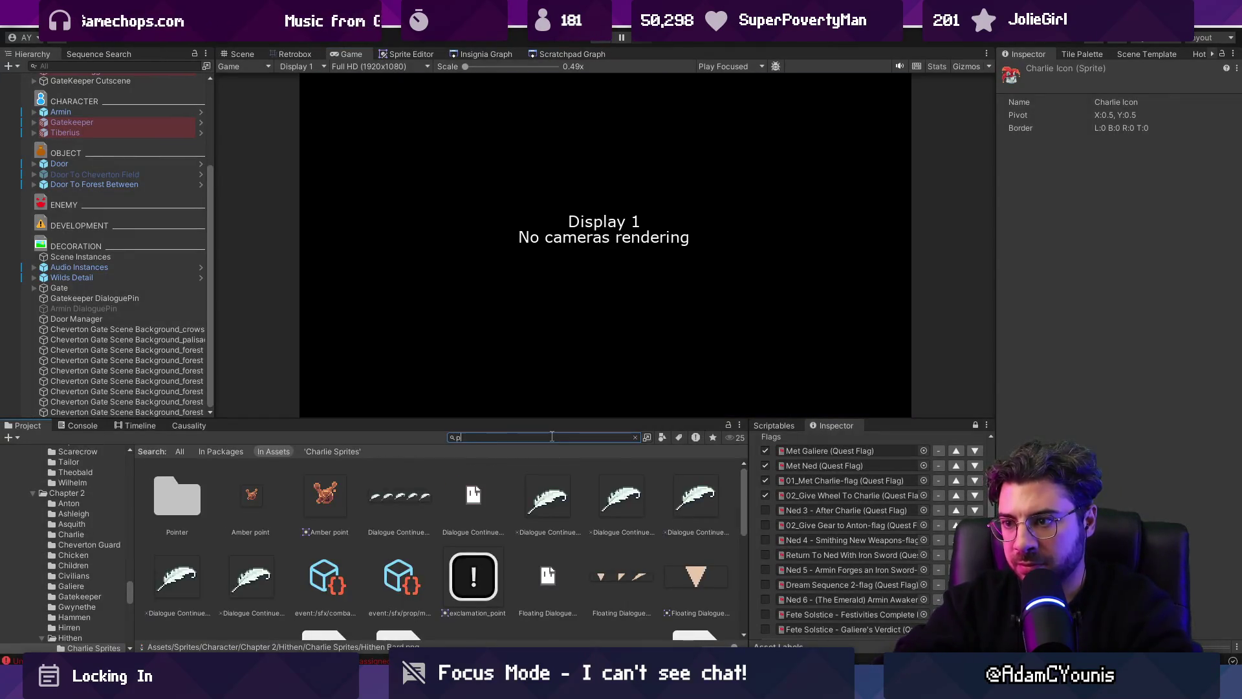
scroll(519, 538, down, 5)
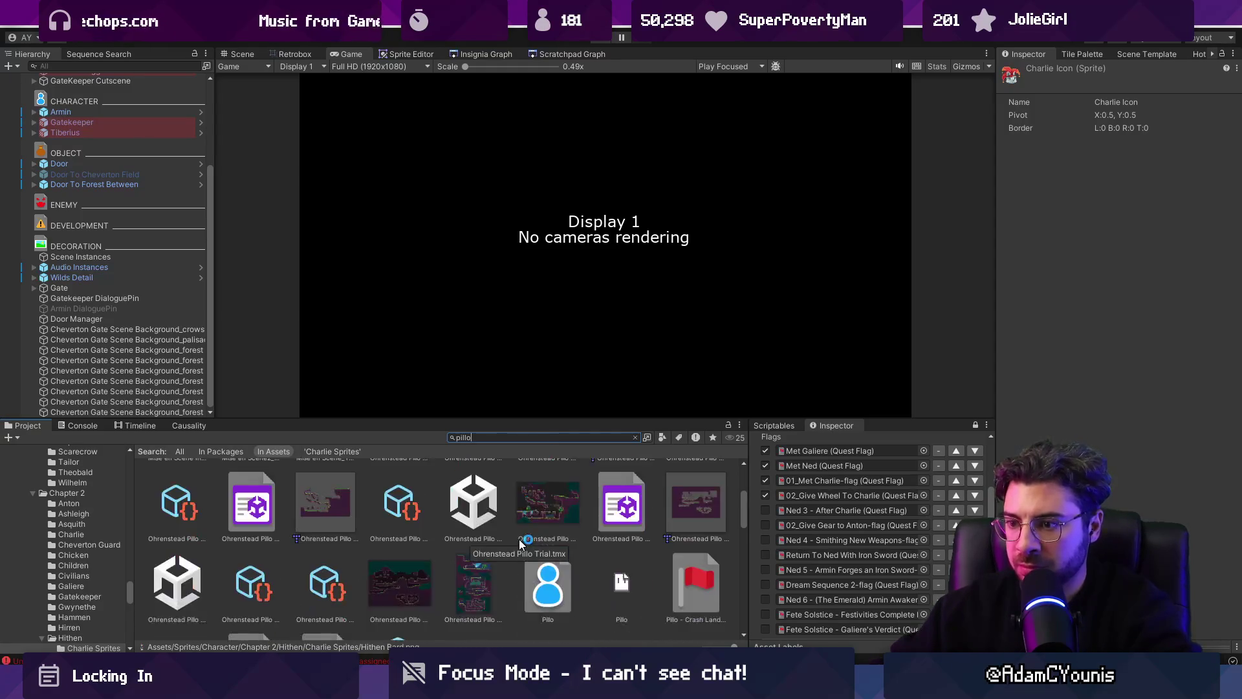
scroll(518, 526, down, 3)
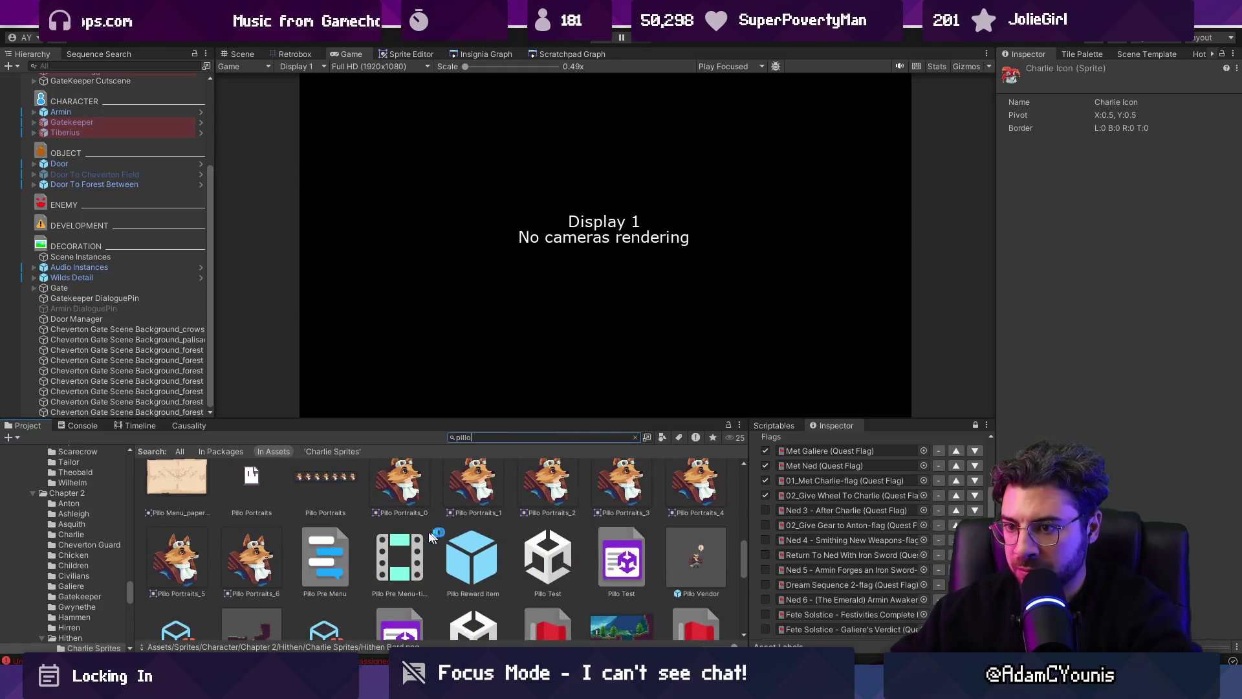
click(324, 506)
scroll(324, 506, down, 2)
scroll(324, 505, down, 3)
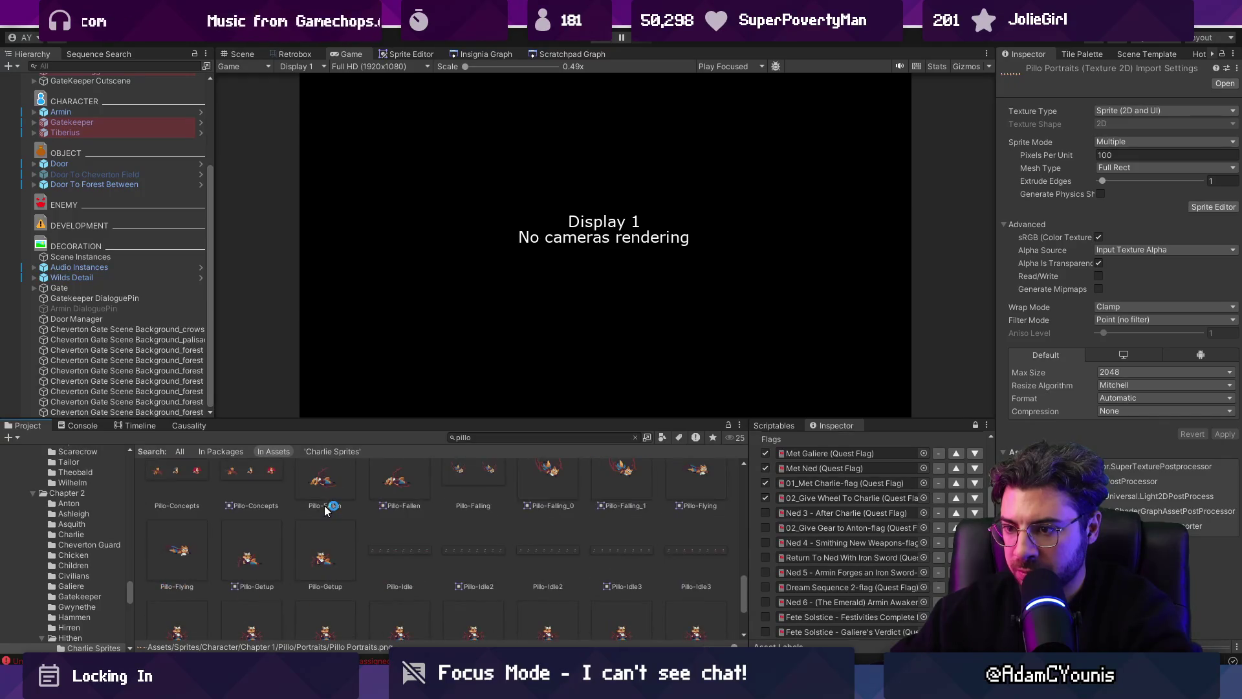
Refine the search to 'pillo idle' and open the idle sheet in the Sprite Editor
click(503, 437)
text(idle)
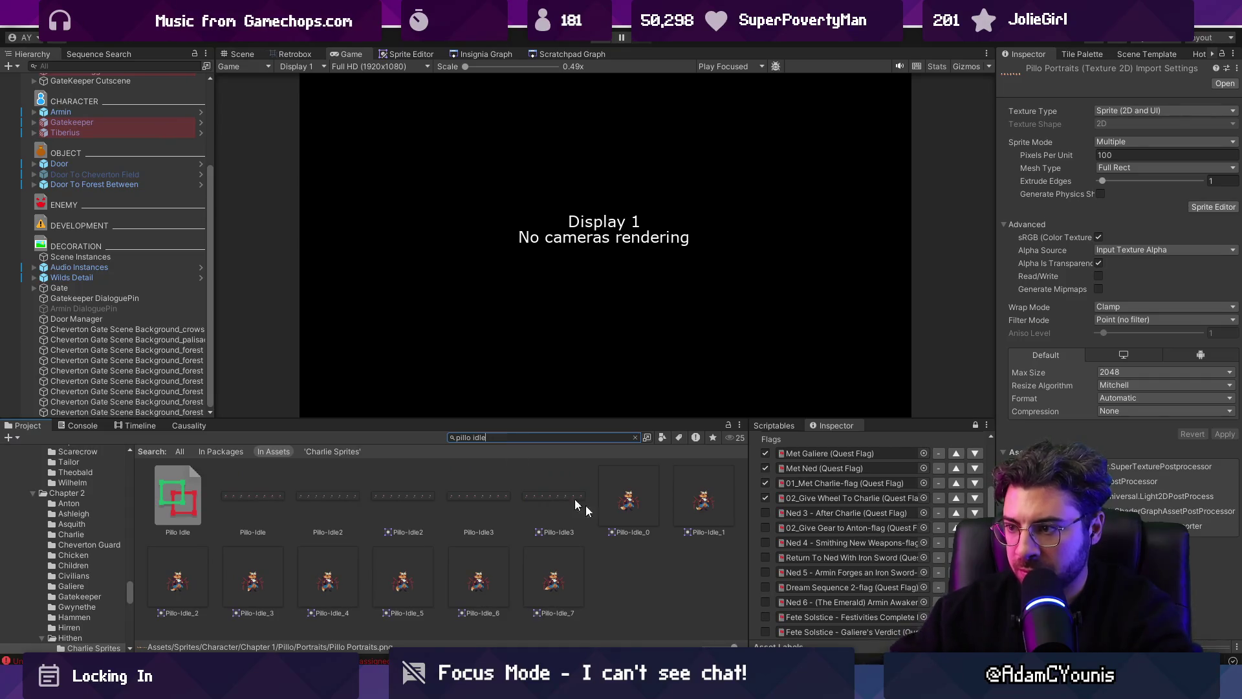
double_click(631, 506)
scroll(413, 215, up, 6)
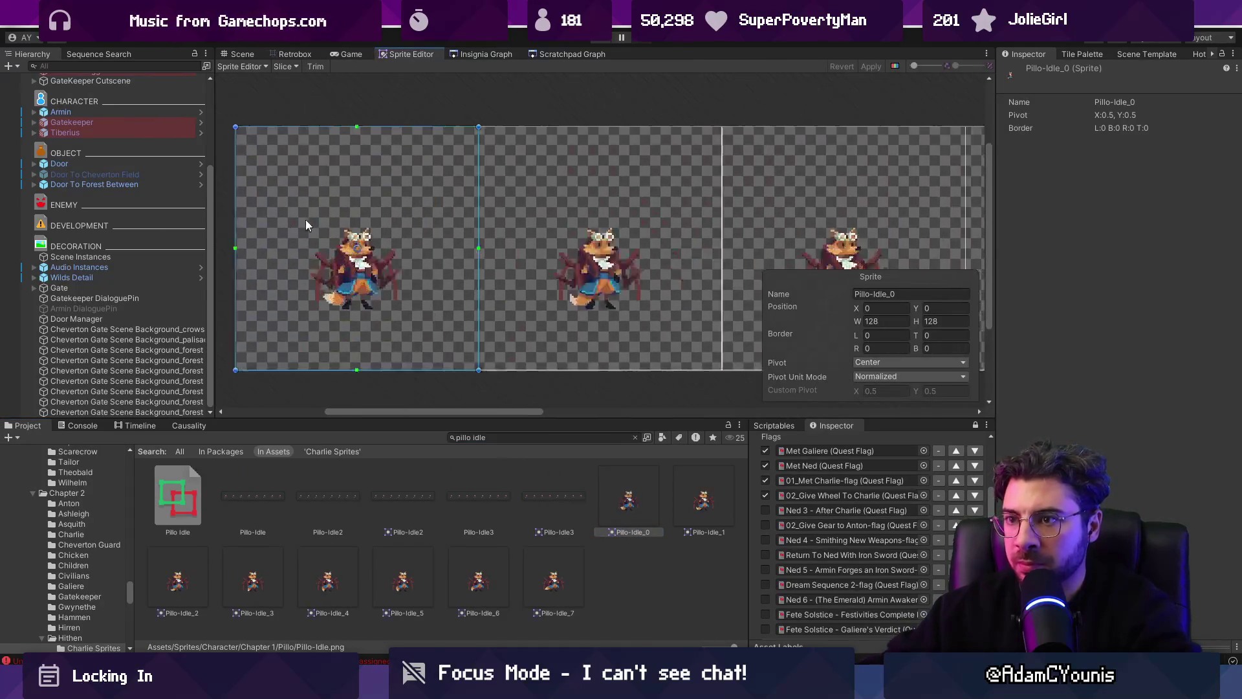
scroll(417, 286, down, 3)
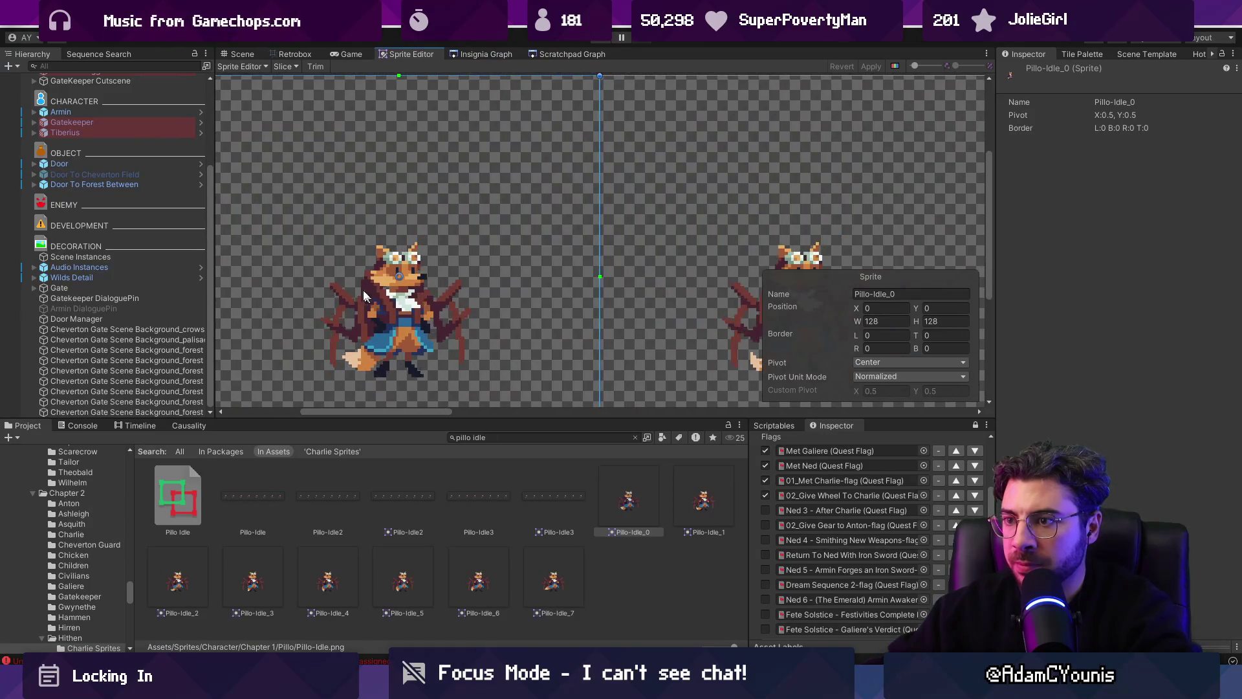
click(330, 280)
Cut a 22×22 'Pillo Icon' sprite around Pillo's head, restore the first frame to 128 height, and apply
drag(346, 405, 359, 245)
scroll(367, 254, up, 4)
drag(446, 315, 440, 316)
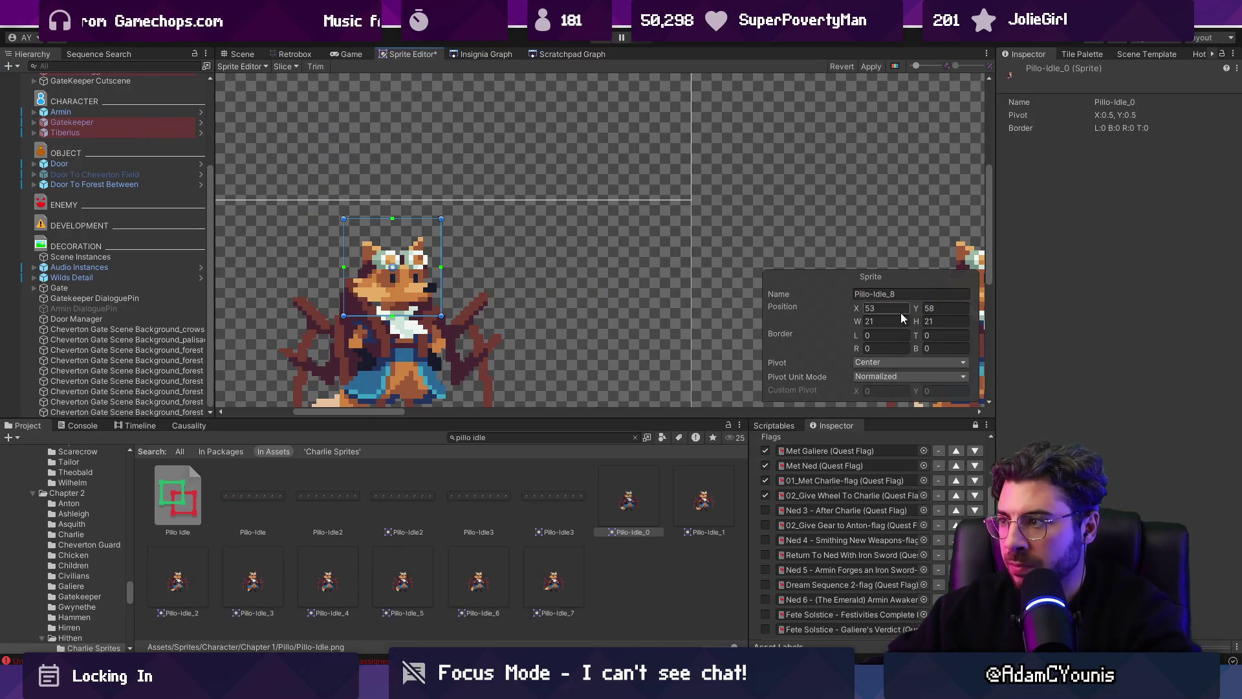
text(22)
key(Tab)
text(22)
click(937, 292)
text(Pillo)
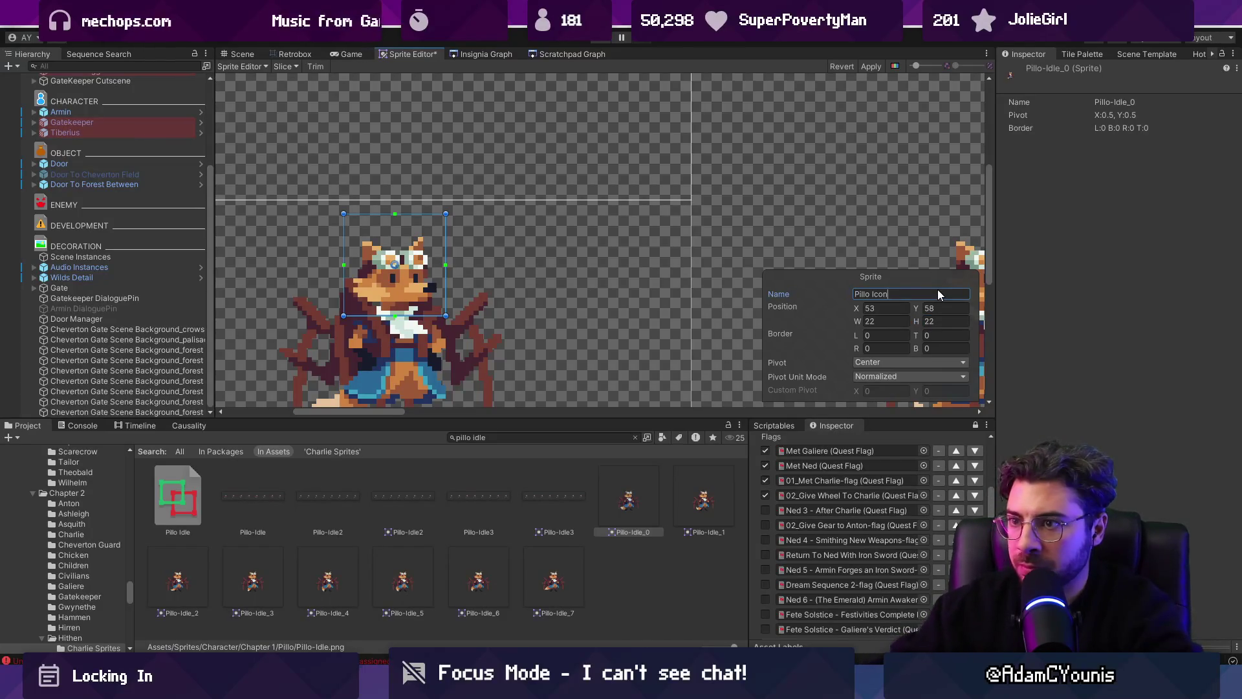
click(480, 201)
drag(483, 203, 494, 527)
click(870, 67)
Set Pillo's NPC Data Icon to Pillo Icon and start the game
click(514, 432)
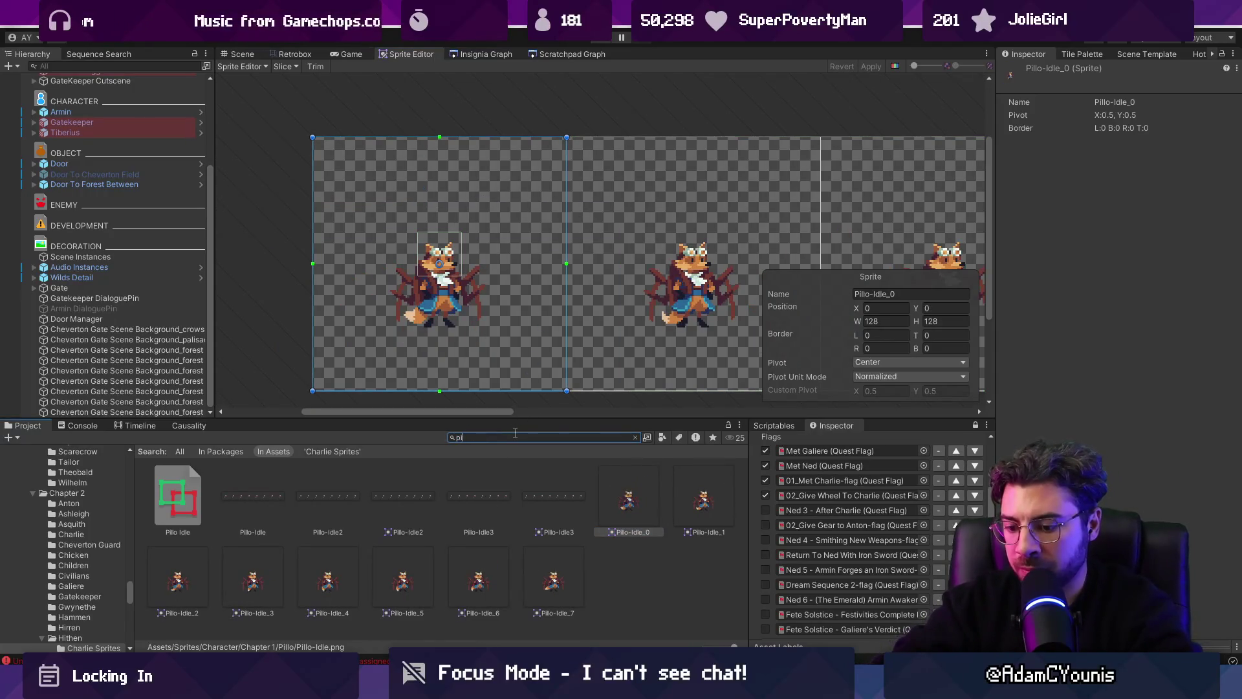
key(BackSpace)
key(BackSpace)
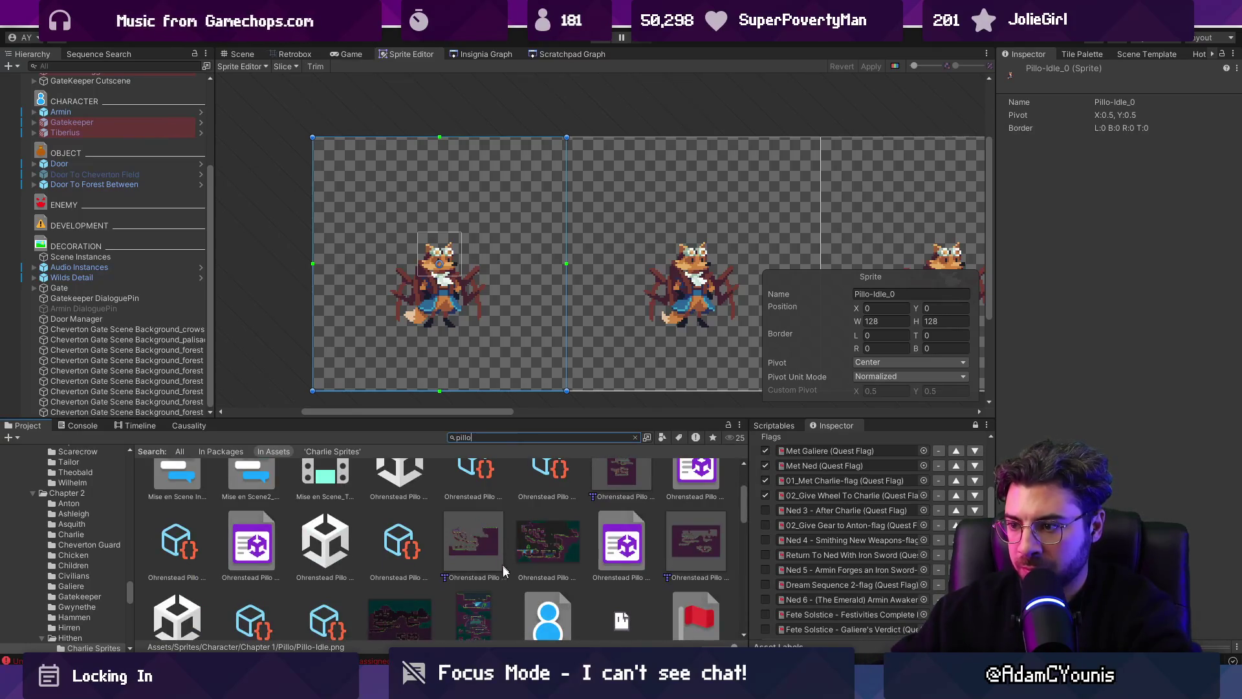
click(547, 591)
click(1233, 238)
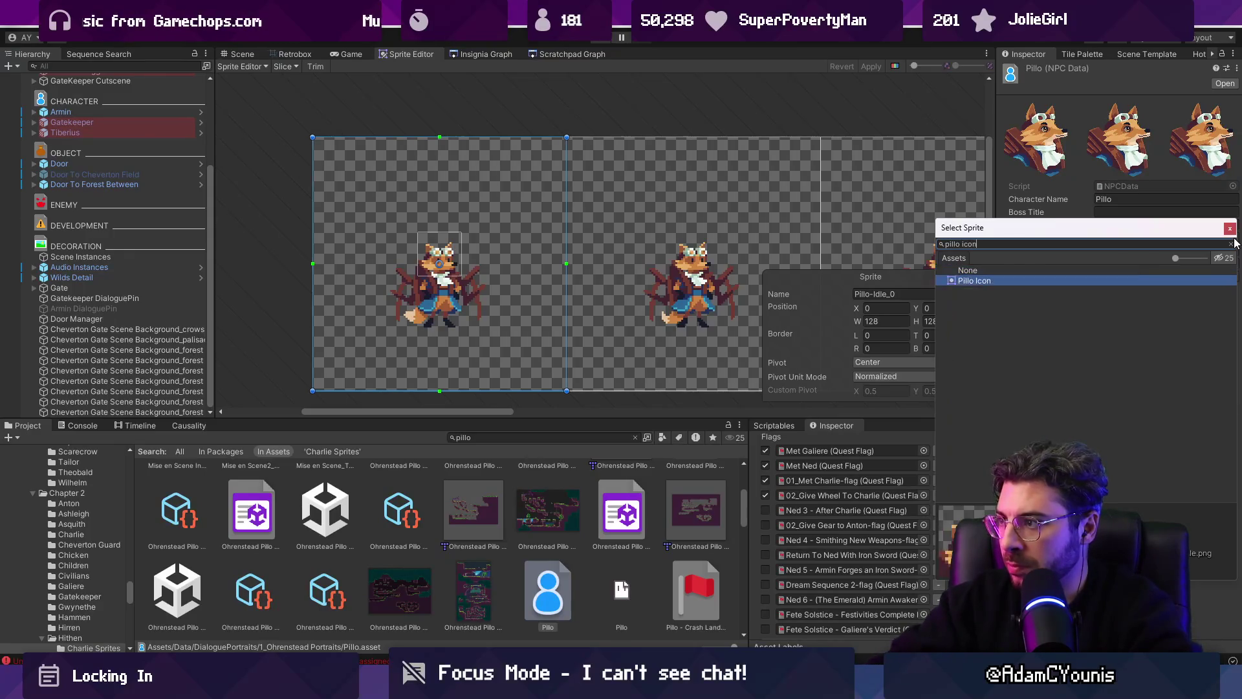
key(Return)
key(ctrl+p)
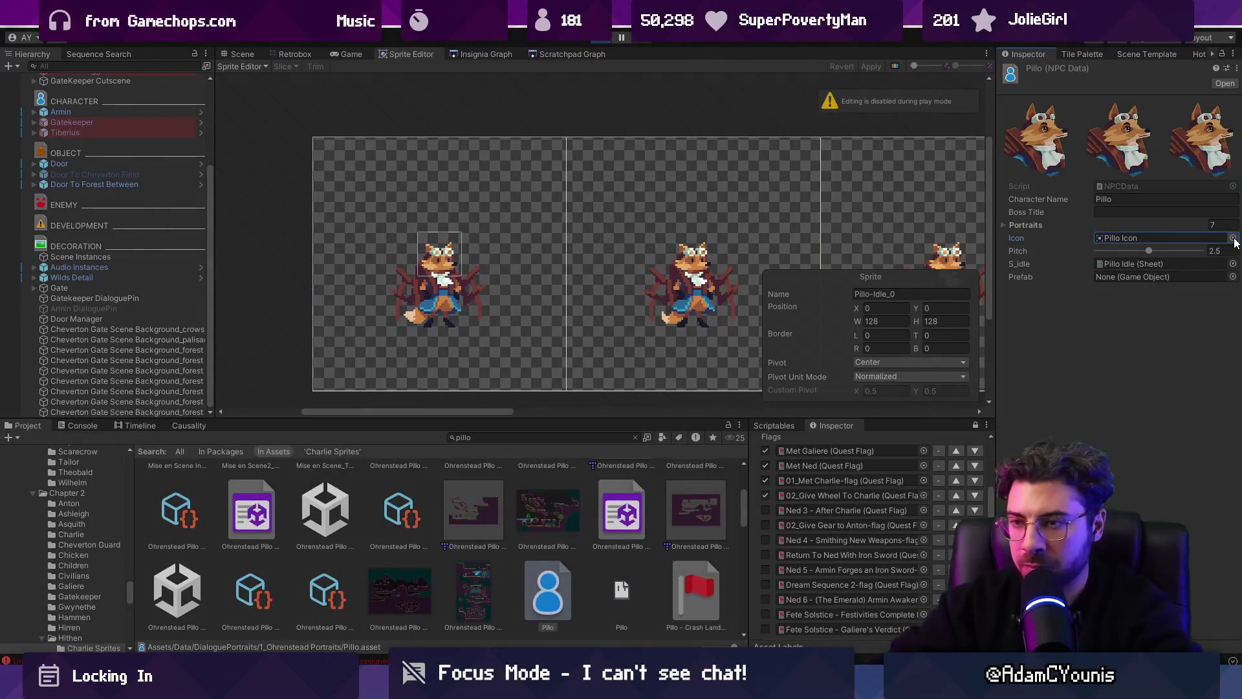
Check the Flying Feathers portrait in the quest journal, then exit fullscreen and stop the game
key(d)
key(d)
key(d)
key(d)
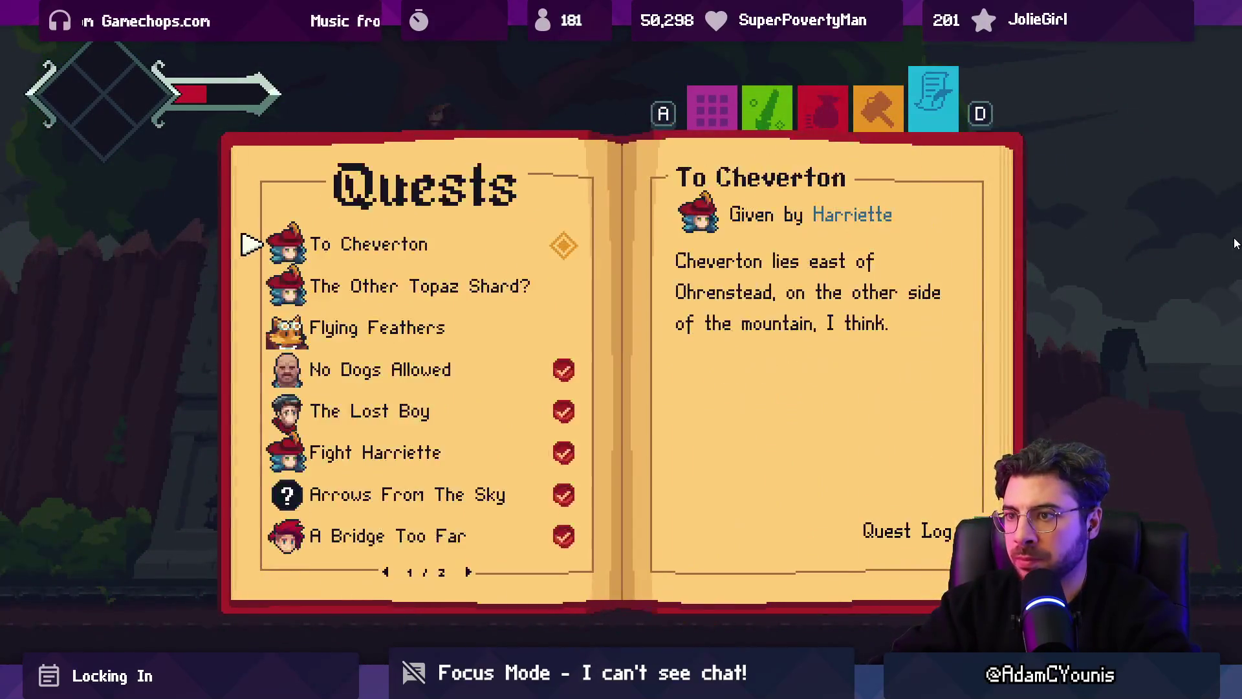
key(s)
key(s)
key(s)
key(w)
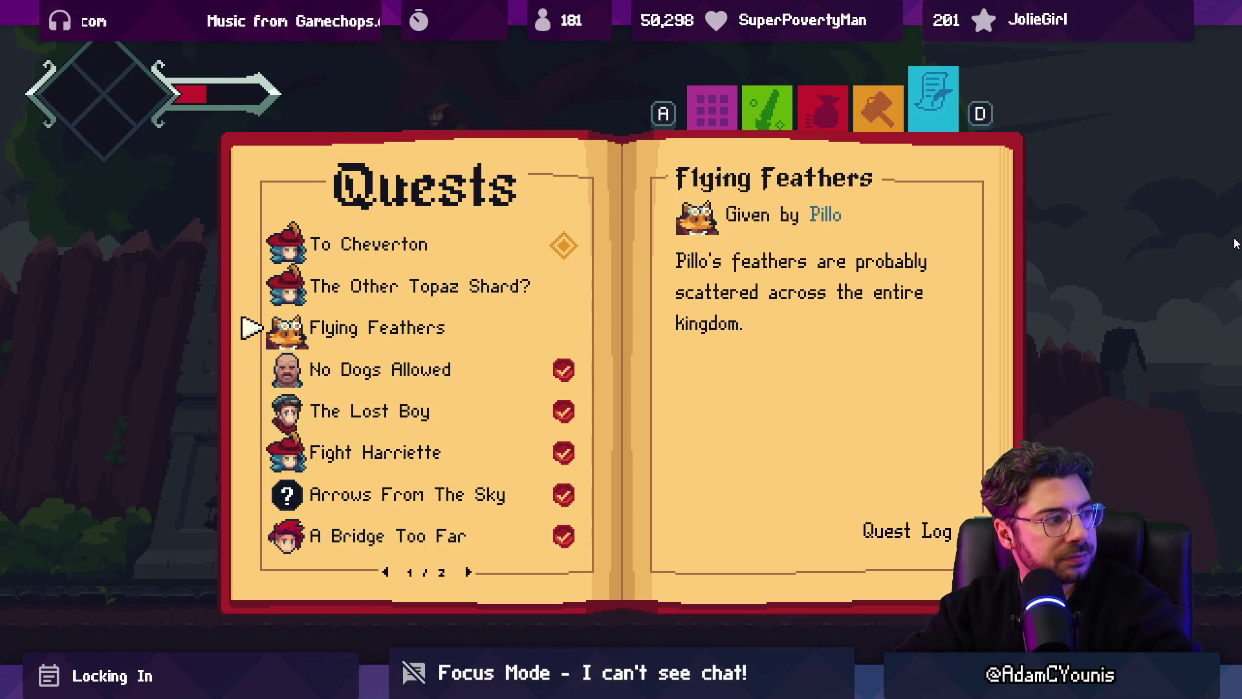
key(w)
key(s)
key(s)
key(s)
key(s)
key(s)
key(d)
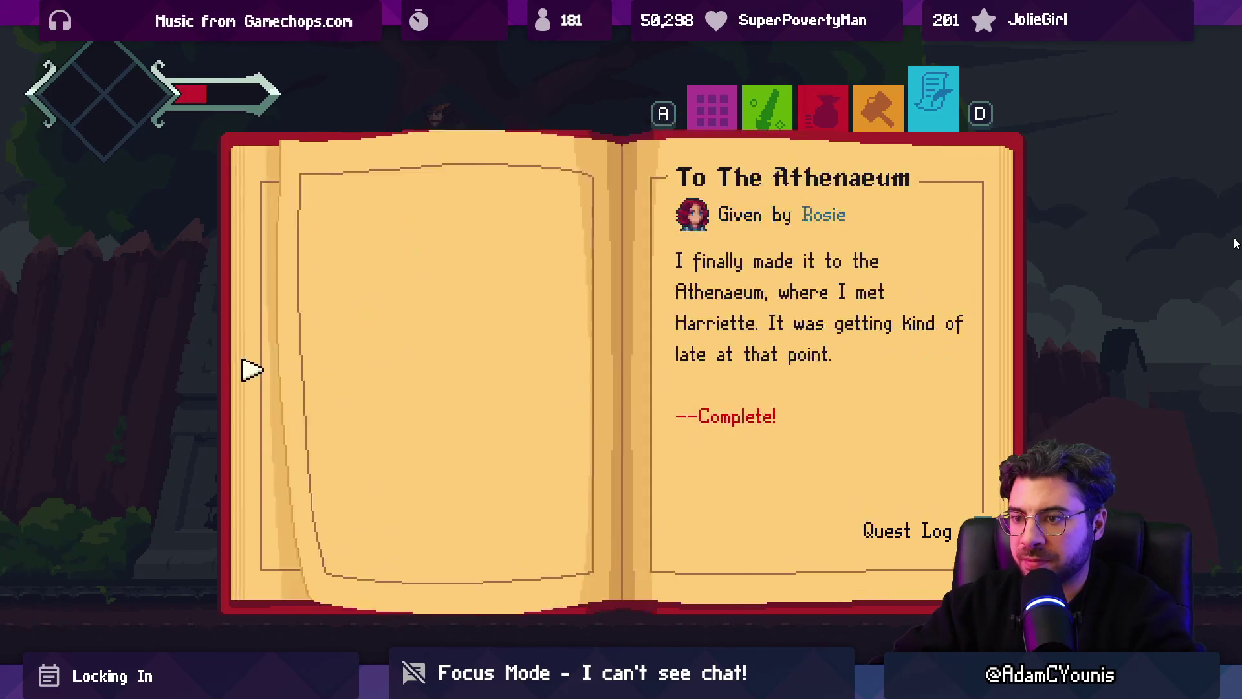
key(d)
key(d)
key(d)
key(shift+space)
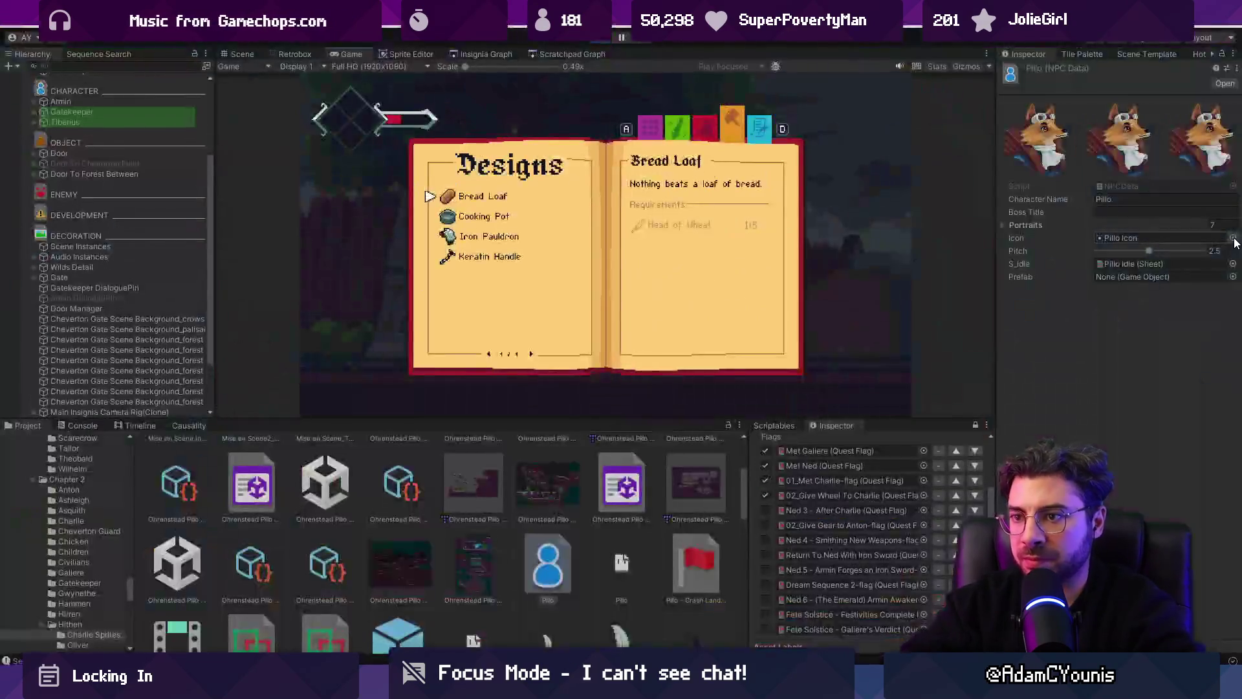
click(594, 40)
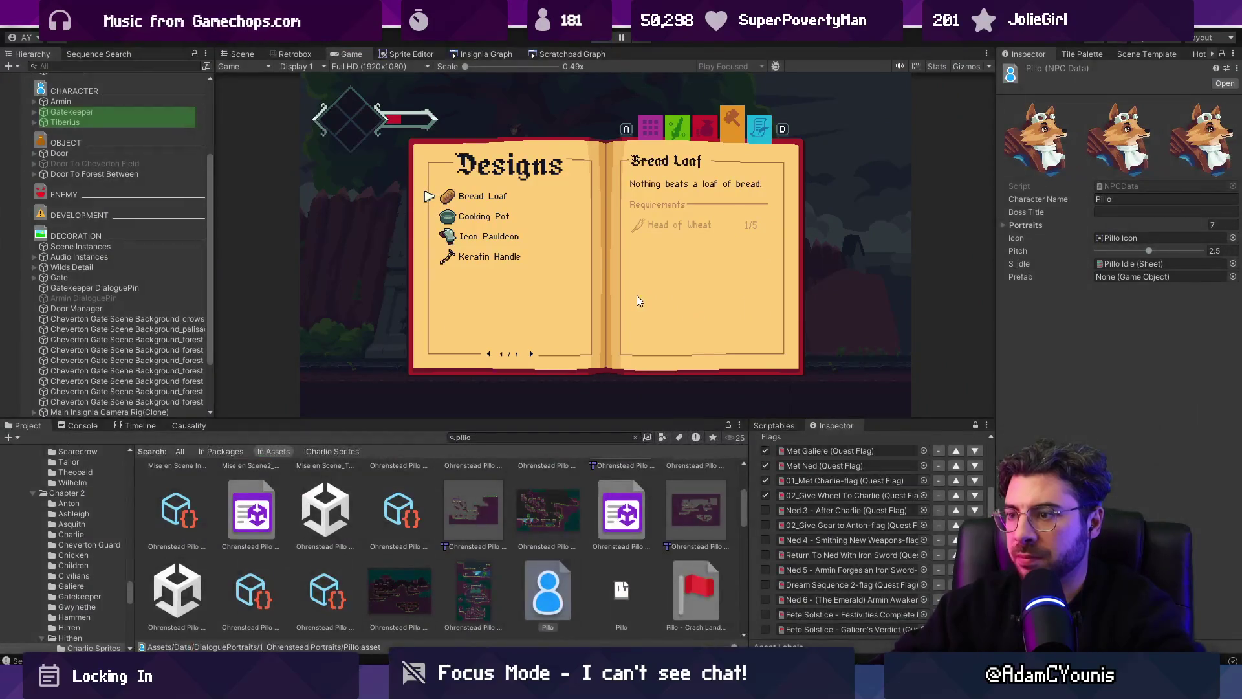
Stage Pillo.asset in Fork and commit it as 'Adds Pillo icon to game'
key(alt+Tab)
key(ctrl+shift+s)
click(721, 613)
text(Adds Pillo)
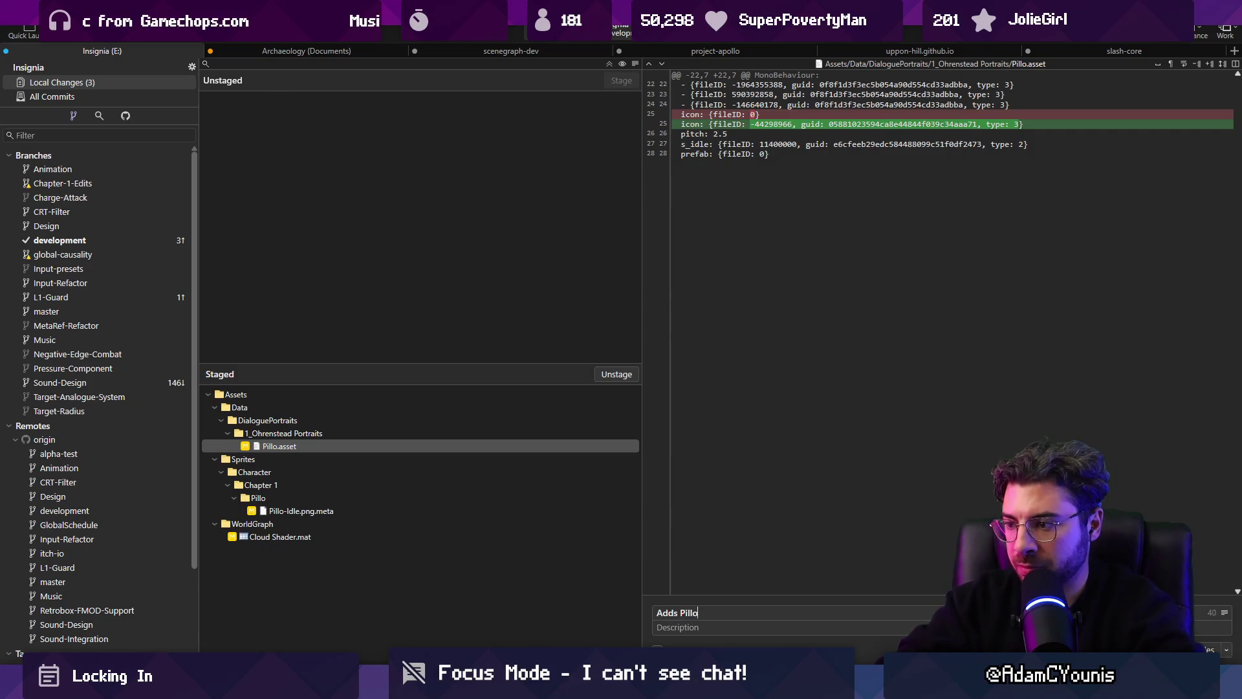
text( icon to game)
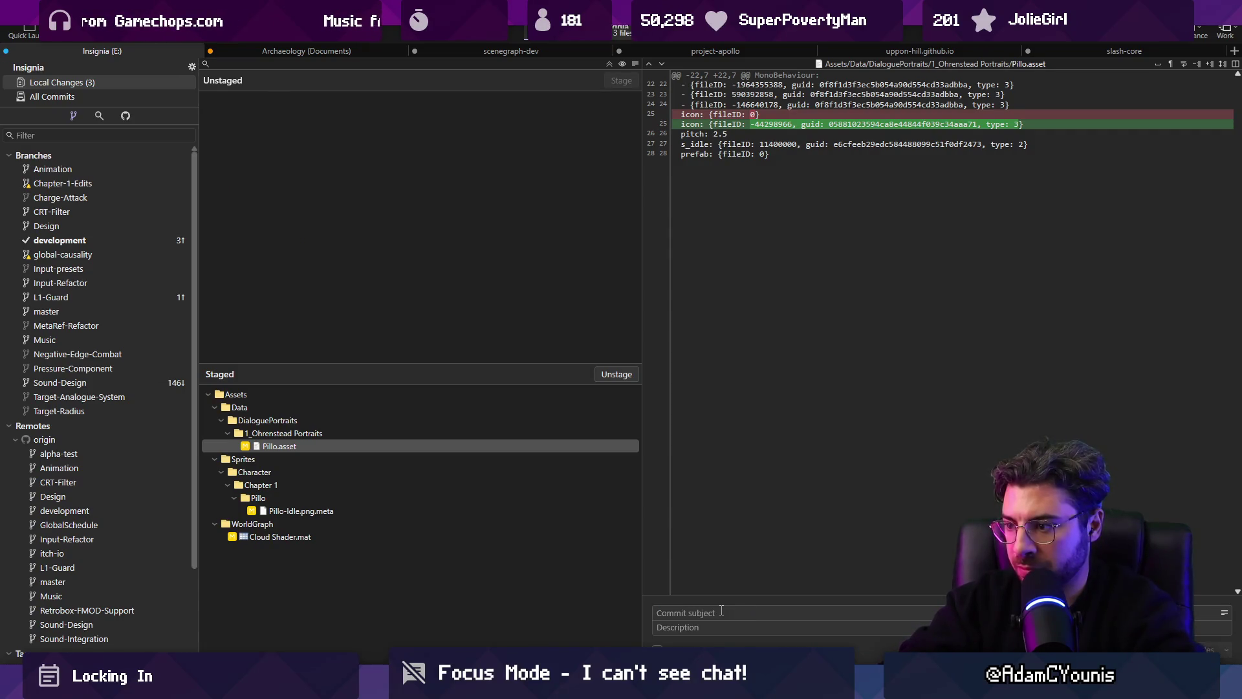
key(ctrl+Return)
key(alt+Tab)
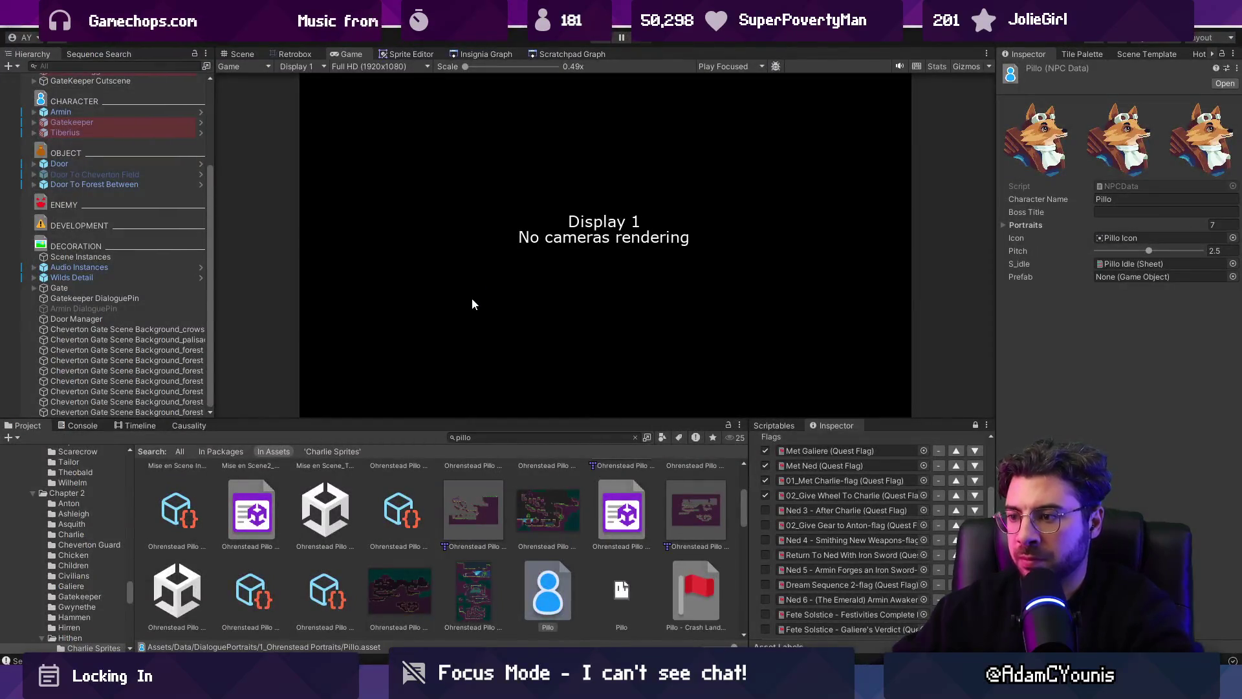
Open the Quest Menu prefab from a 'quest menu' search and save it
click(519, 439)
key(ctrl+a)
text(quest menu)
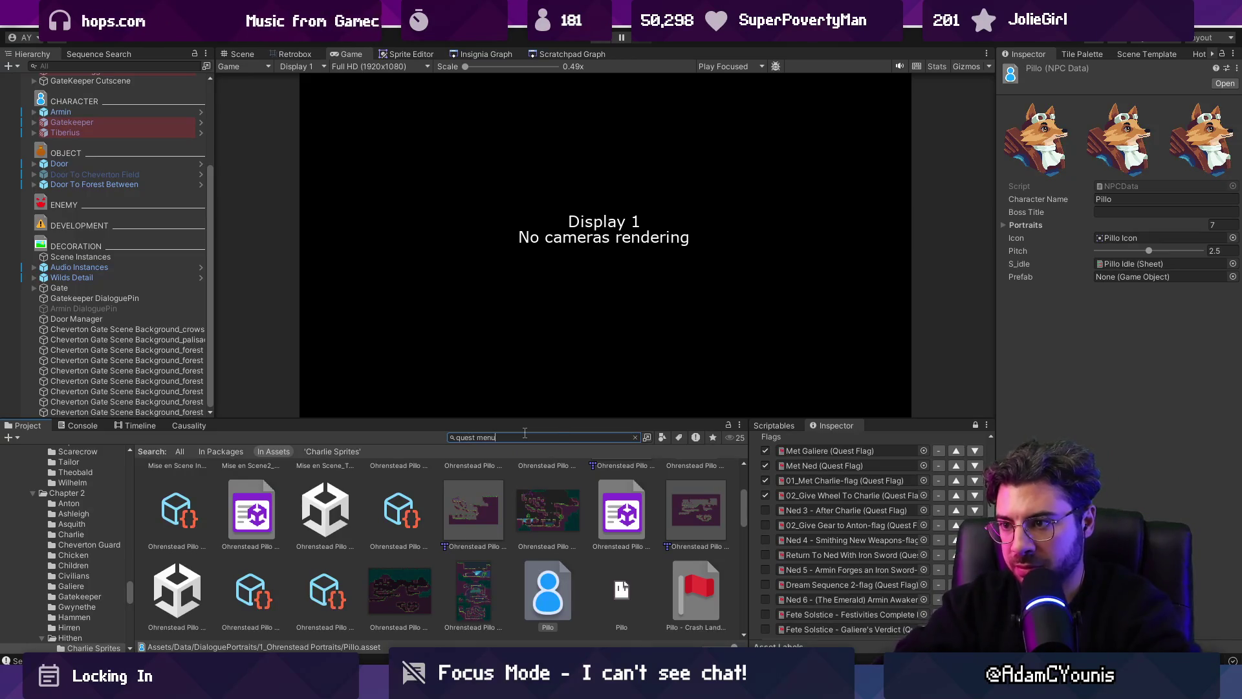
key(Down)
key(Right)
key(Right)
key(Right)
key(Return)
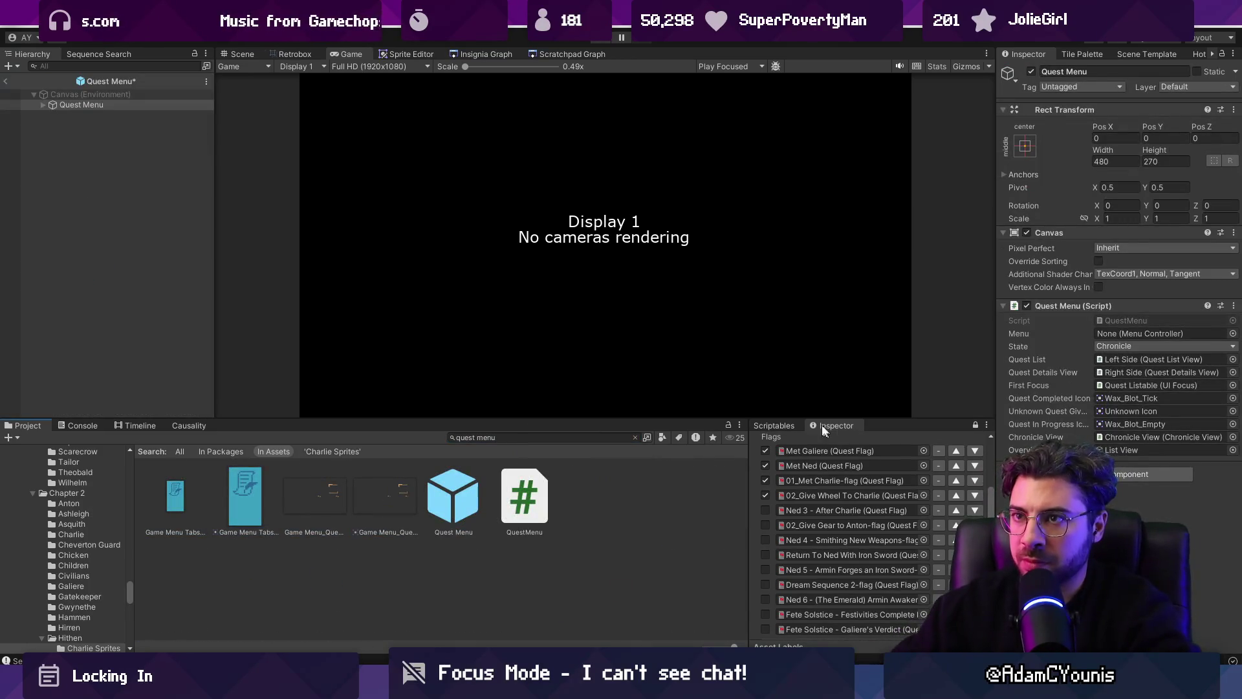
click(246, 54)
scroll(581, 248, up, 2)
scroll(494, 223, down, 2)
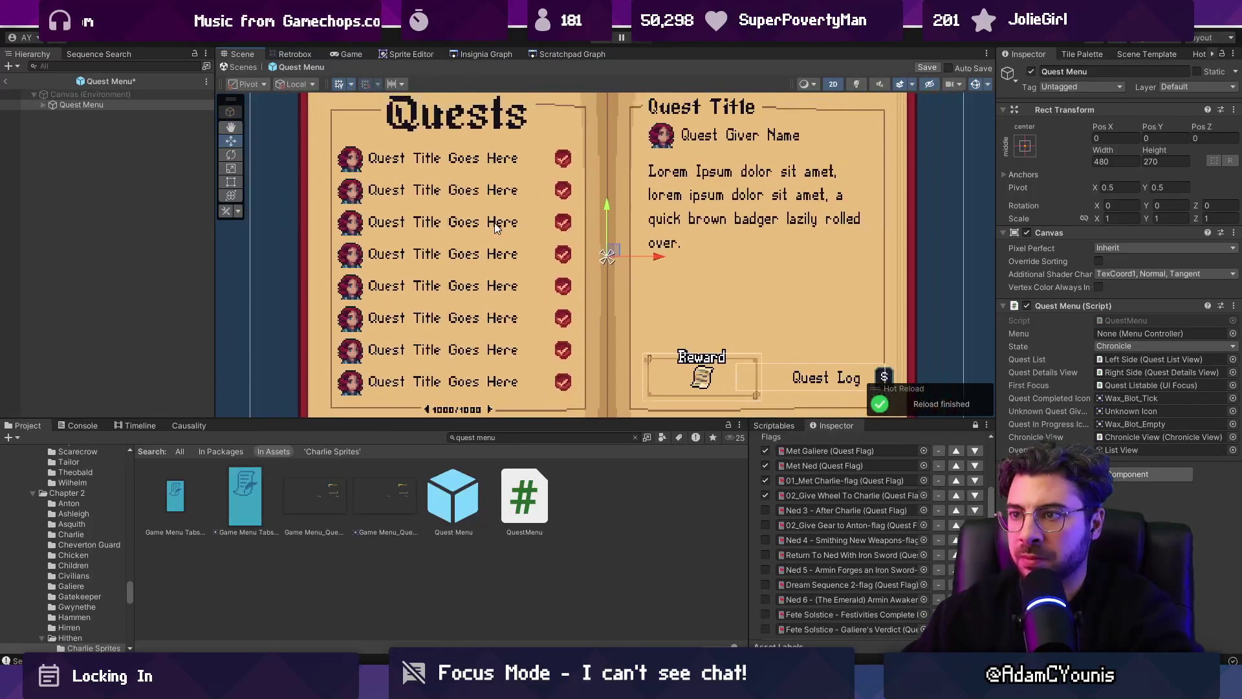
key(ctrl+s)
scroll(444, 251, down, 2)
Expand the Quest Menu hierarchy down to List View's Left Side Content container
click(557, 438)
click(635, 437)
click(43, 105)
click(71, 115)
click(53, 126)
click(92, 145)
click(94, 135)
click(1153, 286)
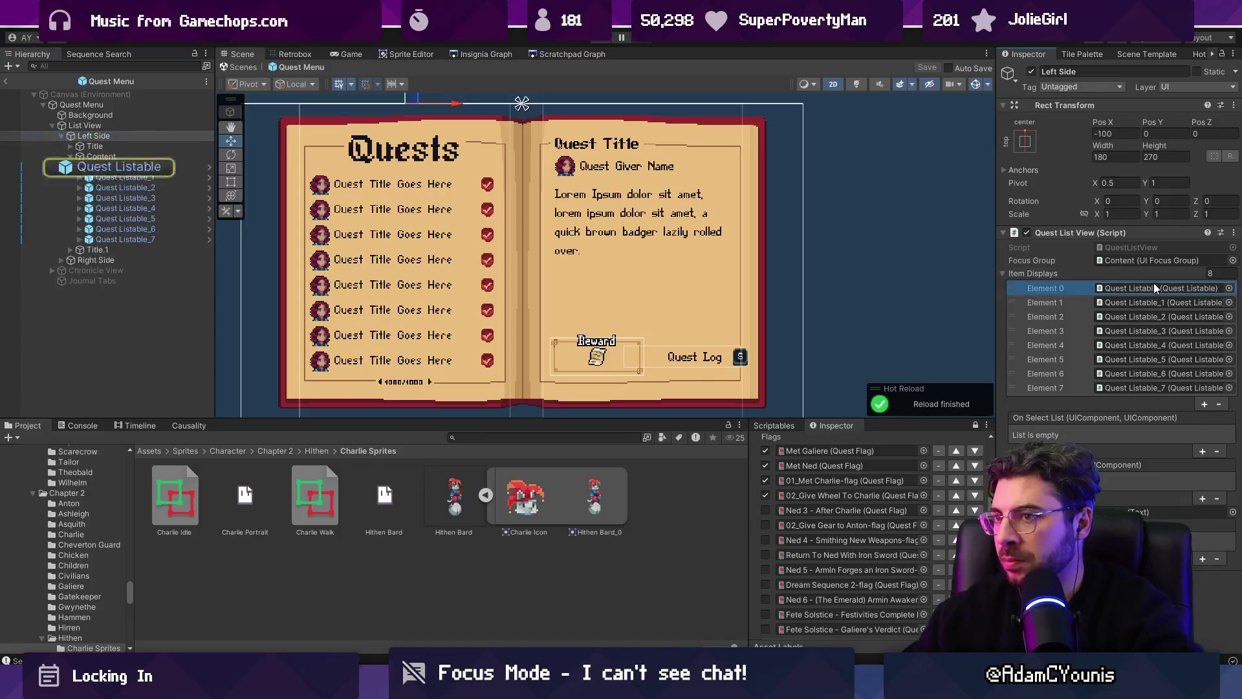
click(104, 156)
Create a Keyline empty object under Content and give it an Image component
right_click(113, 157)
click(155, 283)
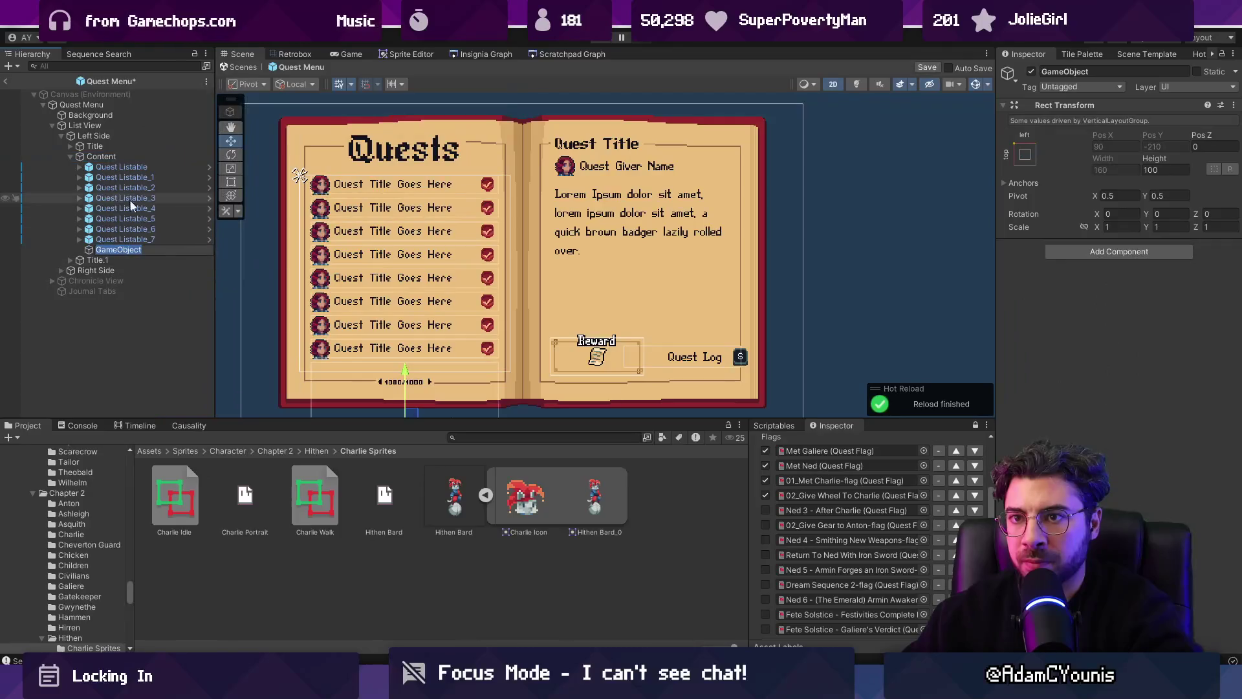
text(Keyt)
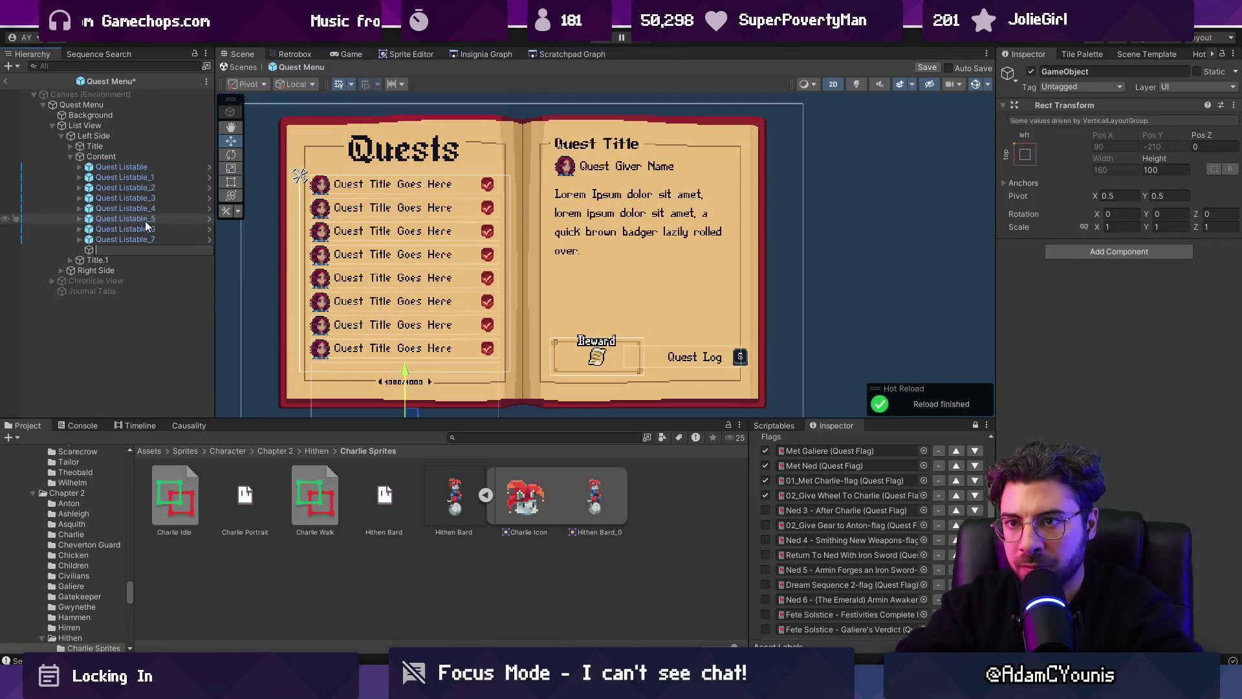
key(Return)
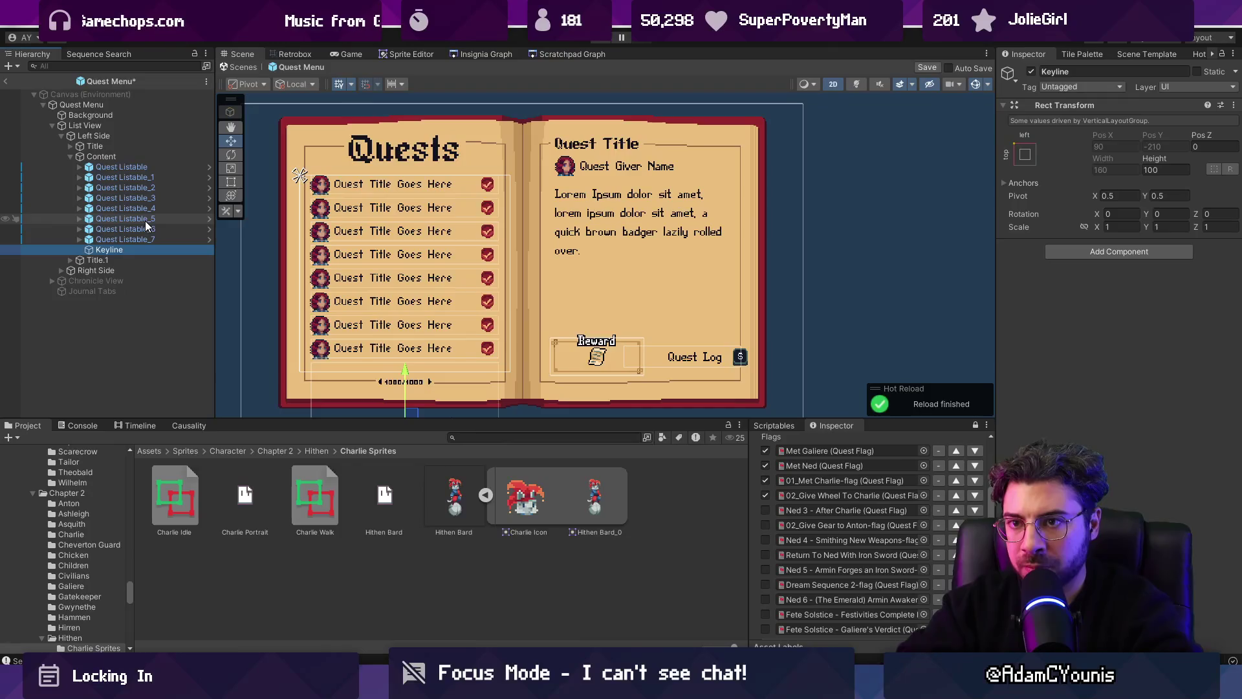
scroll(944, 273, up, 3)
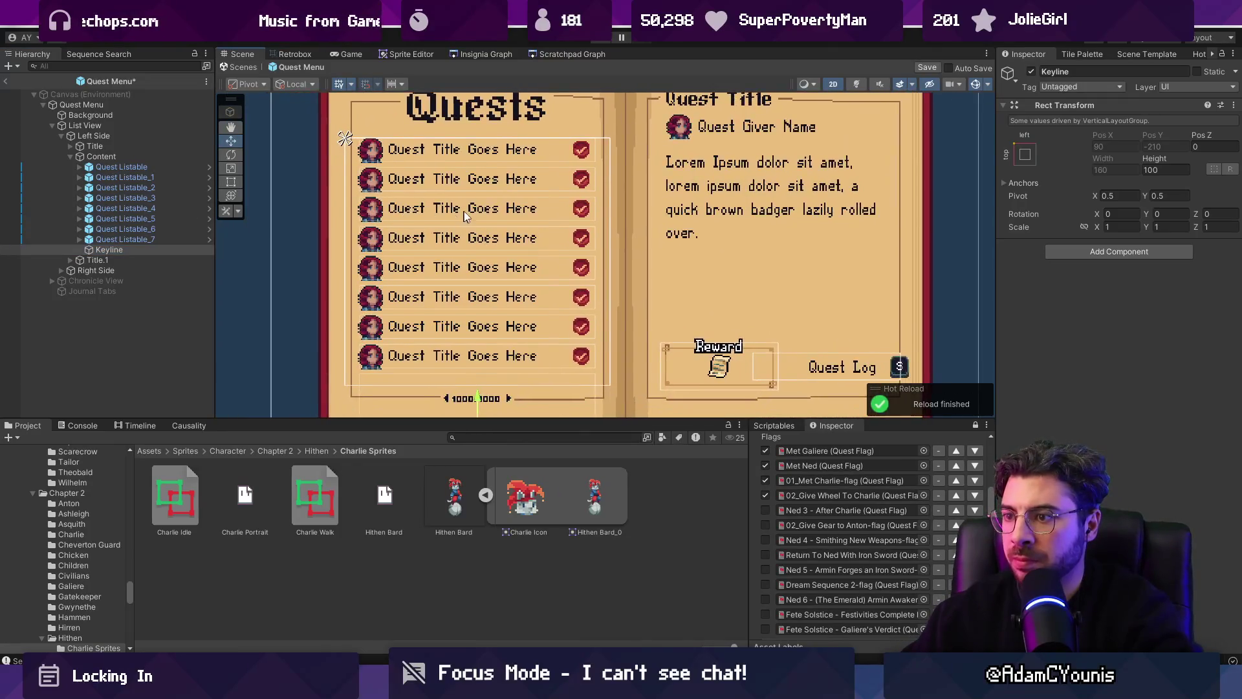
click(1084, 252)
text(image)
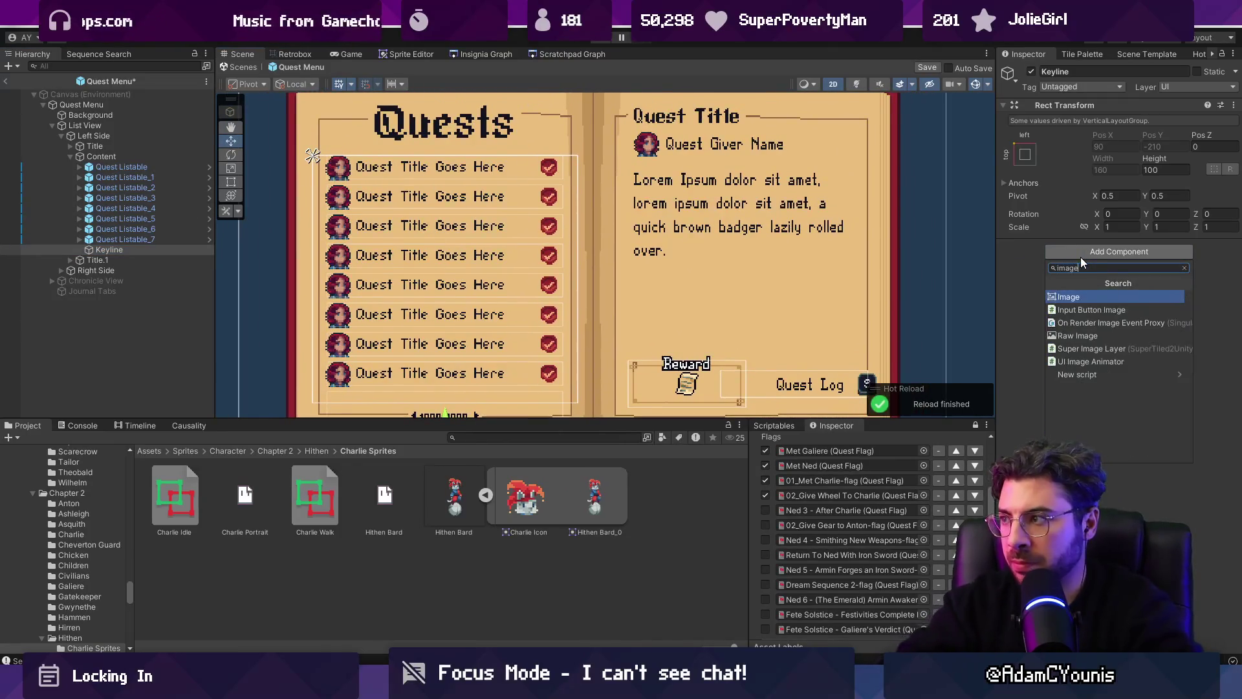
key(Return)
scroll(925, 219, down, 2)
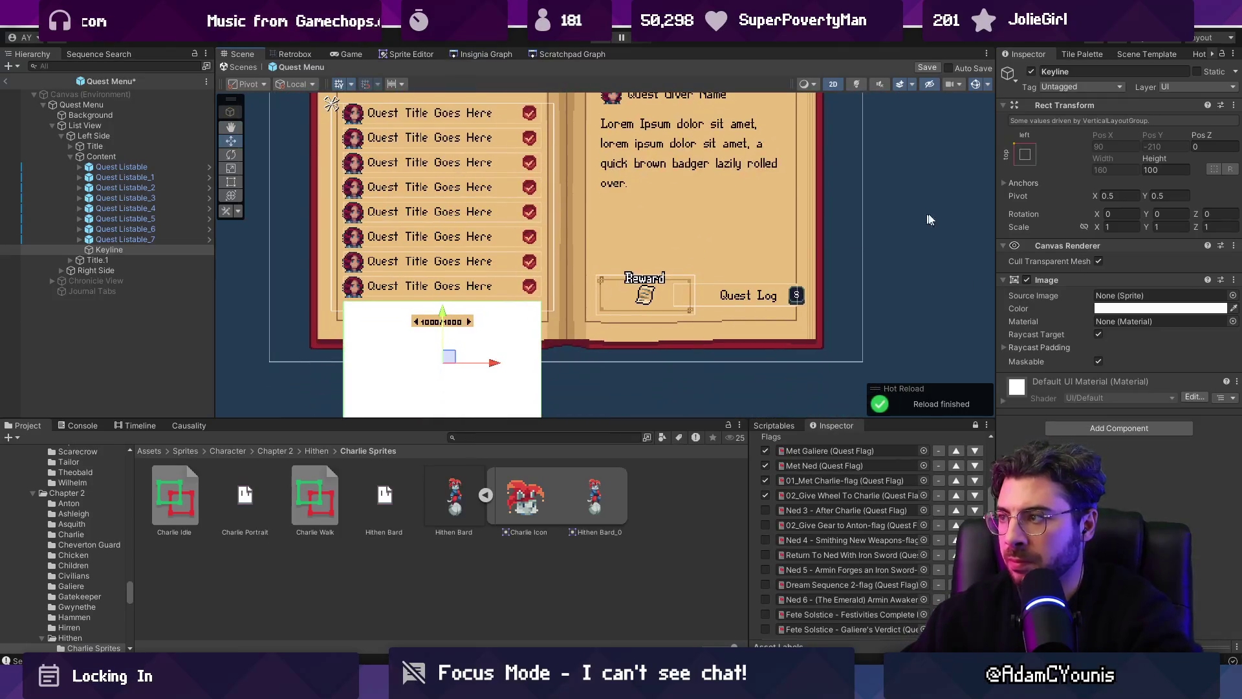
text(1)
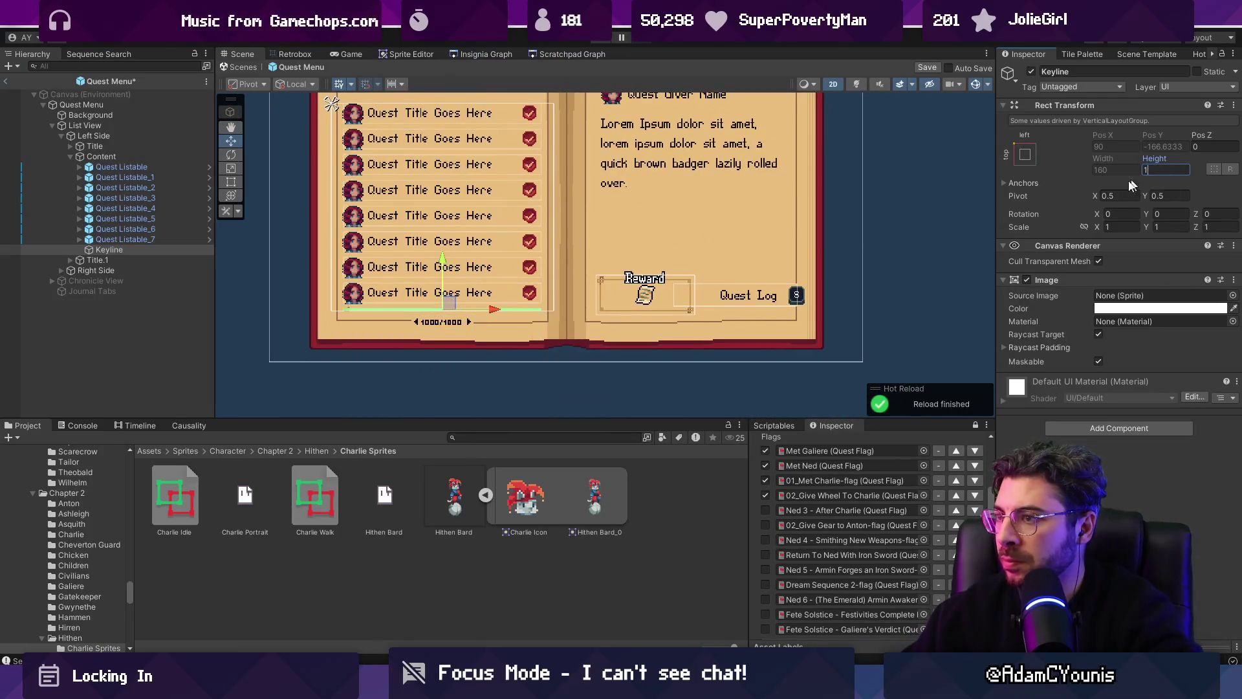
scroll(441, 270, up, 3)
Move Keyline between the third and fourth quest entries and colour it the book's brown
click(141, 241)
key(Up)
key(Up)
key(Up)
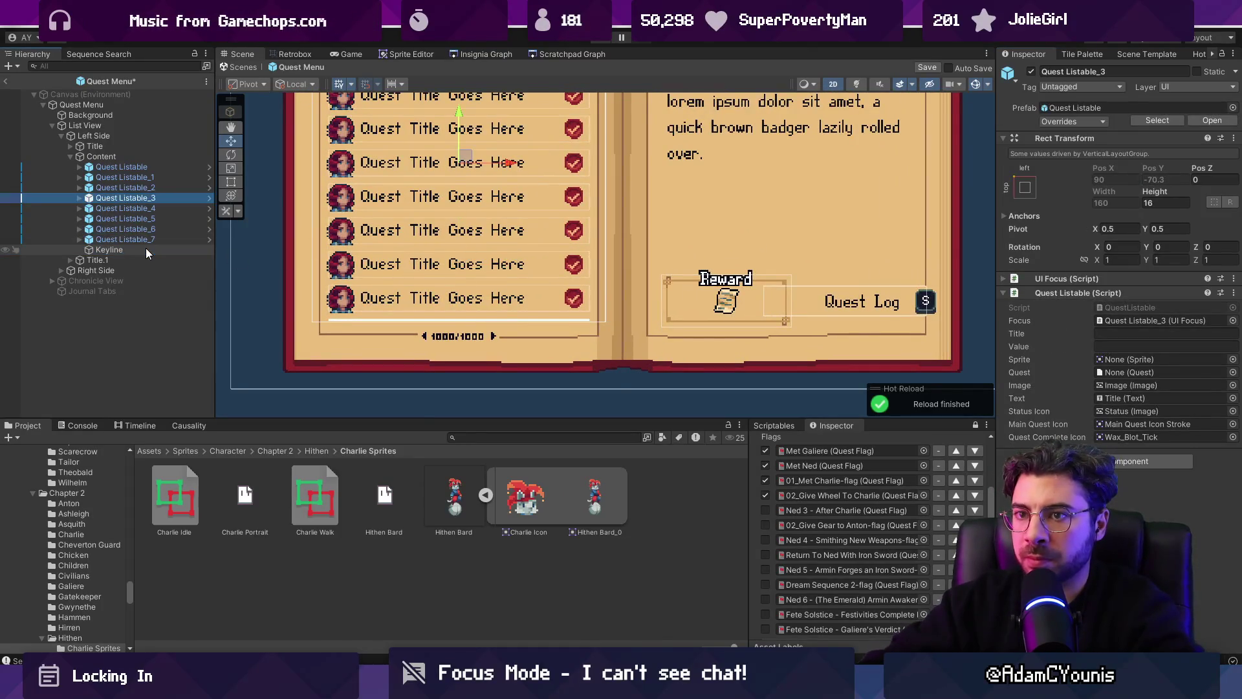
click(149, 252)
drag(149, 250, 139, 191)
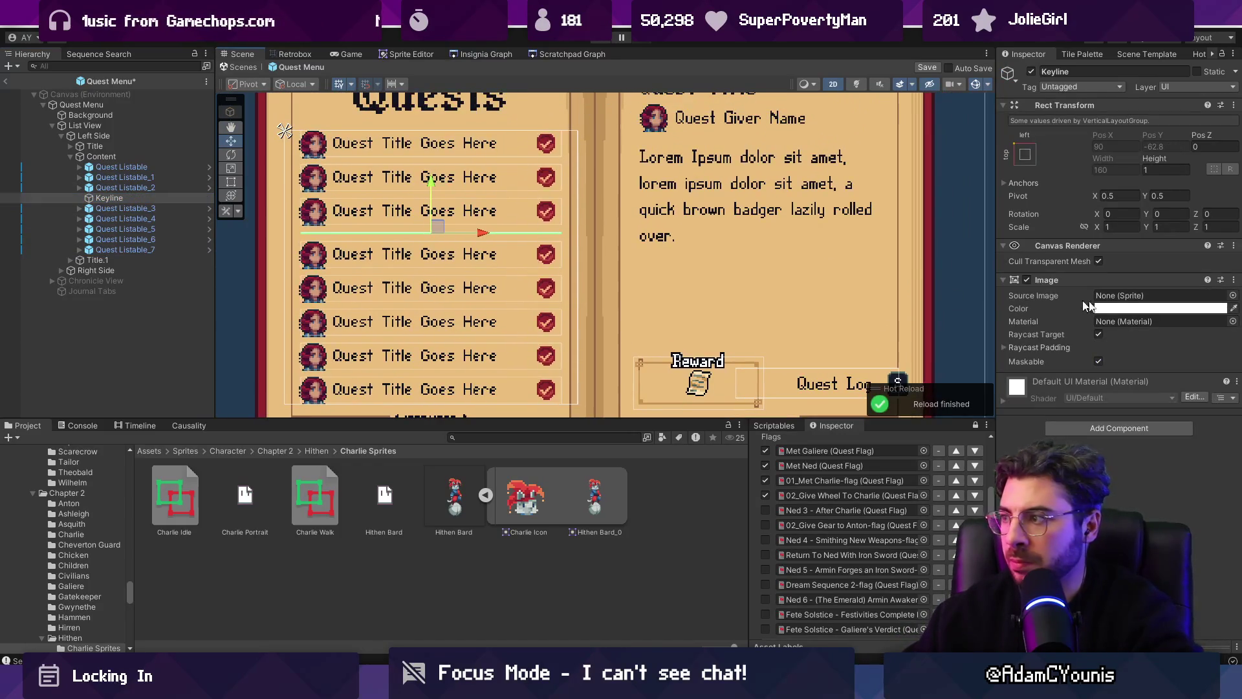
click(1113, 308)
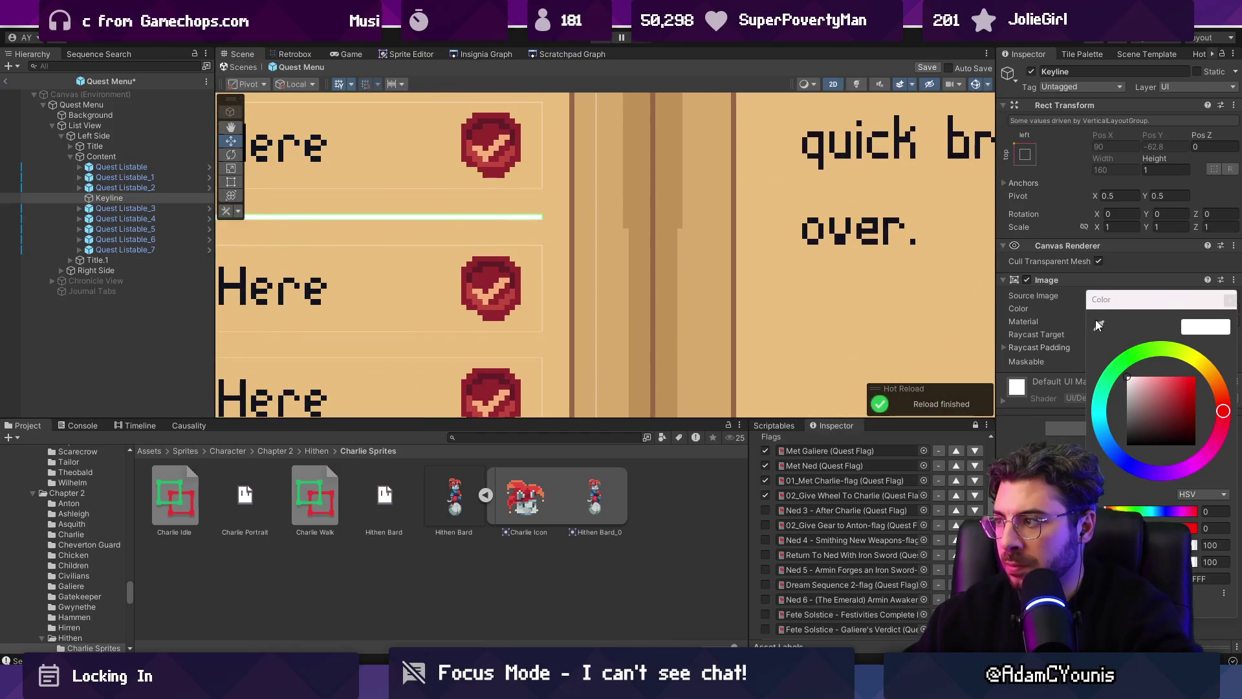
click(1098, 325)
click(572, 216)
scroll(561, 250, down, 4)
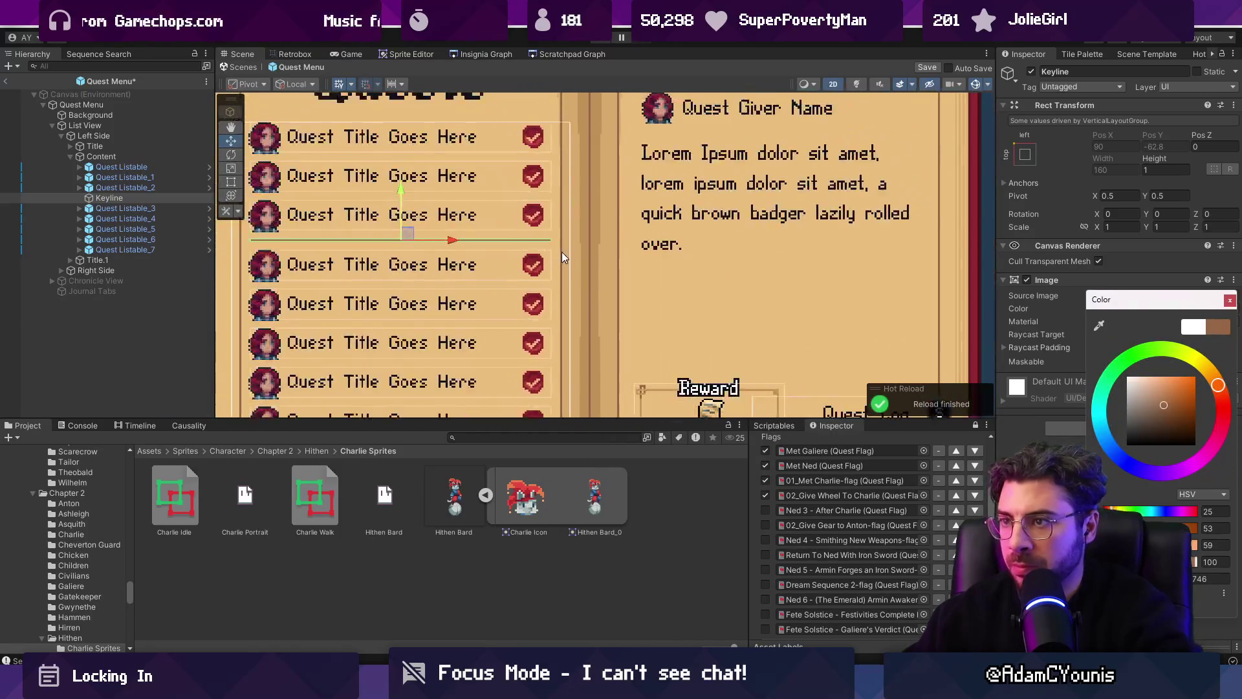
click(562, 257)
key(f)
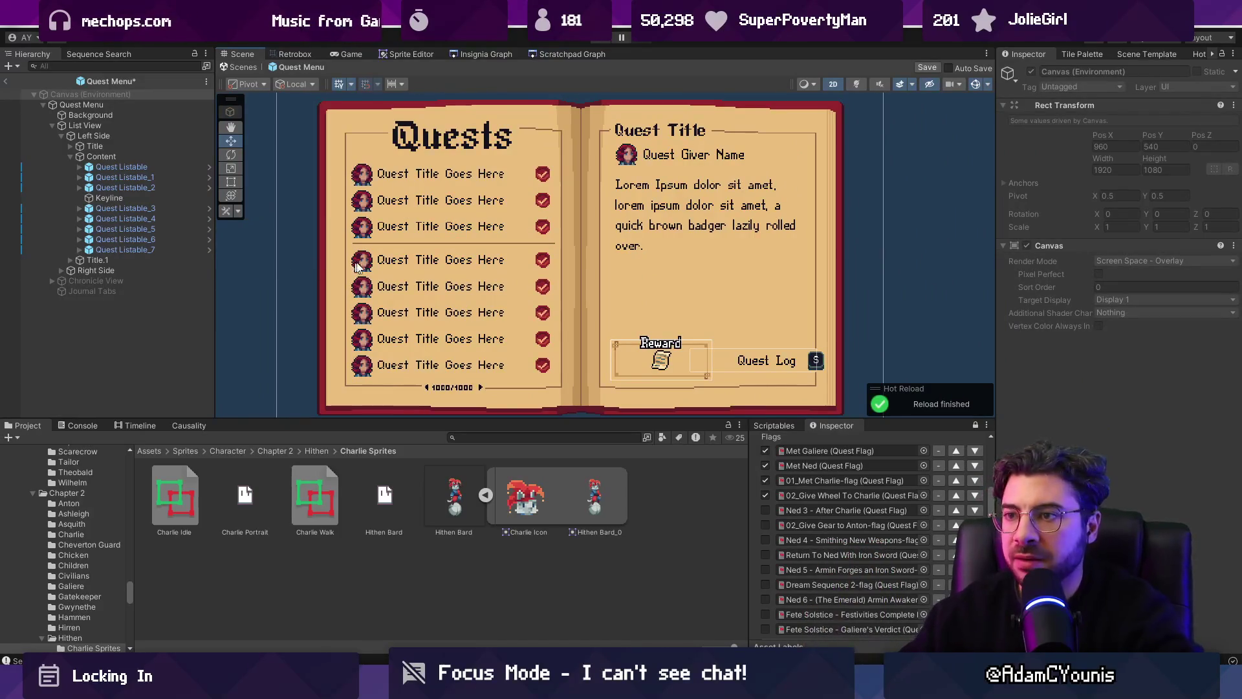
Rename Keyline to Active Keyline and save the prefab
click(104, 198)
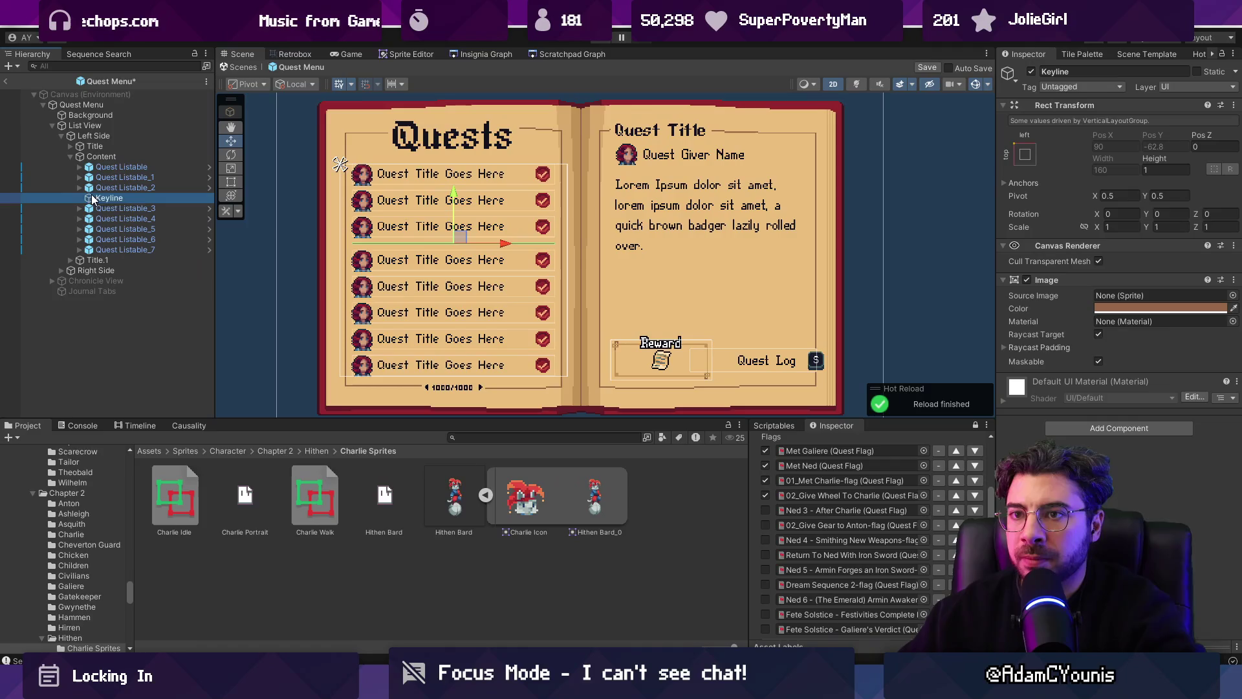
click(137, 200)
text(Main Quest)
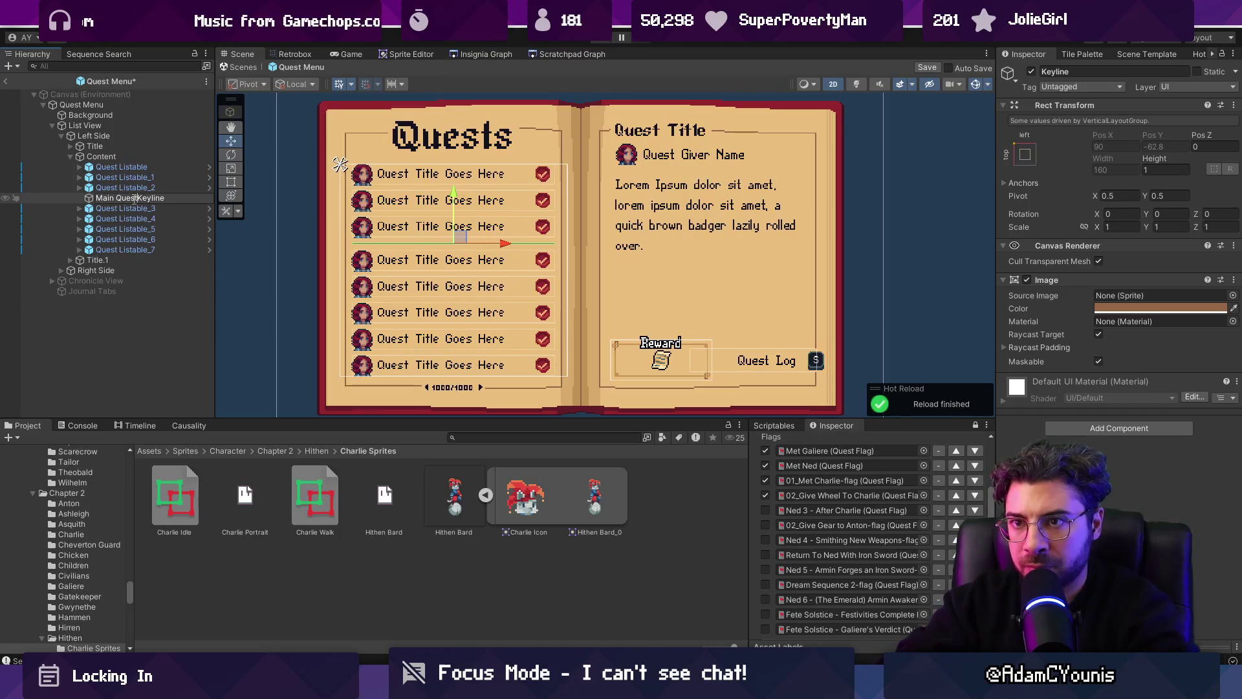
text(Active)
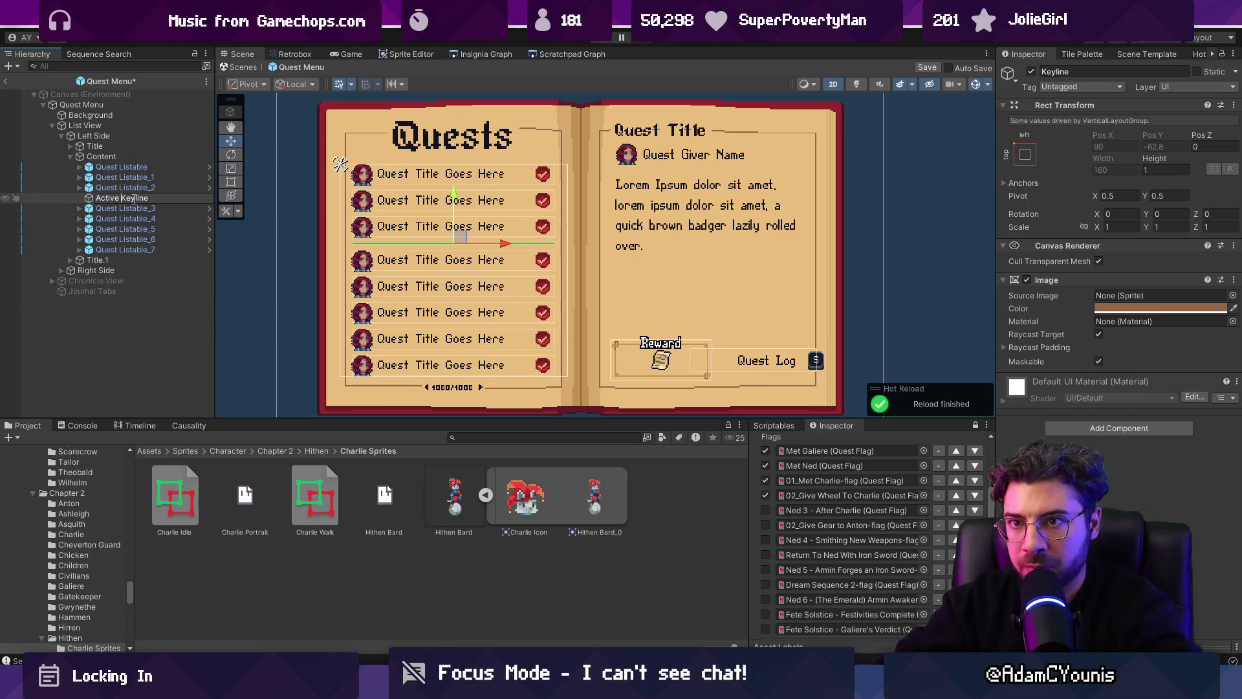
key(Return)
scroll(397, 271, up, 3)
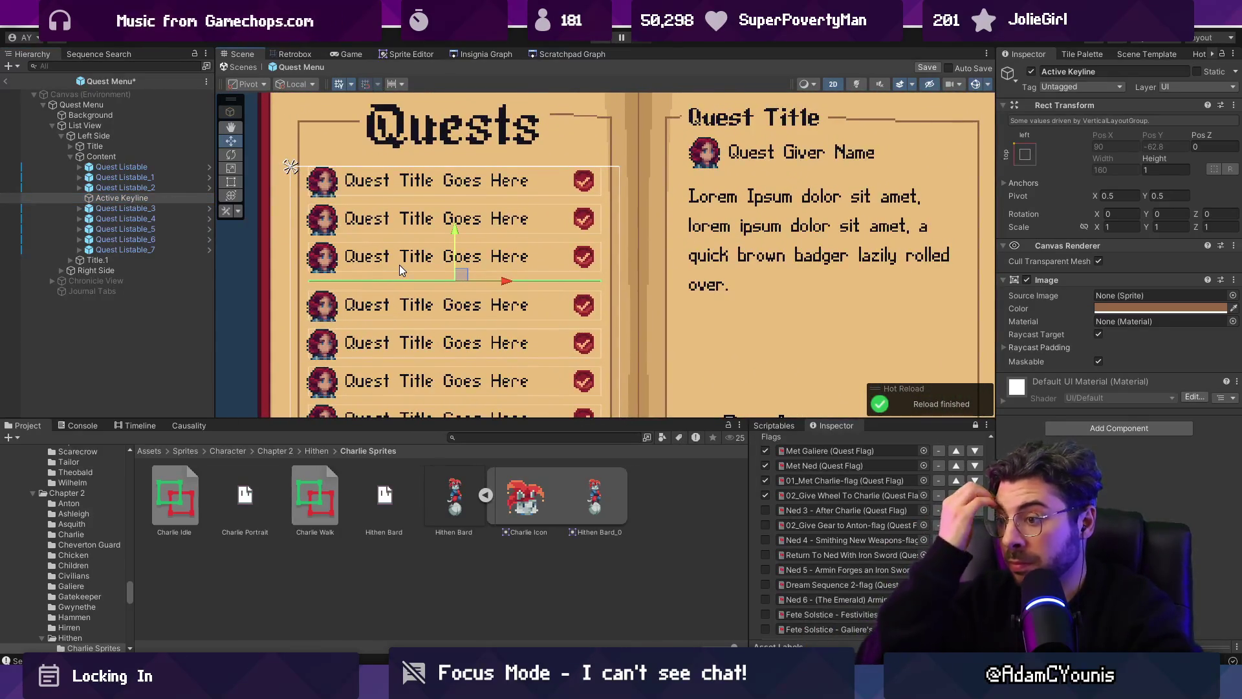
key(ctrl+s)
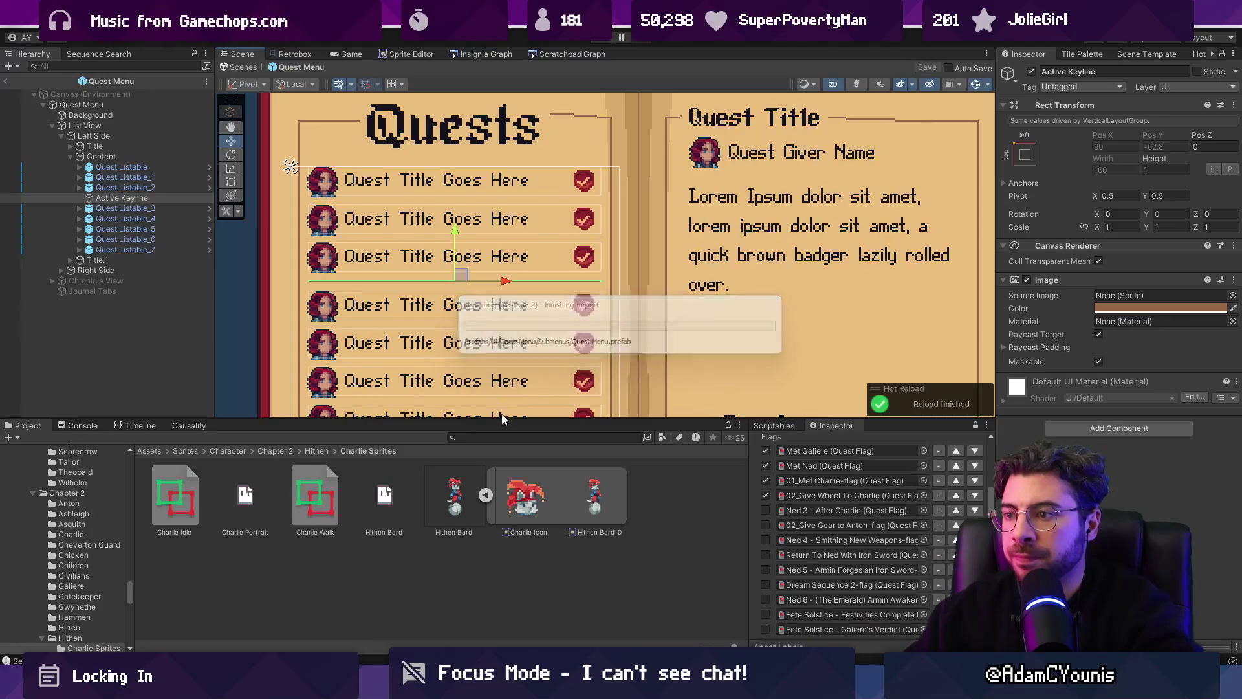
right_click(122, 197)
Create an empty child named Title under Active Keyline
click(194, 281)
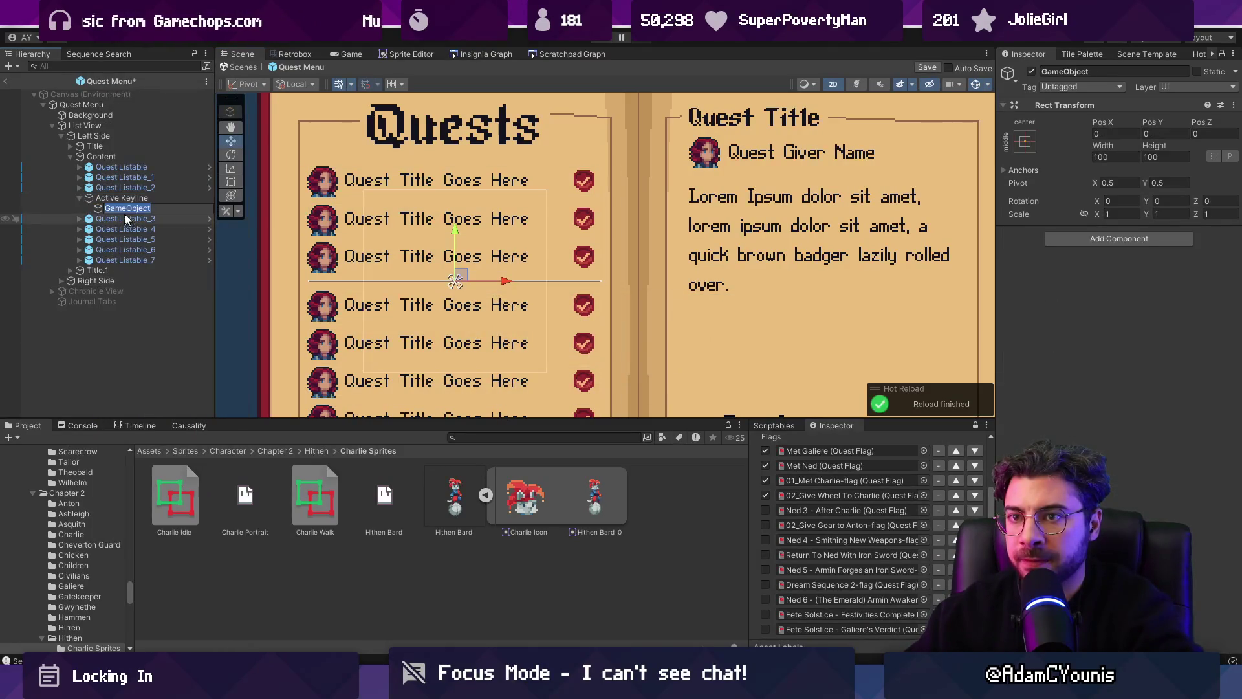
text(Title)
key(Return)
click(1099, 240)
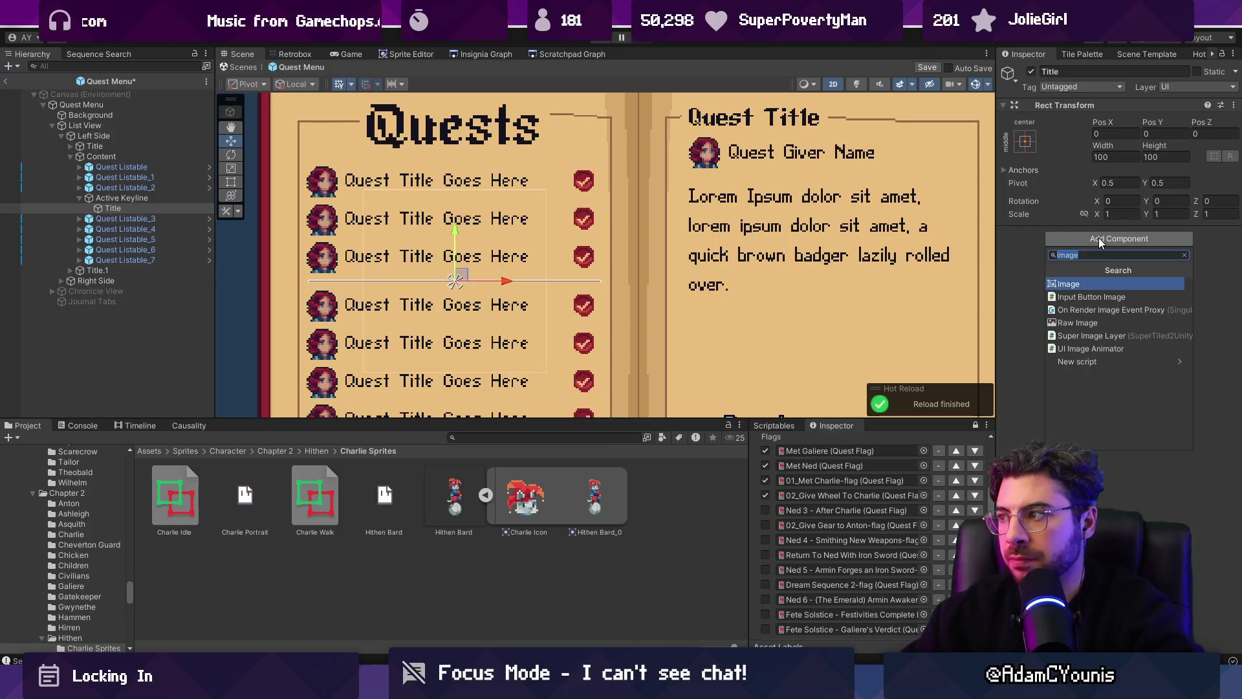
key(BackSpace)
key(Escape)
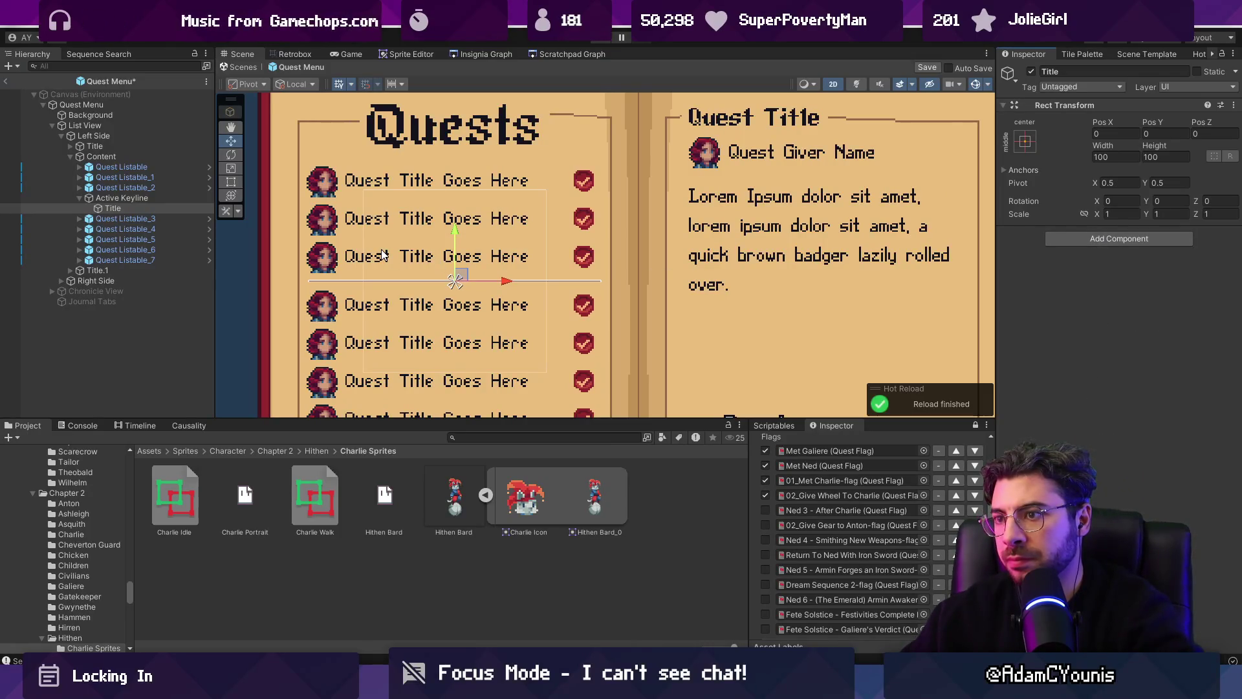
scroll(390, 249, down, 1)
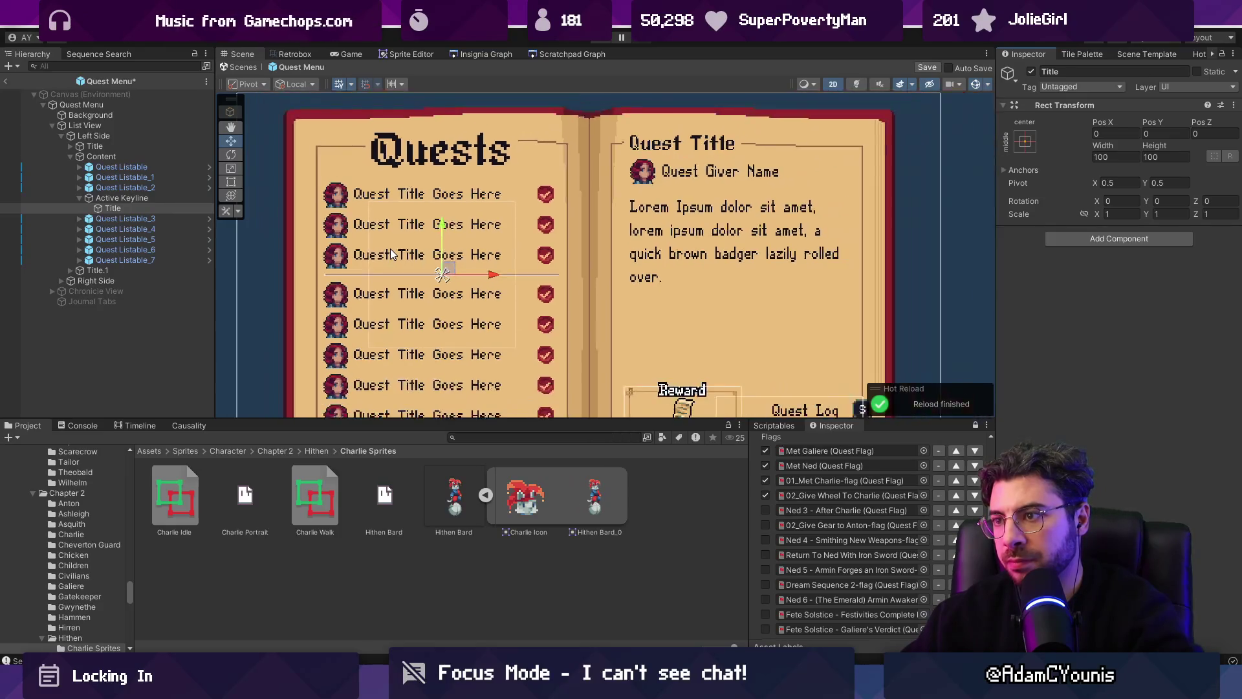
scroll(454, 203, up, 2)
scroll(456, 206, up, 3)
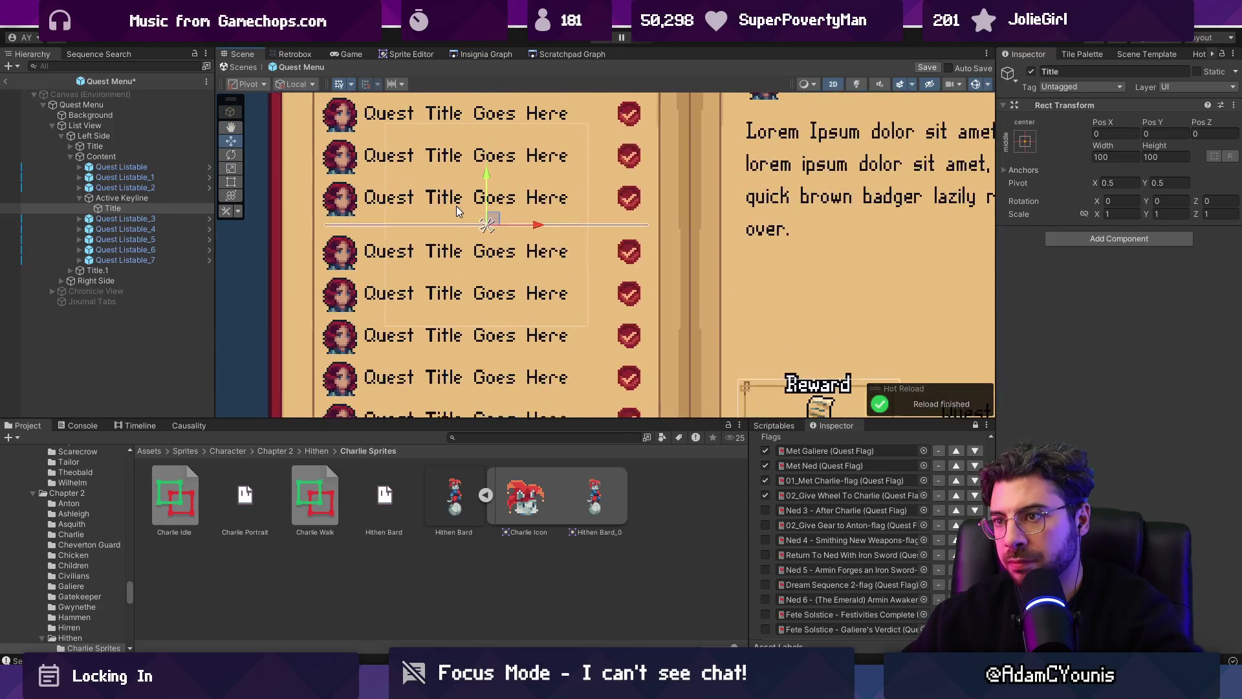
drag(456, 205, 450, 256)
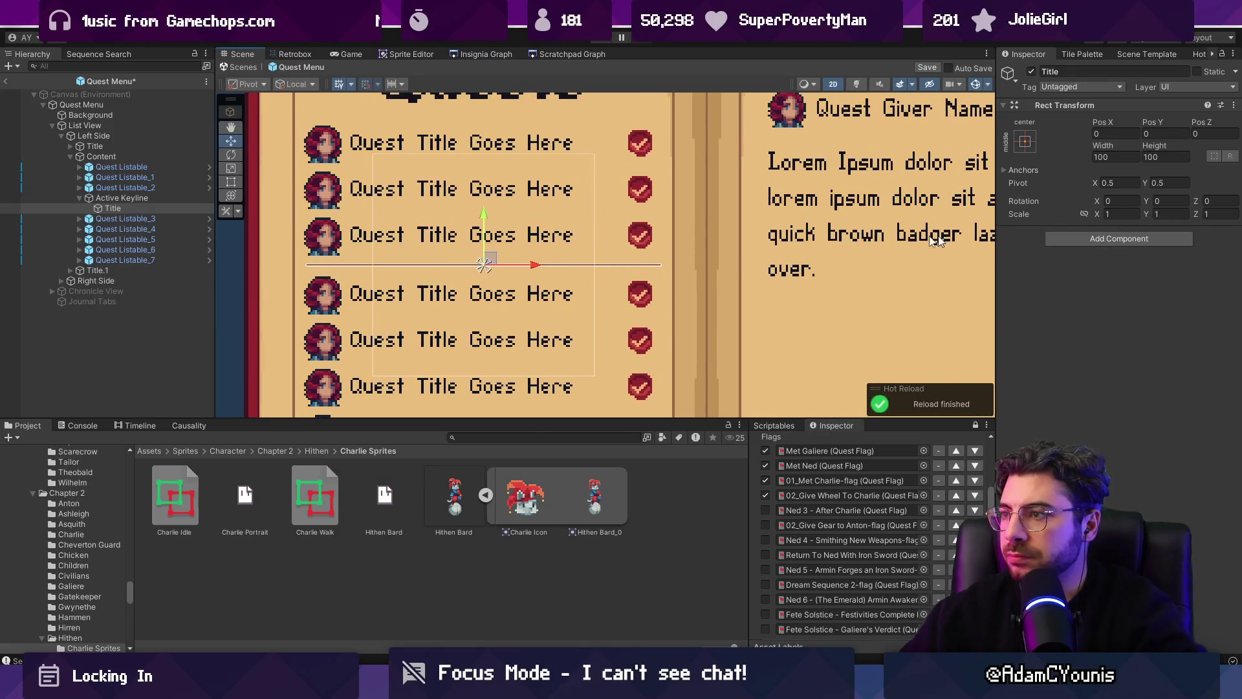
Rename the child to icon and add an Image component
click(155, 208)
key(F2)
text(icon)
key(Return)
click(1076, 238)
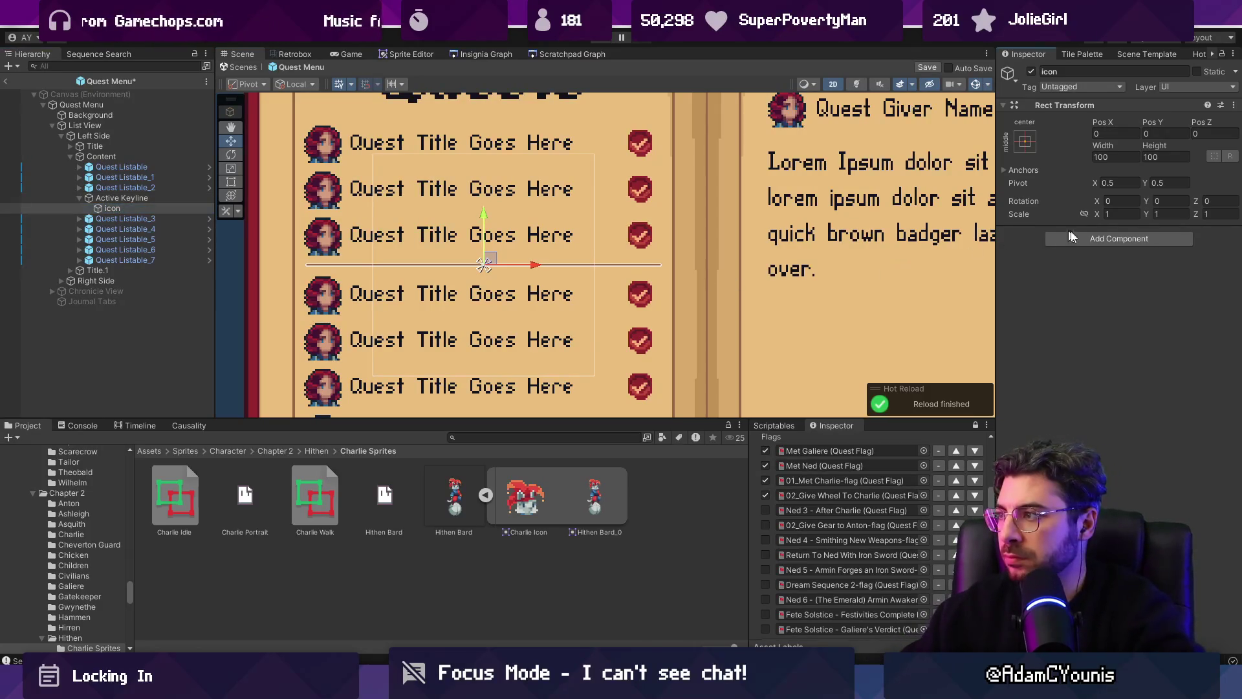
text(image)
key(Return)
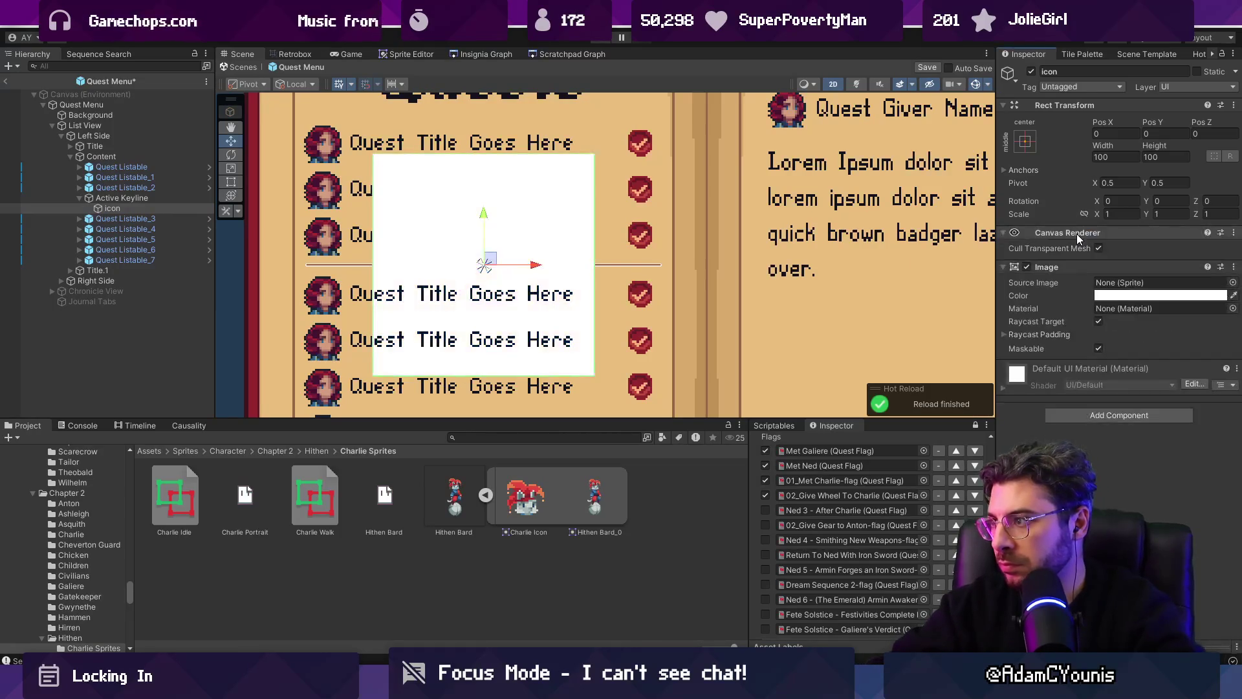
Set the icon's Source Image to Wax_Blot_Tick at its native 12×12 size
click(1233, 283)
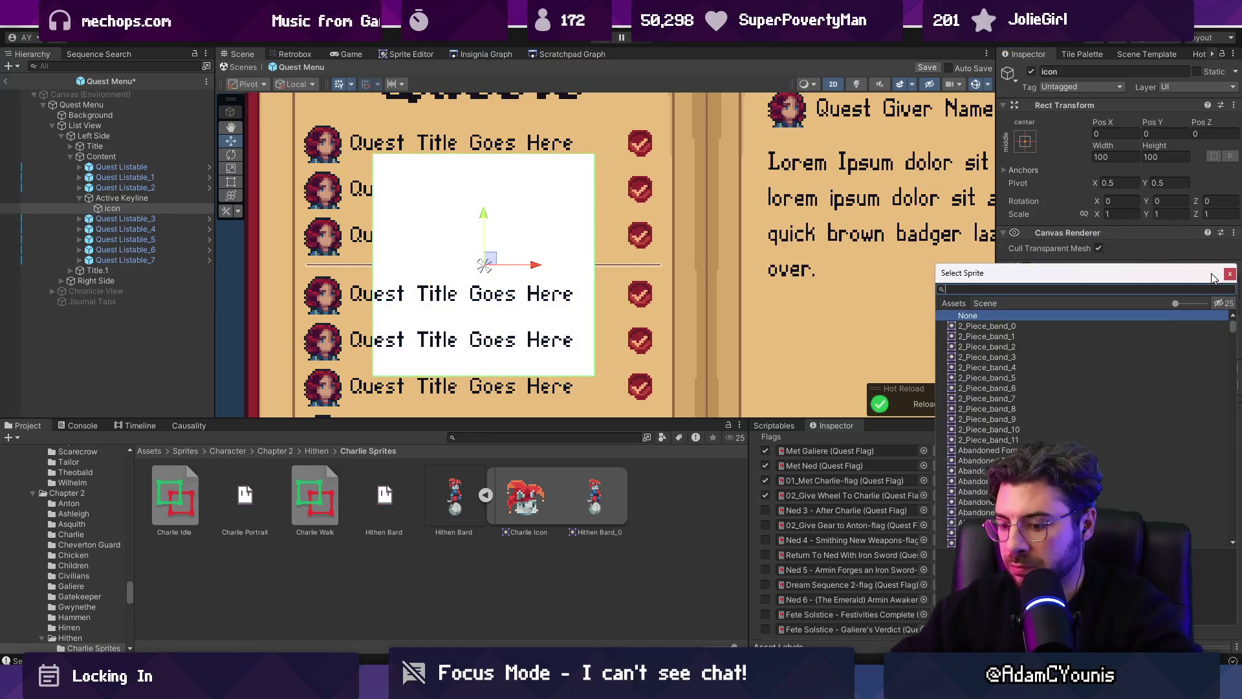
text(ink)
key(Down)
key(Down)
key(Down)
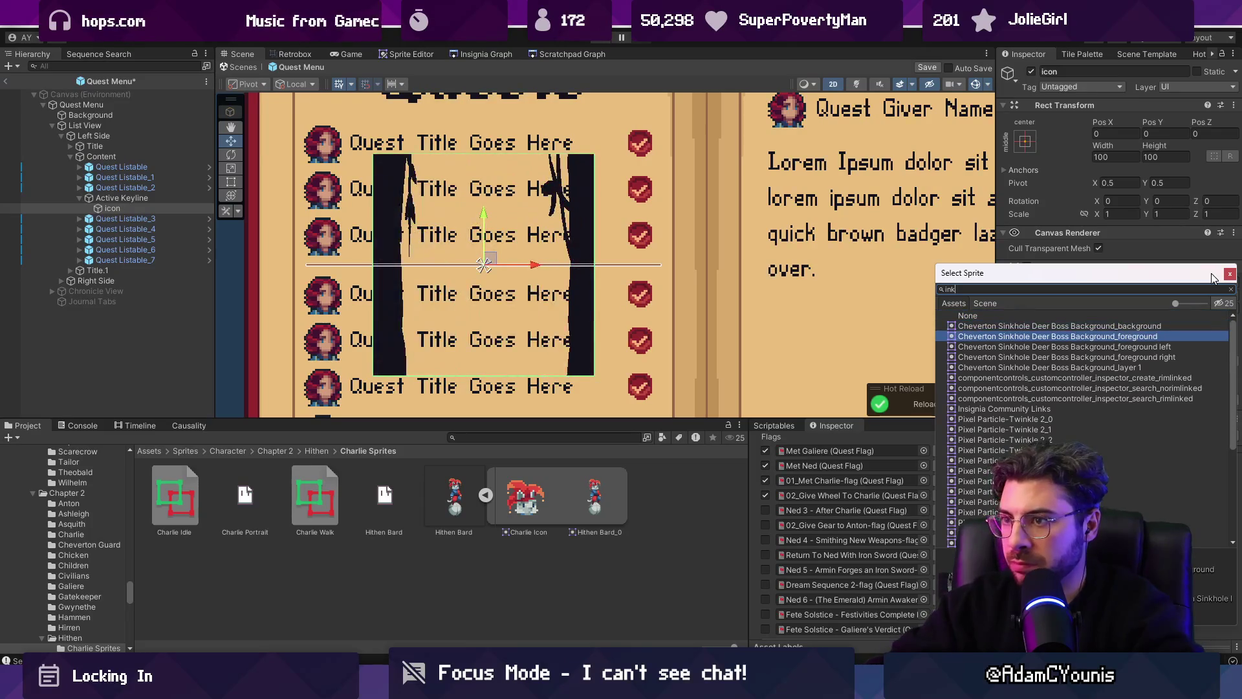
key(ctrl+a)
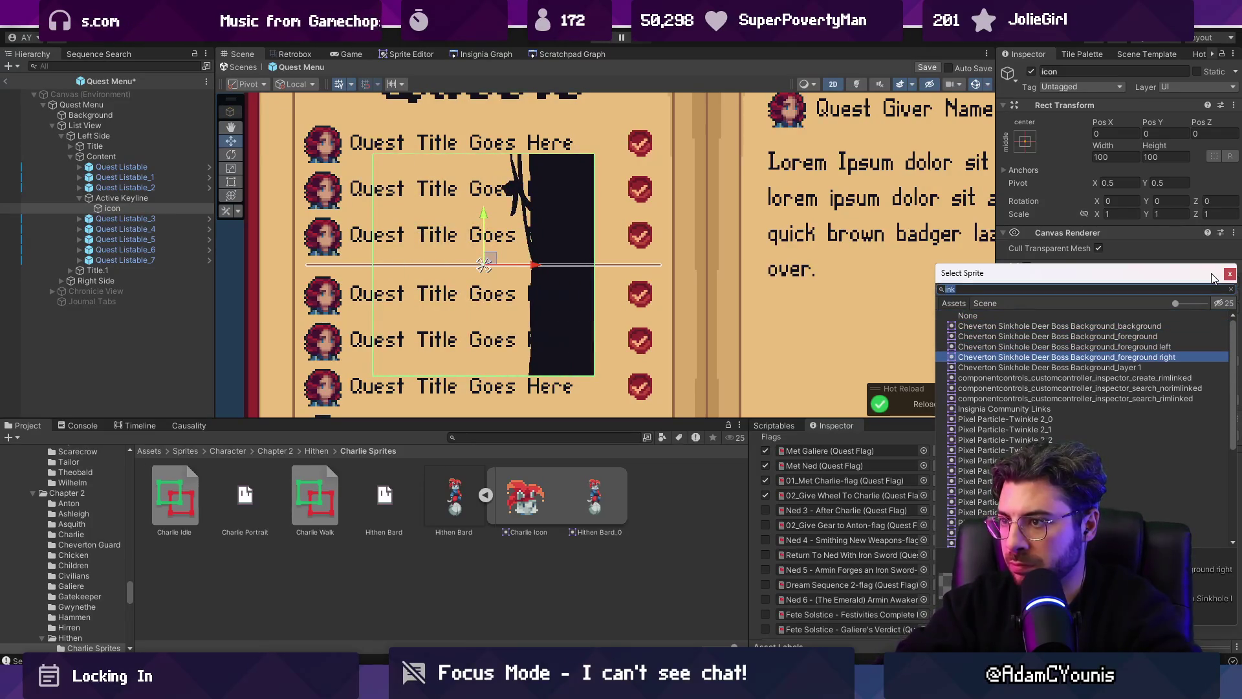
text(ot)
key(Down)
key(Down)
key(Down)
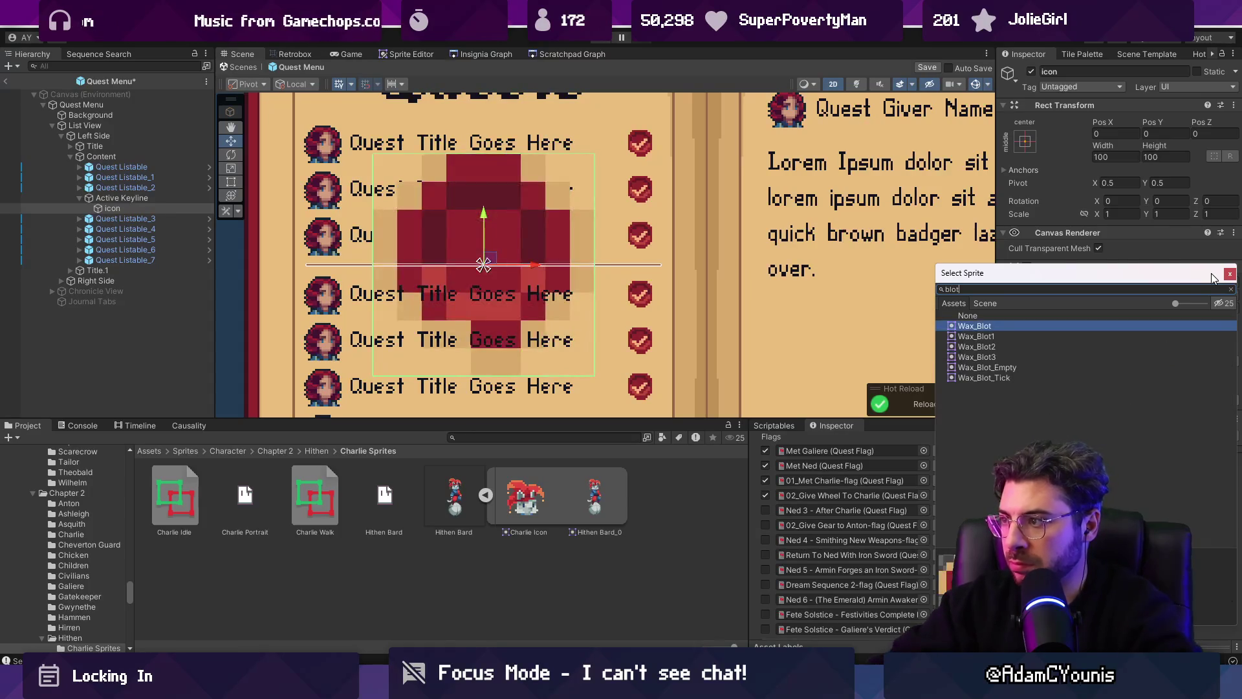
key(Down)
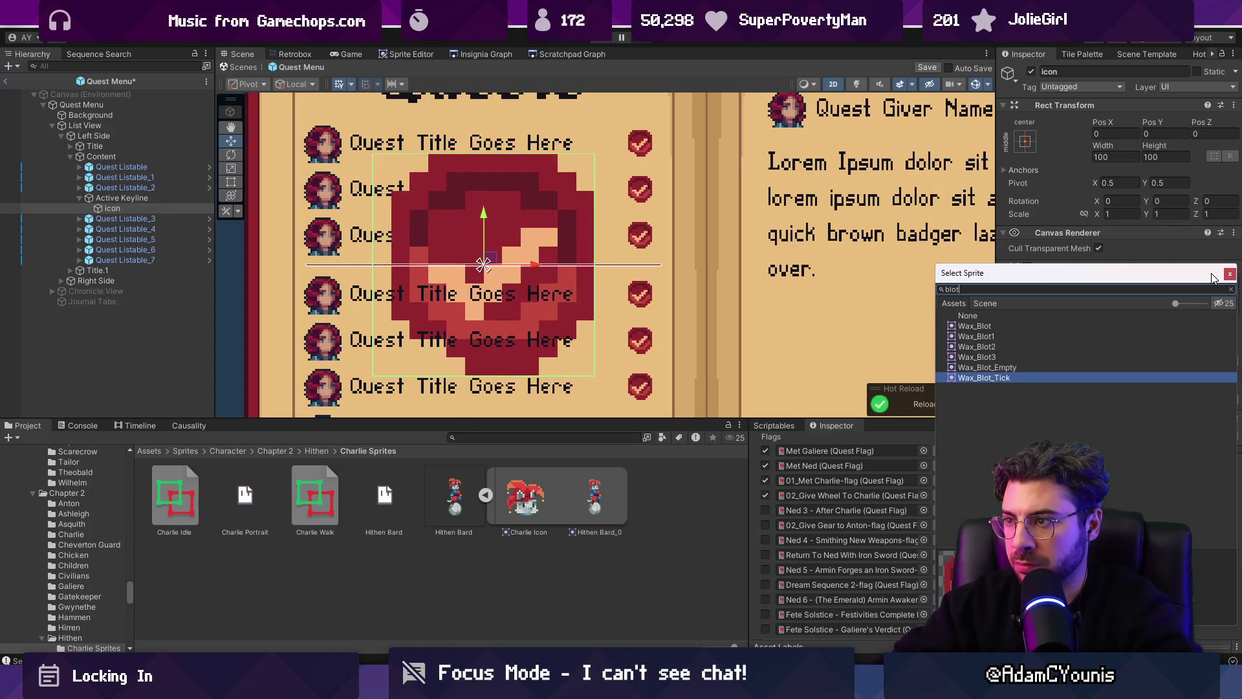
click(1228, 274)
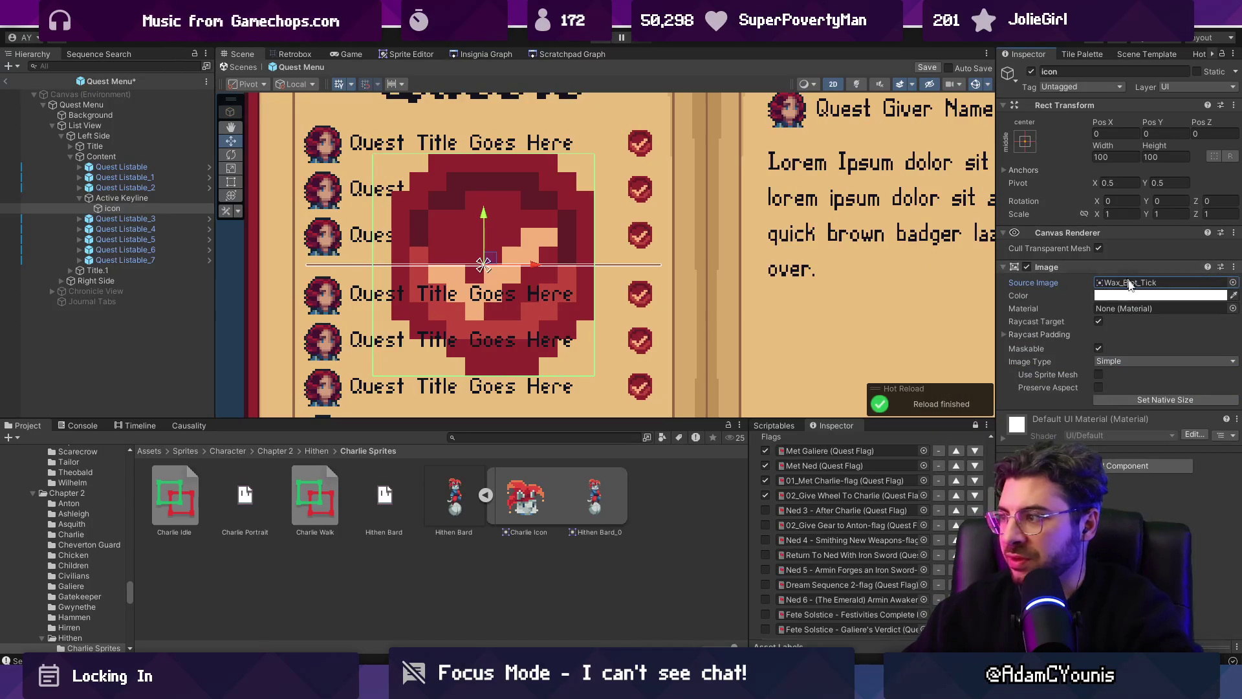
click(1145, 400)
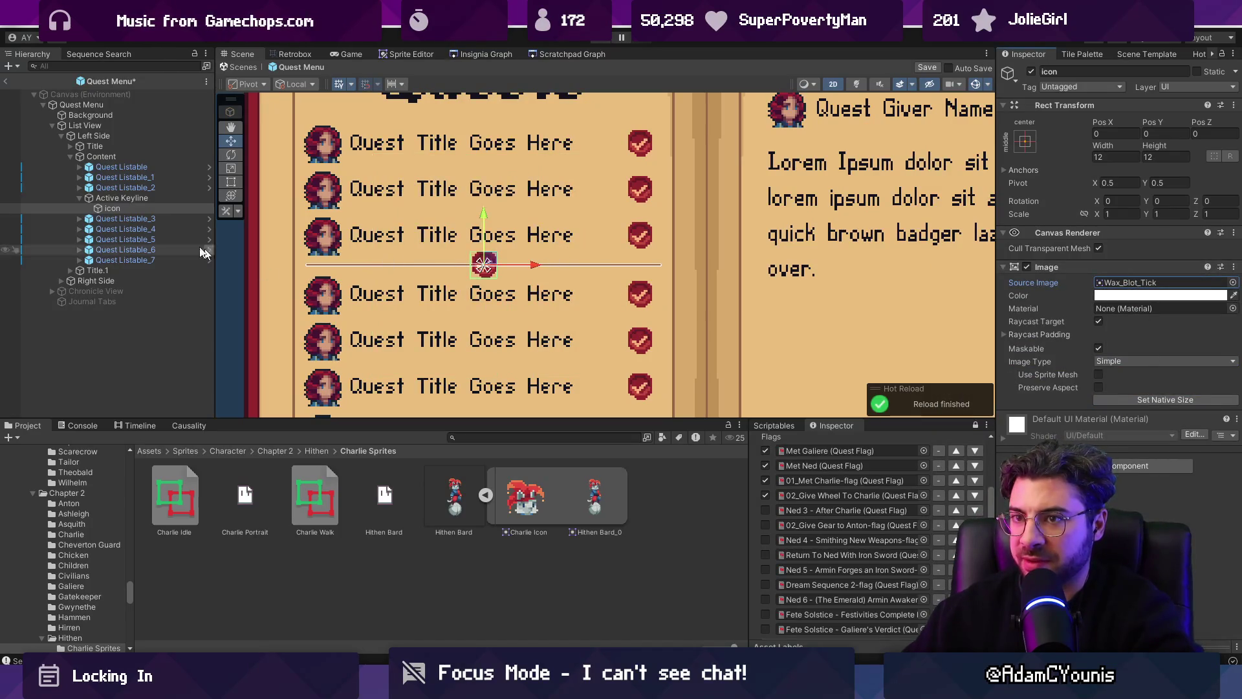
click(125, 229)
Select the Active Keyline object and frame it in the scene view
key(f)
scroll(500, 257, down, 10)
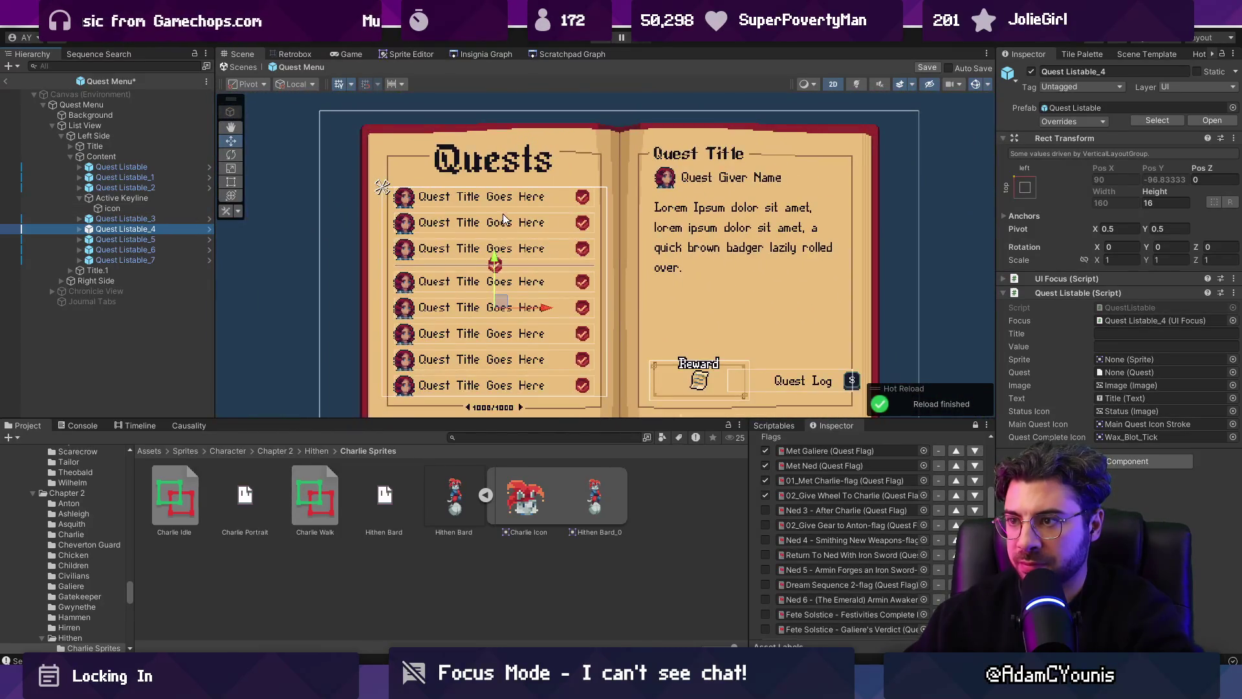
scroll(504, 253, up, 6)
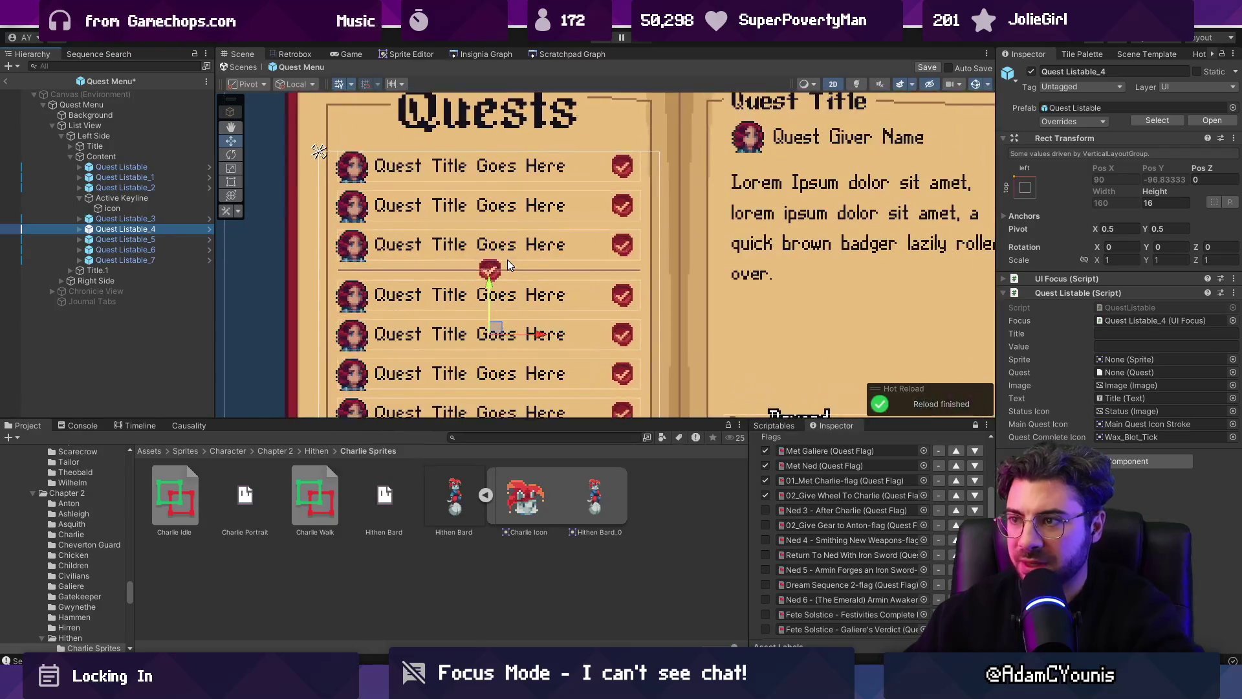
click(115, 197)
key(f)
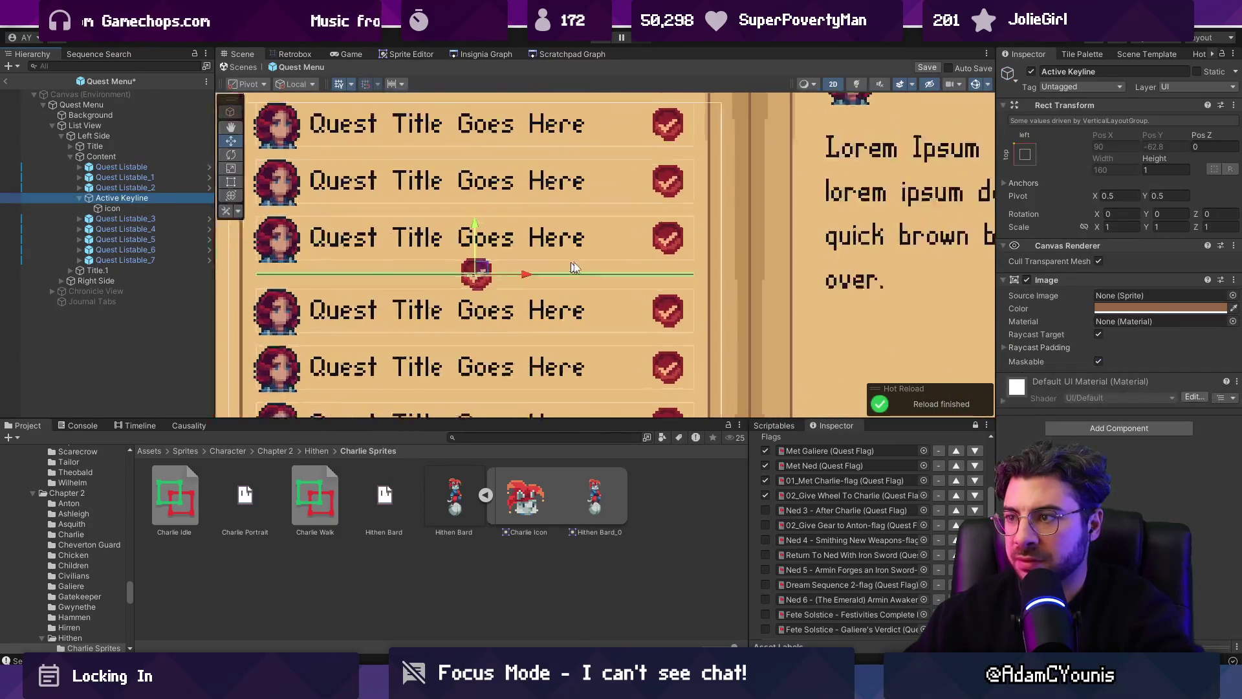
Set the Active Keyline Image colour to the seal's dark red, sampled with the eyedropper
click(1100, 309)
click(1097, 322)
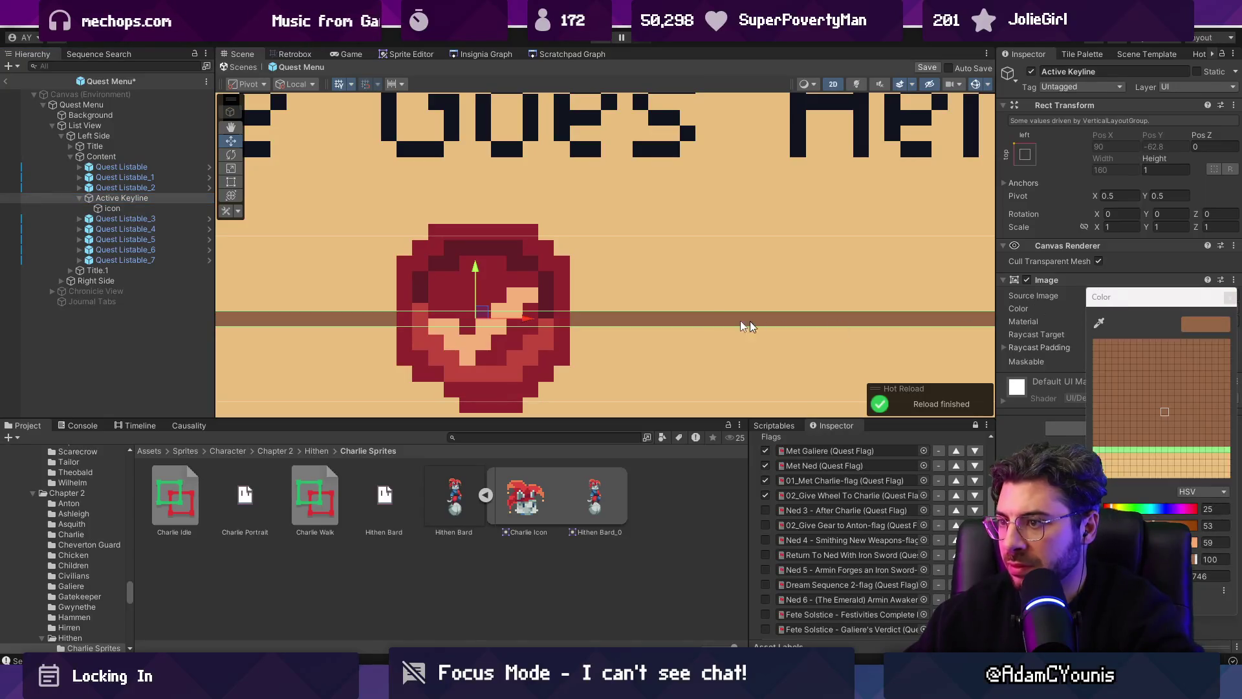
click(561, 307)
scroll(561, 306, down, 6)
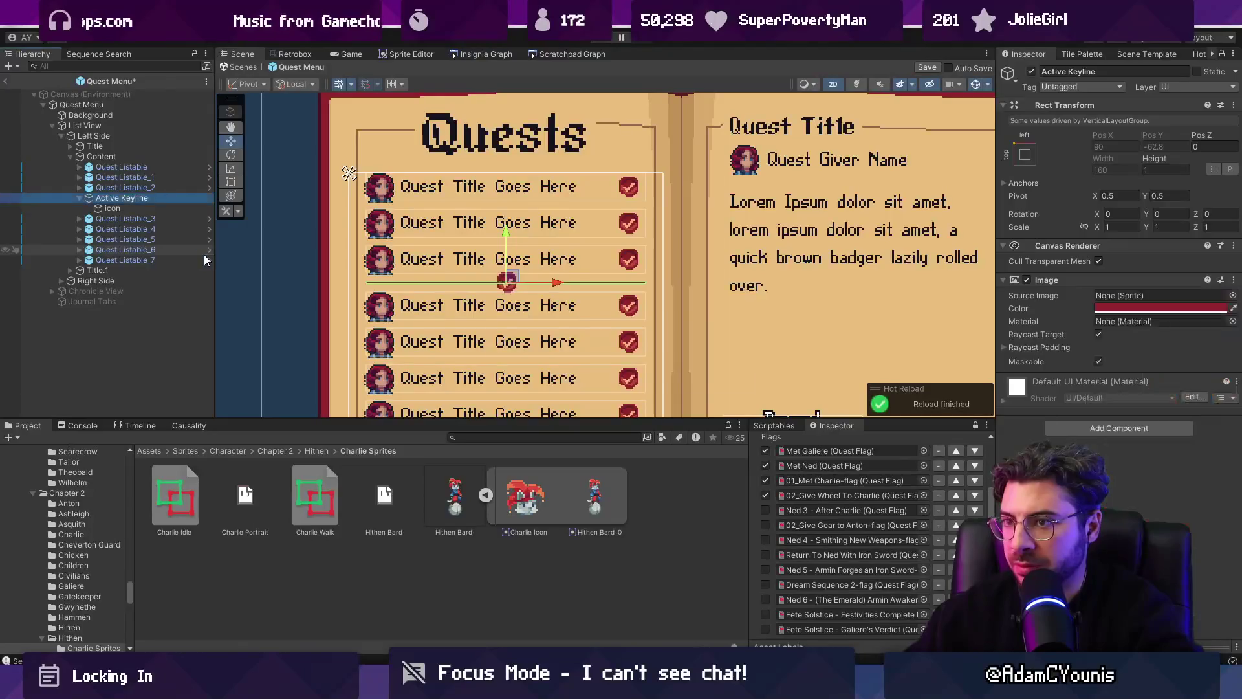
click(716, 363)
click(256, 273)
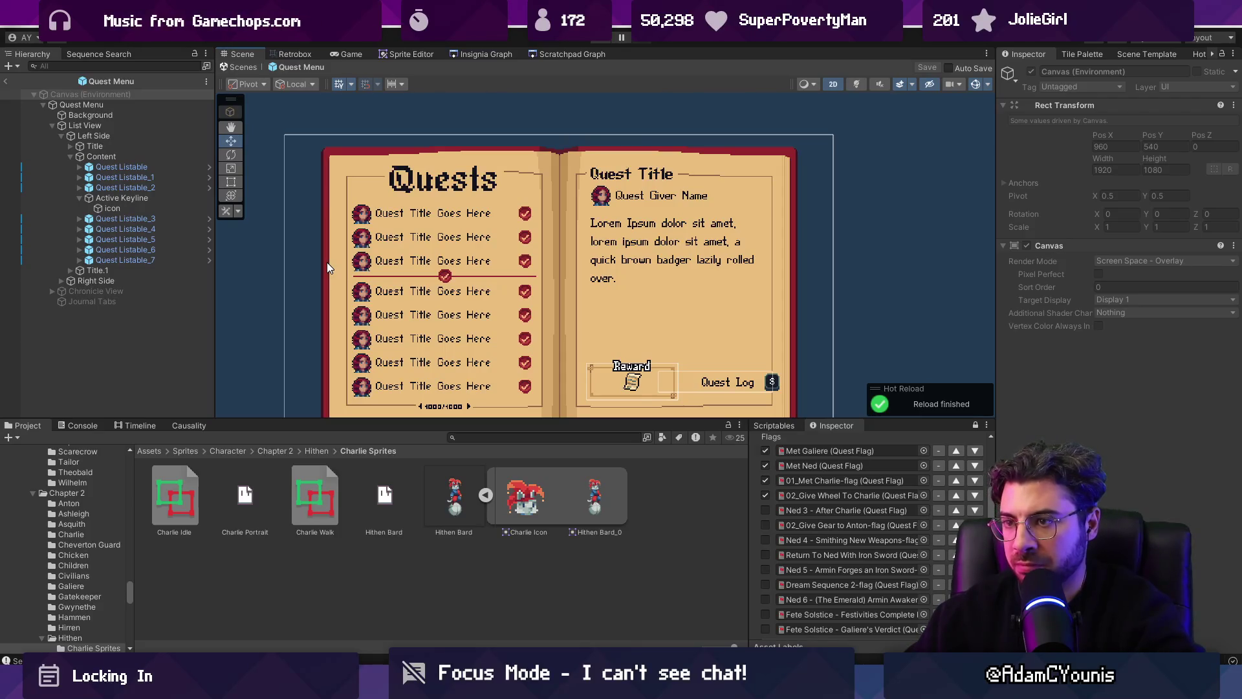
scroll(457, 273, up, 3)
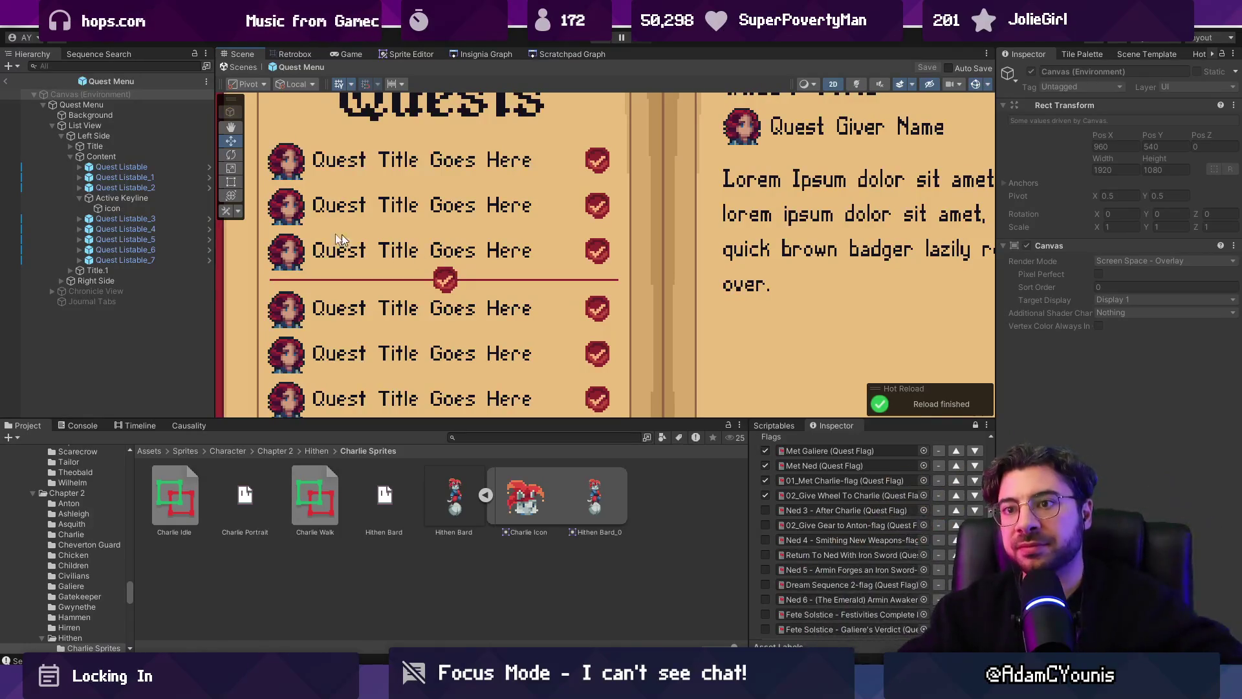
click(141, 197)
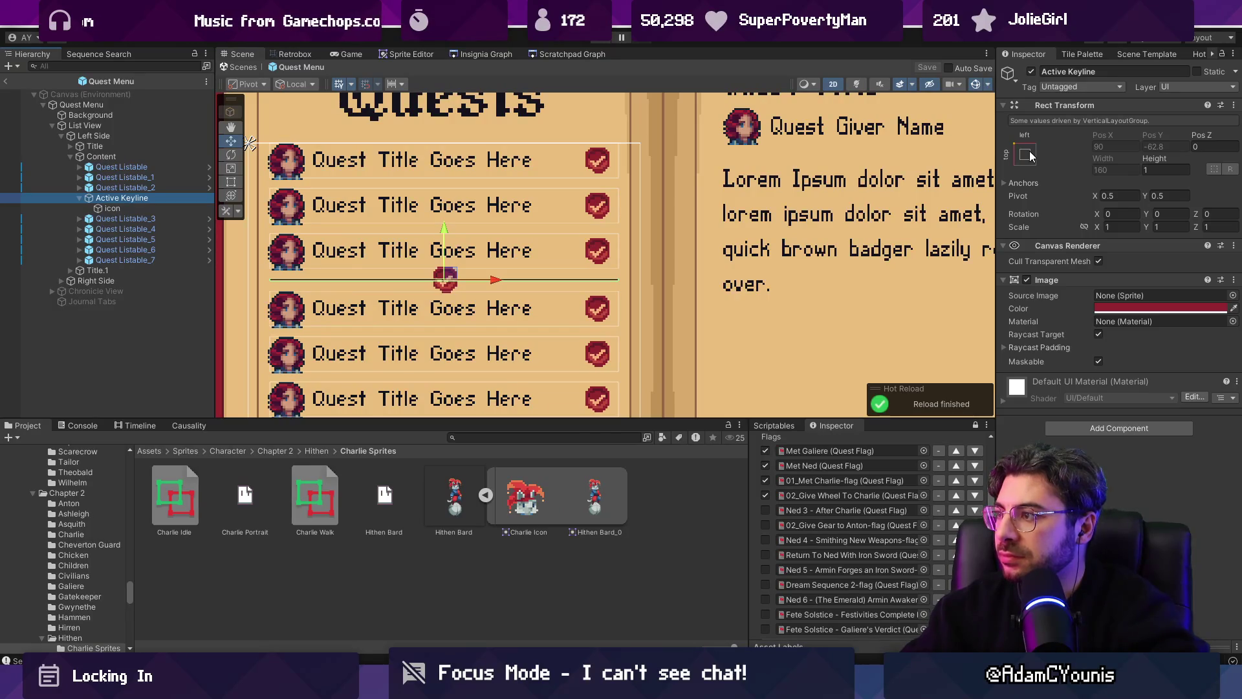
Add a Layout Element to Active Keyline and try its minimum width option
click(1078, 428)
text(layout)
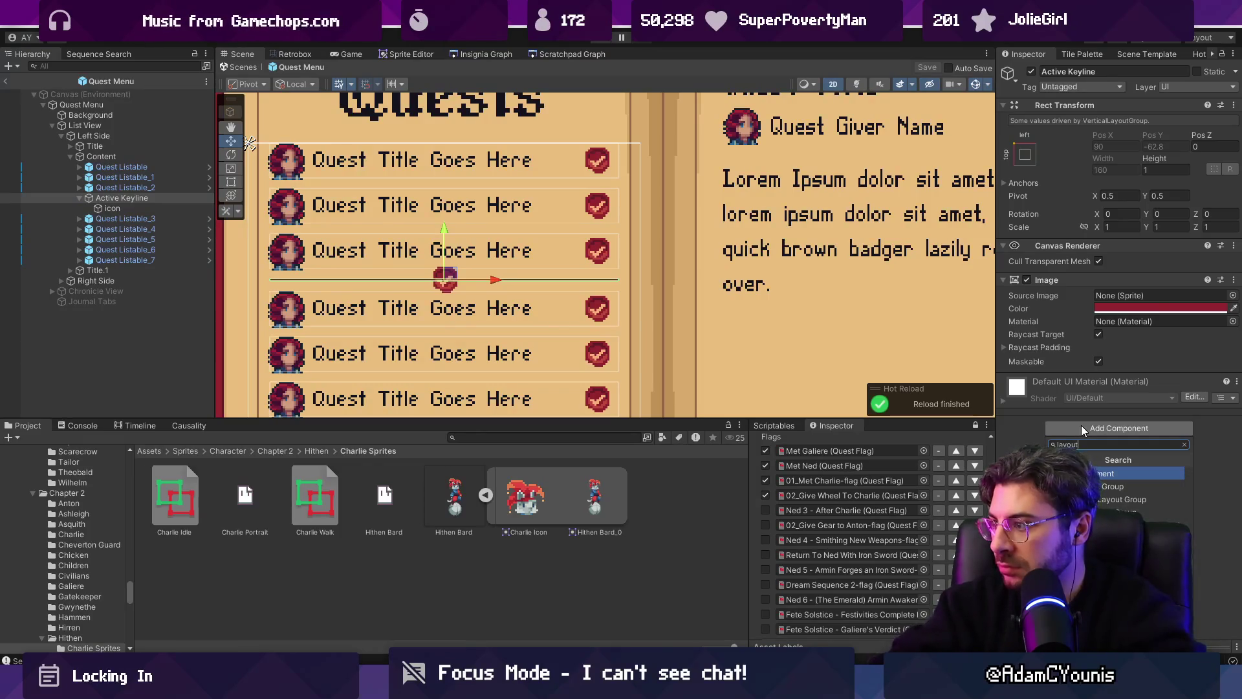
key(Return)
click(1098, 413)
click(1121, 414)
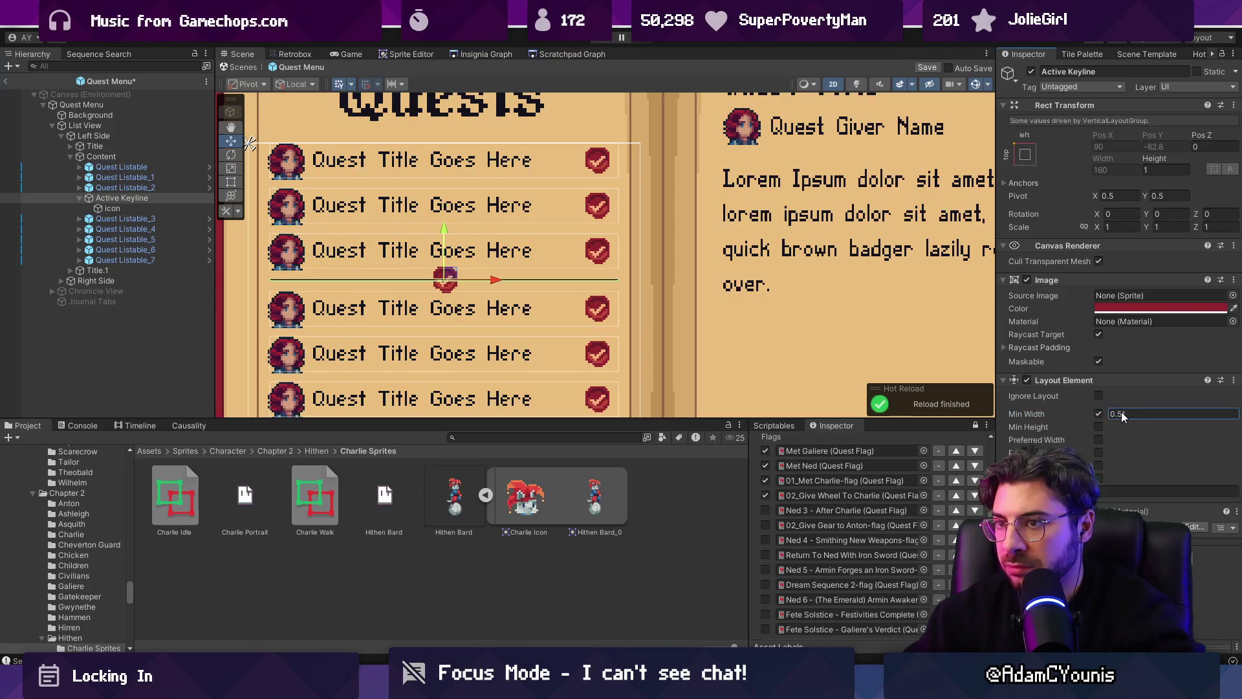
click(1097, 414)
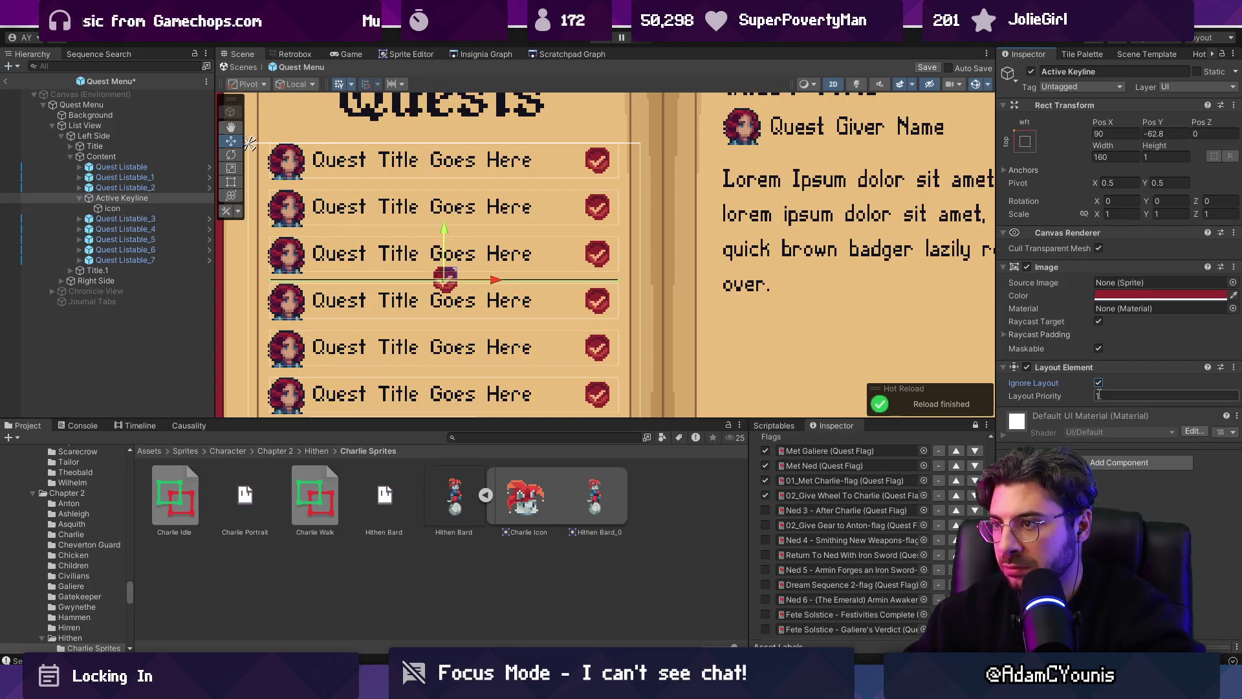
Tick Preferred and Flexible Width, then remove the Layout Element component entirely
click(1098, 382)
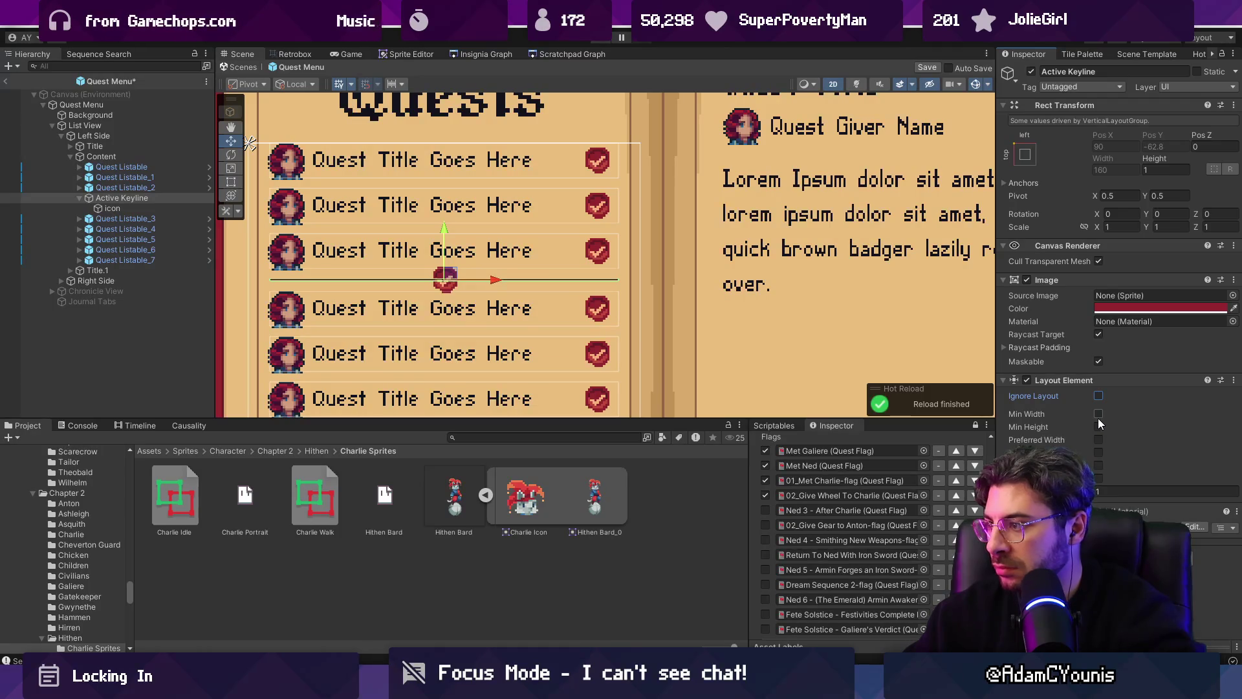
click(1099, 439)
mouse_move(1107, 441)
mouse_down()
mouse_move(1124, 436)
mouse_move(1100, 436)
mouse_up()
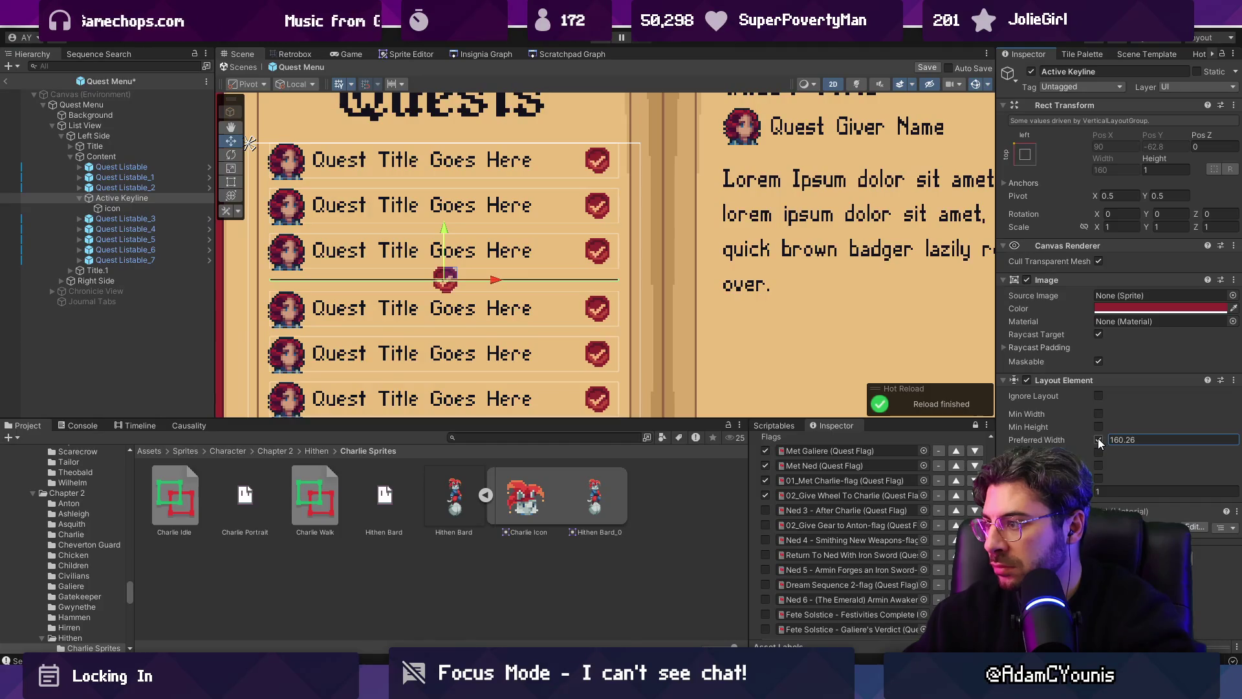
click(1098, 465)
right_click(1051, 377)
click(1109, 432)
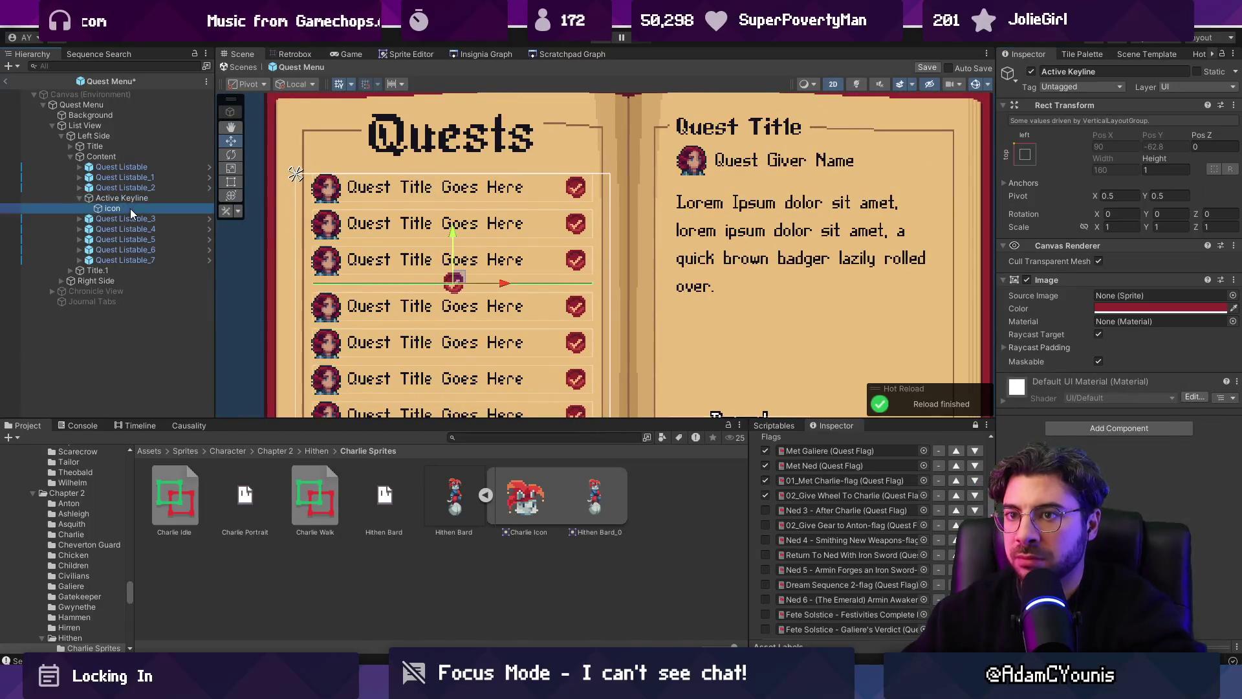
Select the Quest Menu object and open its QuestMenu.cs script in the code editor
click(145, 270)
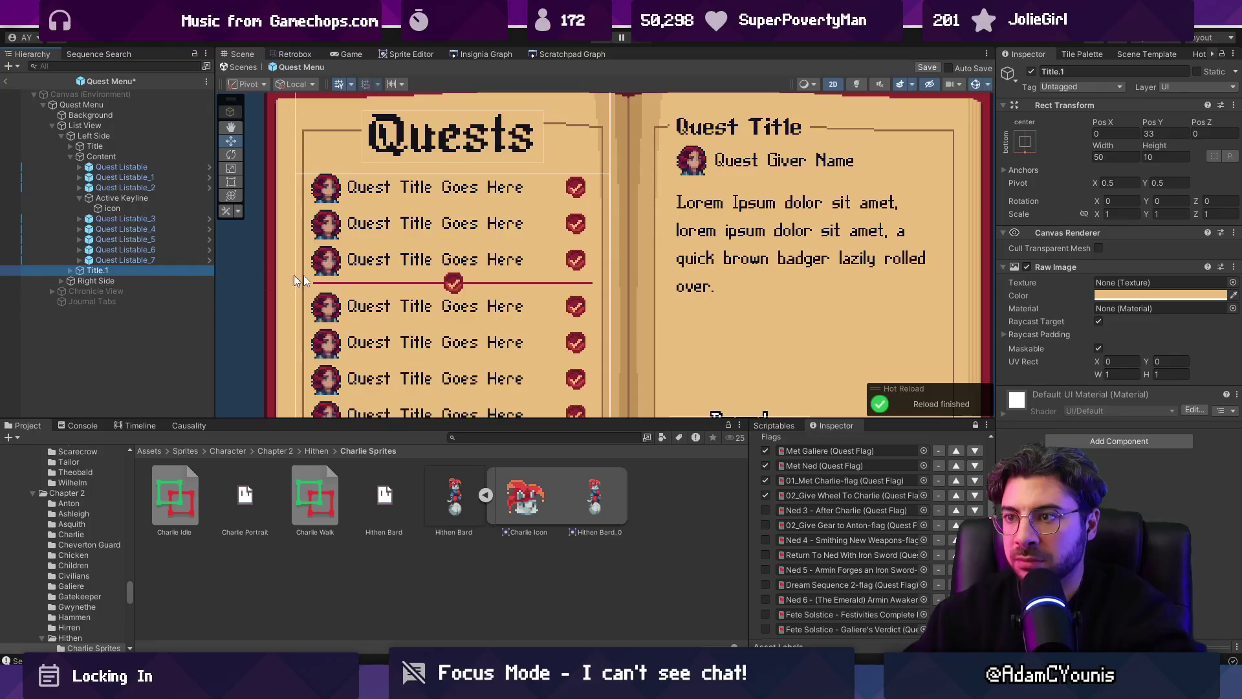
scroll(492, 259, down, 3)
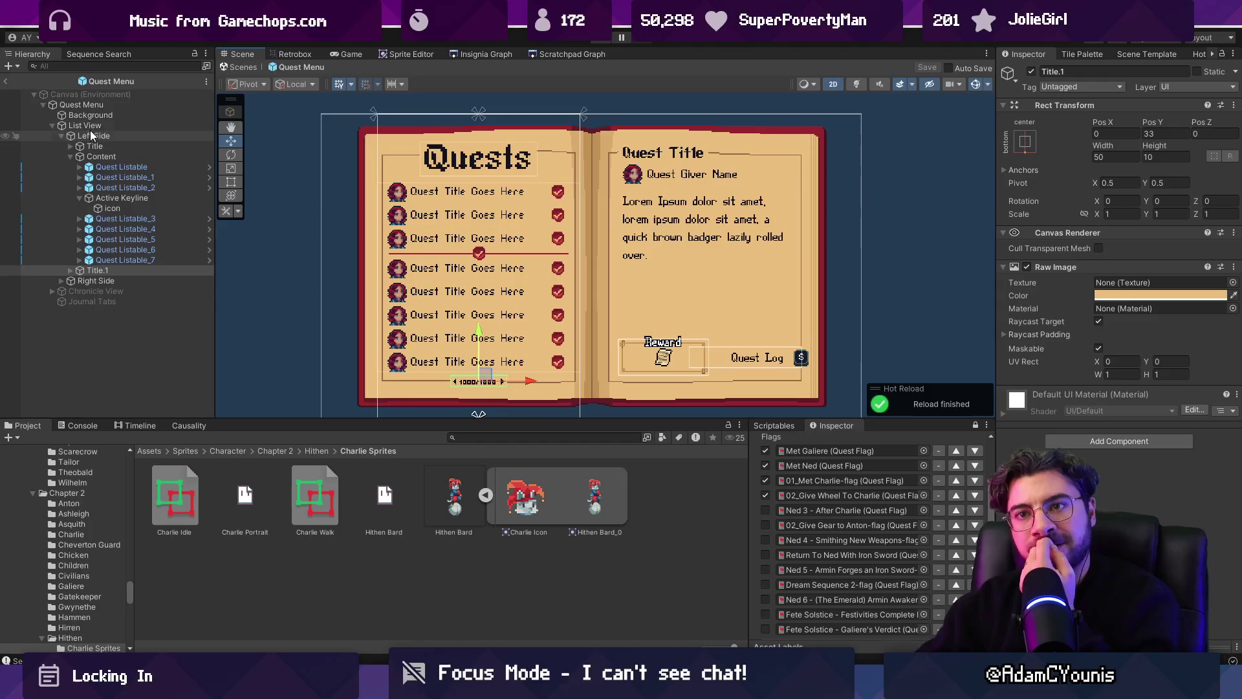
click(97, 105)
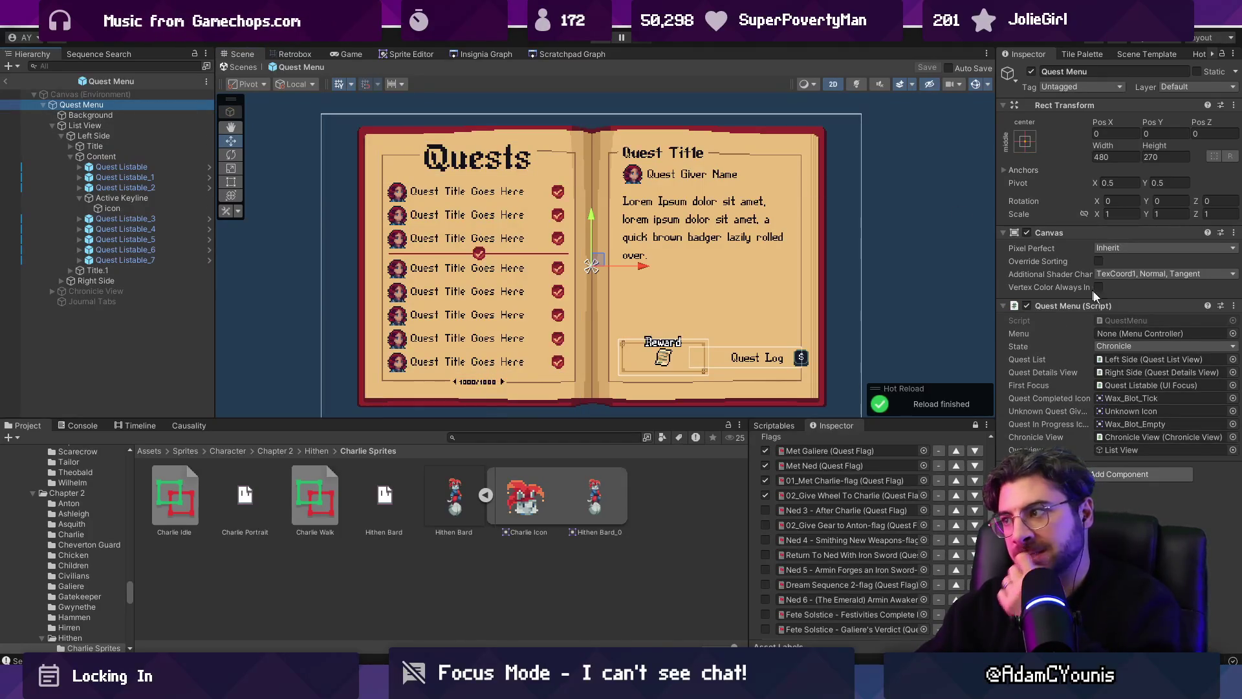
double_click(1112, 318)
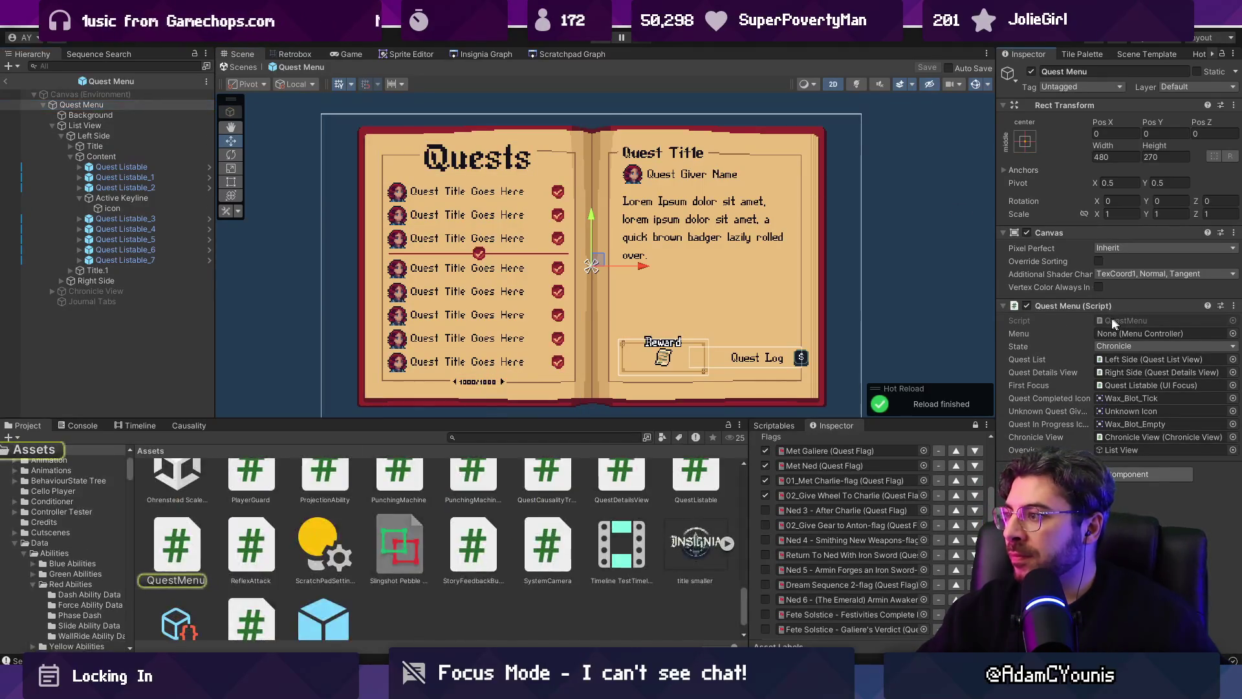
scroll(543, 362, down, 2)
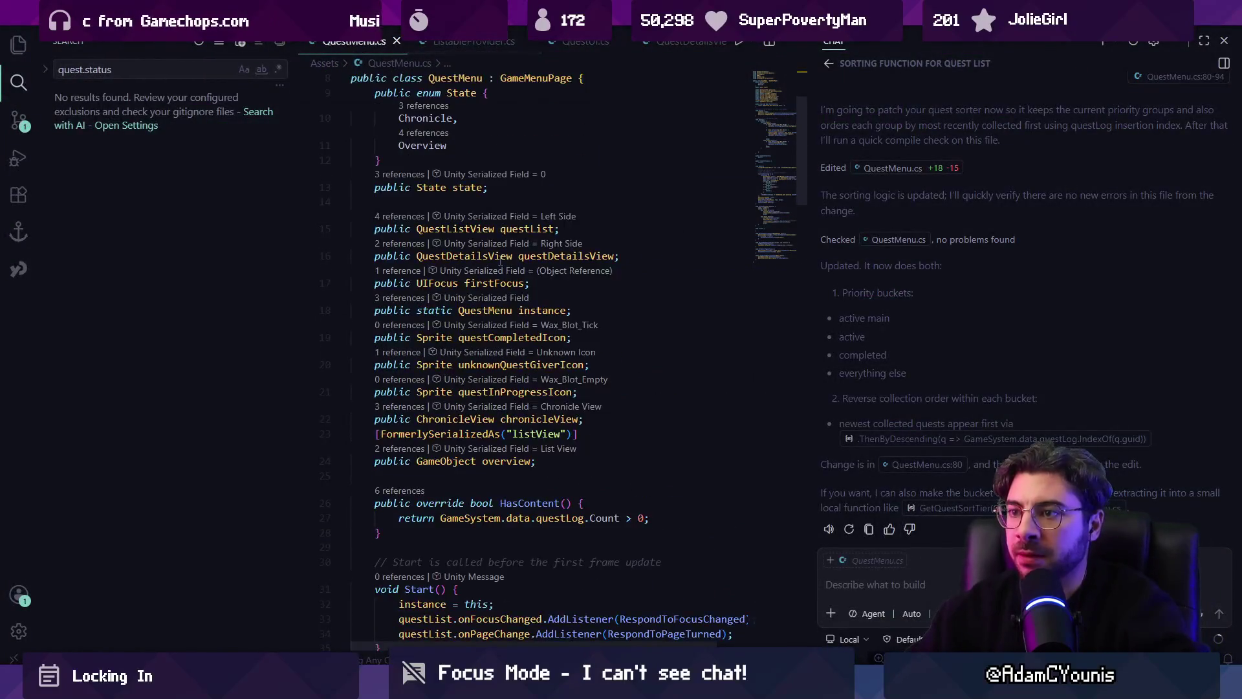
Close the chat and search side panels to widen the code view
key(ctrl+alt+b)
key(ctrl+b)
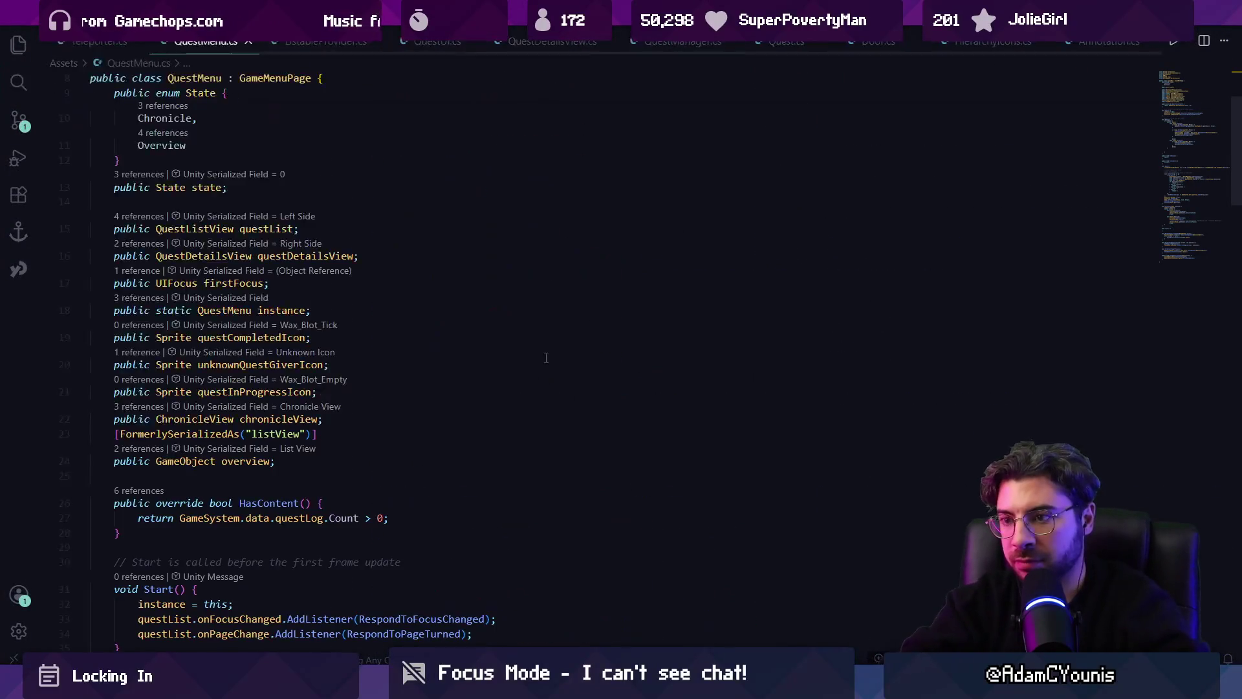
scroll(521, 360, down, 4)
click(299, 210)
Declare public GameObject activeKeyLine; after the overview field and save QuestMenu.cs
text(p)
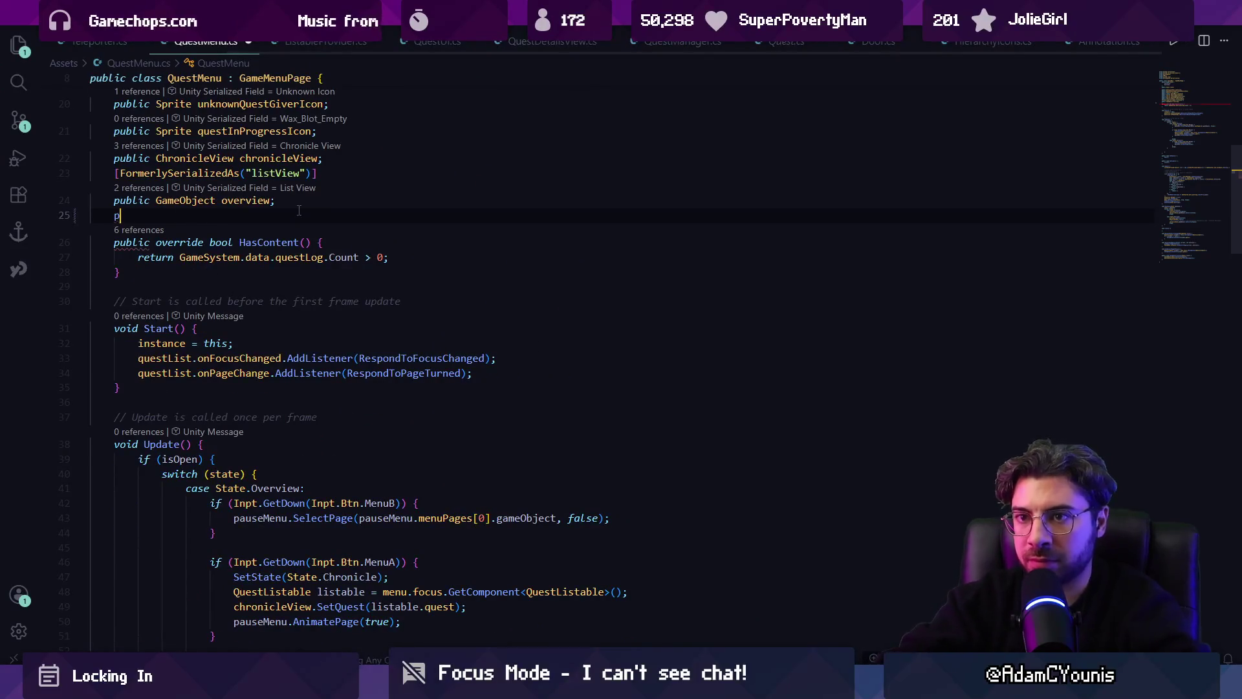
text(ublic GameObject active3)
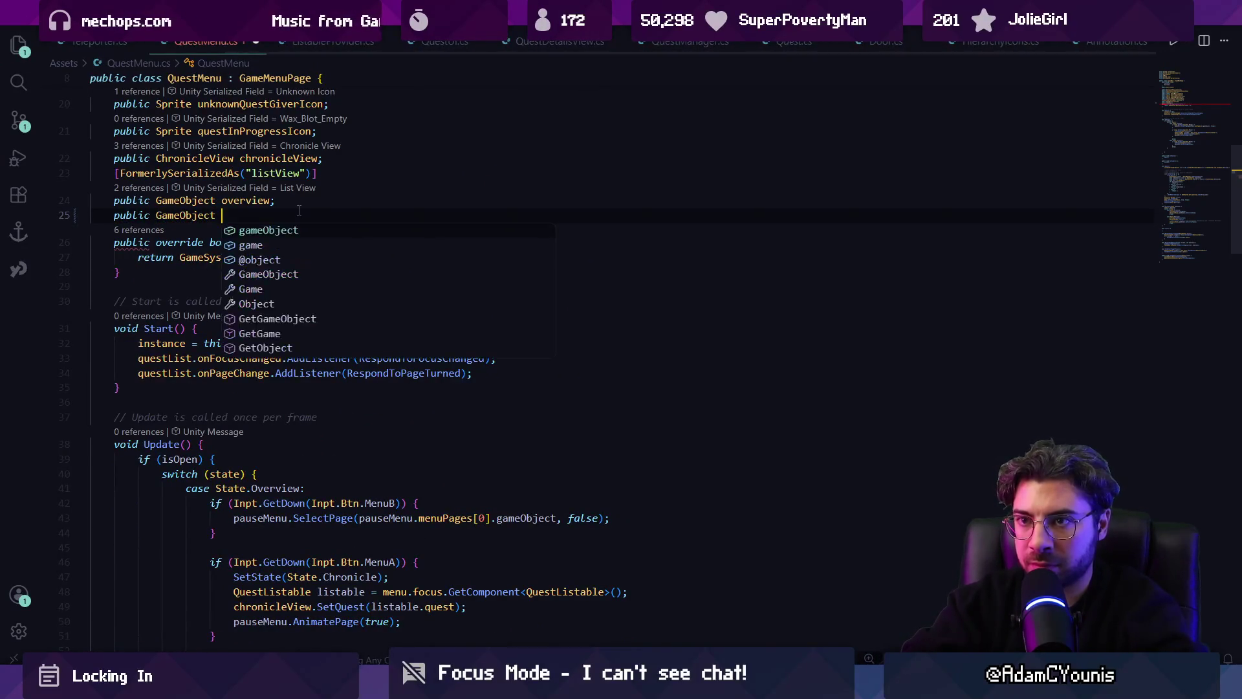
key(BackSpace)
text(e)
key(BackSpace)
text(KeyLine;)
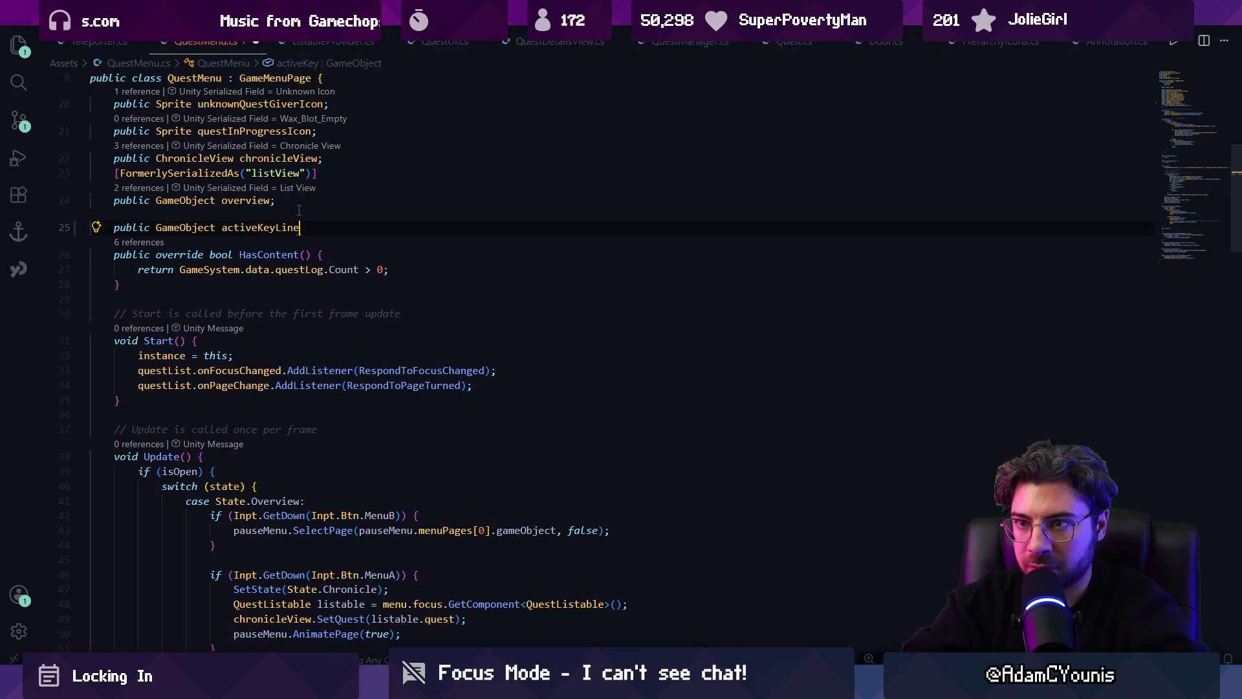
key(ctrl+s)
key(Return)
scroll(298, 210, down, 8)
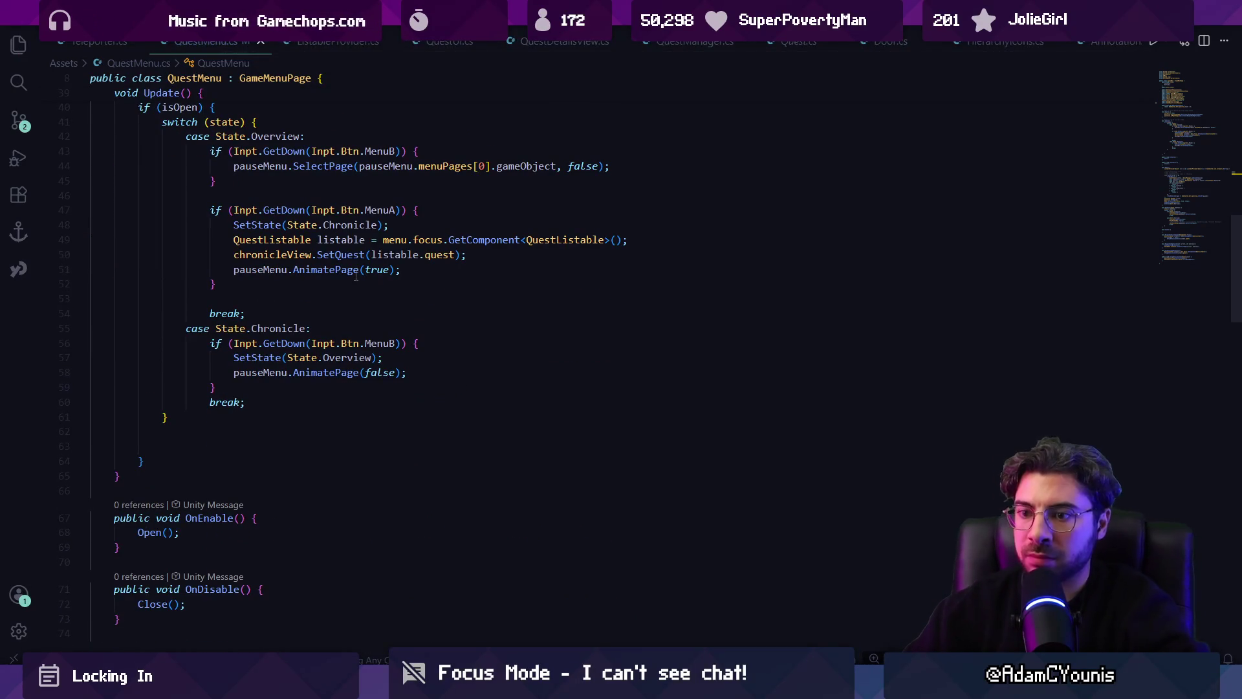
key(ctrl+f)
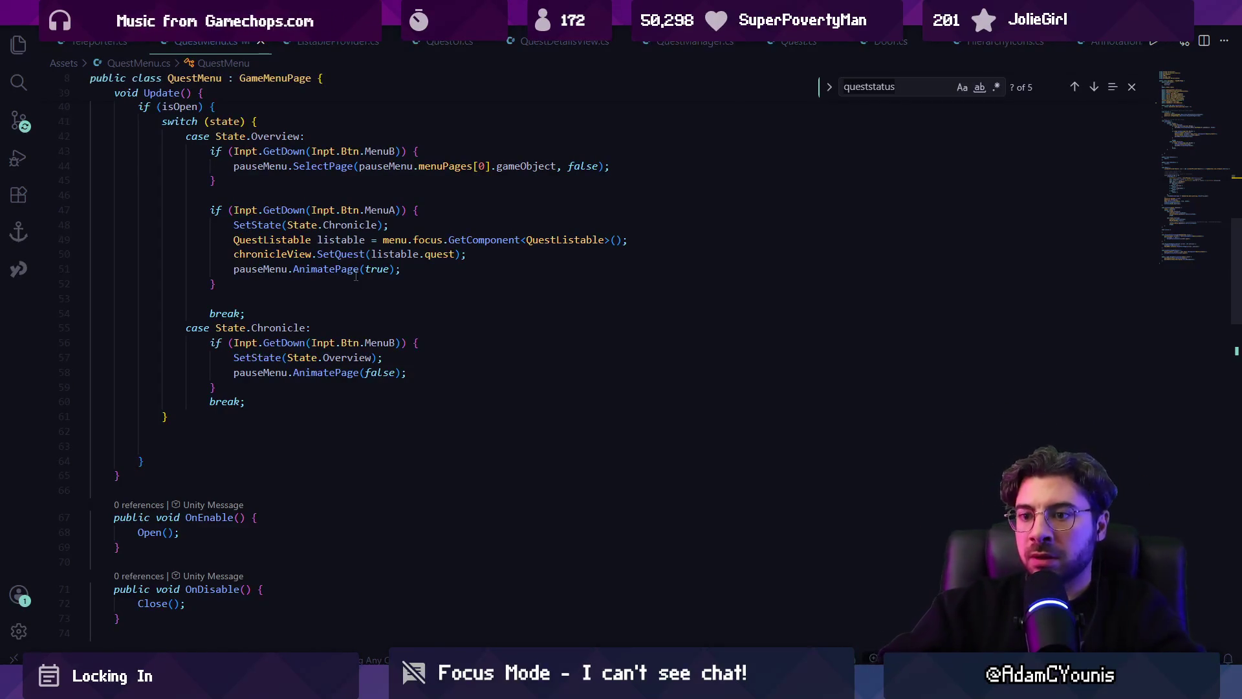
Search the script and highlight every use of SetupDetailsContent
text(popoulate)
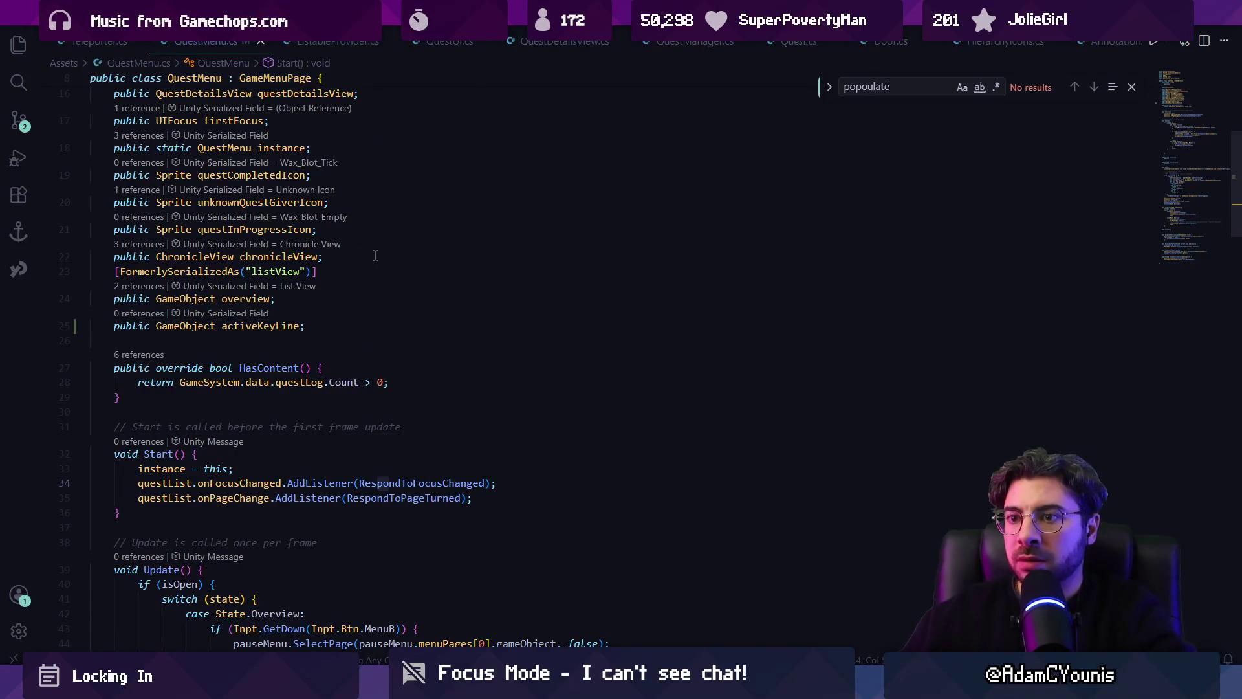
scroll(375, 256, down, 15)
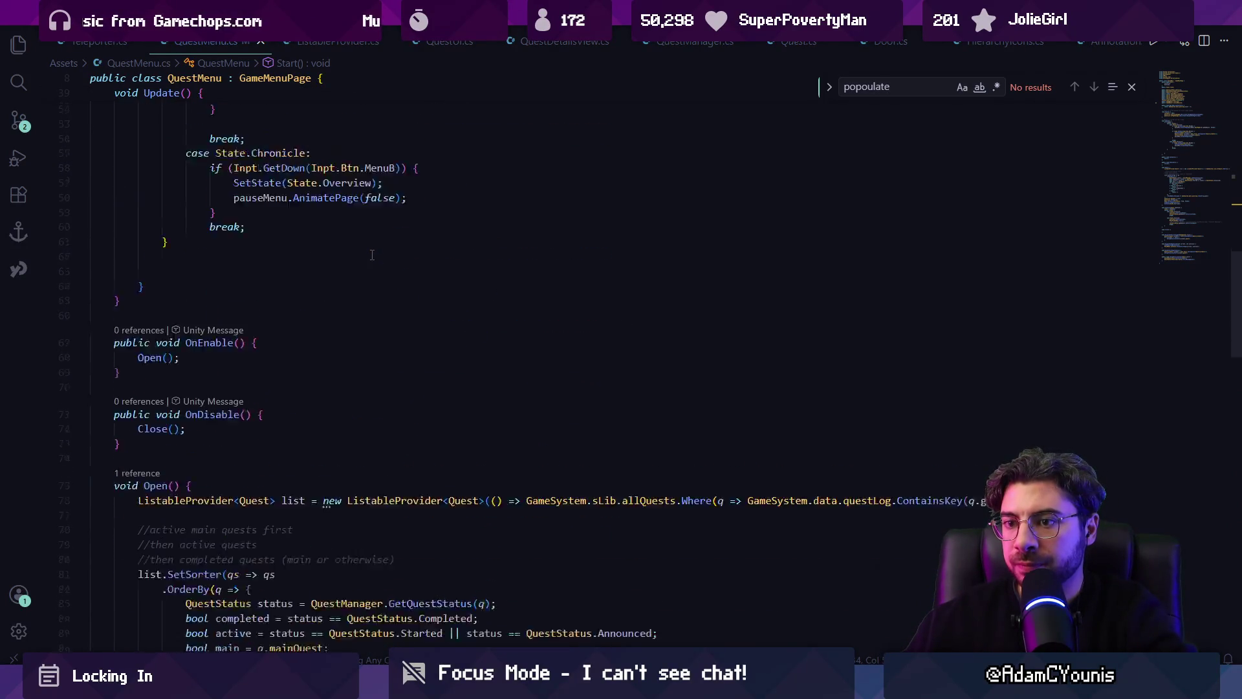
scroll(370, 255, down, 4)
scroll(371, 254, down, 5)
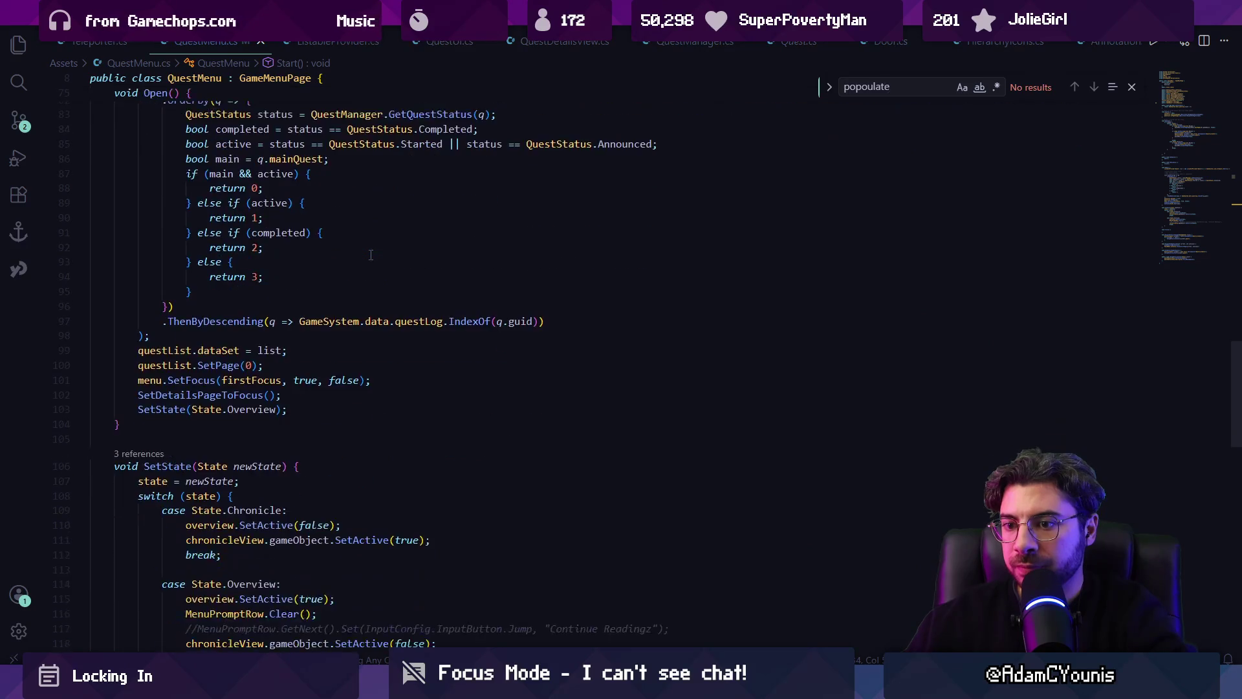
scroll(370, 254, down, 2)
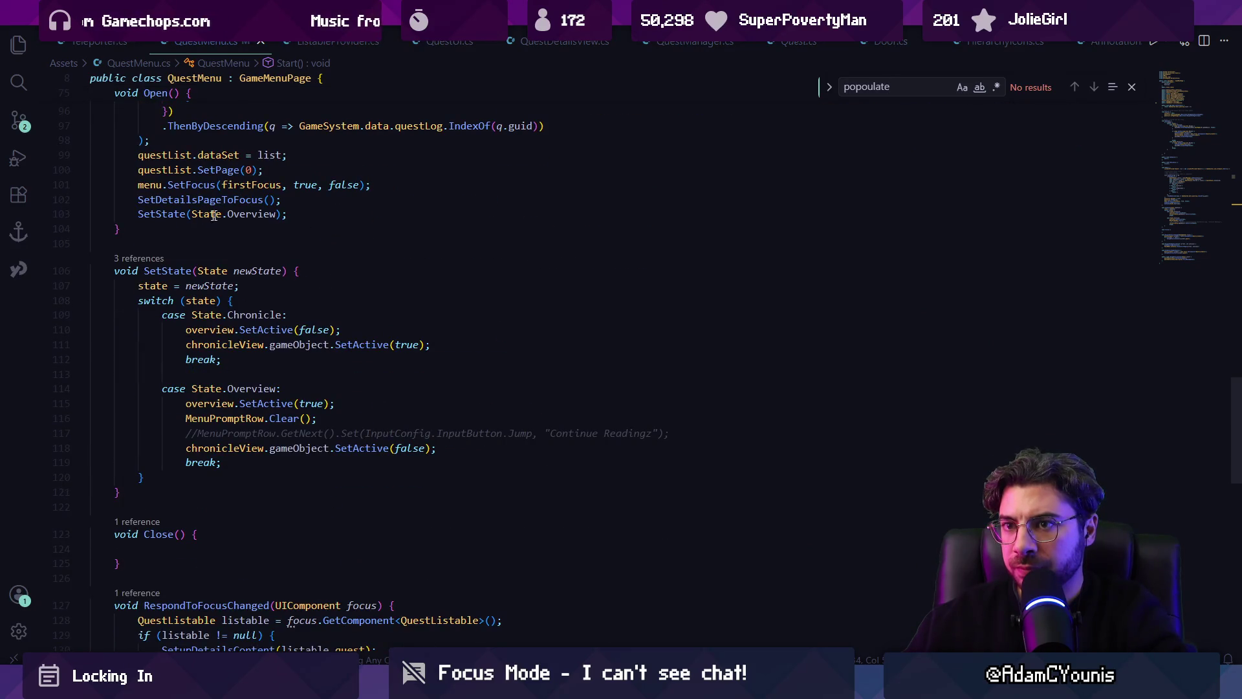
scroll(223, 202, down, 3)
scroll(221, 203, down, 4)
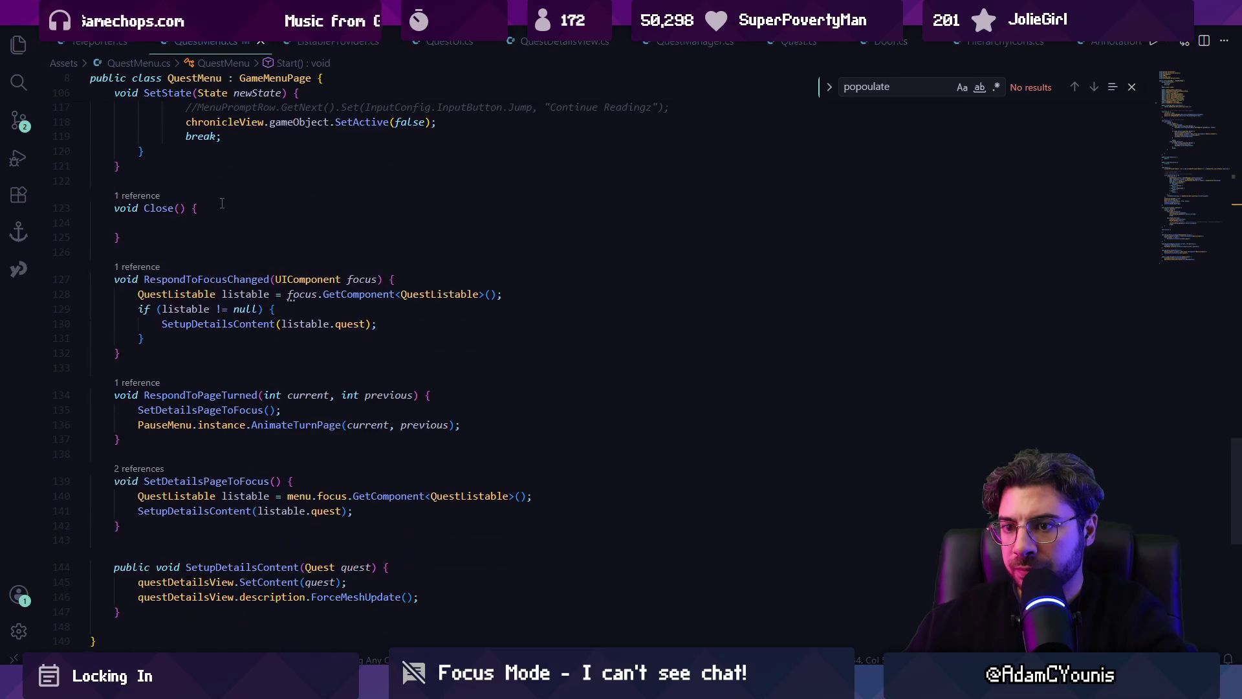
click(238, 324)
scroll(406, 318, down, 4)
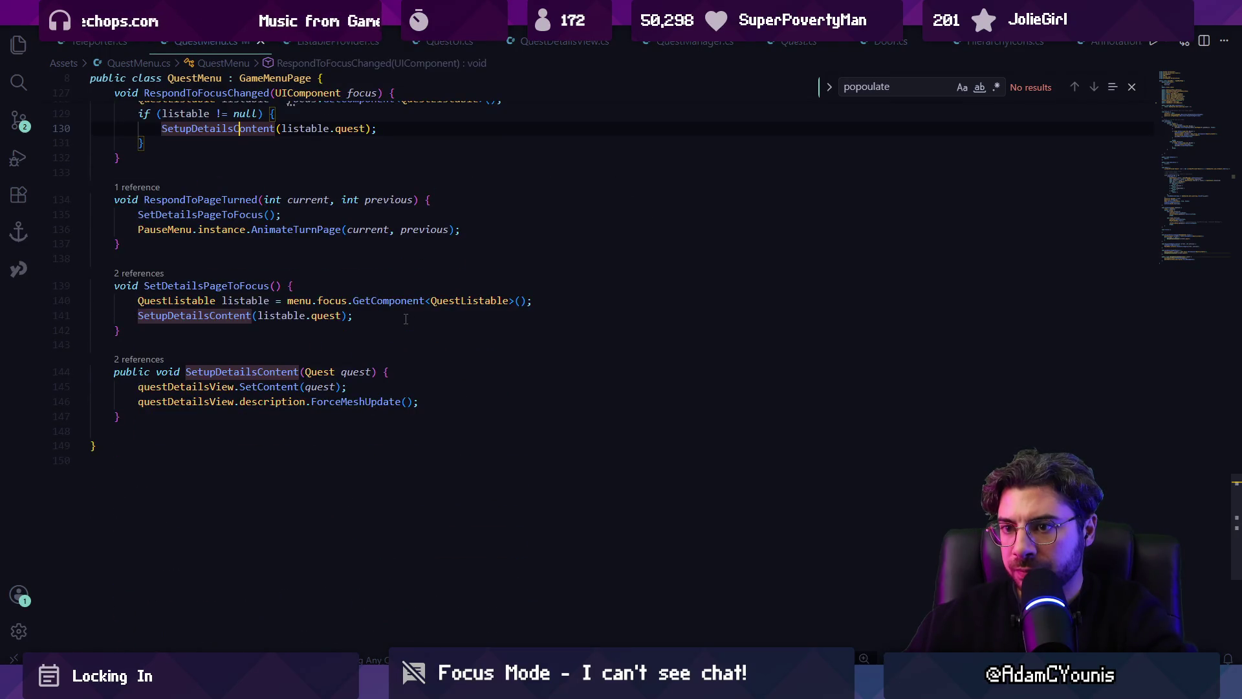
Find the Open() method and add blank lines after its final SetState call
key(ctrl+f)
text(open)
key(Return)
key(Return)
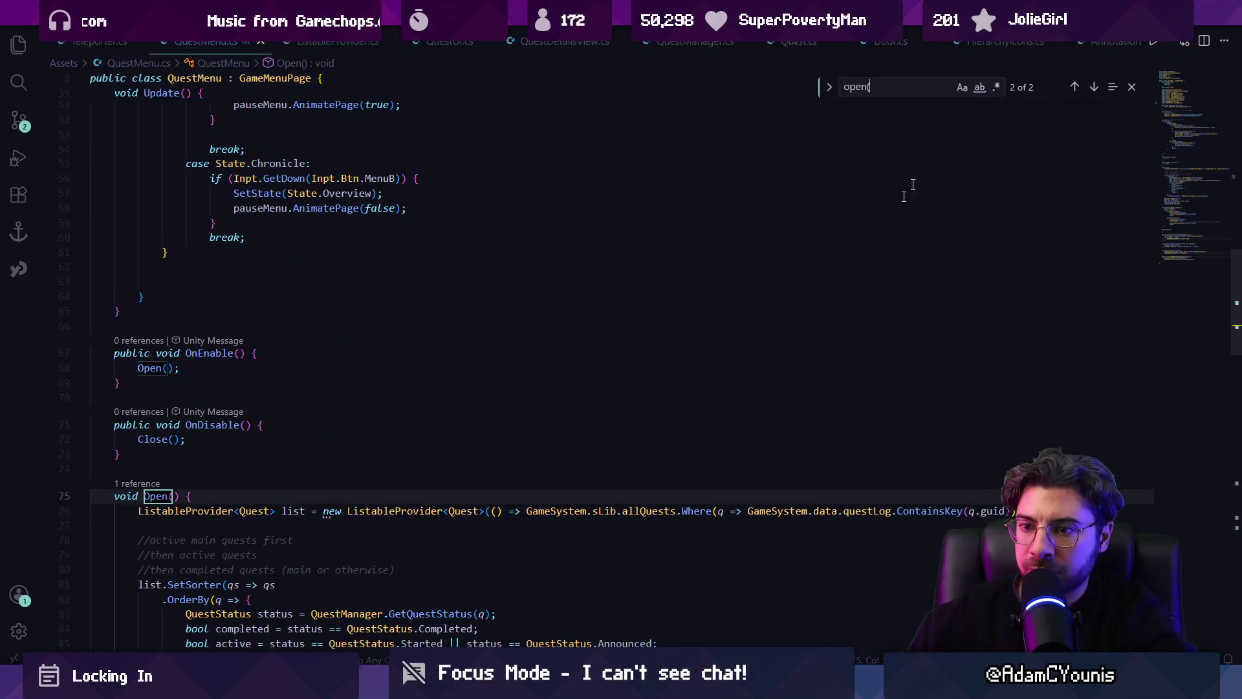
key(Escape)
scroll(303, 355, down, 10)
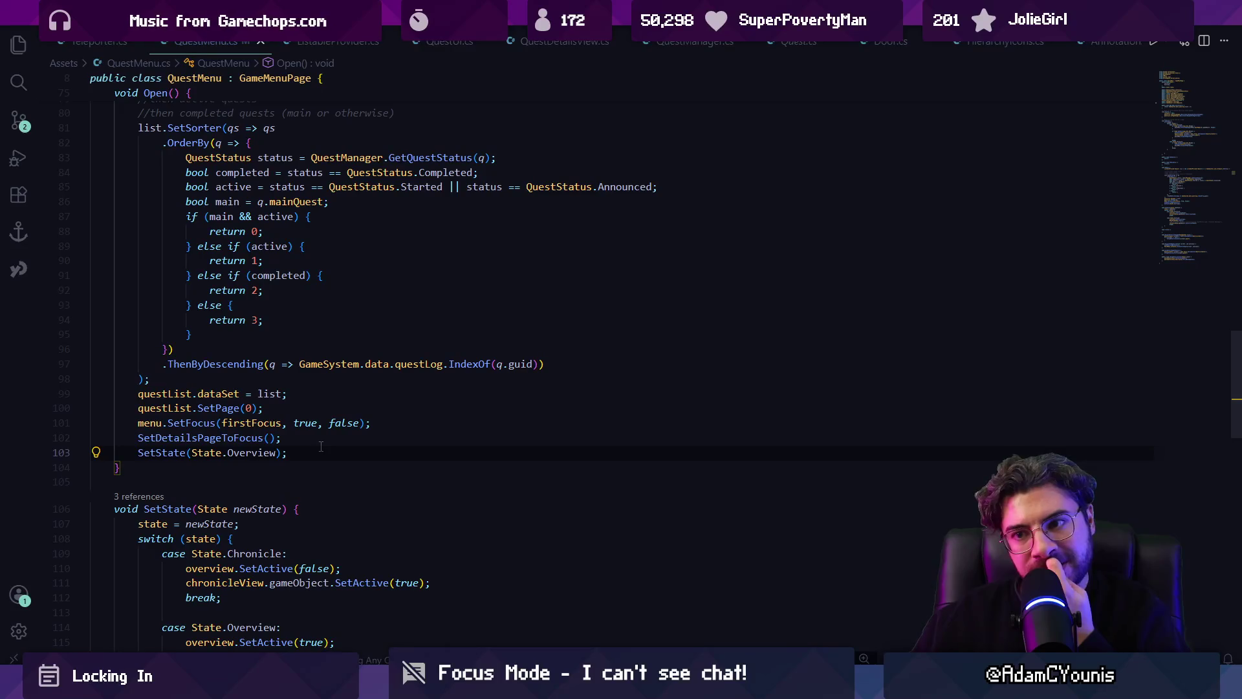
key(Return)
key(Return)
key(Return)
key(Up)
key(Up)
key(Down)
key(Tab)
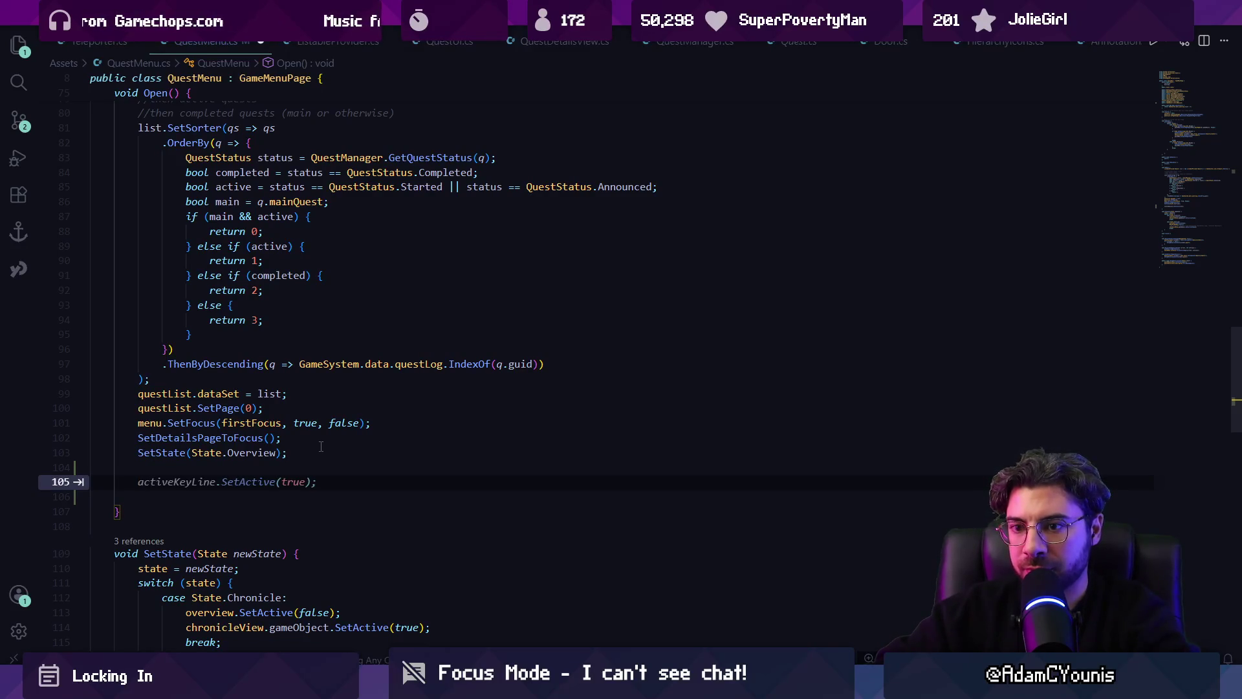
Add a SetupKeyLine(); call at the end of Open()
text(Assign)
key(BackSpace)
key(BackSpace)
text(Set)
text(i)
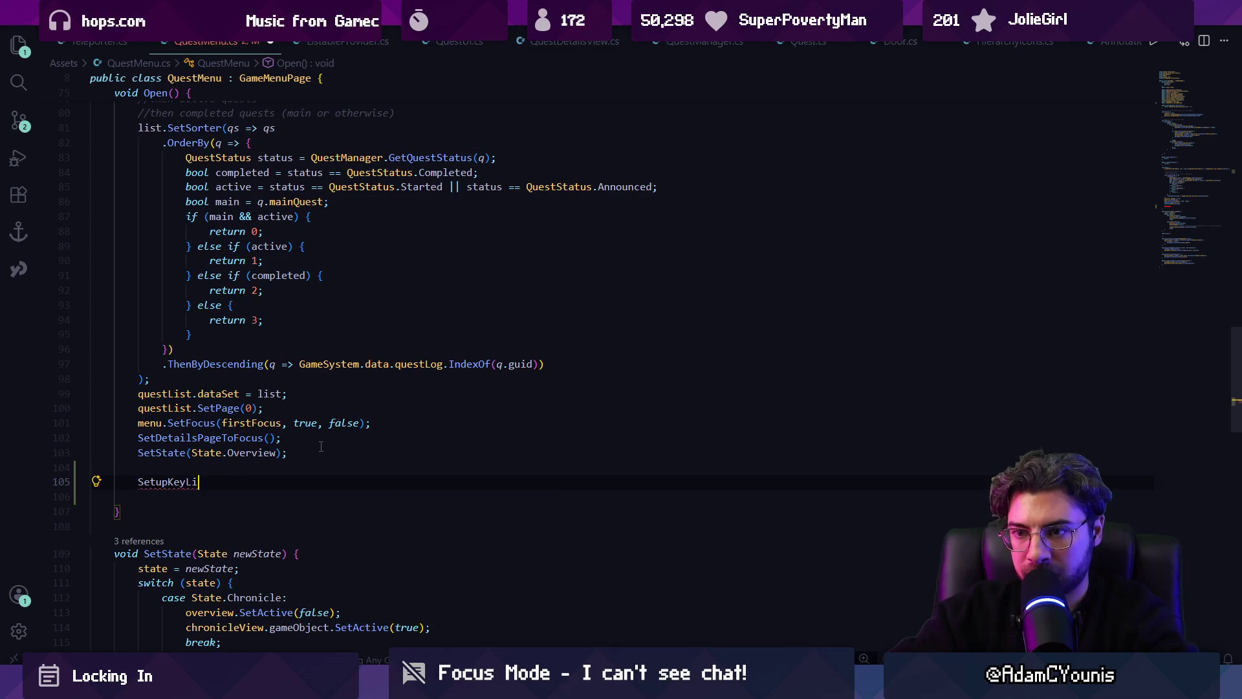
text(;)
key(Down)
key(Down)
Create an empty void SetupKeyLine() method below Open()
key(Return)
key(Return)
text(voidf)
key(BackSpace)
key(BackSpace)
text(SetupKeyt)
key(BackSpace)
text(Line(){)
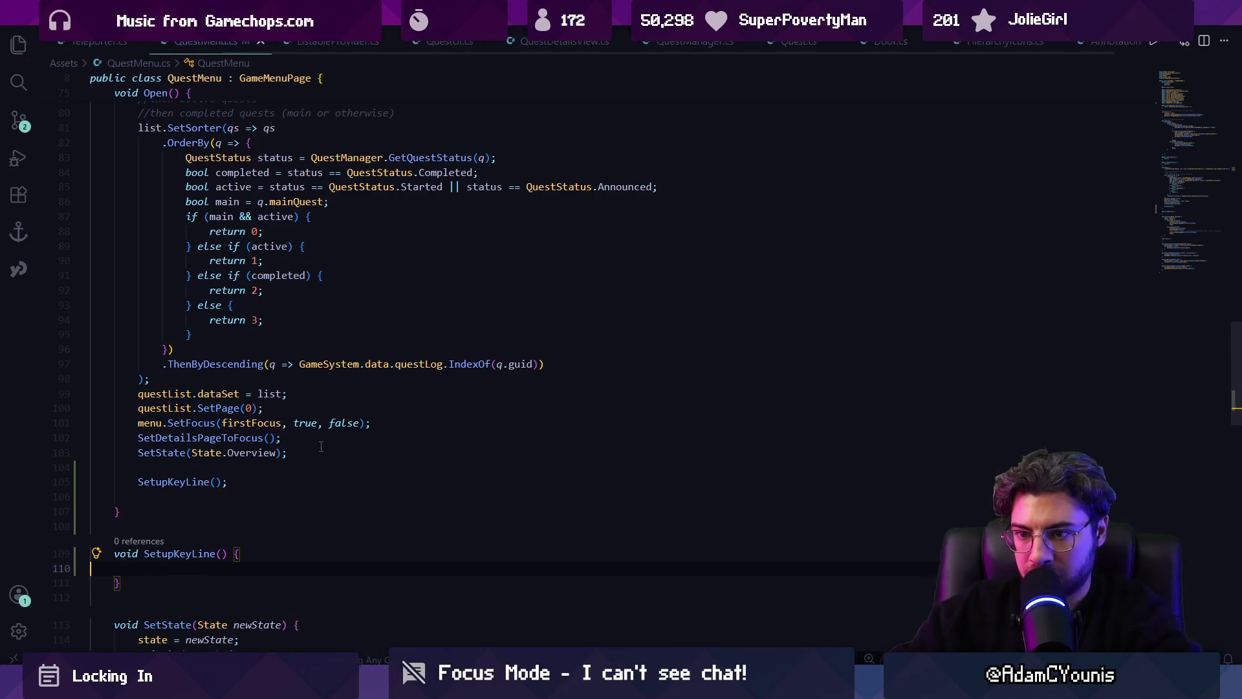
key(Return)
scroll(324, 445, down, 2)
Begin a comment inside SetupKeyLine asking about completed and incomplete quests
text(//i)
key(BackSpace)
text(o)
text(he)
key(ctrl+shift+Left)
key(ctrl+shift+Left)
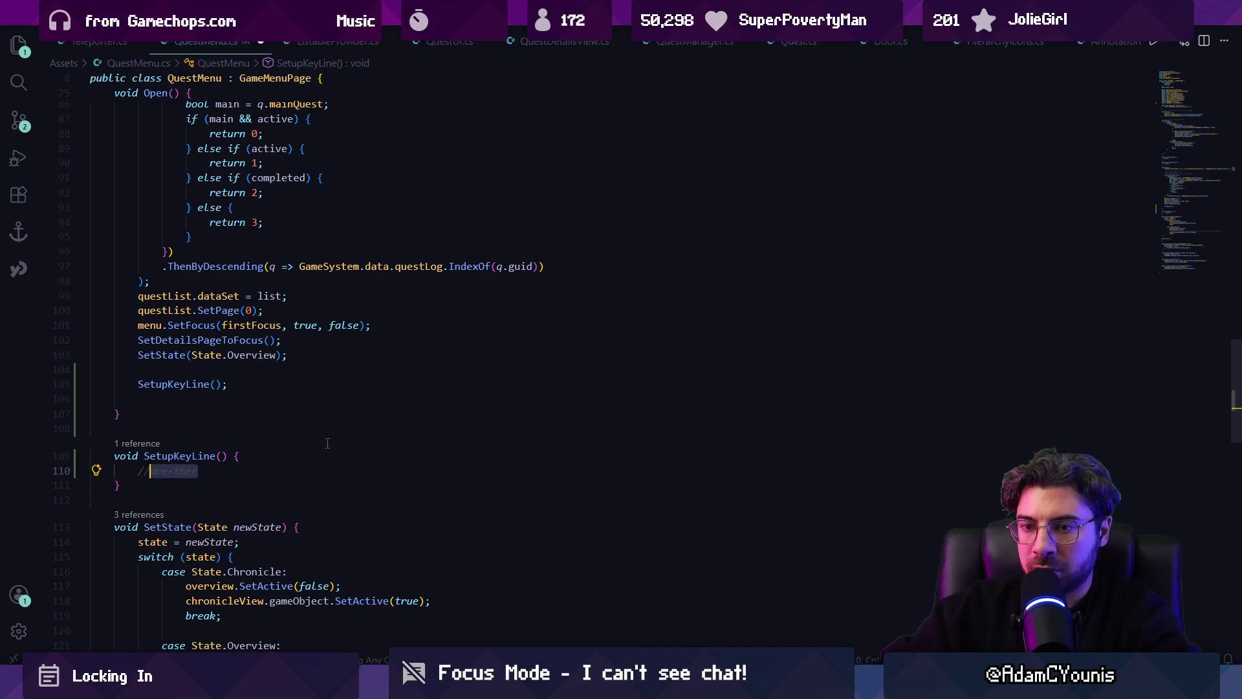
text(are there at least one completed and one incomplete quest on the screen?)
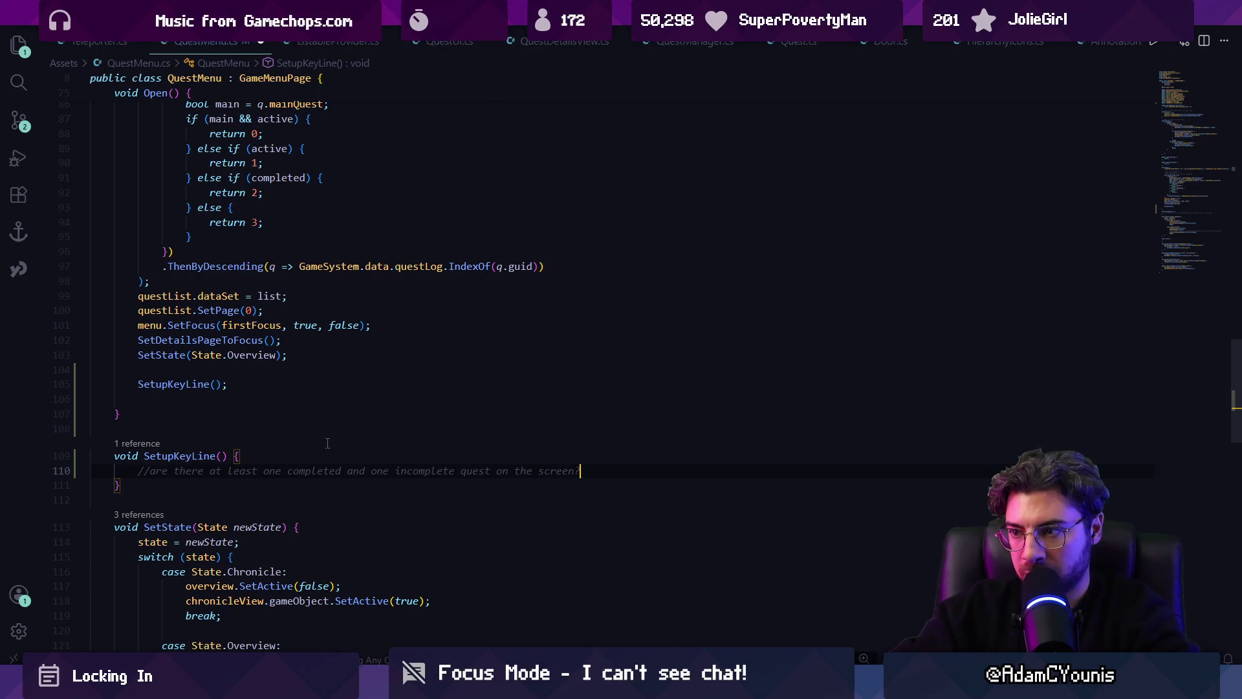
Add a second comment line about their list order indices being sequential
key(Return)
text(//their)
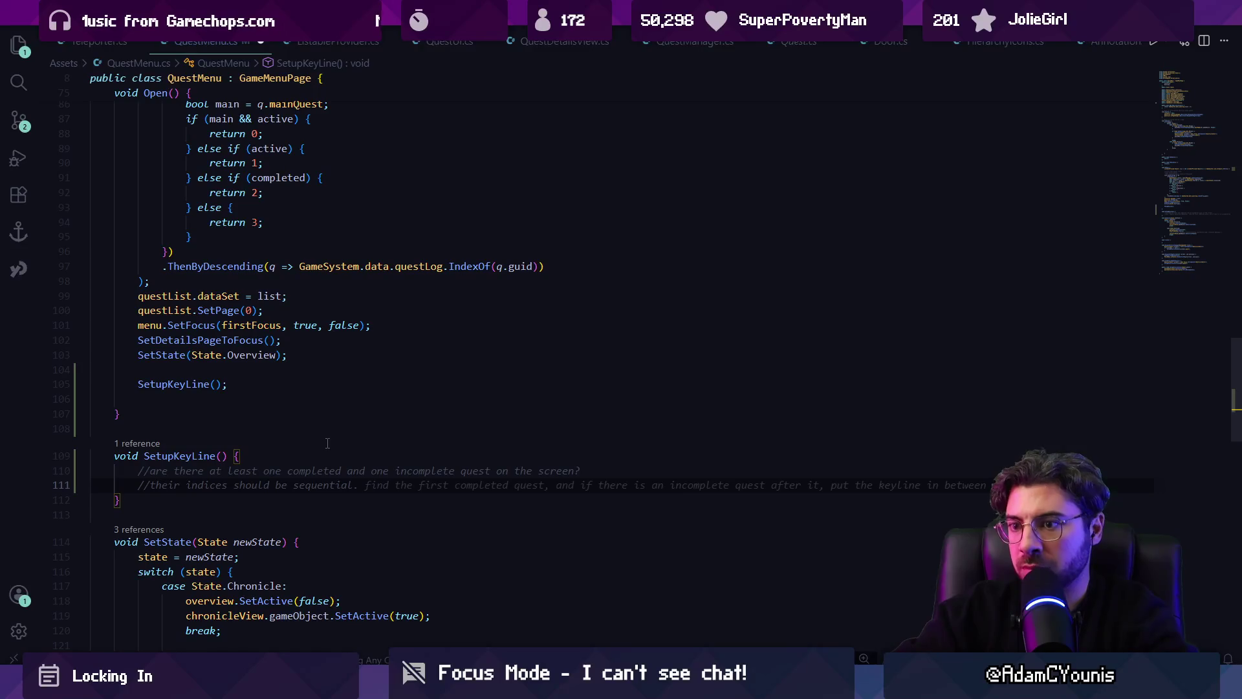
key(ctrl+shift+Left)
key(ctrl+shift+Left)
key(ctrl+shift+Left)
key(Left)
text(list order)
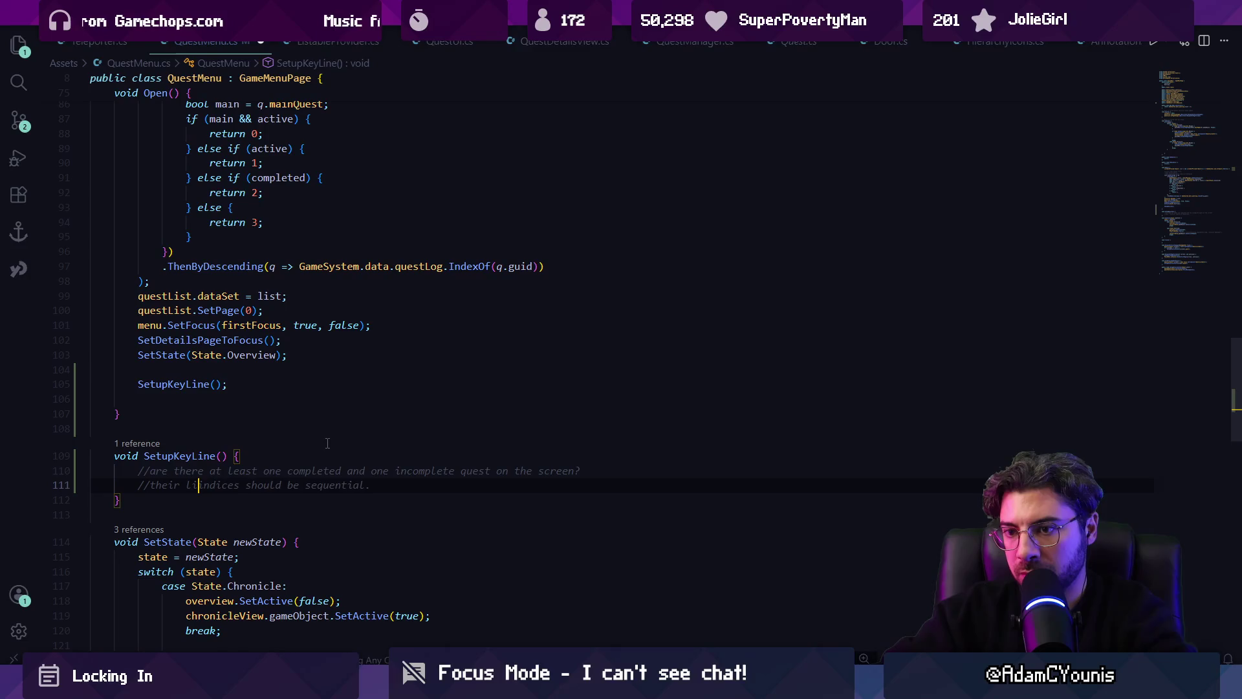
key(ctrl+shift+Right)
key(ctrl+shift+Right)
key(ctrl+shift+Right)
key(ctrl+shift+Right)
key(Right)
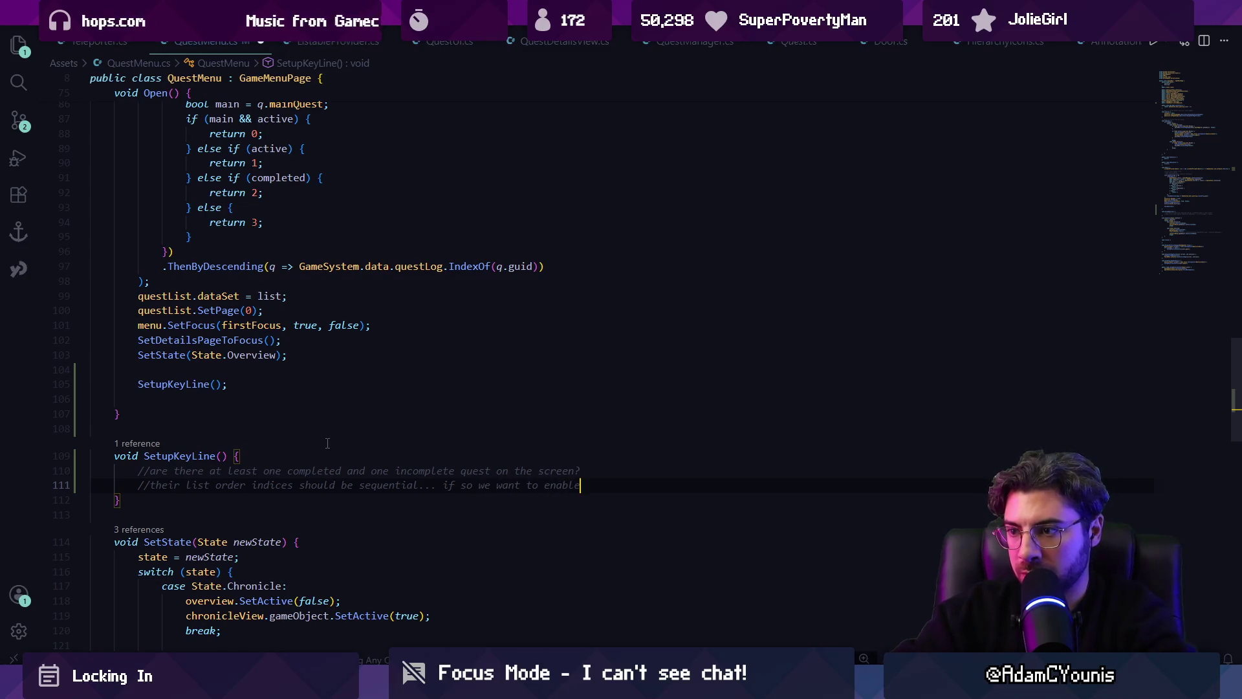
text(sert the keyline between them)
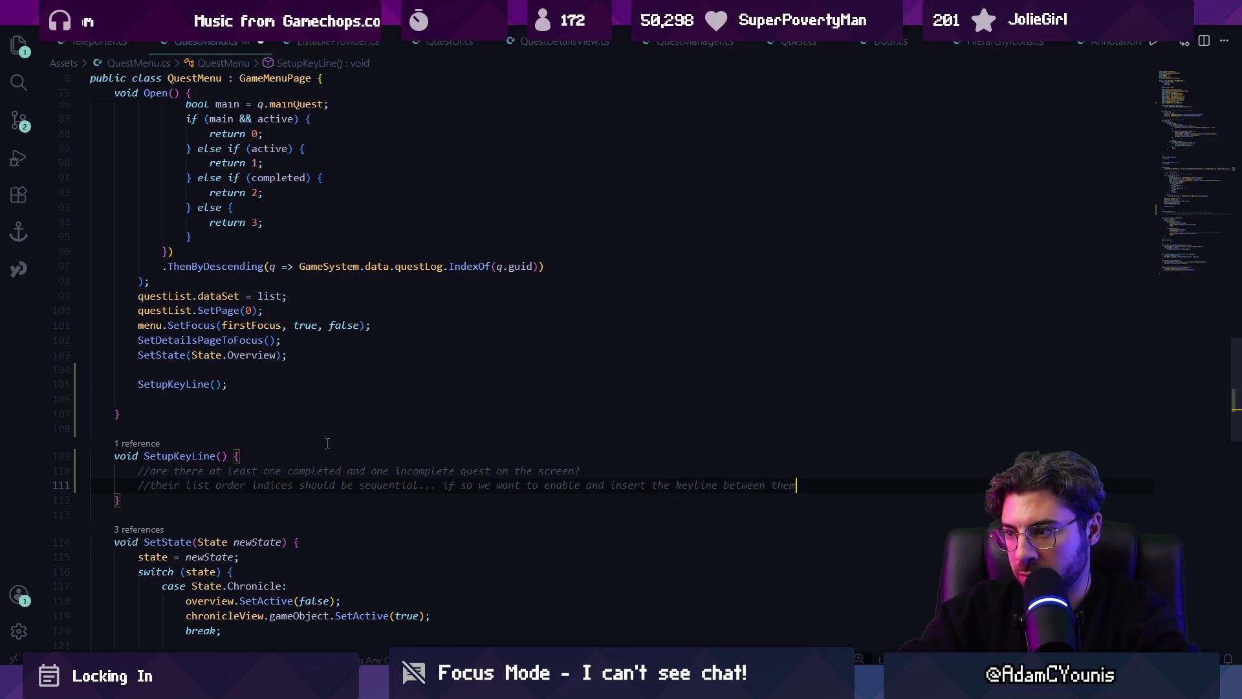
key(Return)
Accept the suggested bool foundCompleted = false; and for-loop lines, then delete the loop line
key(Tab)
key(Return)
key(Tab)
key(Return)
key(BackSpace)
key(BackSpace)
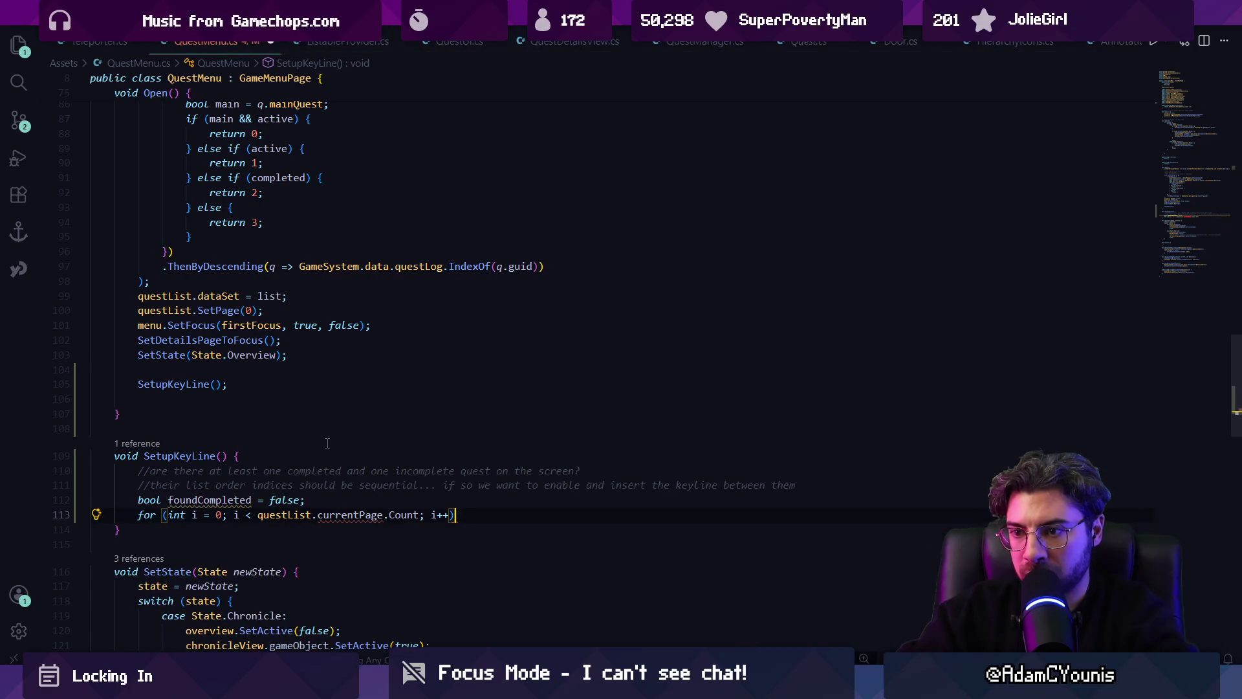
scroll(532, 410, up, 3)
scroll(485, 380, down, 5)
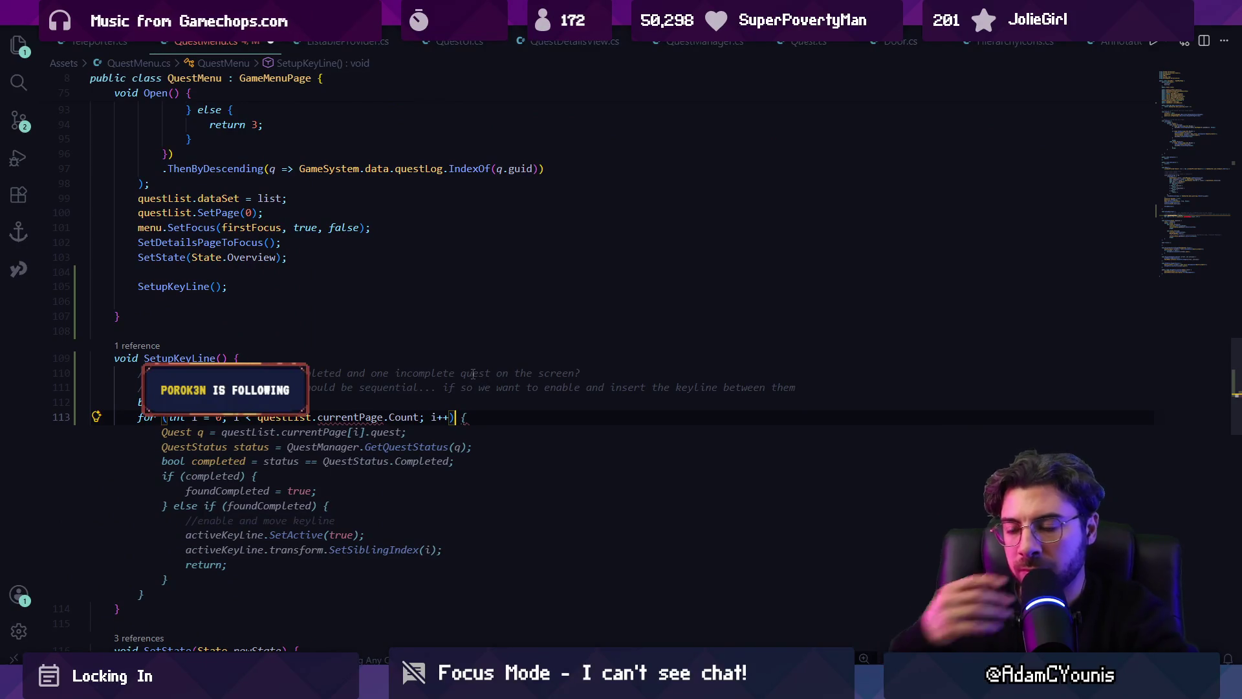
key(Escape)
key(shift+Home)
key(shift+Home)
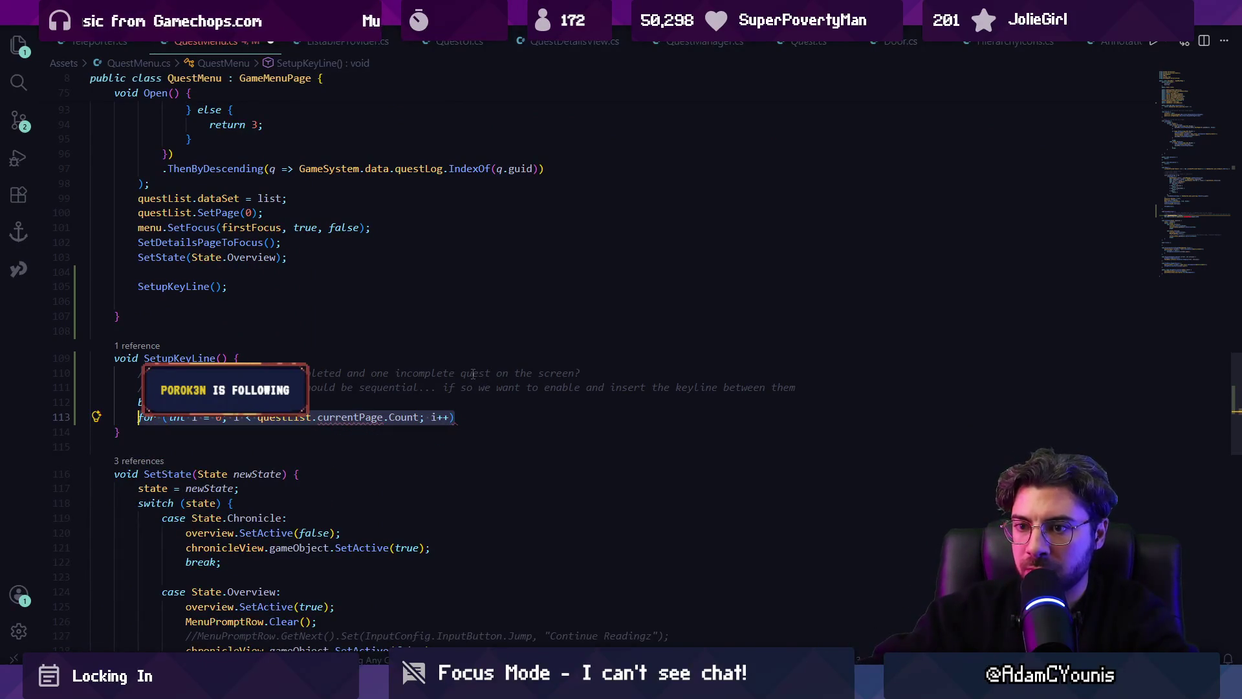
key(BackSpace)
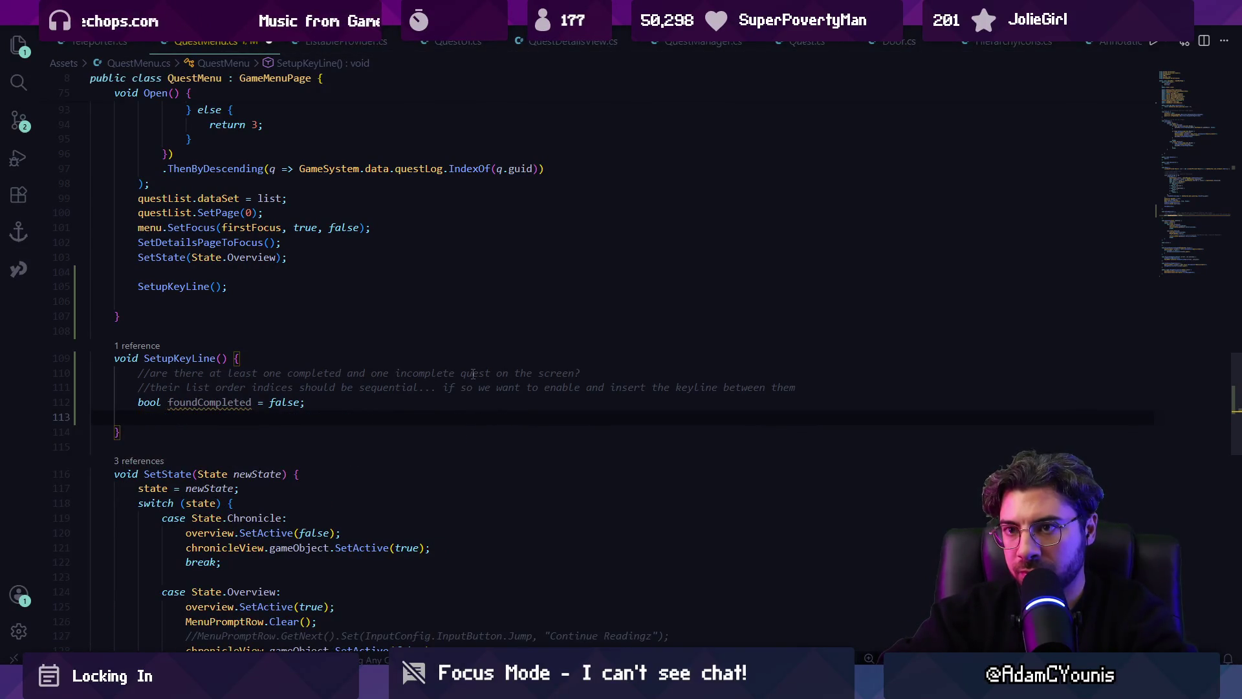
Search QuestMenu for 'list', 'list =' and 'keyline' to locate the list references
key(ctrl+f)
text(list)
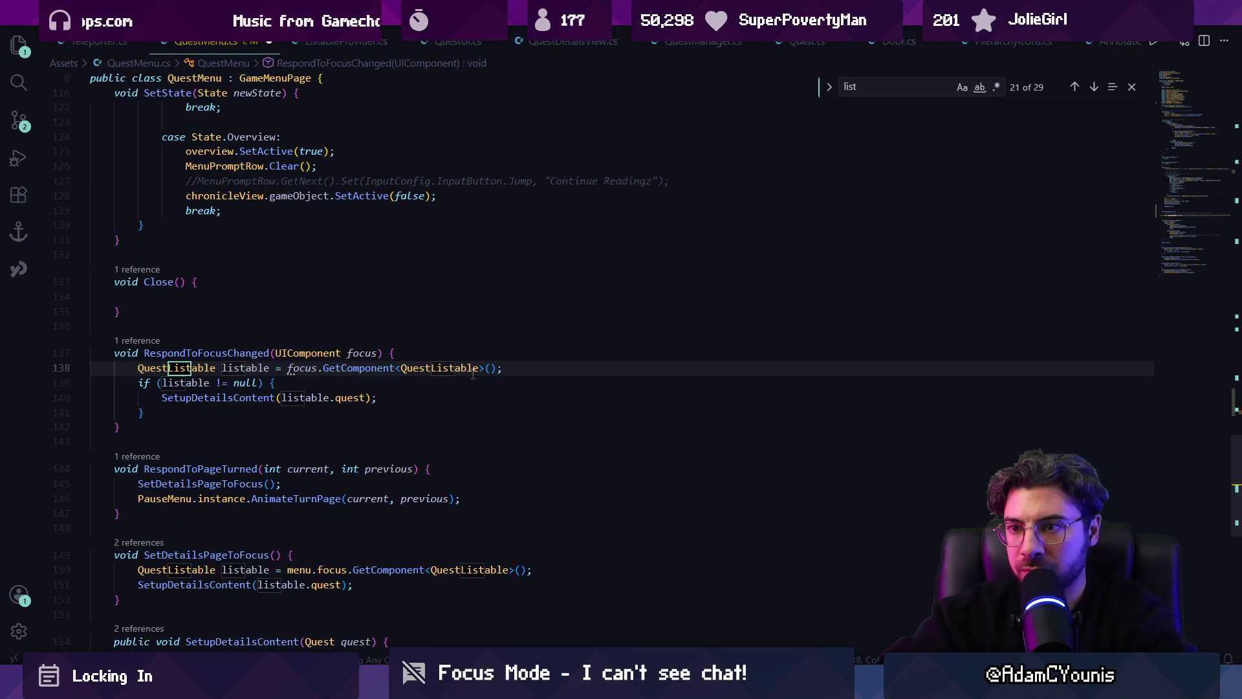
key(Return)
key(Return)
key(Return)
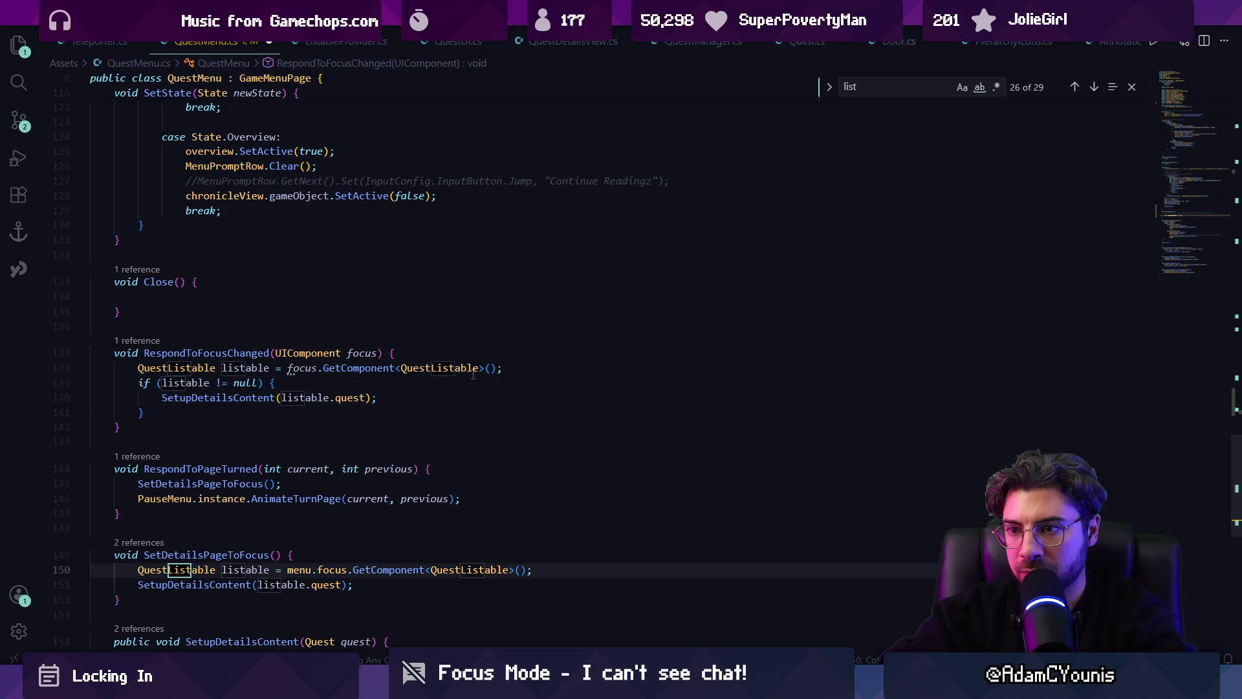
text(=)
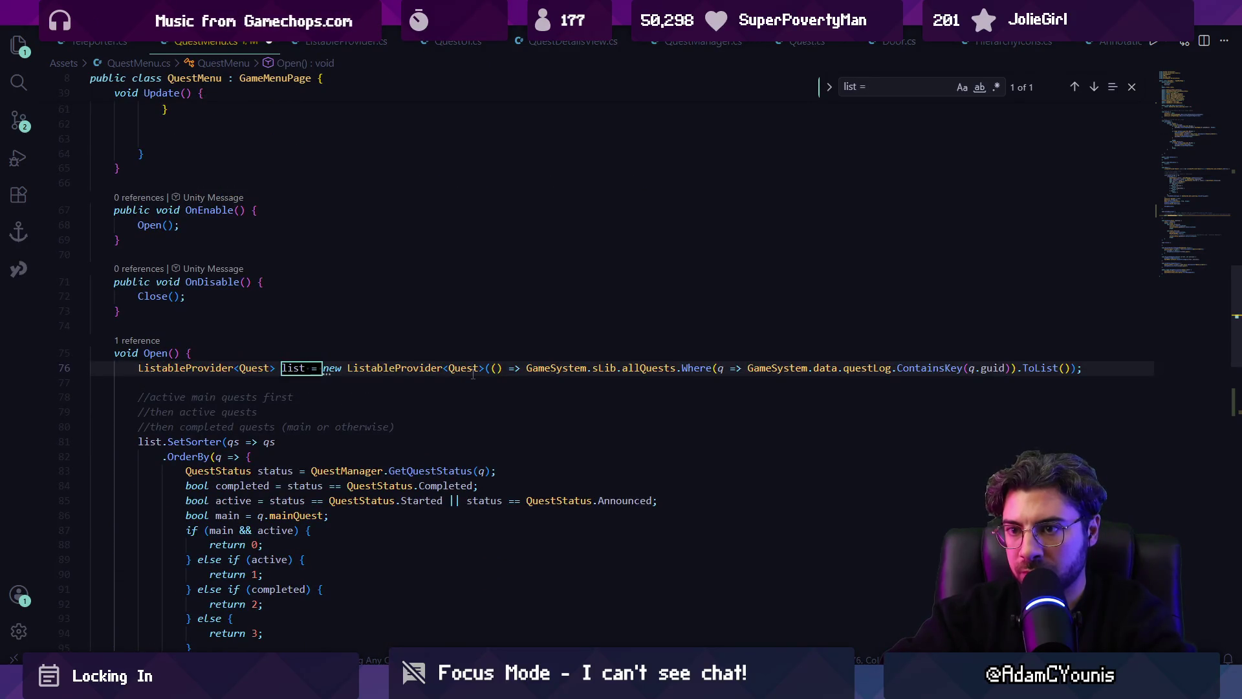
scroll(491, 374, up, 15)
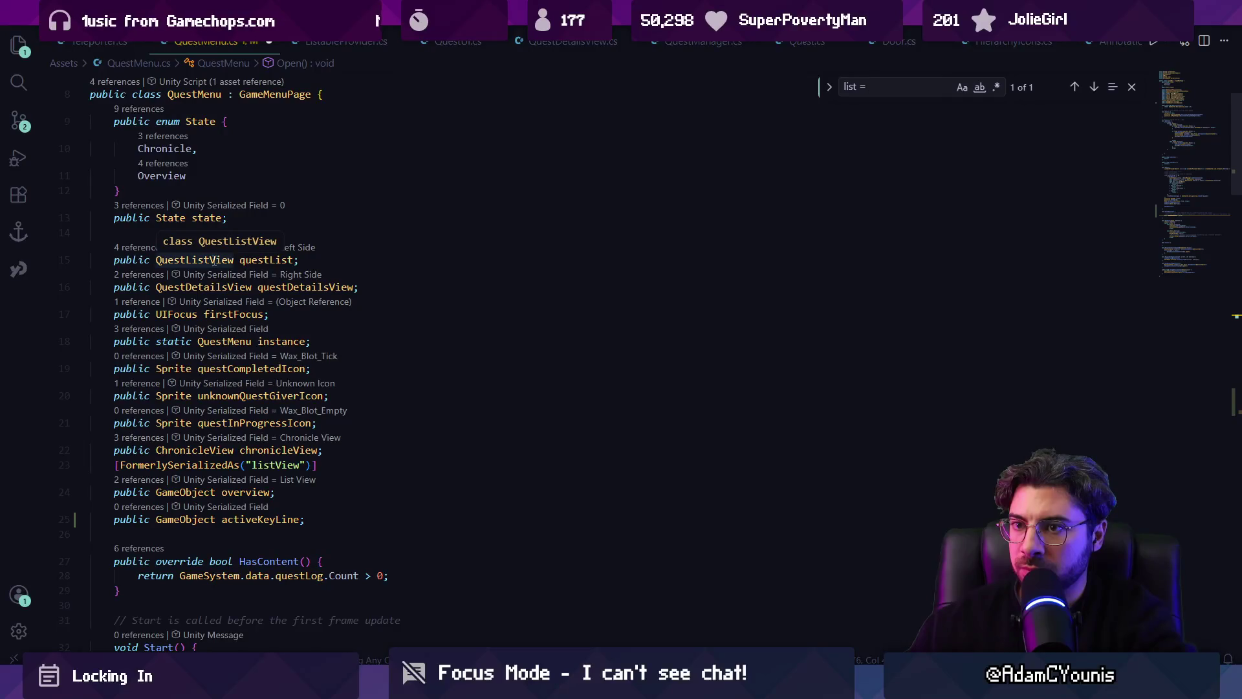
key(alt+Left)
key(alt+Left)
key(alt+Left)
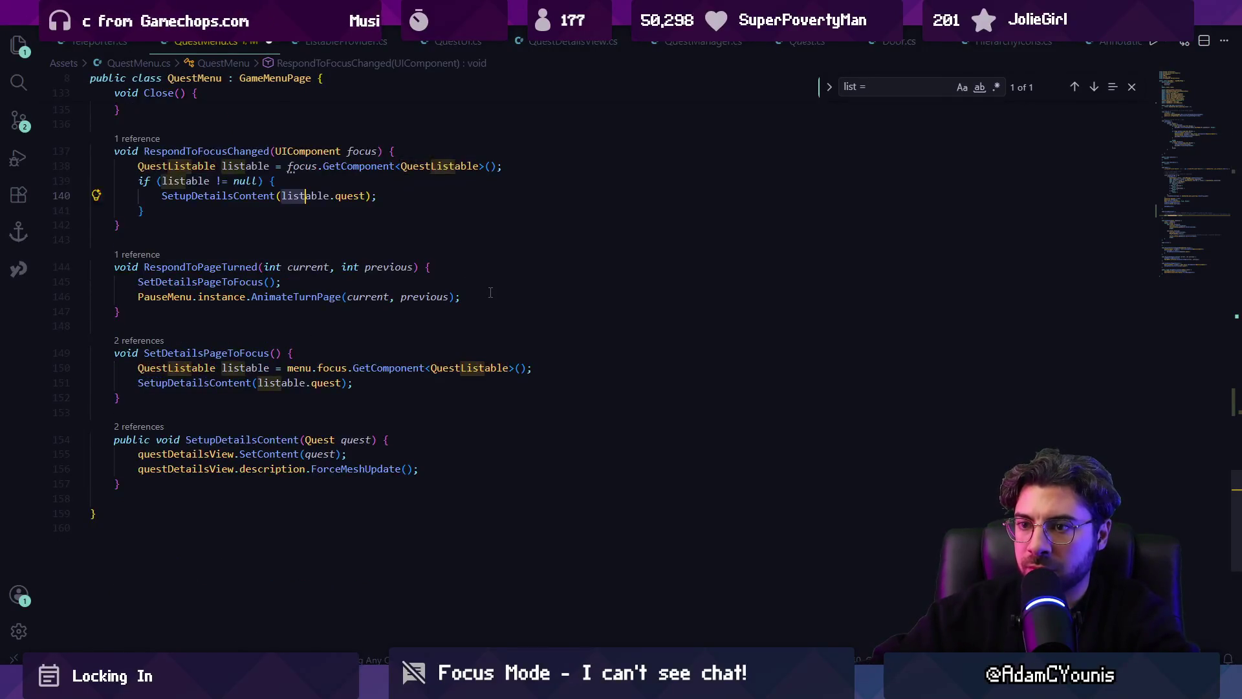
key(ctrl+f)
text(keyline)
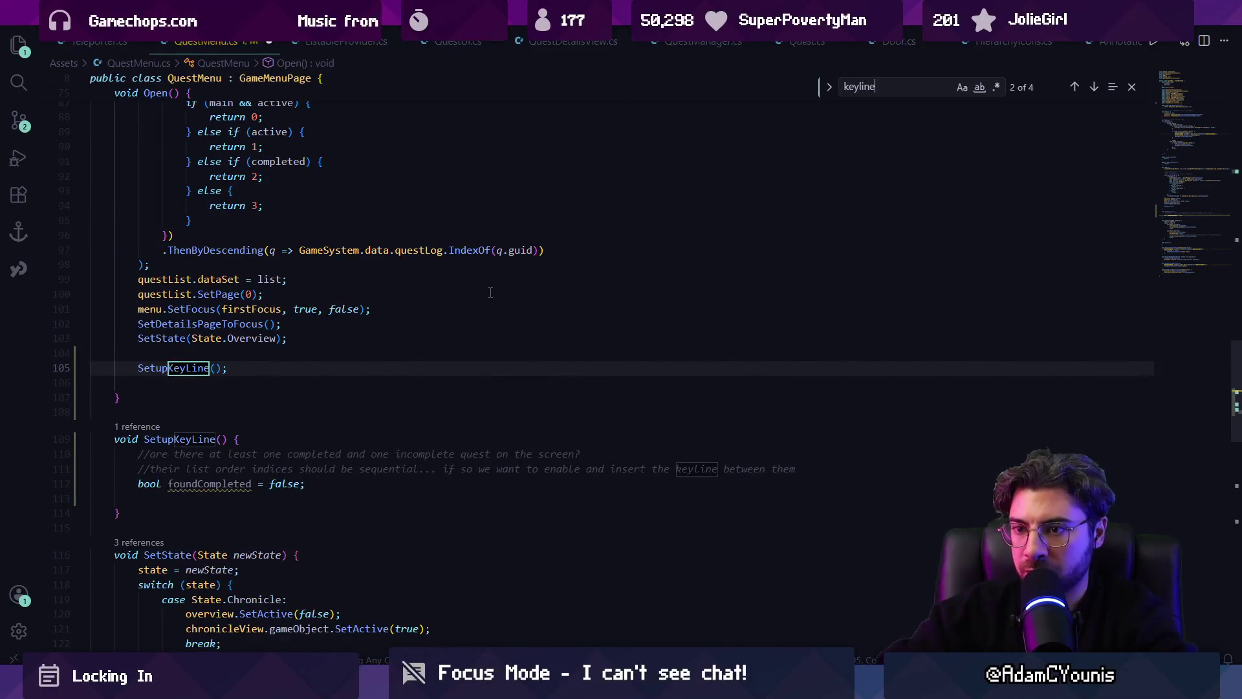
key(Escape)
Replace the foundCompleted line with questList and jump to its declaration
key(Down)
key(Down)
key(Down)
key(ctrl+l)
key(BackSpace)
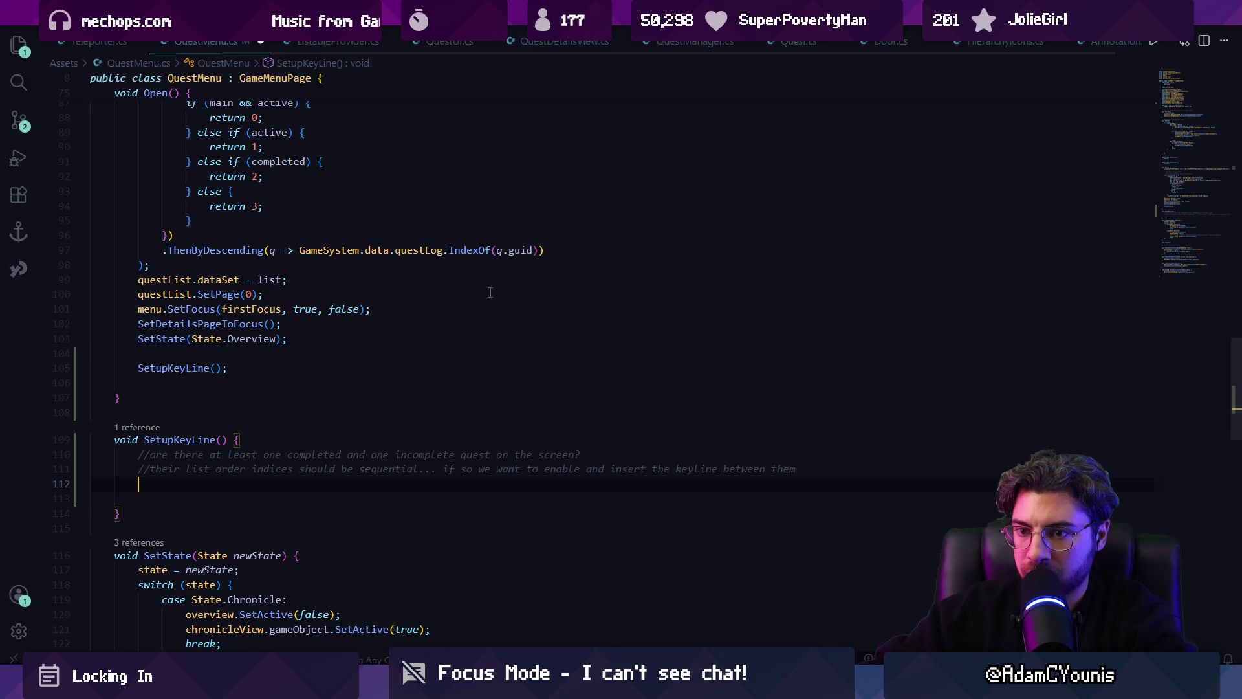
text(L)
key(BackSpace)
text(QuestL)
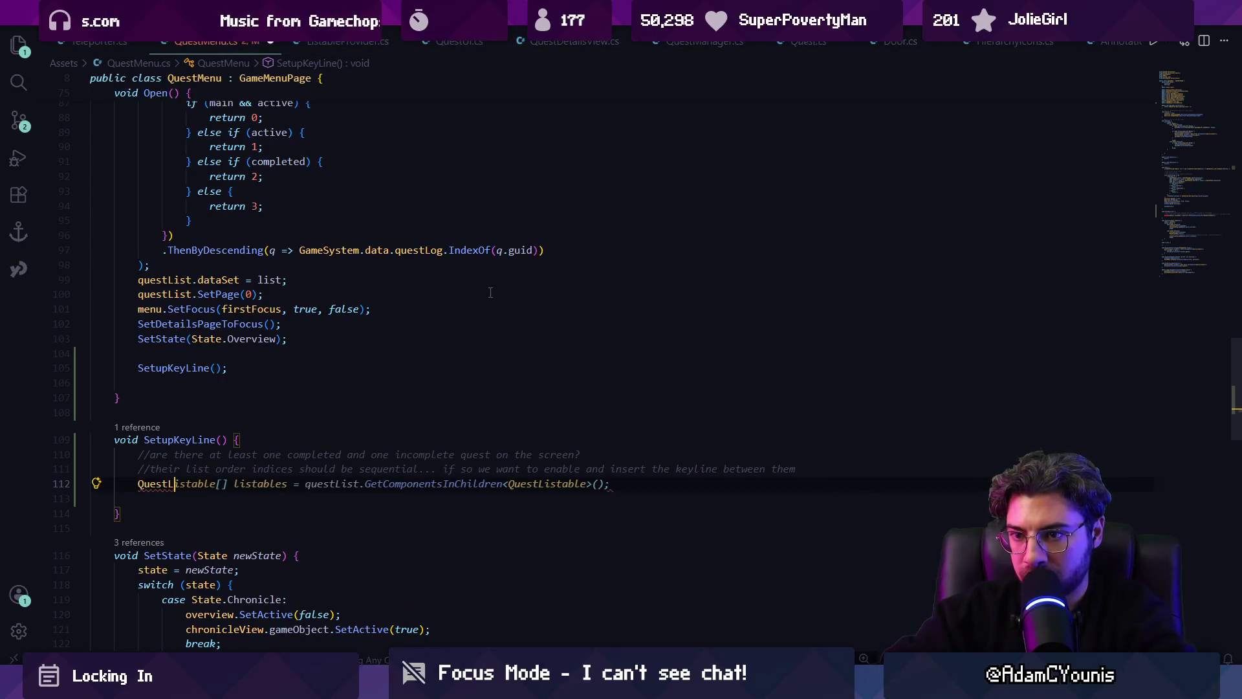
text(View.Page page = questList.GetCurrentPage)
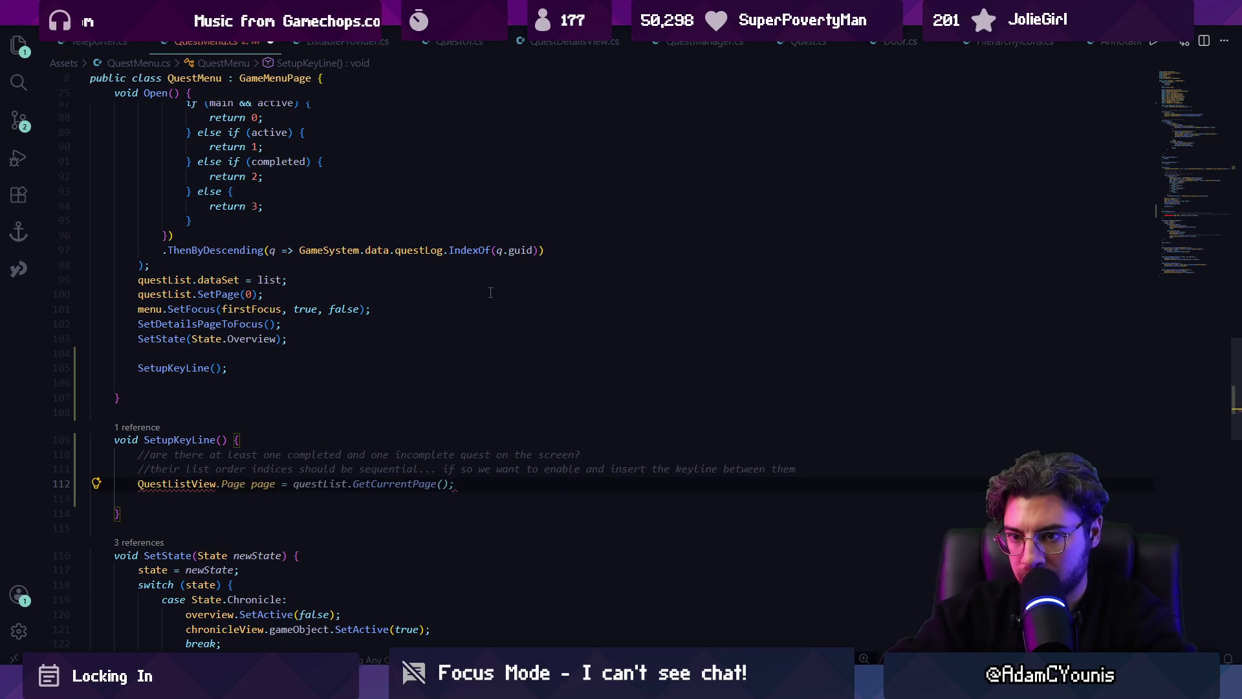
key(ctrl+shift+Left)
text(questLis)
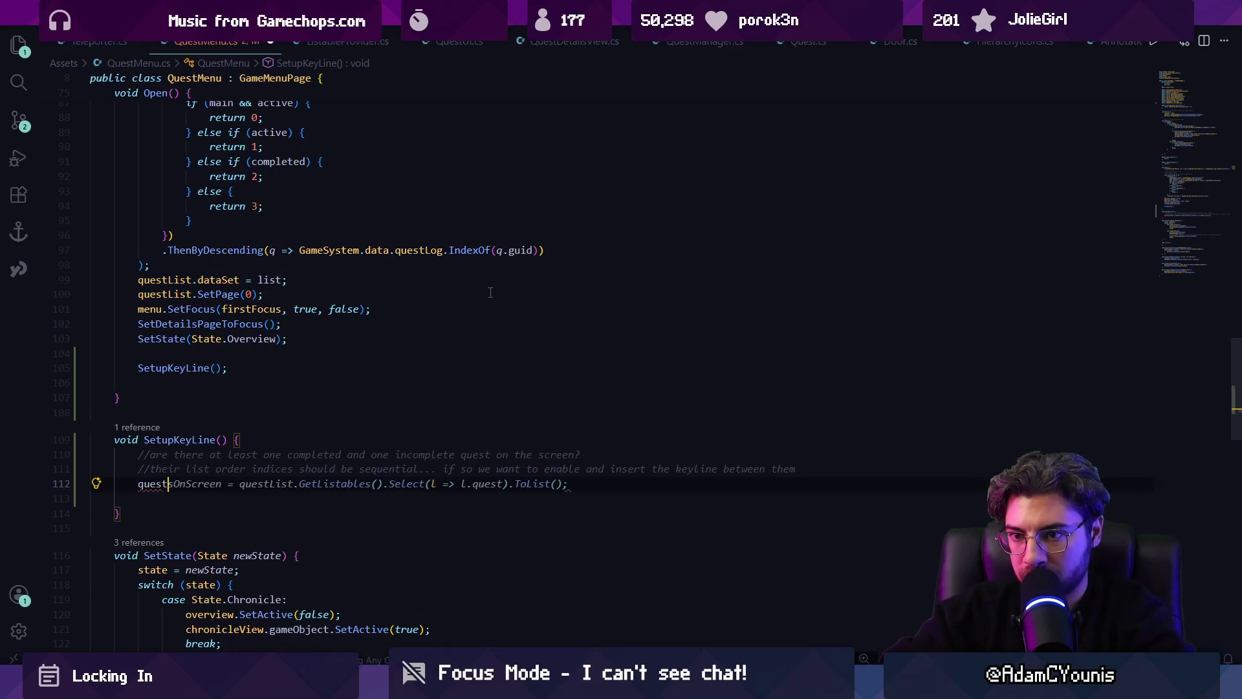
text(t)
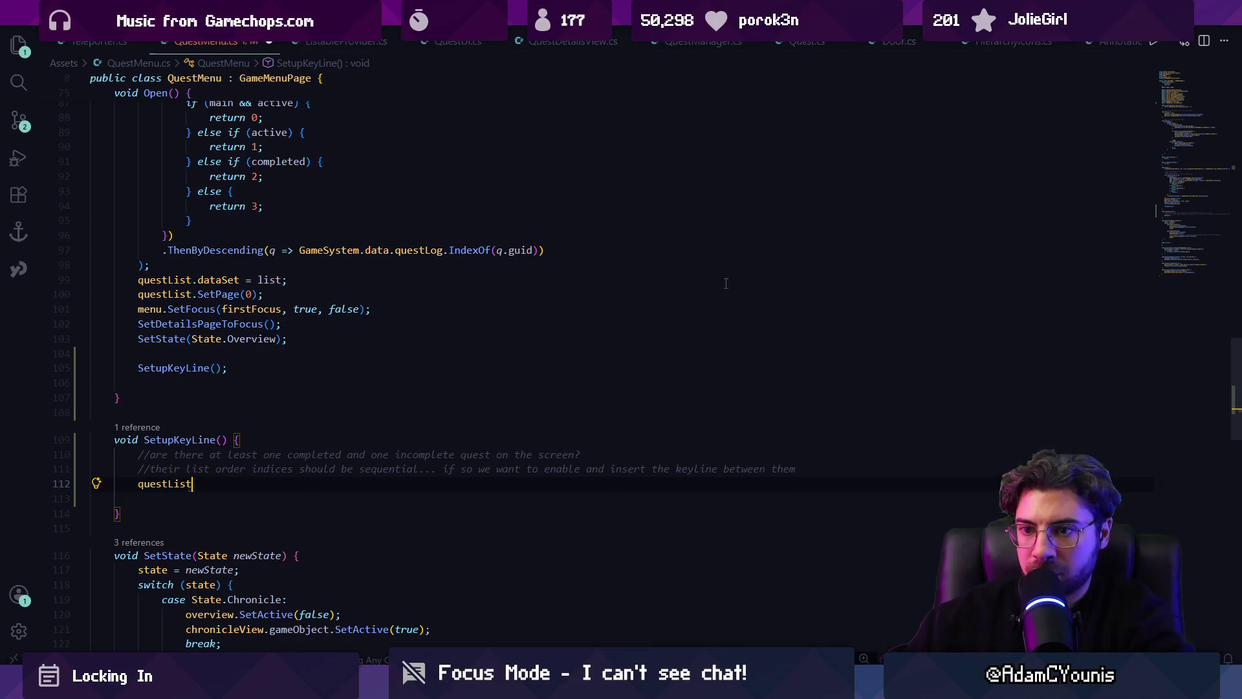
ctrl+click(156, 486)
Trace QuestListView through its PaginatedListView and ListView base classes, then navigate back
ctrl+click(207, 270)
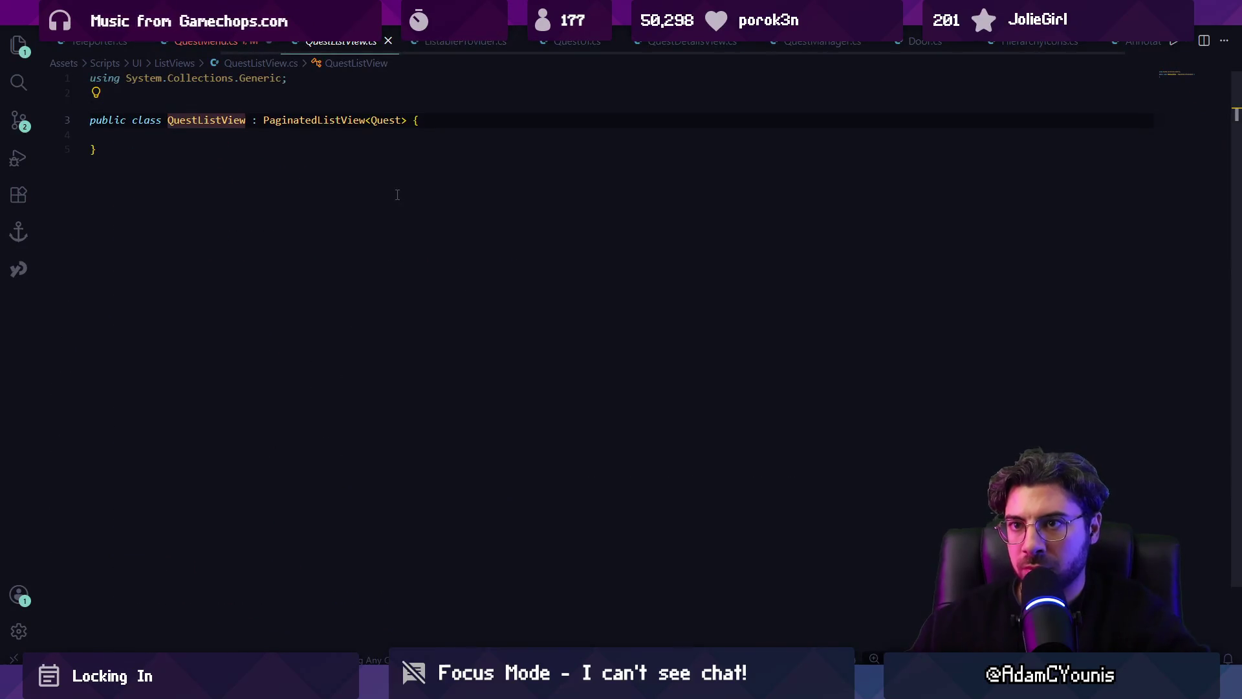
ctrl+click(338, 122)
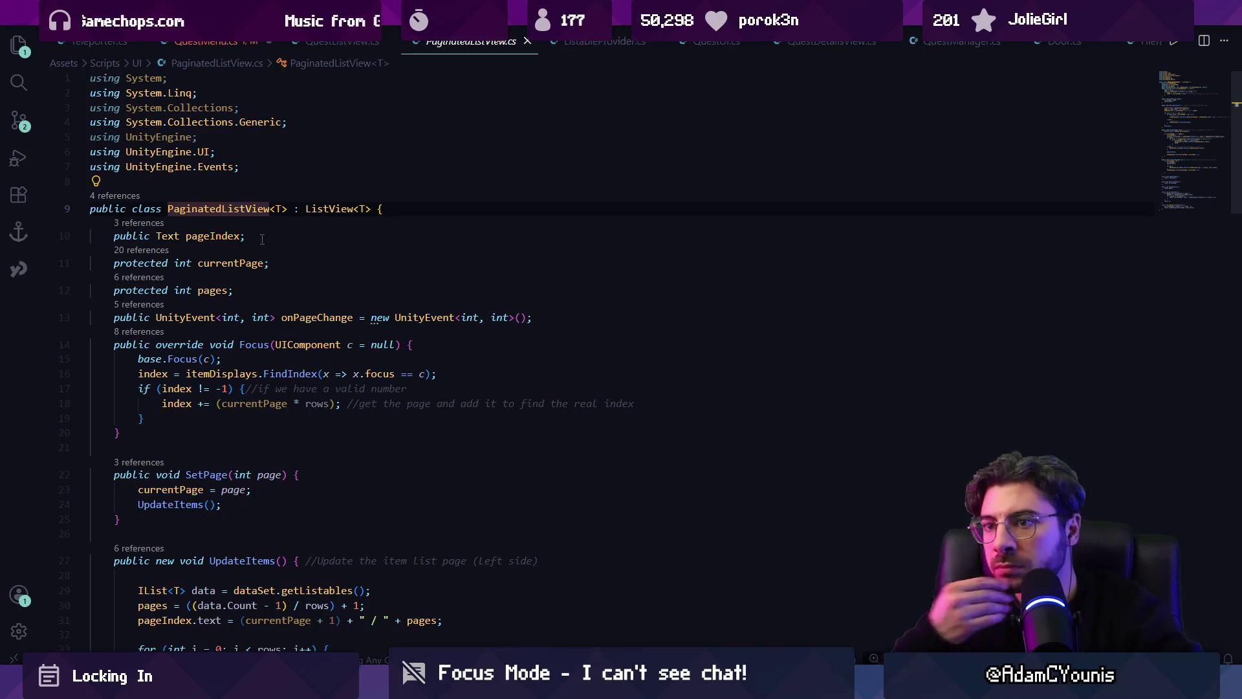
ctrl+click(318, 214)
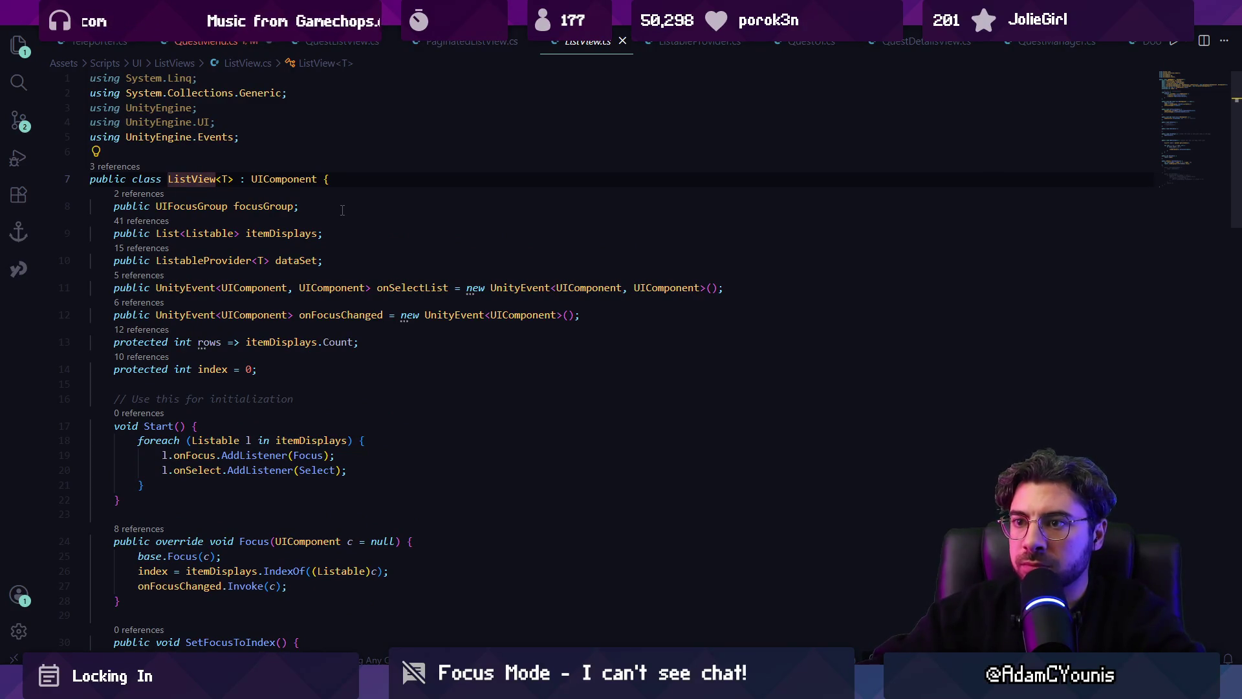
key(alt+Left)
key(alt+Left)
key(alt+Left)
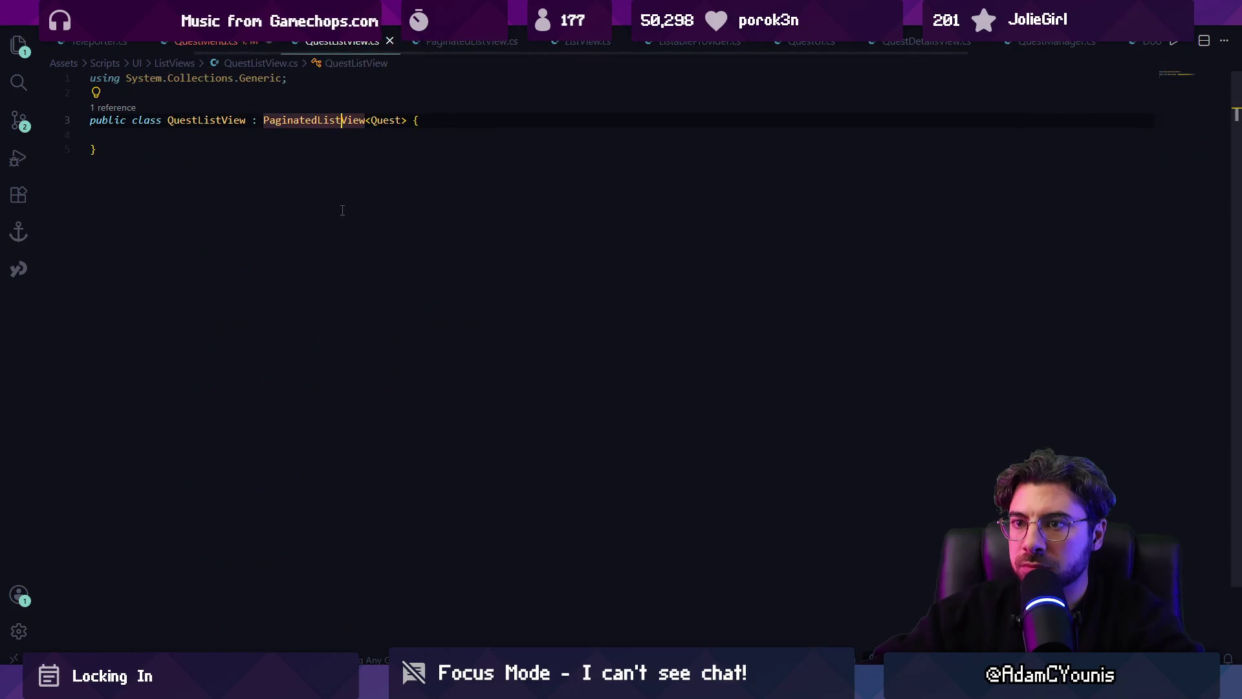